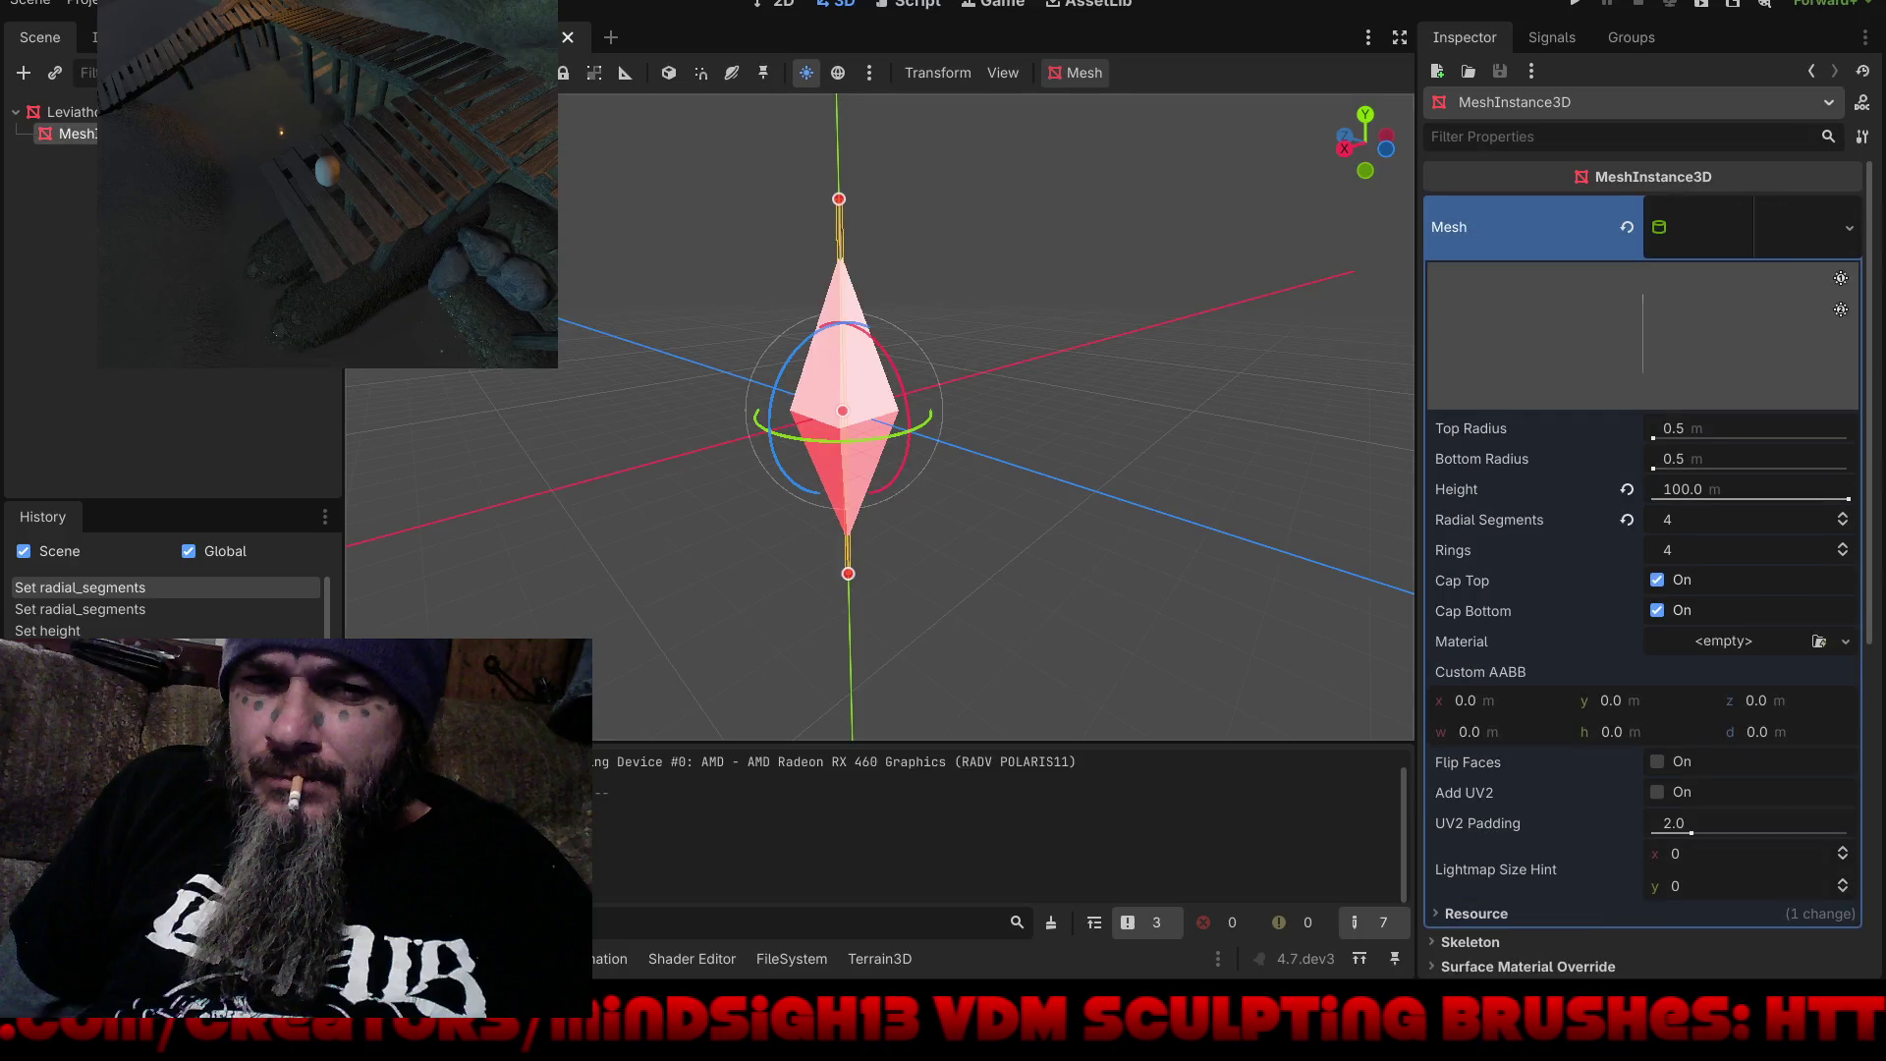
Step: Tilt the tapered mesh about 45°, slide it down-left along its local axis, and run the game
{"action": "mouse_move", "coordinate": [764, 378]}
{"action": "left_mouse_down"}
{"action": "mouse_move", "coordinate": [824, 333]}
{"action": "mouse_move", "coordinate": [827, 351]}
{"action": "left_mouse_up"}
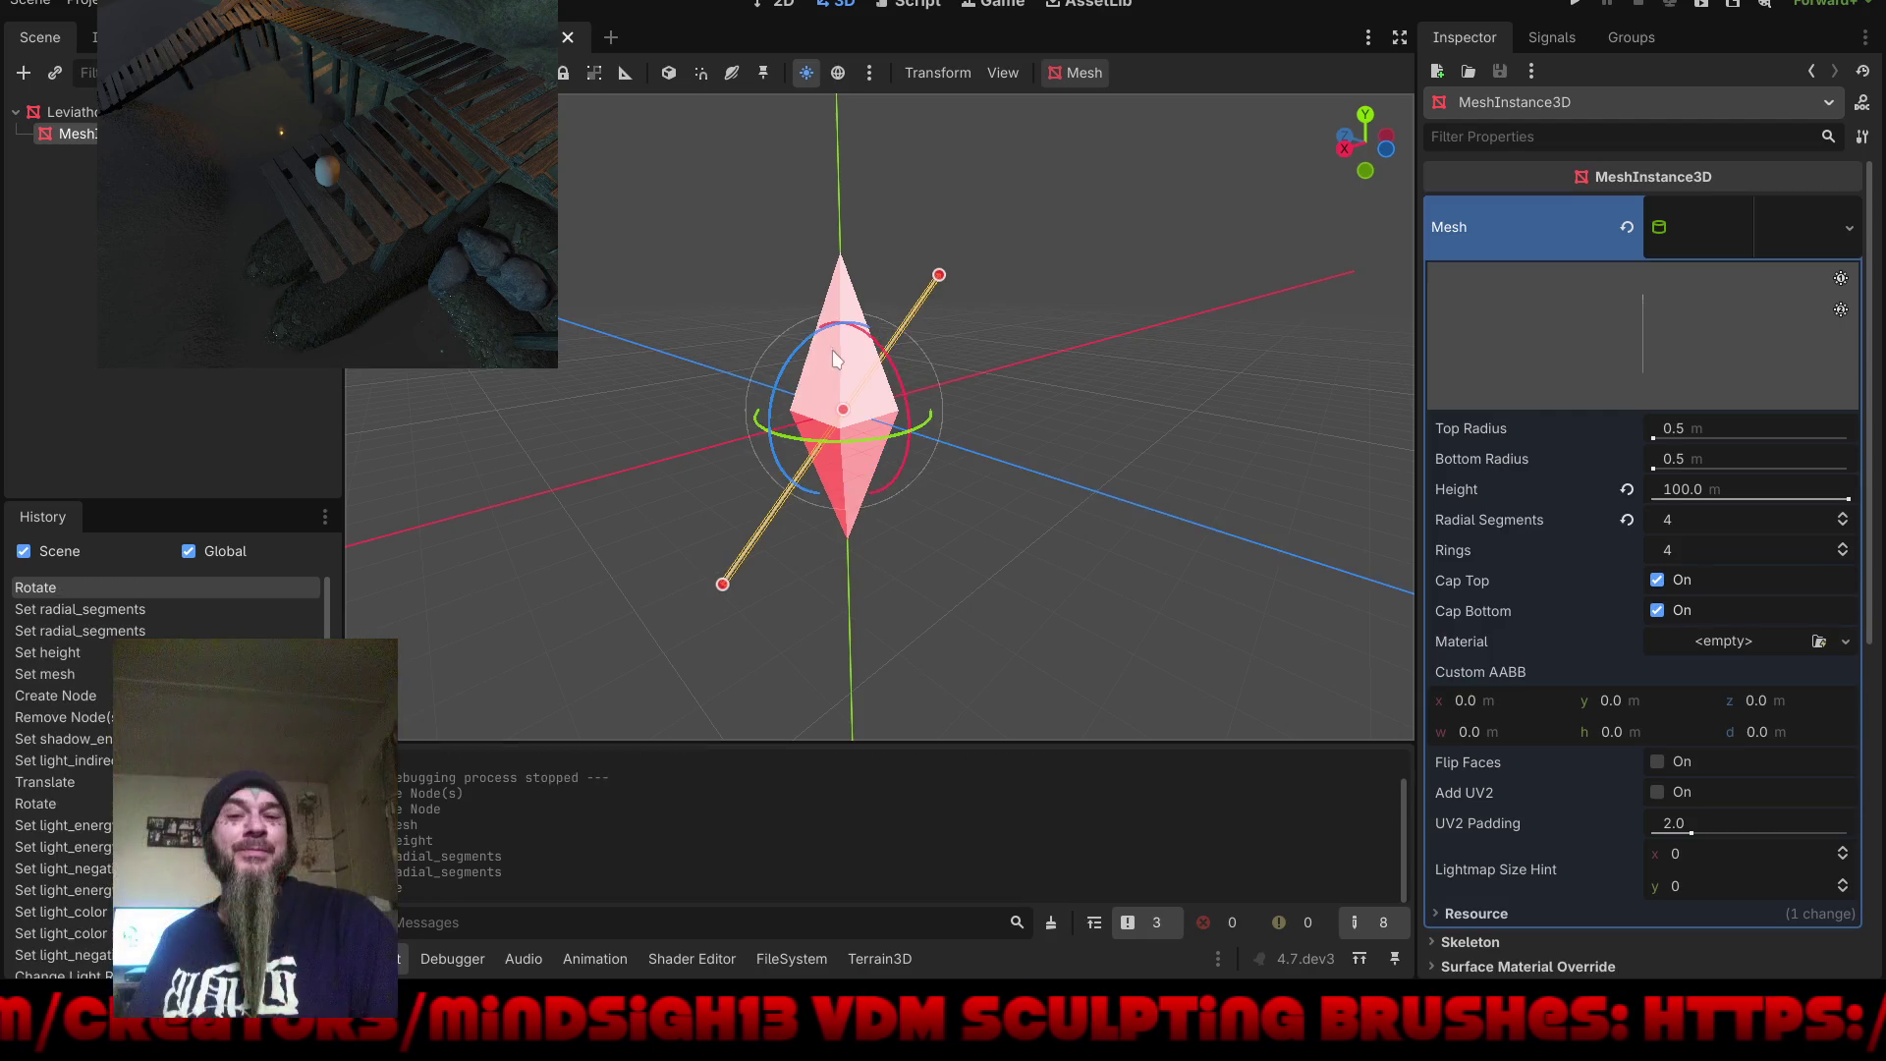
{"action": "key", "text": "w"}
{"action": "key", "text": "t"}
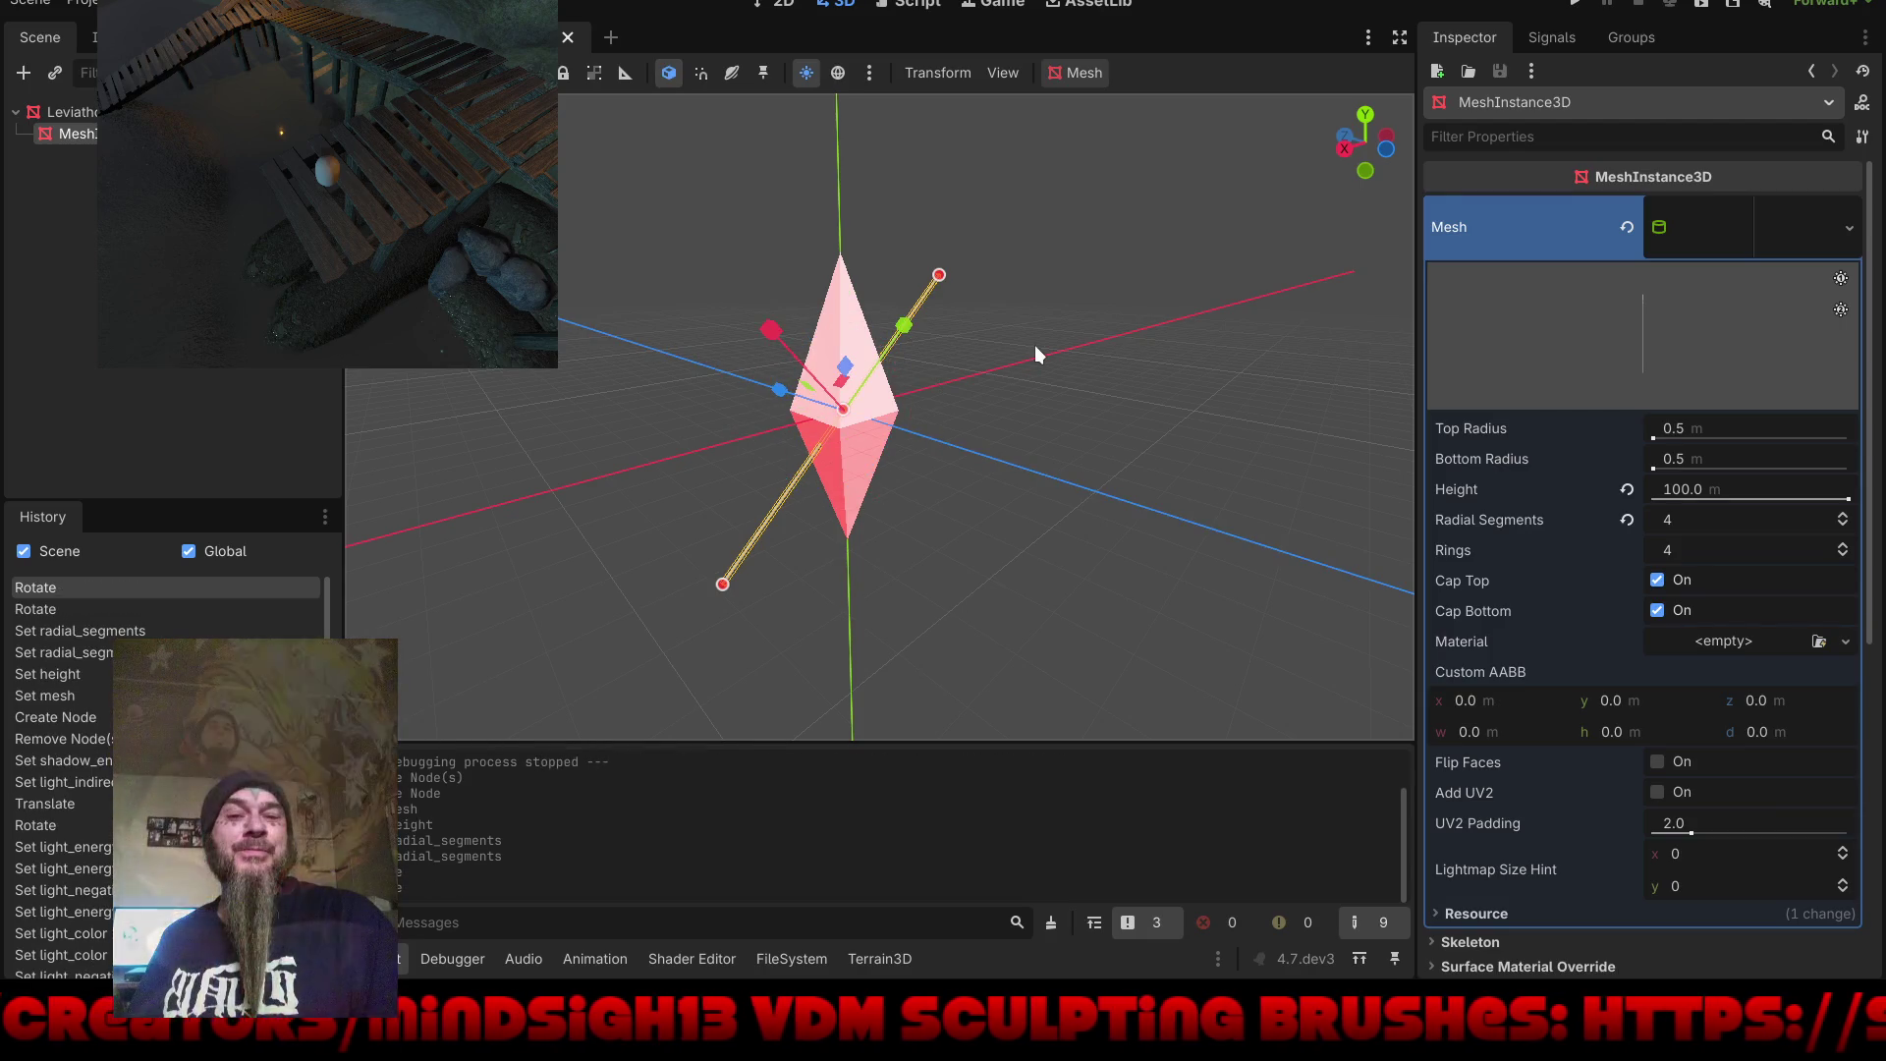
{"action": "mouse_move", "coordinate": [964, 269]}
{"action": "left_mouse_down"}
{"action": "mouse_move", "coordinate": [816, 527]}
{"action": "mouse_move", "coordinate": [862, 510]}
{"action": "left_mouse_up"}
{"action": "key", "text": "F5"}
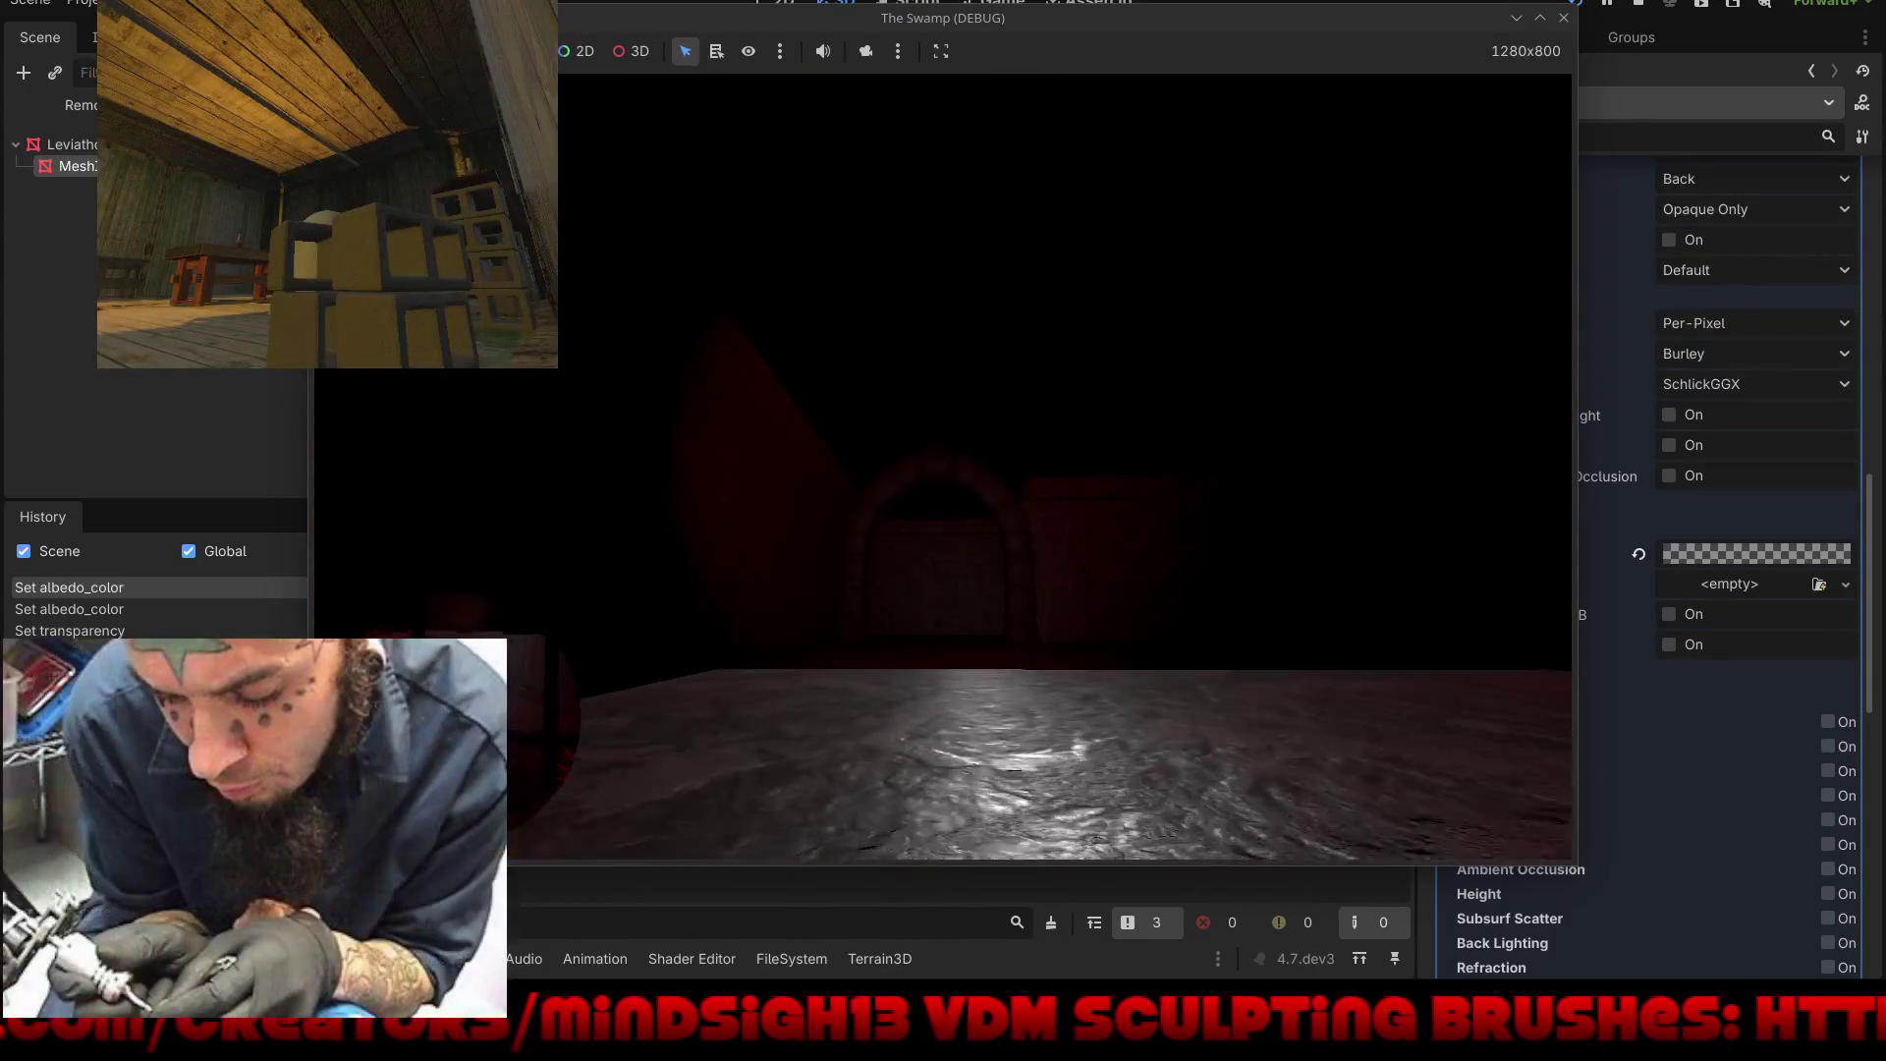
Step: Stop the running game and orbit the view around the castle maze
{"action": "key", "text": "Escape"}
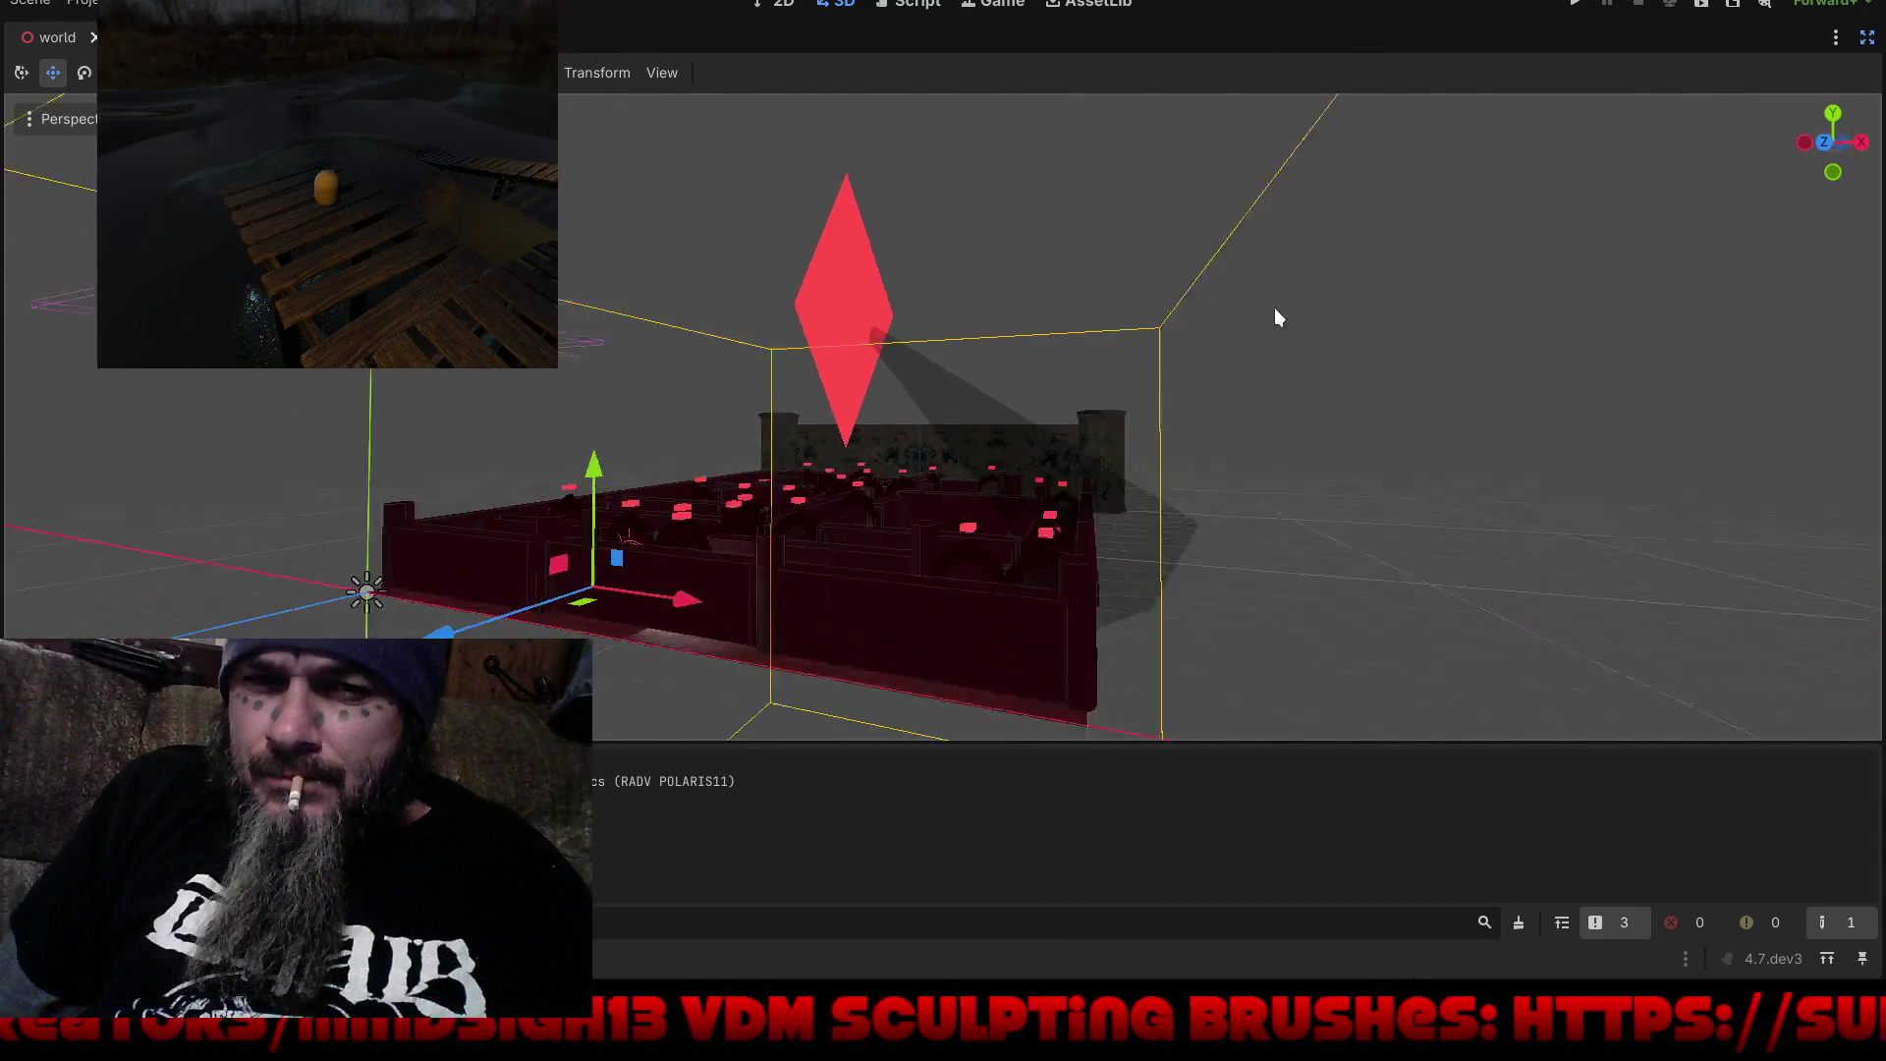
{"action": "mouse_move", "coordinate": [1275, 311]}
{"action": "left_mouse_down"}
{"action": "mouse_move", "coordinate": [787, 324]}
{"action": "mouse_move", "coordinate": [1199, 321]}
{"action": "mouse_move", "coordinate": [1334, 364]}
{"action": "mouse_move", "coordinate": [1339, 413]}
{"action": "mouse_move", "coordinate": [1225, 438]}
{"action": "mouse_move", "coordinate": [1191, 398]}
{"action": "mouse_move", "coordinate": [1016, 486]}
{"action": "mouse_move", "coordinate": [1193, 434]}
{"action": "mouse_move", "coordinate": [1086, 452]}
{"action": "left_mouse_up"}
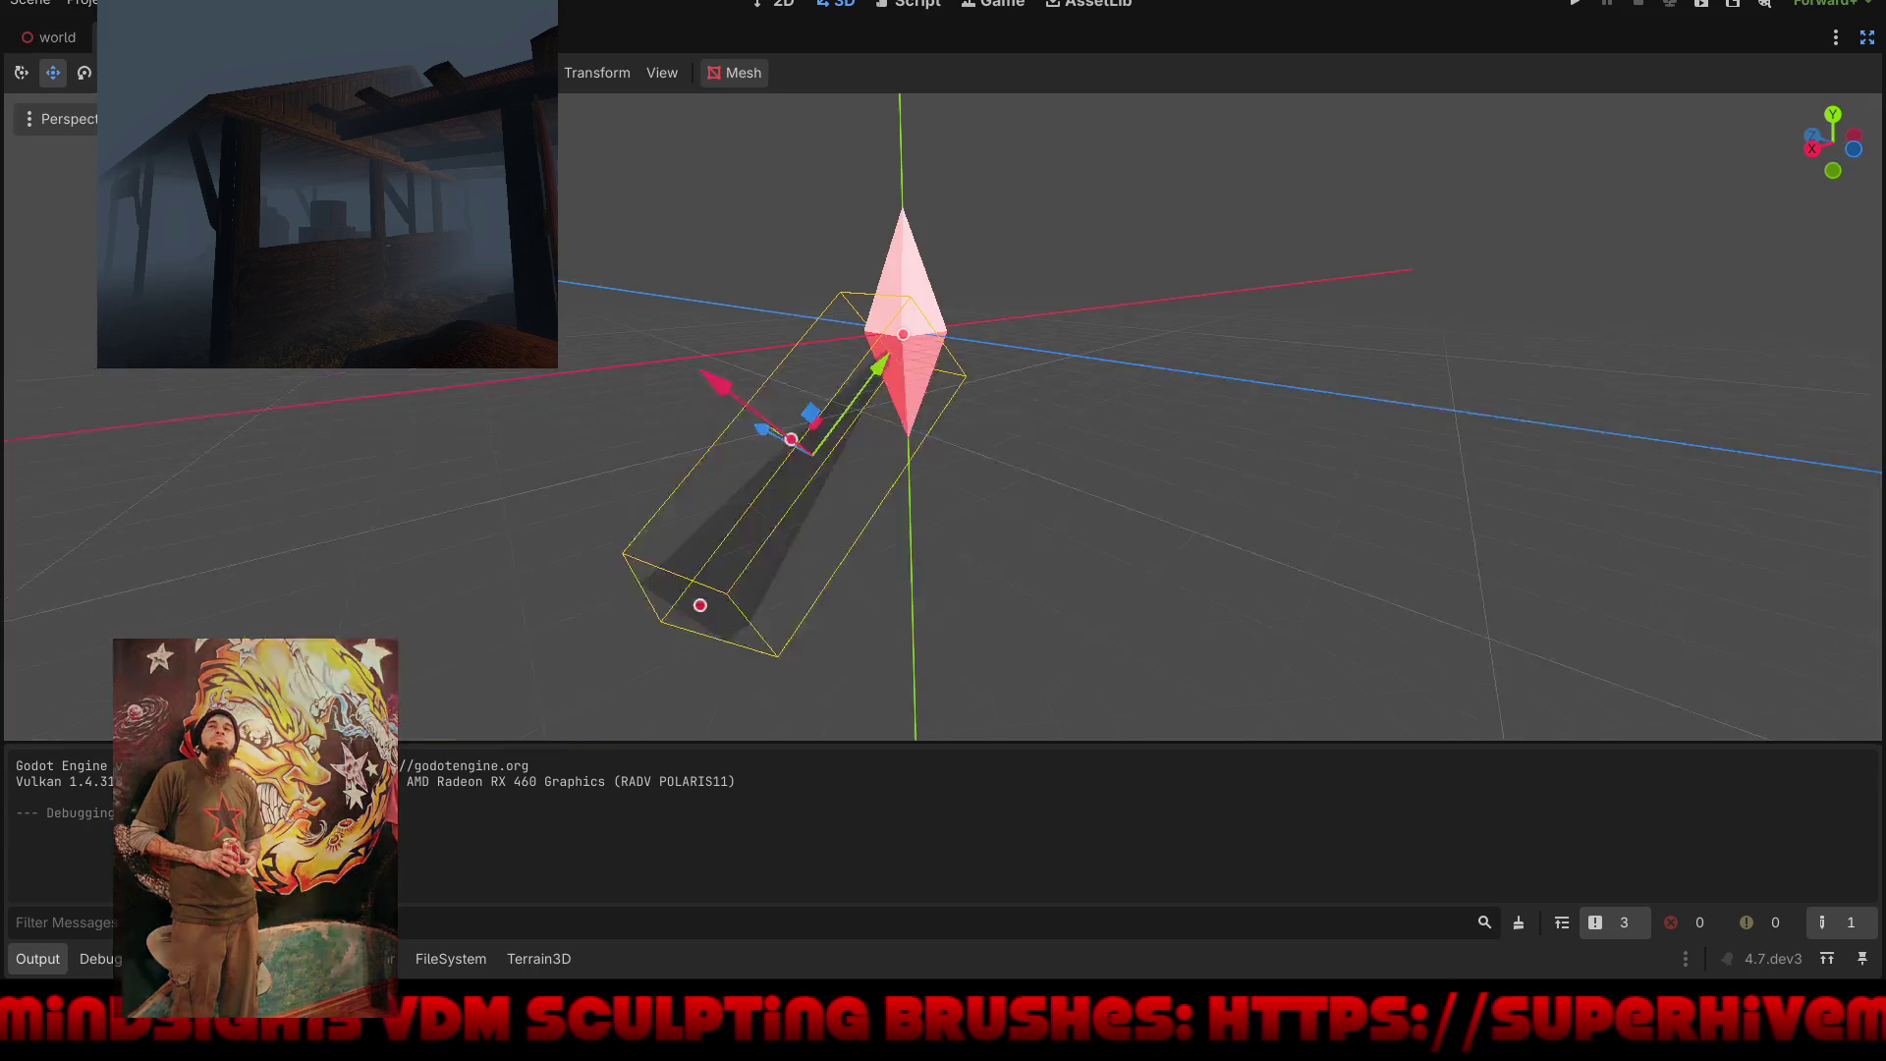
Step: Restore the editor side panels and set the tapered mesh's Height to 150 m
{"action": "left_click", "coordinate": [1868, 40]}
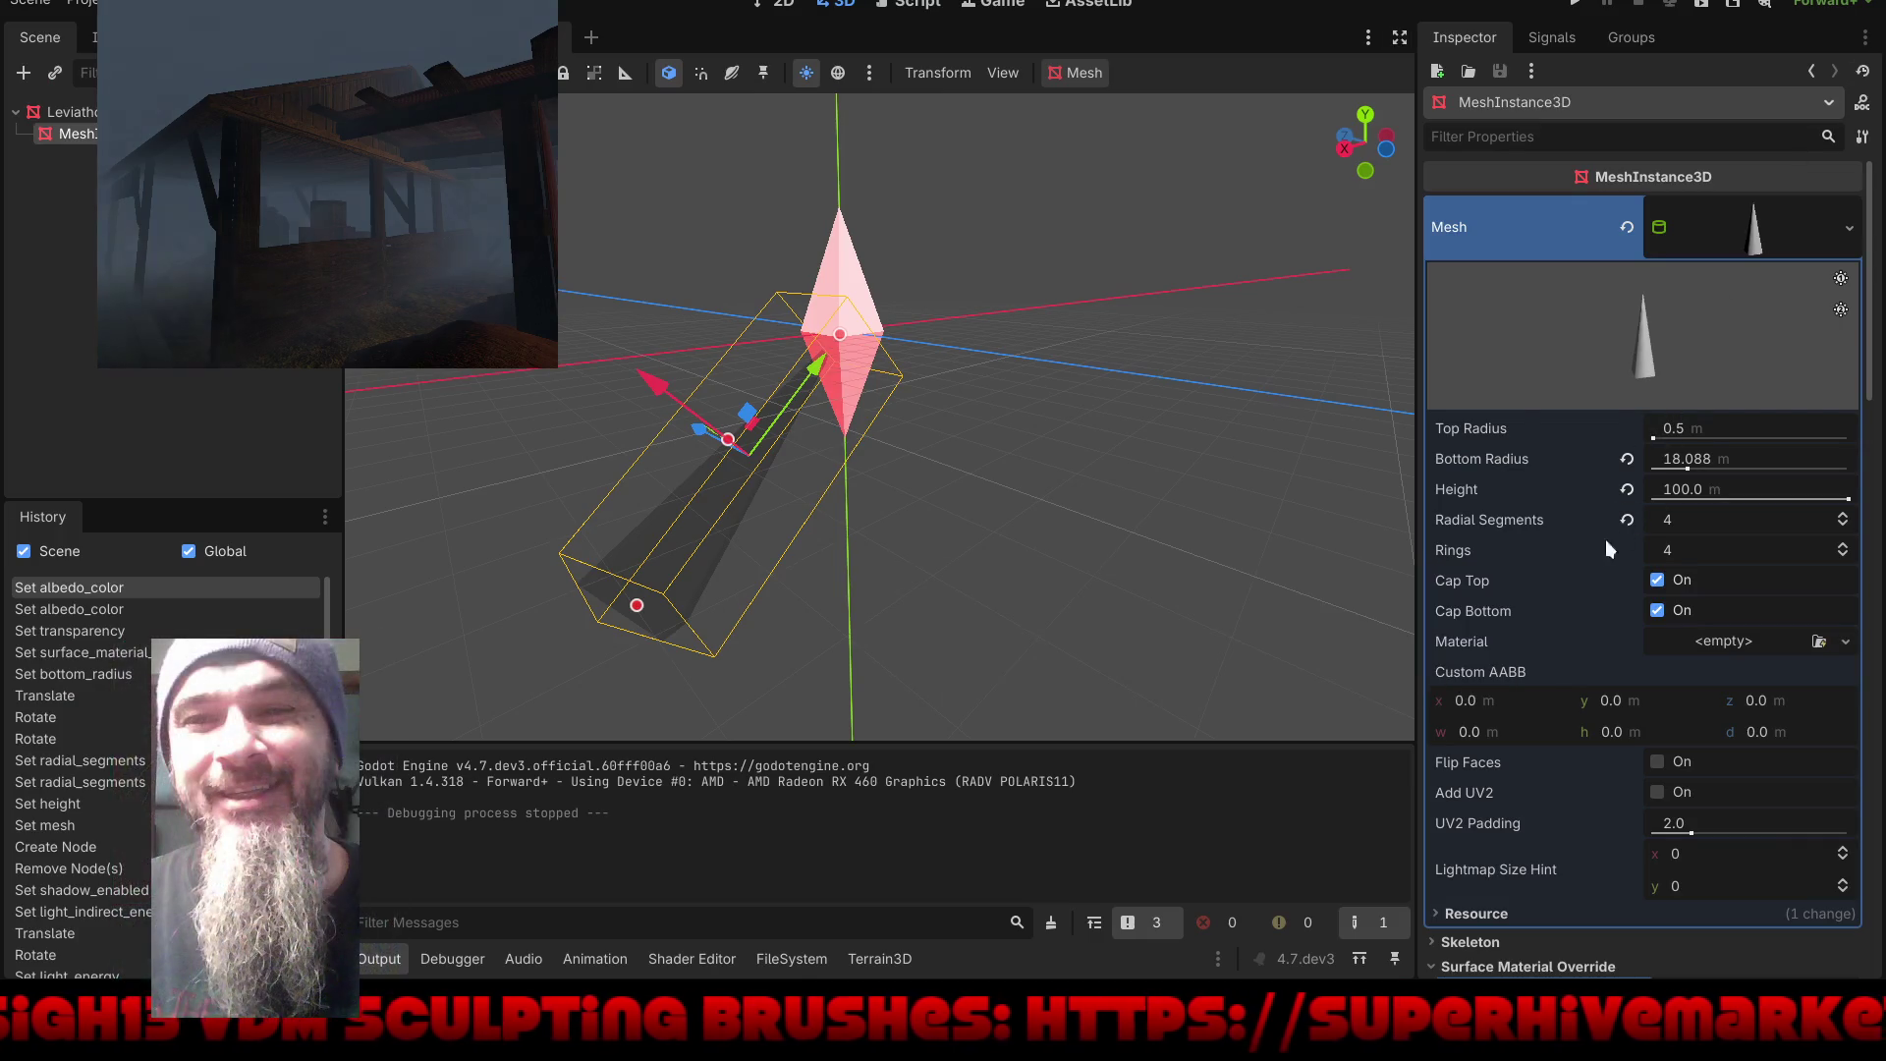
{"action": "left_click", "coordinate": [1710, 489]}
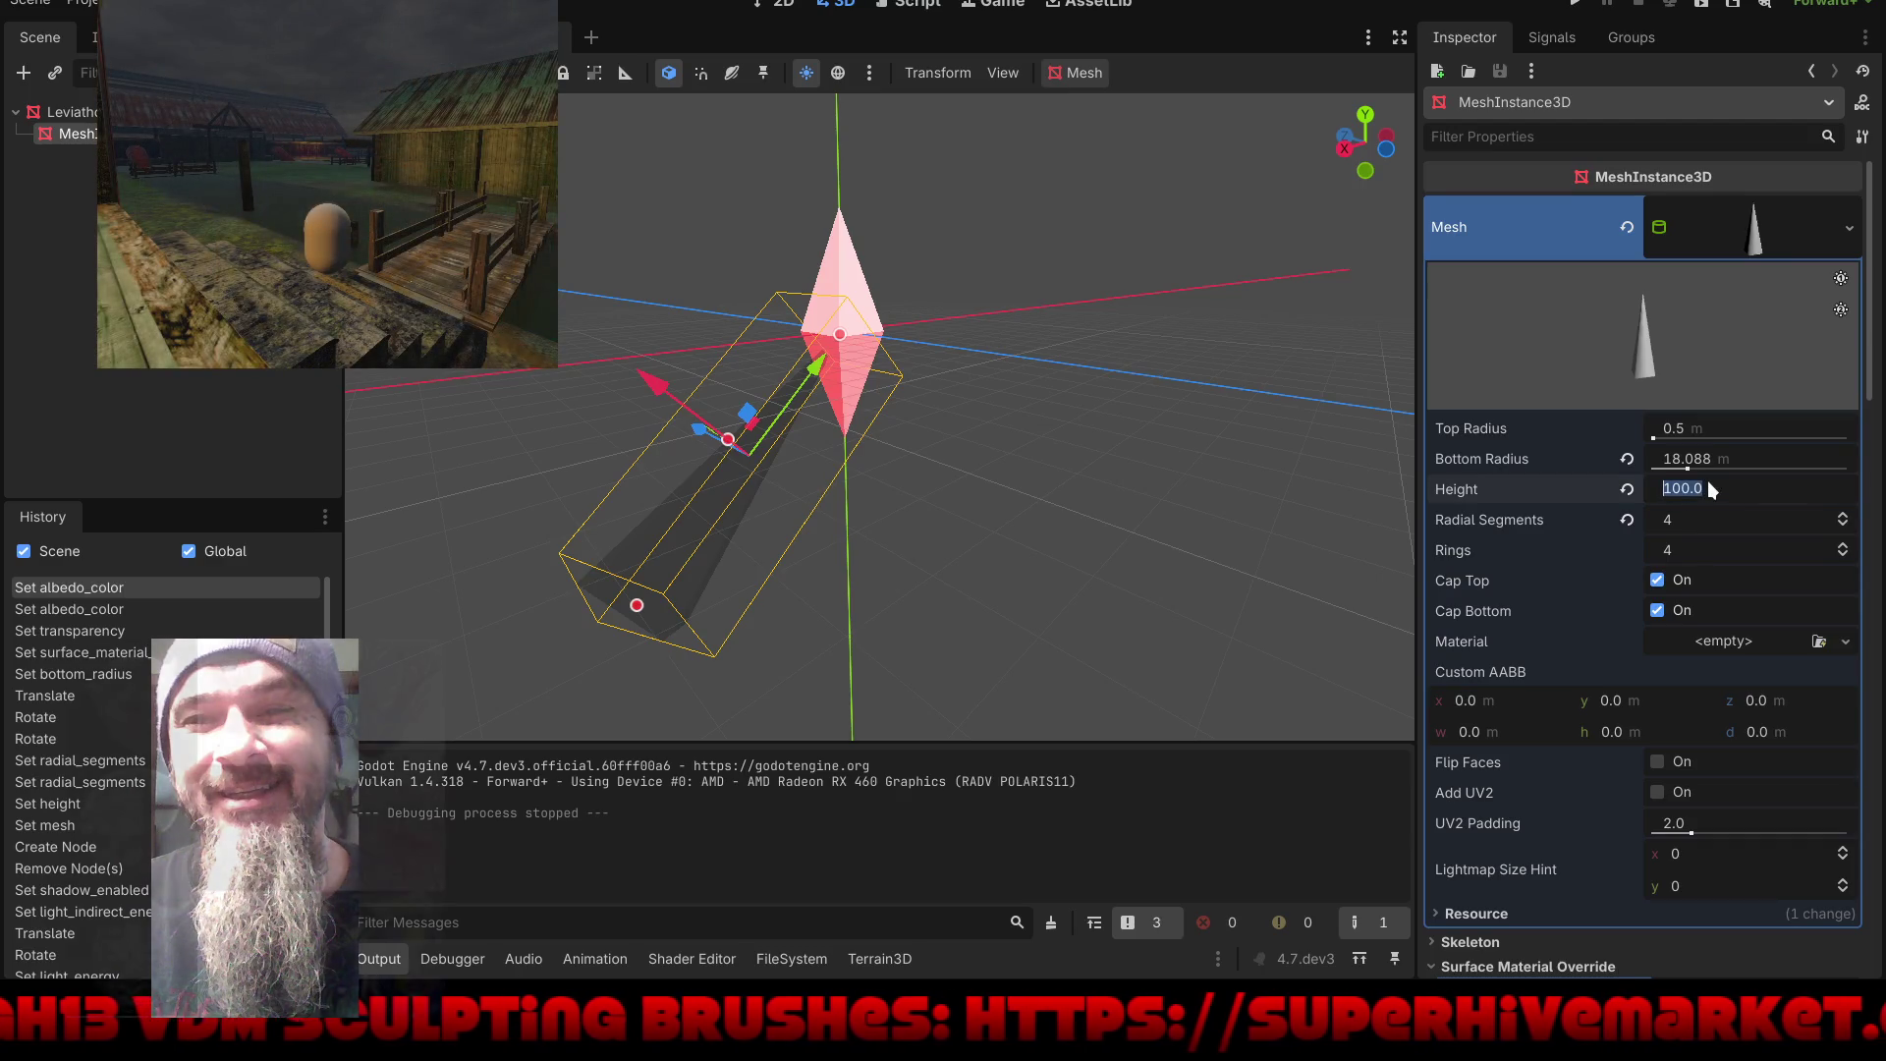
{"action": "type", "text": "15"}
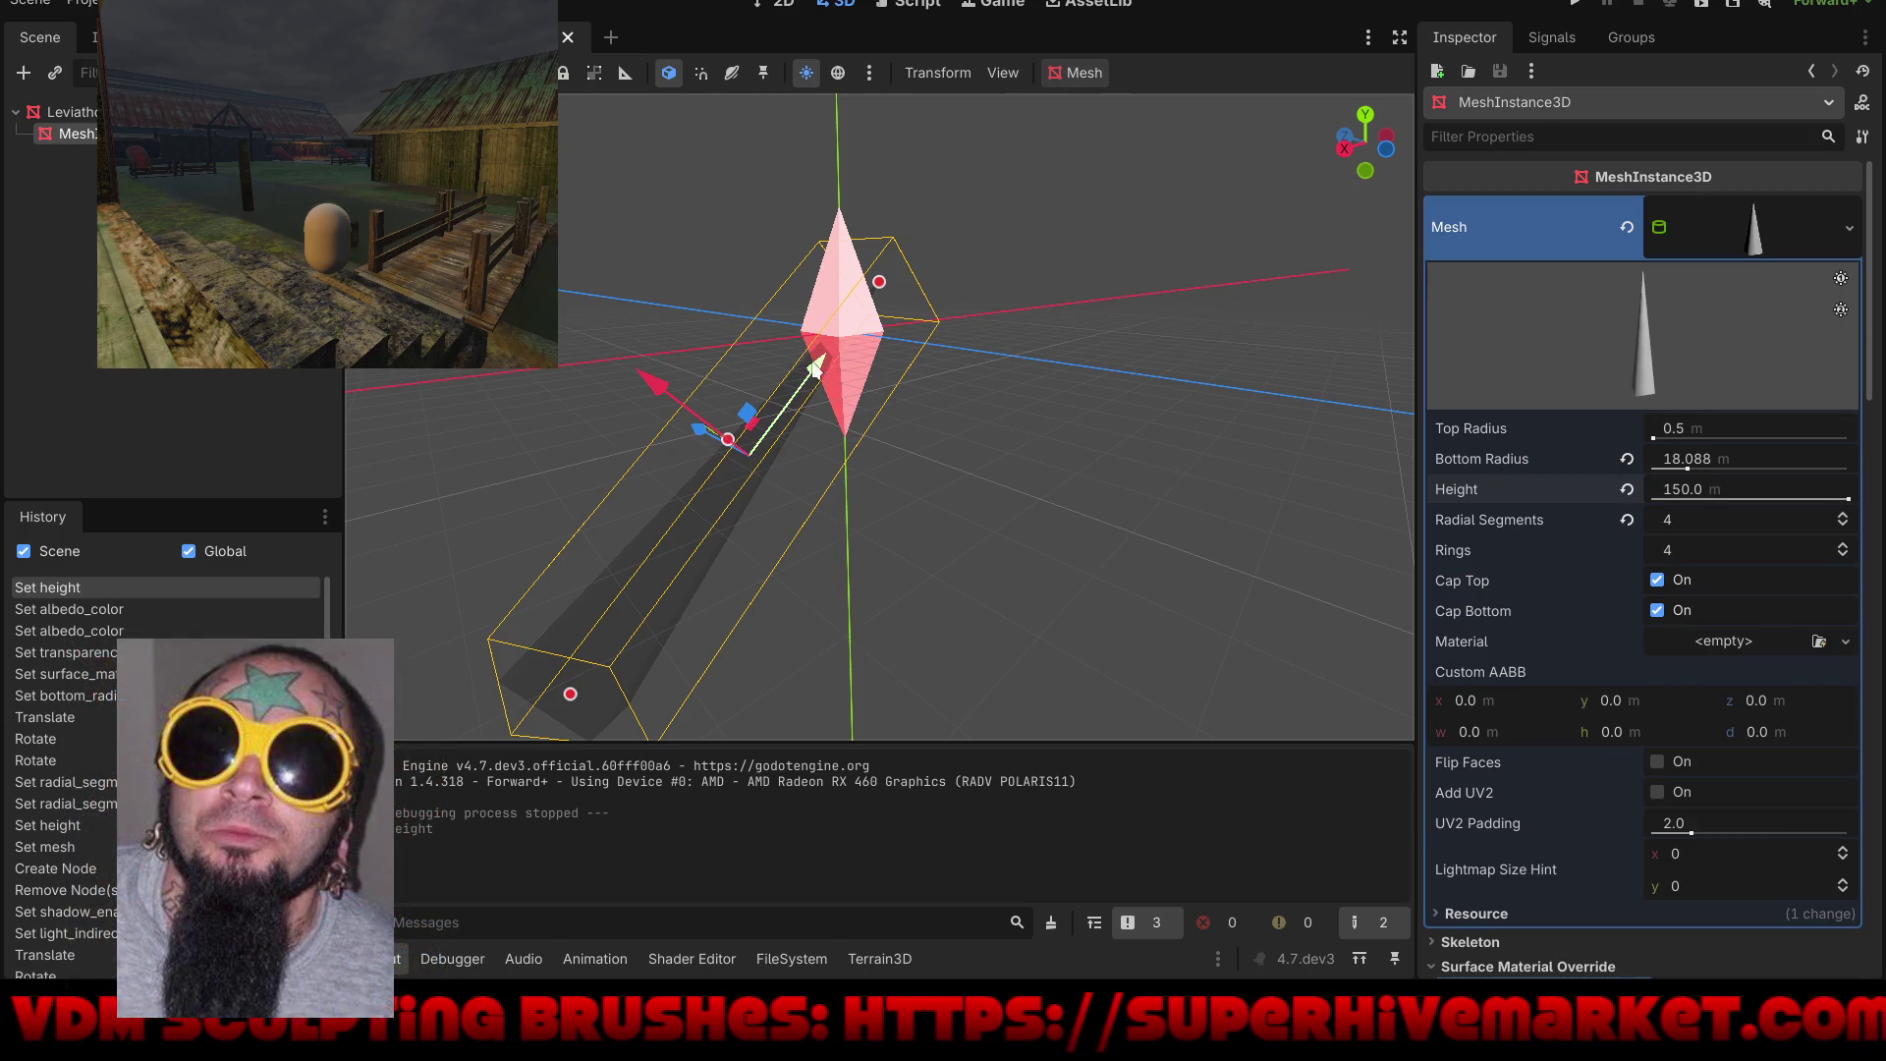
Step: Orbit above the mesh and snap to the straight-down top view
{"action": "left_click_drag", "start_coordinate": [783, 396], "coordinate": [1099, 422]}
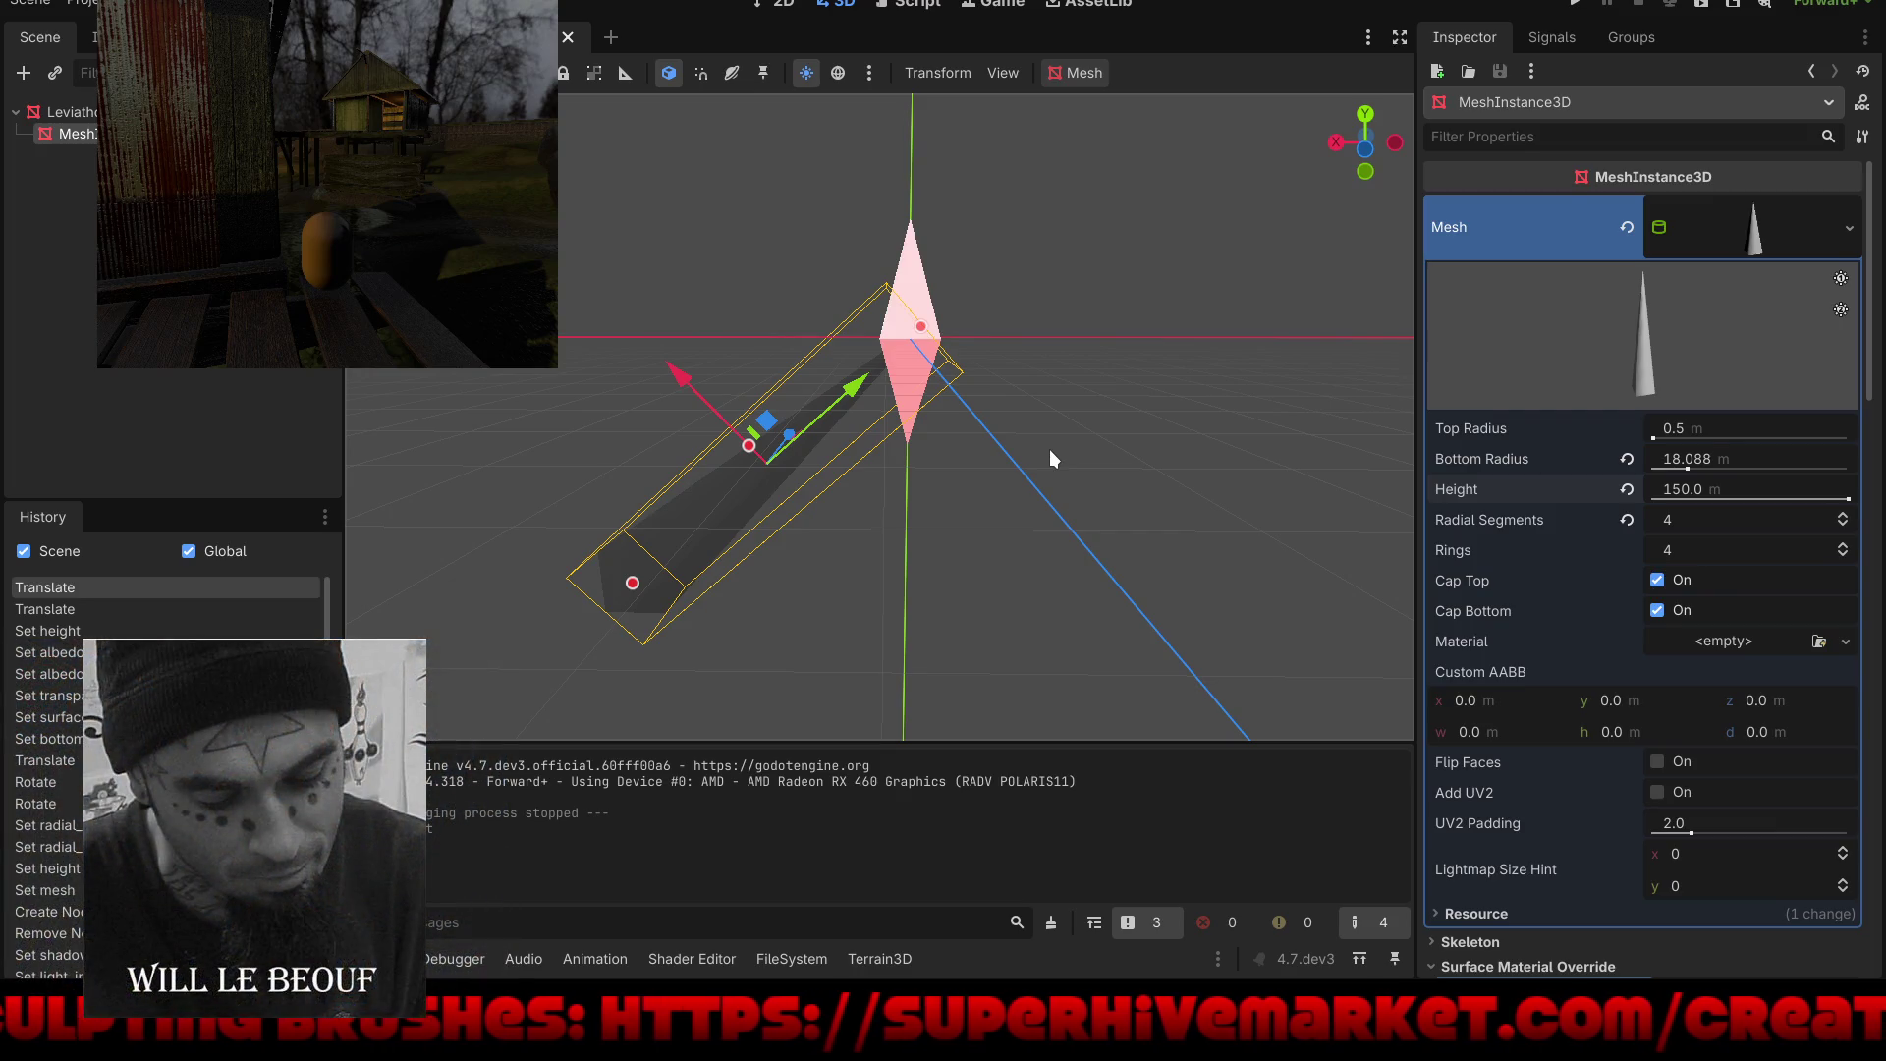
{"action": "mouse_move", "coordinate": [1053, 452]}
{"action": "left_mouse_down"}
{"action": "mouse_move", "coordinate": [1080, 481]}
{"action": "mouse_move", "coordinate": [1063, 610]}
{"action": "left_mouse_up"}
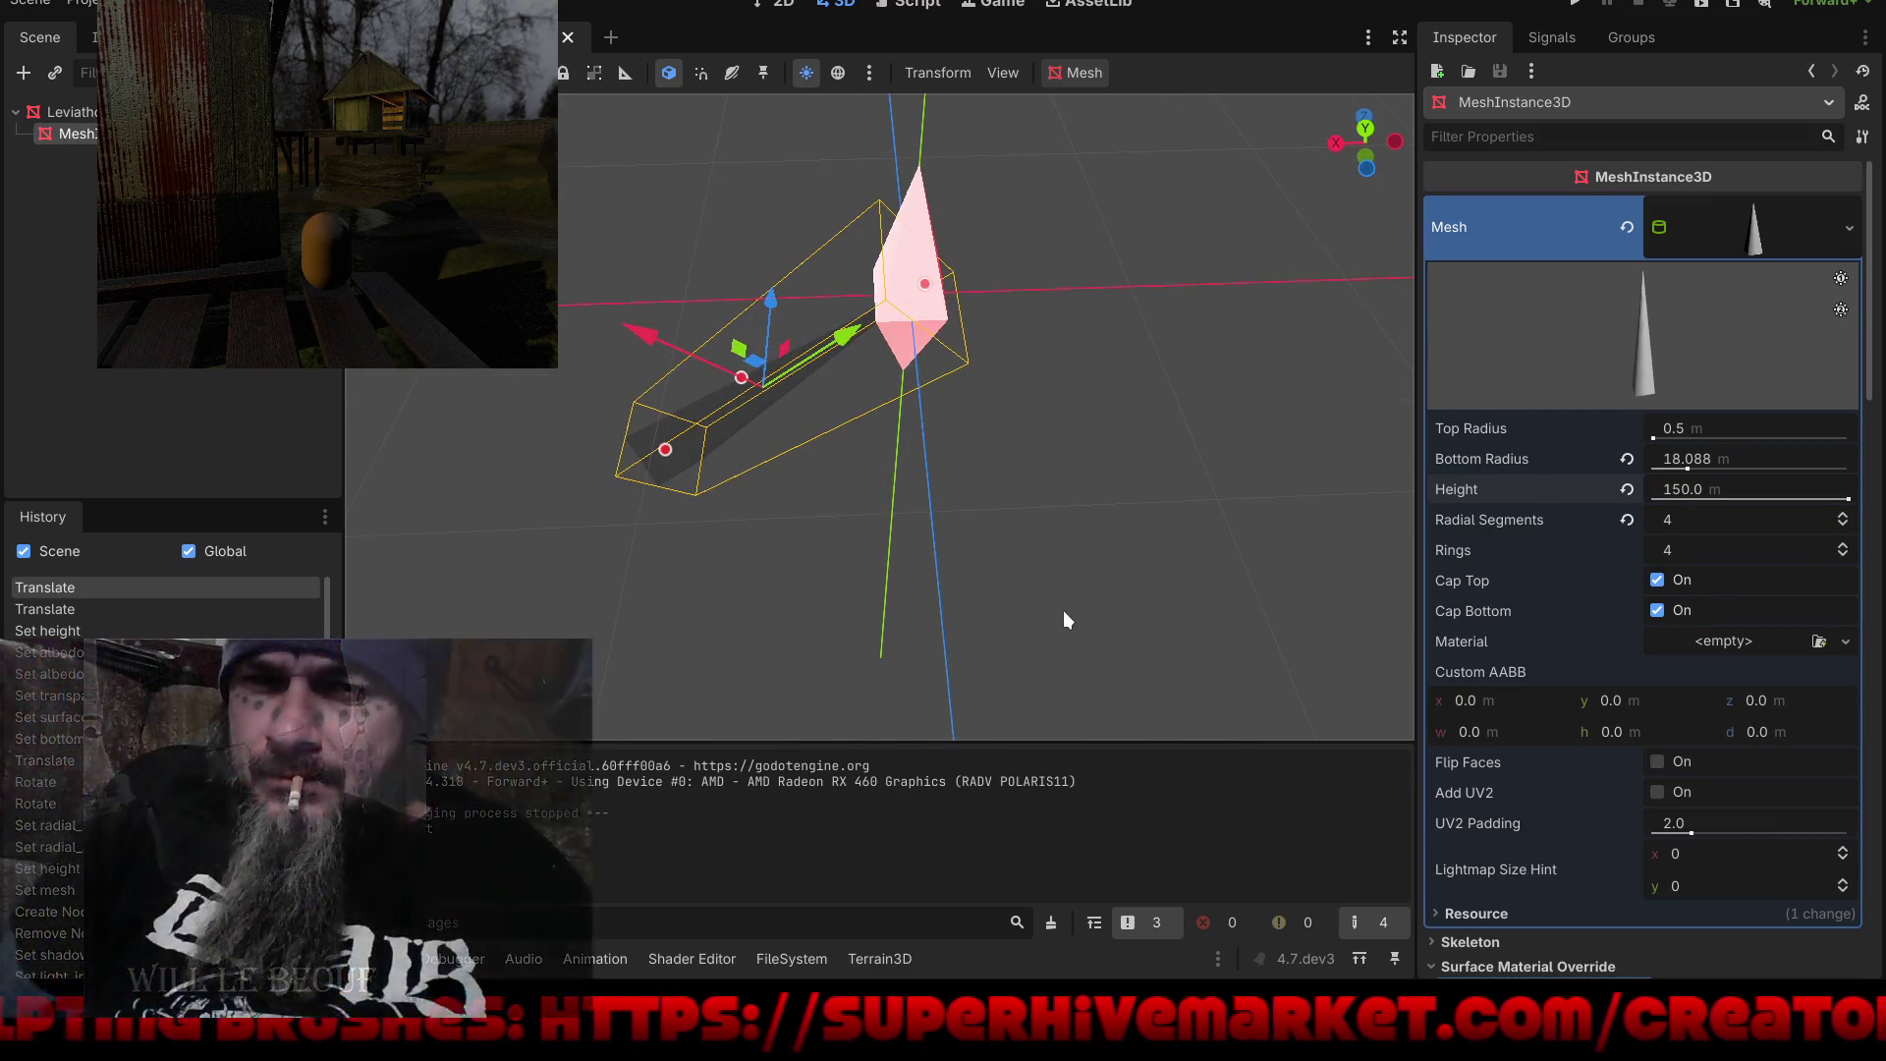
{"action": "key", "text": "KP_7"}
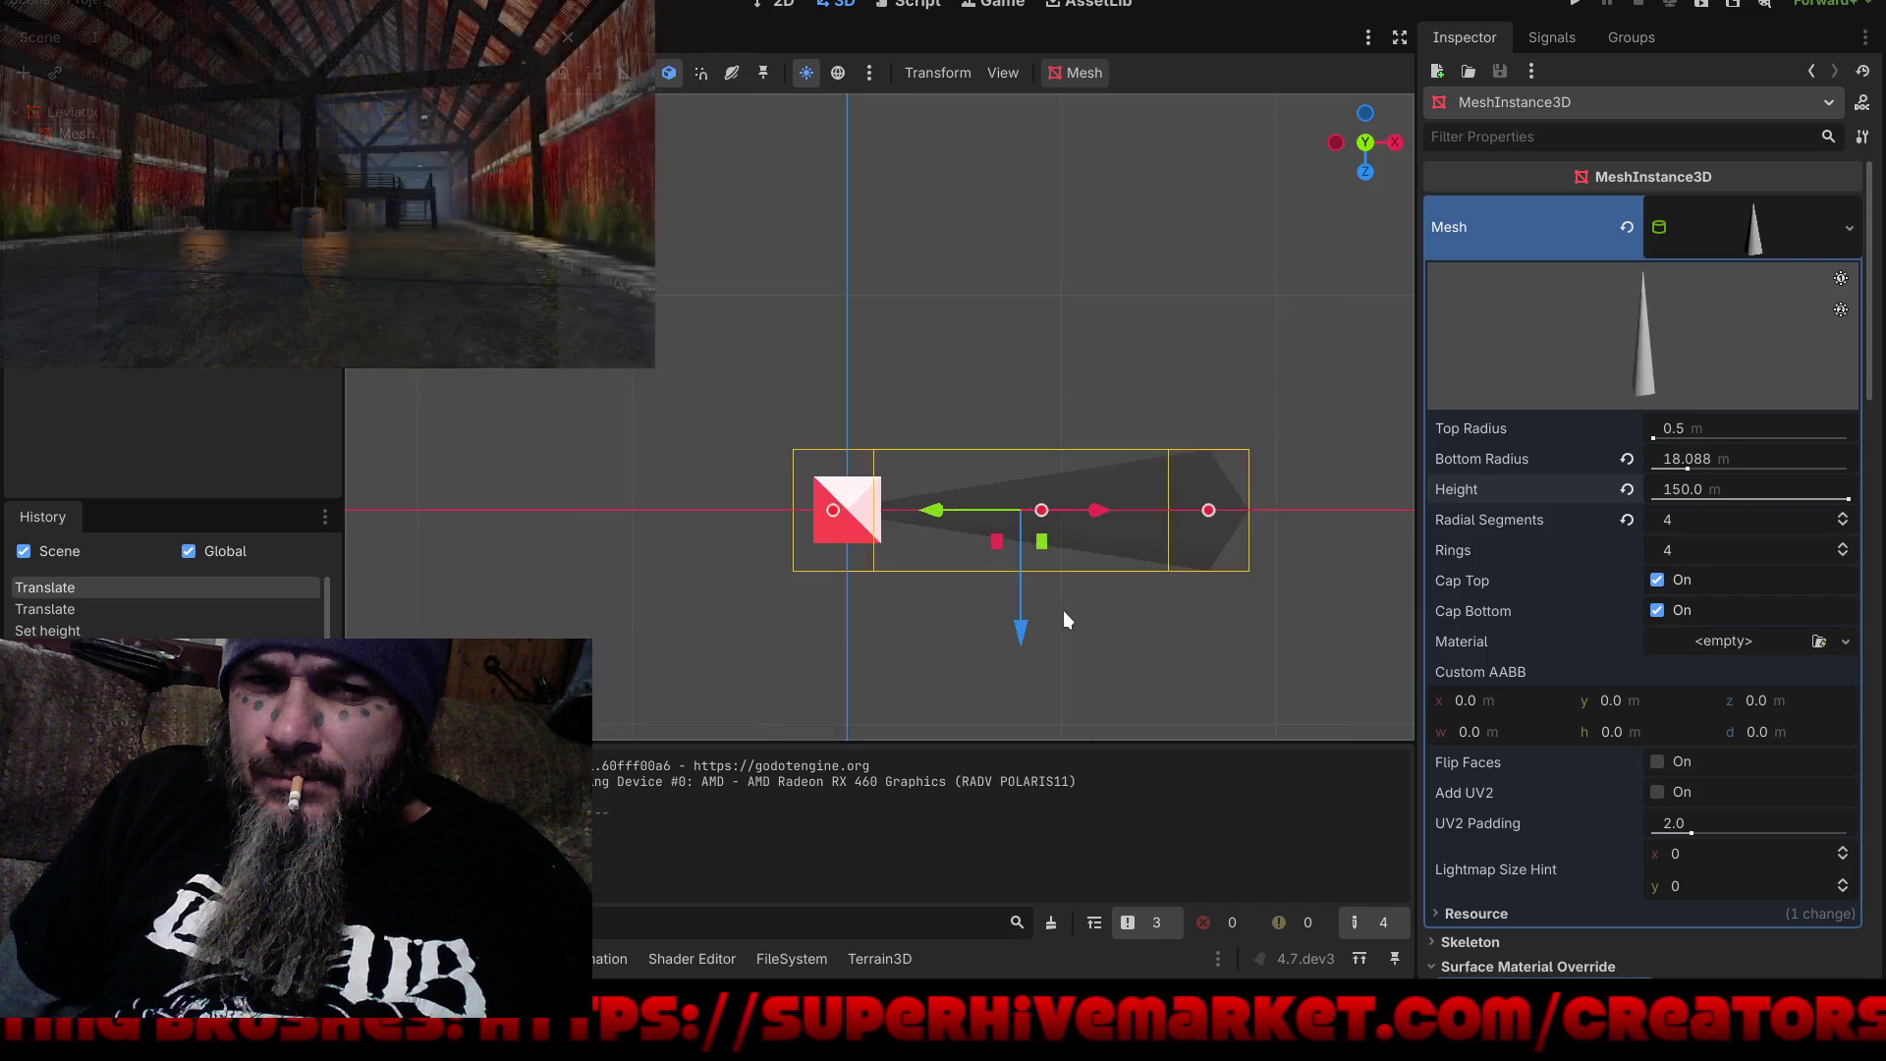
Step: In orthogonal top view, duplicate the cone, spin the copy 180° and move it opposite the crystal
{"action": "key", "text": "KP_5"}
{"action": "key", "text": "e"}
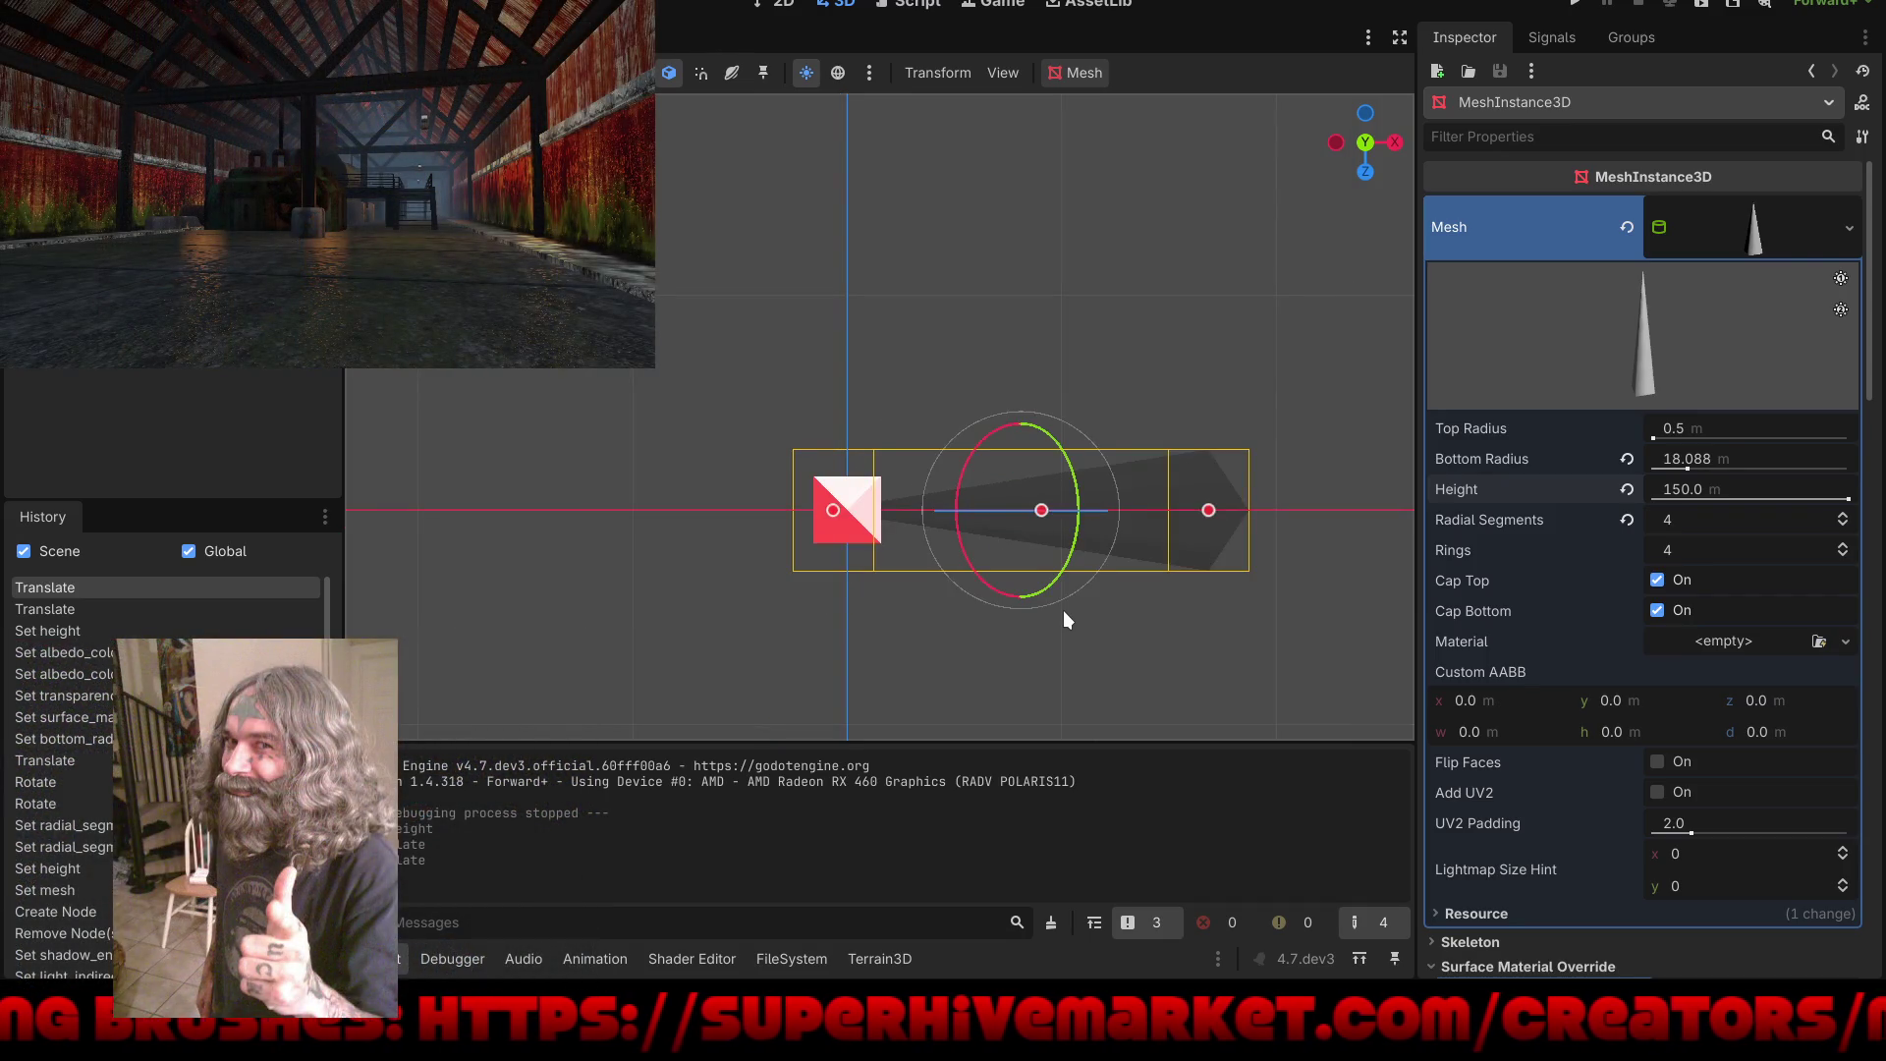
{"action": "left_click_drag", "start_coordinate": [1057, 625], "coordinate": [1004, 569]}
{"action": "key", "text": "w"}
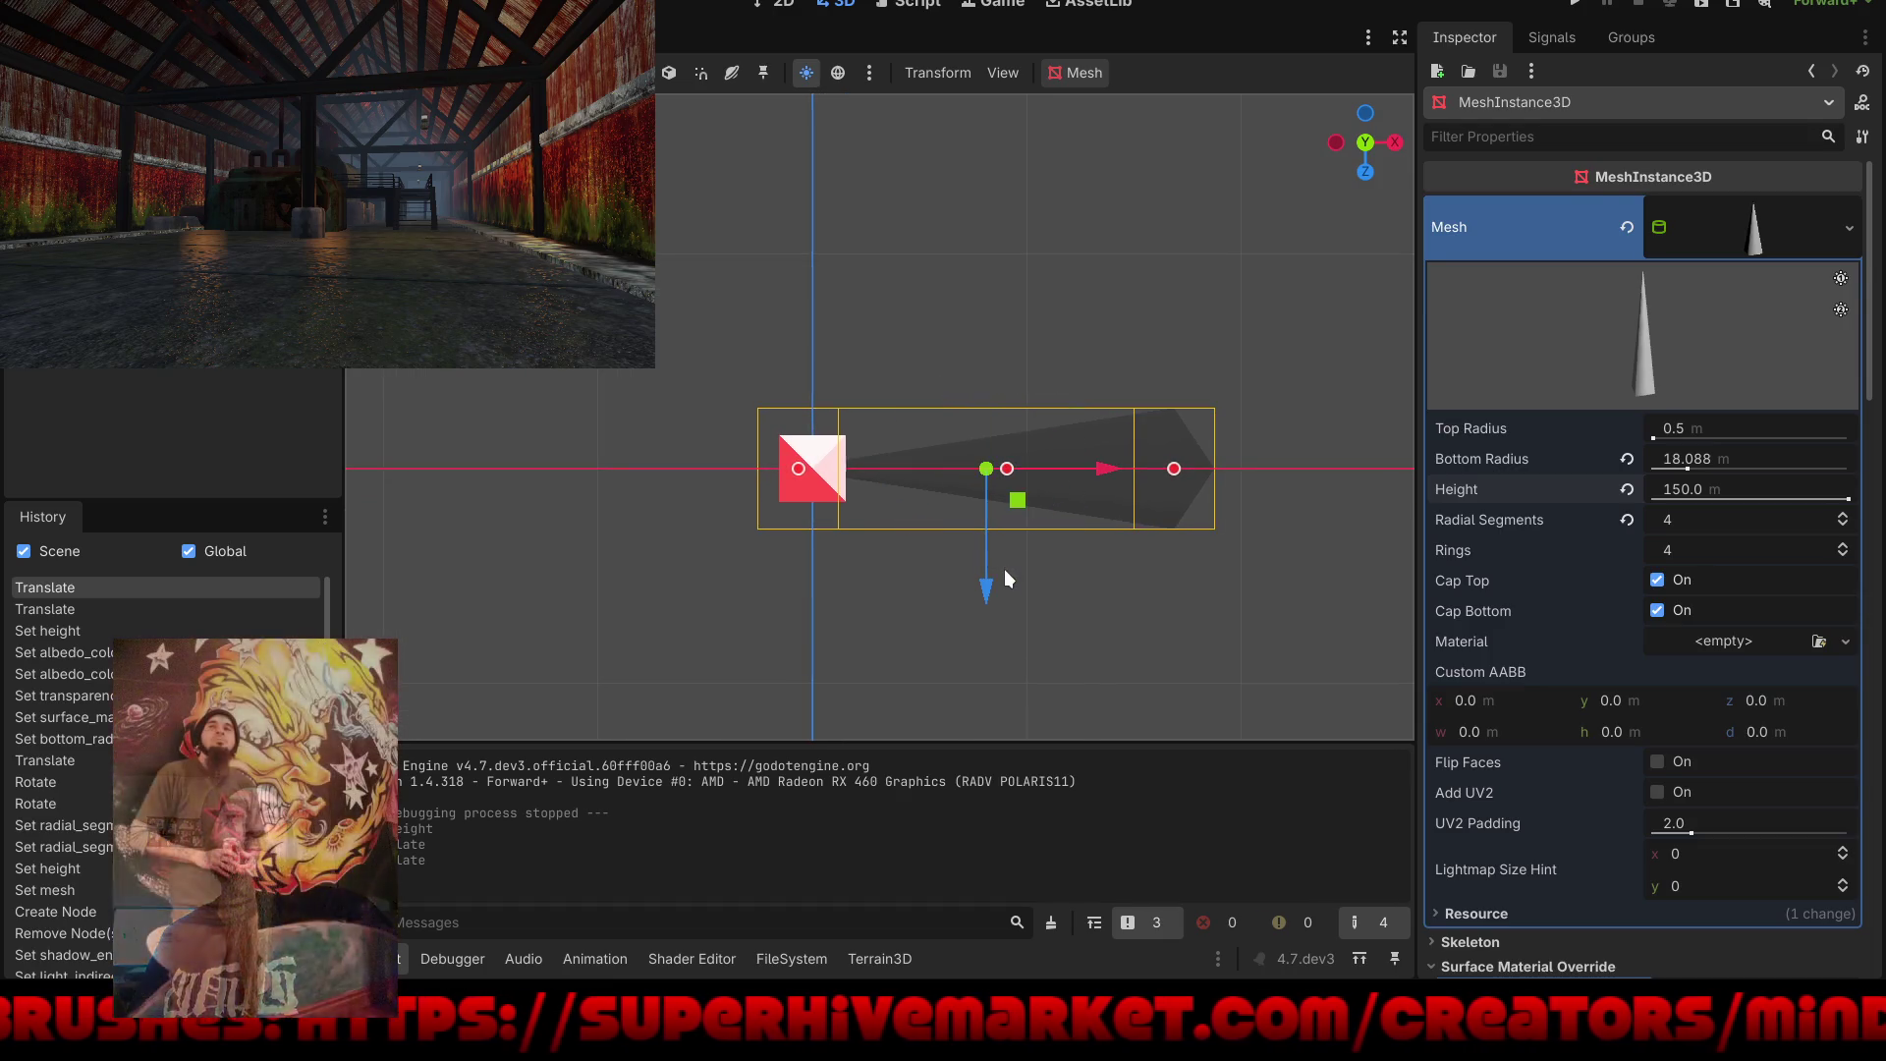
{"action": "key", "text": "e"}
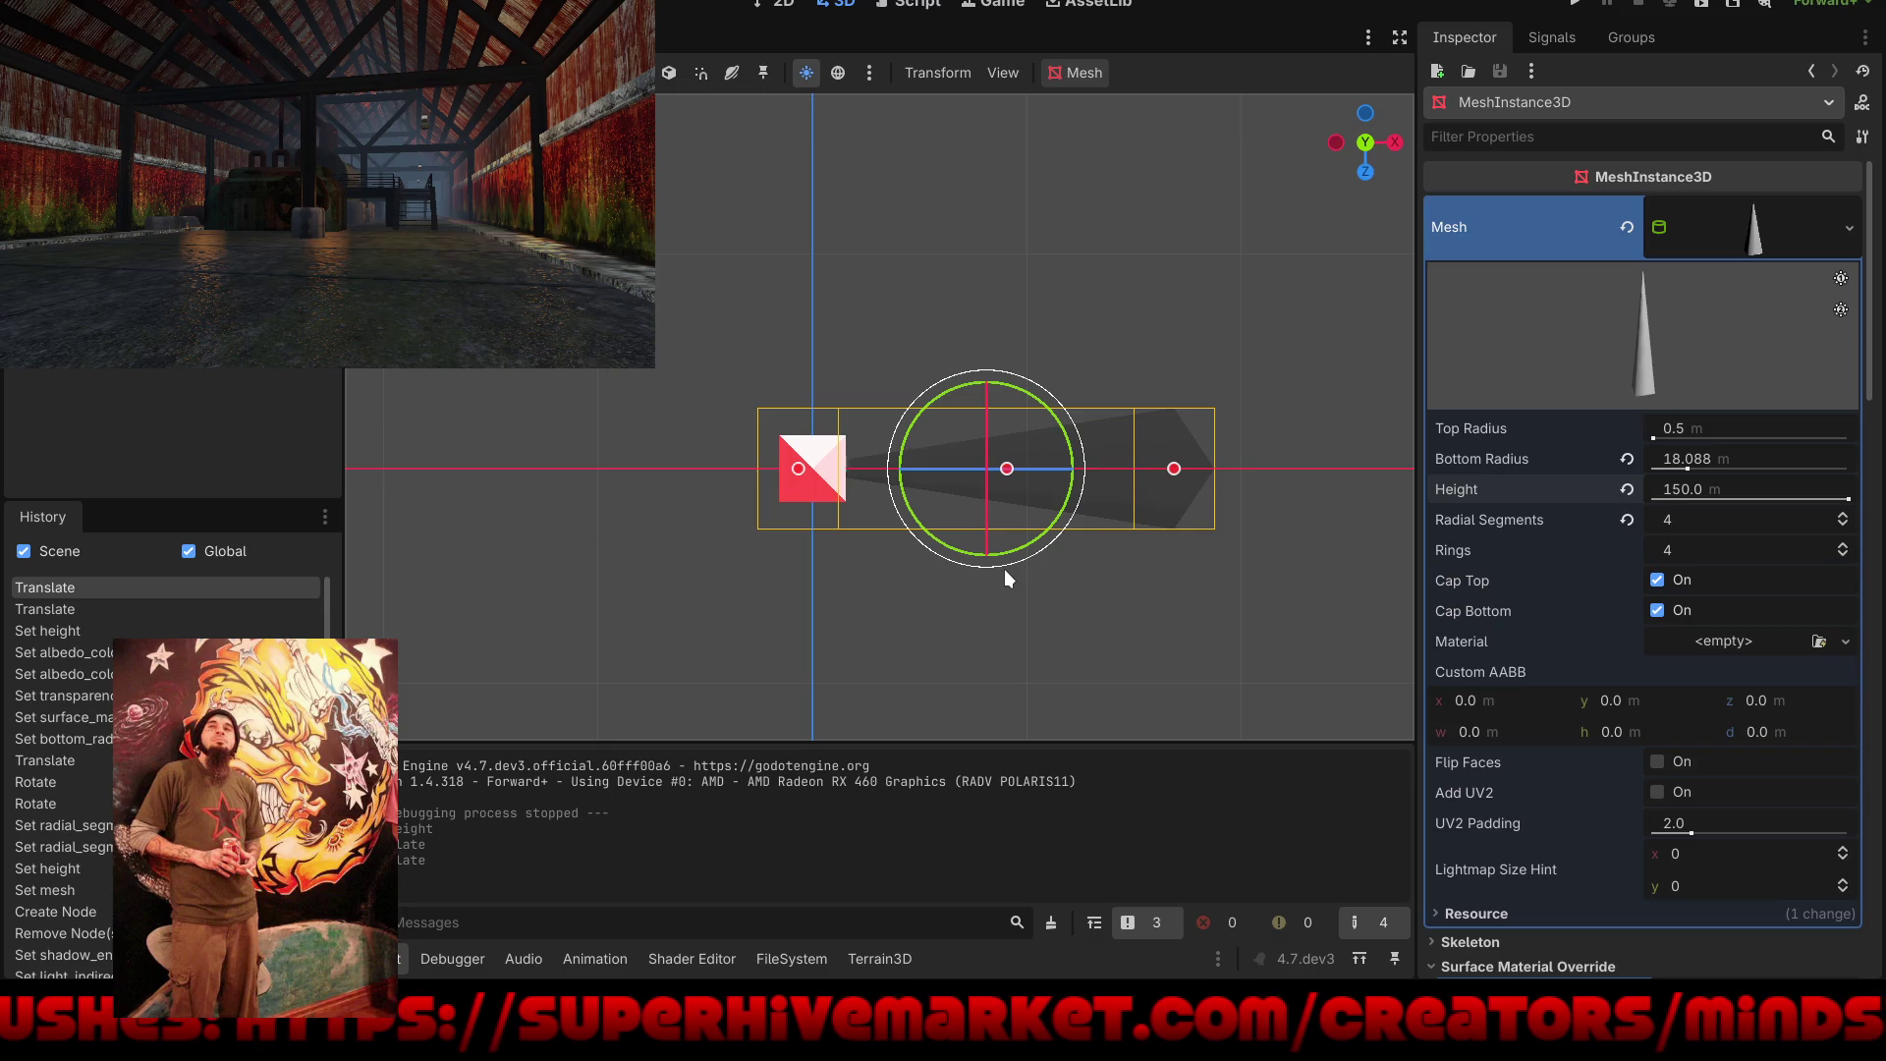
{"action": "key", "text": "ctrl+d"}
{"action": "mouse_move", "coordinate": [1010, 548]}
{"action": "left_mouse_down"}
{"action": "mouse_move", "coordinate": [1051, 501]}
{"action": "mouse_move", "coordinate": [979, 295]}
{"action": "mouse_move", "coordinate": [886, 298]}
{"action": "mouse_move", "coordinate": [916, 287]}
{"action": "left_mouse_up"}
{"action": "key", "text": "w"}
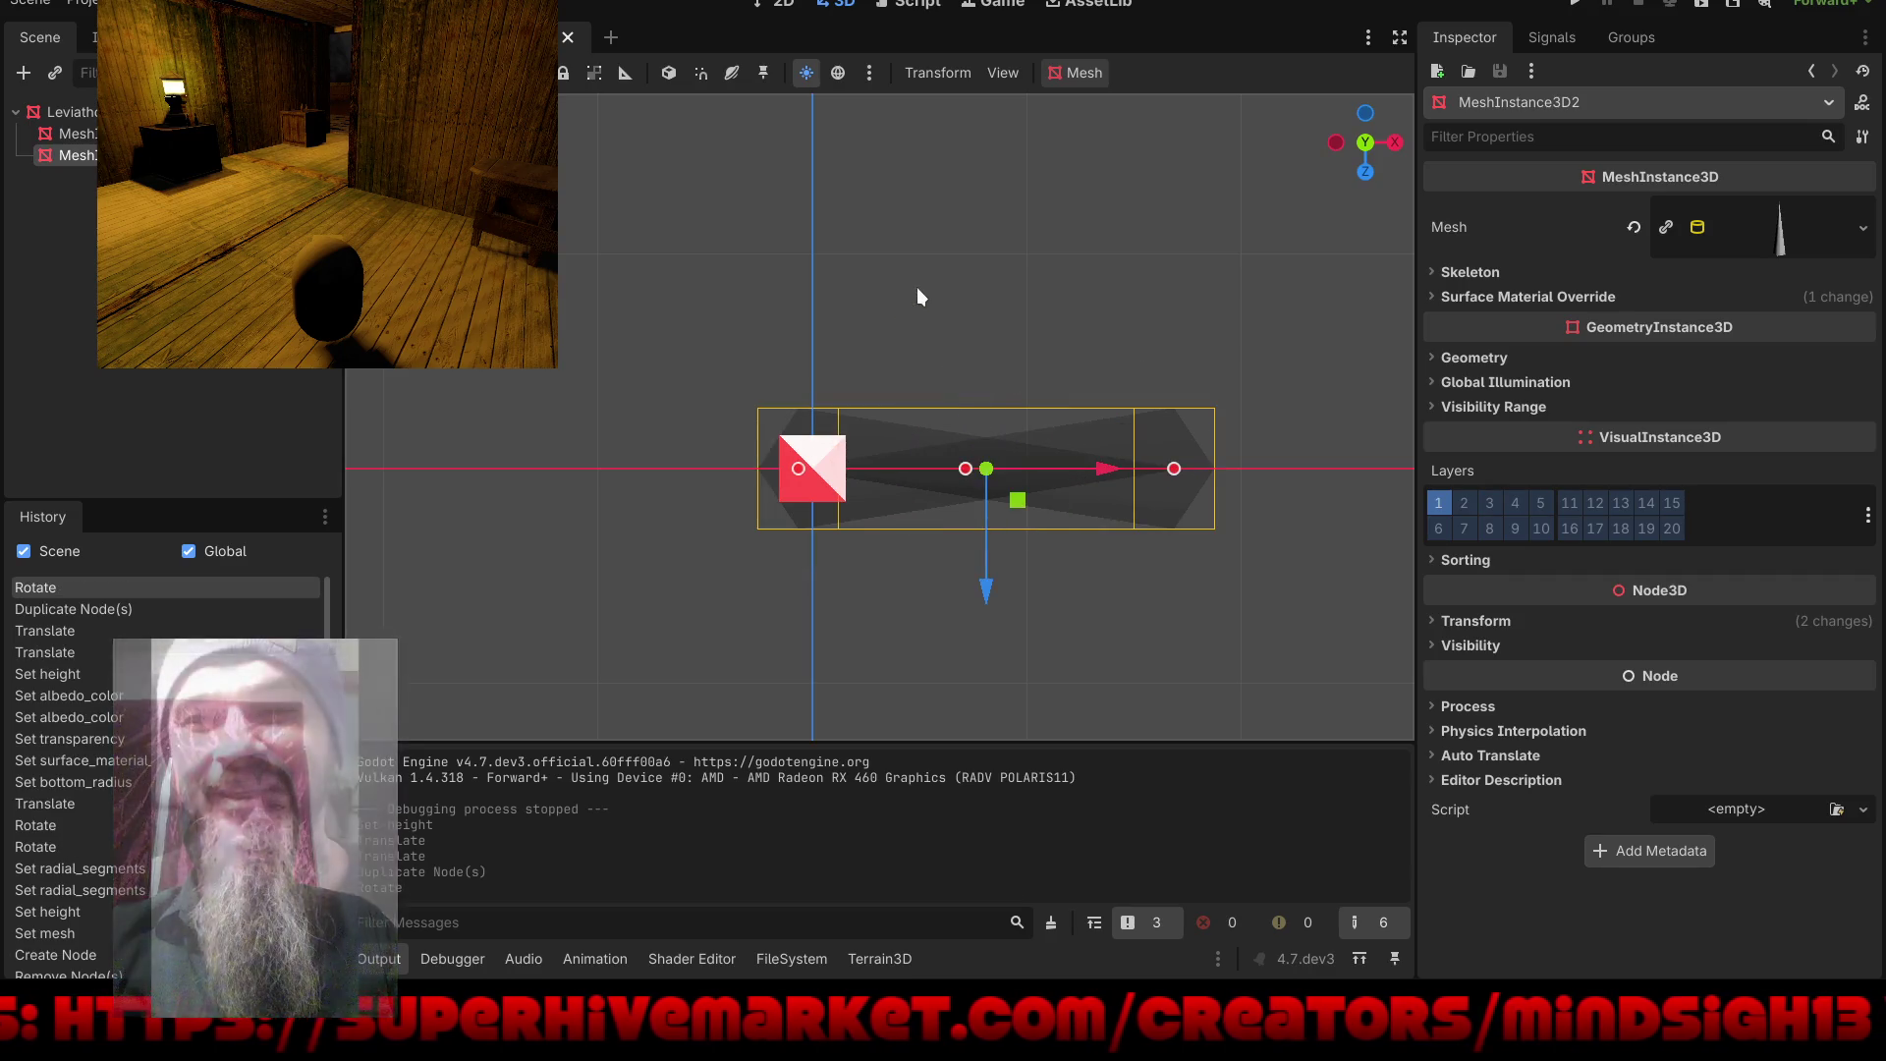
{"action": "left_click_drag", "start_coordinate": [1057, 468], "coordinate": [1034, 474]}
{"action": "mouse_move", "coordinate": [777, 536]}
{"action": "left_mouse_down"}
{"action": "mouse_move", "coordinate": [666, 579]}
{"action": "mouse_move", "coordinate": [780, 535]}
{"action": "mouse_move", "coordinate": [763, 540]}
{"action": "left_mouse_up"}
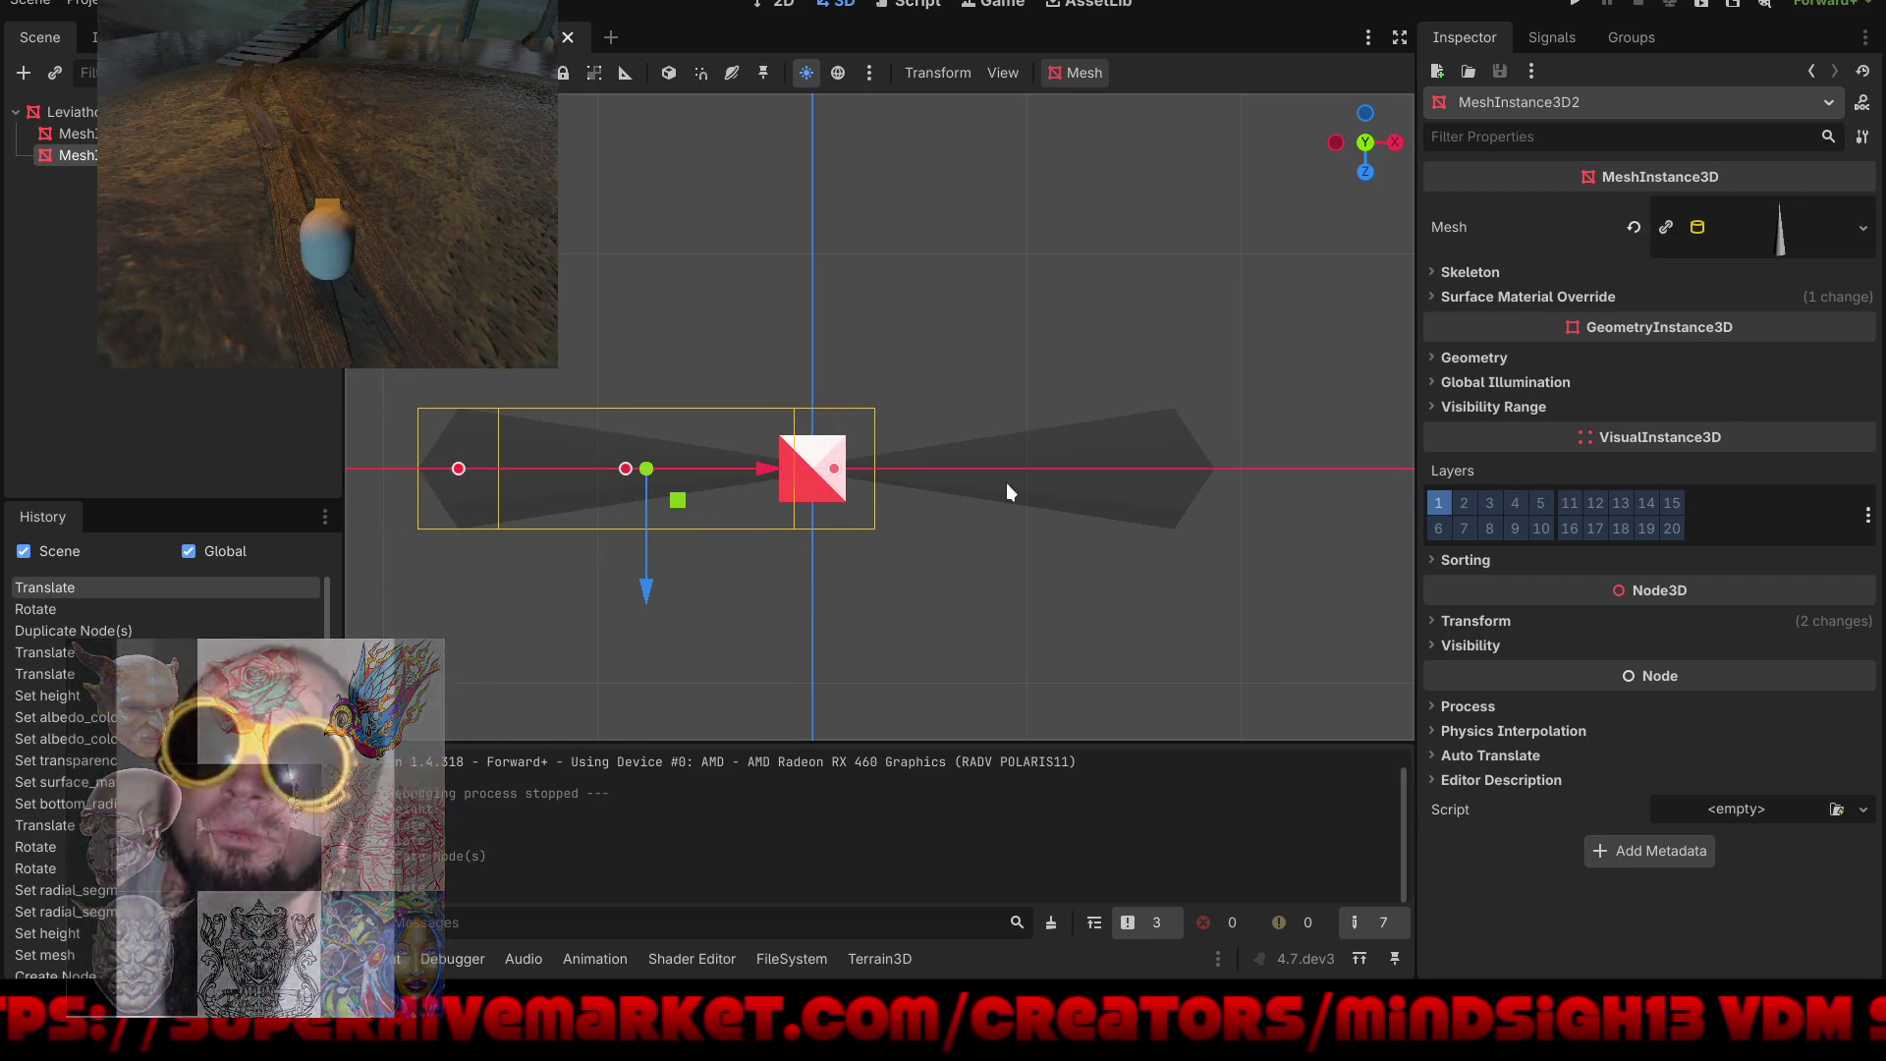
Step: Select both cones, duplicate them and rotate the copies 90° to complete the cross
{"action": "left_click", "coordinate": [1076, 445], "text": "shift"}
{"action": "key", "text": "ctrl+d"}
{"action": "key", "text": "e"}
{"action": "left_click_drag", "start_coordinate": [844, 389], "coordinate": [896, 497]}
{"action": "mouse_move", "coordinate": [1051, 383]}
{"action": "left_mouse_down"}
{"action": "mouse_move", "coordinate": [1019, 205]}
{"action": "mouse_move", "coordinate": [885, 693]}
{"action": "mouse_move", "coordinate": [887, 659]}
{"action": "mouse_move", "coordinate": [1085, 674]}
{"action": "mouse_move", "coordinate": [993, 728]}
{"action": "mouse_move", "coordinate": [870, 733]}
{"action": "mouse_move", "coordinate": [1190, 681]}
{"action": "mouse_move", "coordinate": [1117, 725]}
{"action": "left_mouse_up"}
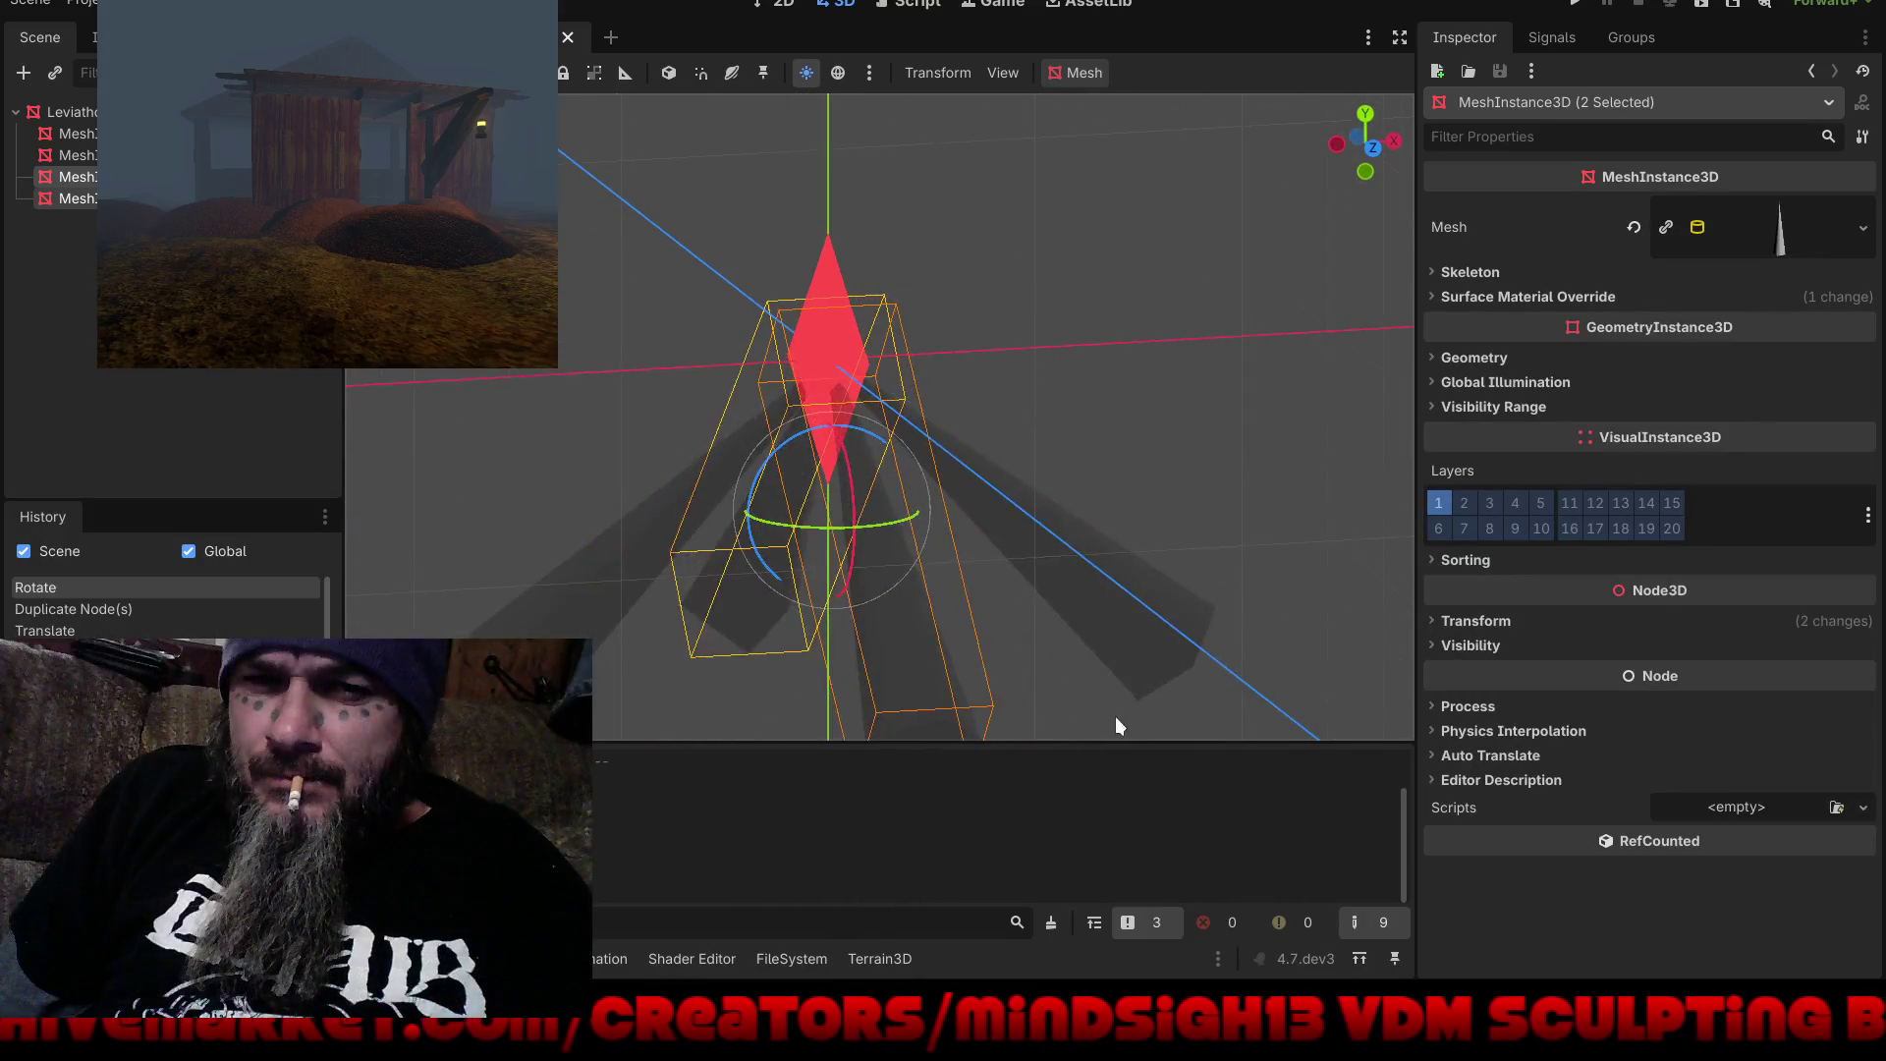
Step: Save the crystal scene, switch to the World scene and run the project
{"action": "key", "text": "ctrl+s"}
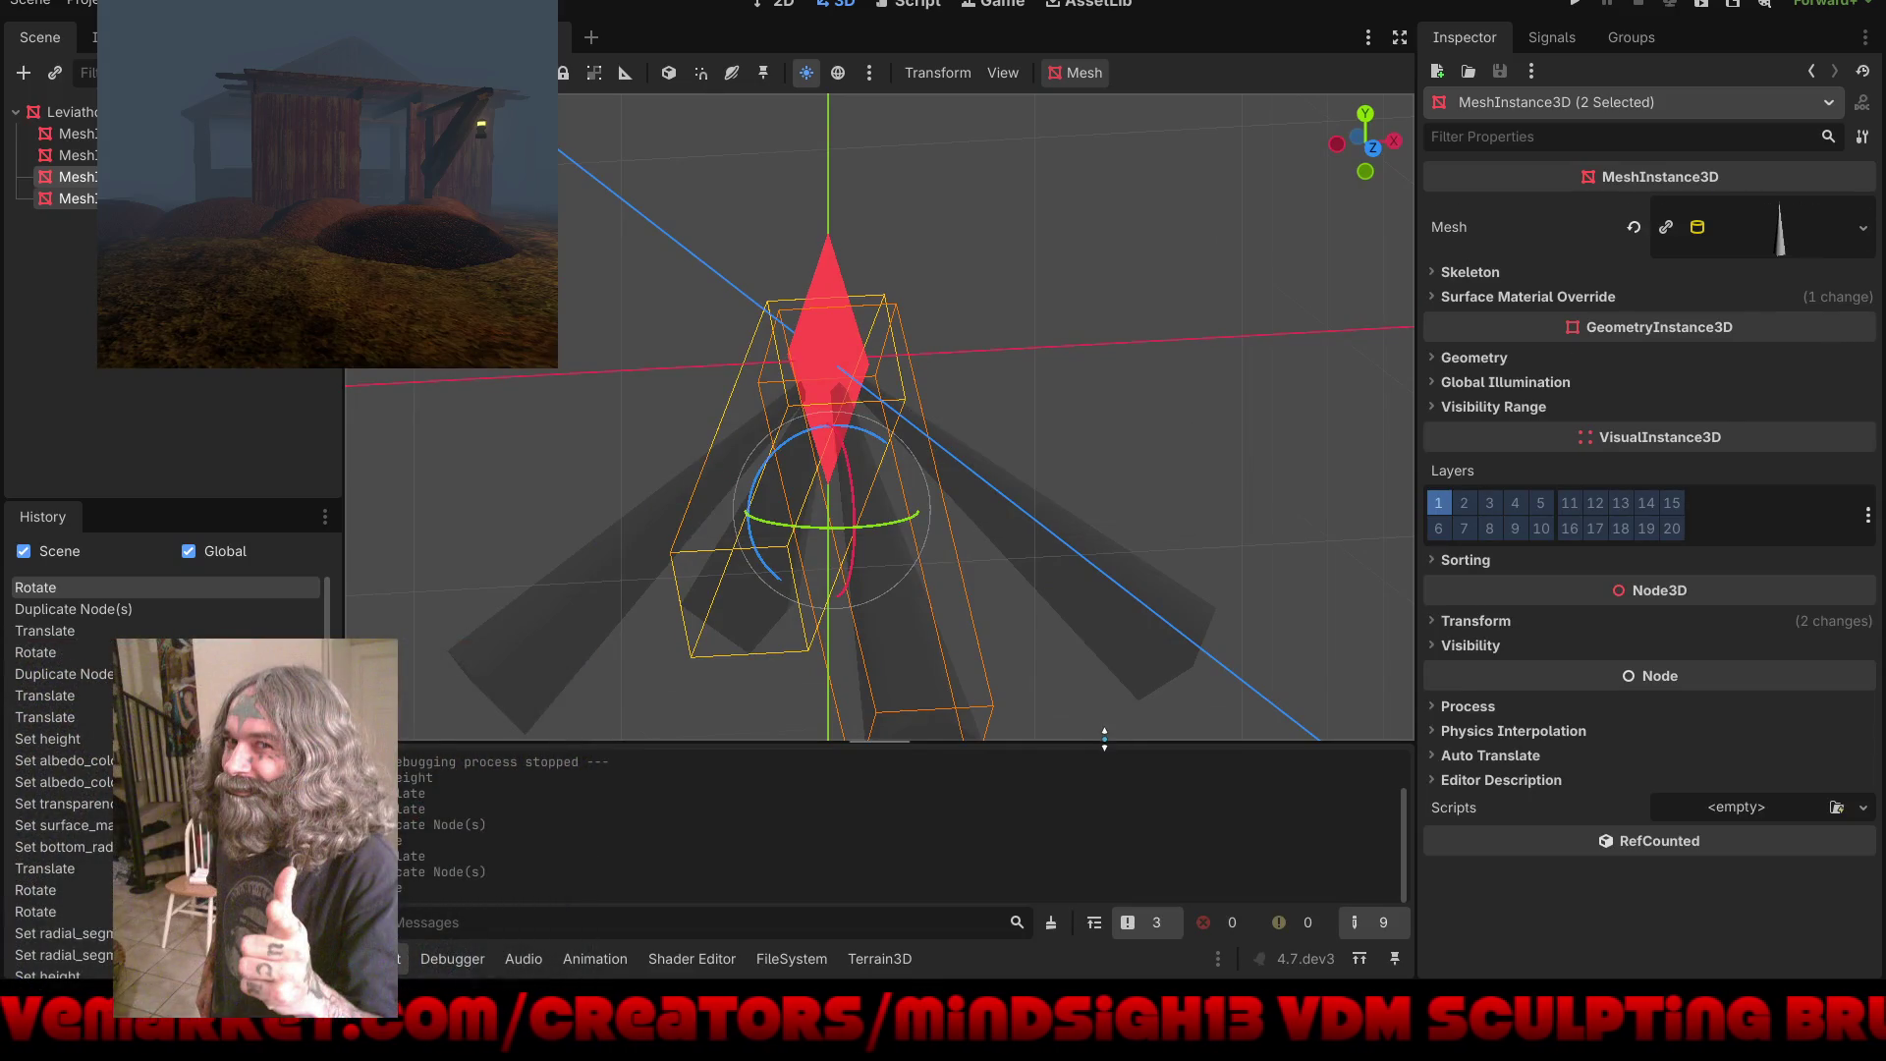
{"action": "left_click", "coordinate": [559, 46]}
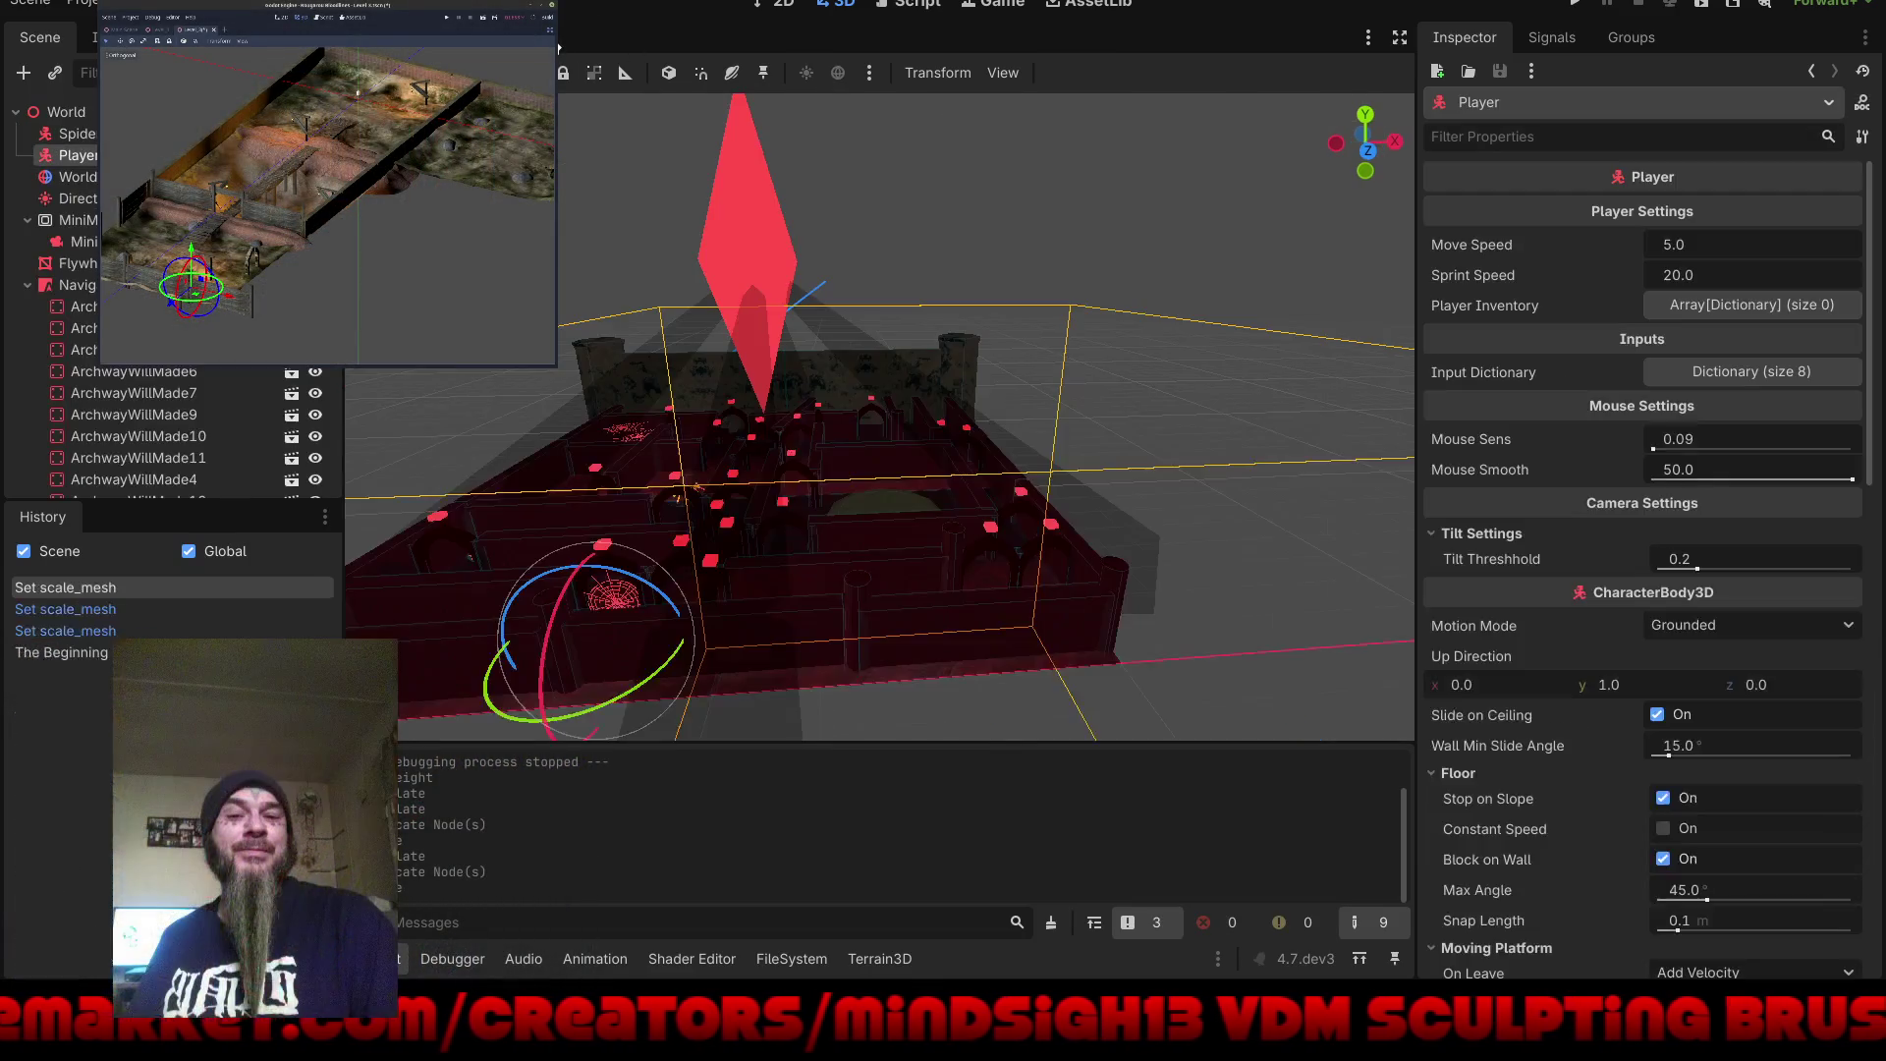
{"action": "left_click", "coordinate": [1572, 6]}
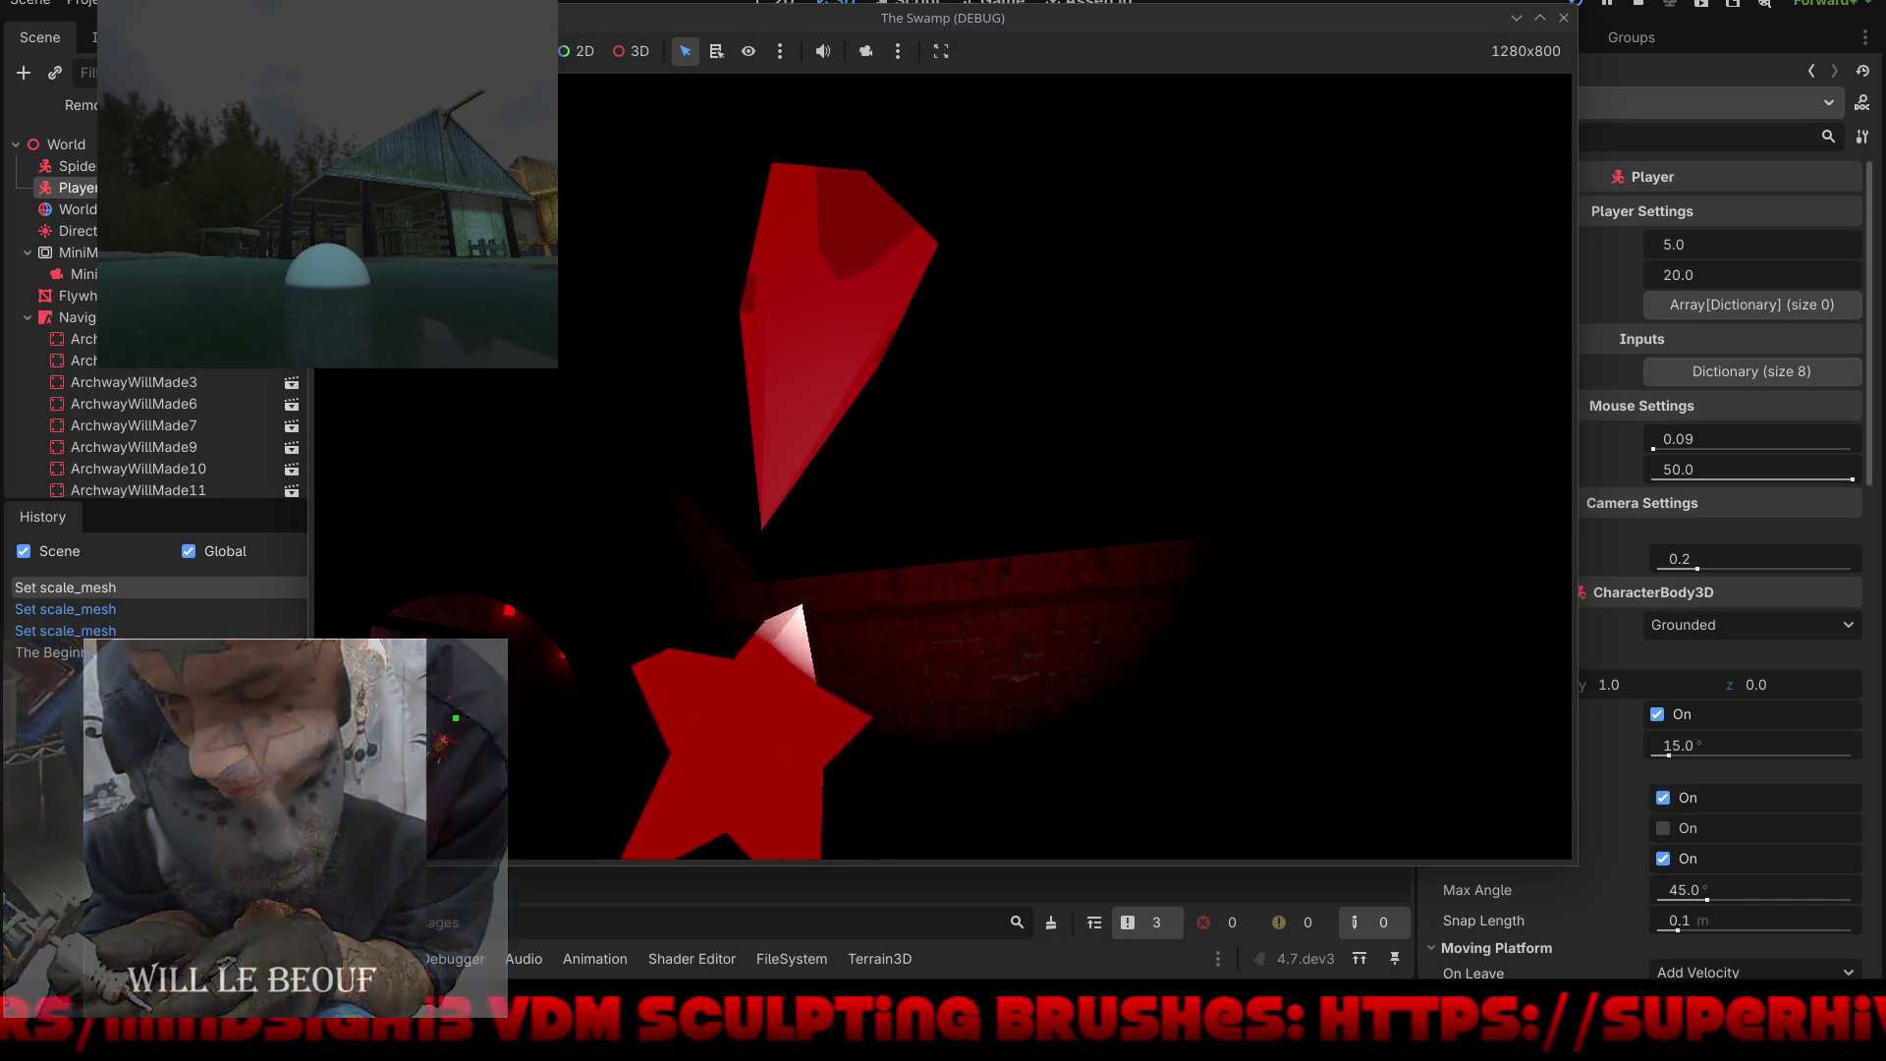
Step: Close the game, open the Leviathon scene and expand its surface material override
{"action": "key", "text": "F8"}
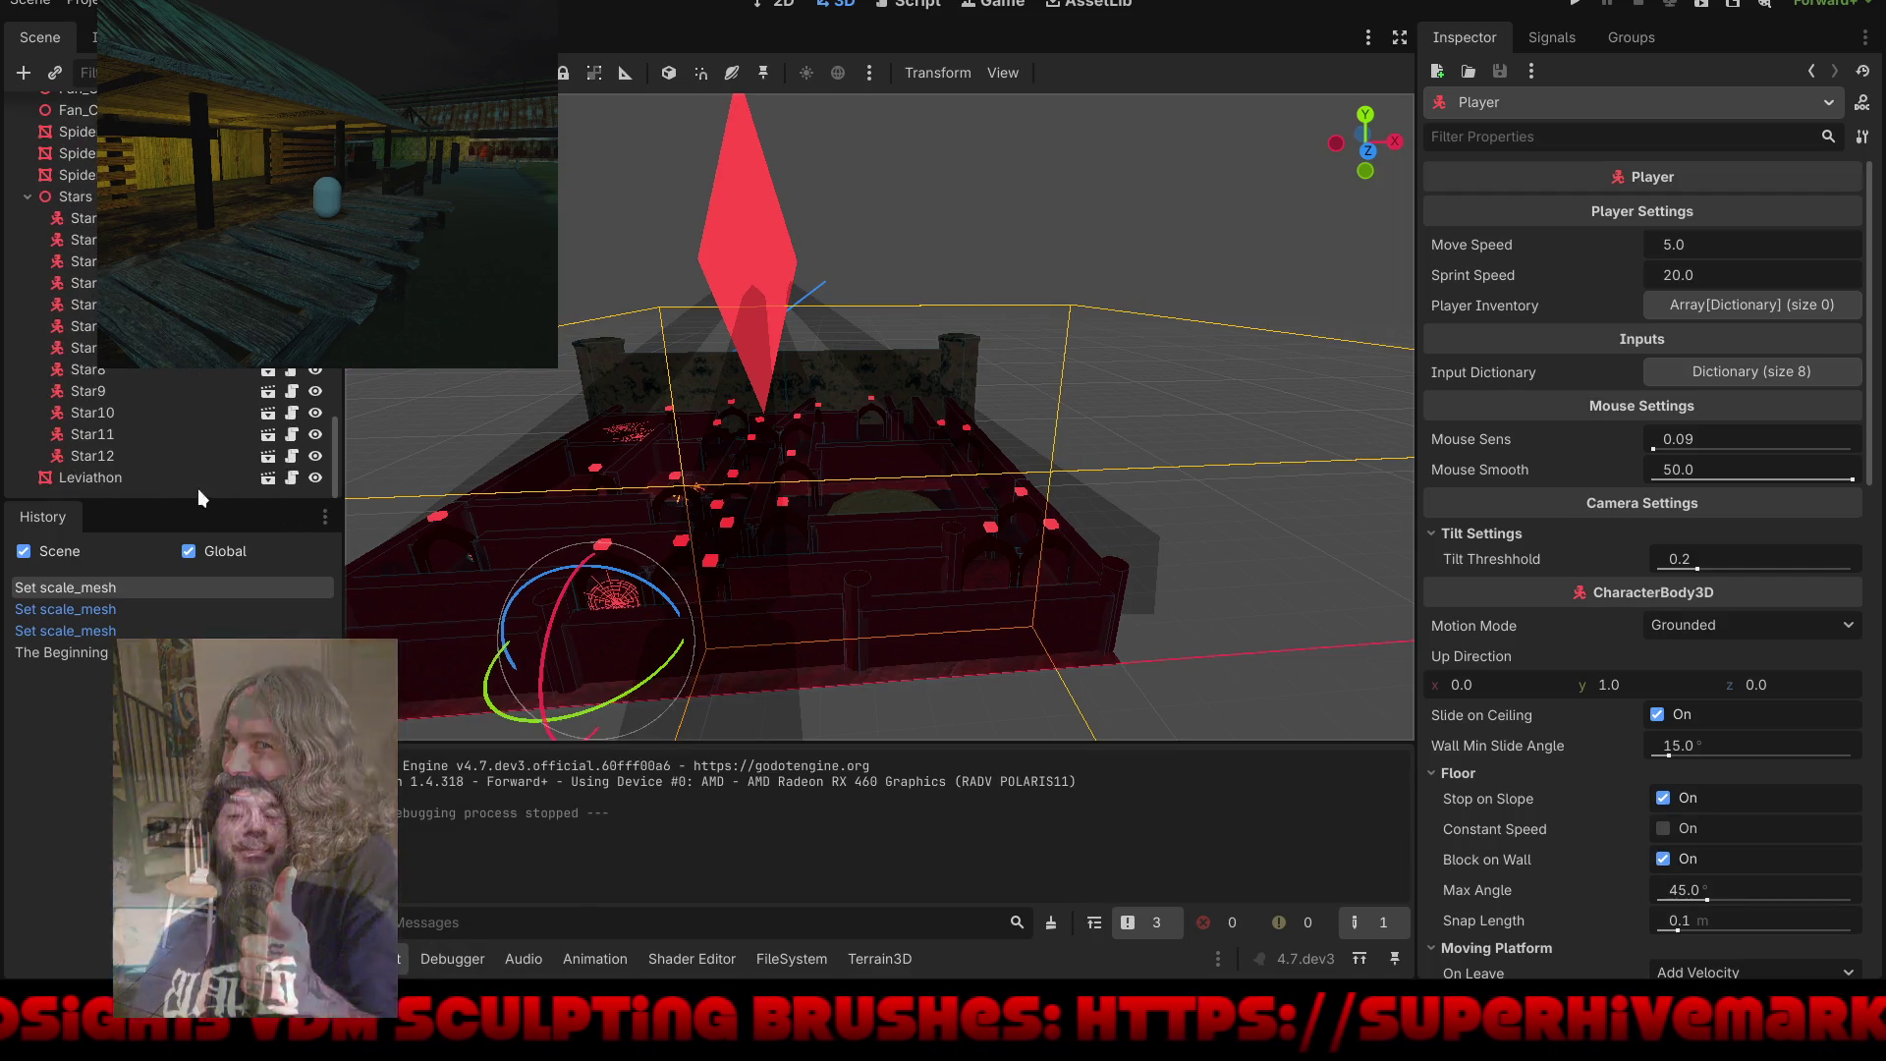
{"action": "double_click", "coordinate": [271, 480]}
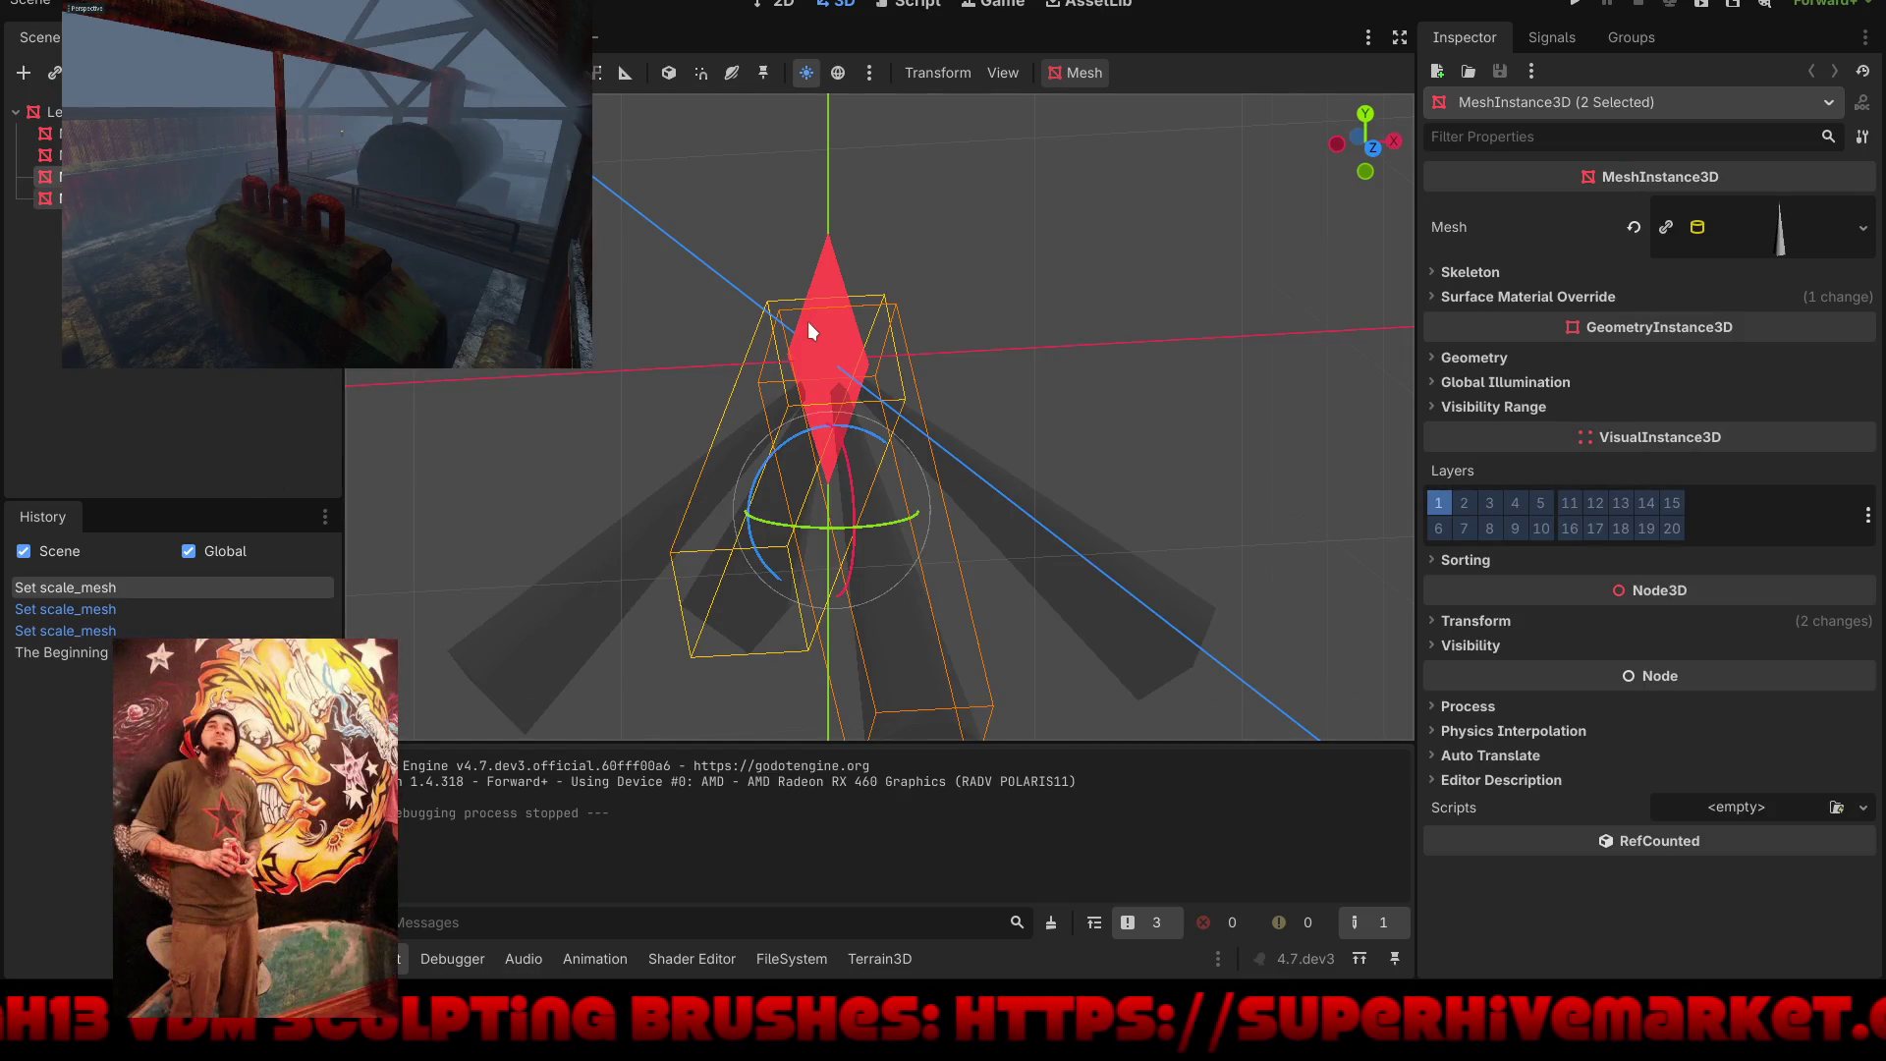
{"action": "left_click", "coordinate": [1631, 296]}
Step: Try Multiply and Subtract blend modes on the override material, settle on Premultiplied Alpha, then run
{"action": "left_click", "coordinate": [1788, 332]}
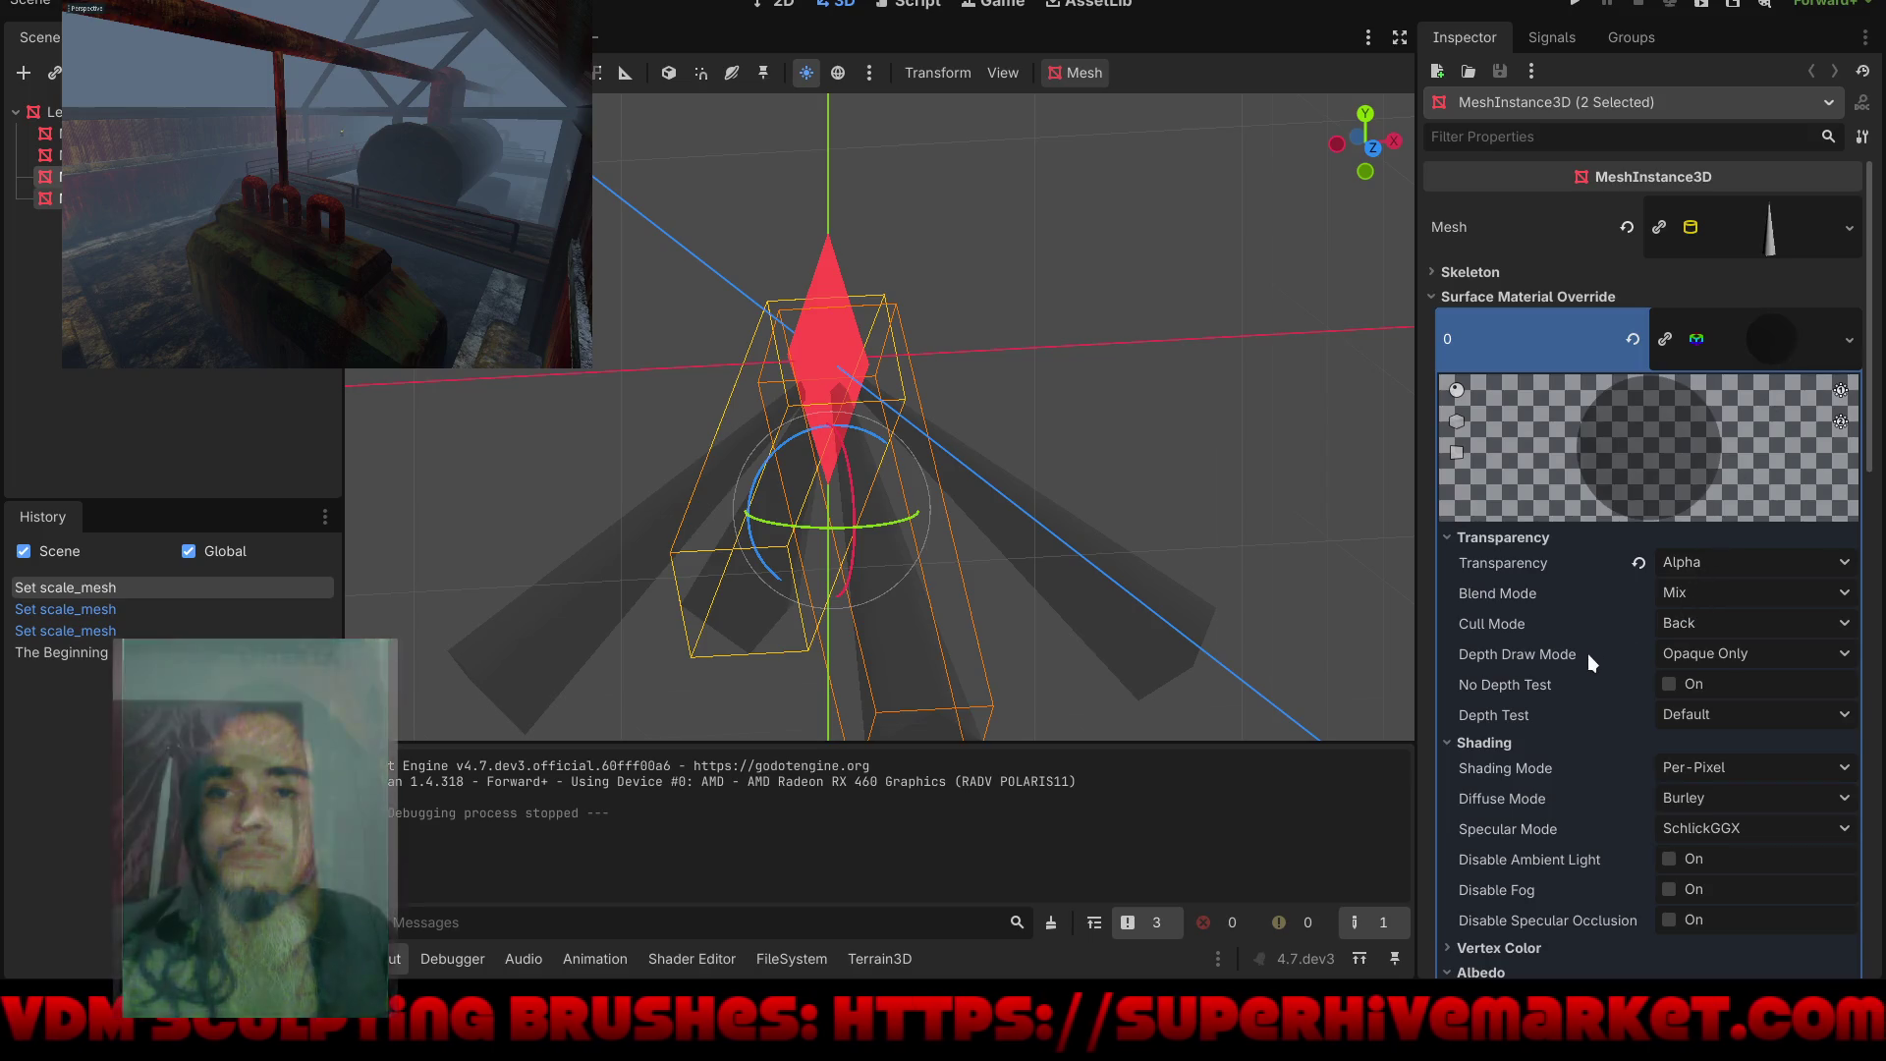
{"action": "left_click", "coordinate": [1688, 592]}
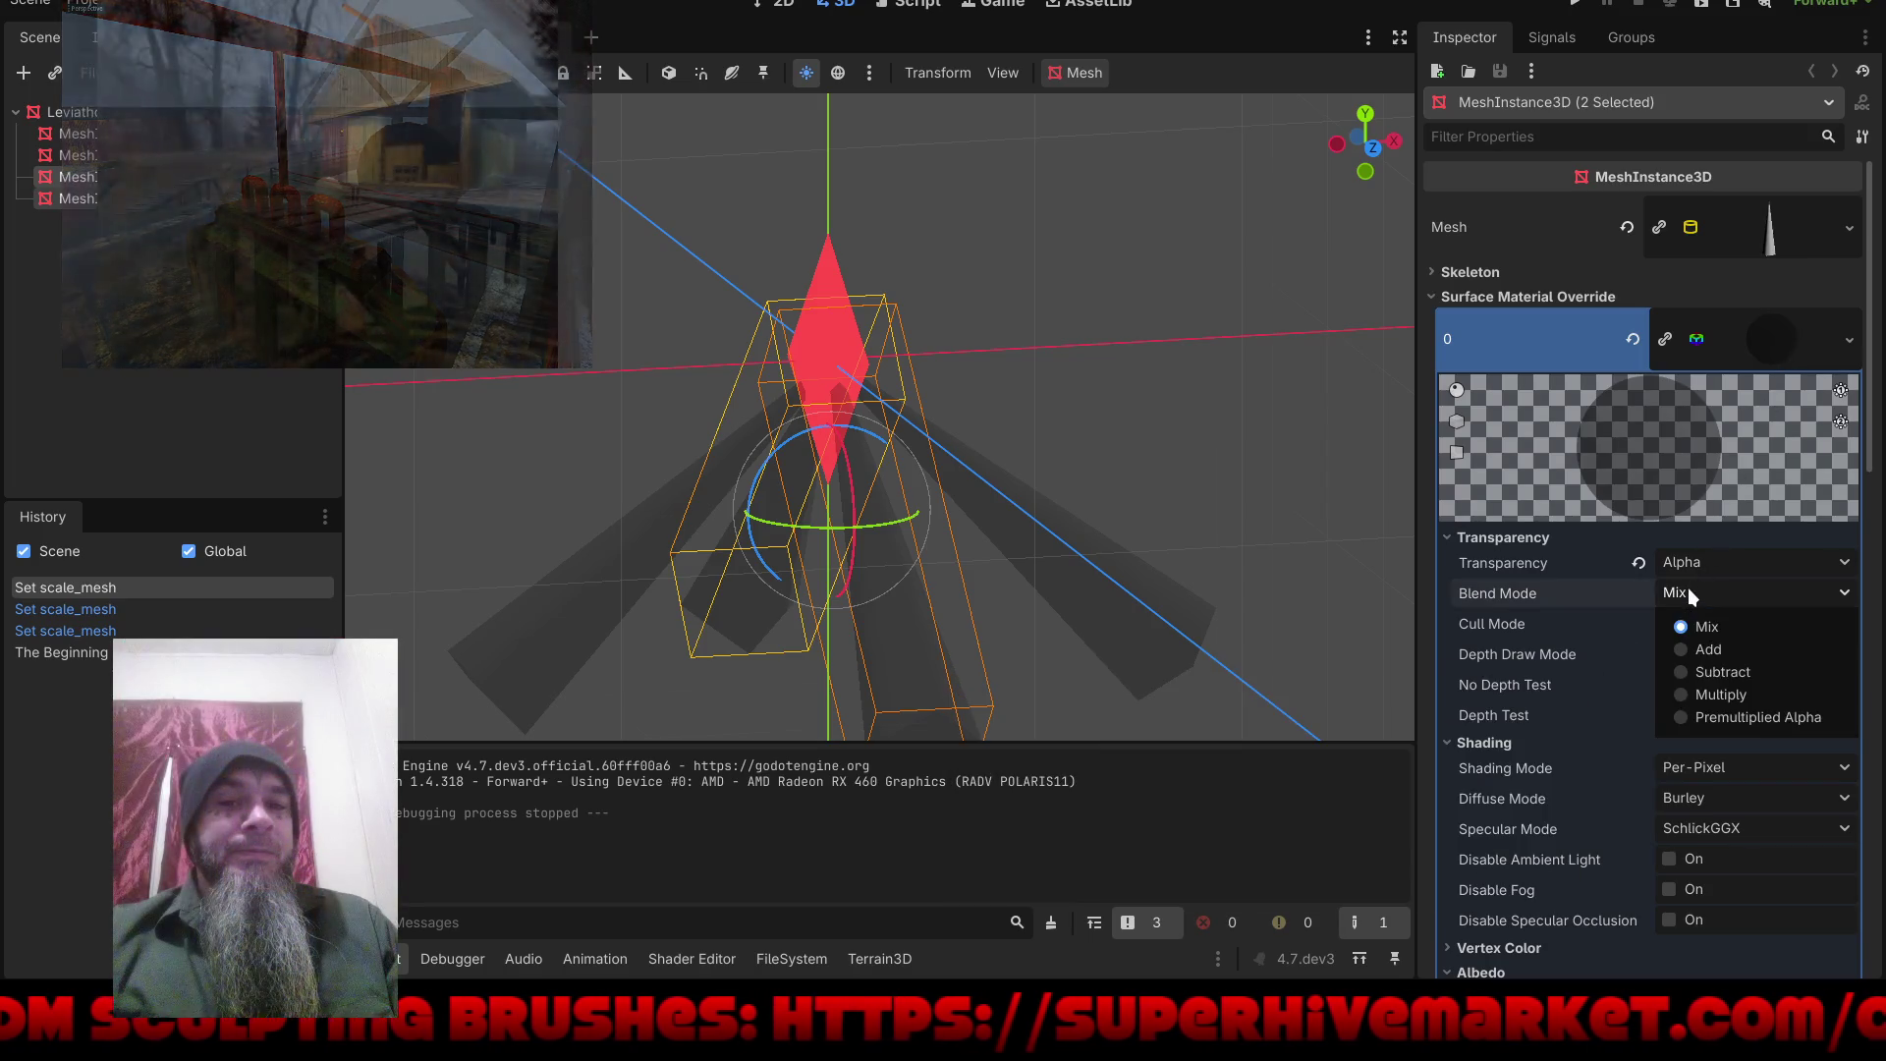
{"action": "left_click", "coordinate": [1683, 696]}
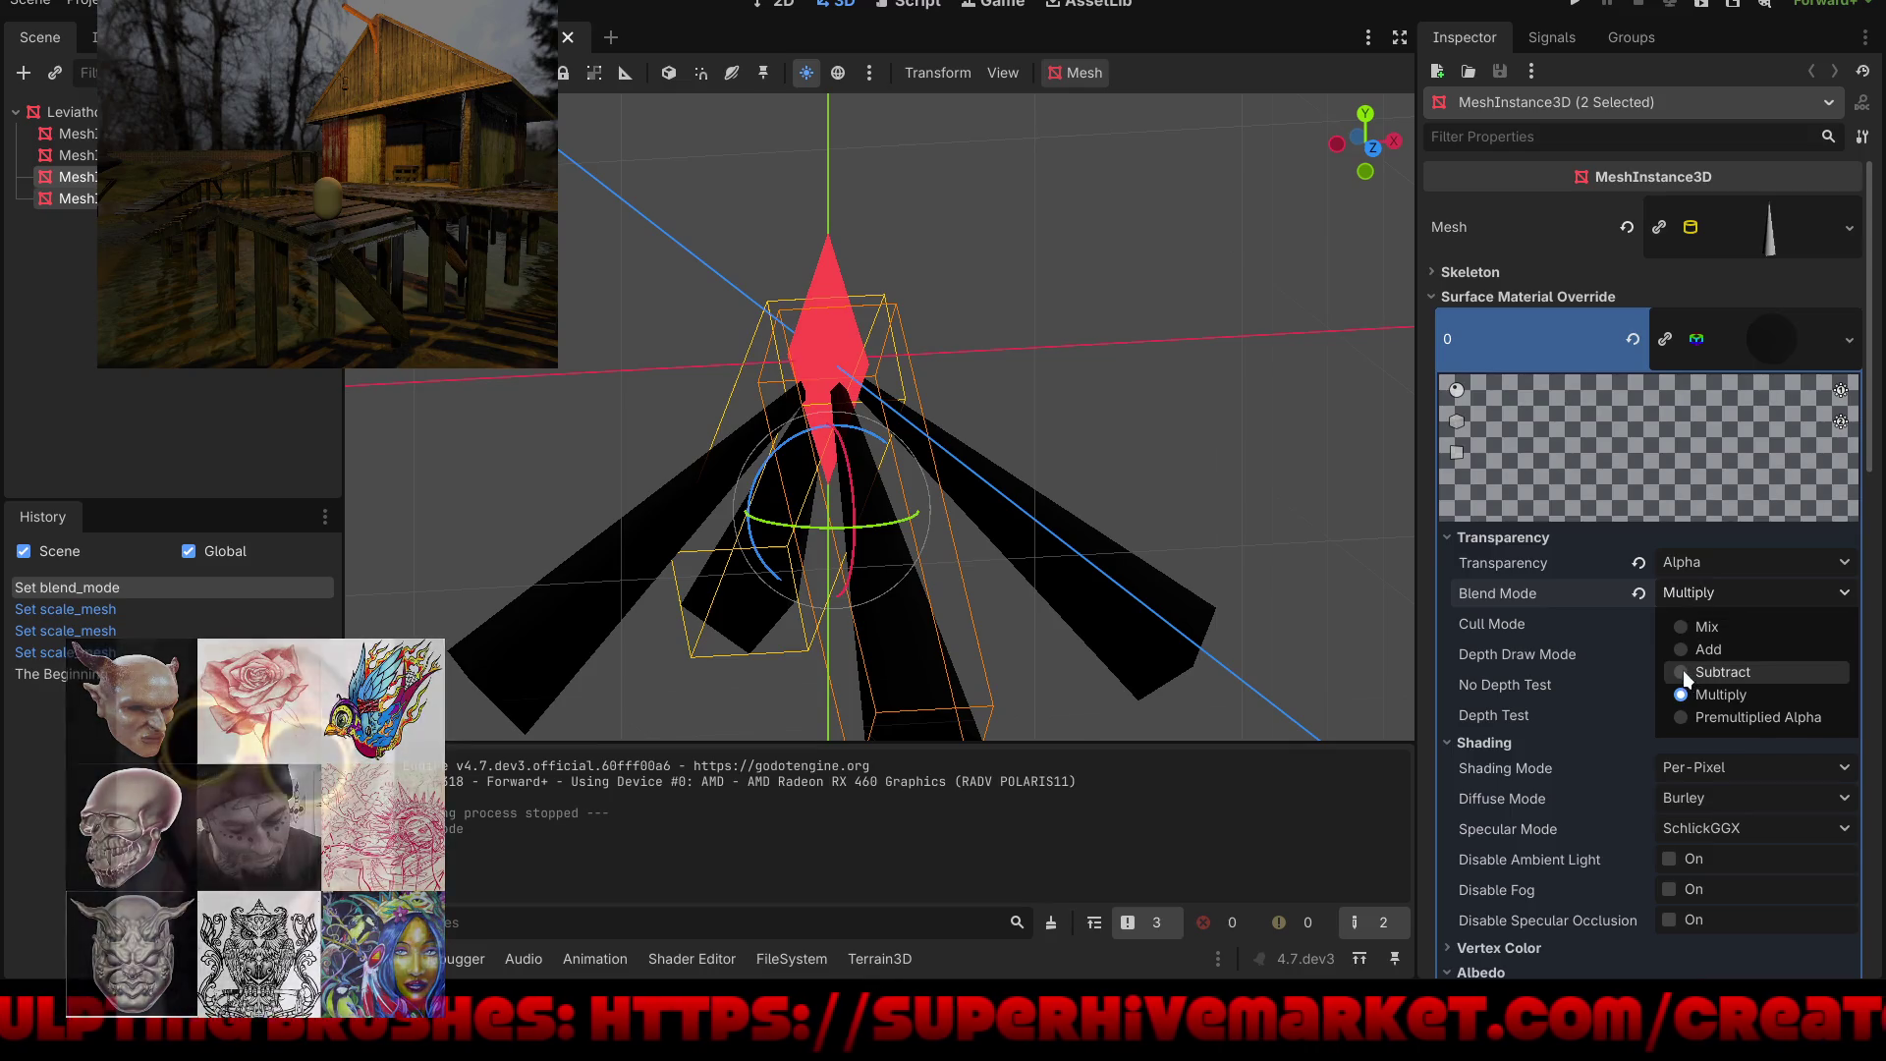
{"action": "left_click", "coordinate": [1684, 672]}
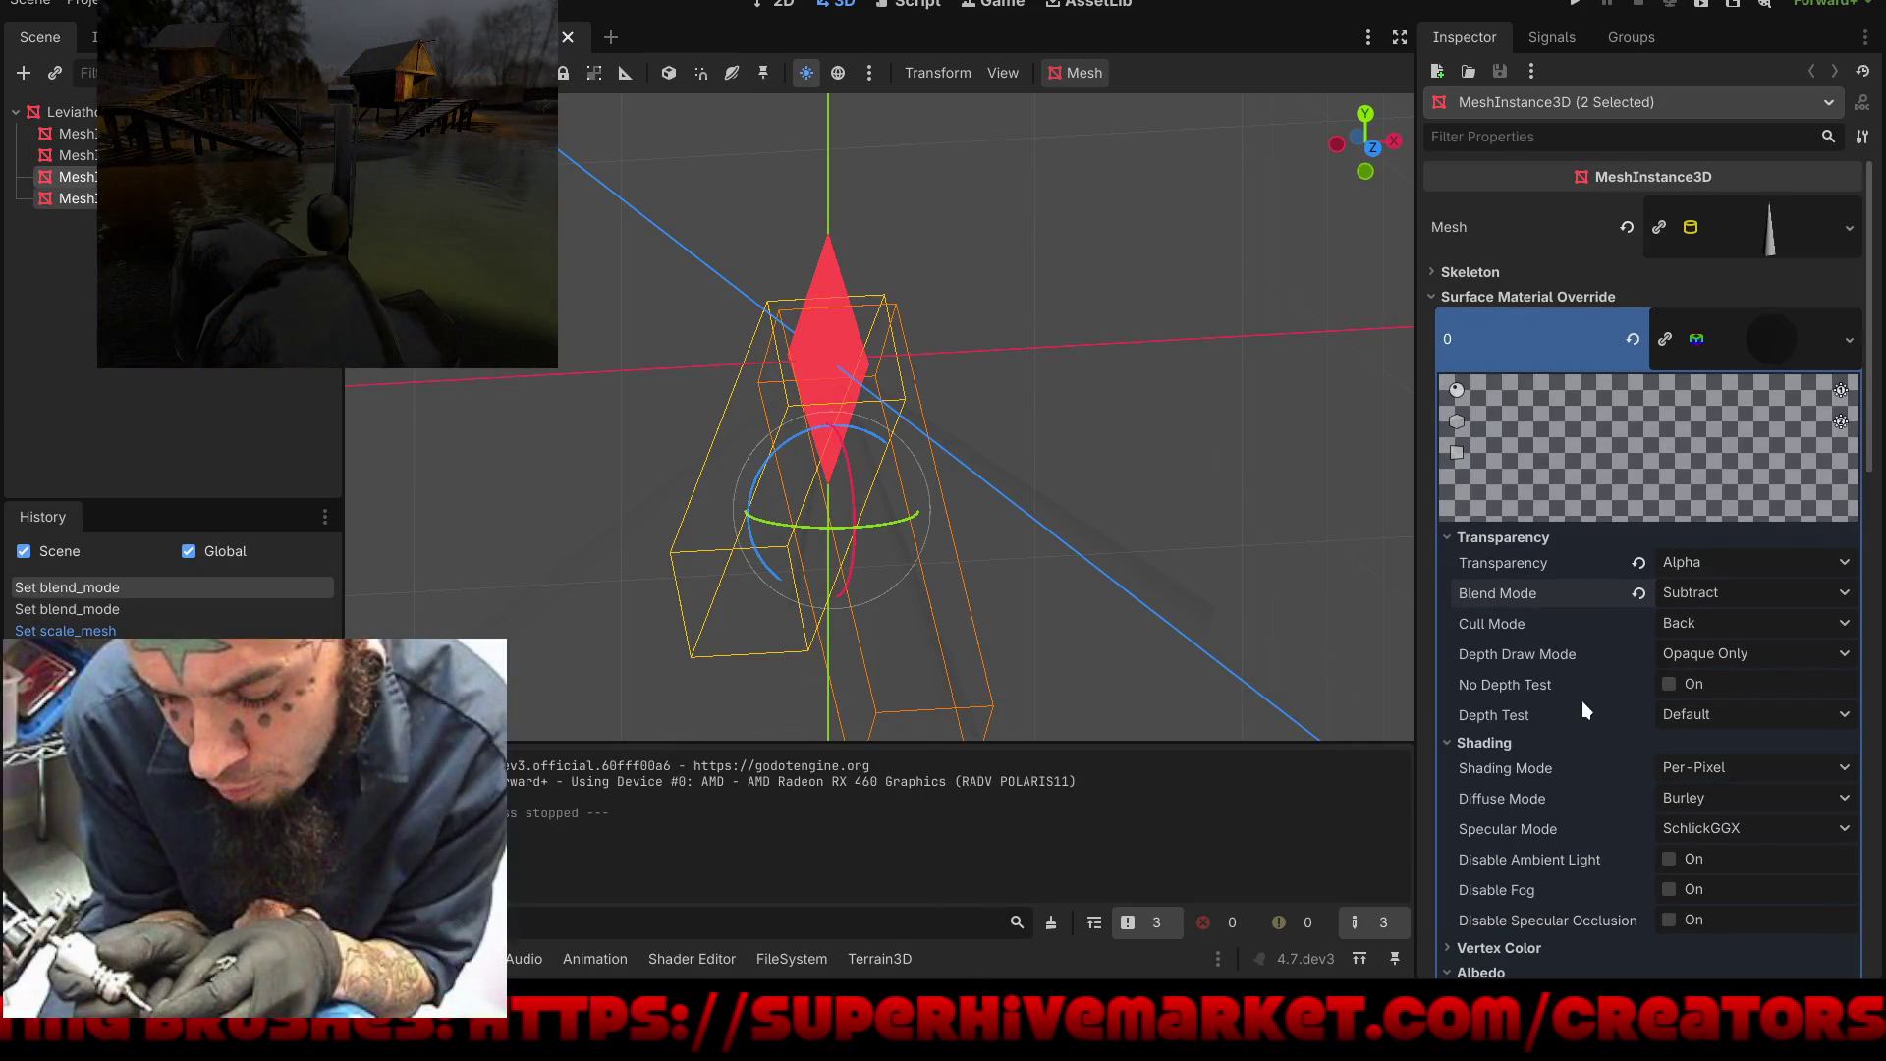
{"action": "left_click", "coordinate": [1679, 594]}
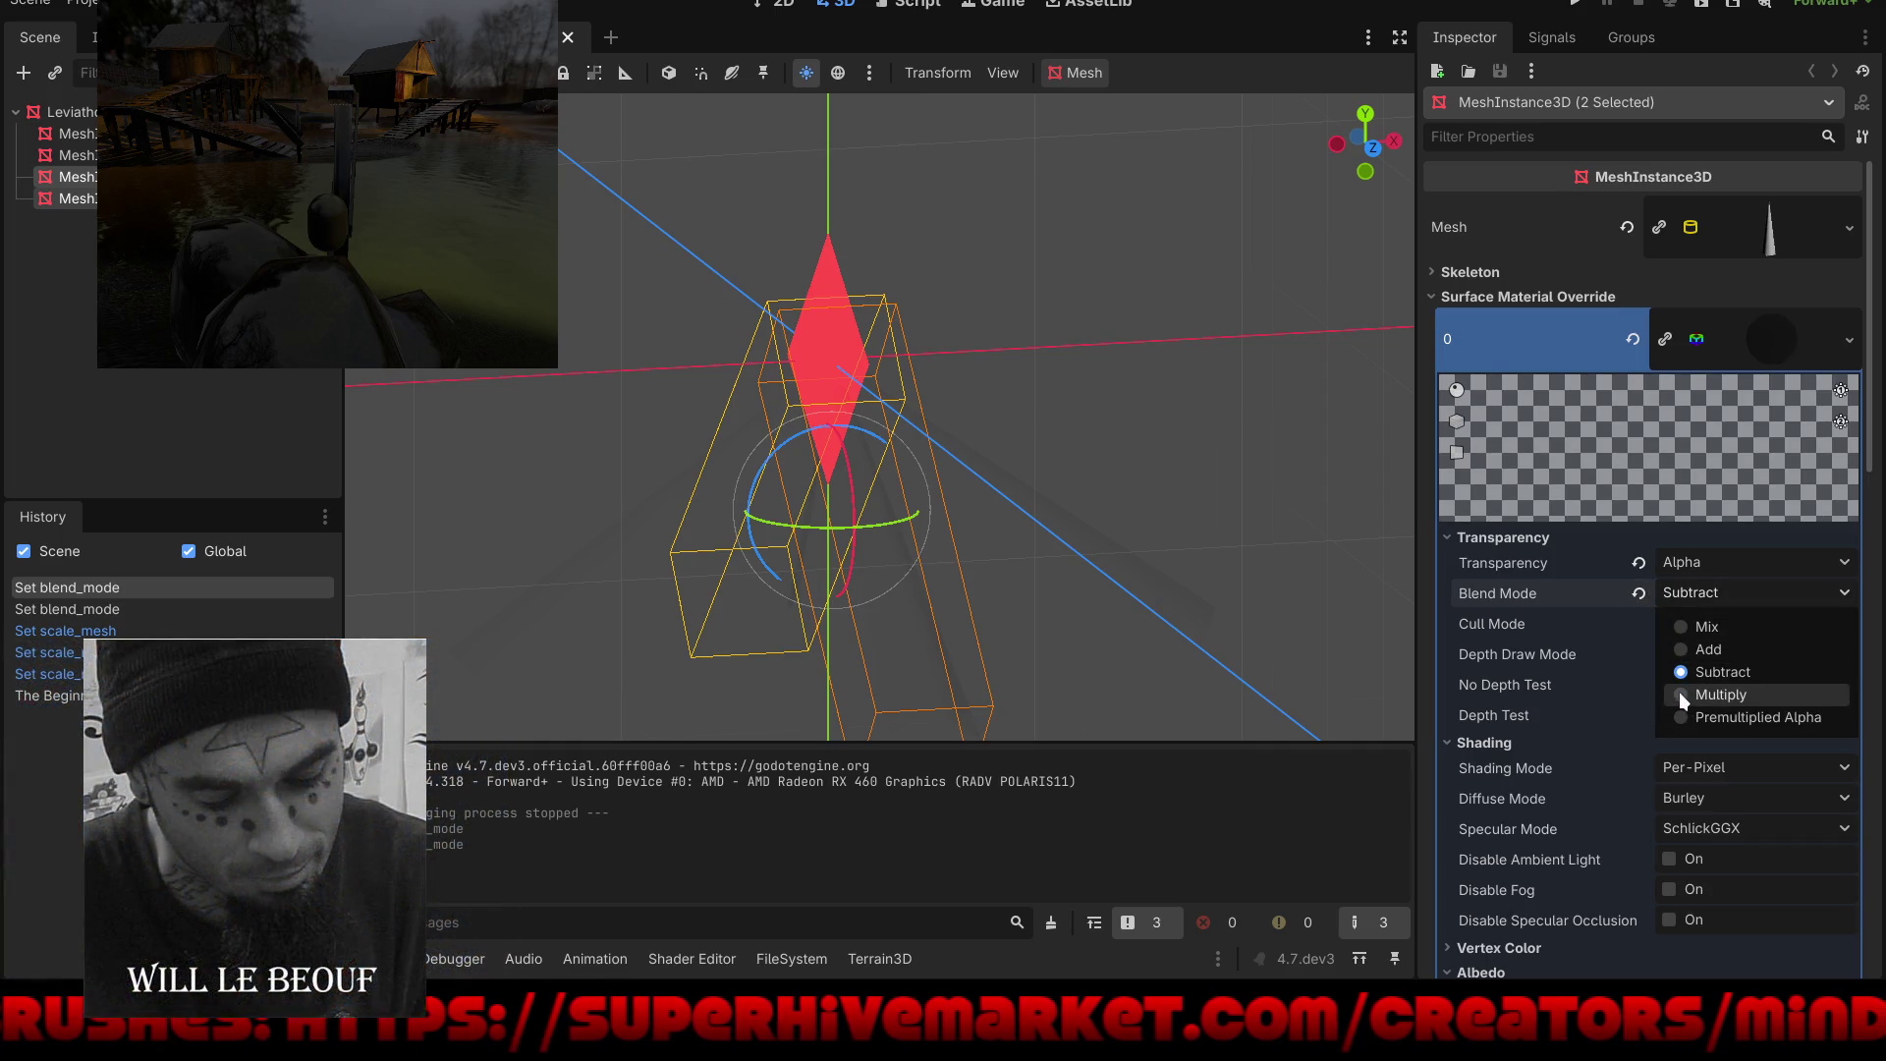
{"action": "left_click", "coordinate": [1682, 717]}
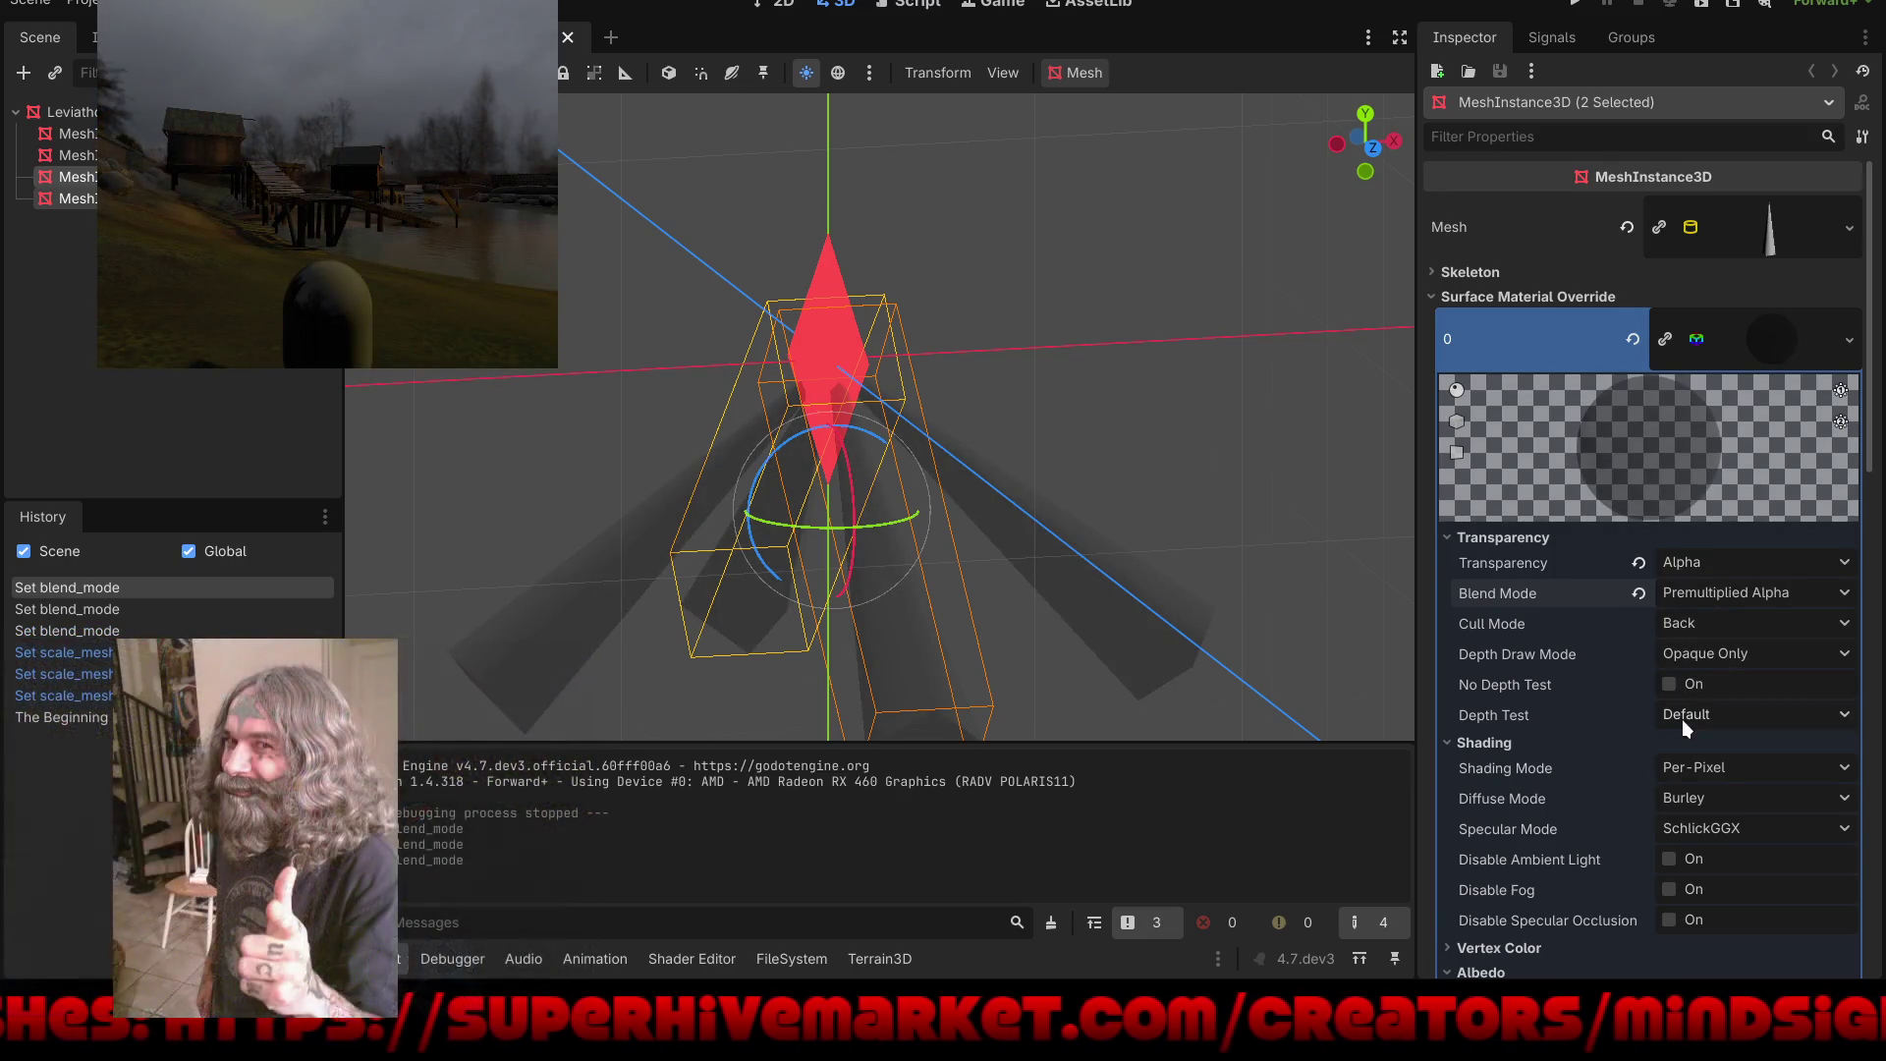
{"action": "left_click", "coordinate": [1579, 5]}
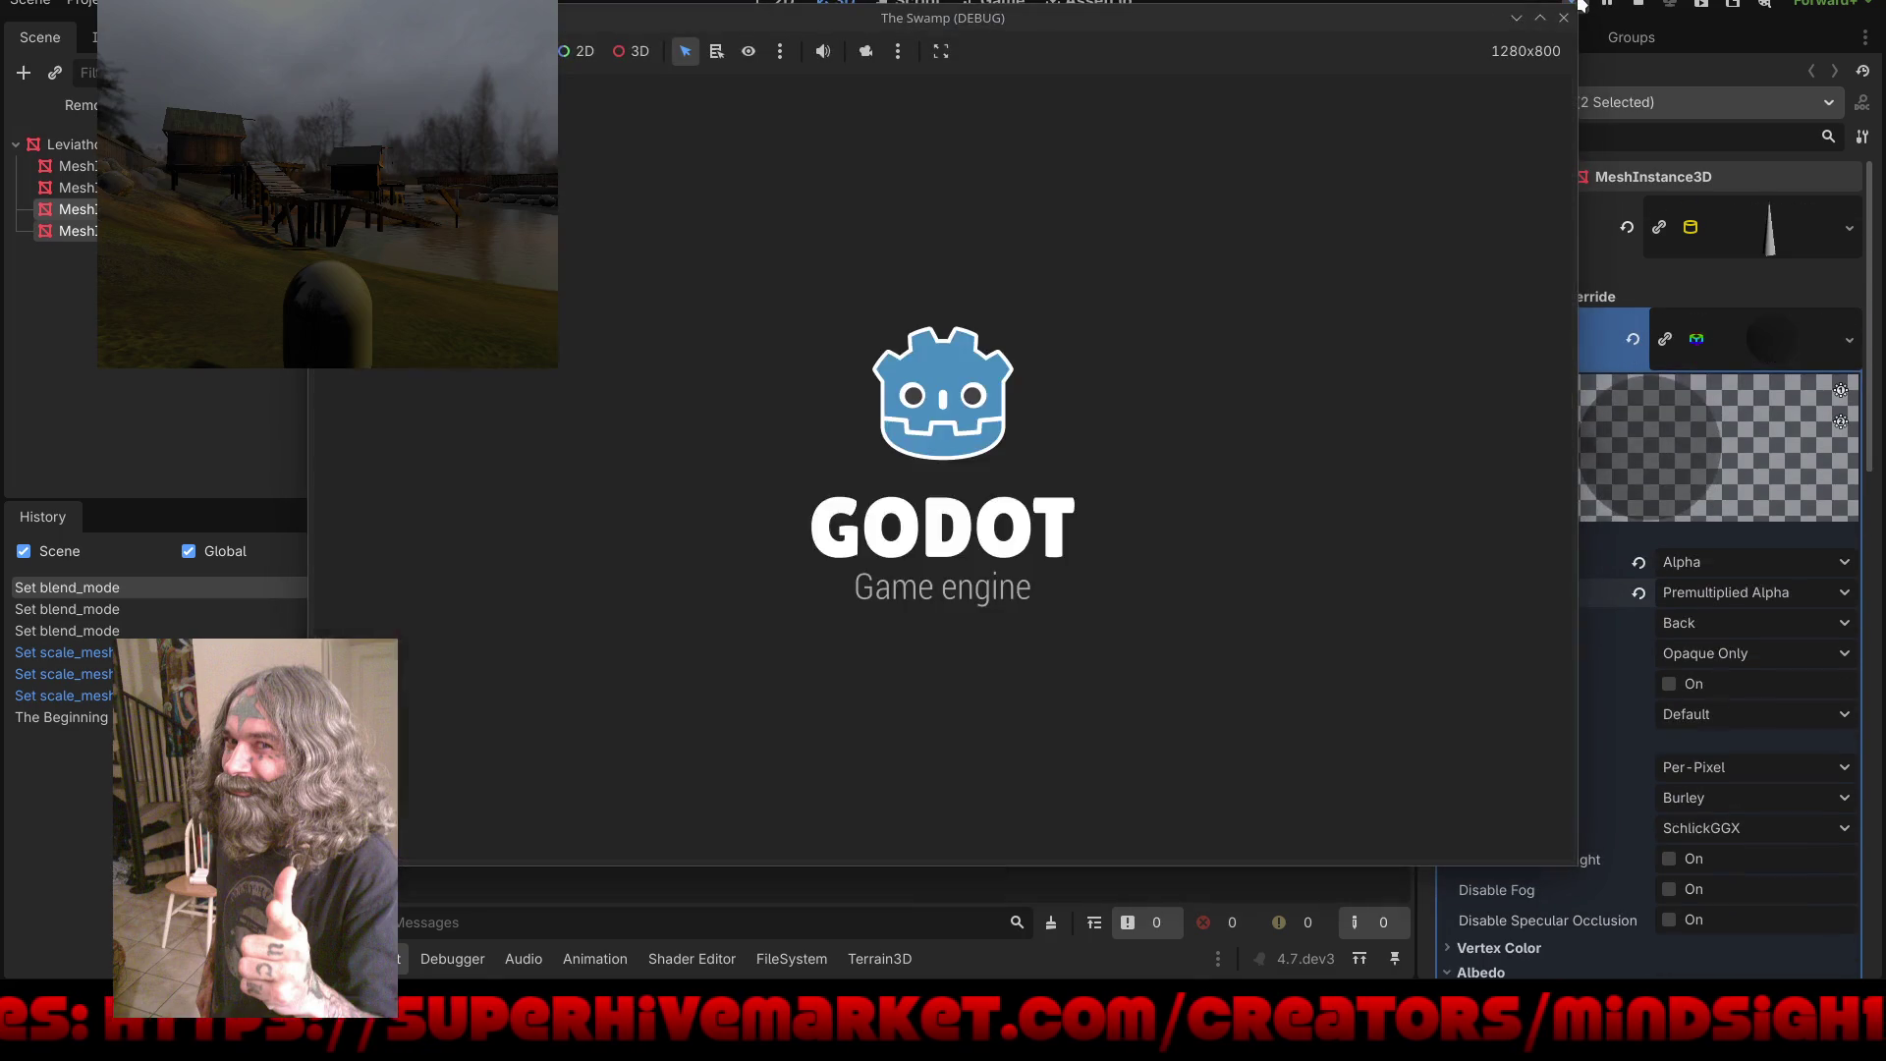
Step: Walk the player through the dark maze toward the star pickup, then stop the game
{"action": "key", "text": "w"}
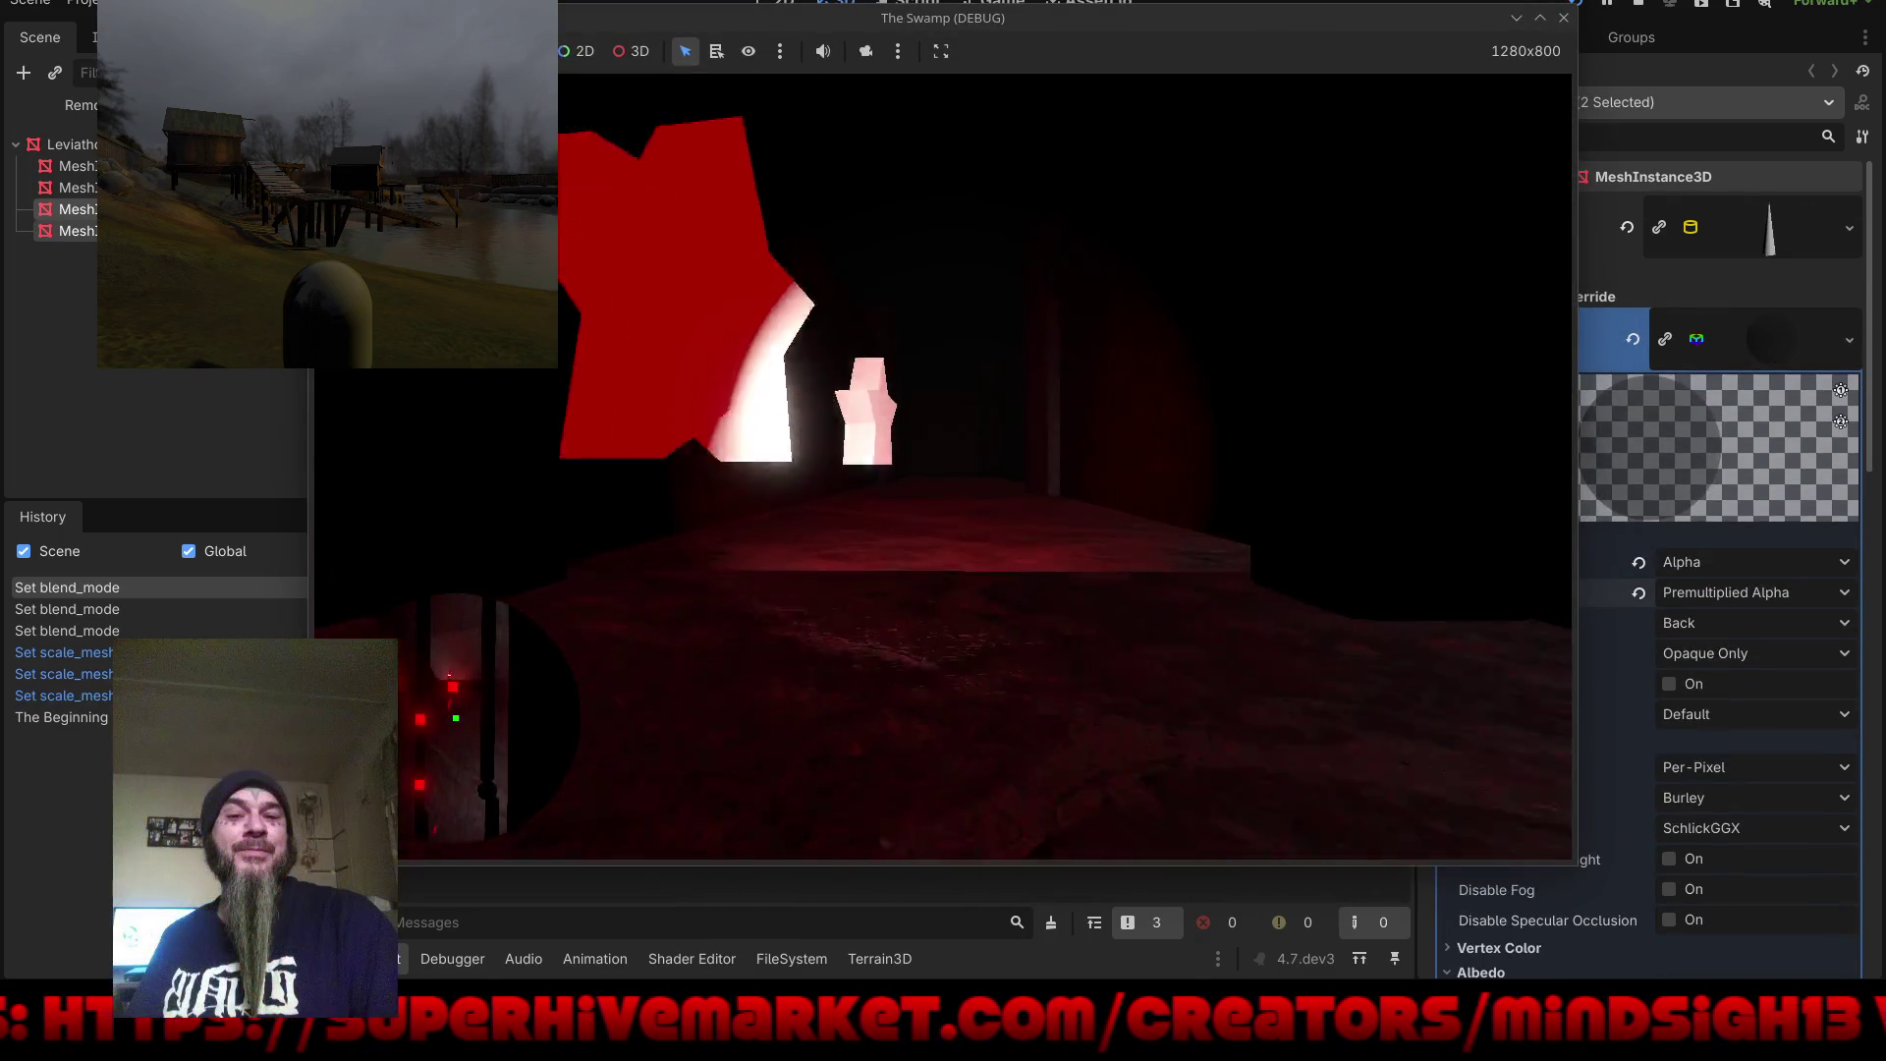
{"action": "key", "text": "w"}
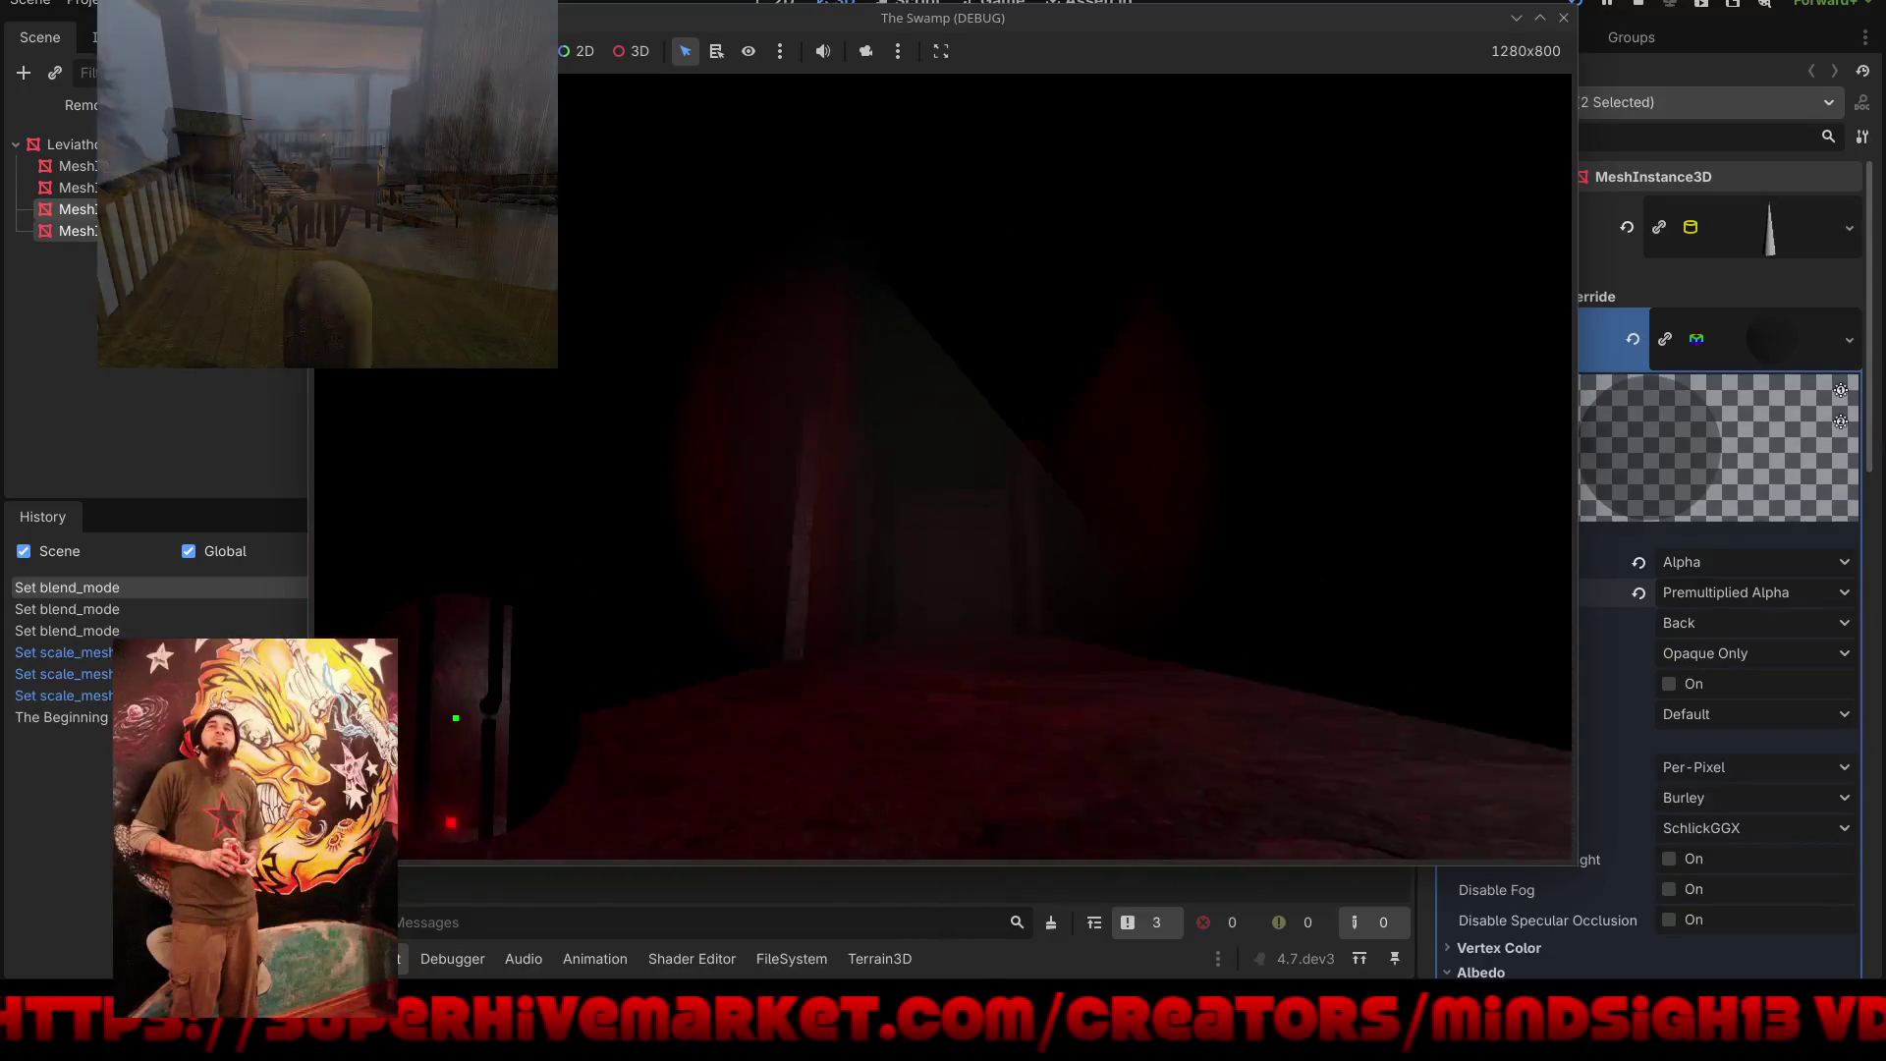
{"action": "key", "text": "w"}
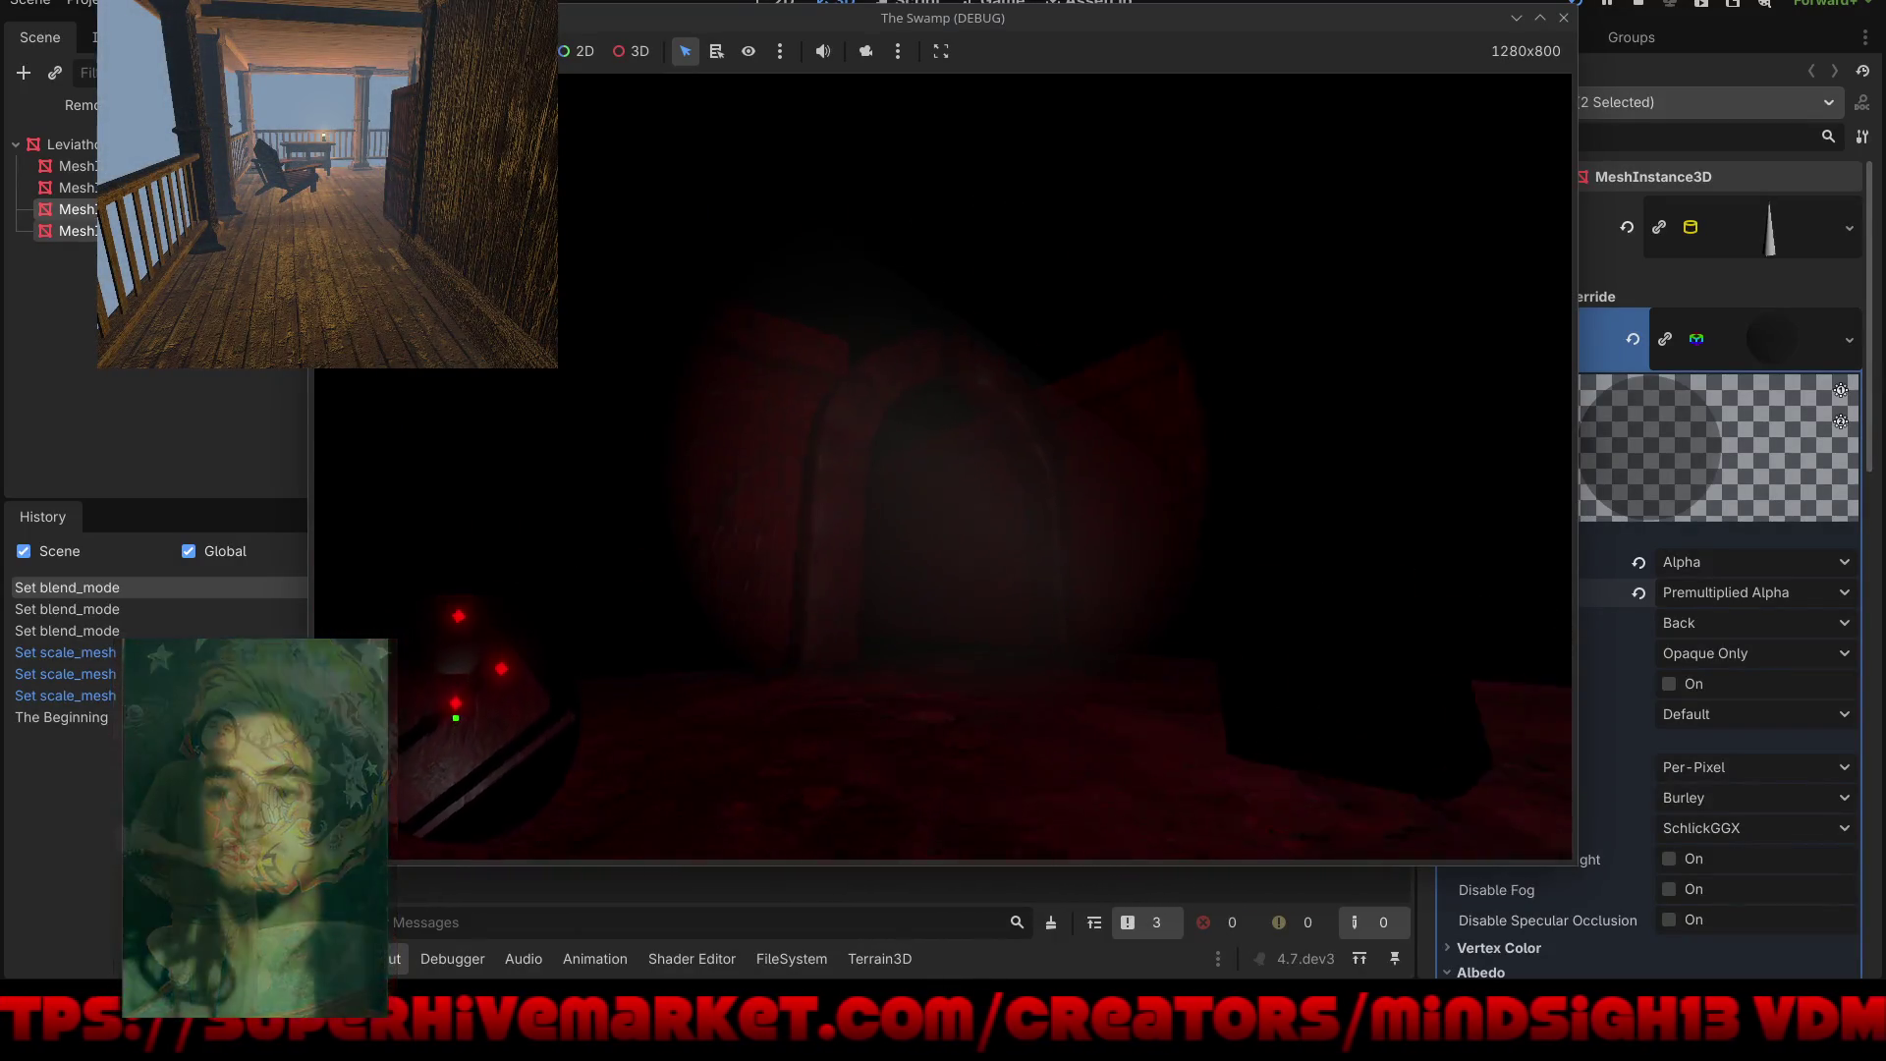
{"action": "key", "text": "w"}
{"action": "key", "text": "w"}
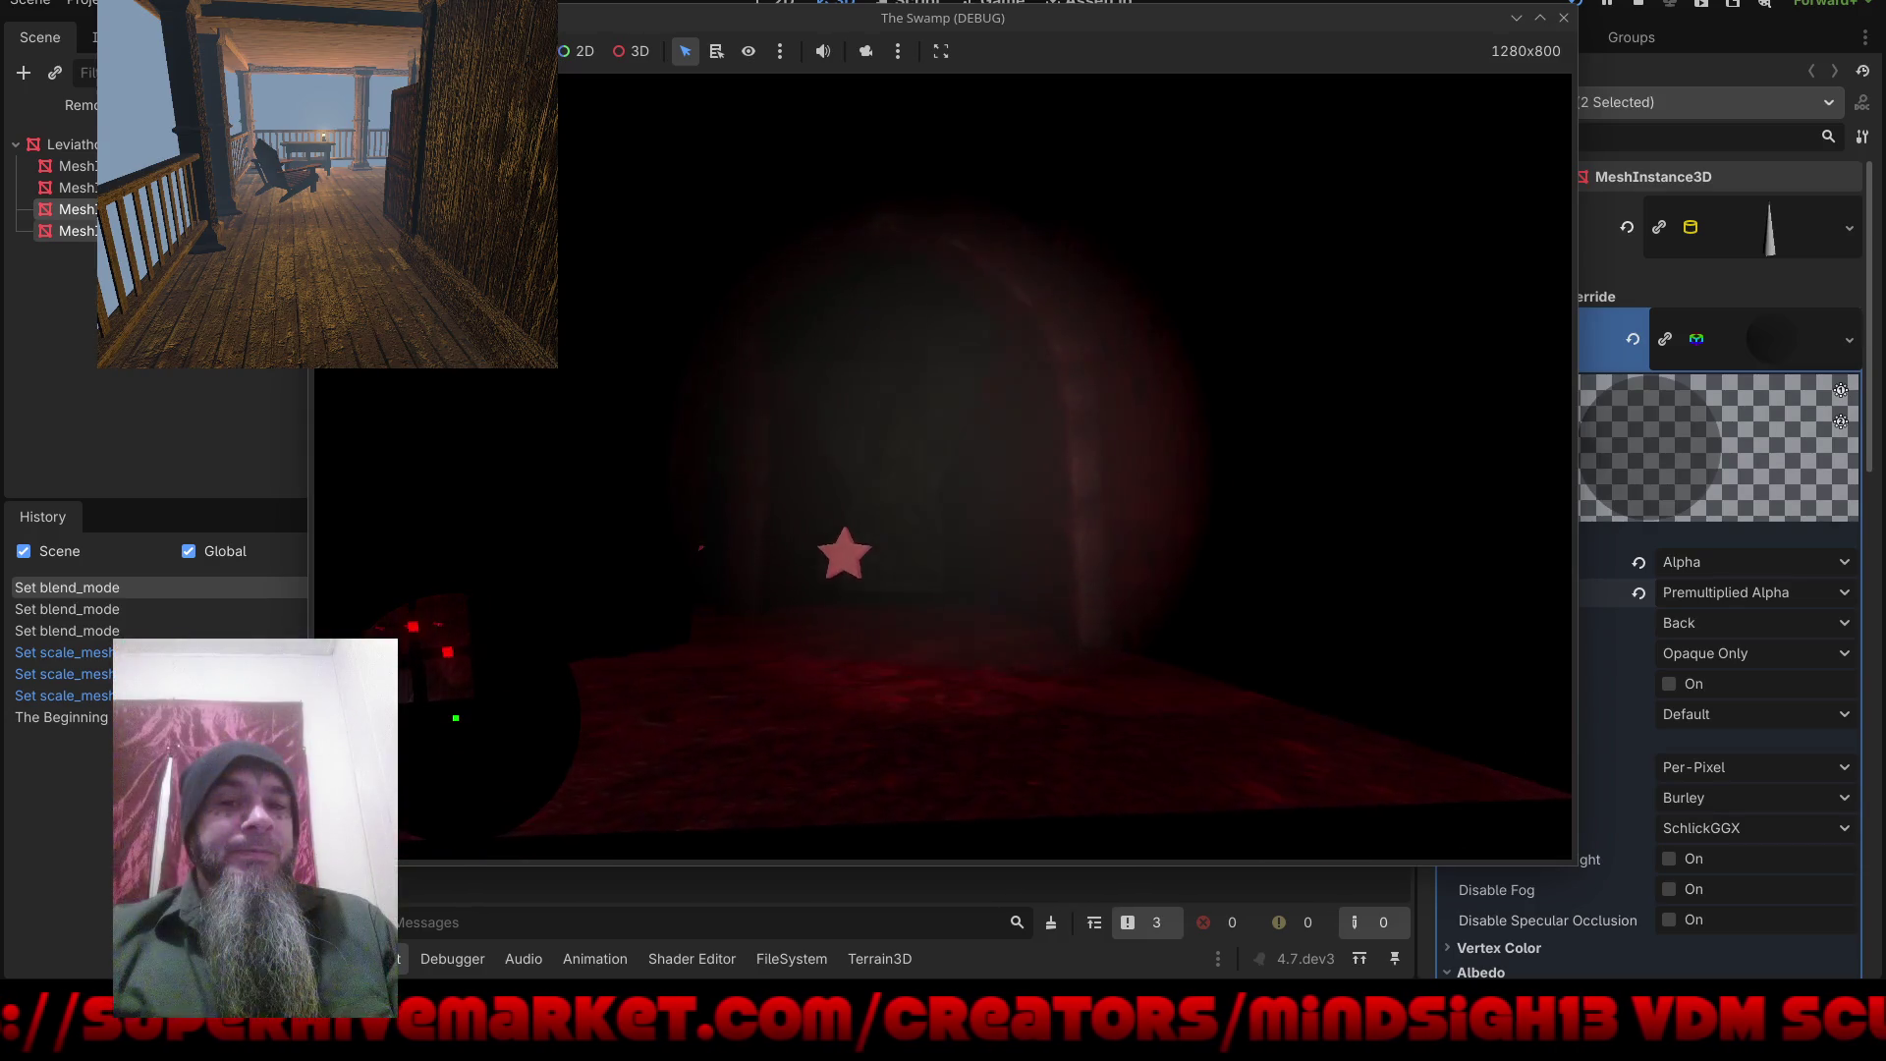
{"action": "key", "text": "w"}
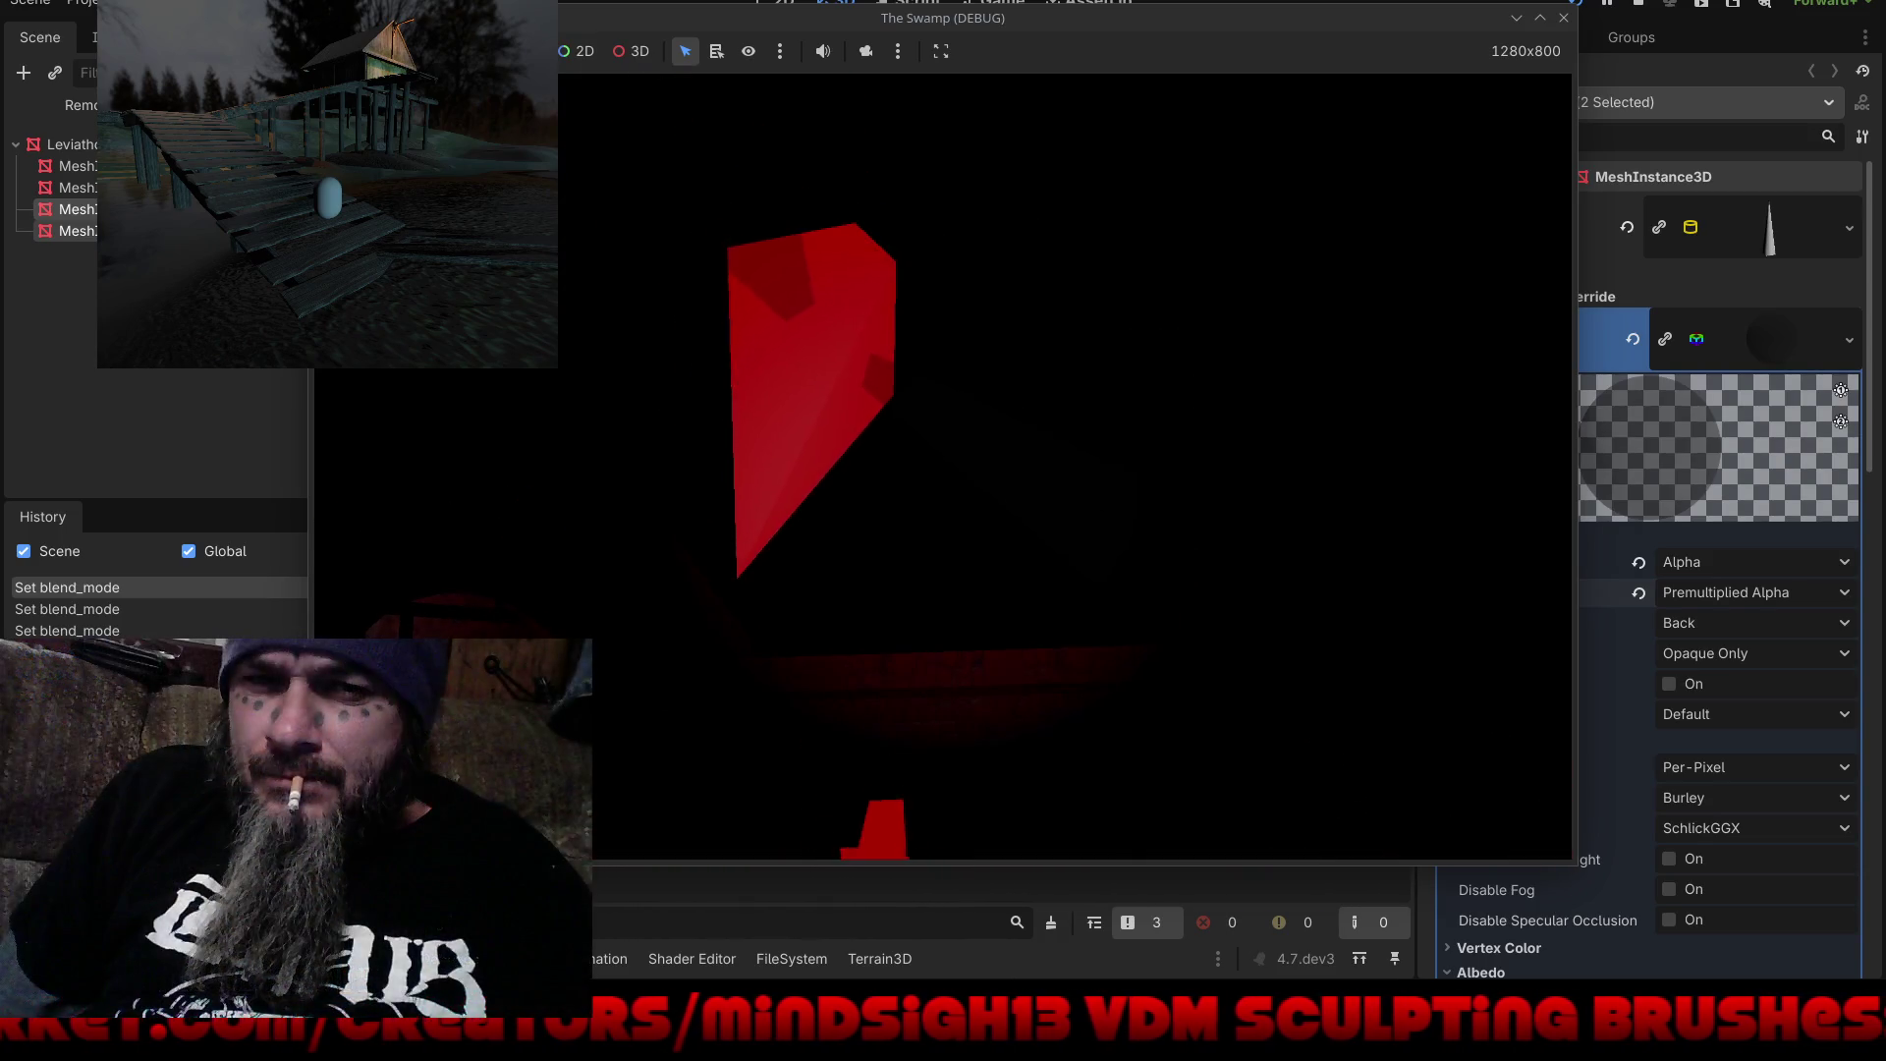
{"action": "key", "text": "Escape"}
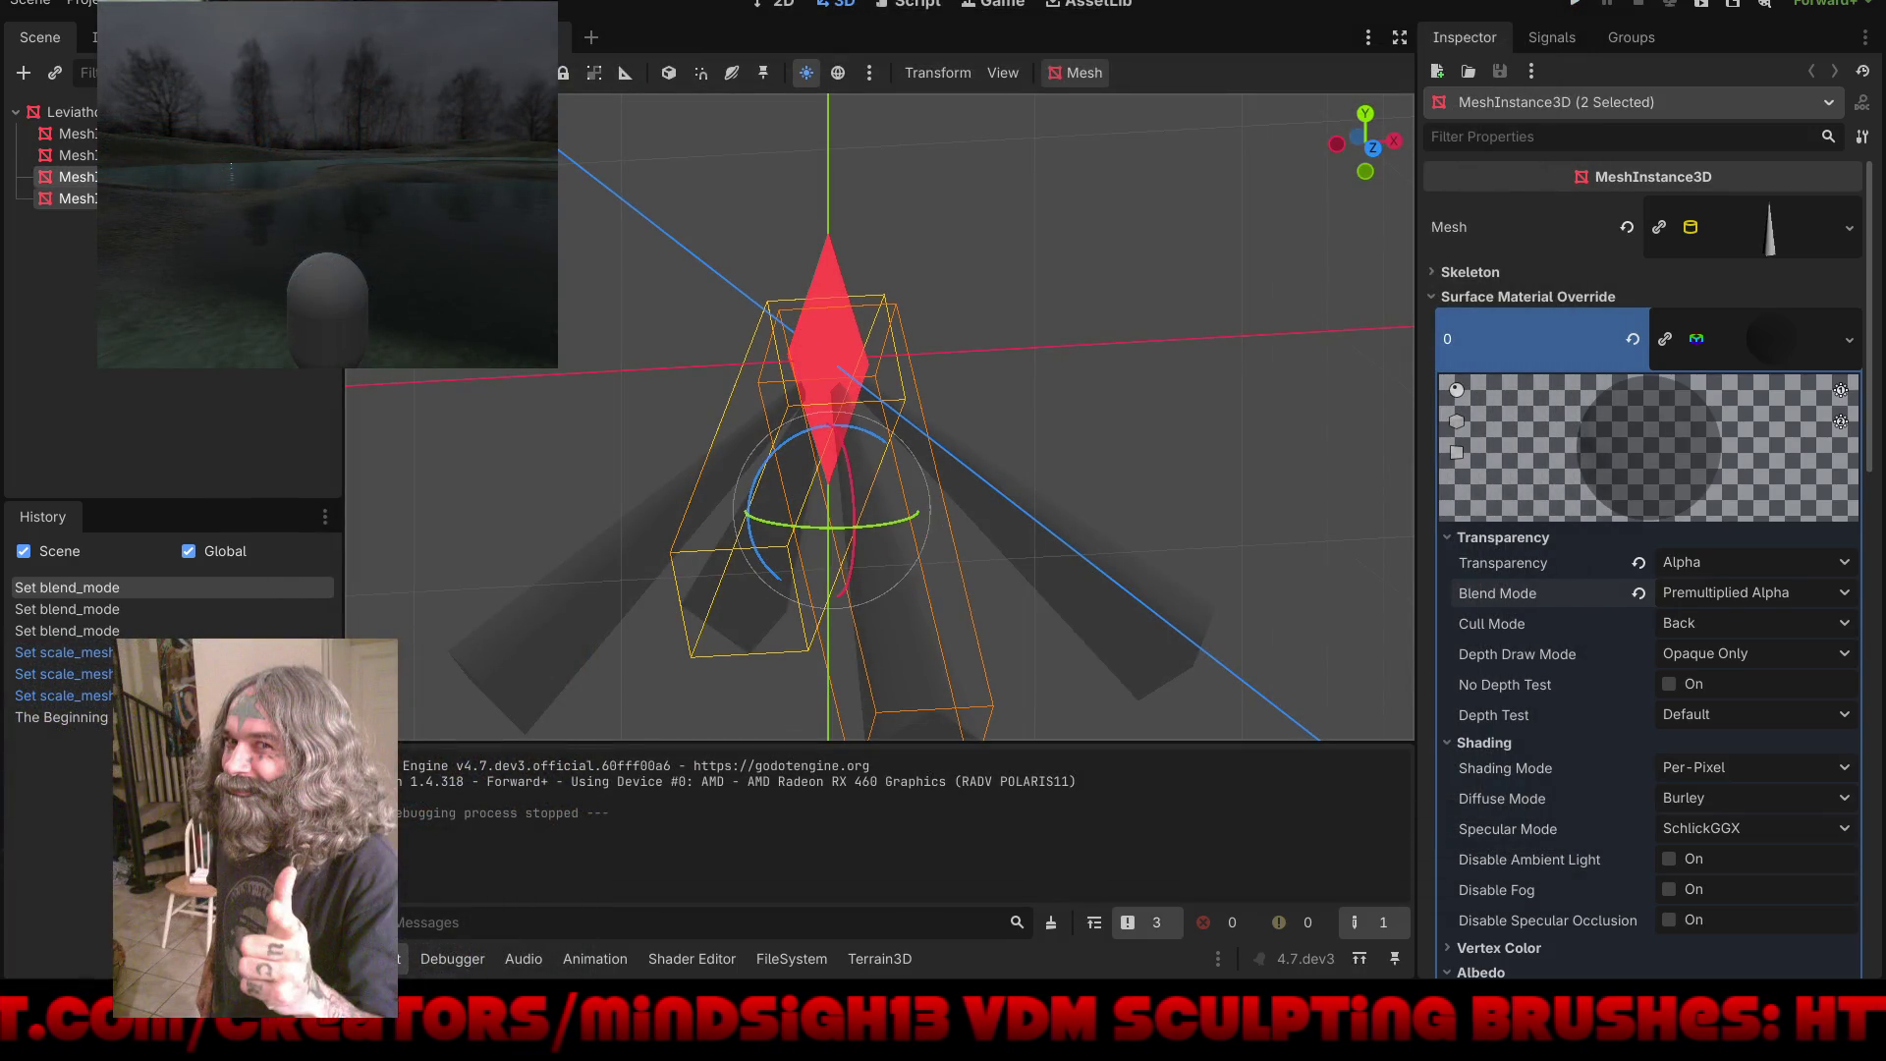
Step: Give the first cone mesh 12 radial segments and 2 rings
{"action": "left_click", "coordinate": [65, 134]}
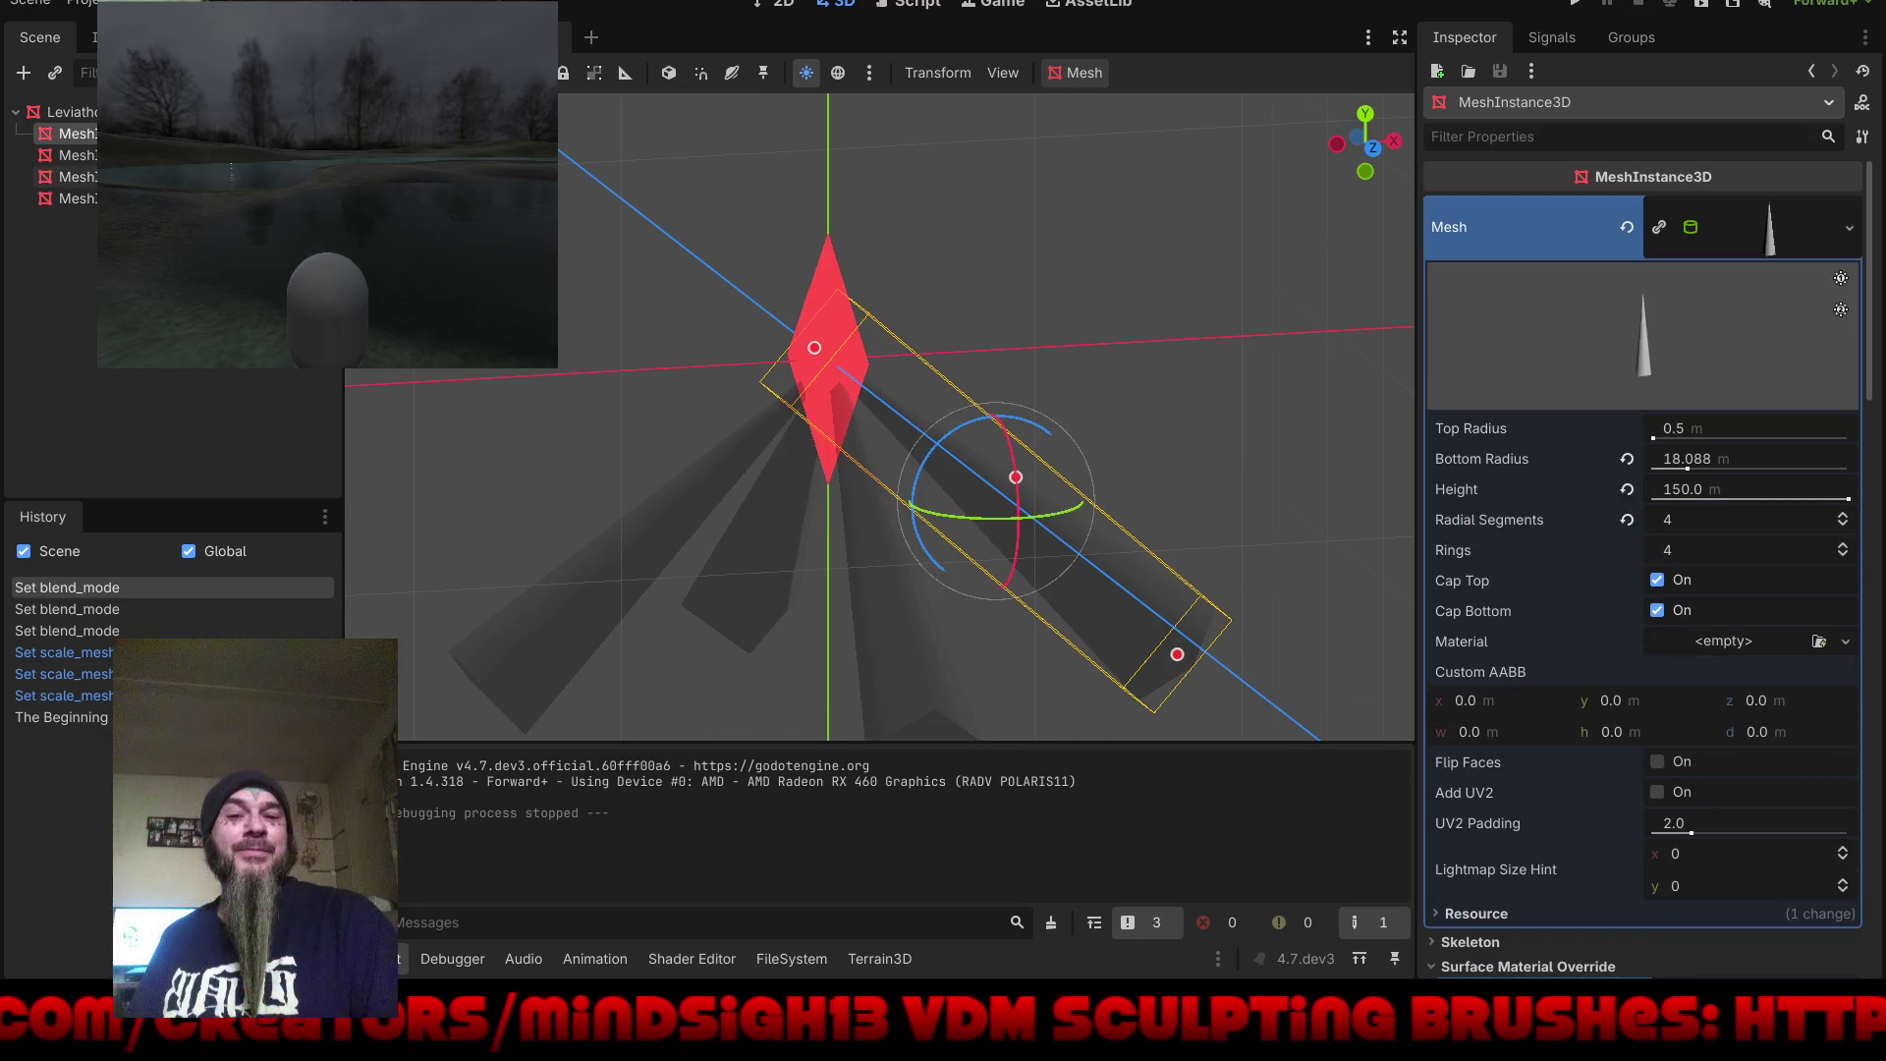
{"action": "left_click", "coordinate": [1676, 521]}
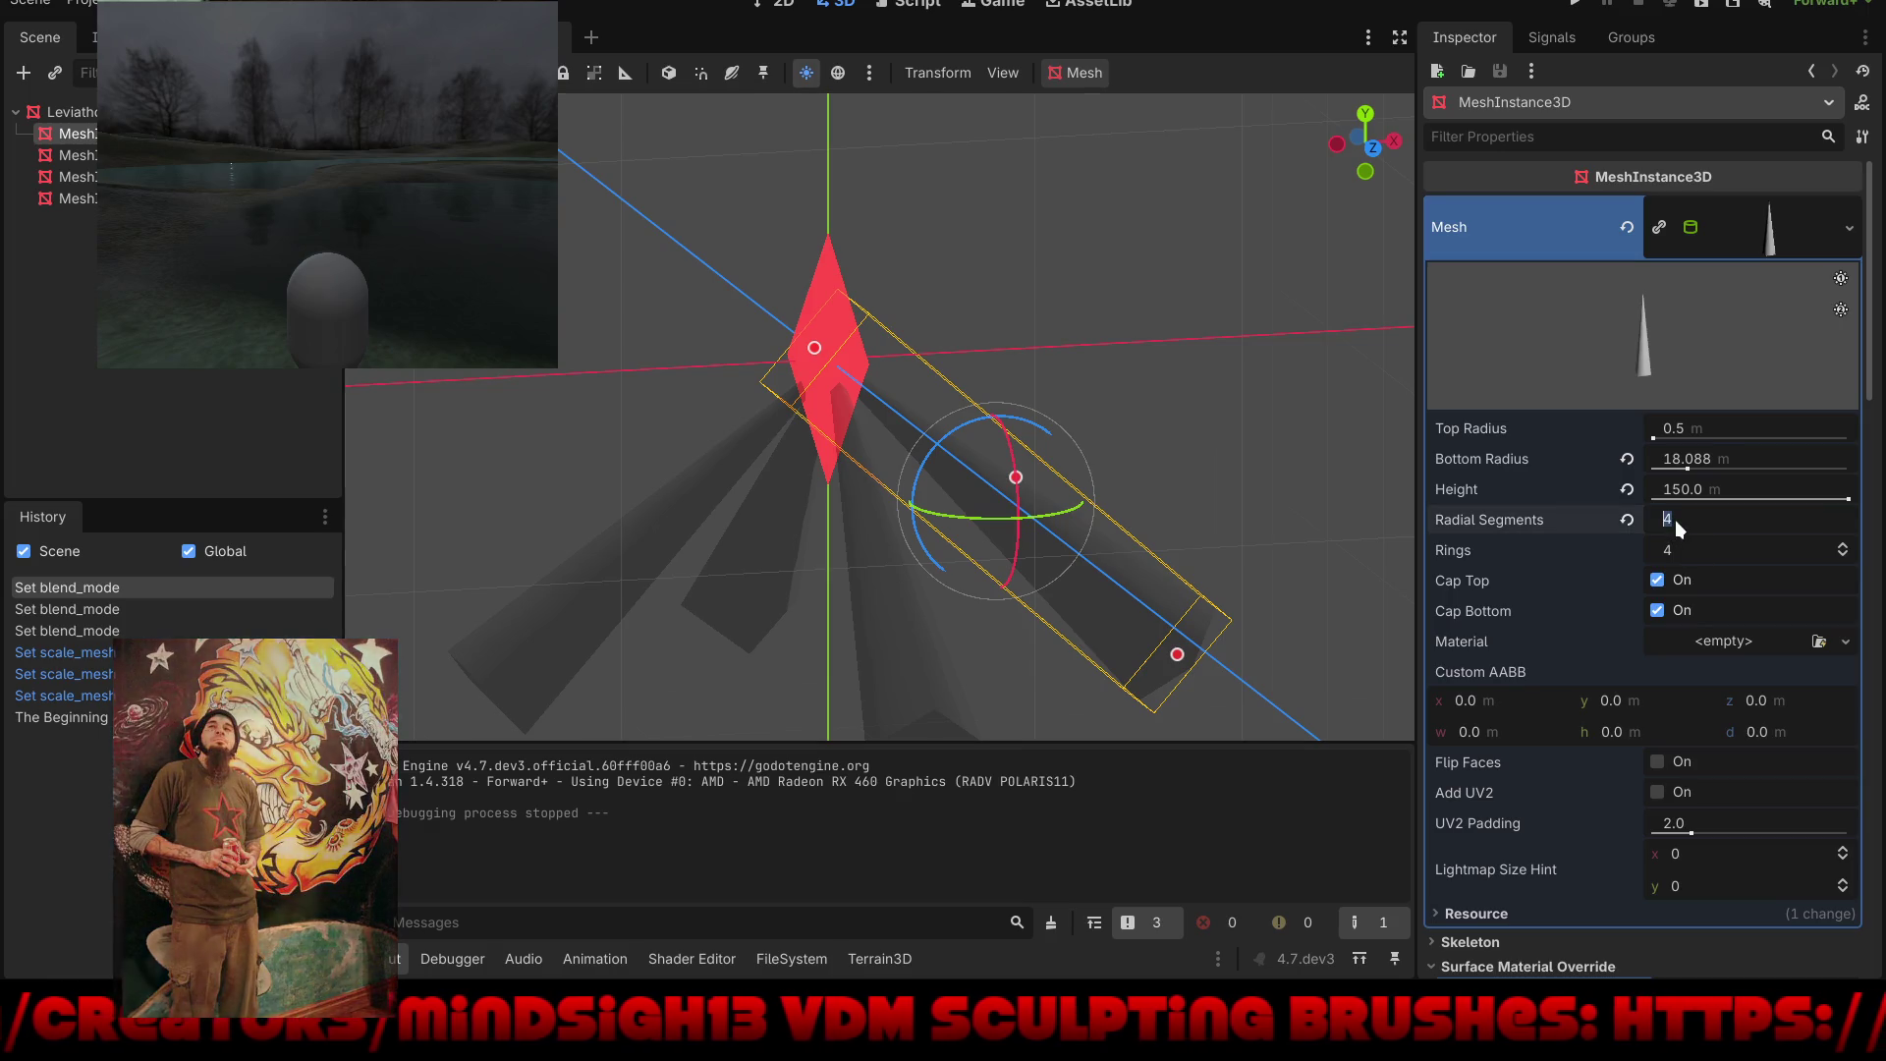
{"action": "type", "text": "12"}
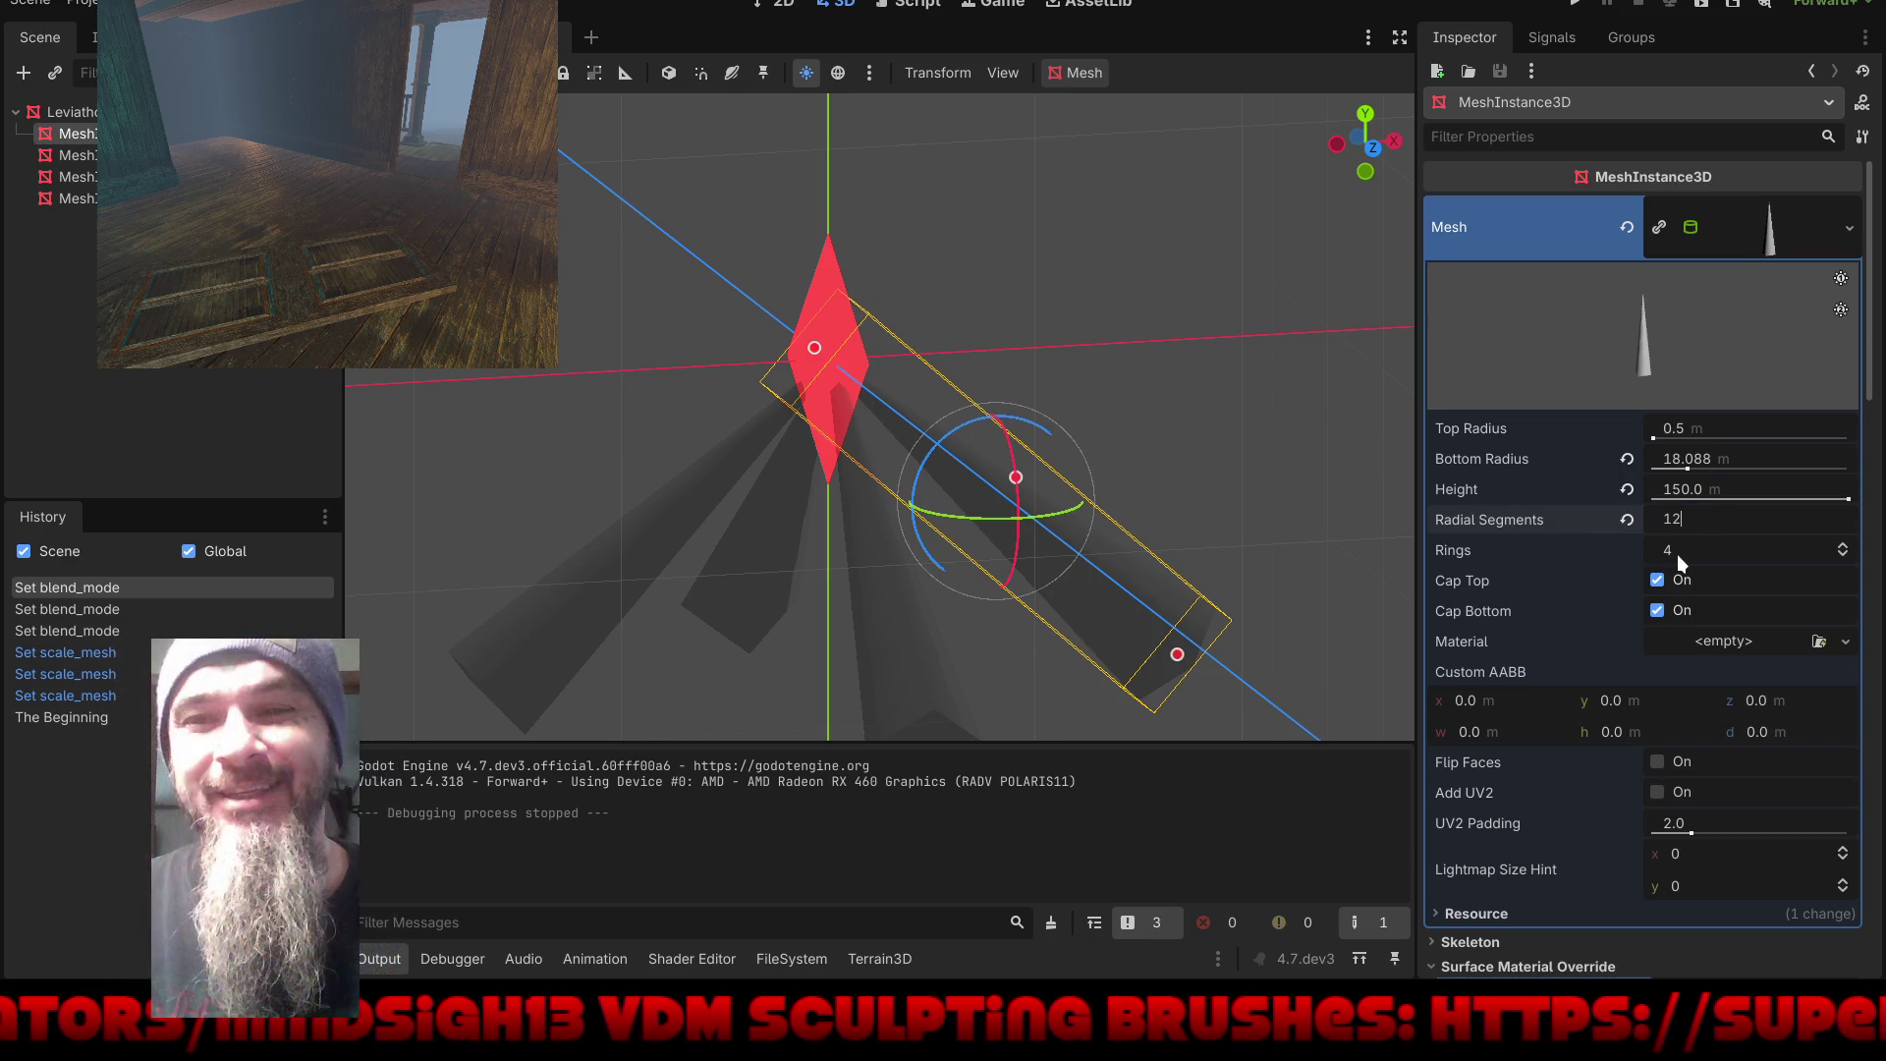
{"action": "left_click", "coordinate": [1846, 556]}
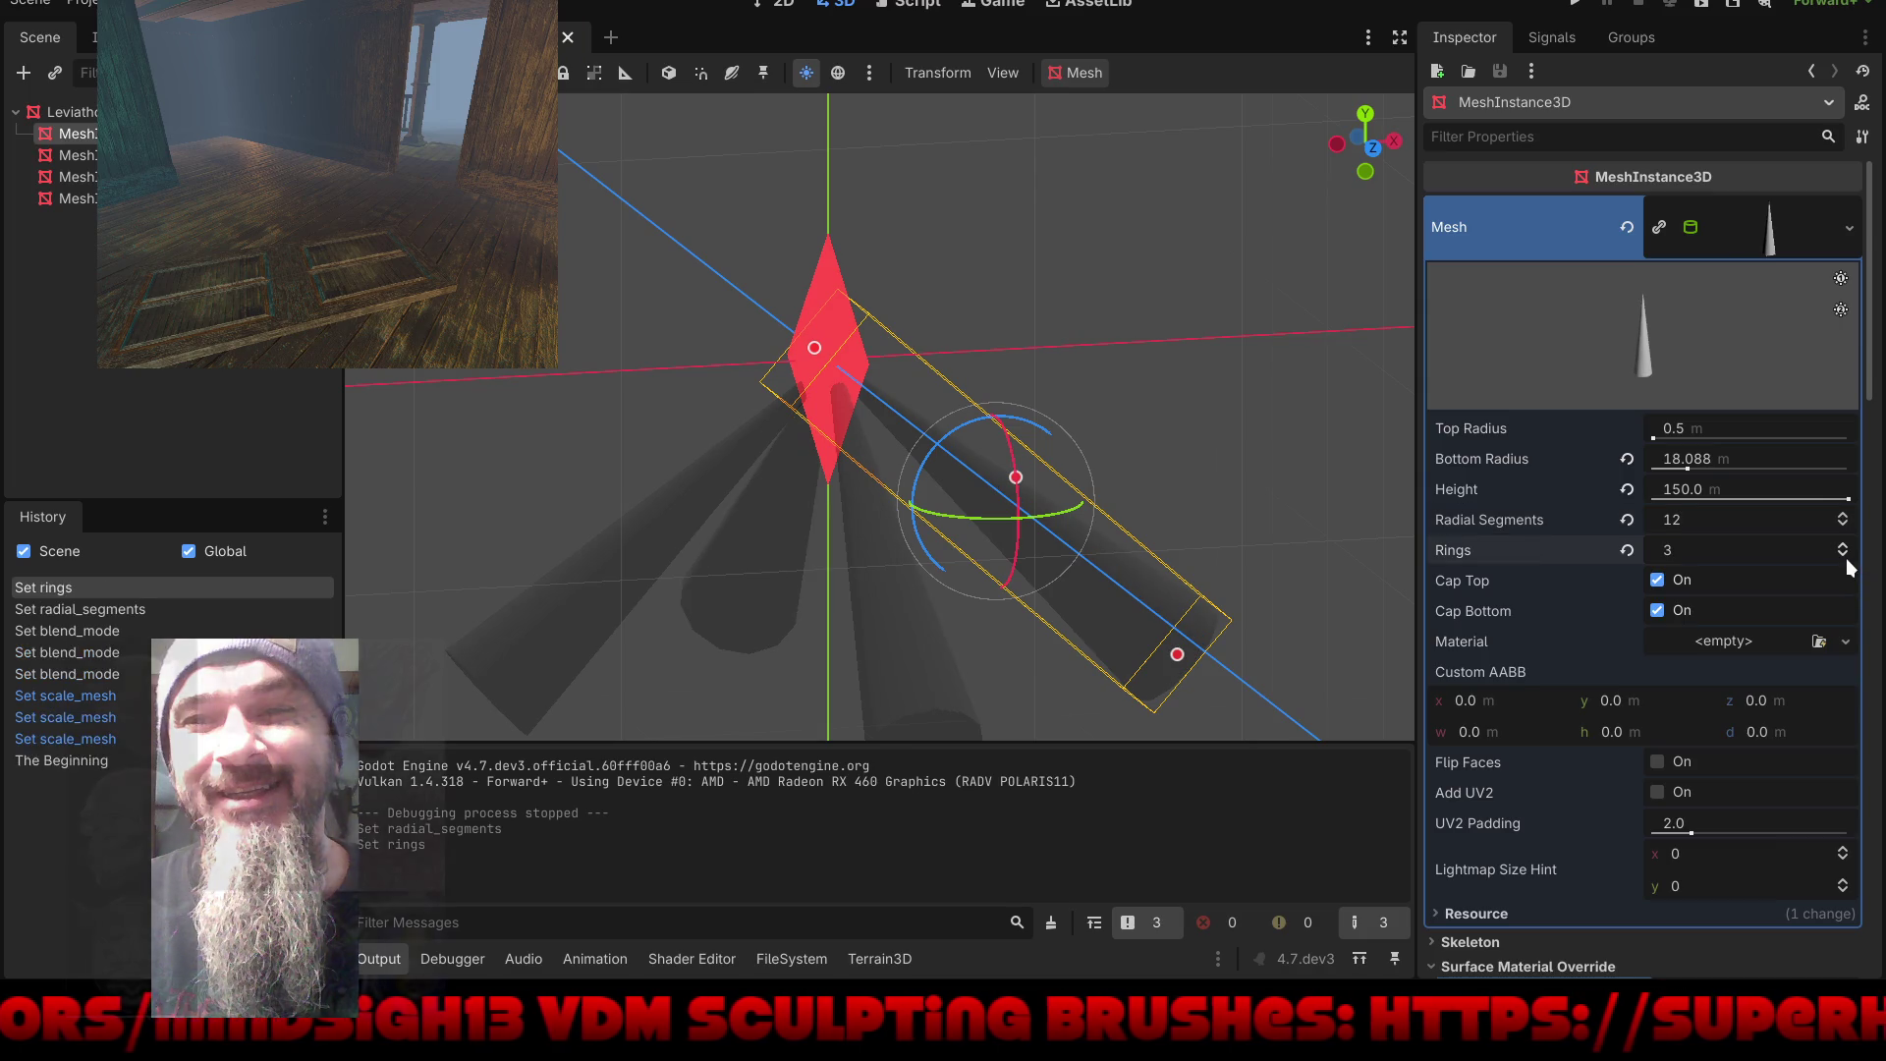
{"action": "left_click", "coordinate": [1847, 558]}
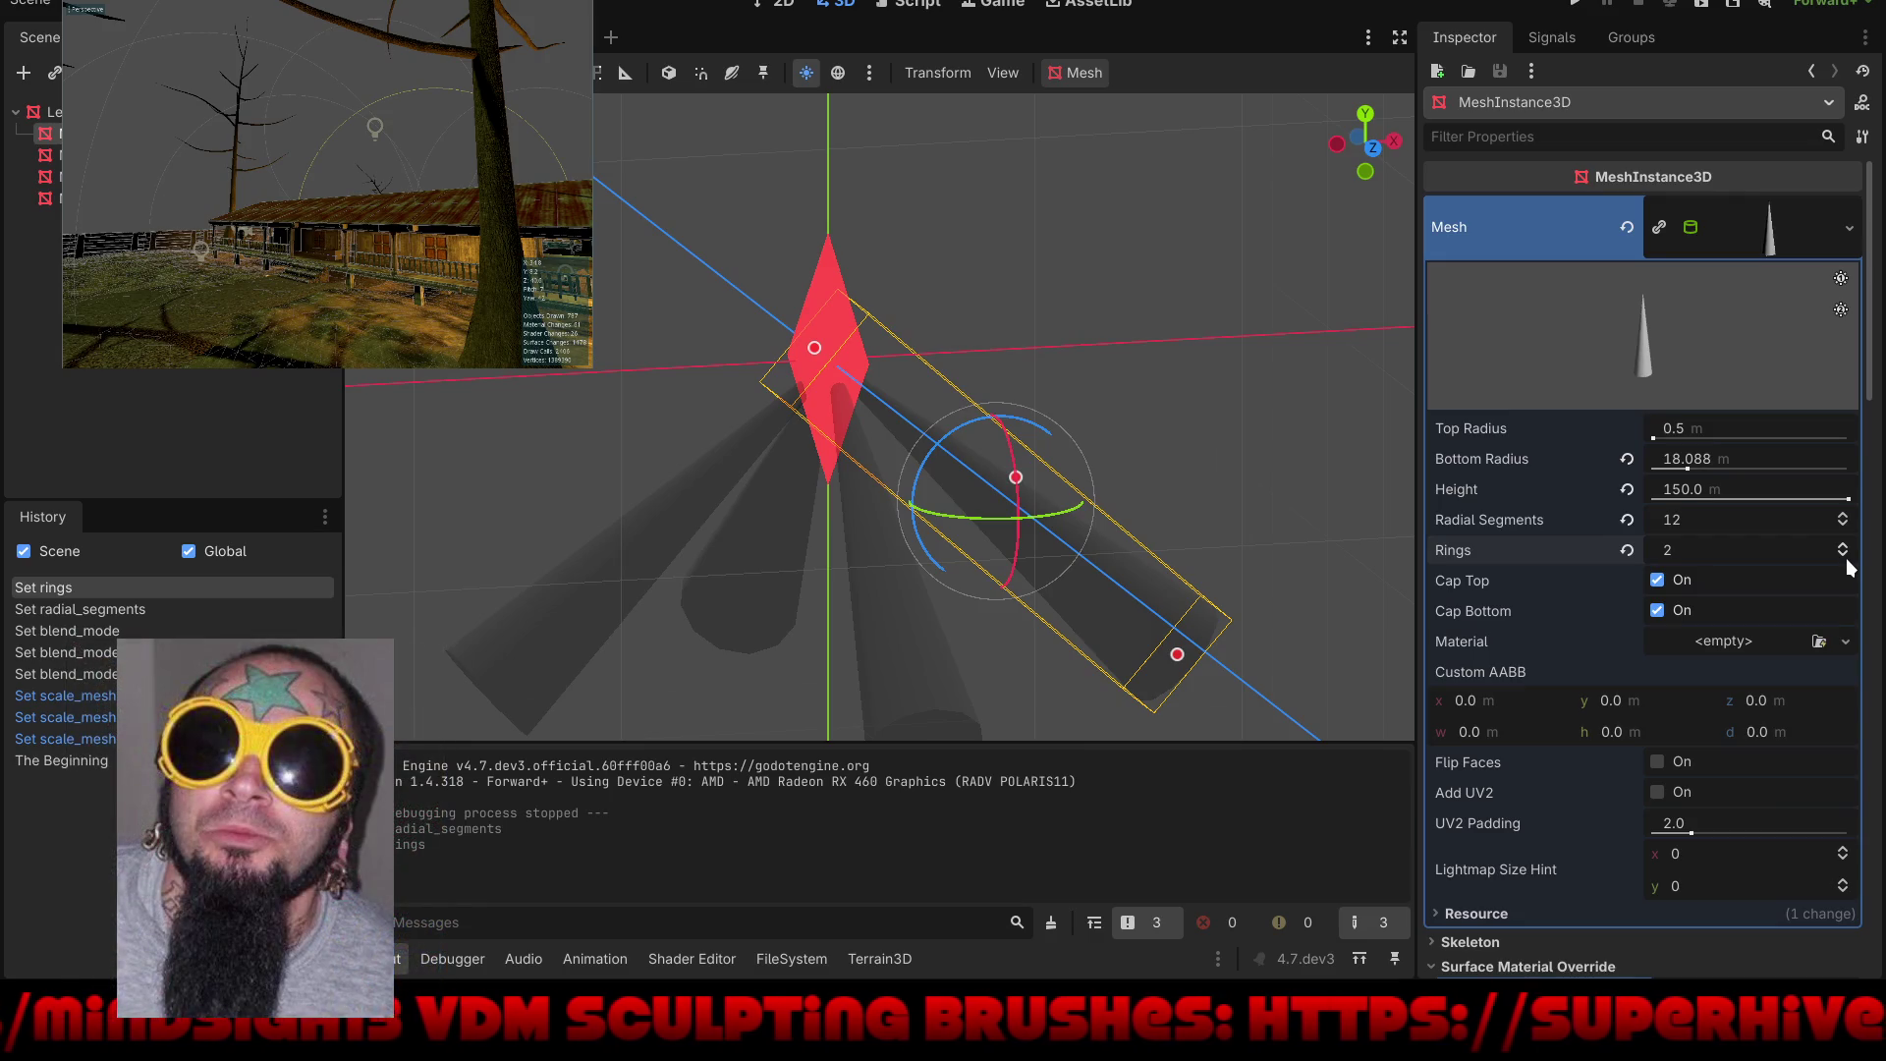
Step: Select the second cone mesh, show its mesh properties and orbit around it
{"action": "left_click", "coordinate": [688, 550]}
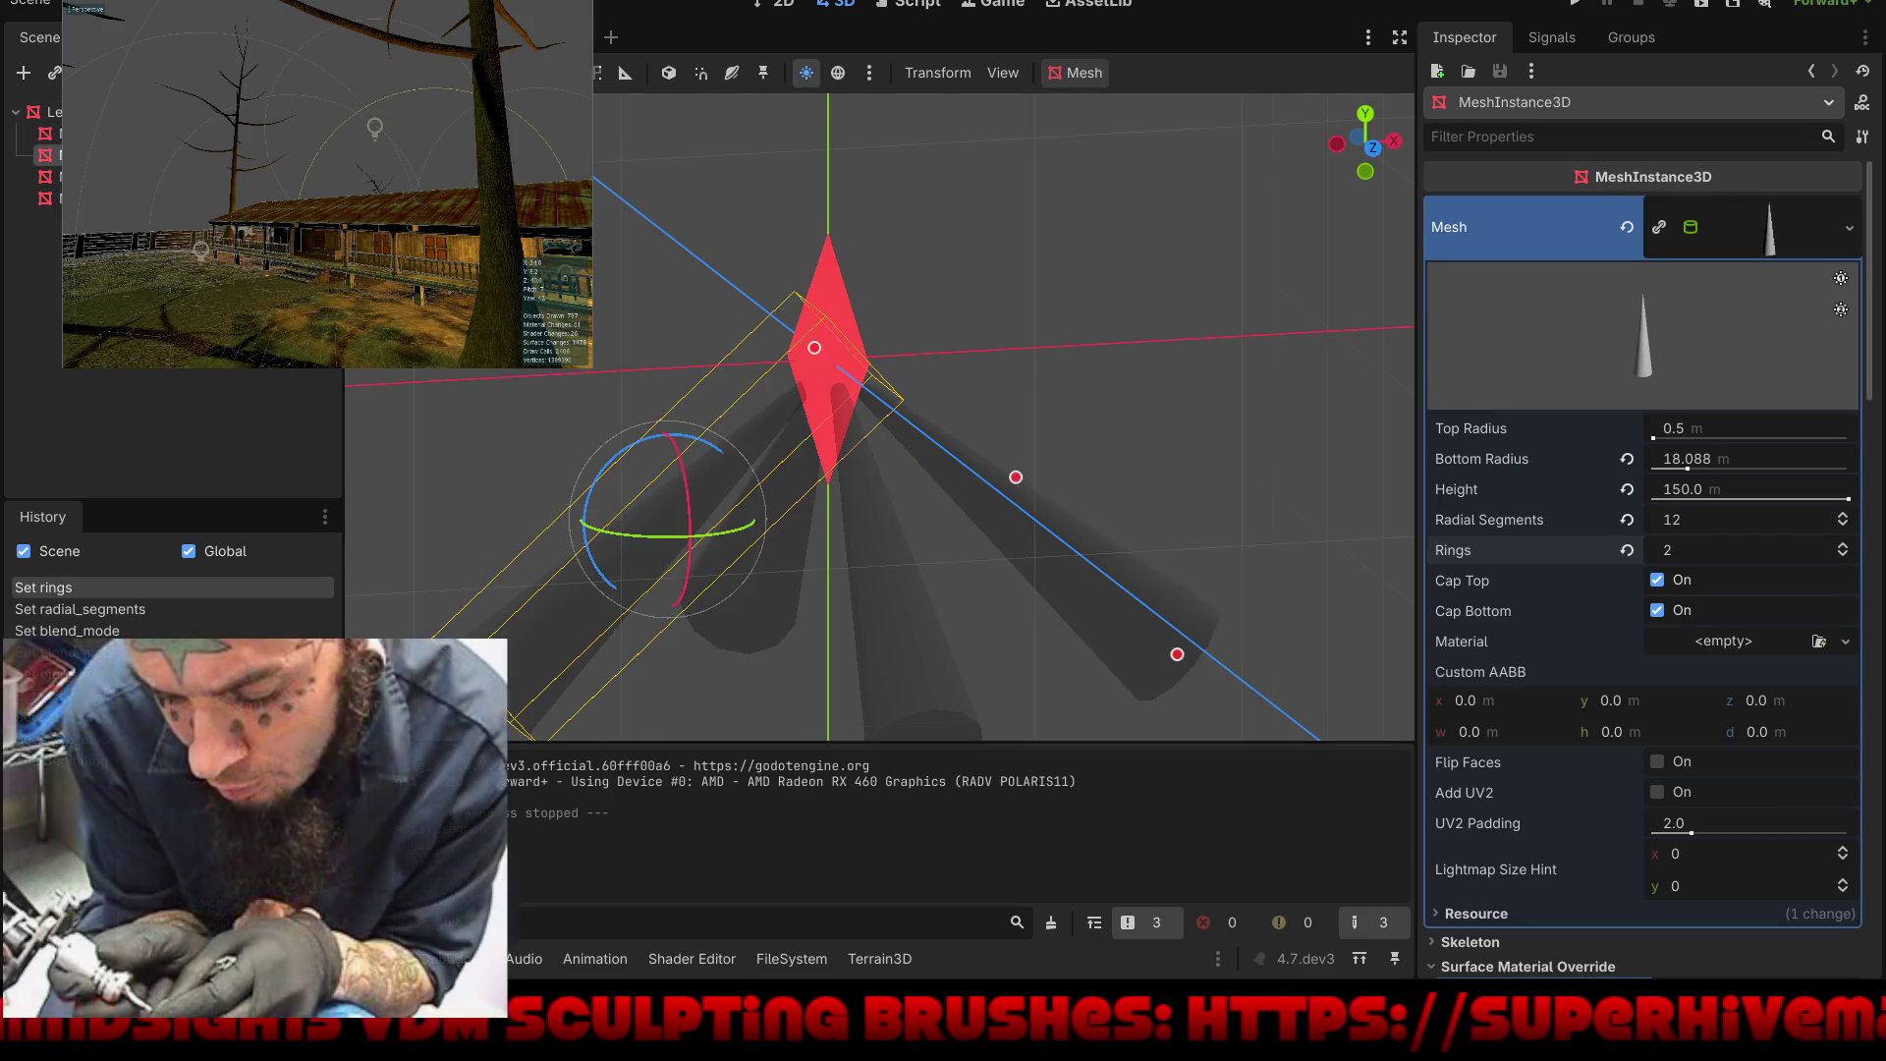
{"action": "left_click", "coordinate": [1789, 230]}
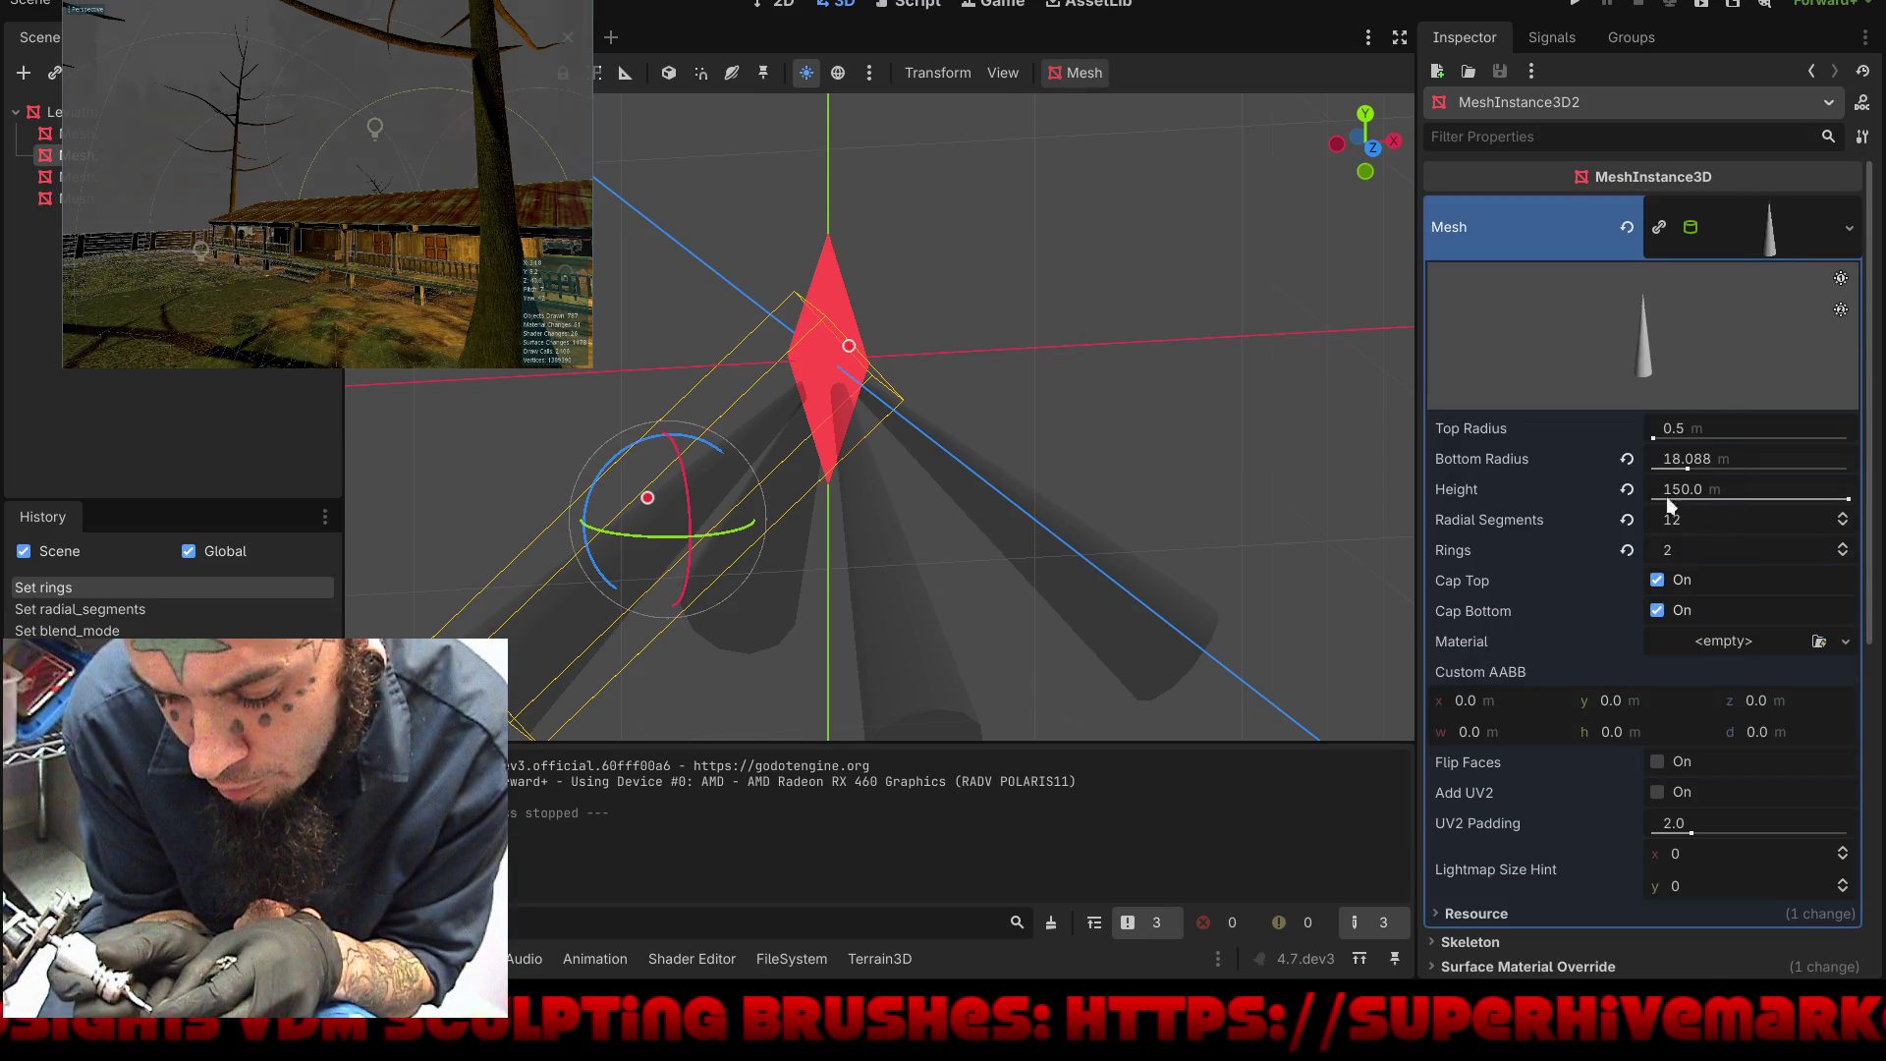
{"action": "mouse_move", "coordinate": [701, 357]}
{"action": "left_mouse_down"}
{"action": "mouse_move", "coordinate": [1023, 270]}
{"action": "mouse_move", "coordinate": [1117, 285]}
{"action": "mouse_move", "coordinate": [865, 281]}
{"action": "mouse_move", "coordinate": [801, 317]}
{"action": "left_mouse_up"}
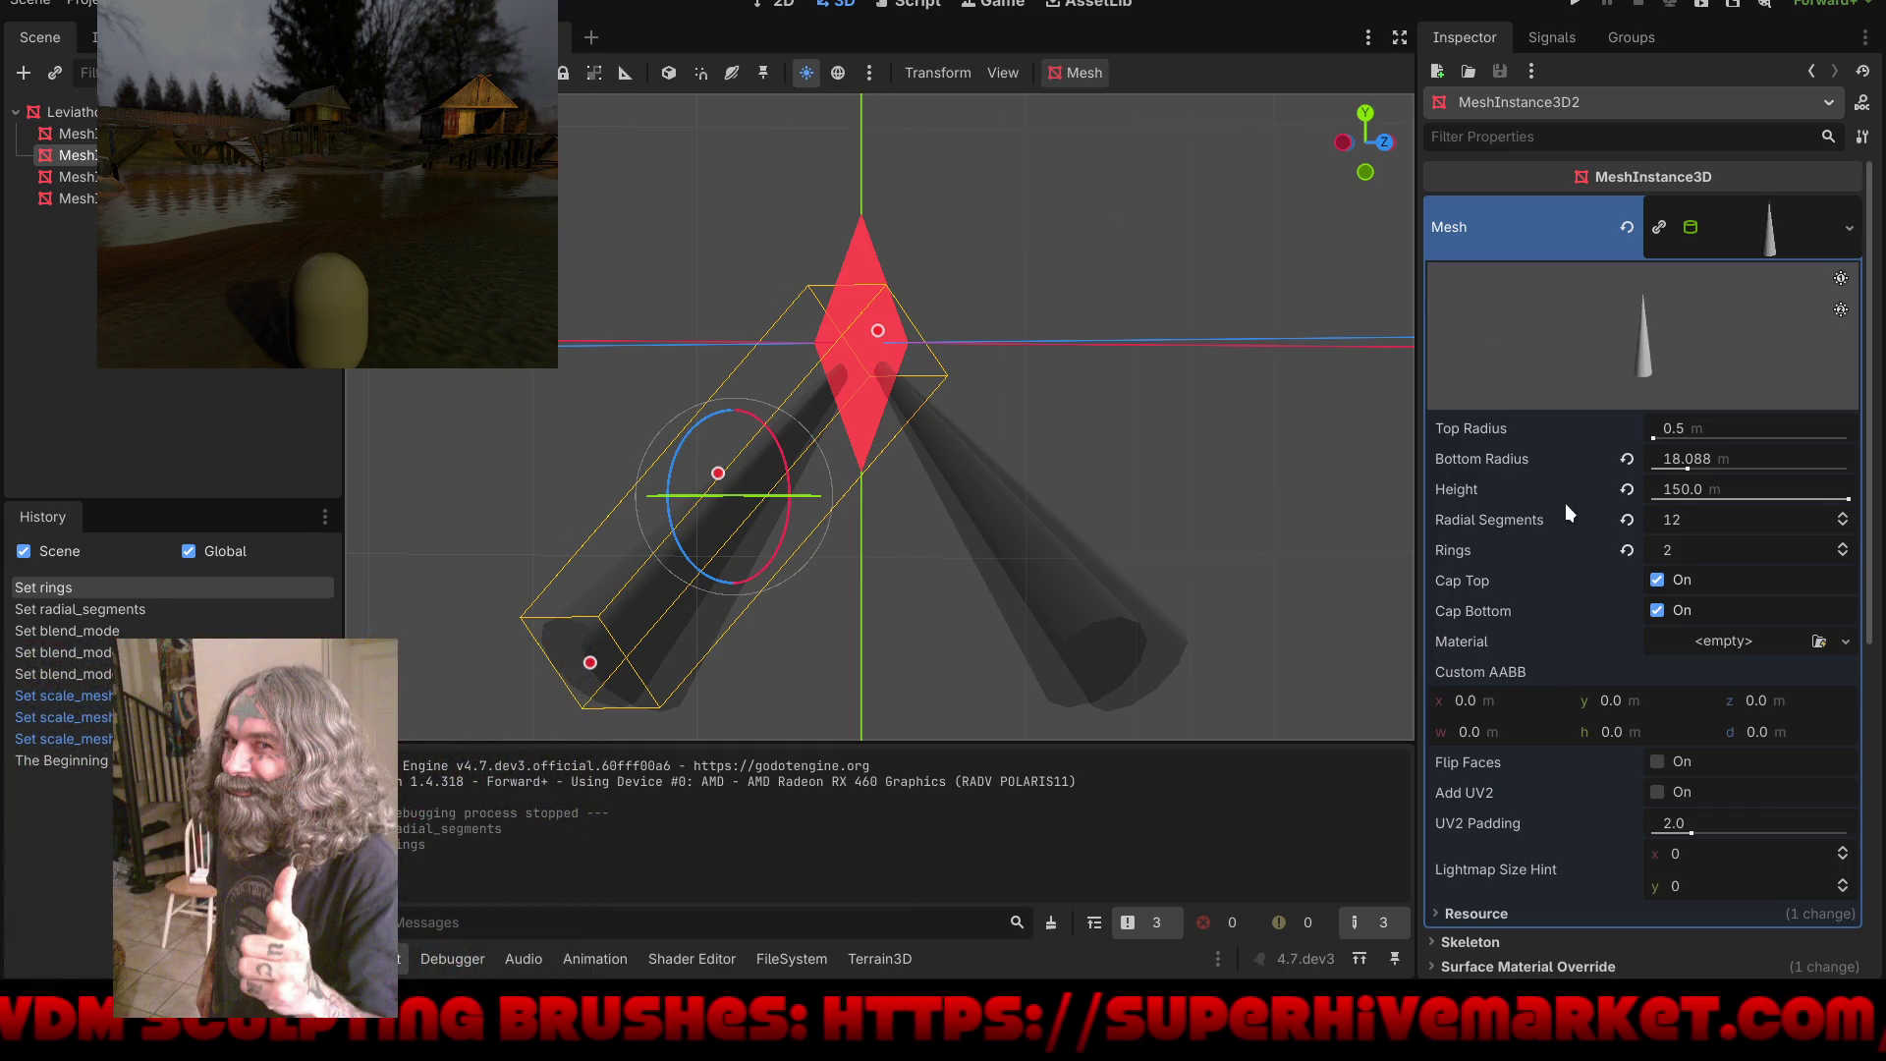
Step: Set Cull Mode to Disabled in the second cone's override material
{"action": "scroll", "coordinate": [1566, 503], "scroll_direction": "down", "scroll_amount": 5}
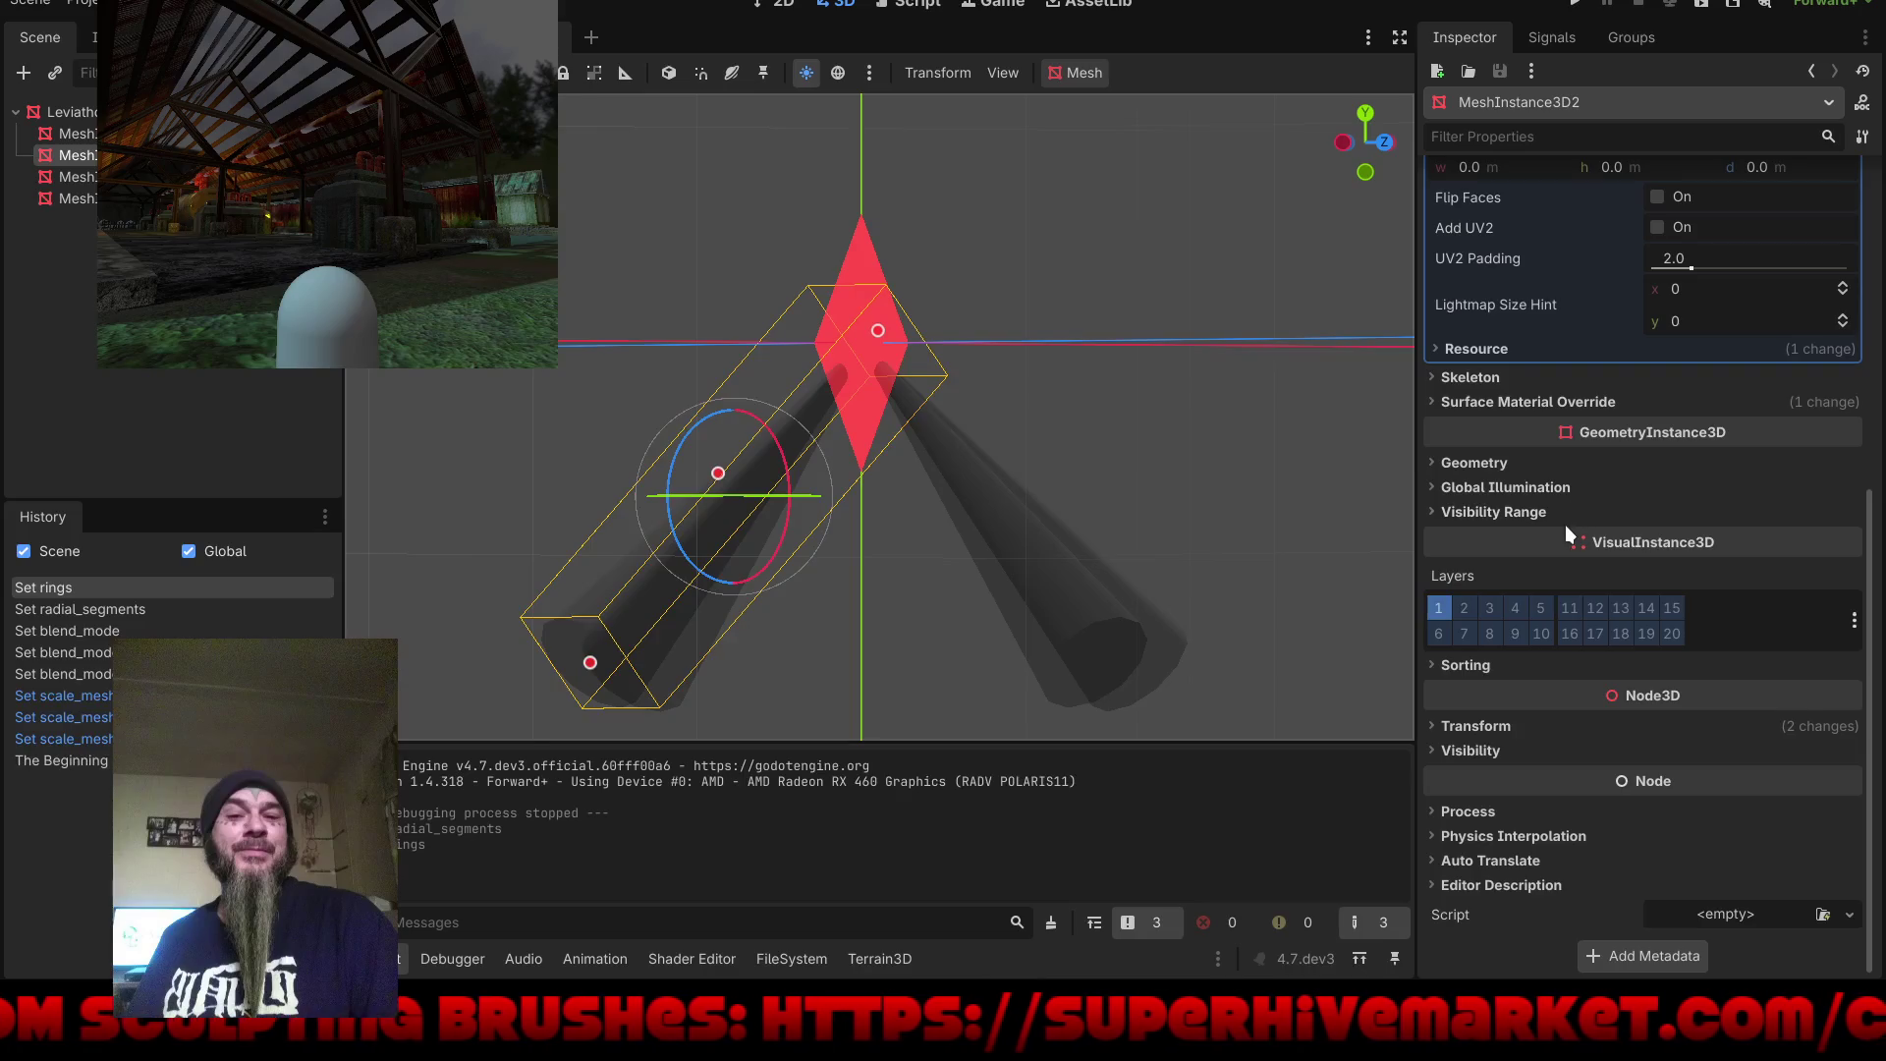
{"action": "left_click", "coordinate": [1582, 404]}
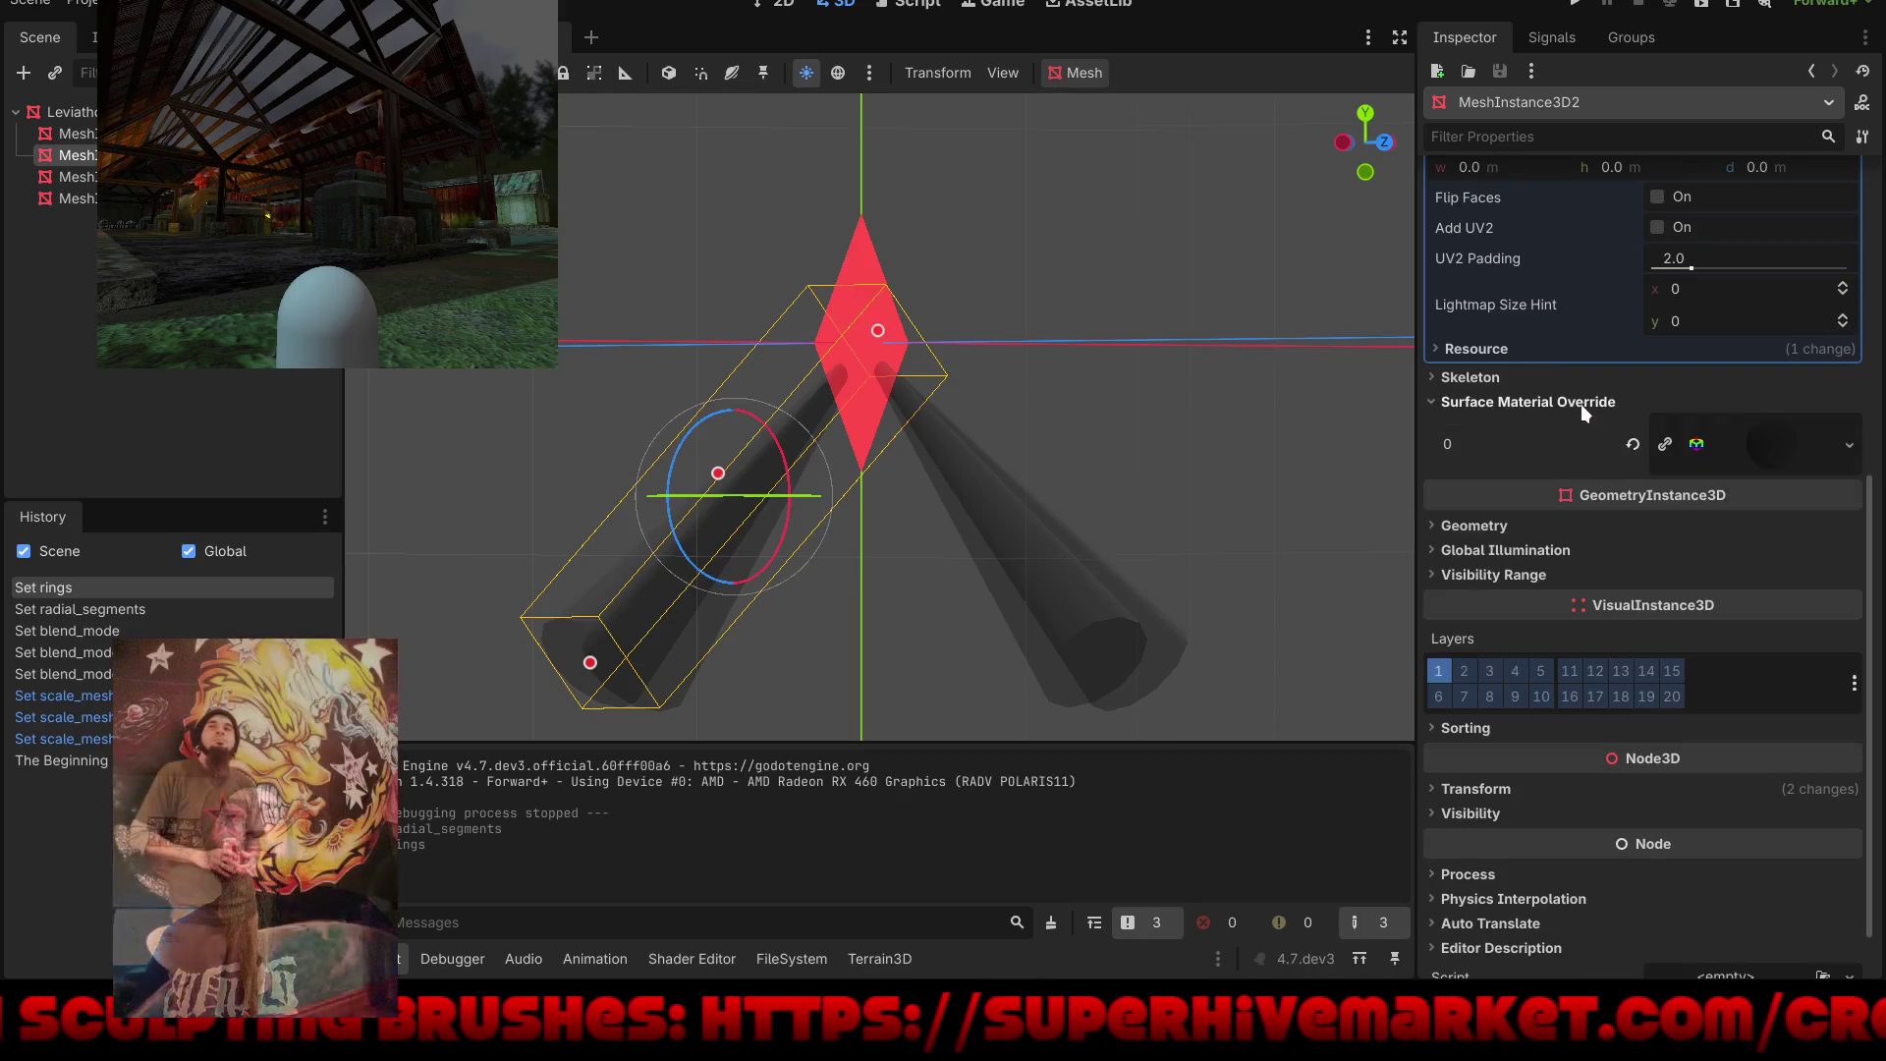
{"action": "left_click", "coordinate": [1805, 442]}
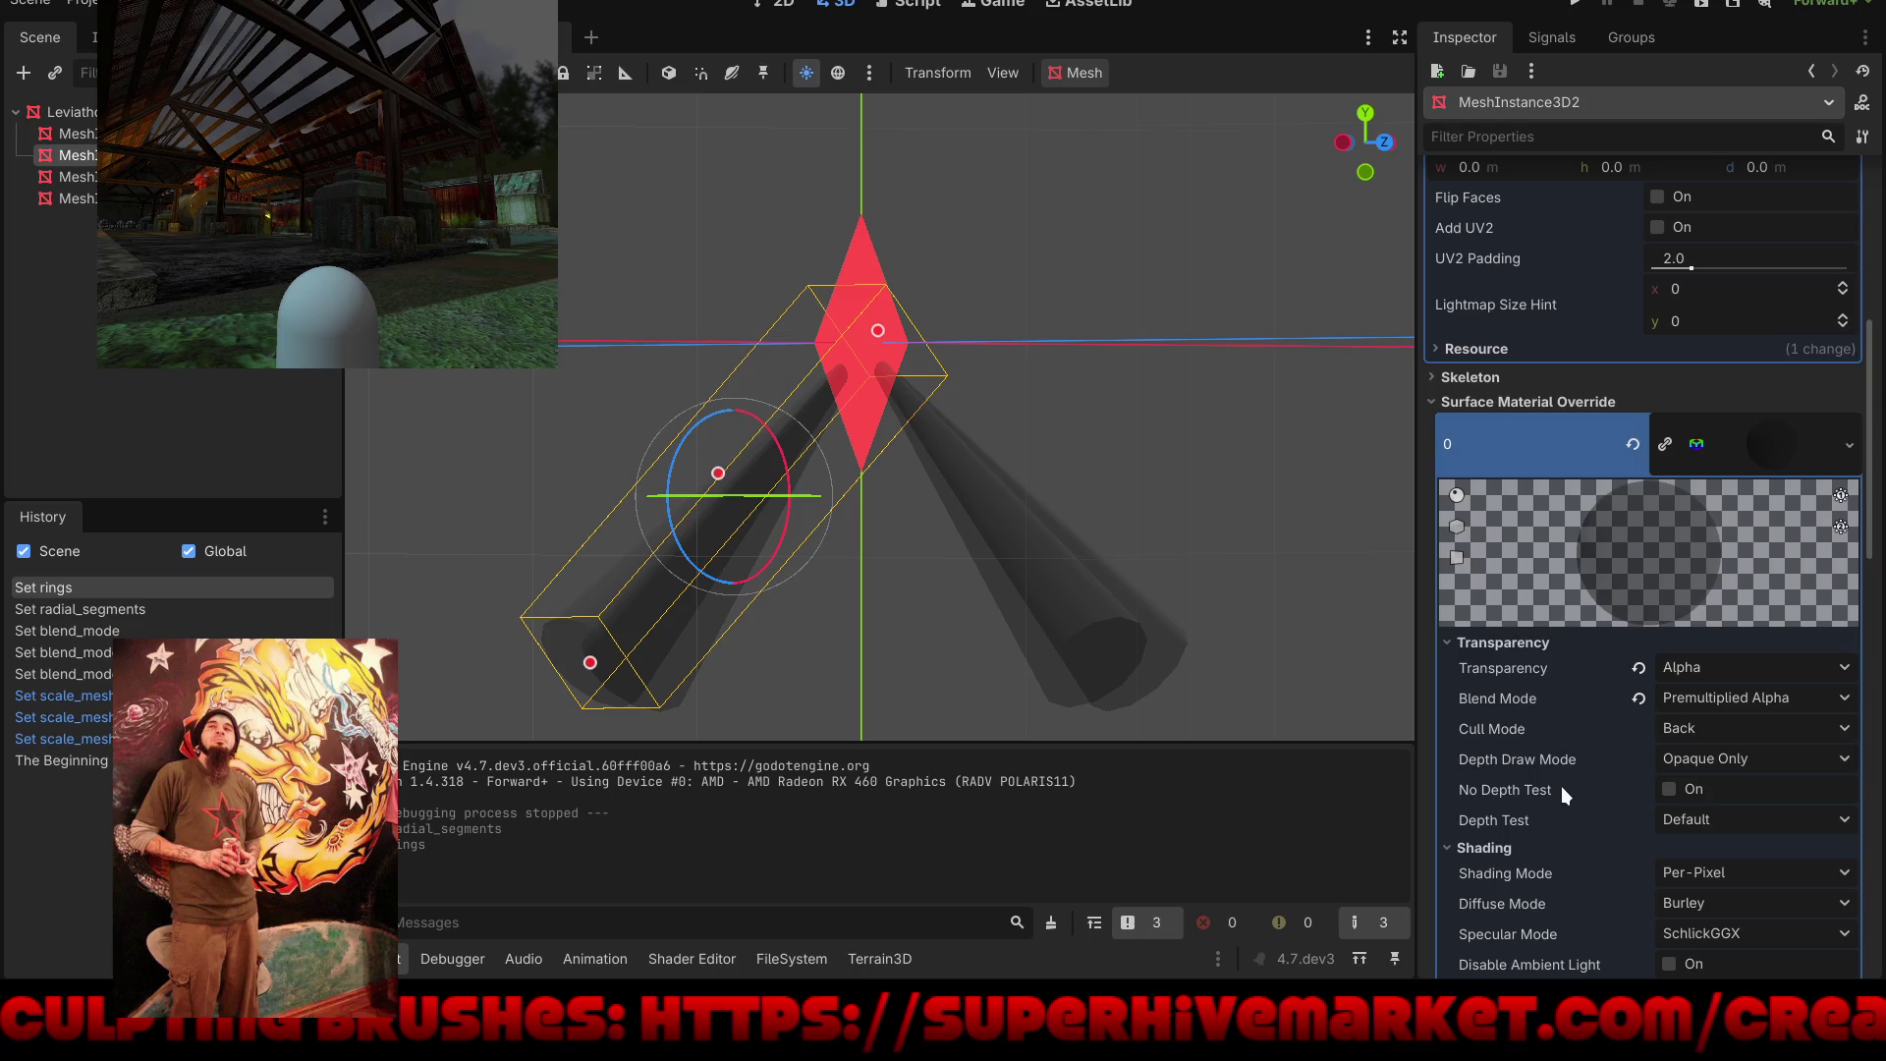
{"action": "scroll", "coordinate": [1561, 786], "scroll_direction": "down", "scroll_amount": 3}
{"action": "left_click", "coordinate": [1660, 425]}
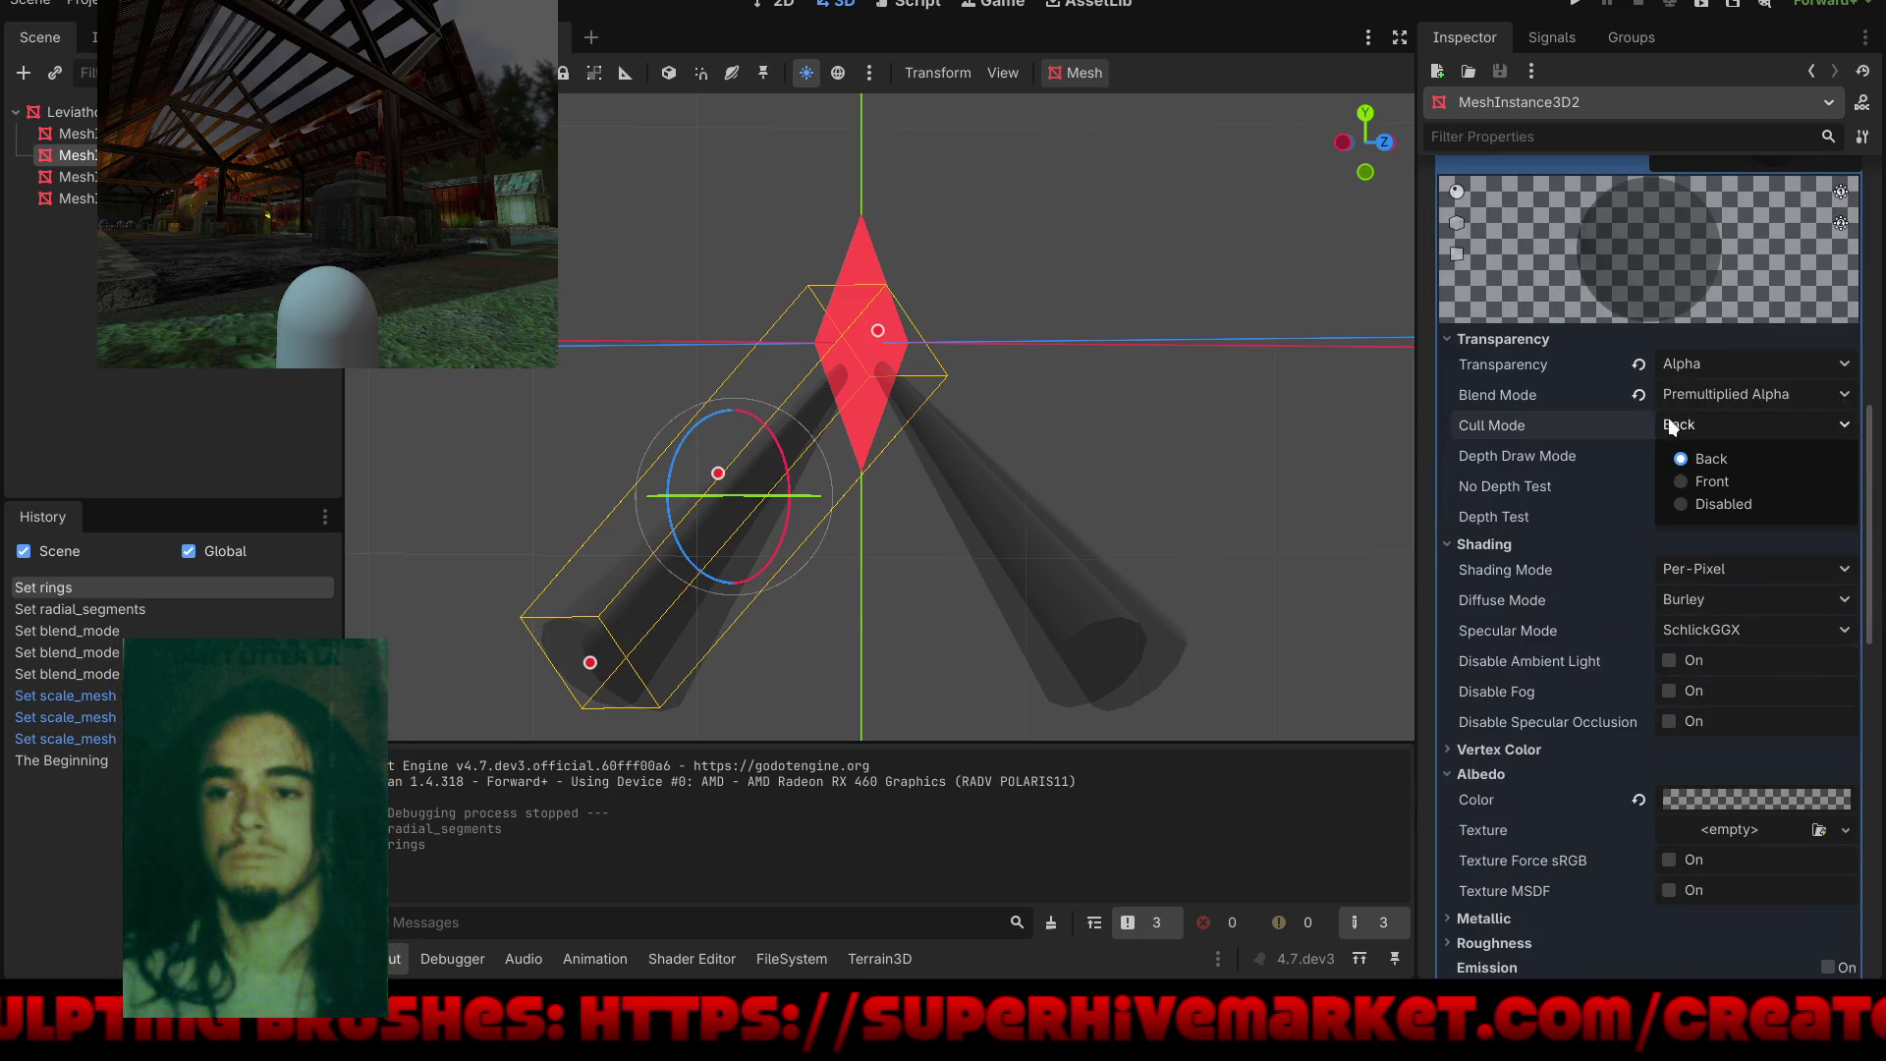
{"action": "left_click", "coordinate": [1686, 509]}
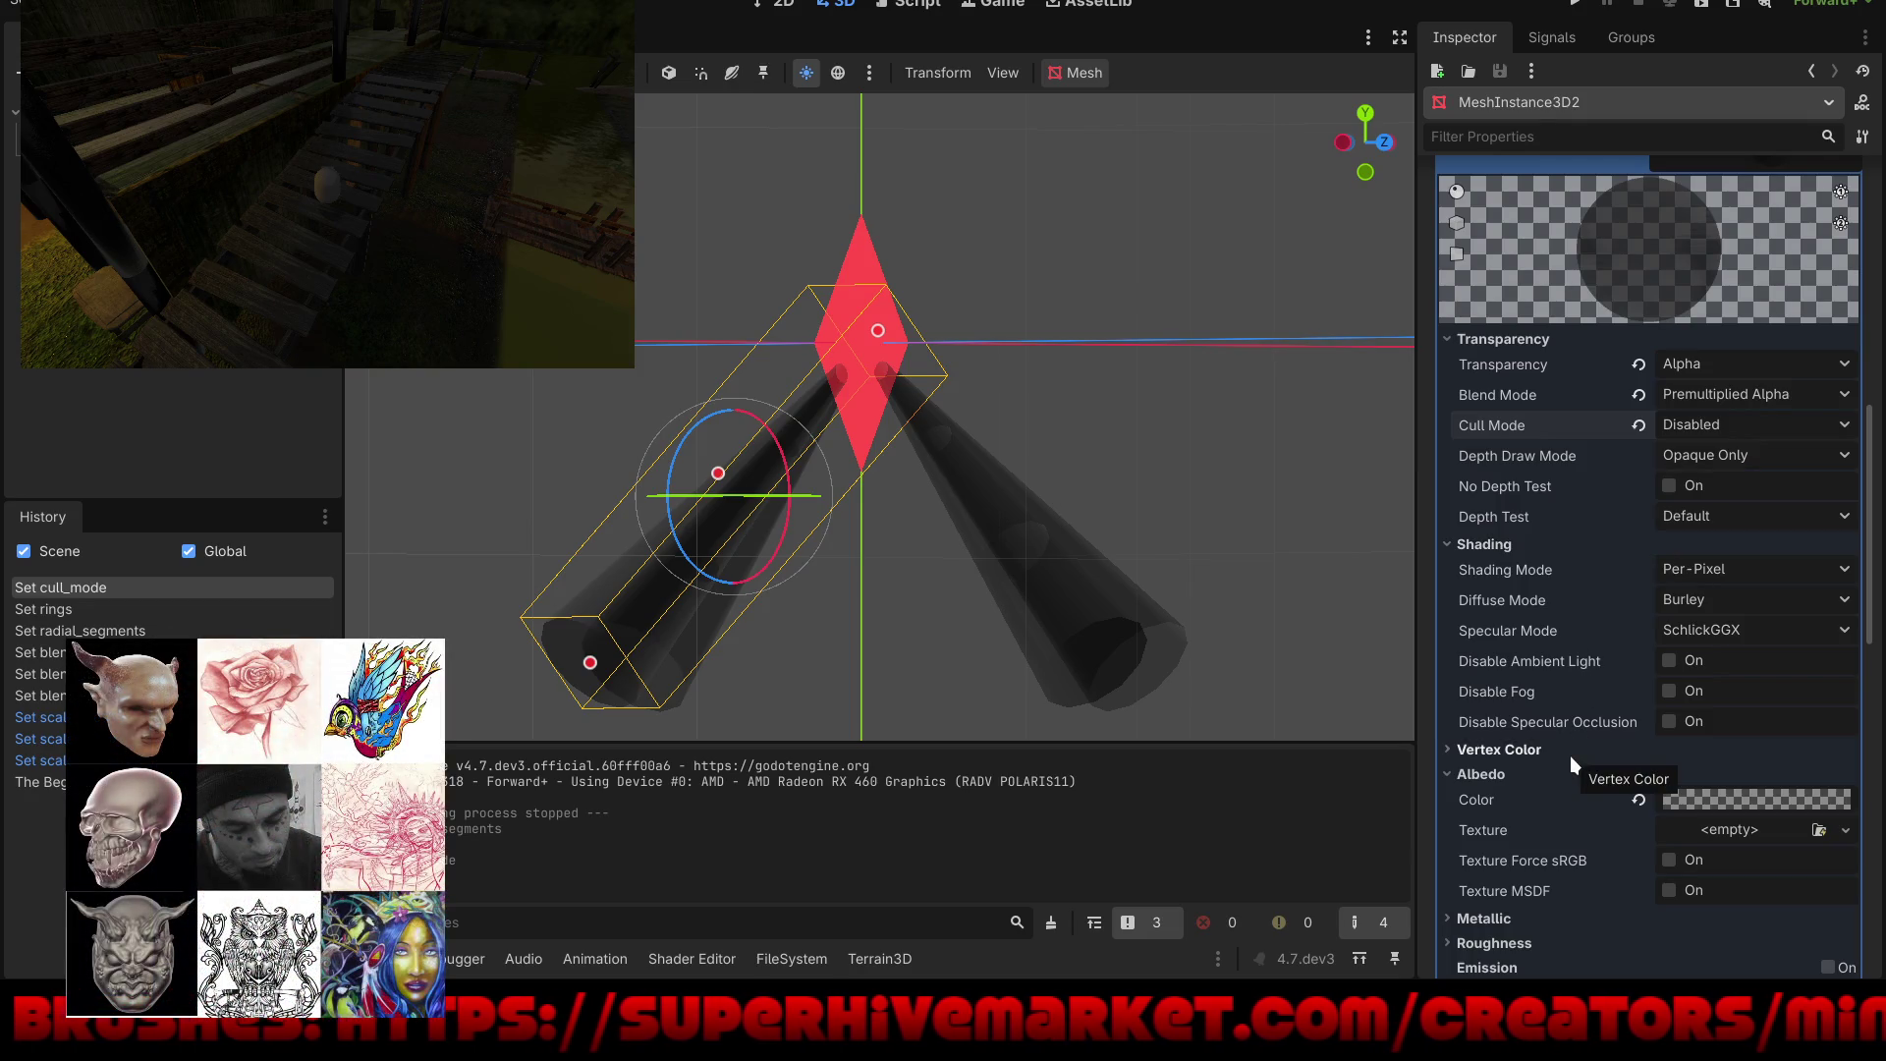
{"action": "scroll", "coordinate": [1570, 756], "scroll_direction": "down", "scroll_amount": 3}
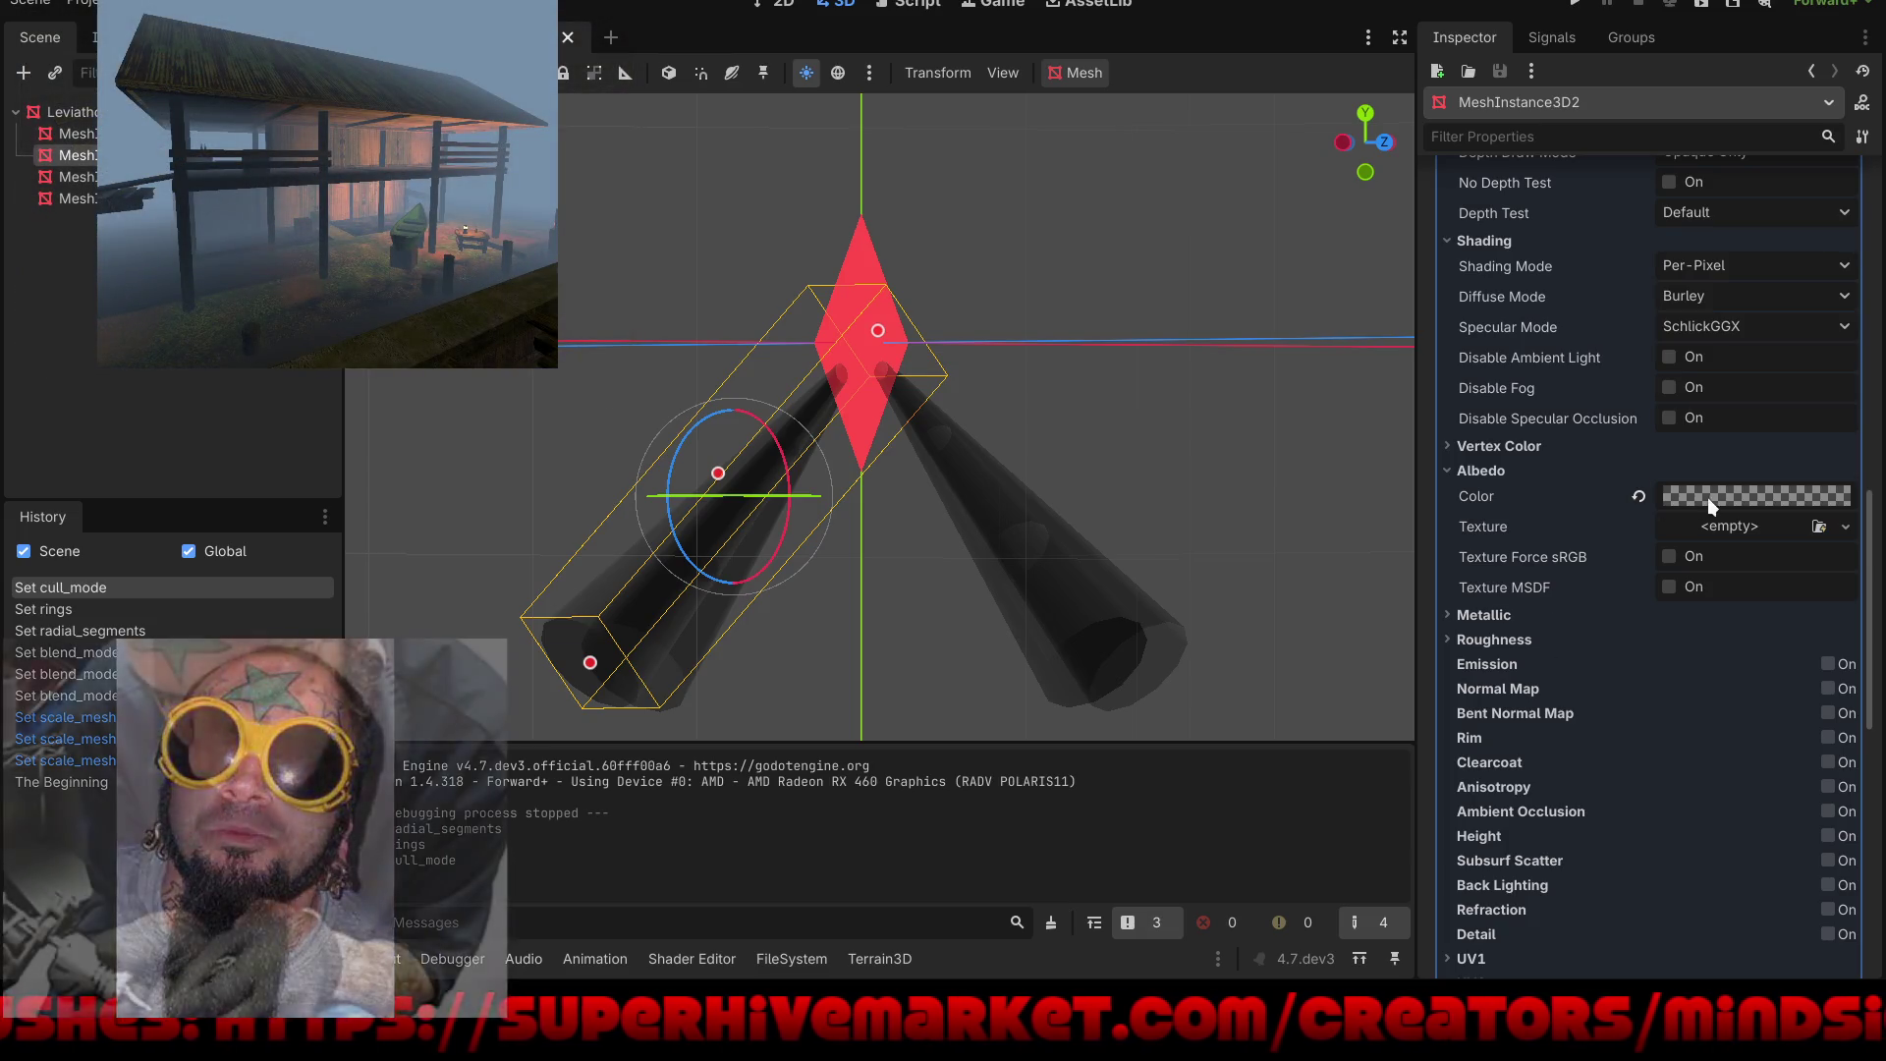
Step: Make the cone's albedo colour fully opaque, then run the game to test it
{"action": "left_click", "coordinate": [1720, 495]}
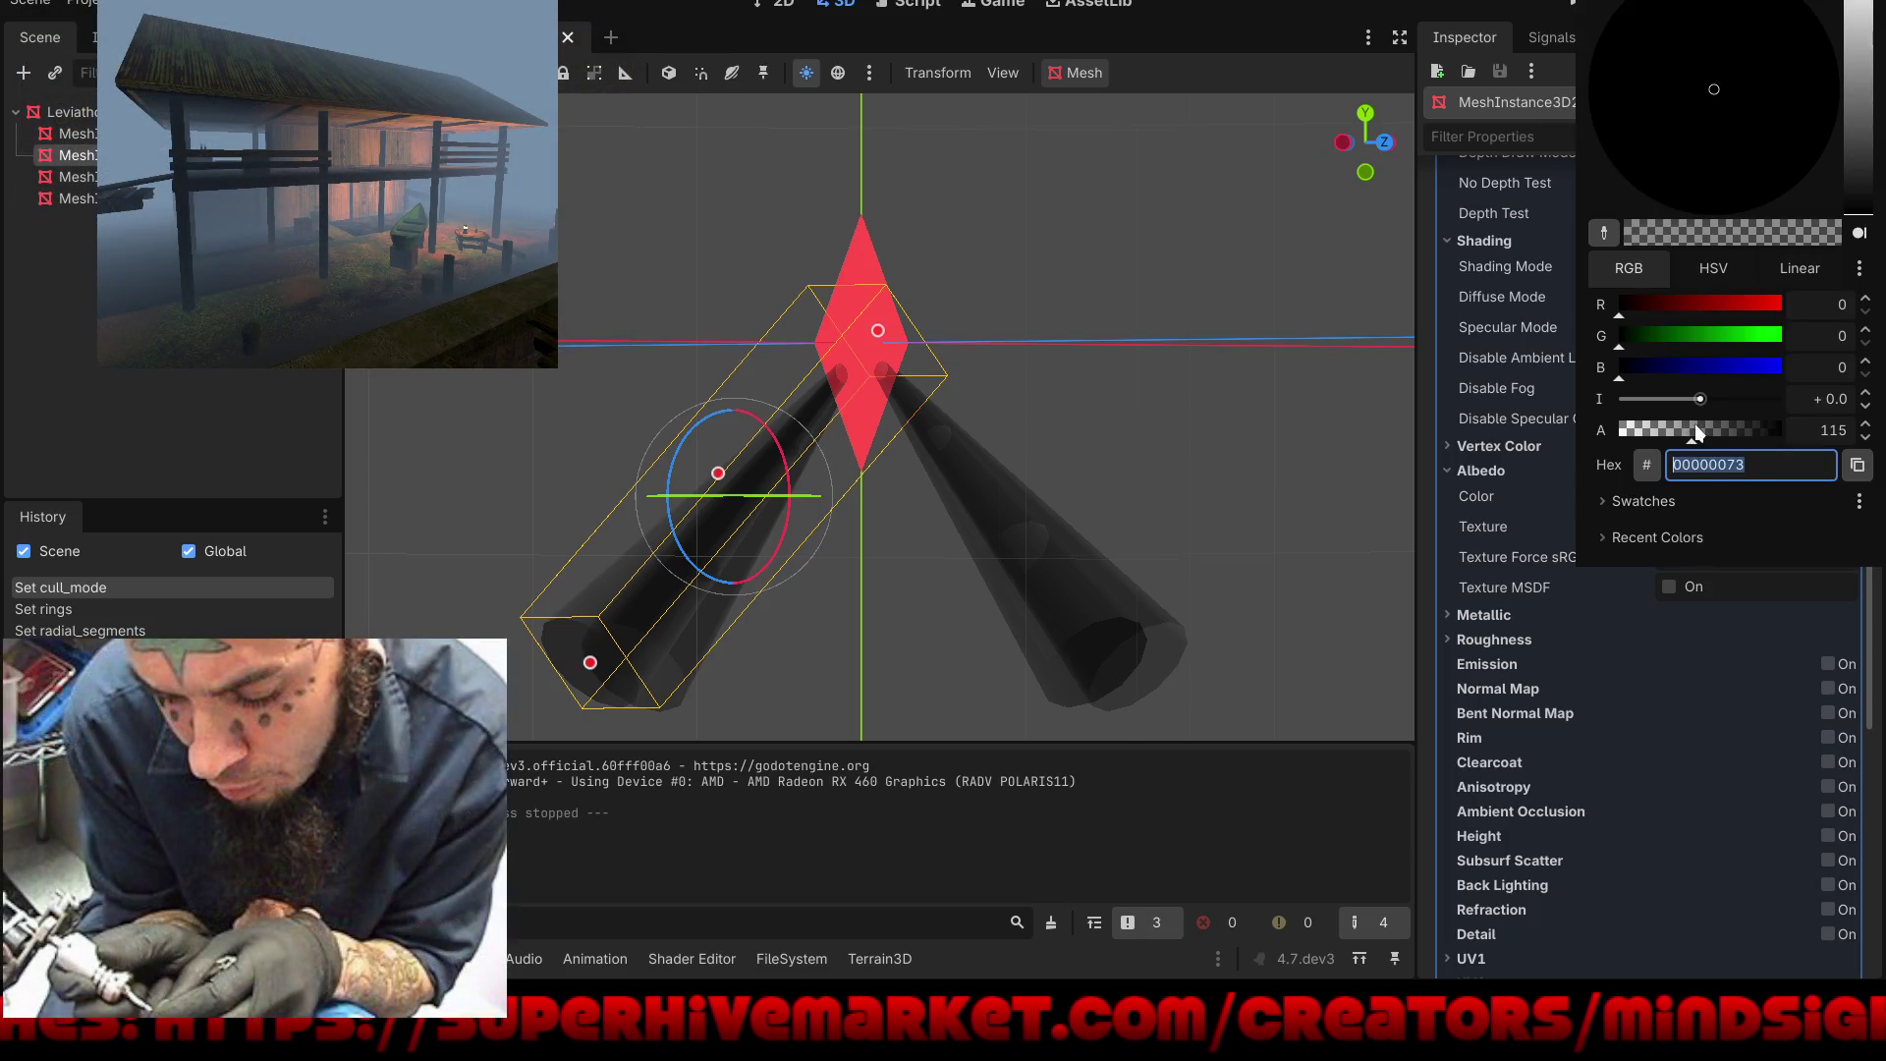
{"action": "left_click_drag", "start_coordinate": [1703, 435], "coordinate": [1810, 462]}
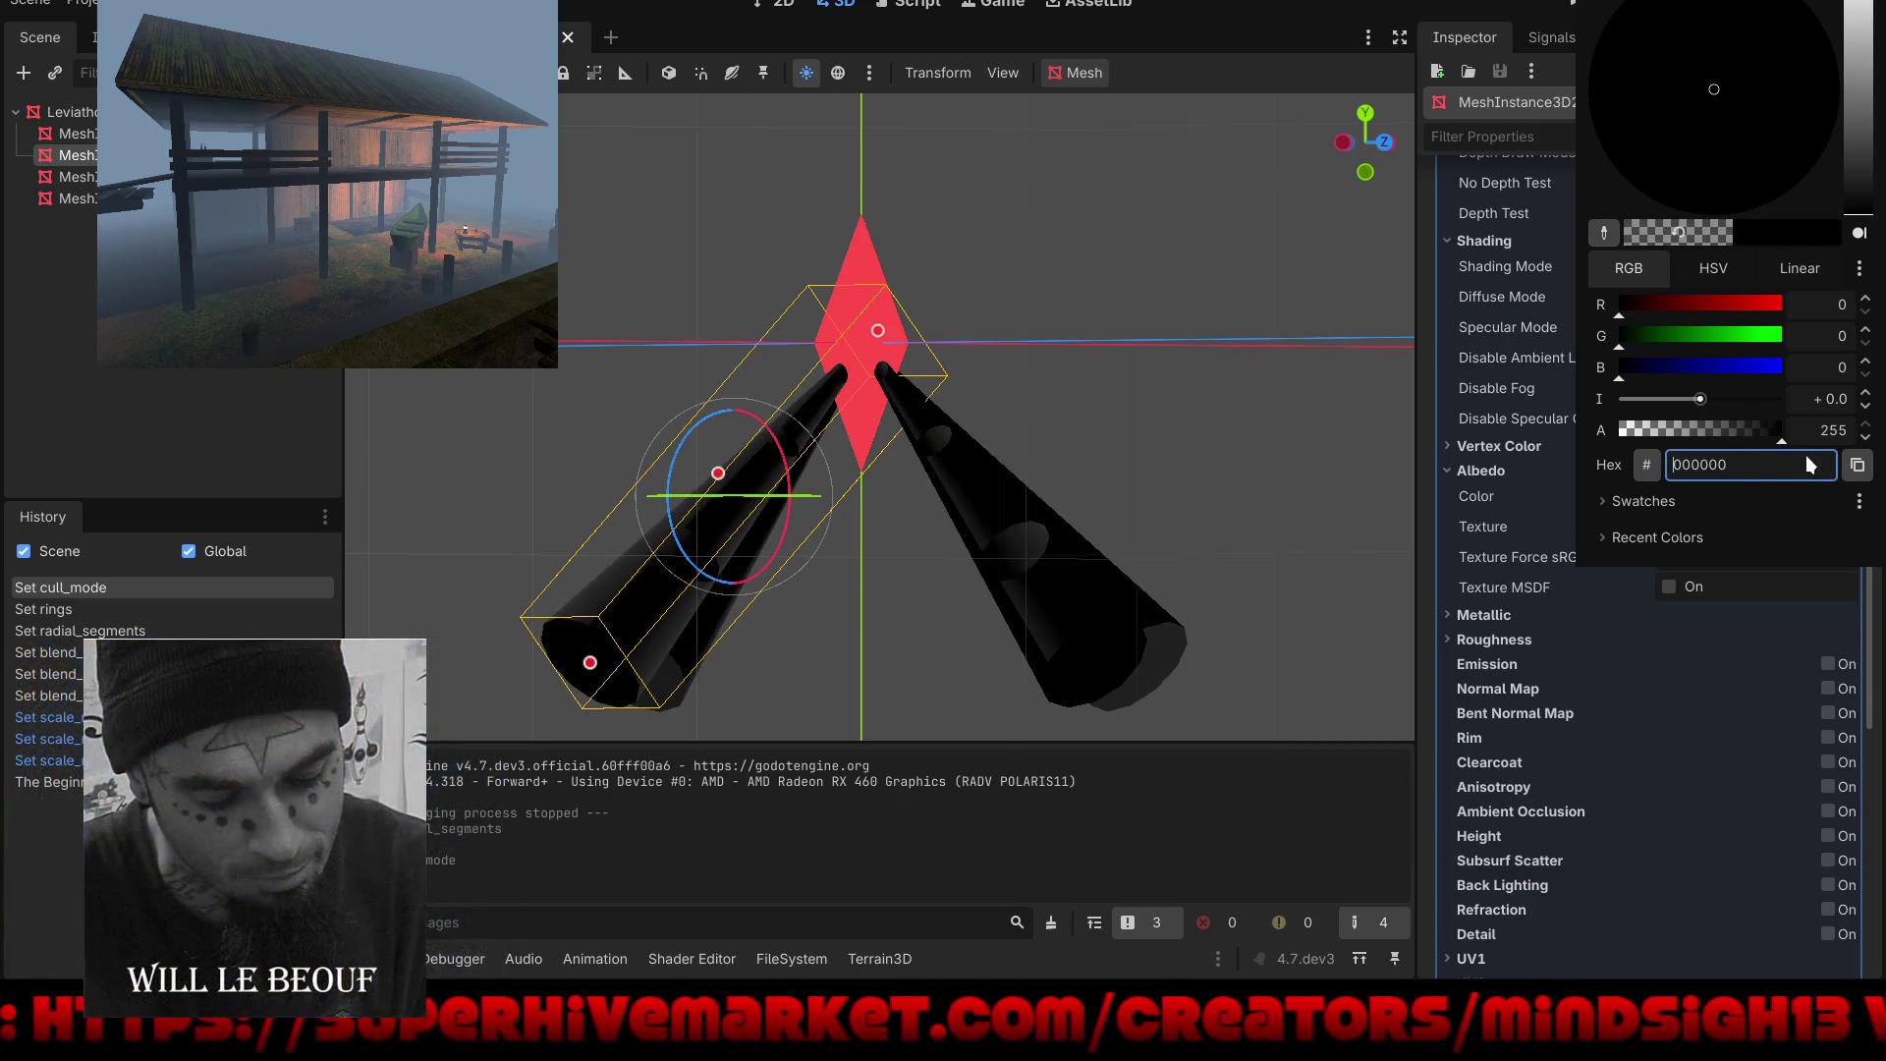
{"action": "left_click", "coordinate": [1575, 4]}
{"action": "left_click", "coordinate": [1575, 4]}
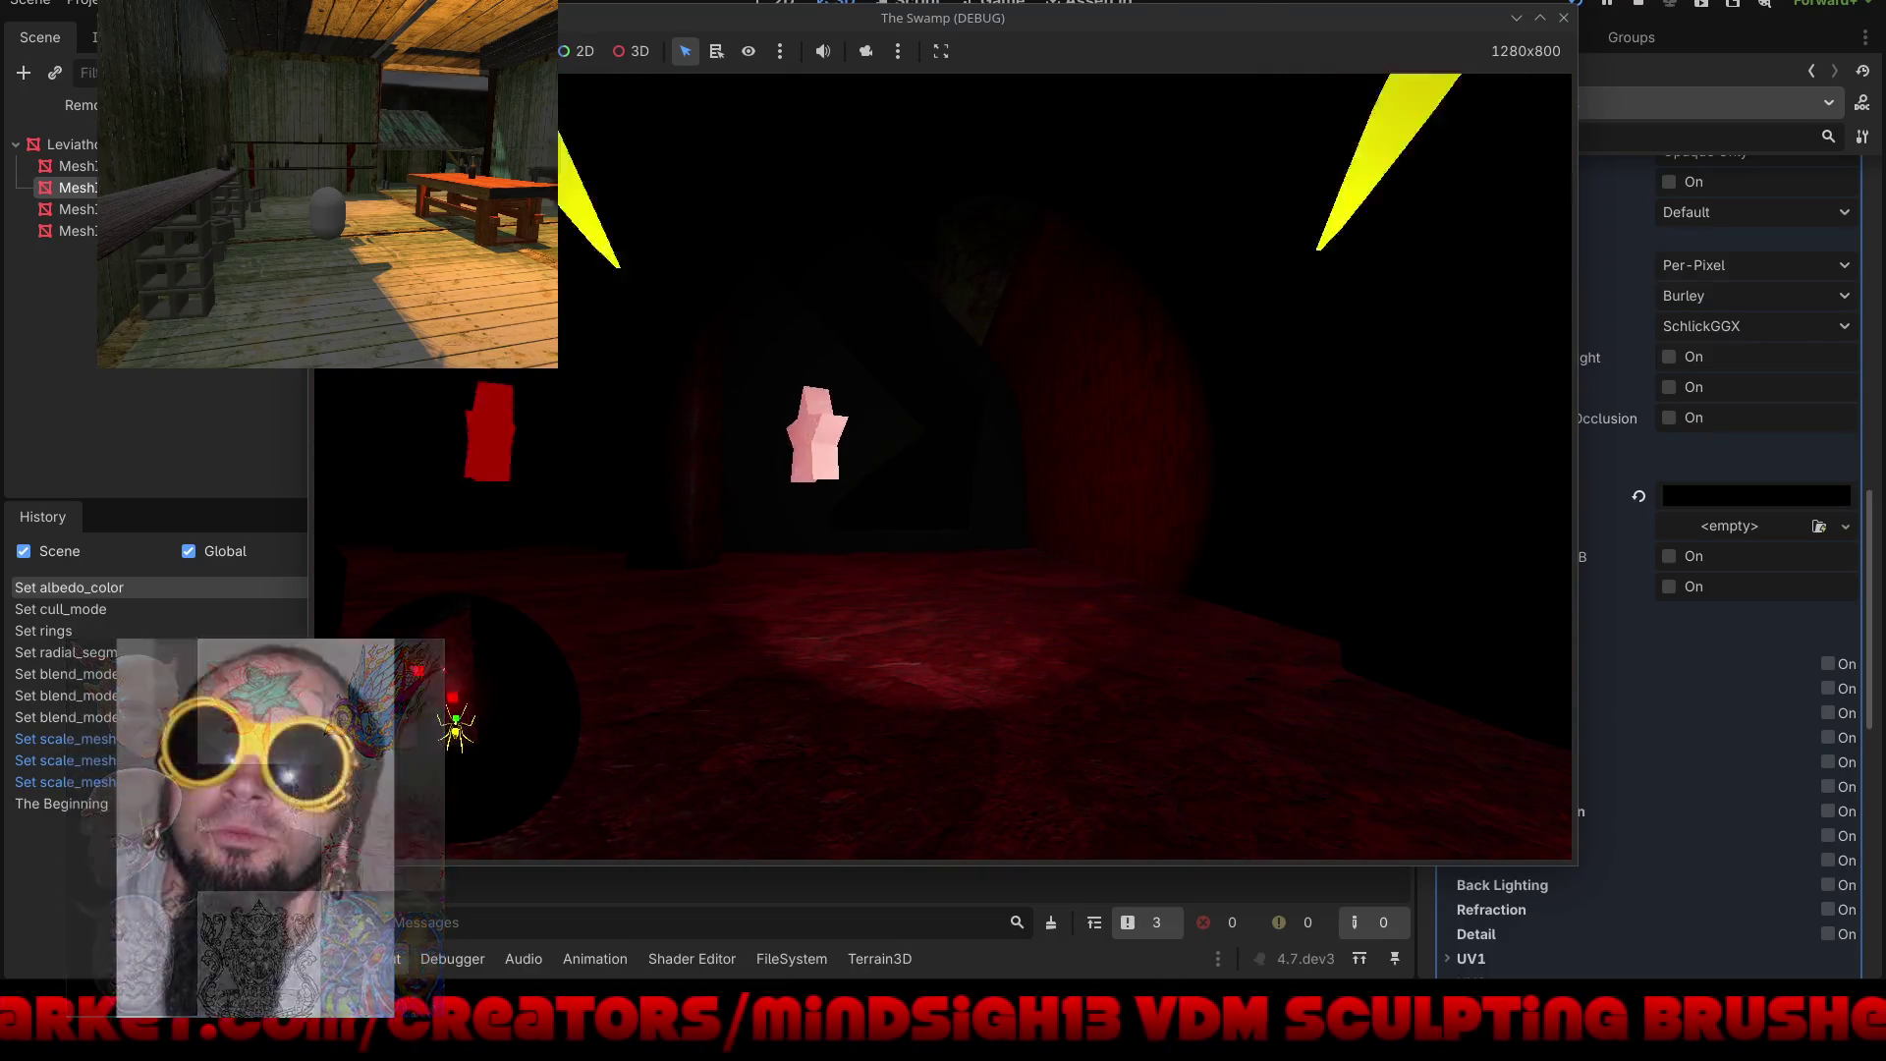
Step: Stop the game and lower the cone's albedo alpha so it becomes semi-transparent black
{"action": "key", "text": "F8"}
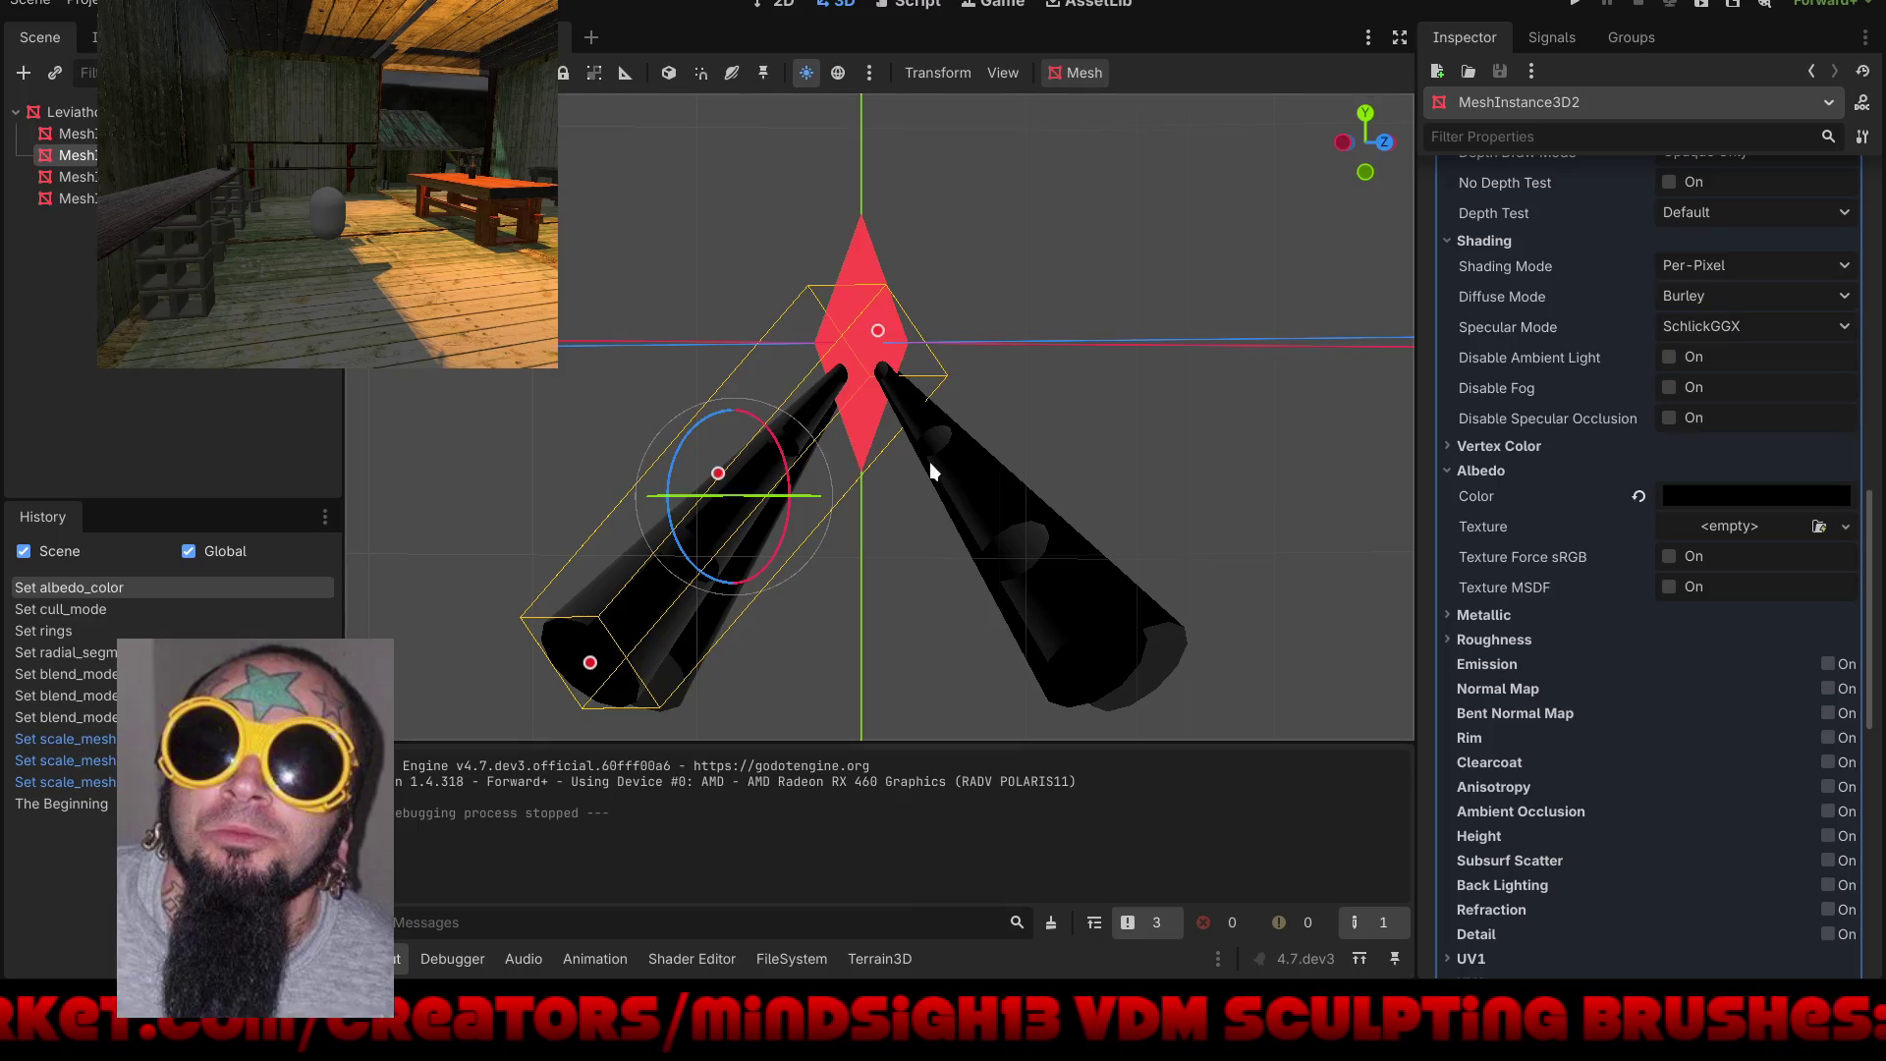
{"action": "left_click", "coordinate": [1763, 495]}
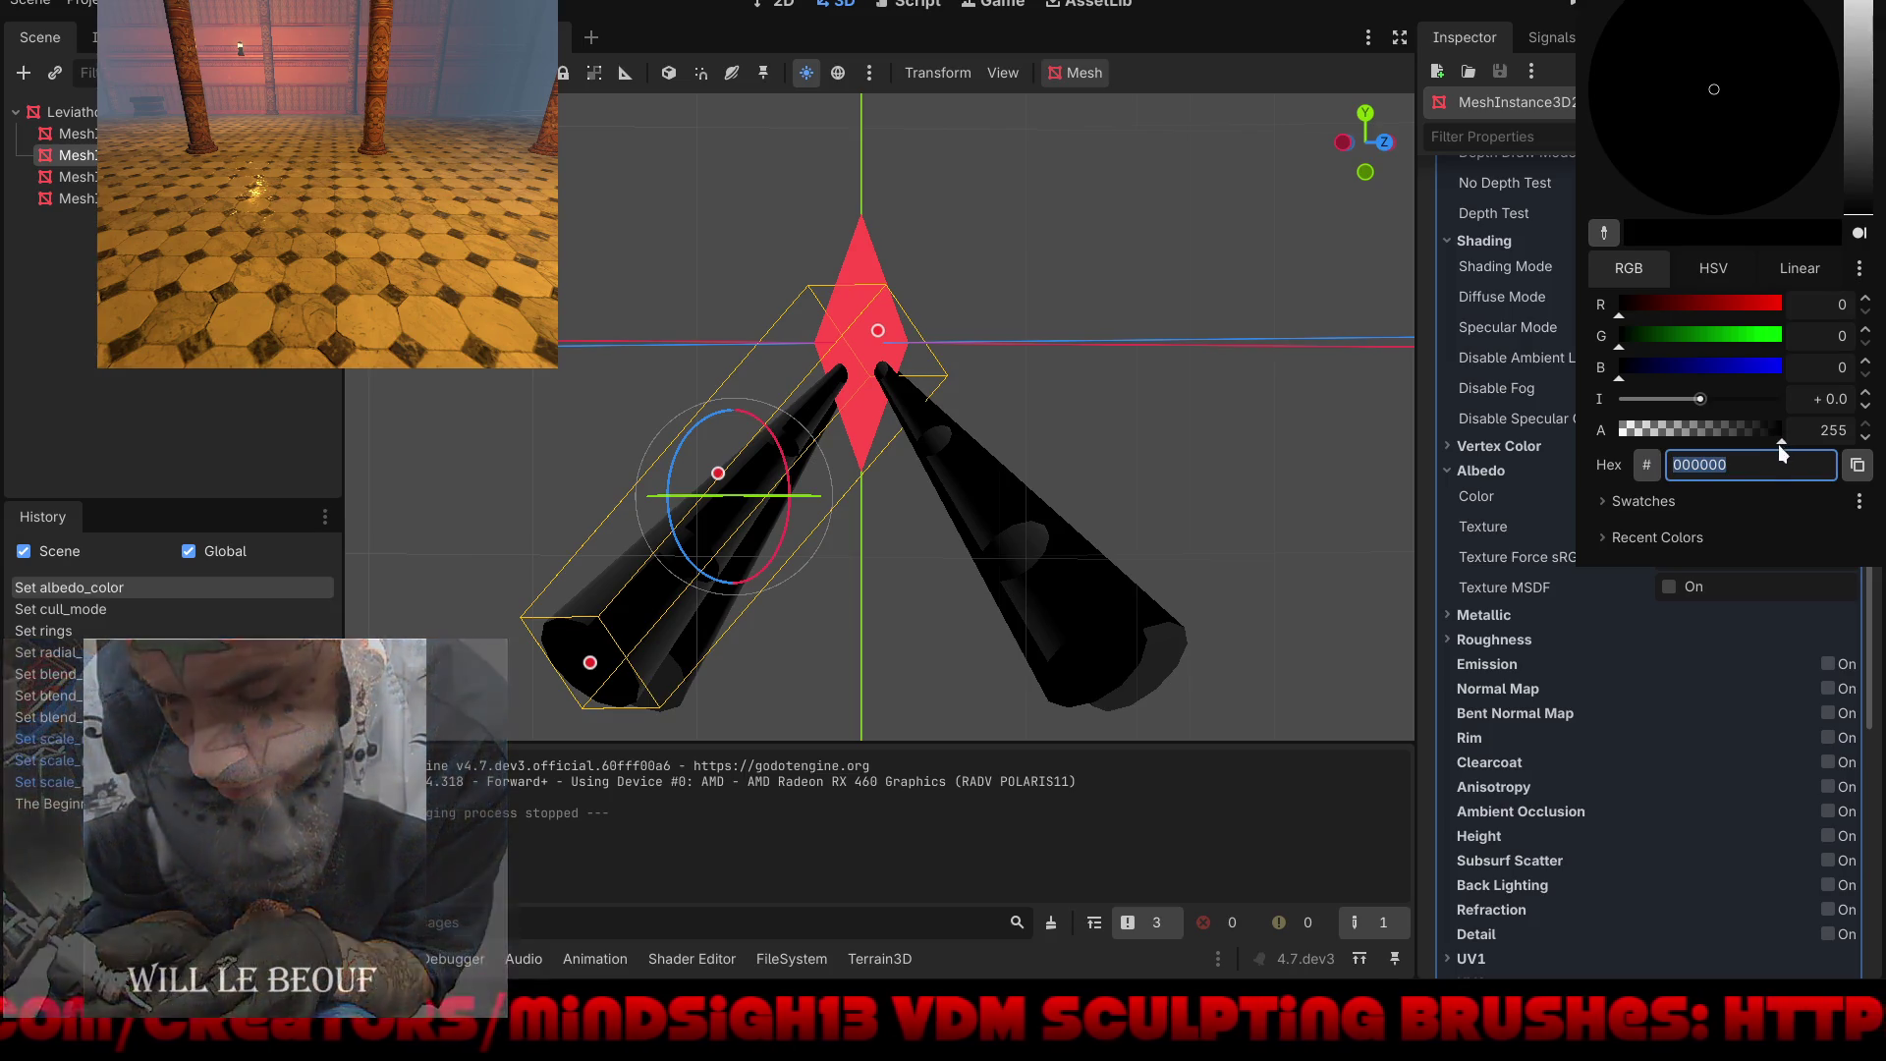
{"action": "left_click", "coordinate": [1794, 423]}
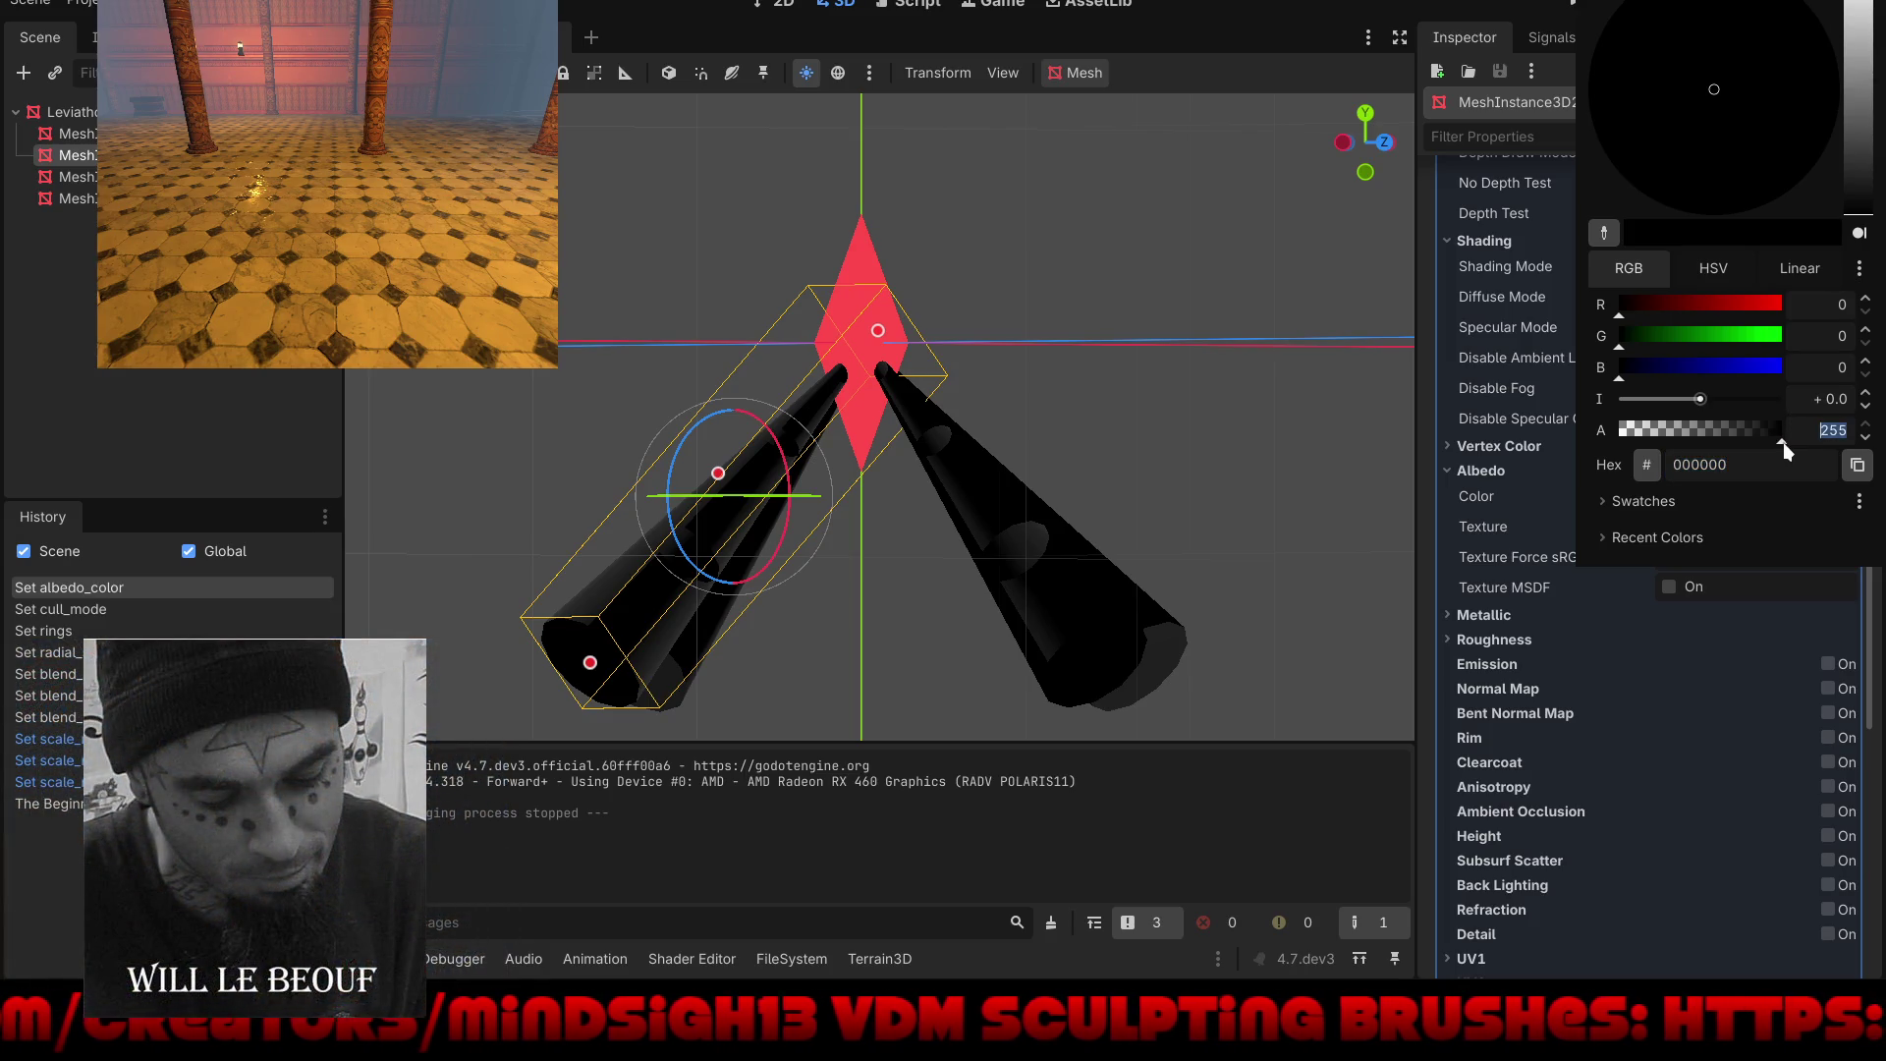
{"action": "mouse_move", "coordinate": [1774, 434]}
{"action": "left_mouse_down"}
{"action": "mouse_move", "coordinate": [1666, 454]}
{"action": "mouse_move", "coordinate": [1708, 452]}
{"action": "left_mouse_up"}
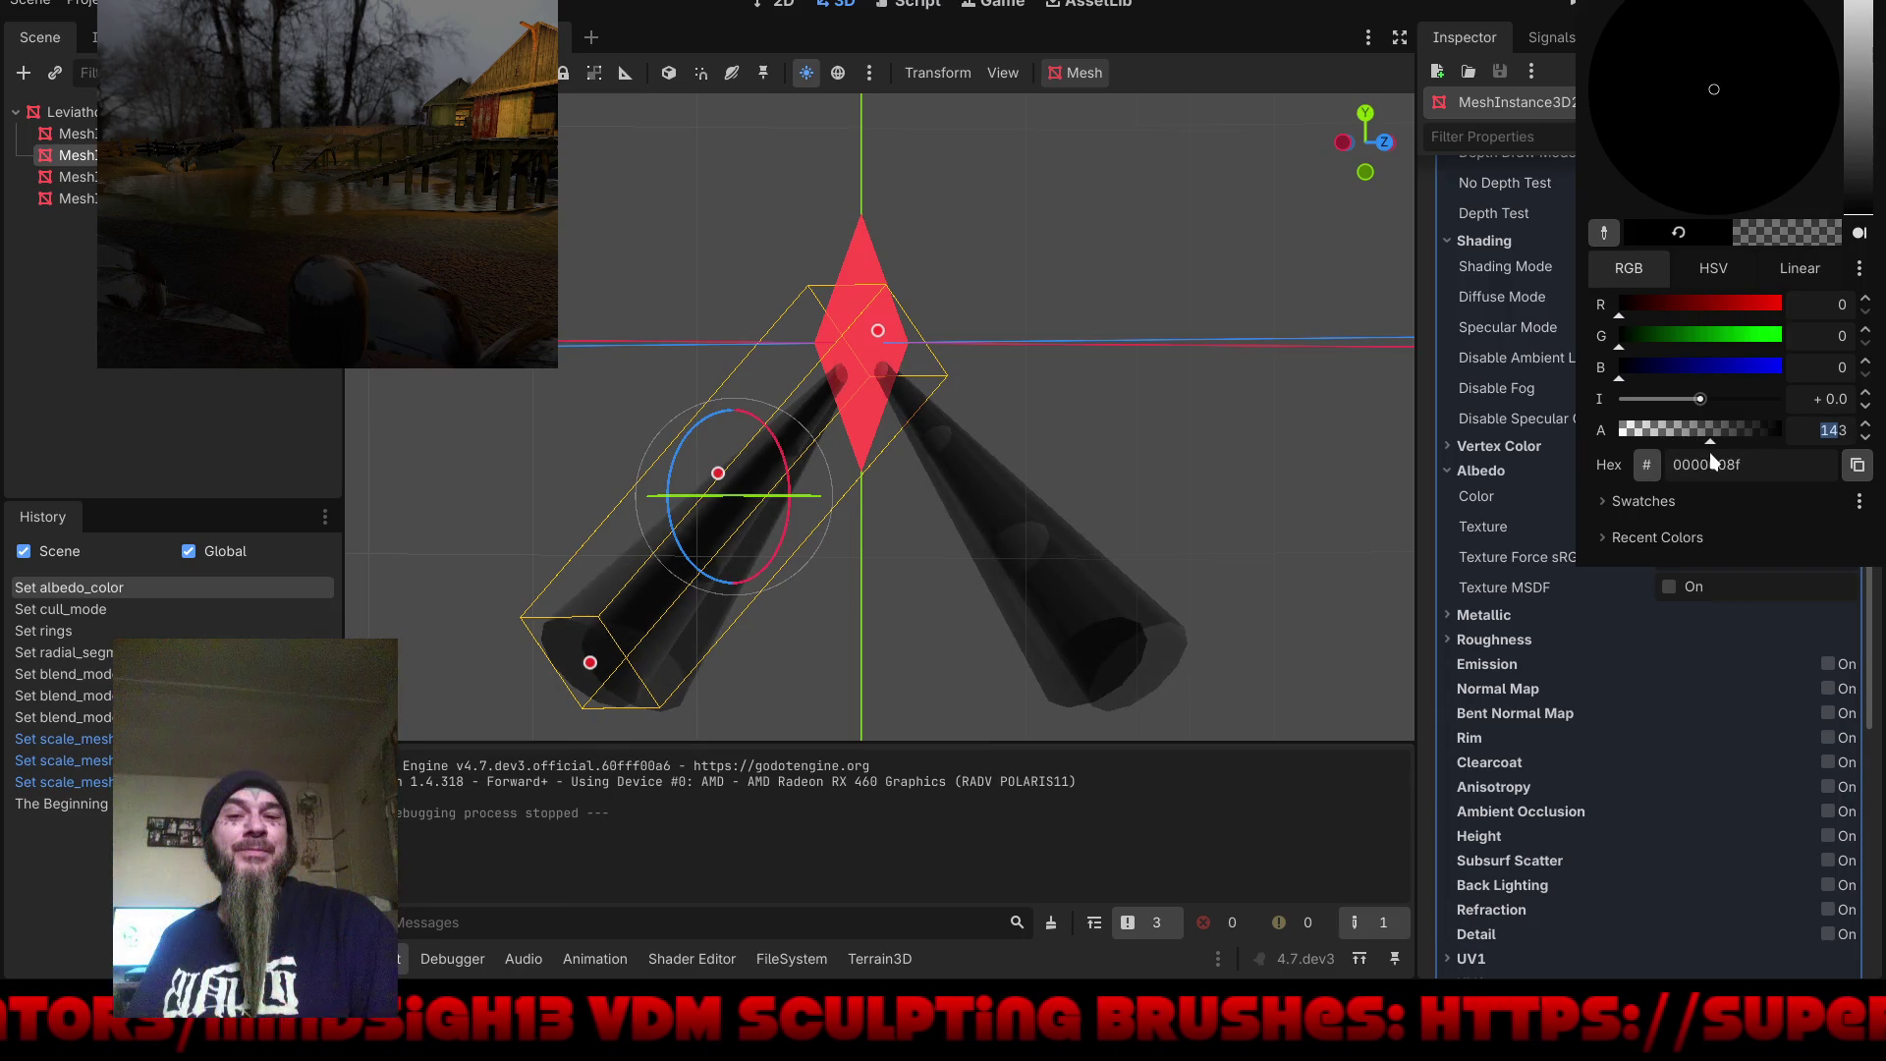
{"action": "mouse_move", "coordinate": [1089, 445]}
{"action": "left_mouse_down"}
{"action": "mouse_move", "coordinate": [1173, 474]}
{"action": "mouse_move", "coordinate": [1248, 463]}
{"action": "mouse_move", "coordinate": [1226, 456]}
{"action": "mouse_move", "coordinate": [1224, 363]}
{"action": "mouse_move", "coordinate": [1195, 326]}
{"action": "mouse_move", "coordinate": [1225, 318]}
{"action": "left_mouse_up"}
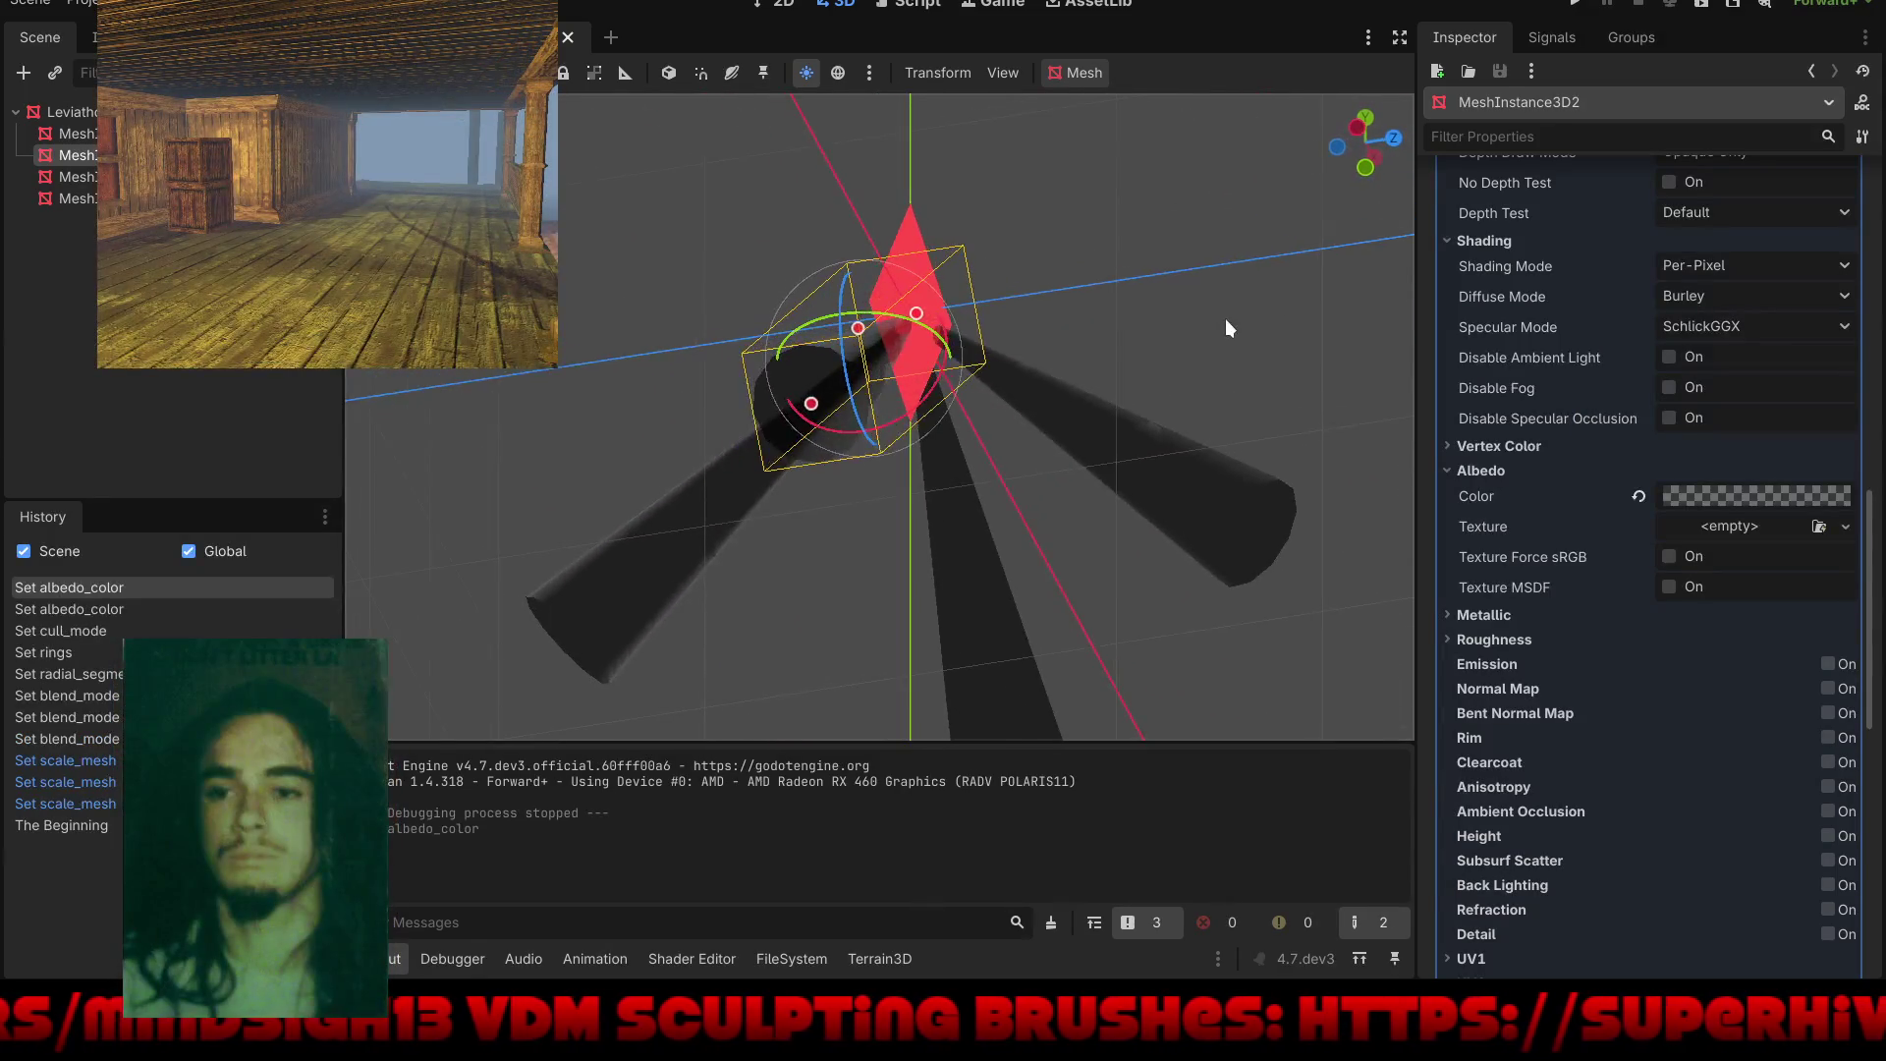
Step: Reduce the cone mesh's rings to 0 and run the game to check the cones
{"action": "scroll", "coordinate": [1592, 433], "scroll_direction": "up", "scroll_amount": 6}
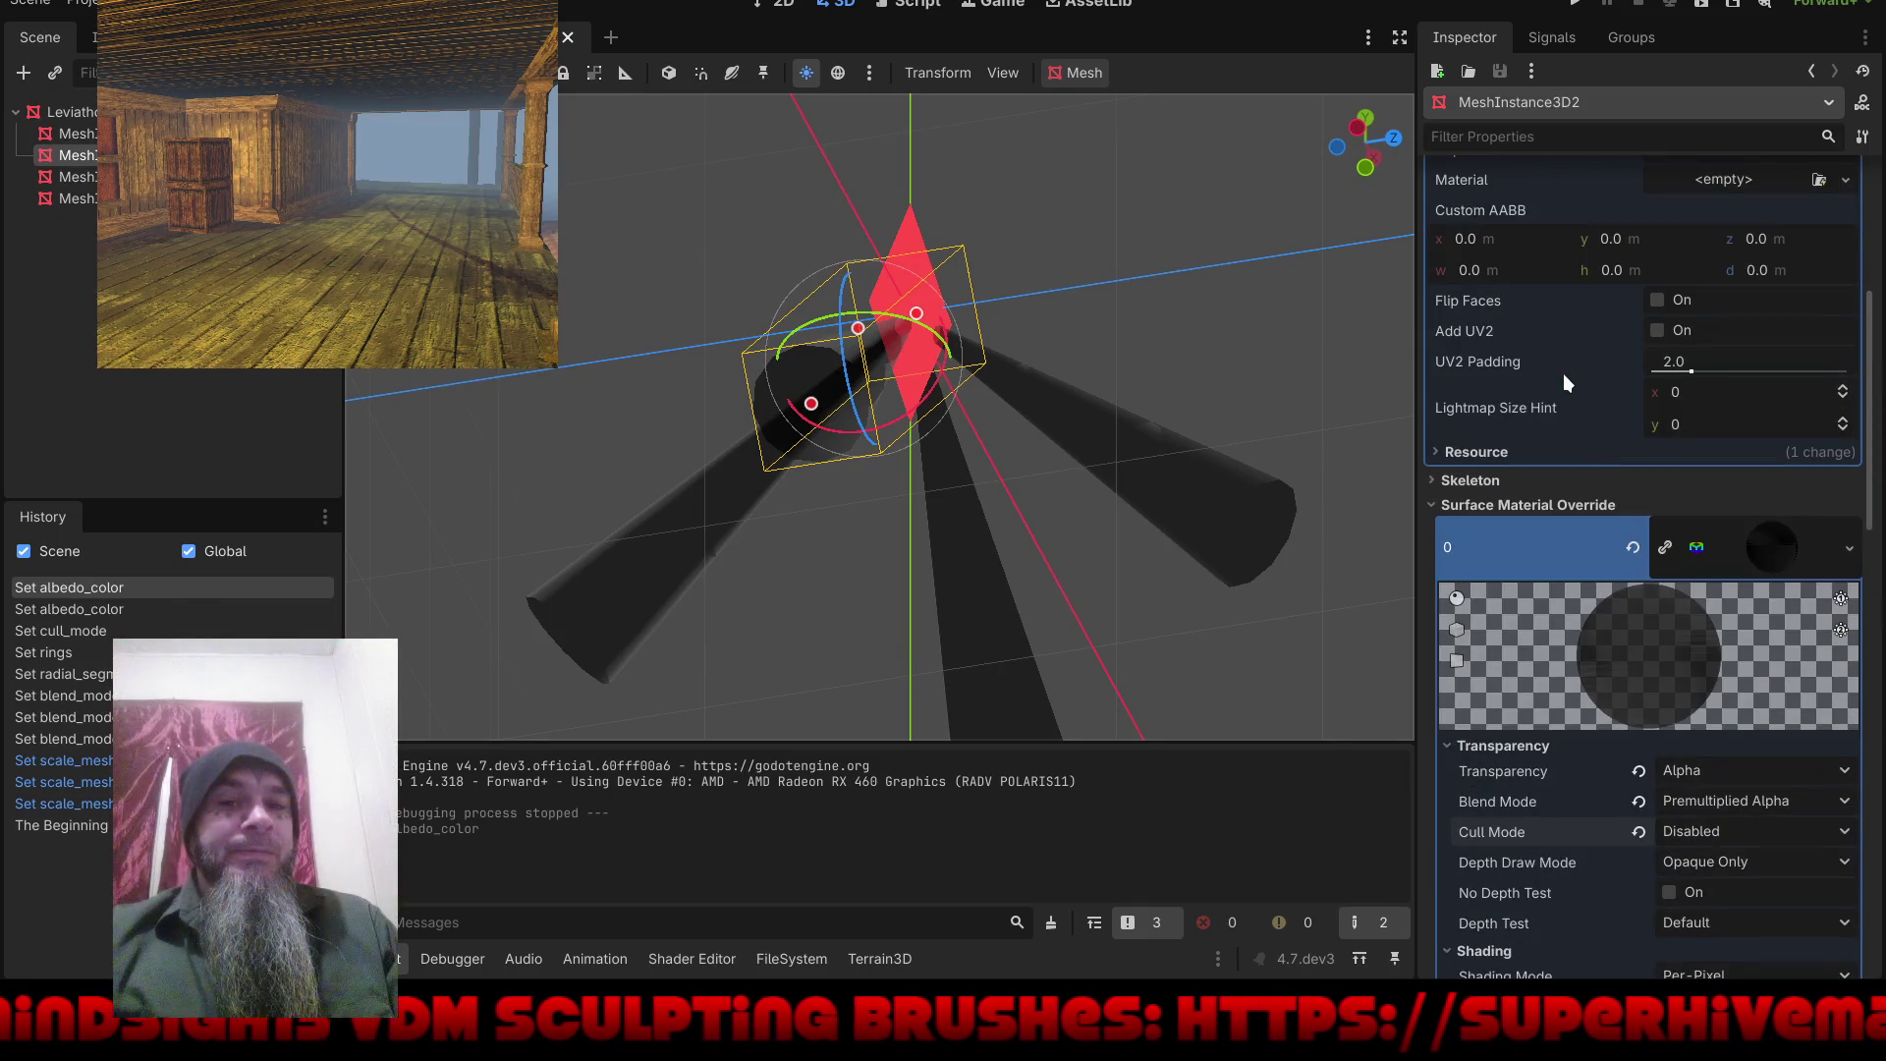
{"action": "scroll", "coordinate": [1564, 383], "scroll_direction": "up", "scroll_amount": 4}
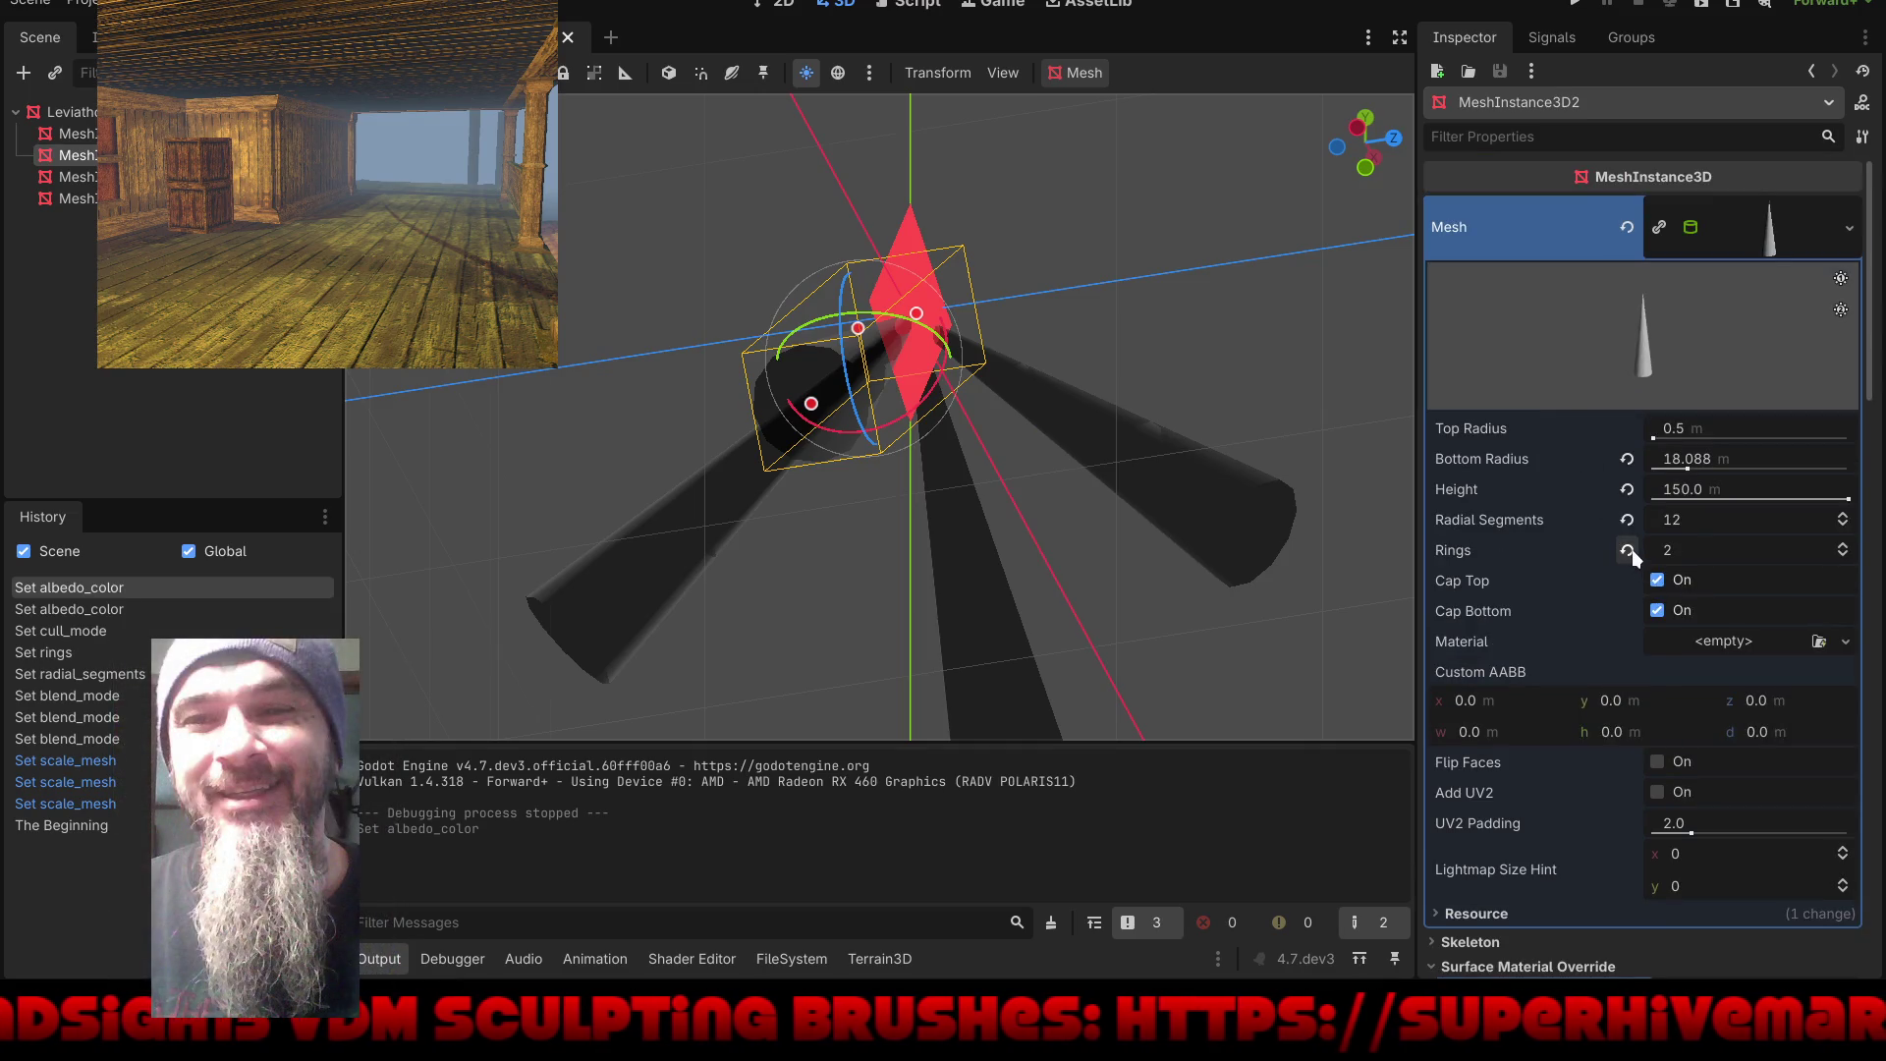
{"action": "left_click", "coordinate": [1843, 556]}
{"action": "left_click", "coordinate": [1843, 555]}
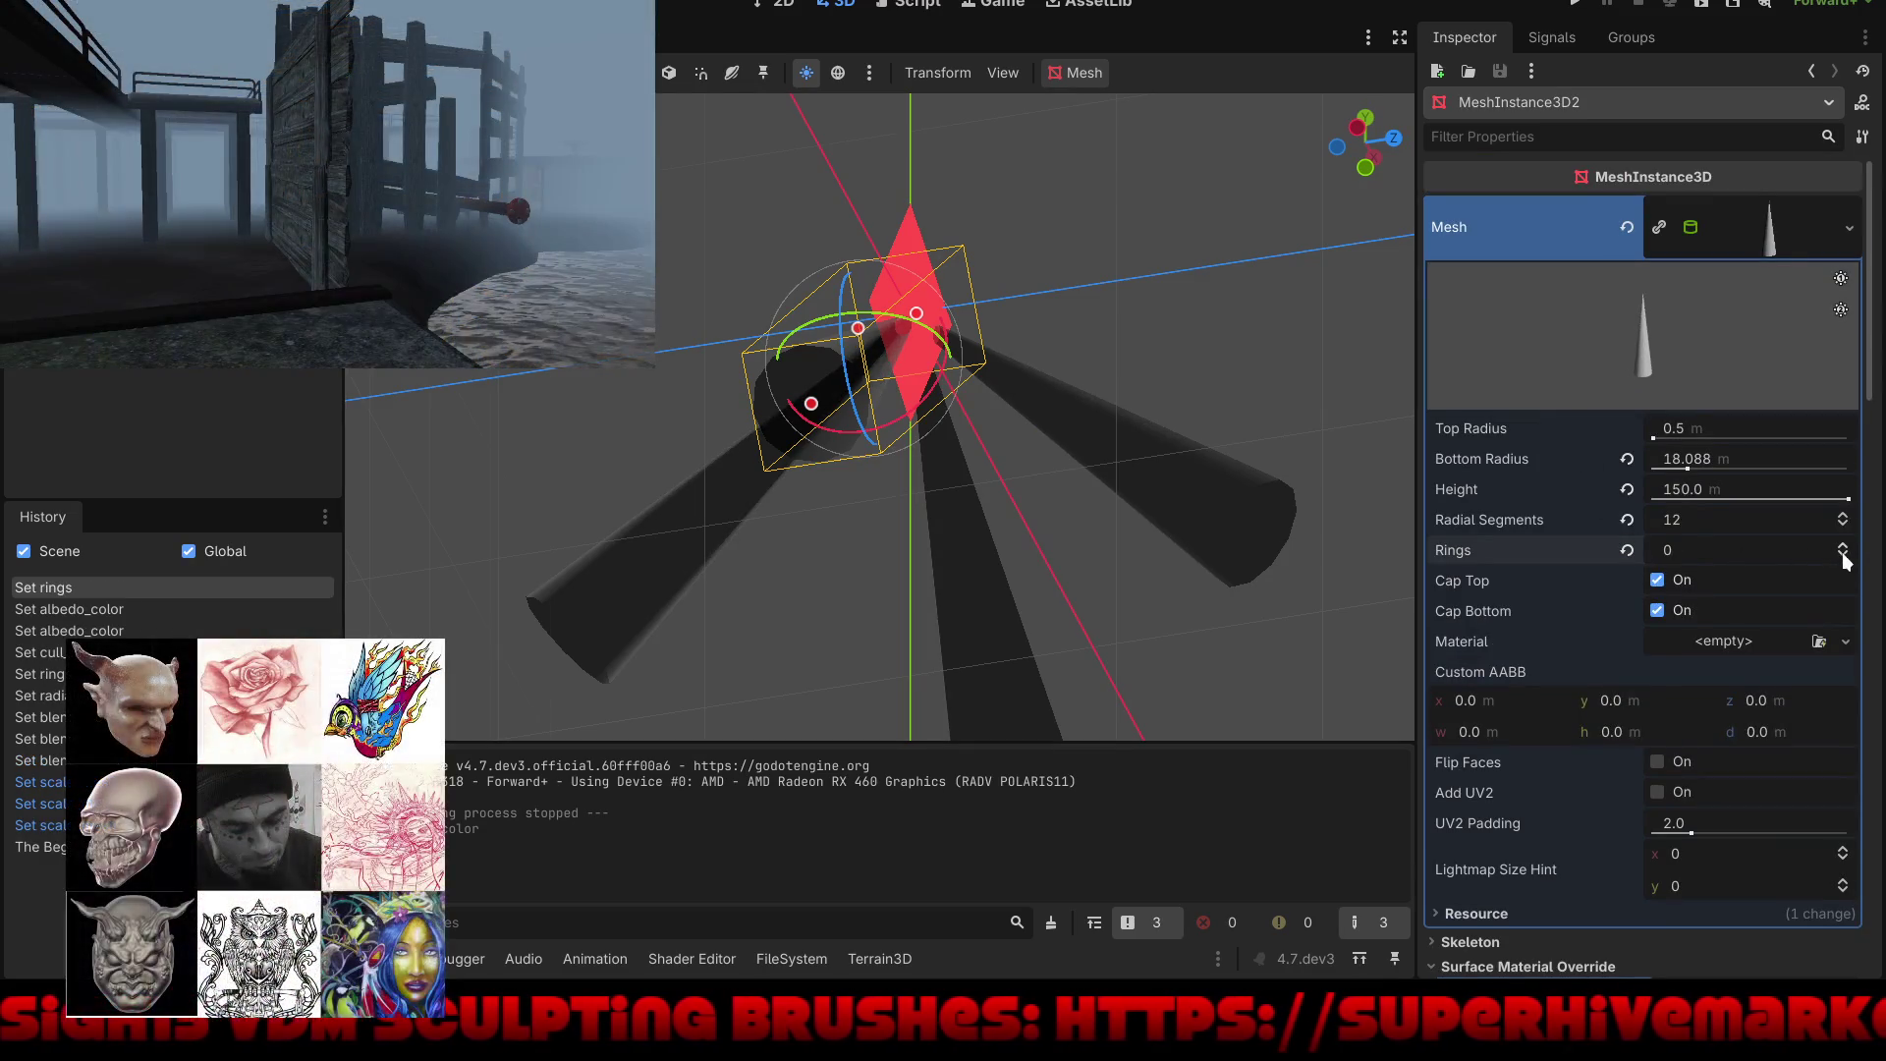
{"action": "mouse_move", "coordinate": [1249, 347]}
{"action": "left_mouse_down"}
{"action": "mouse_move", "coordinate": [1399, 436]}
{"action": "mouse_move", "coordinate": [1387, 560]}
{"action": "mouse_move", "coordinate": [1194, 529]}
{"action": "left_mouse_up"}
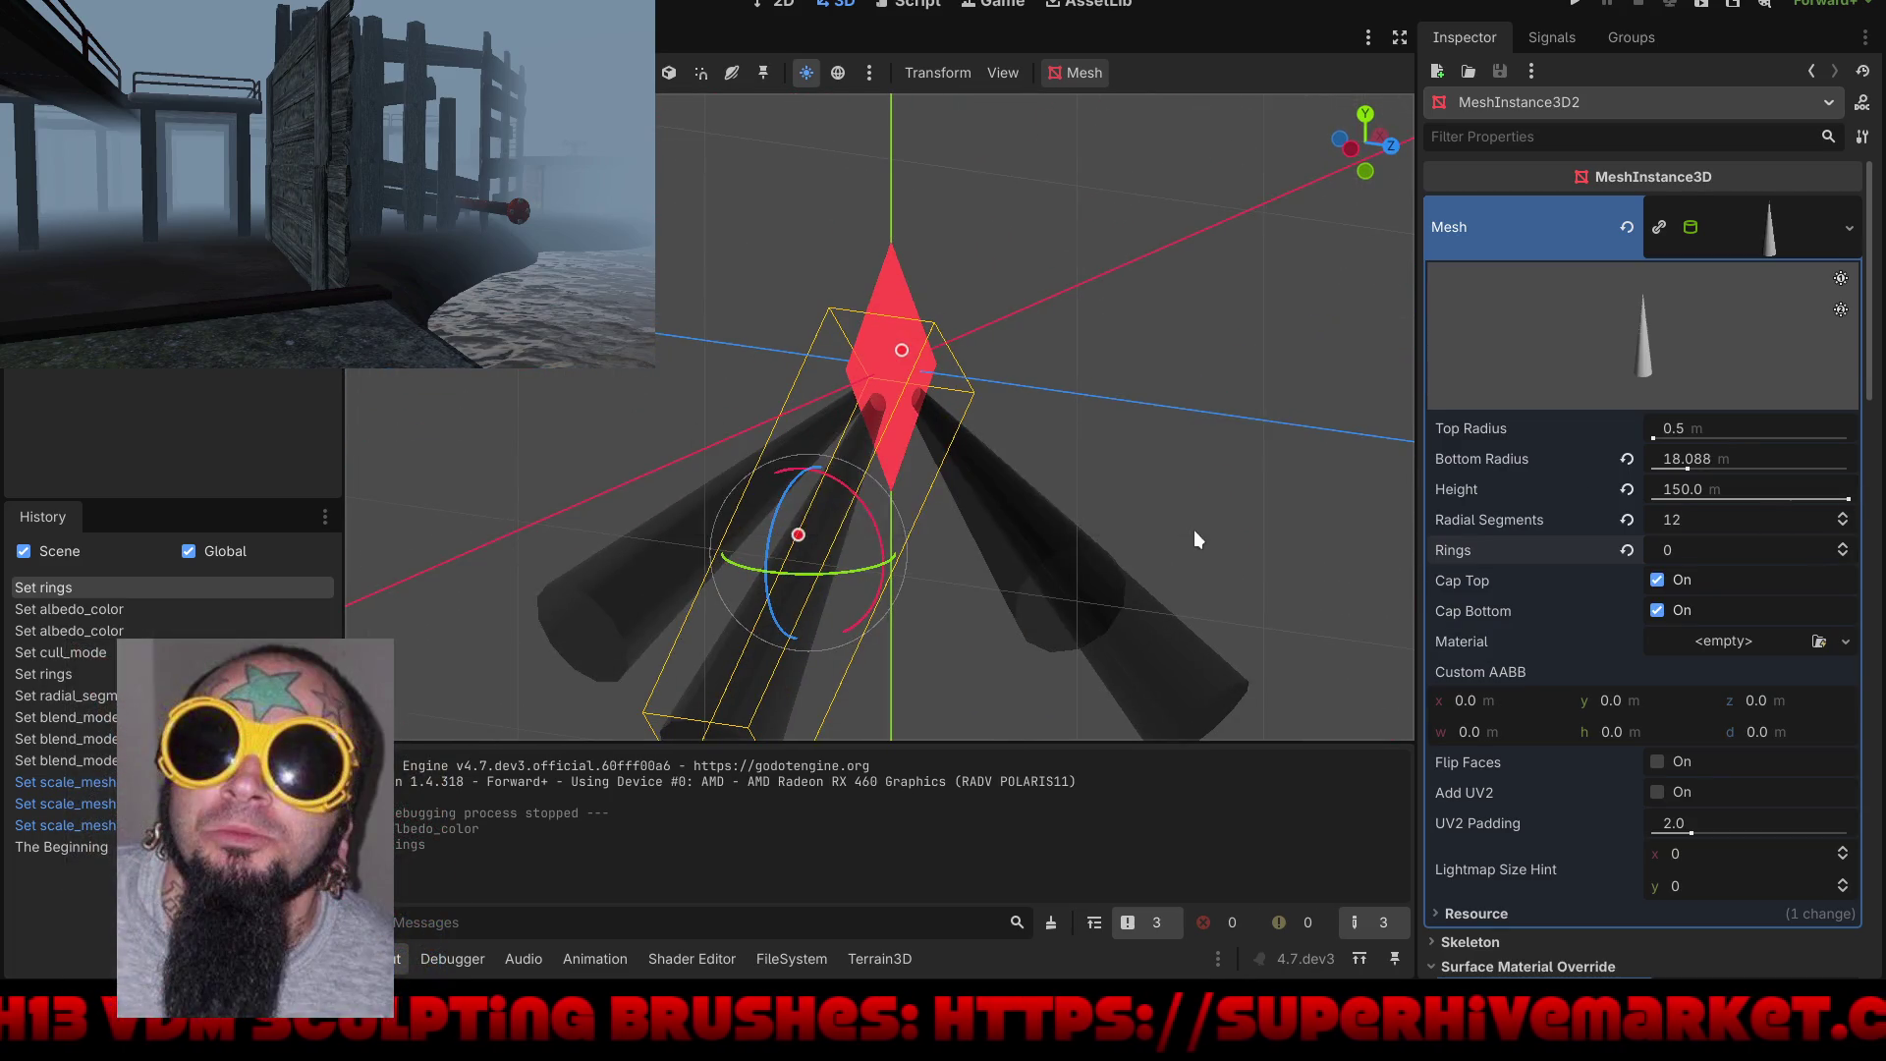
{"action": "key", "text": "F5"}
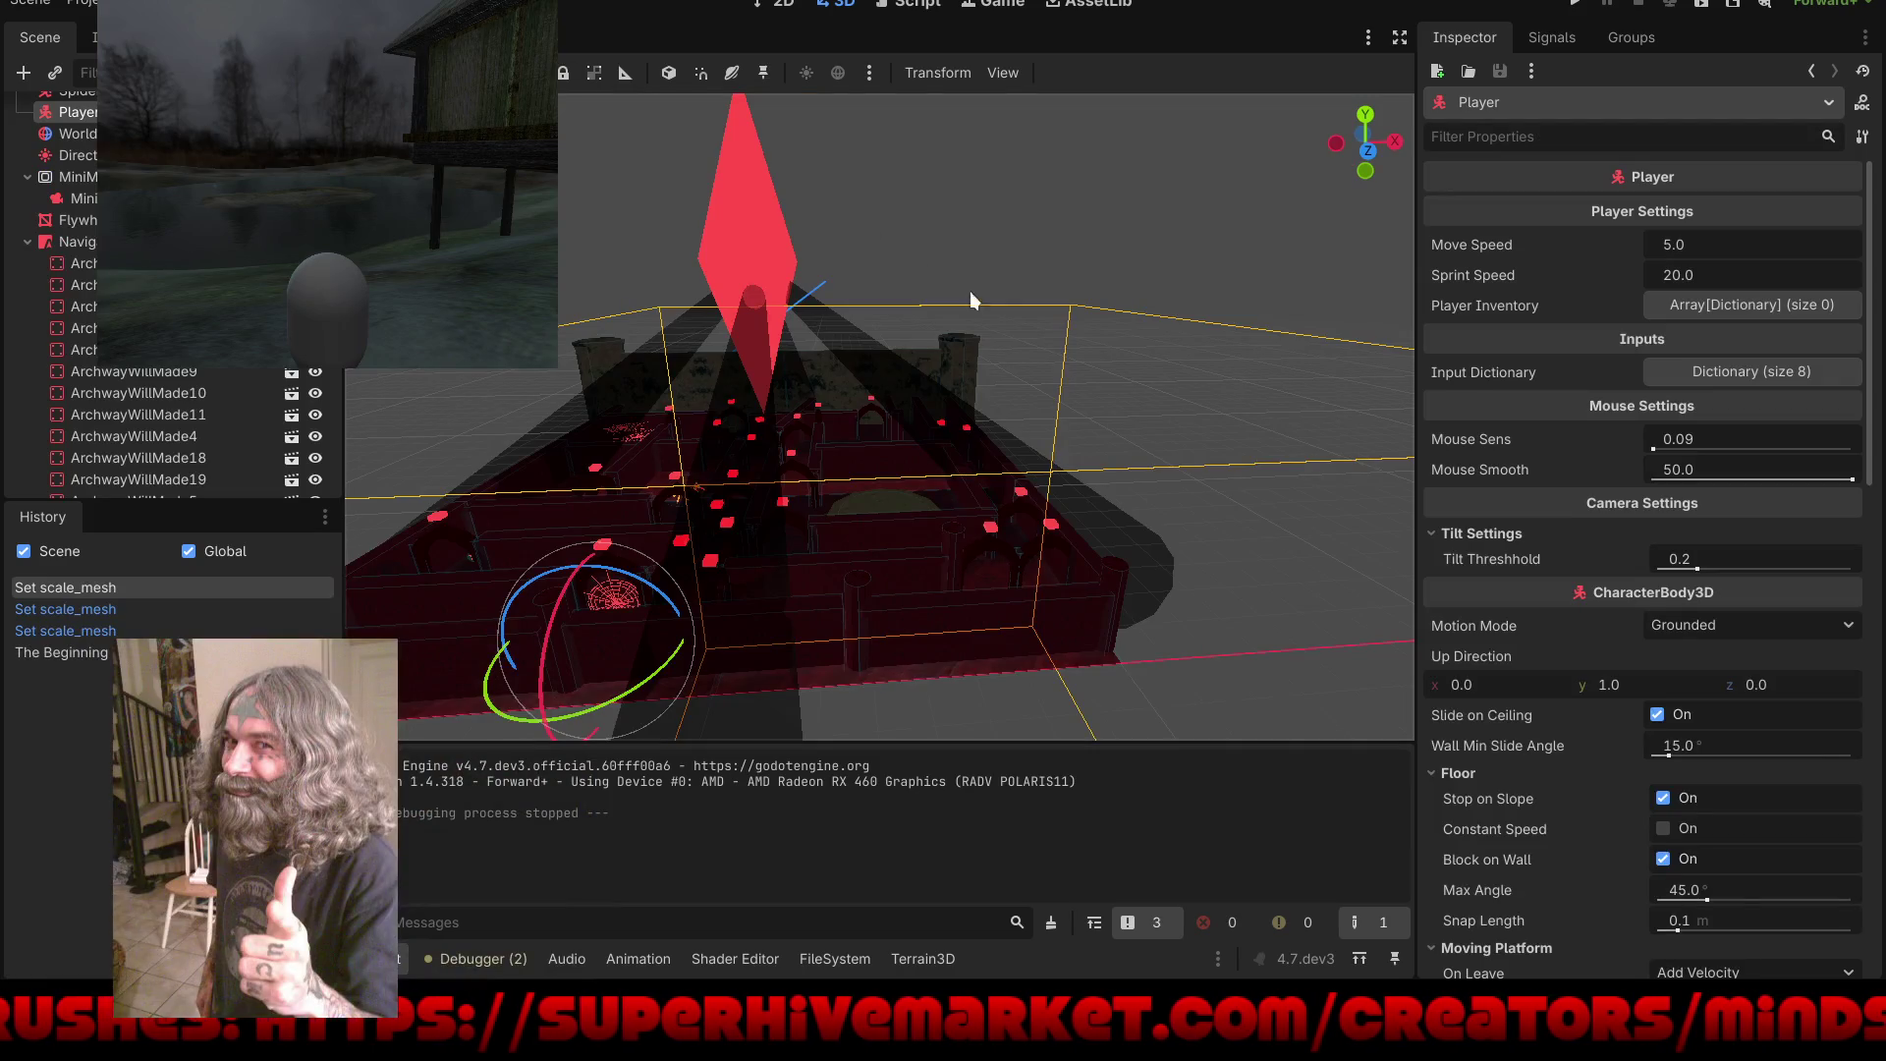
Step: Orbit the World scene view closer to the maze
{"action": "mouse_move", "coordinate": [970, 291]}
{"action": "left_mouse_down"}
{"action": "mouse_move", "coordinate": [1158, 321]}
{"action": "mouse_move", "coordinate": [1081, 328]}
{"action": "mouse_move", "coordinate": [1126, 286]}
{"action": "left_mouse_up"}
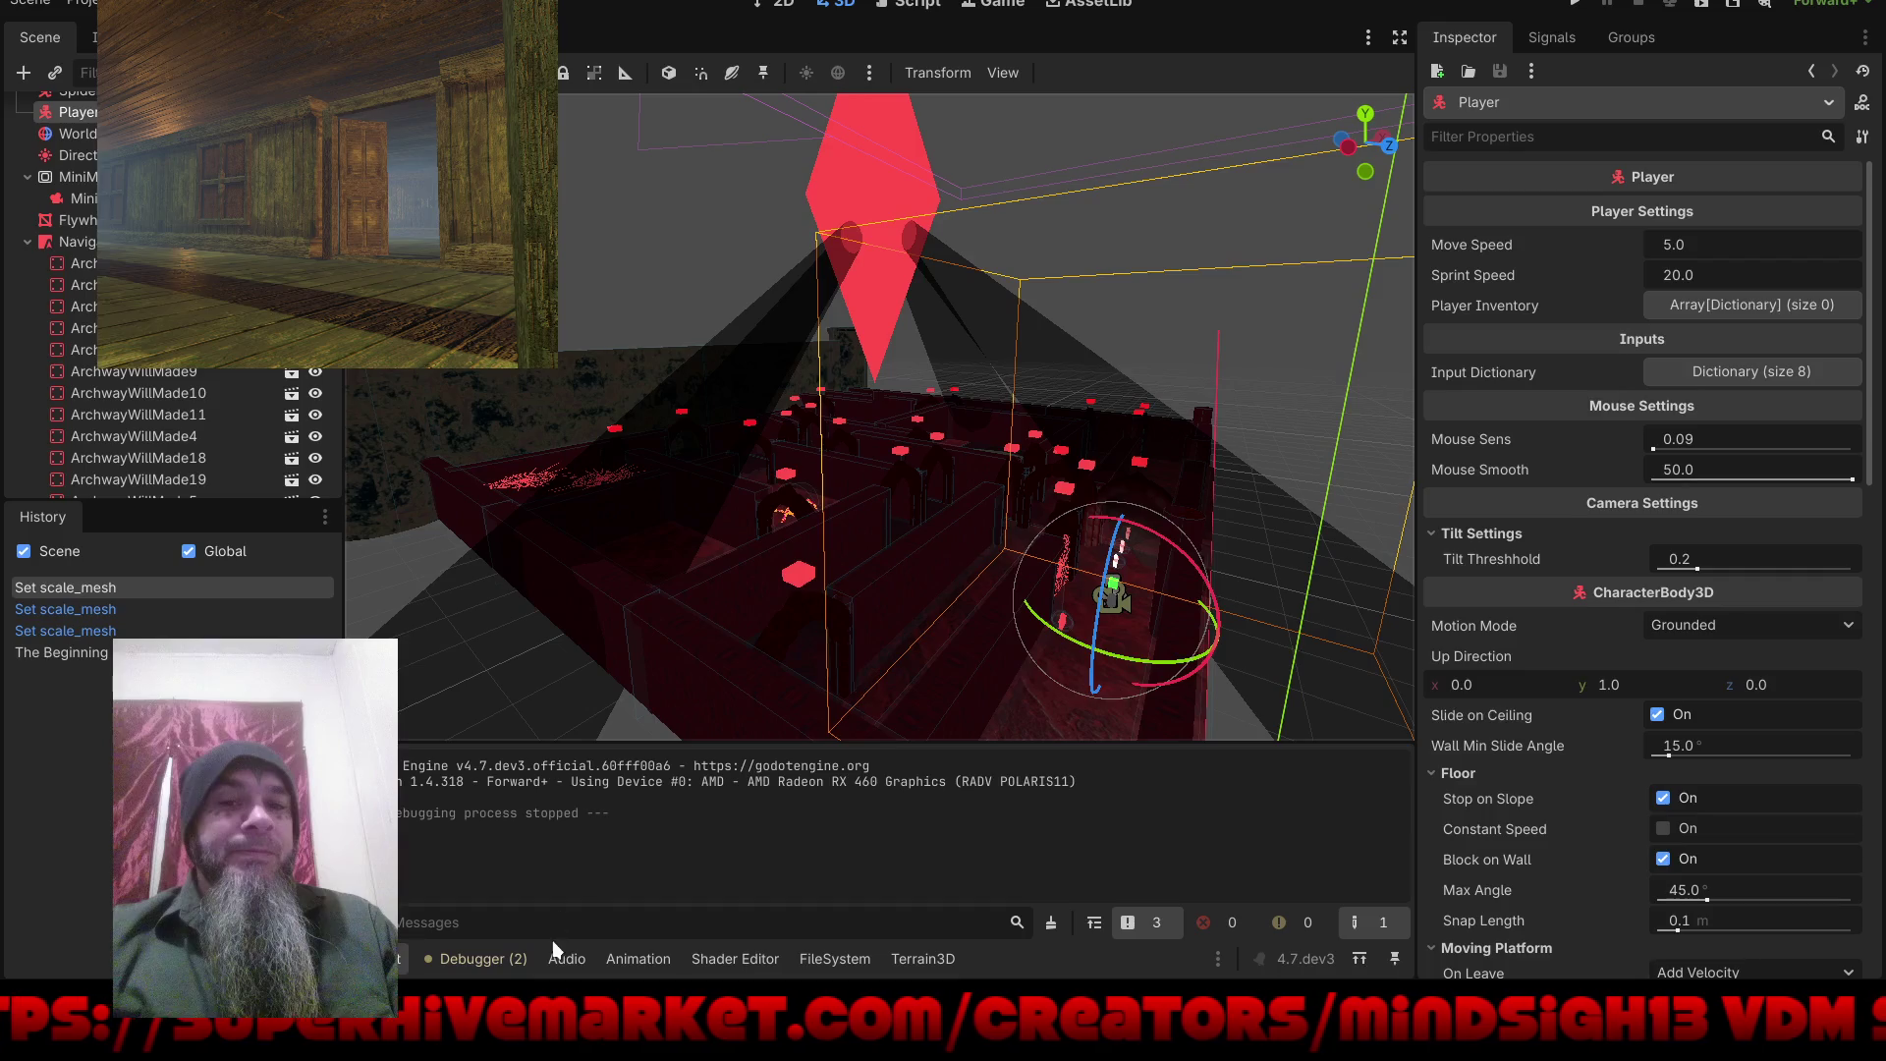
Step: Show the debugger errors, preview the environment with gizmos hidden, and look down on the maze
{"action": "left_click", "coordinate": [483, 959]}
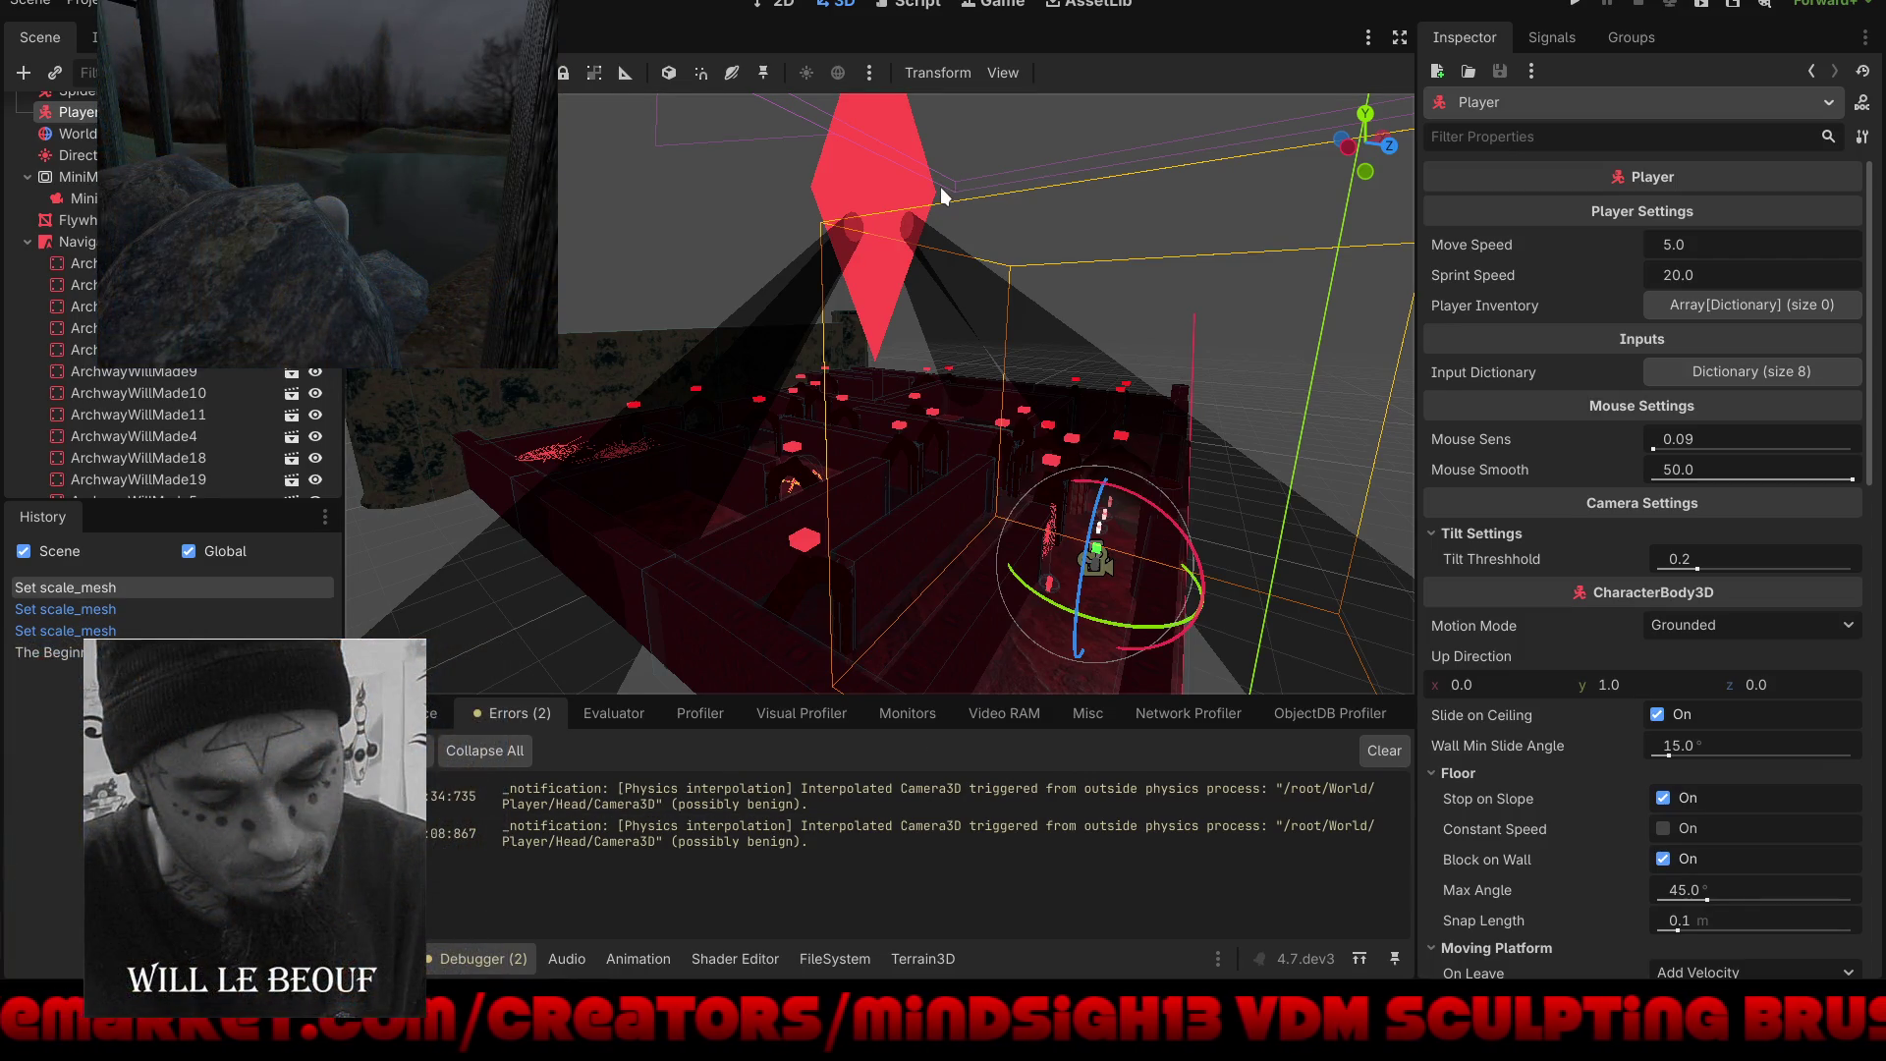
{"action": "left_click", "coordinate": [393, 113]}
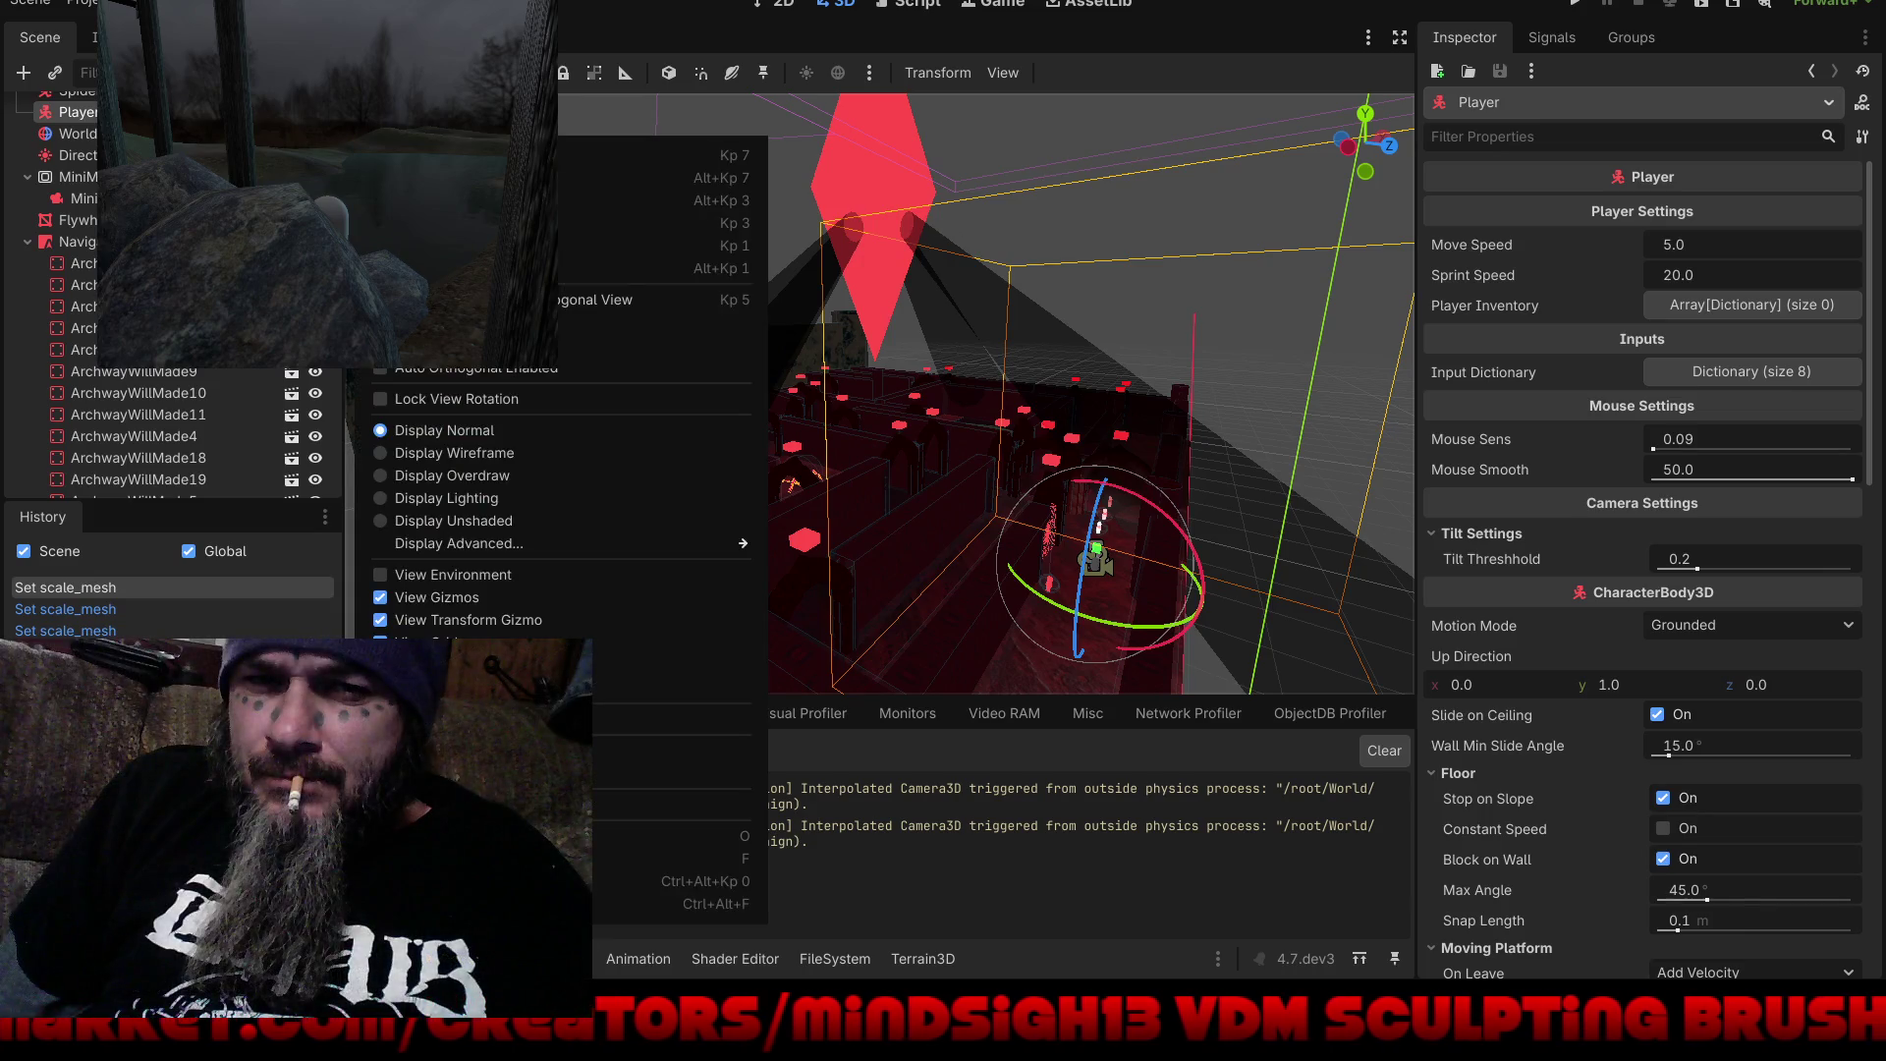
{"action": "left_click", "coordinate": [384, 577]}
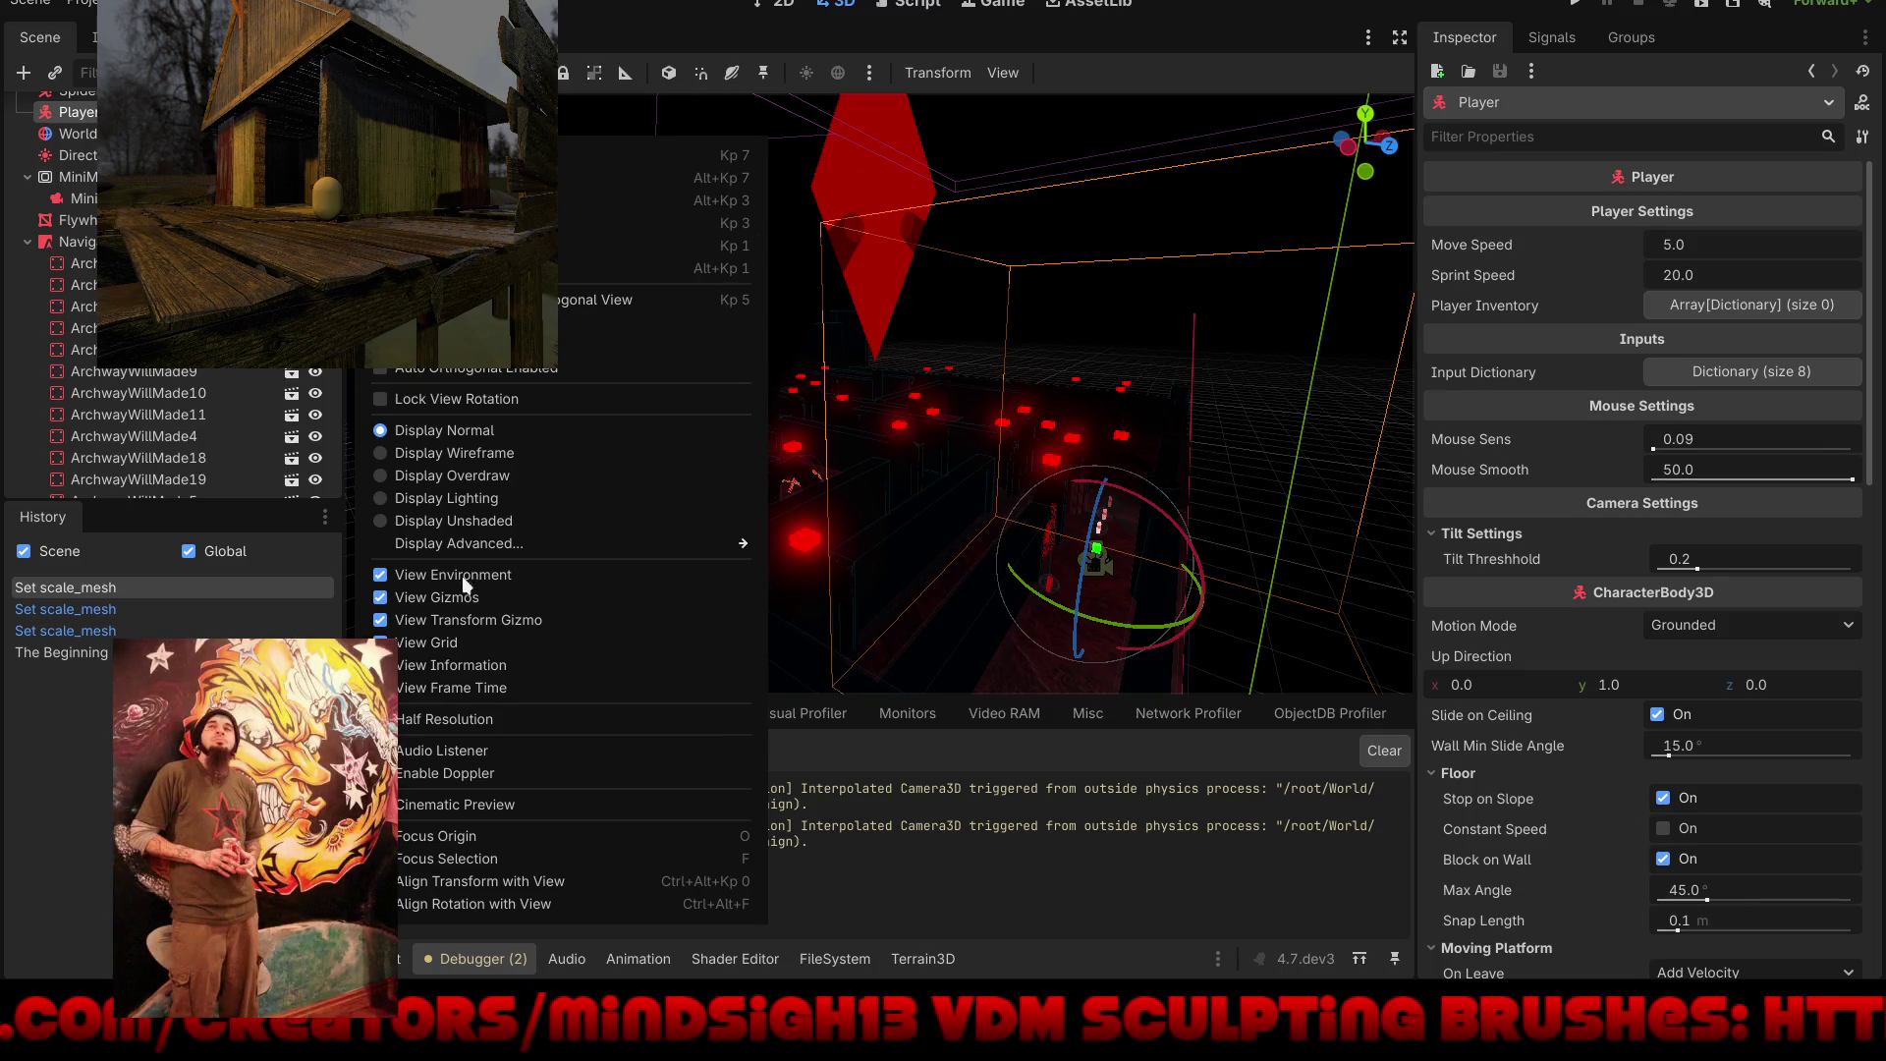
{"action": "left_click", "coordinate": [384, 599]}
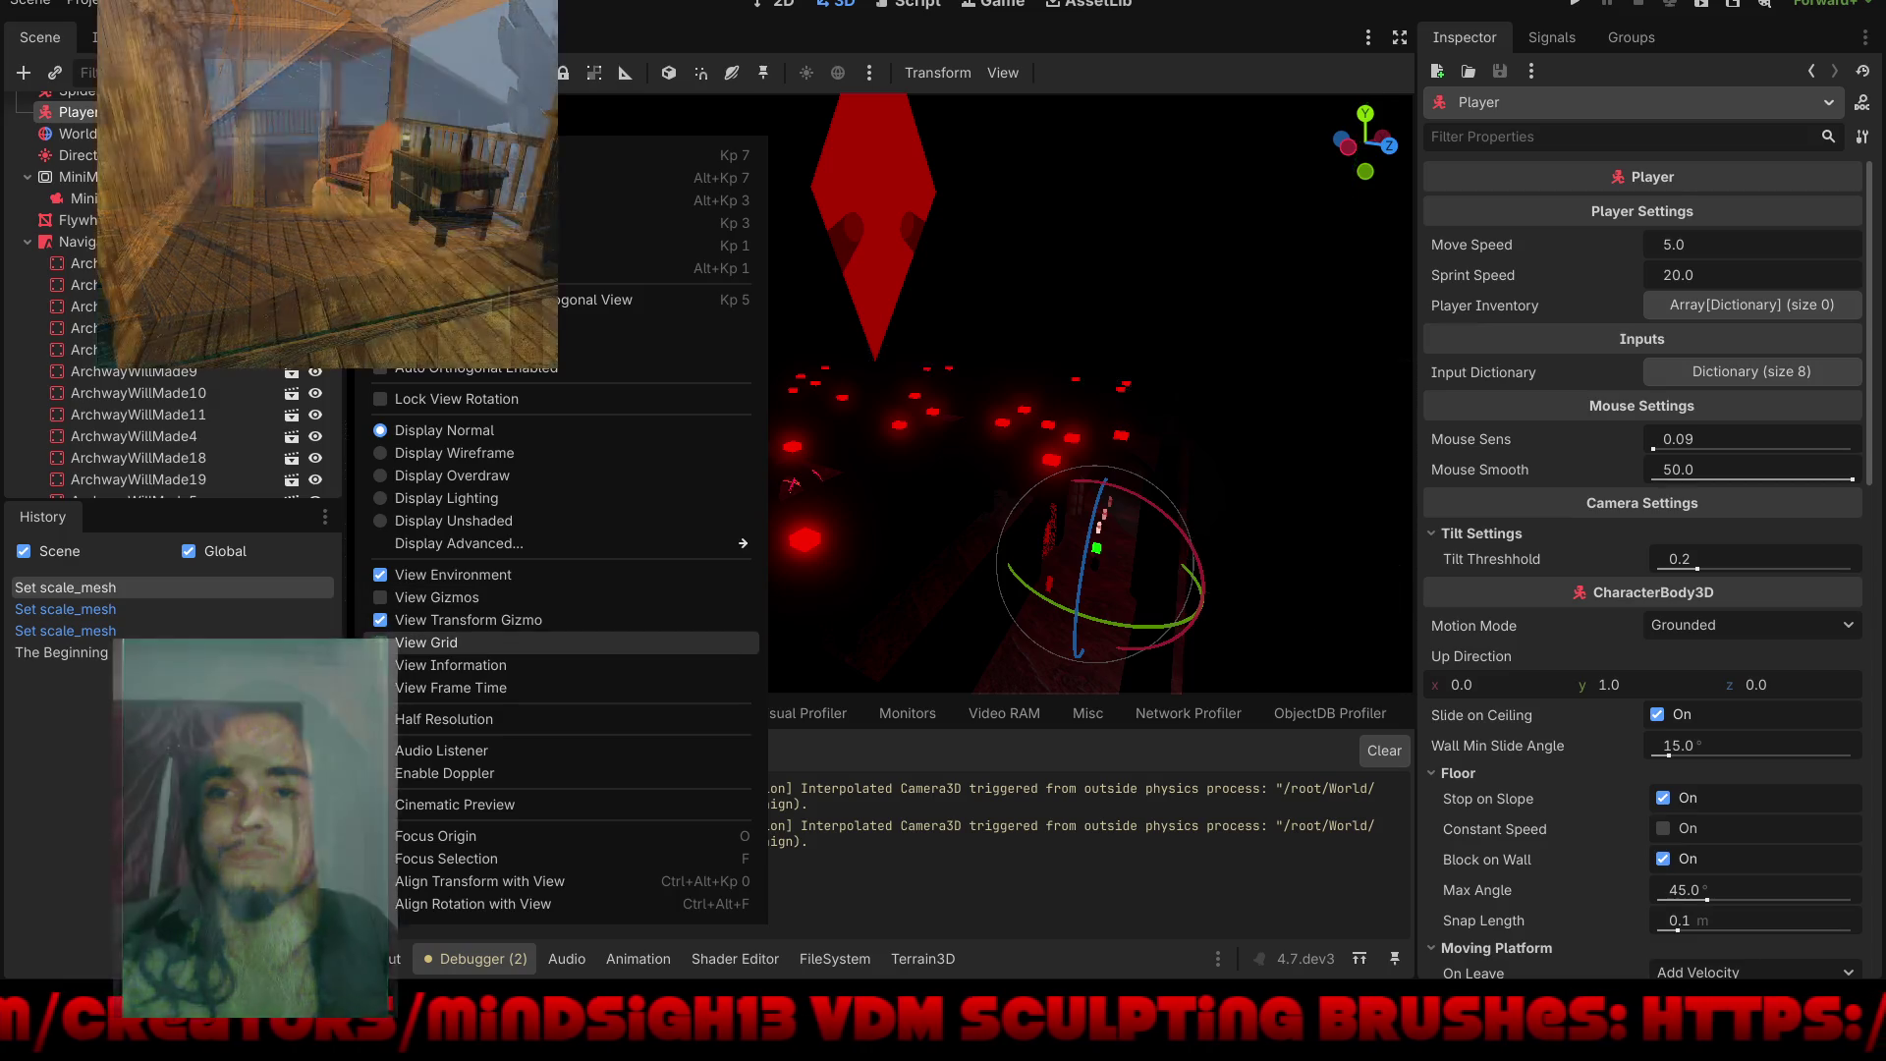
{"action": "left_click", "coordinate": [1100, 331]}
{"action": "mouse_move", "coordinate": [1099, 330]}
{"action": "left_mouse_down"}
{"action": "mouse_move", "coordinate": [1350, 526]}
{"action": "mouse_move", "coordinate": [1330, 622]}
{"action": "mouse_move", "coordinate": [1022, 548]}
{"action": "mouse_move", "coordinate": [980, 390]}
{"action": "mouse_move", "coordinate": [1073, 342]}
{"action": "mouse_move", "coordinate": [858, 460]}
{"action": "mouse_move", "coordinate": [911, 409]}
{"action": "mouse_move", "coordinate": [986, 438]}
{"action": "mouse_move", "coordinate": [788, 474]}
{"action": "mouse_move", "coordinate": [902, 491]}
{"action": "left_mouse_up"}
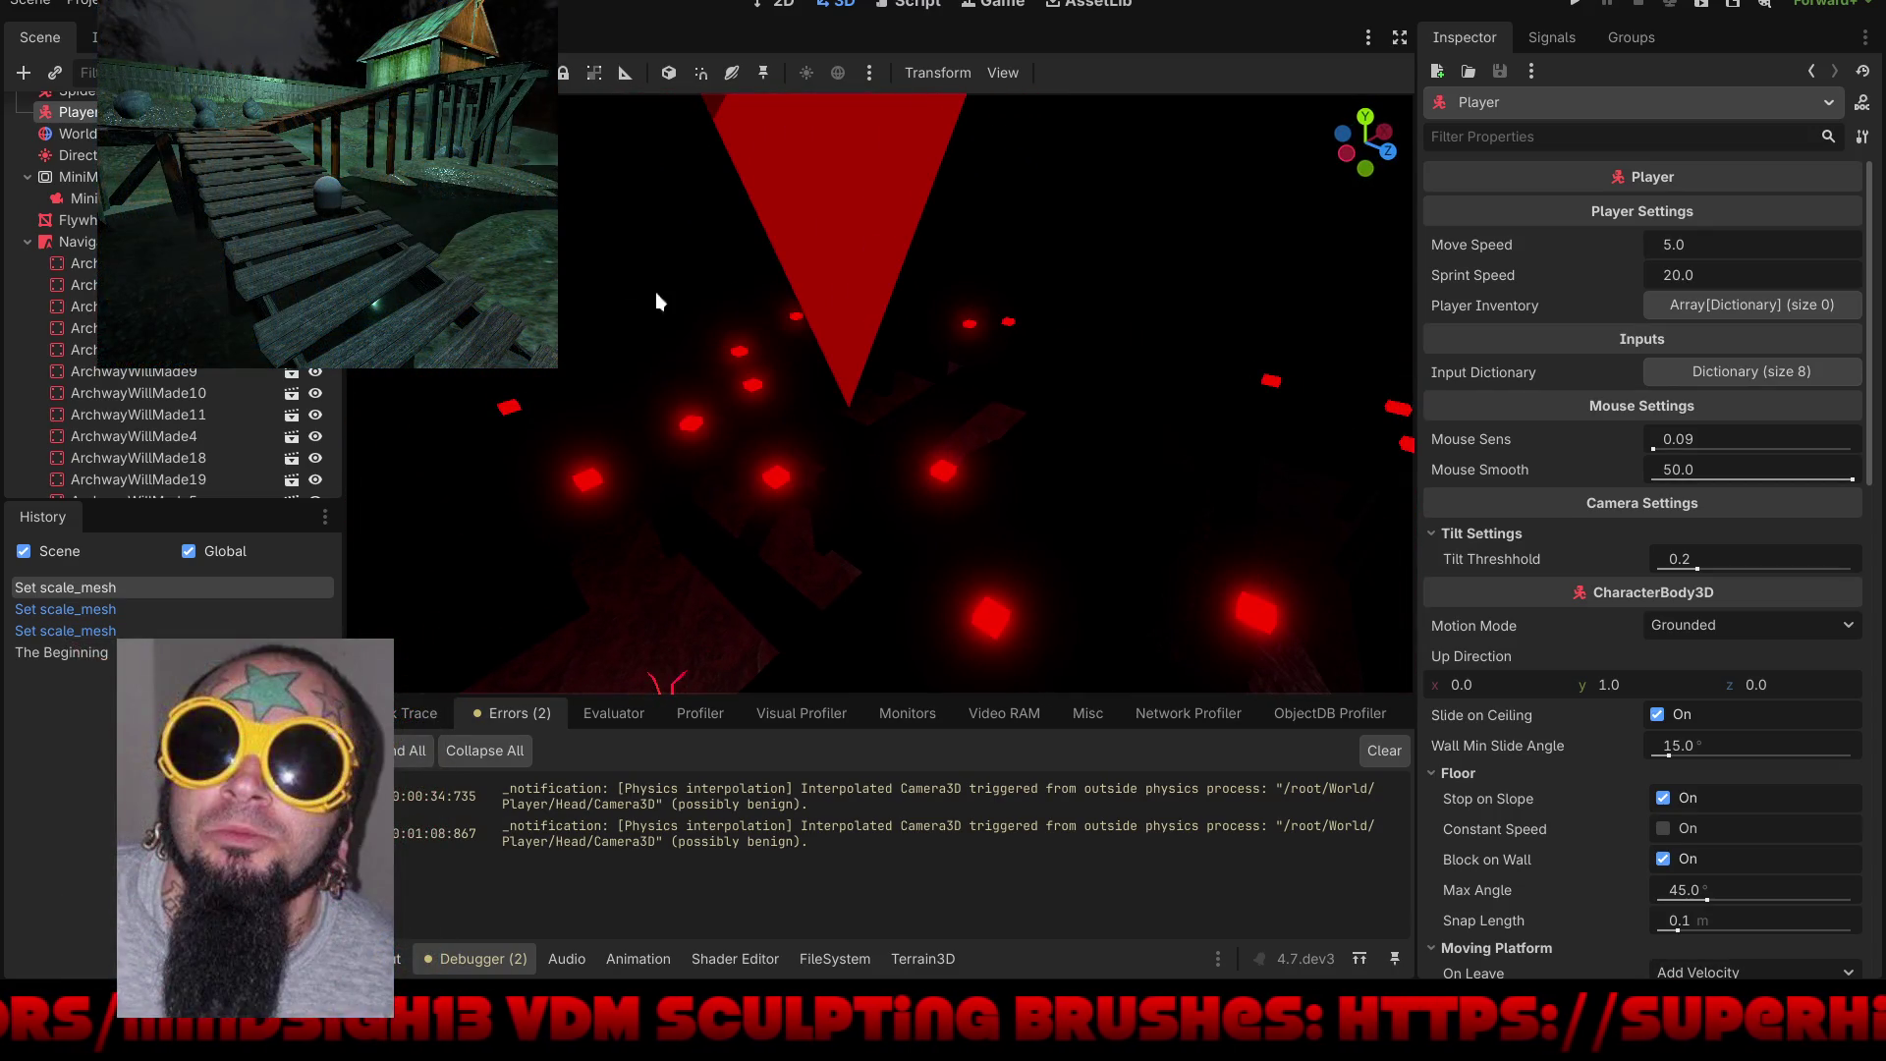
Step: On DirectionalLight3D, try a higher energy (undone), more volumetric fog energy, and Negative toggled on and off
{"action": "left_click", "coordinate": [74, 155]}
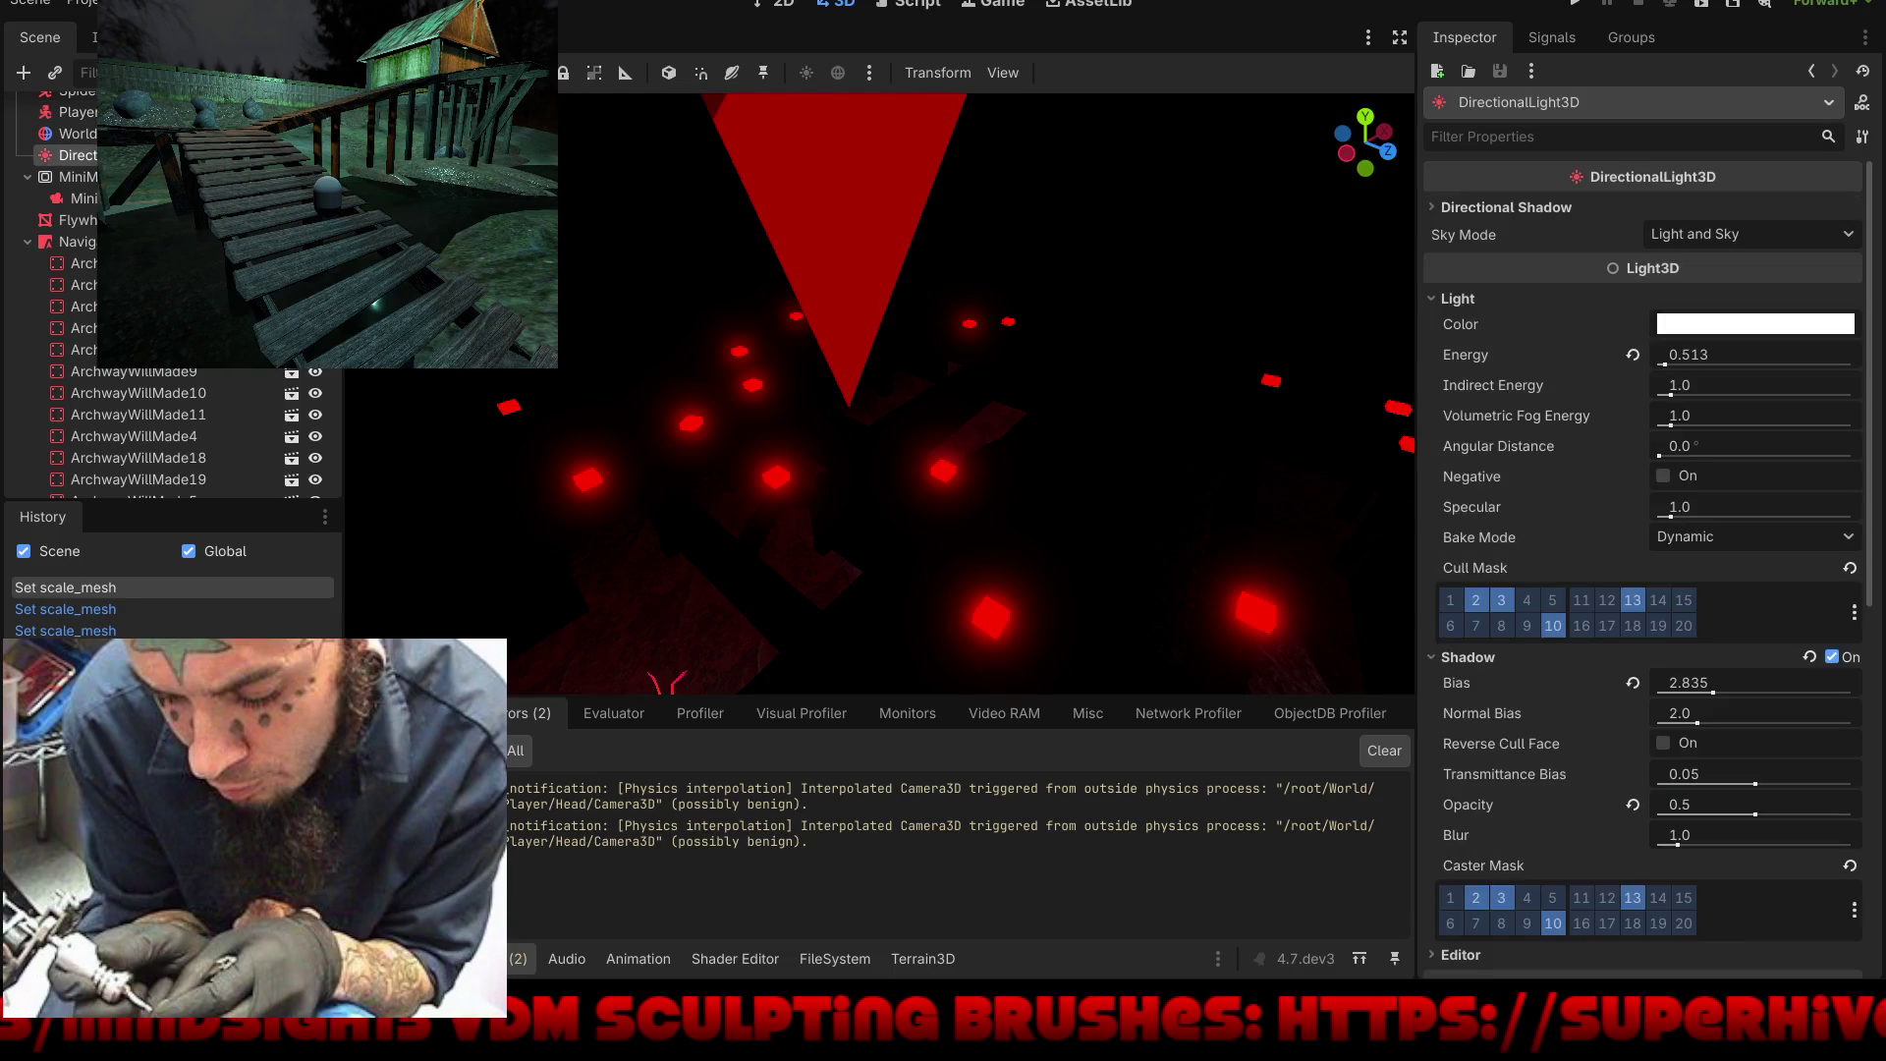
{"action": "mouse_move", "coordinate": [1667, 366]}
{"action": "left_mouse_down"}
{"action": "mouse_move", "coordinate": [1774, 366]}
{"action": "mouse_move", "coordinate": [1708, 383]}
{"action": "left_mouse_up"}
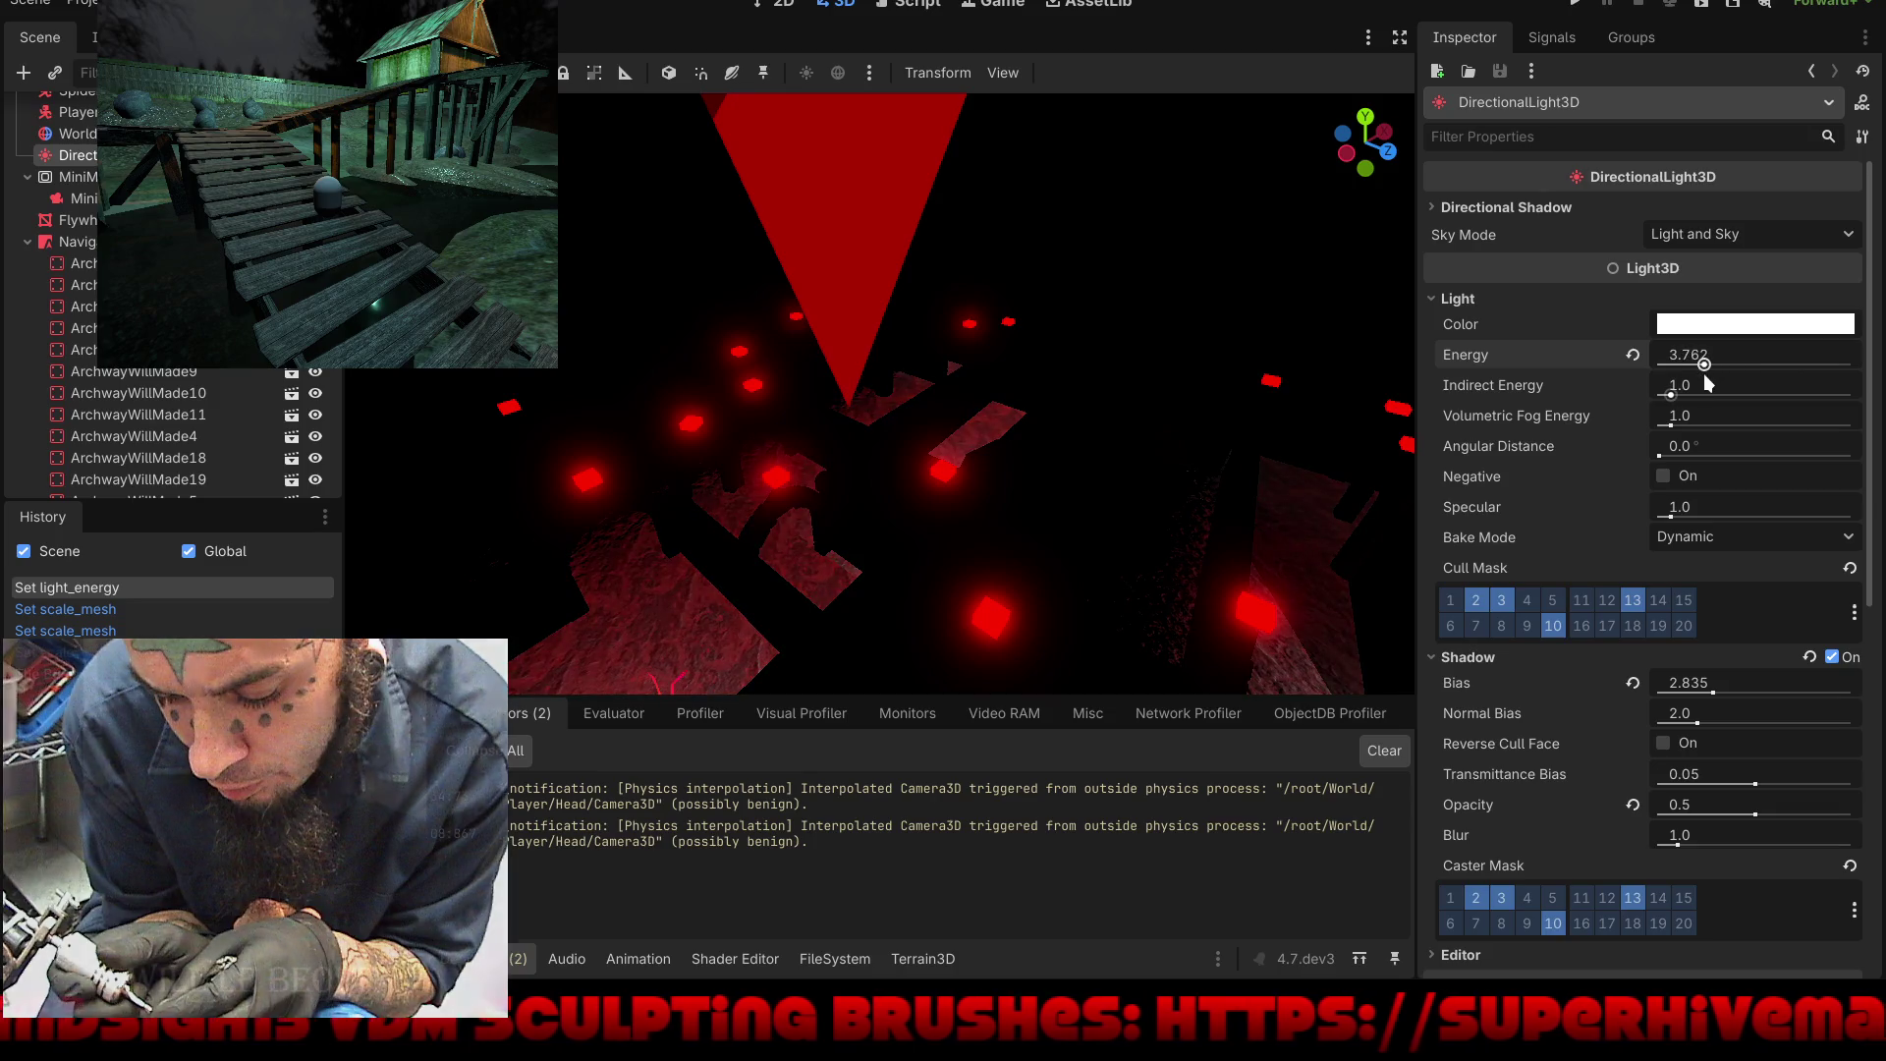
{"action": "key", "text": "ctrl+z"}
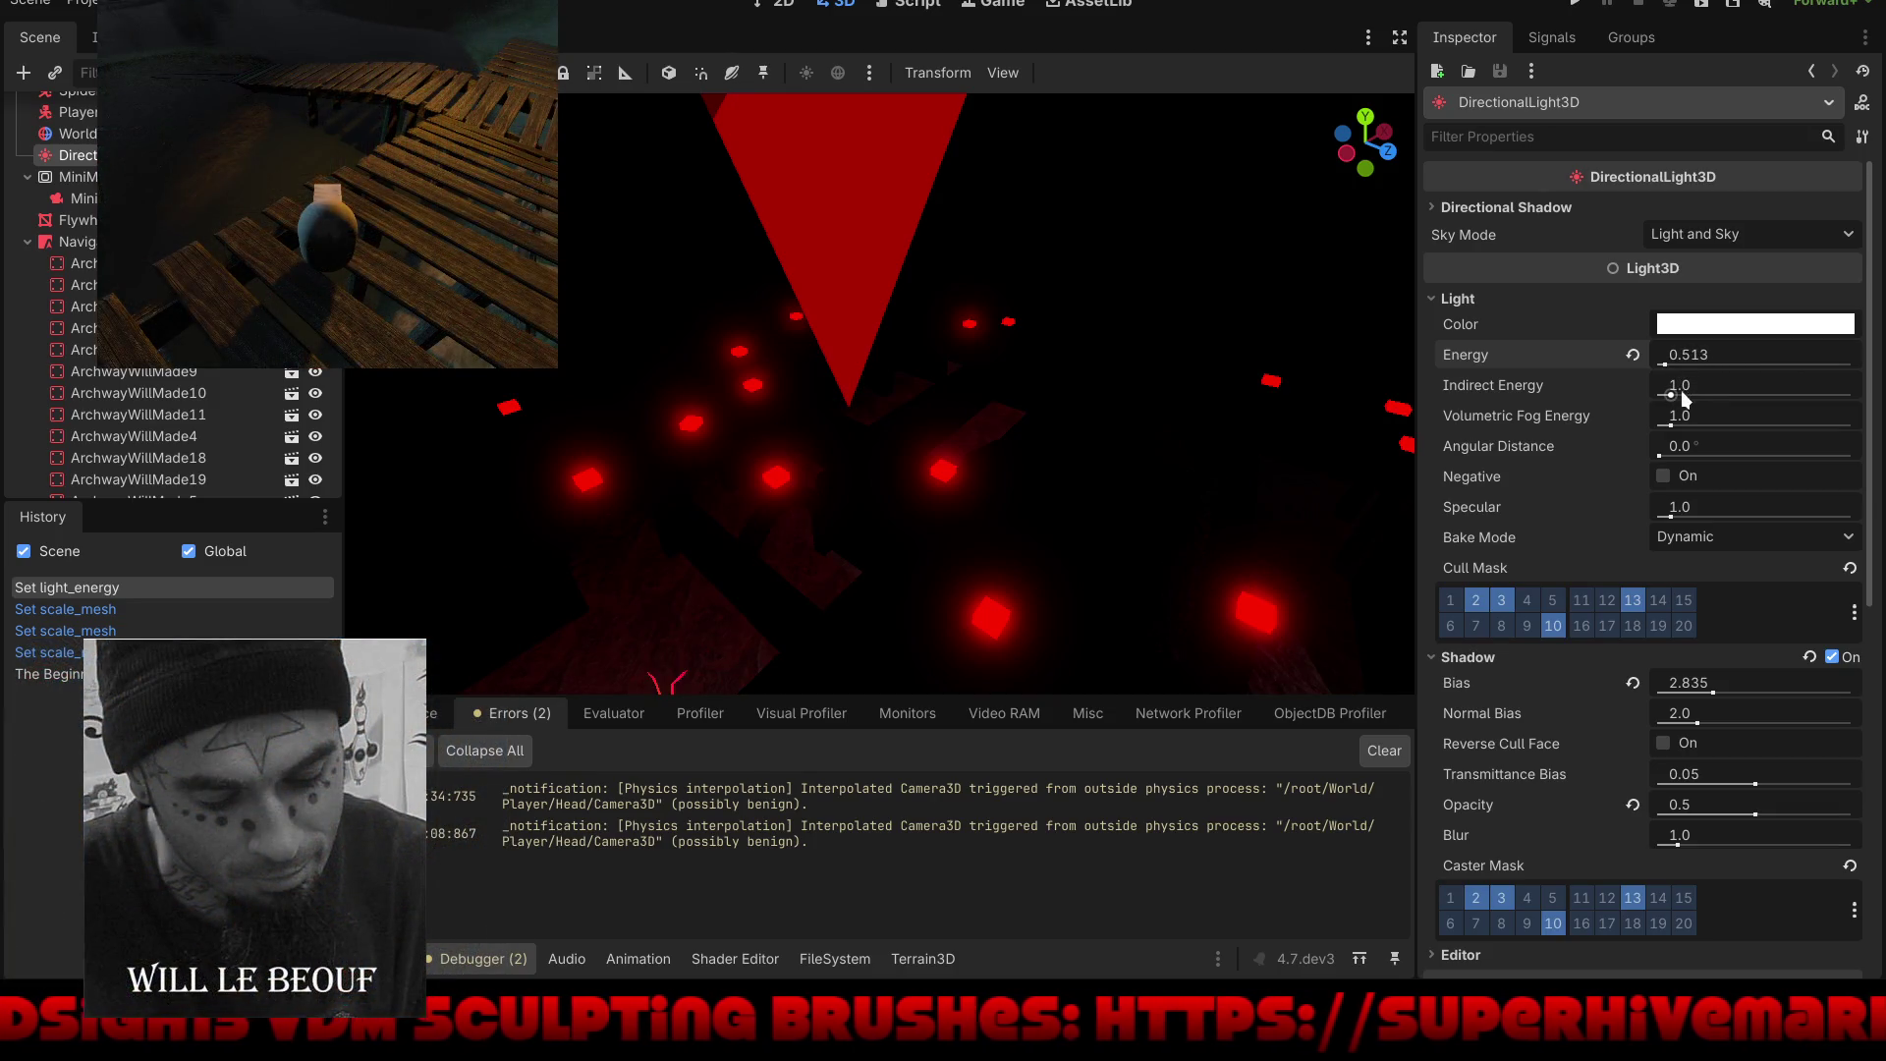
{"action": "left_click_drag", "start_coordinate": [1671, 425], "coordinate": [1837, 437]}
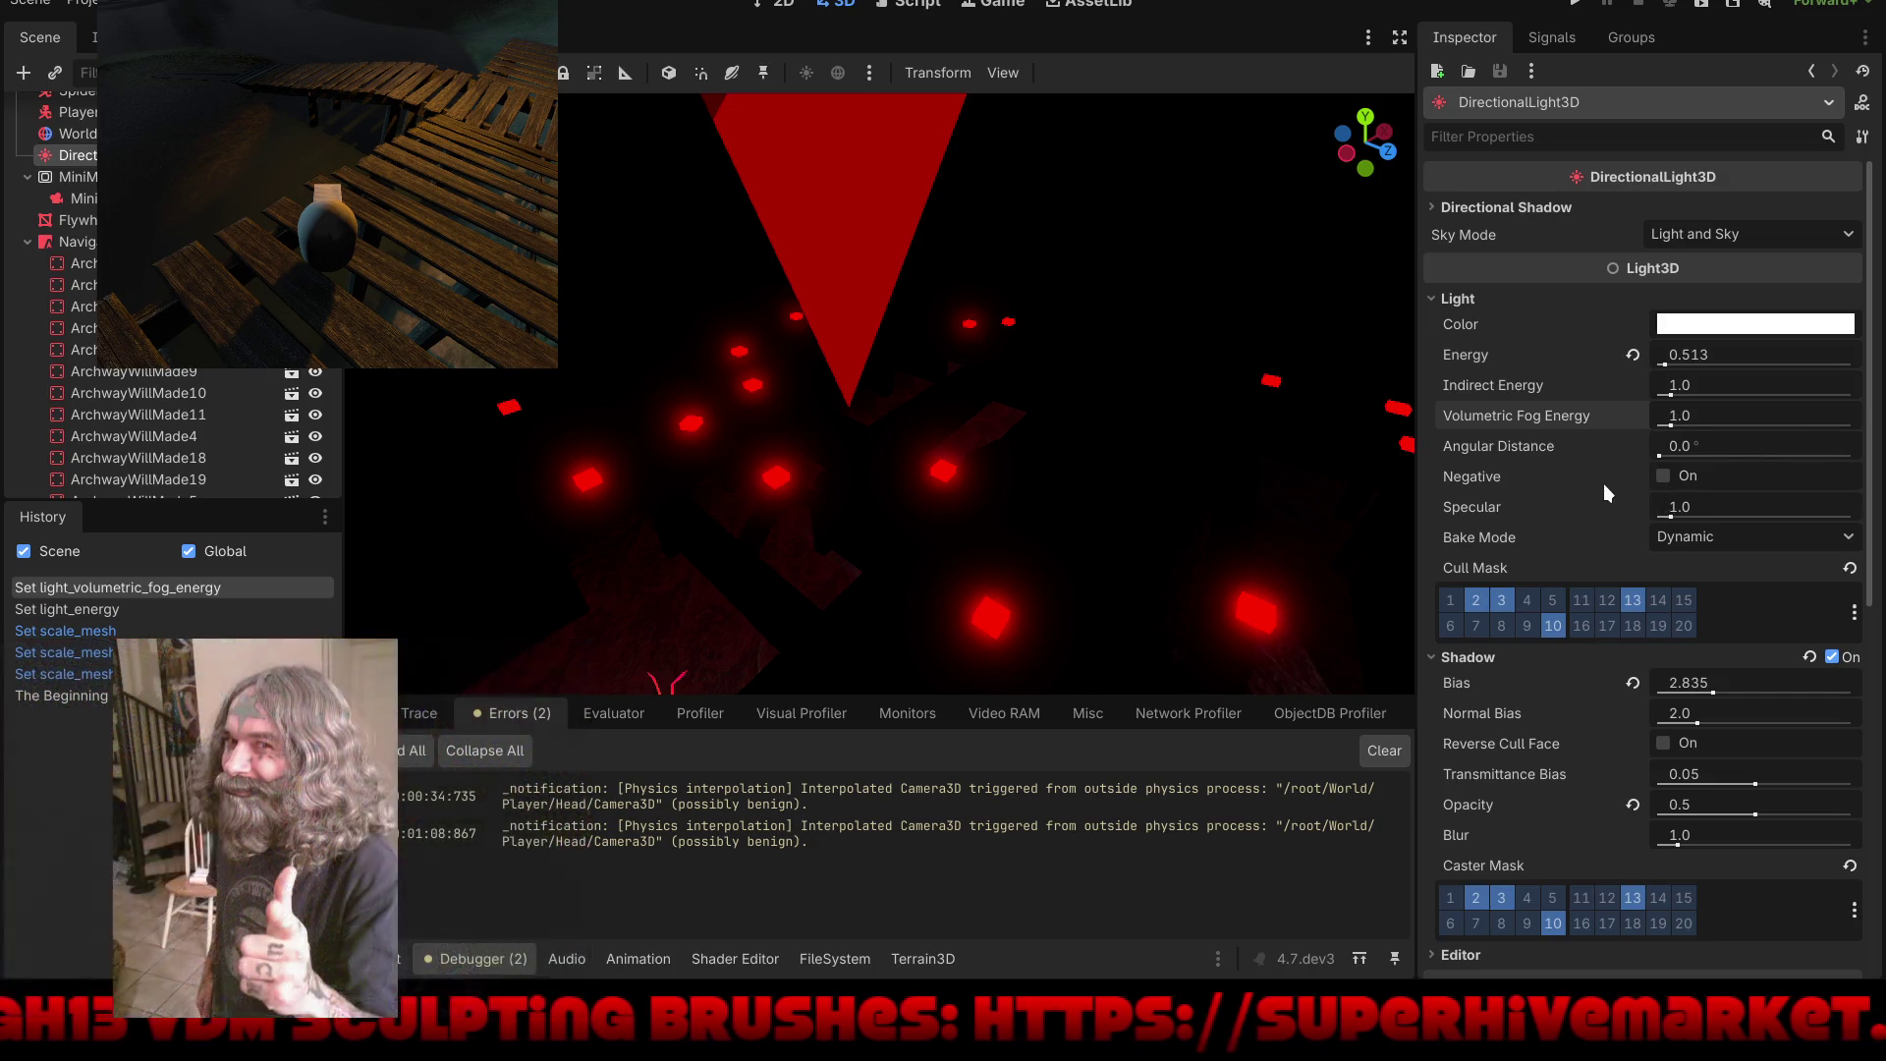
{"action": "left_click", "coordinate": [1663, 476]}
{"action": "left_click", "coordinate": [1665, 478]}
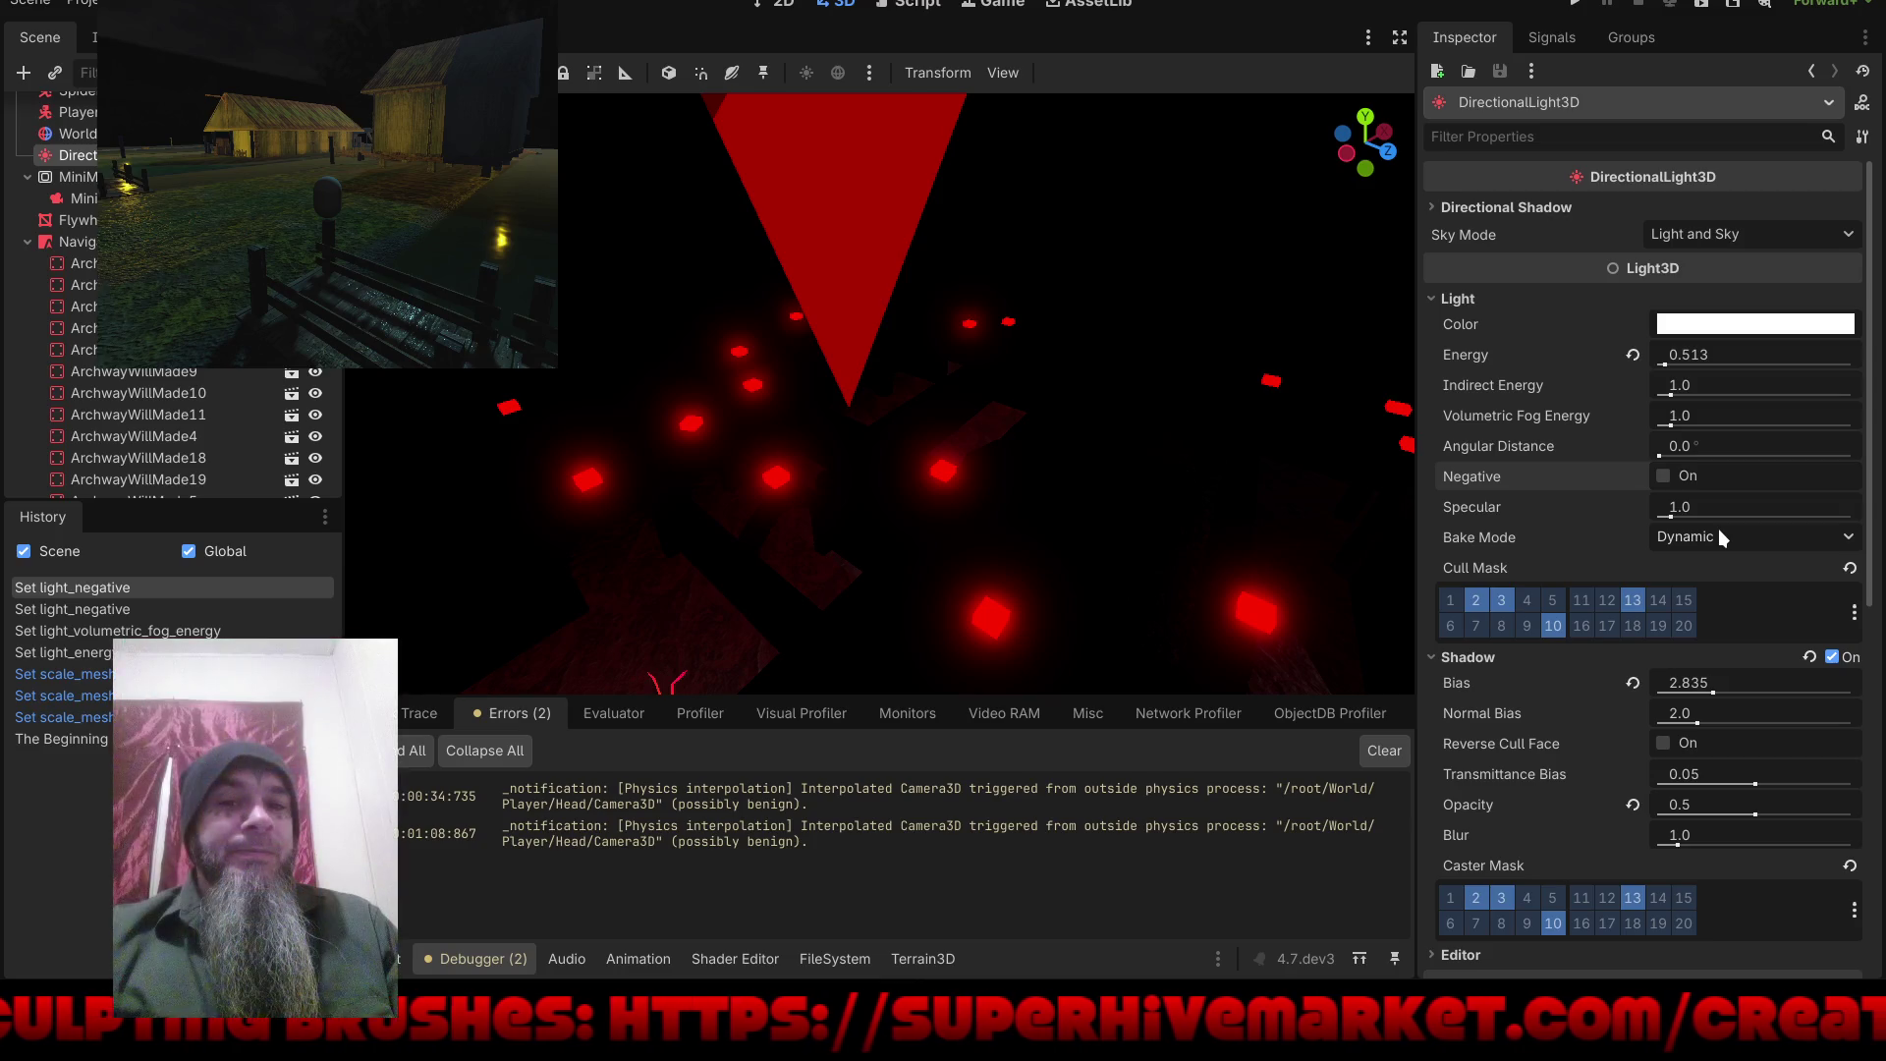
Step: Set the light's bake mode to Static, reset shadow bias and opacity, and disable shadows
{"action": "left_click", "coordinate": [1719, 531]}
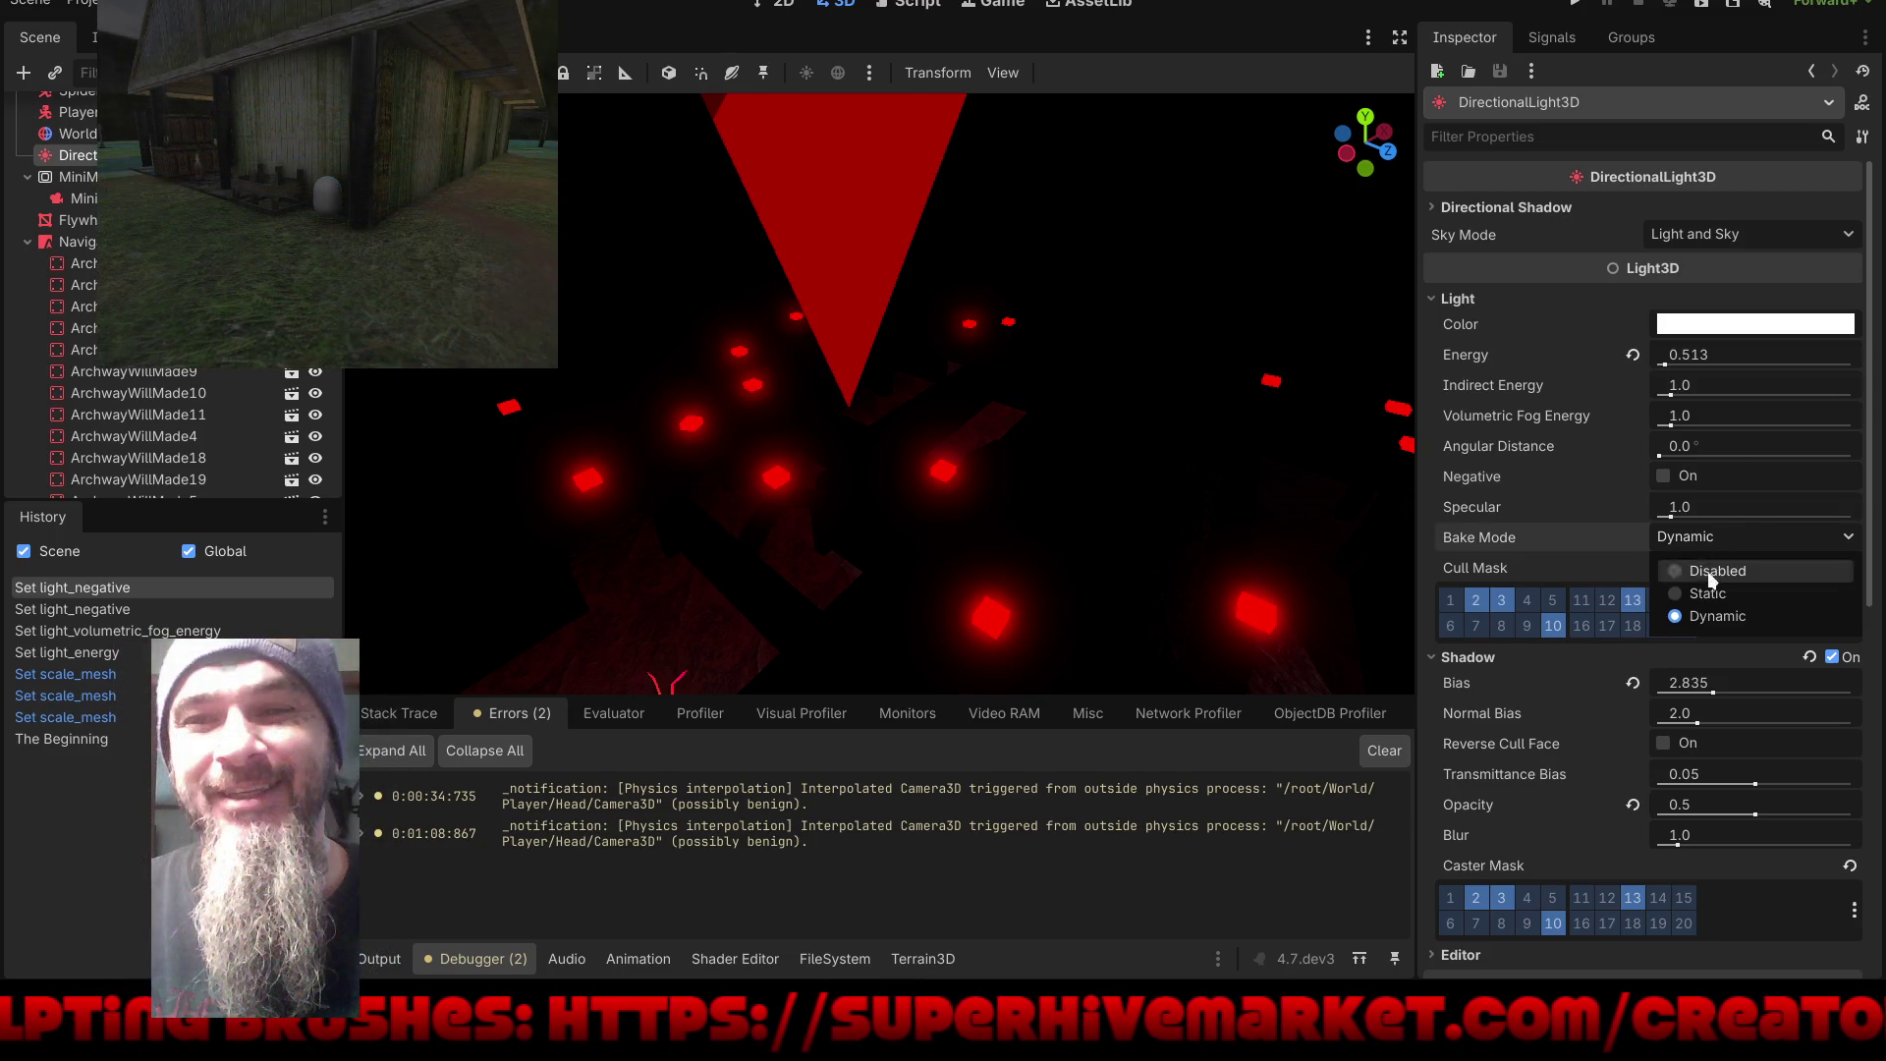
{"action": "left_click", "coordinate": [1672, 592]}
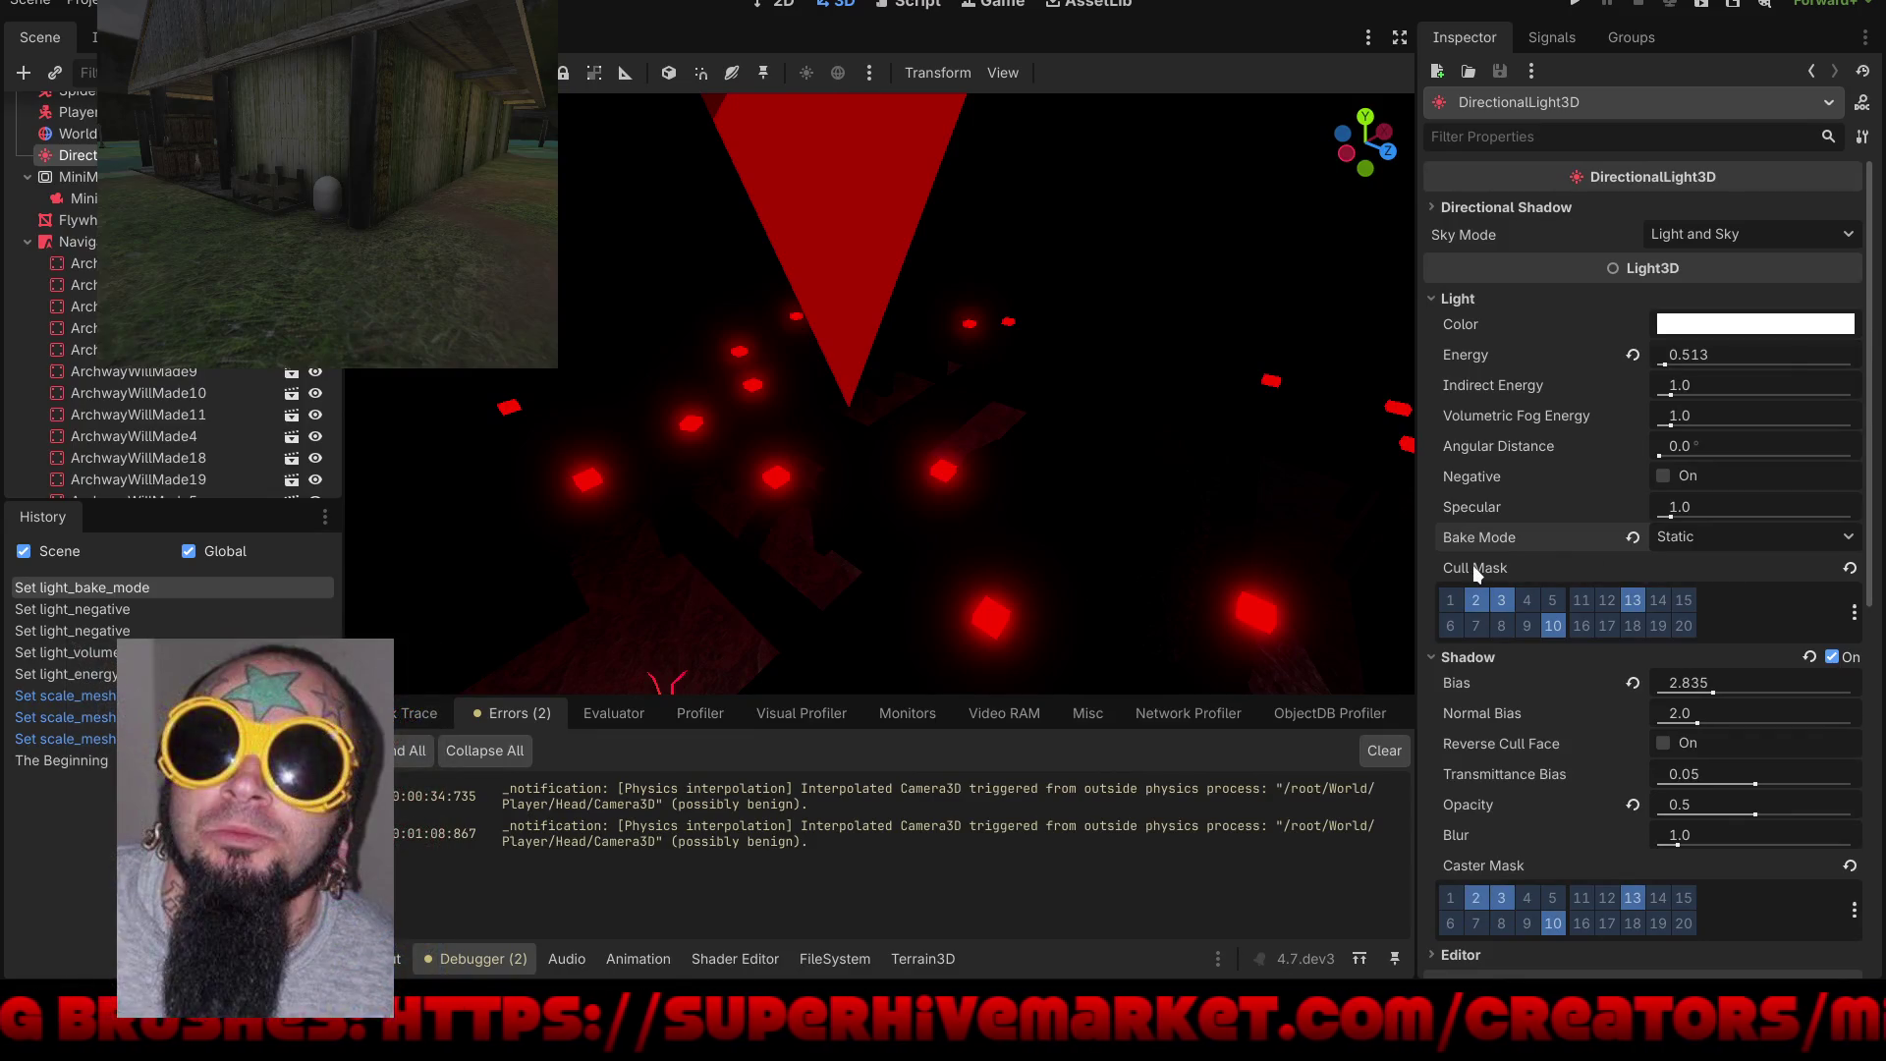
{"action": "mouse_move", "coordinate": [1474, 567]}
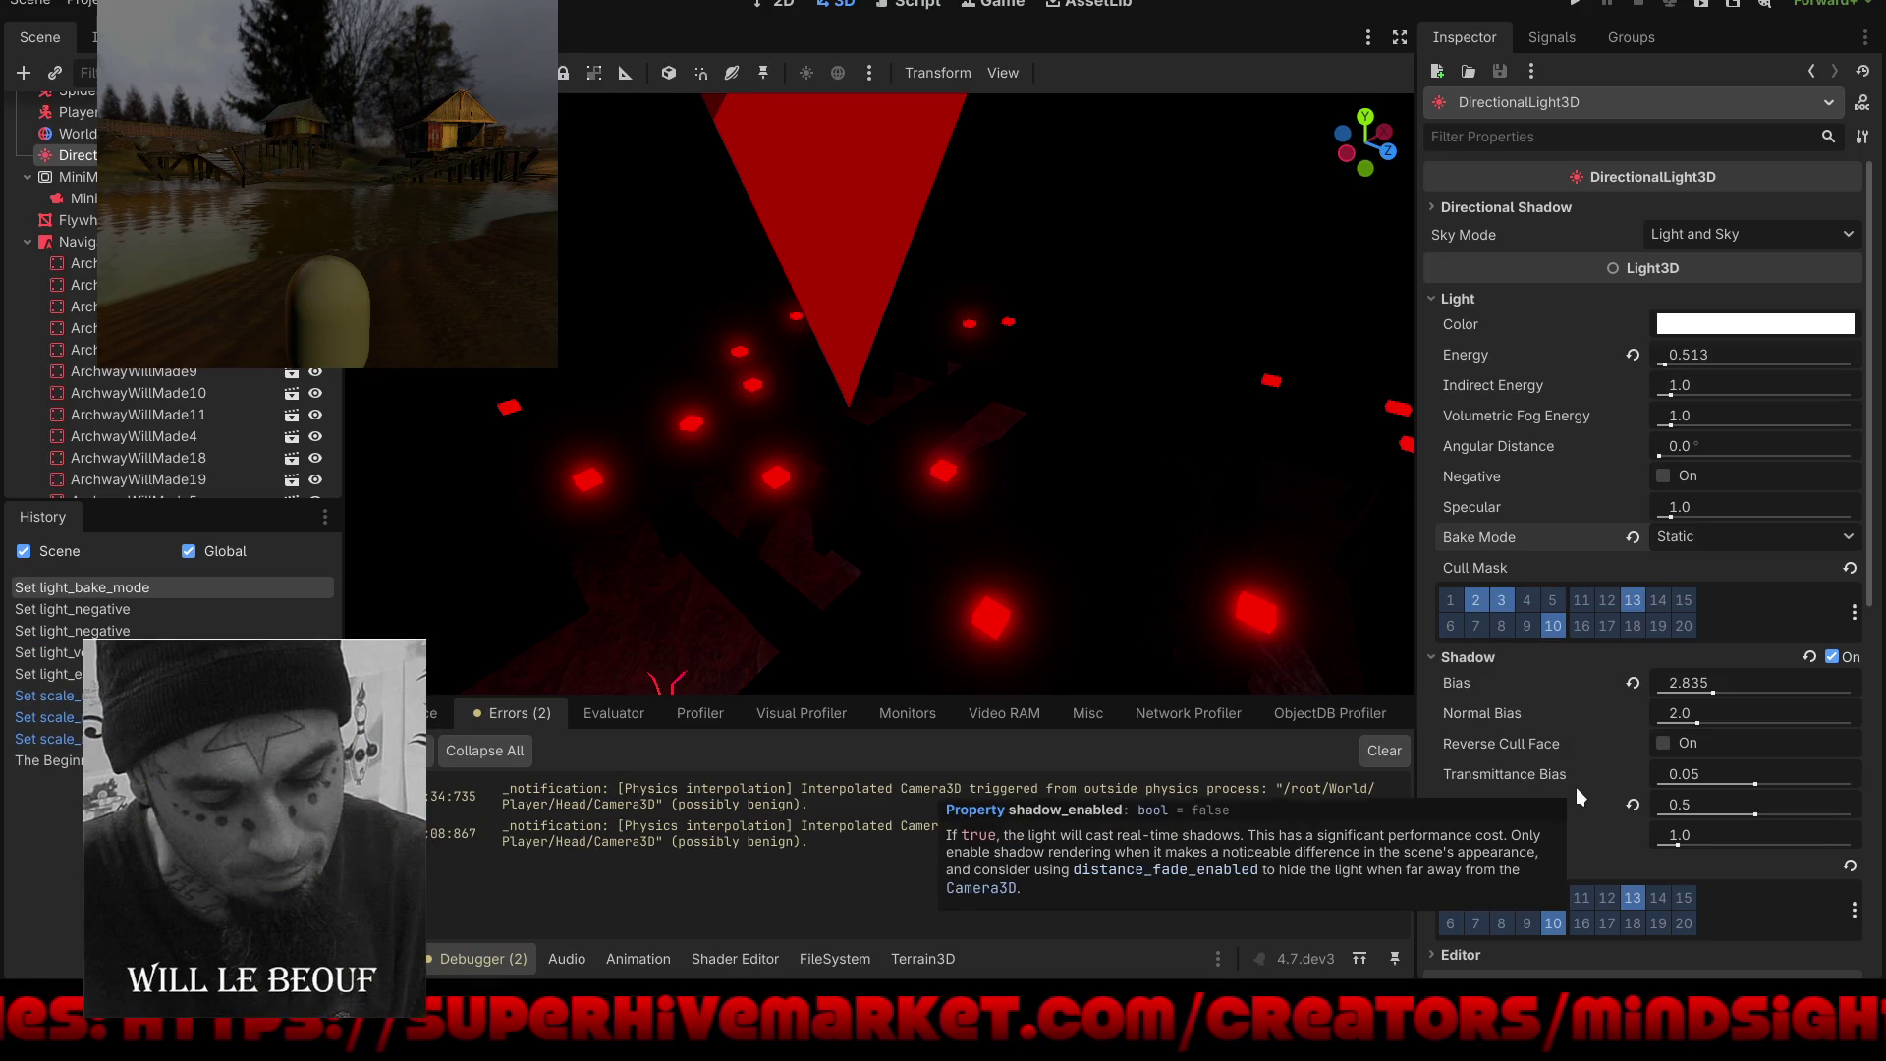
{"action": "left_click", "coordinate": [1633, 682]}
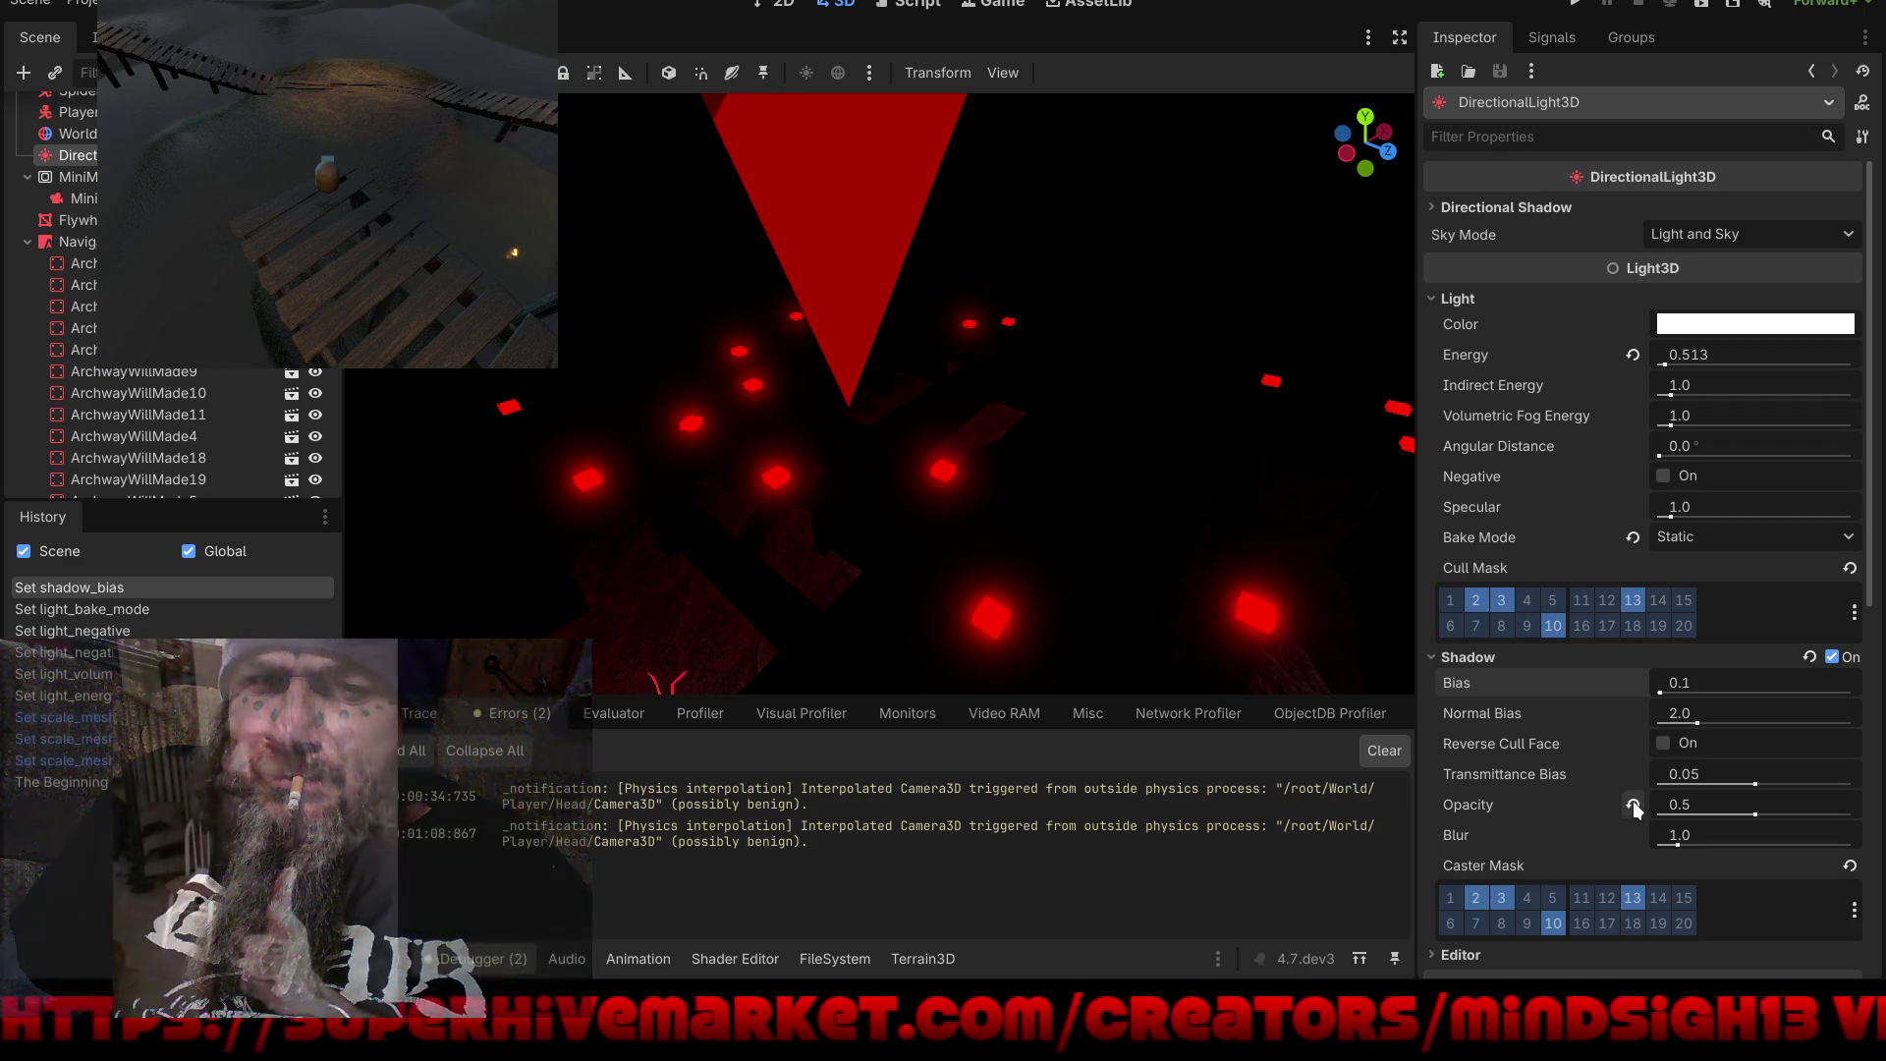
{"action": "left_click", "coordinate": [1633, 805]}
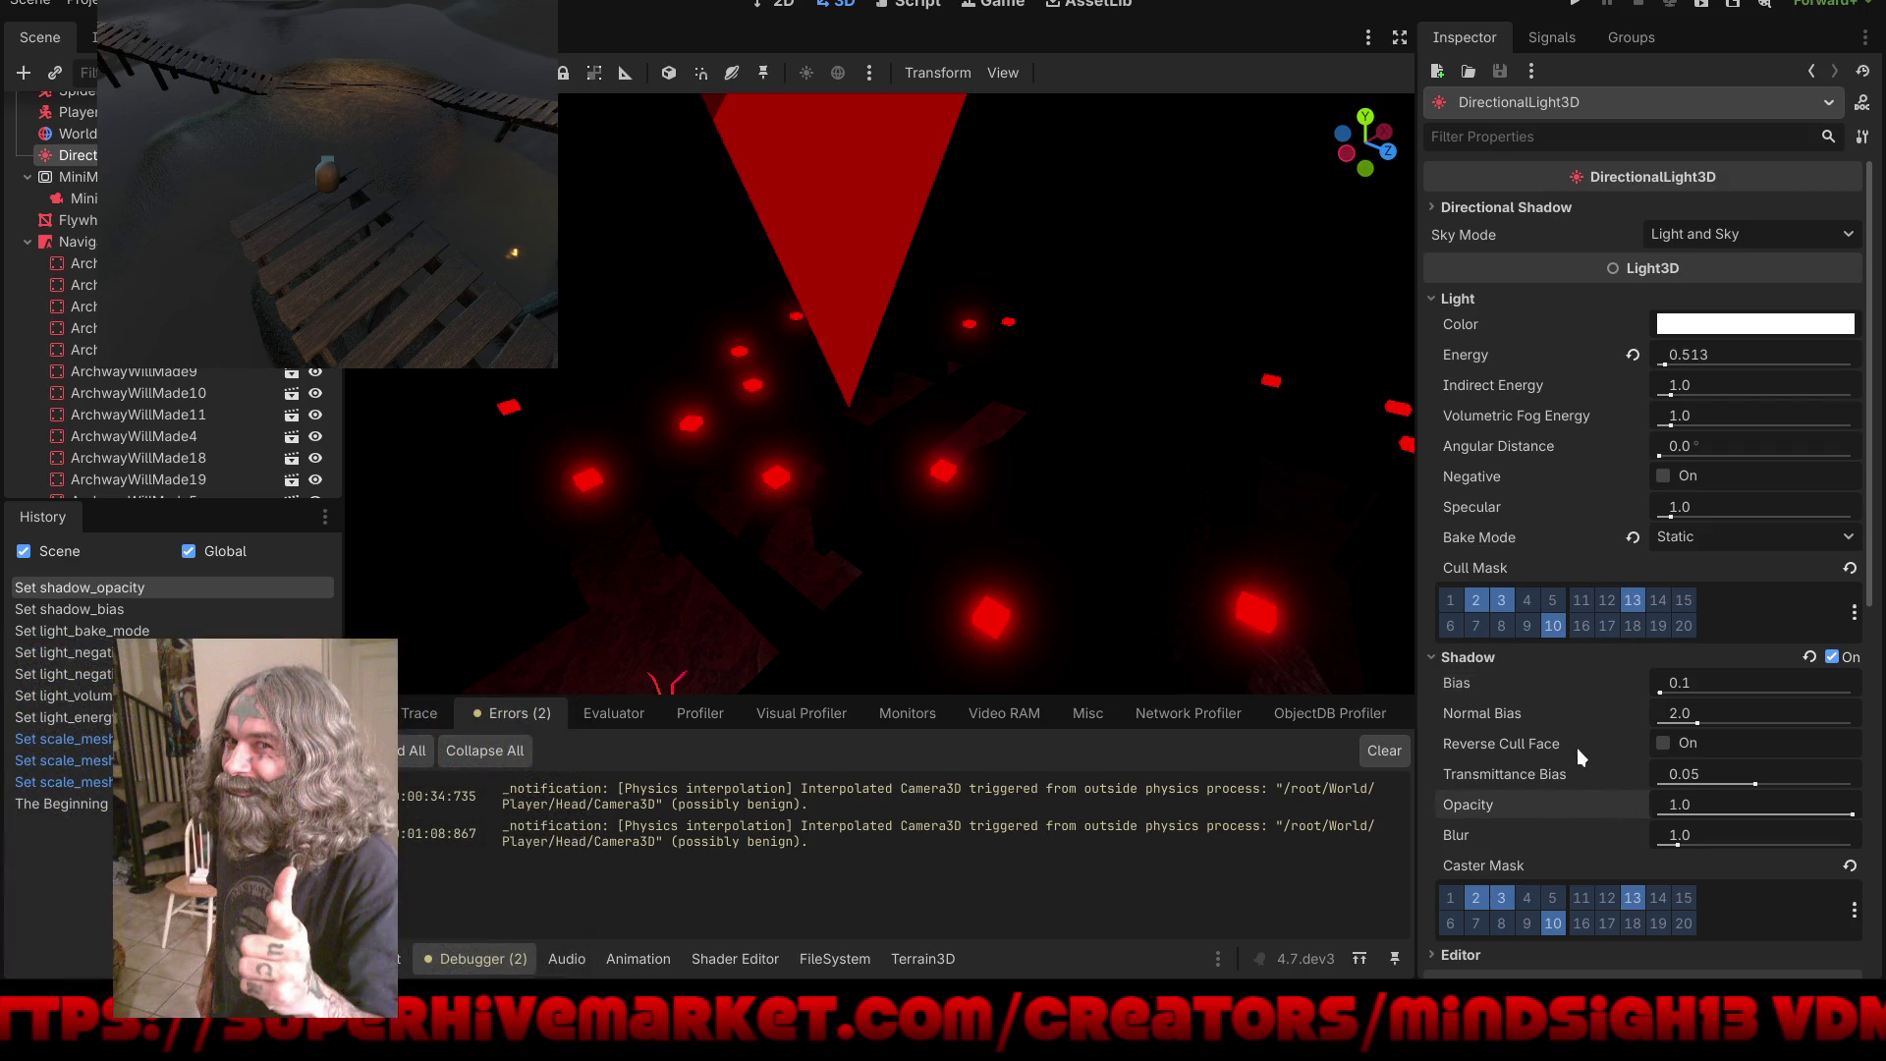
{"action": "left_click", "coordinate": [1806, 650]}
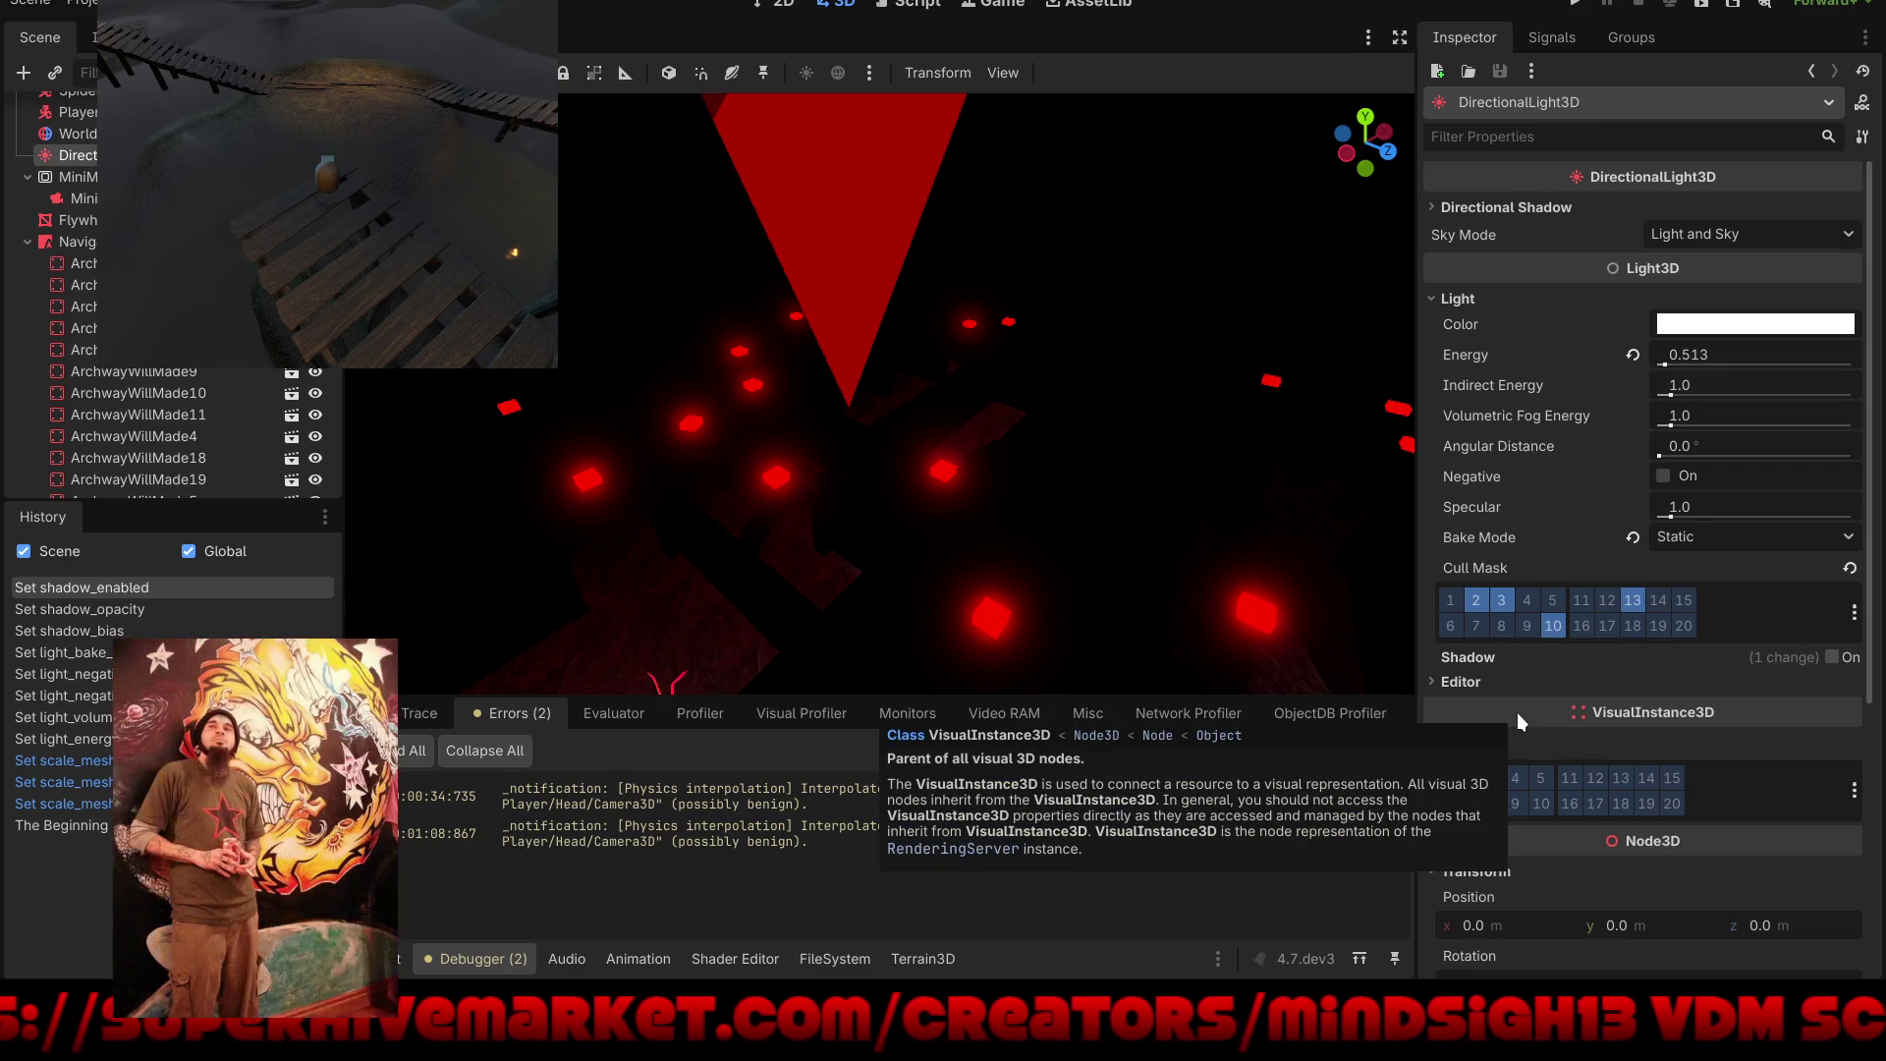
Step: Reset the directional light's energy to 1.0, then save and run the game
{"action": "scroll", "coordinate": [1517, 711], "scroll_direction": "down", "scroll_amount": 3}
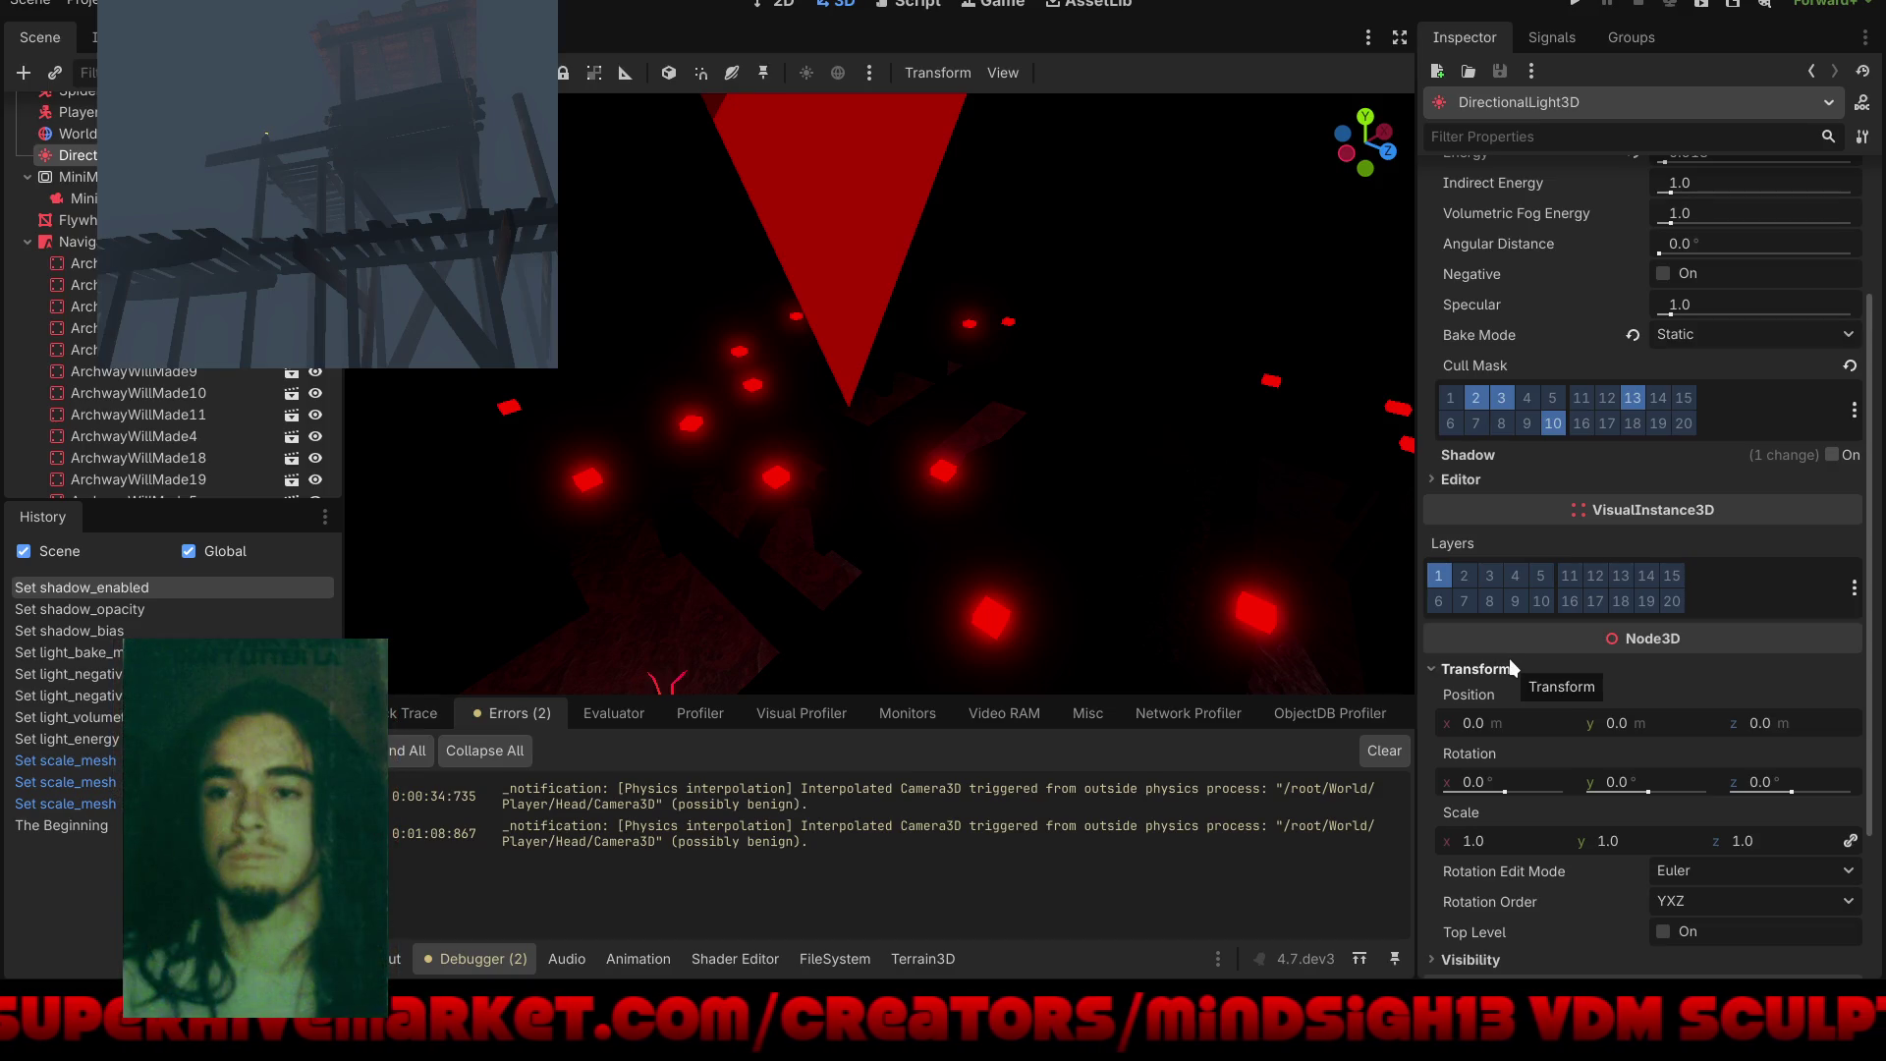
{"action": "scroll", "coordinate": [1513, 665], "scroll_direction": "down", "scroll_amount": 3}
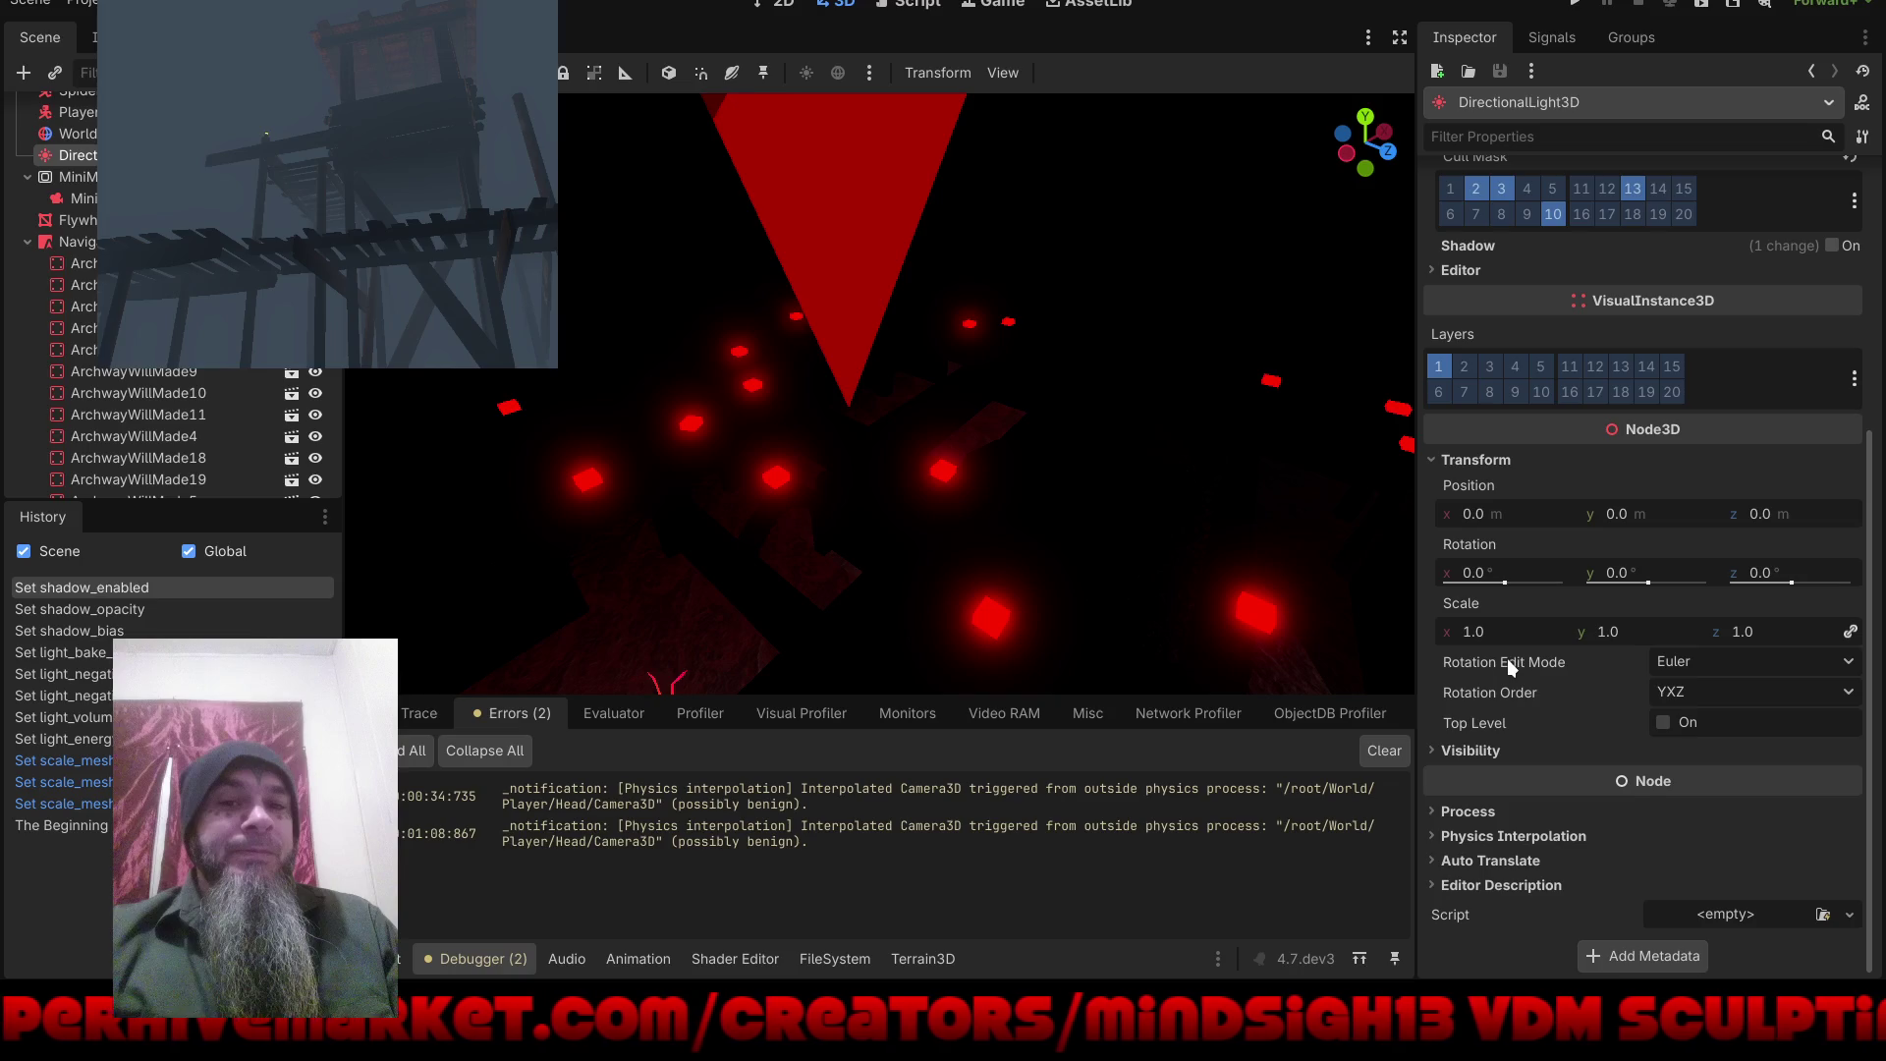
{"action": "scroll", "coordinate": [1507, 658], "scroll_direction": "up", "scroll_amount": 6}
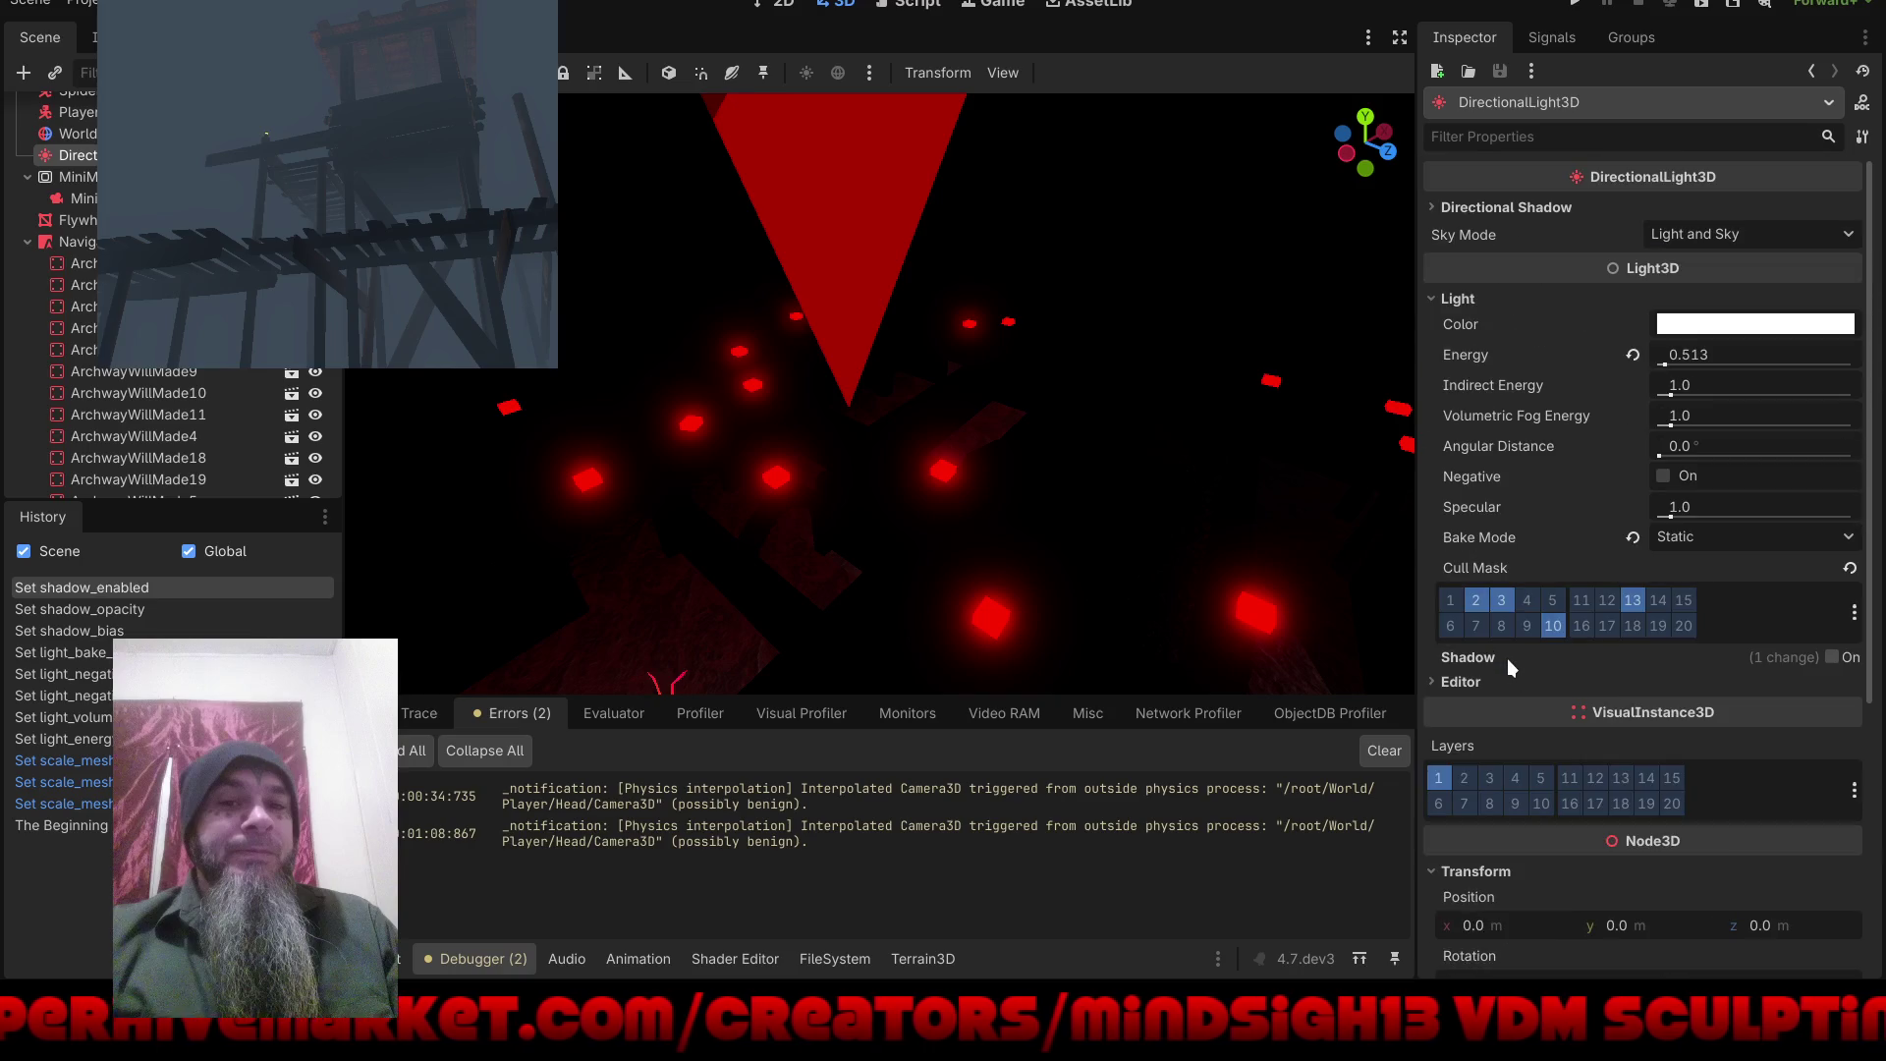
{"action": "left_click", "coordinate": [1632, 353]}
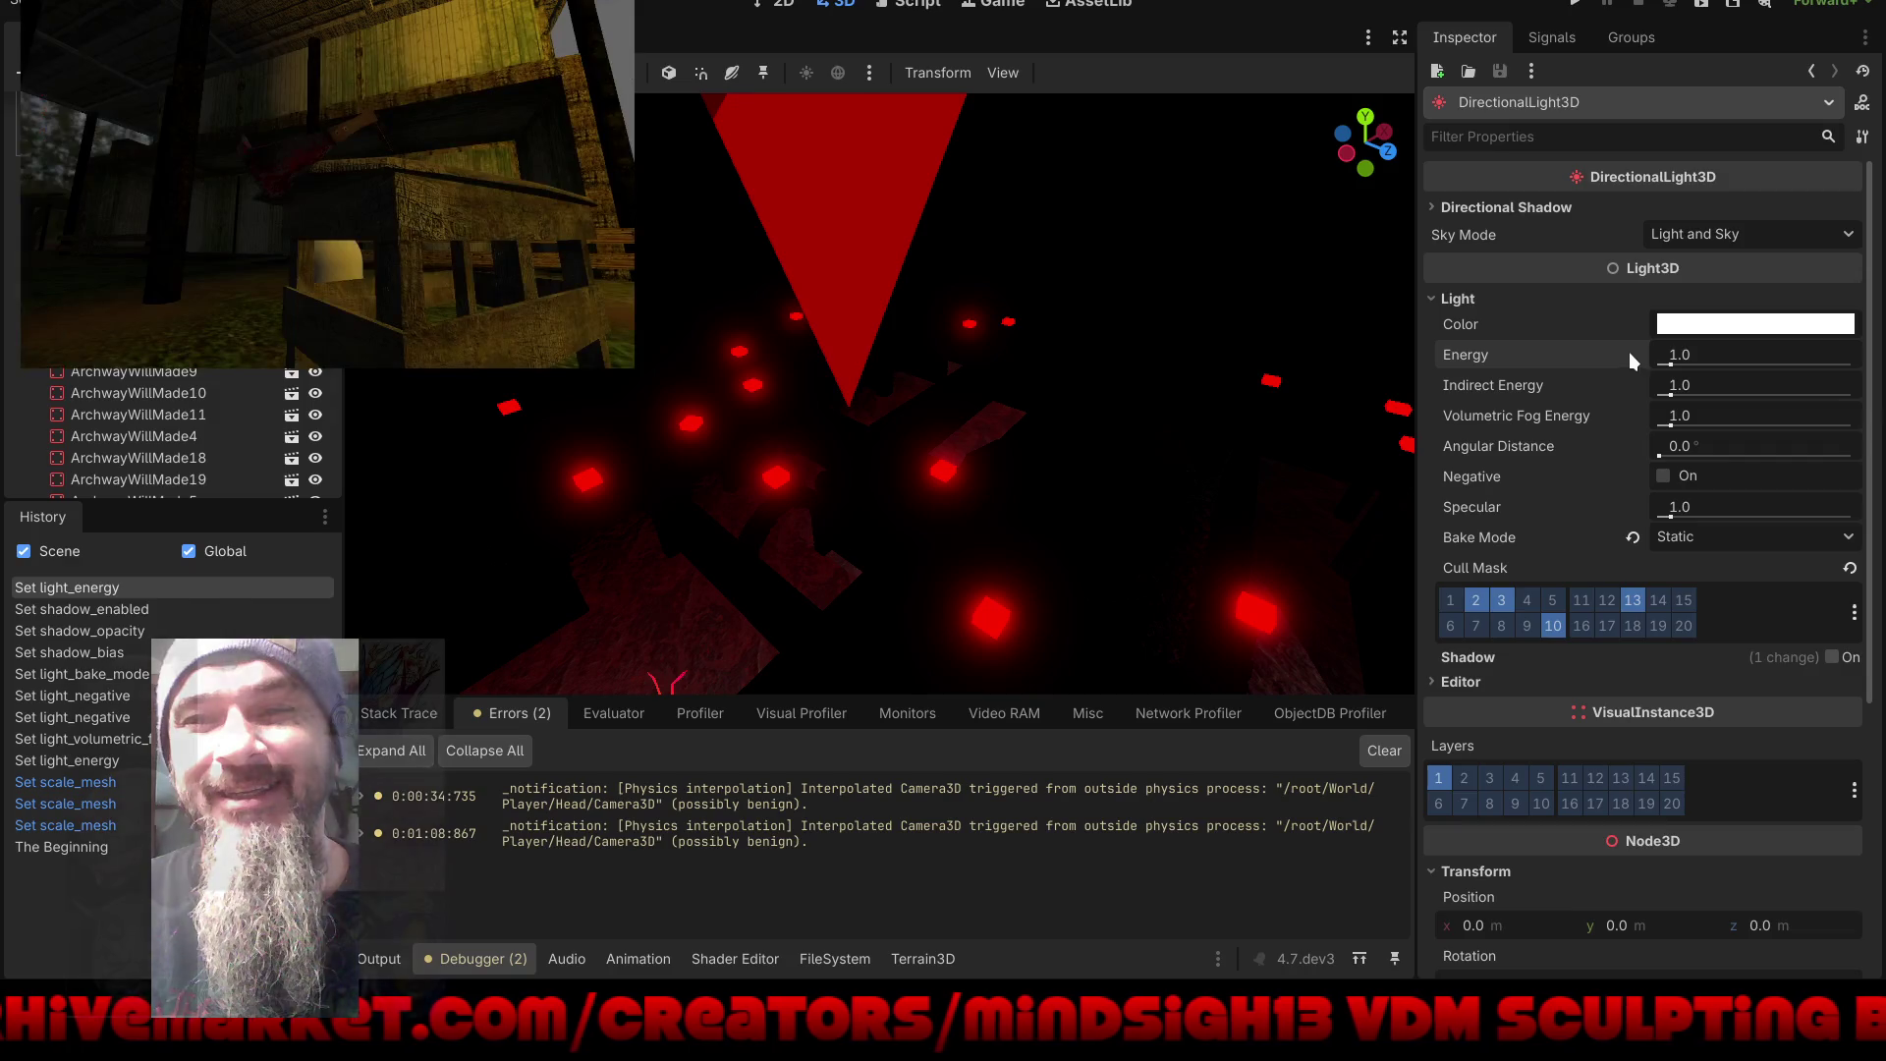
{"action": "left_click", "coordinate": [1584, 4]}
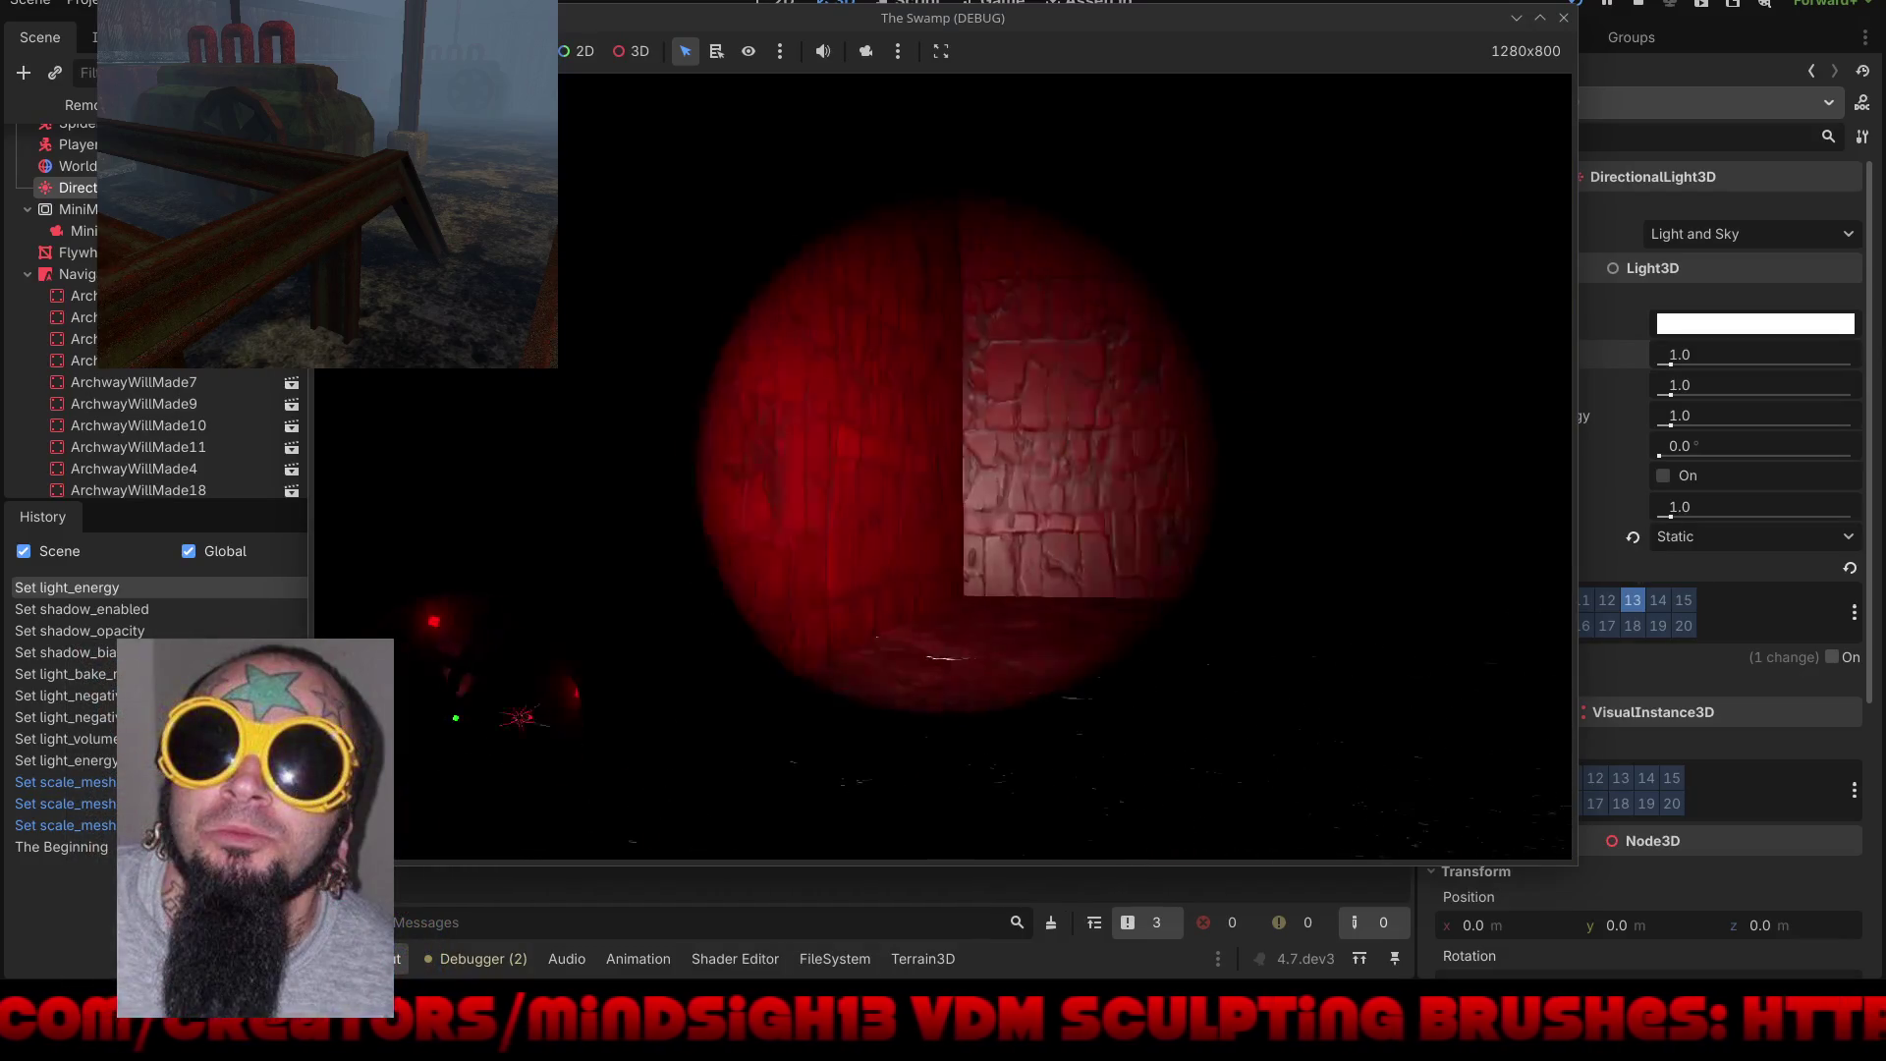
Step: Stop the running game and bring up the 3D view's Perspective display options
{"action": "key", "text": "F8"}
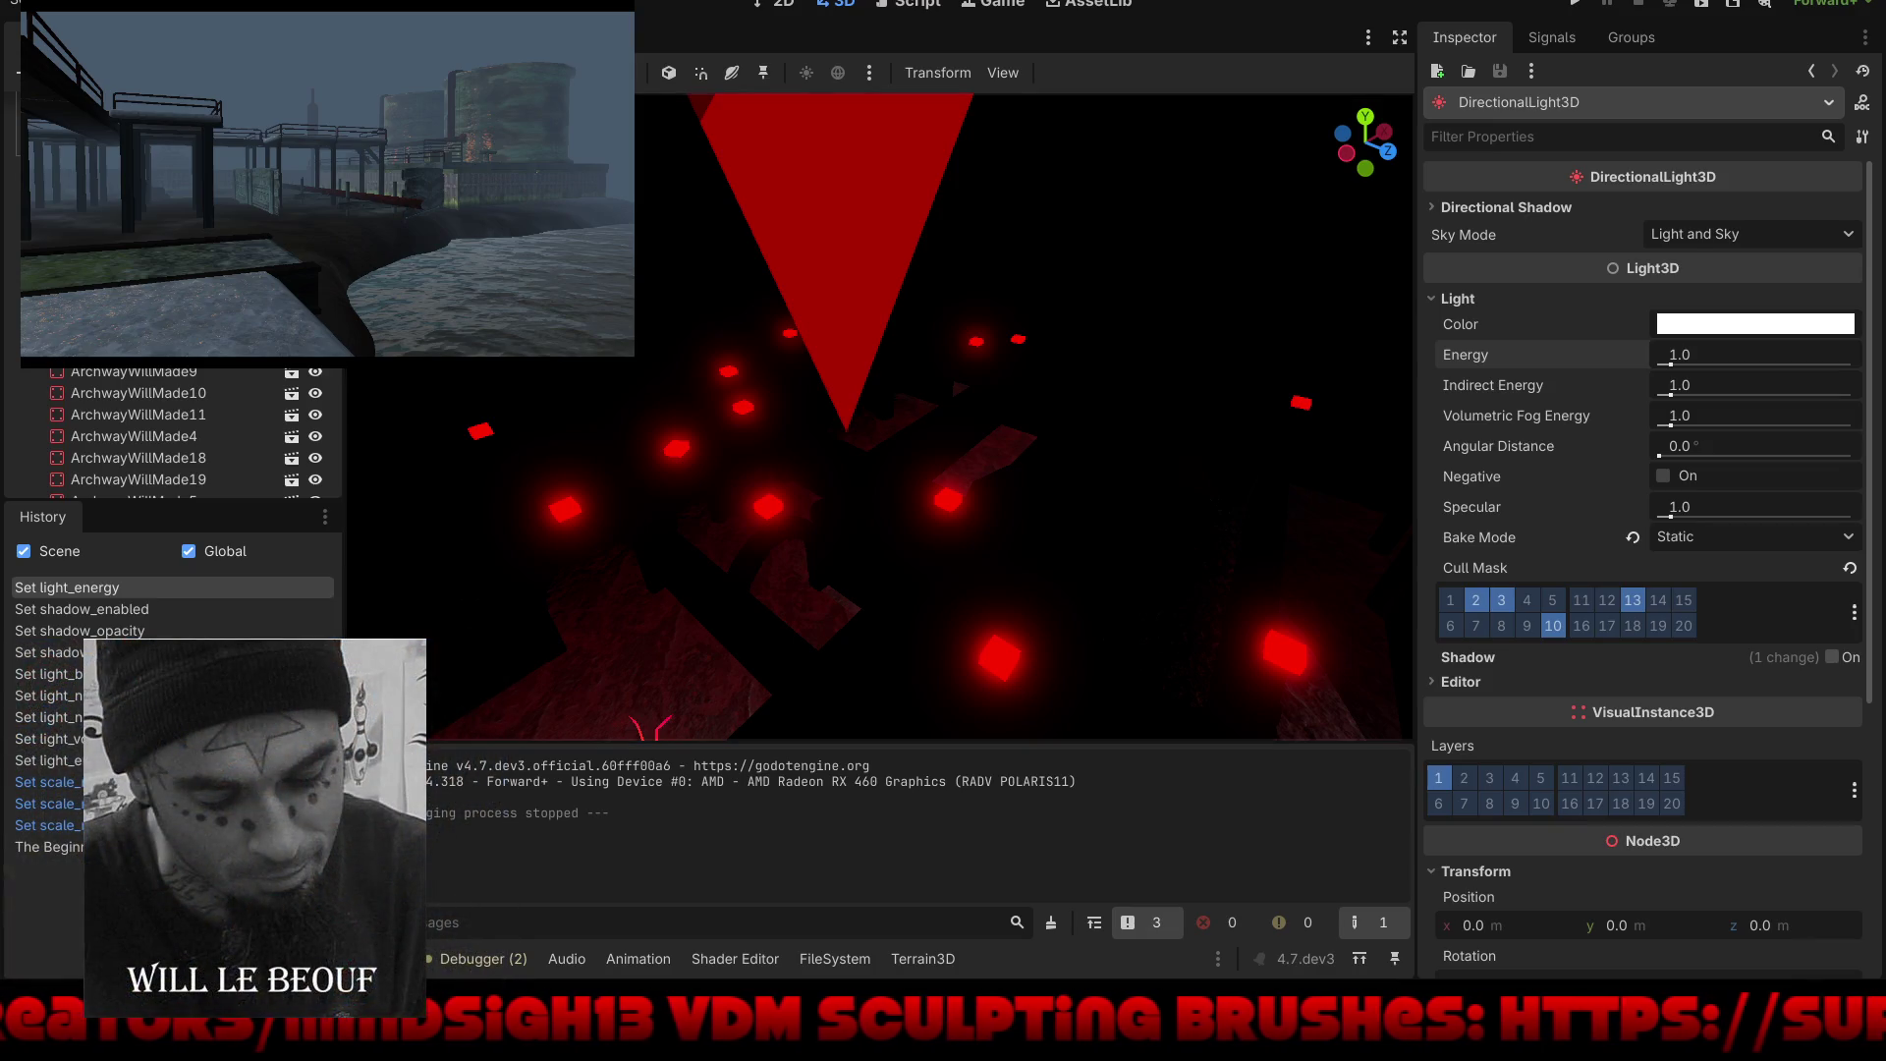
{"action": "left_click", "coordinate": [393, 114]}
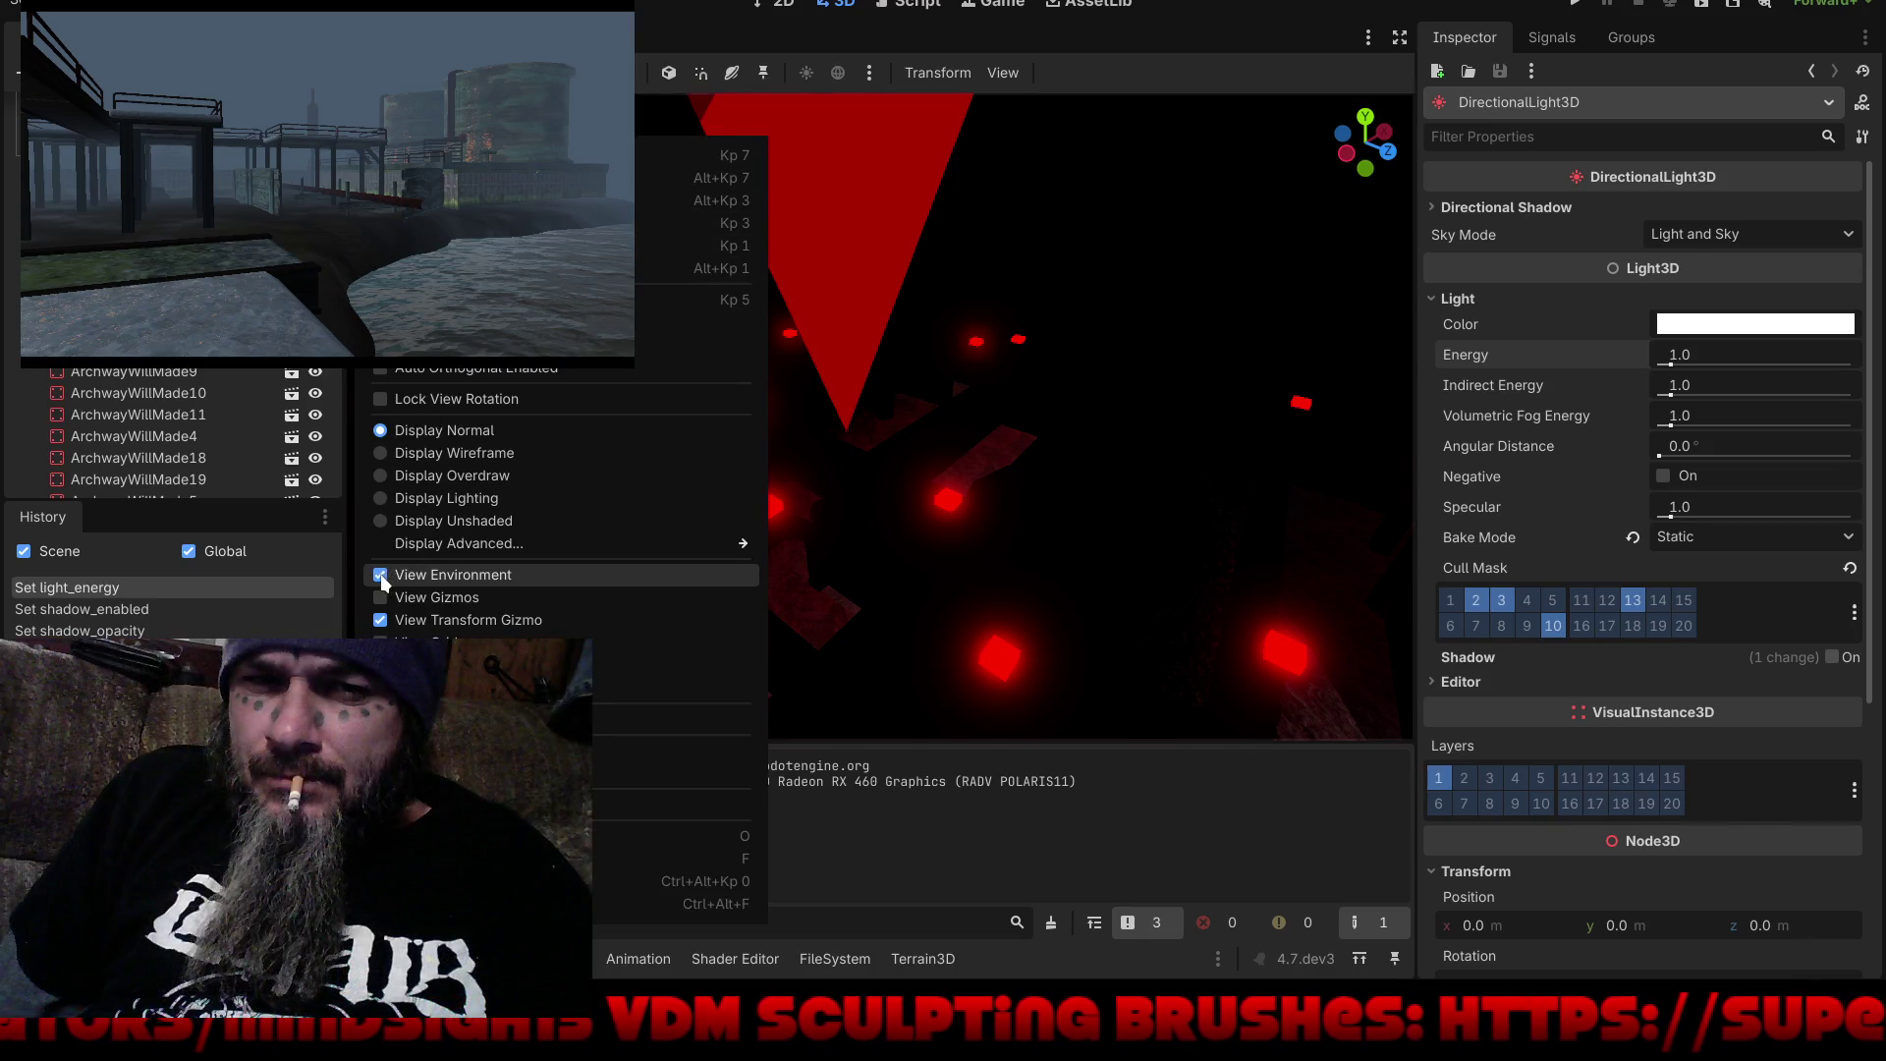
Step: Disable the environment preview, enlarge the 3D view around the maze, and select the Leviathon node
{"action": "left_click", "coordinate": [383, 580]}
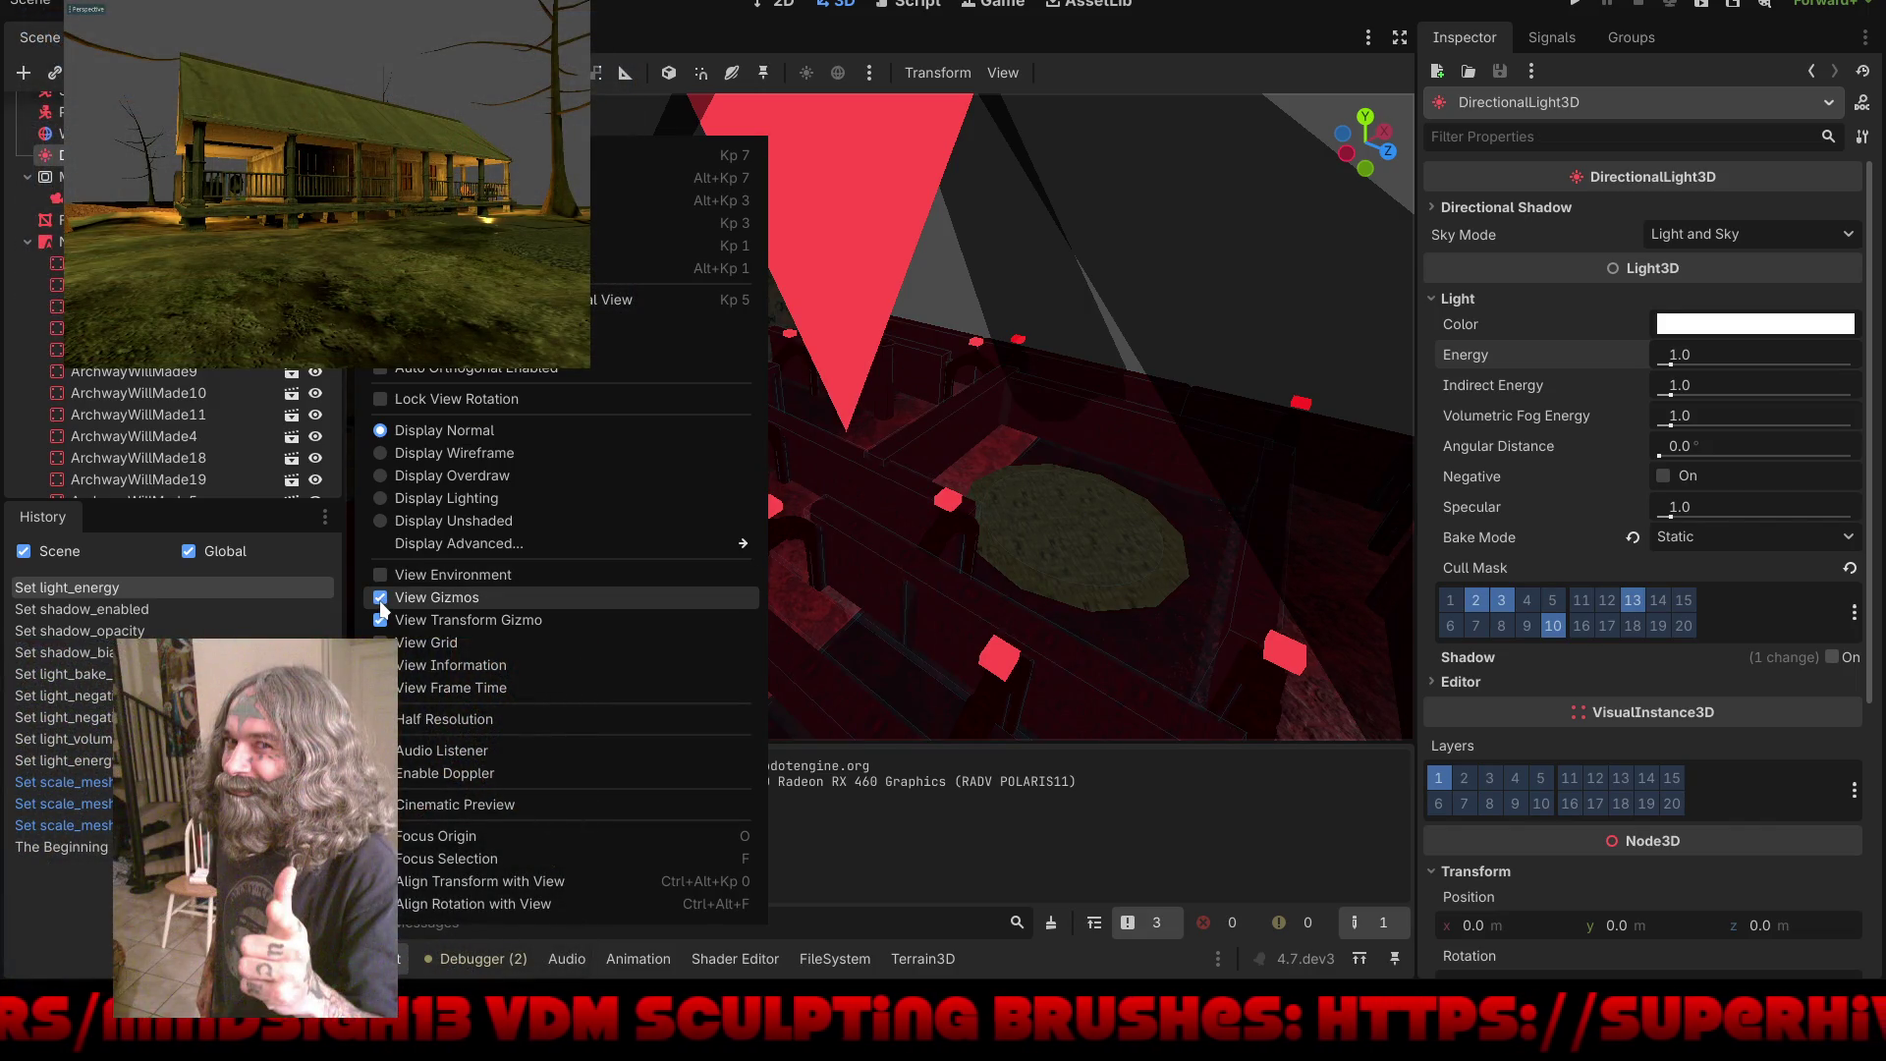
{"action": "left_click", "coordinate": [1049, 270]}
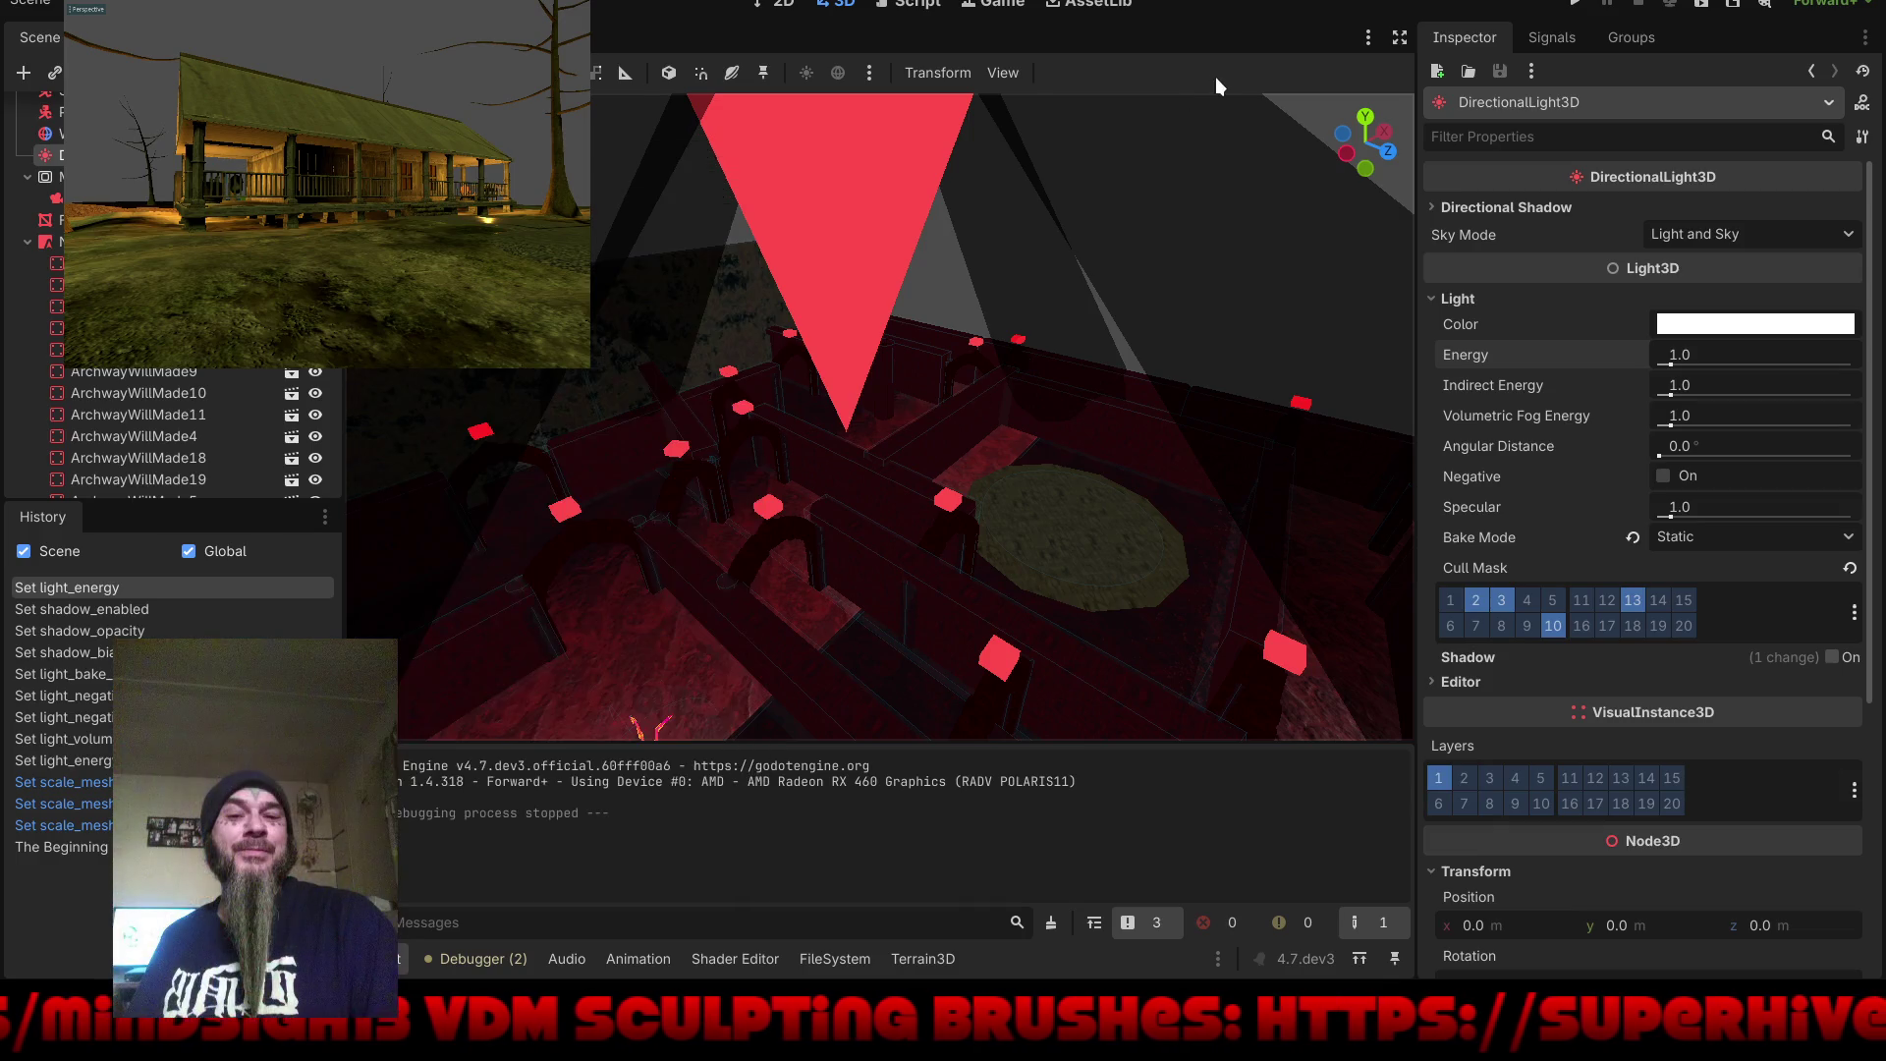
{"action": "mouse_move", "coordinate": [1115, 298]}
{"action": "left_mouse_down"}
{"action": "mouse_move", "coordinate": [1132, 406]}
{"action": "mouse_move", "coordinate": [933, 358]}
{"action": "mouse_move", "coordinate": [1047, 554]}
{"action": "left_mouse_up"}
{"action": "scroll", "coordinate": [1047, 554], "scroll_direction": "down", "scroll_amount": 5}
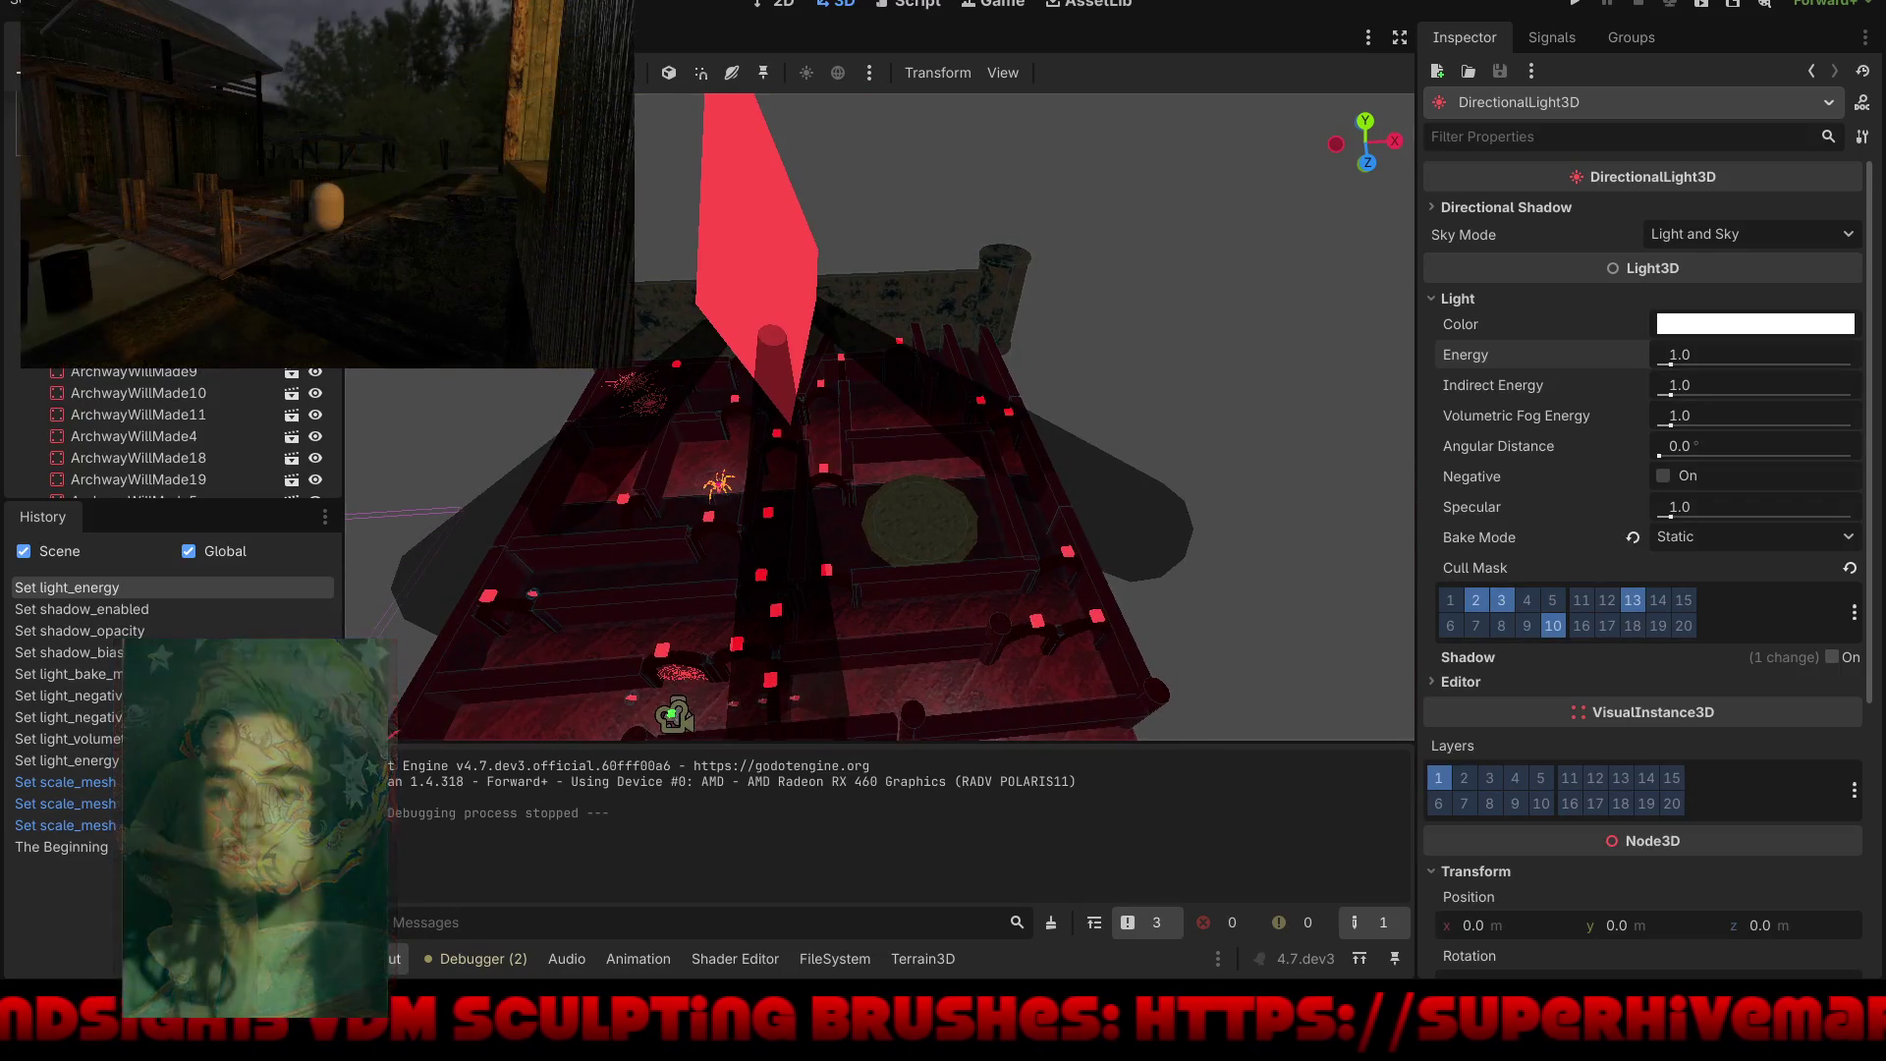
{"action": "key", "text": "ctrl+j"}
{"action": "mouse_move", "coordinate": [769, 851]}
{"action": "left_mouse_down"}
{"action": "mouse_move", "coordinate": [896, 623]}
{"action": "mouse_move", "coordinate": [652, 544]}
{"action": "mouse_move", "coordinate": [758, 466]}
{"action": "mouse_move", "coordinate": [933, 438]}
{"action": "mouse_move", "coordinate": [1004, 482]}
{"action": "mouse_move", "coordinate": [1047, 432]}
{"action": "mouse_move", "coordinate": [906, 452]}
{"action": "mouse_move", "coordinate": [1039, 491]}
{"action": "mouse_move", "coordinate": [980, 462]}
{"action": "left_mouse_up"}
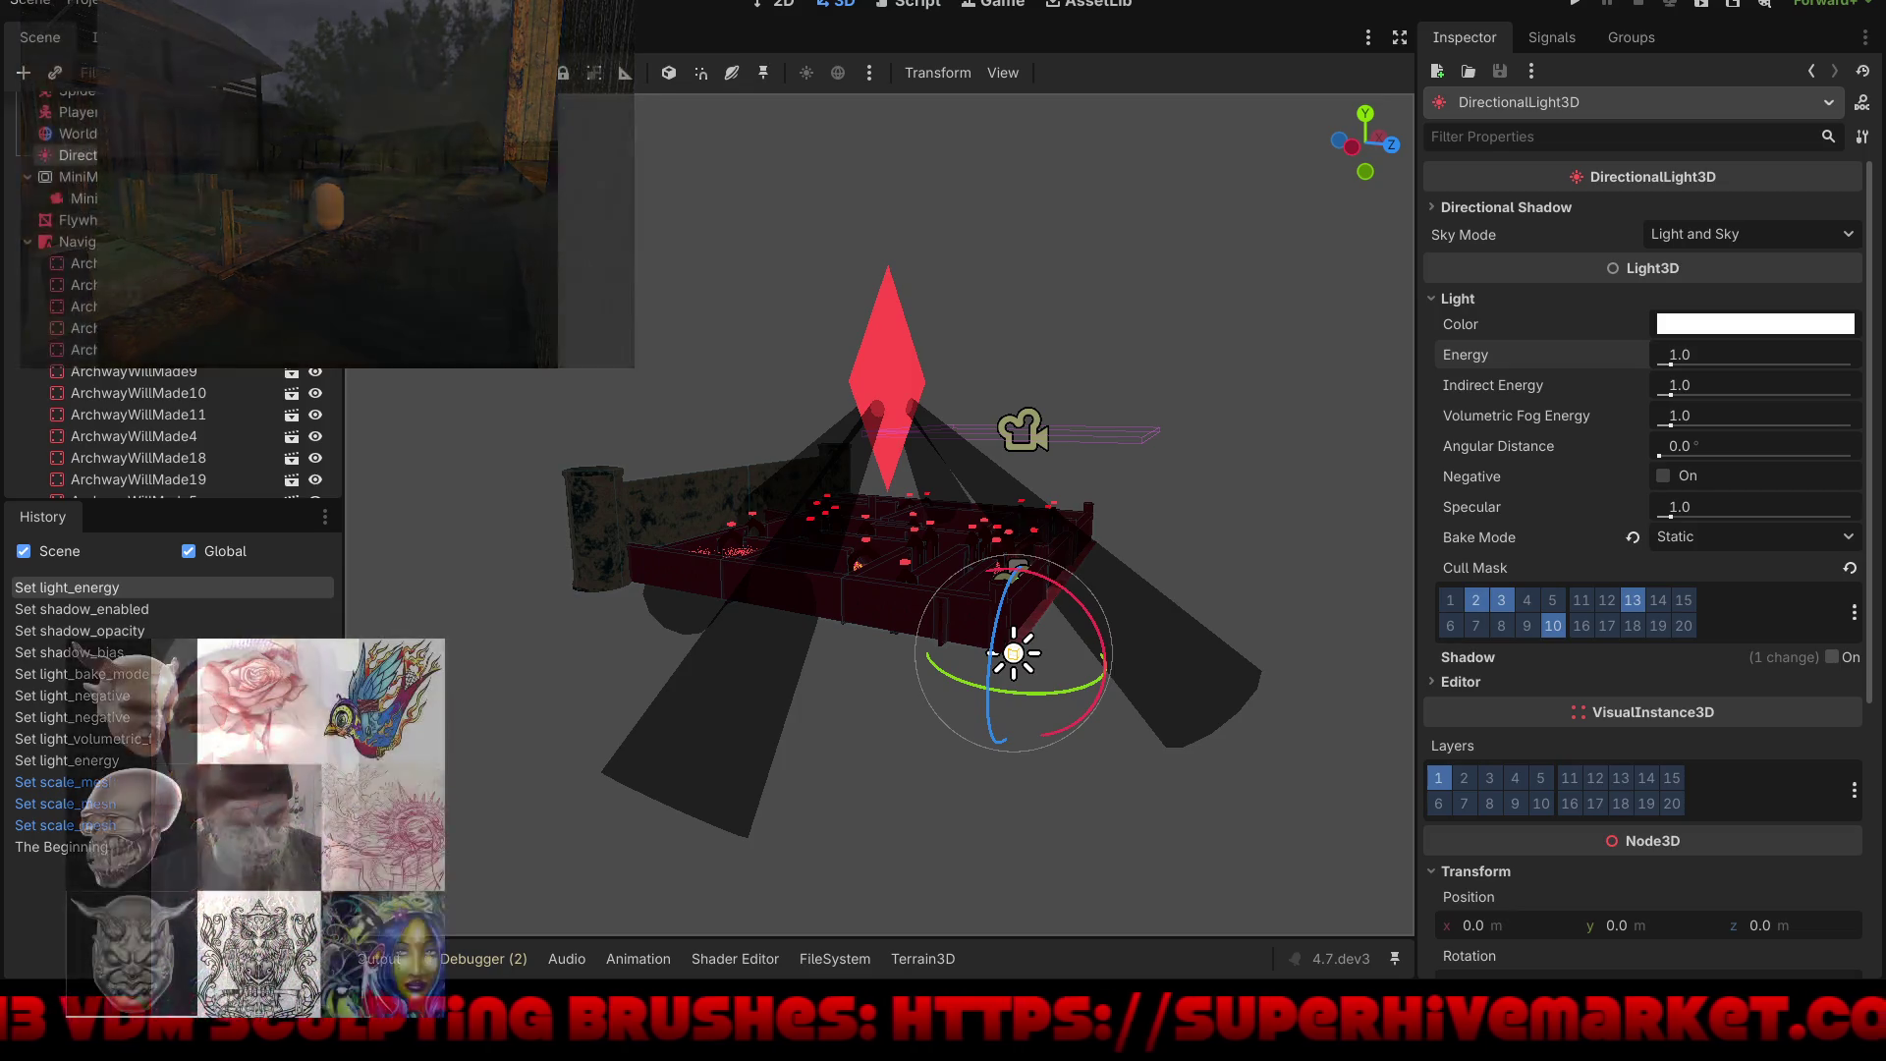
{"action": "scroll", "coordinate": [327, 488], "scroll_direction": "down", "scroll_amount": 5}
{"action": "left_click", "coordinate": [96, 474]}
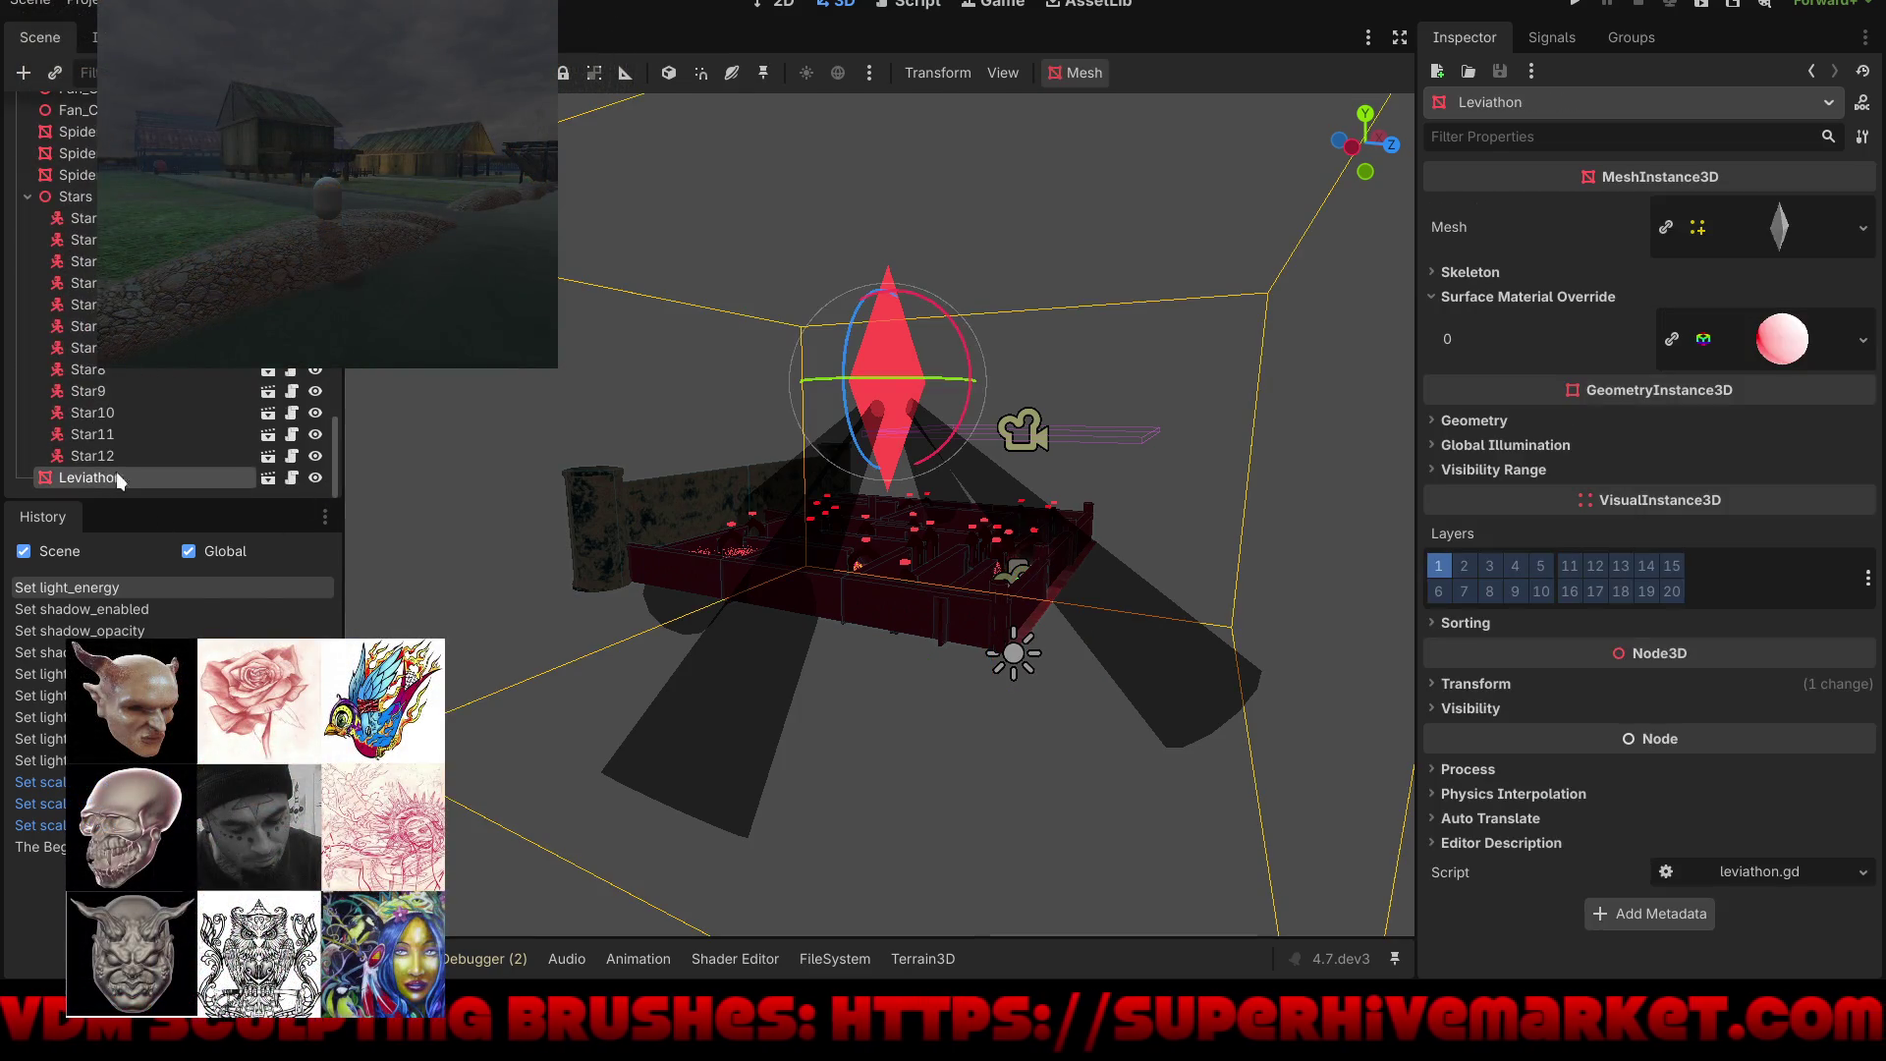
Step: In the Leviathon scene, set the right cone's height to 100 m and top radius to 2.51 m
{"action": "left_click", "coordinate": [265, 475]}
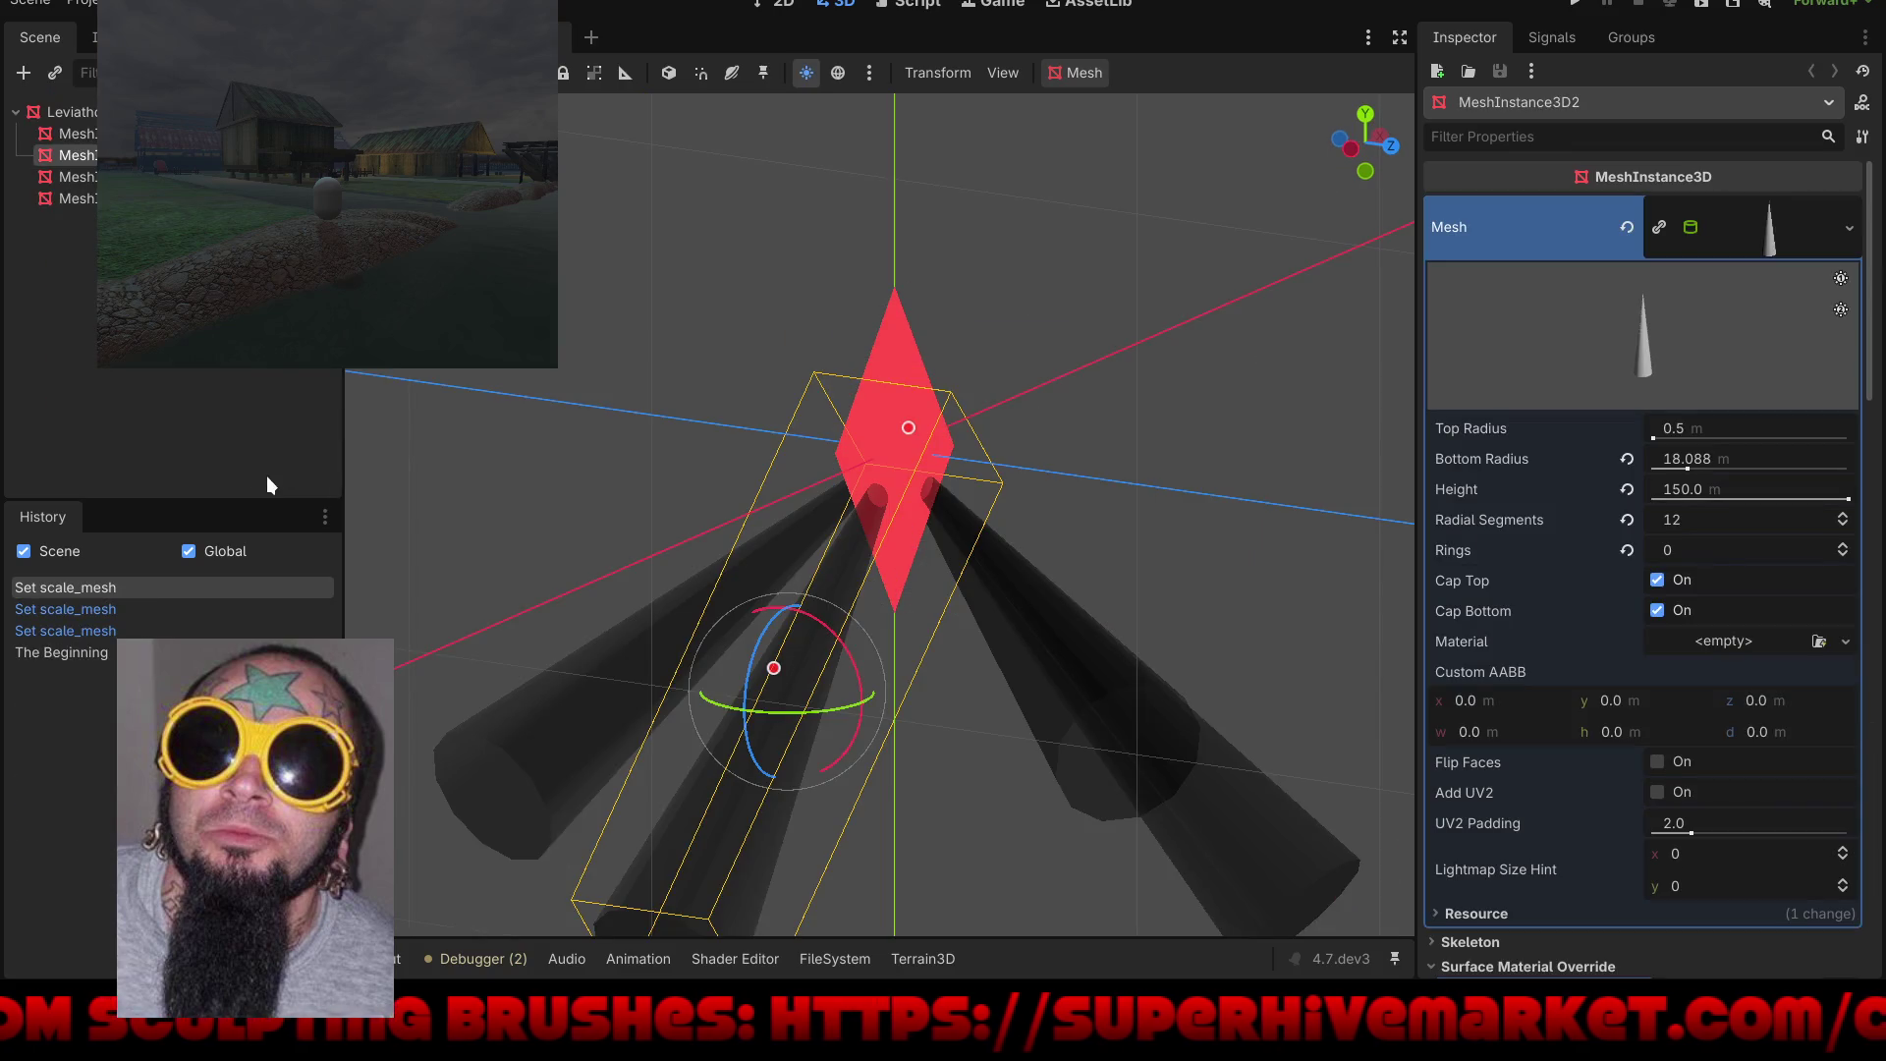
{"action": "left_click", "coordinate": [1081, 707]}
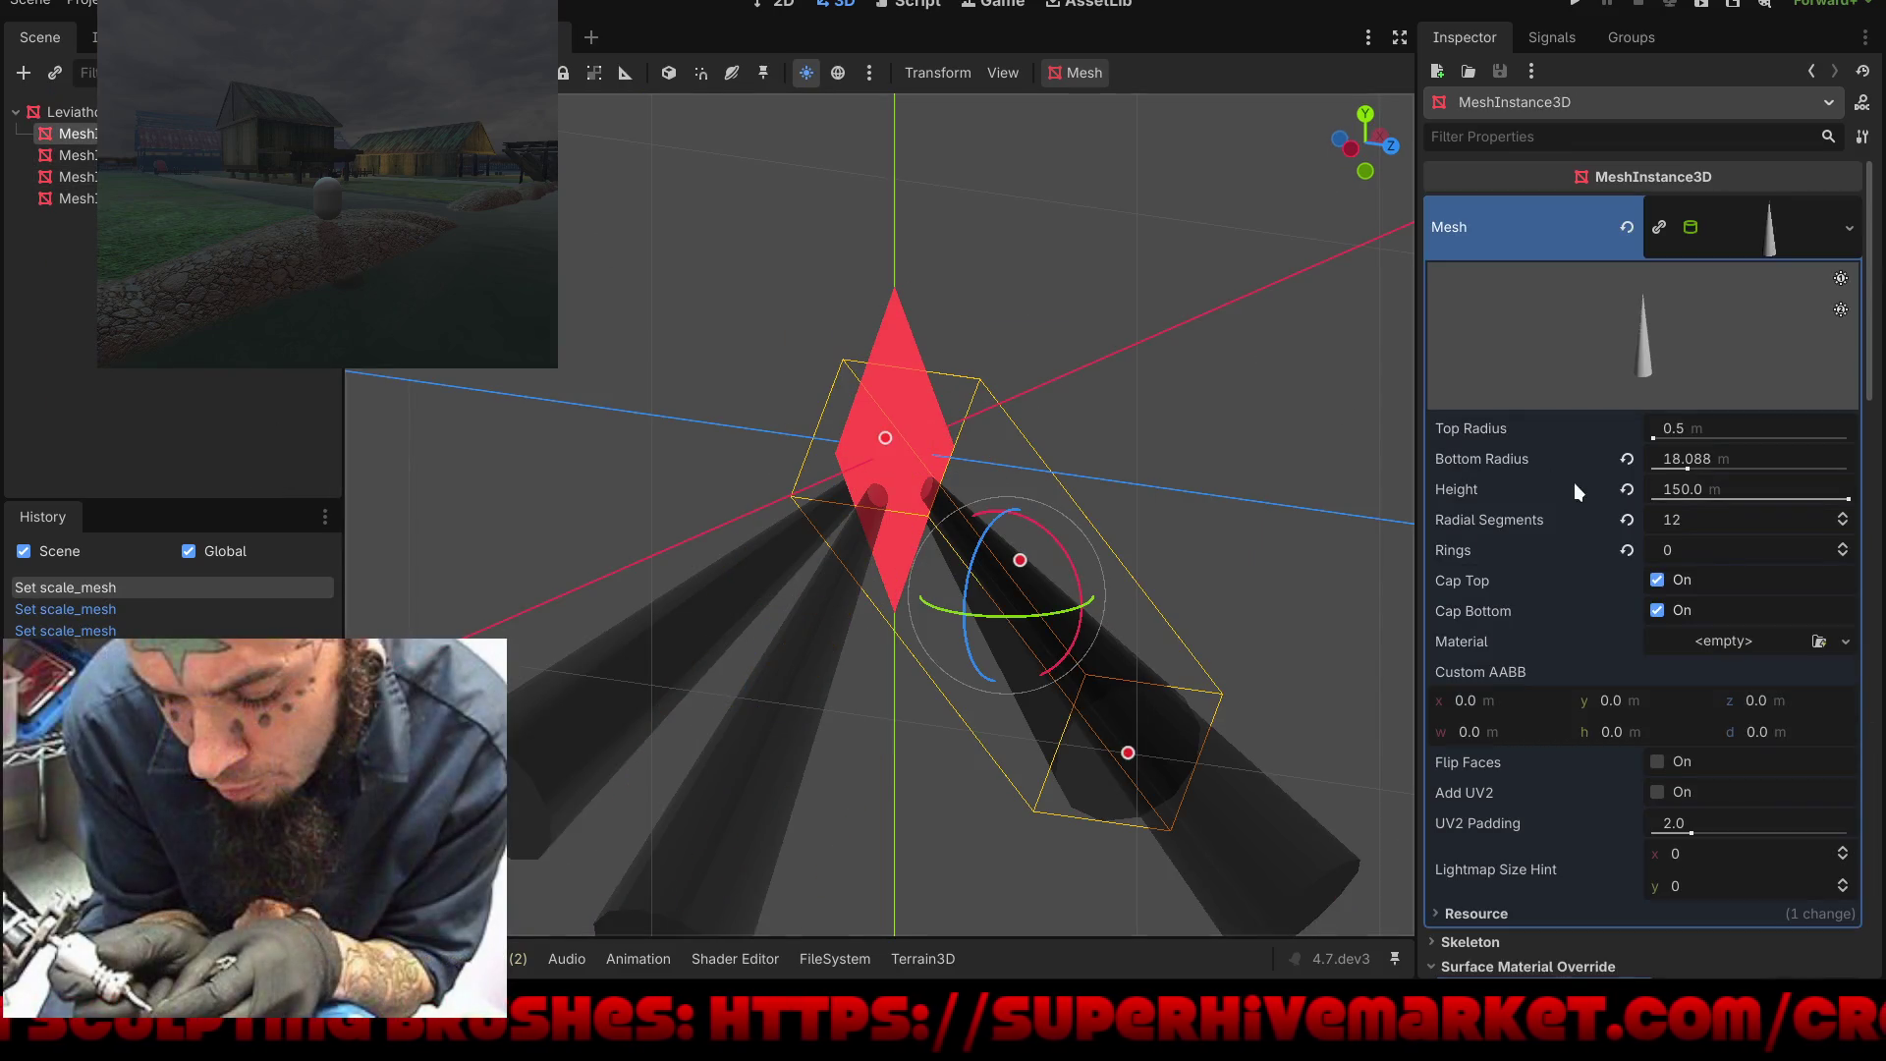
{"action": "left_click", "coordinate": [1675, 490]}
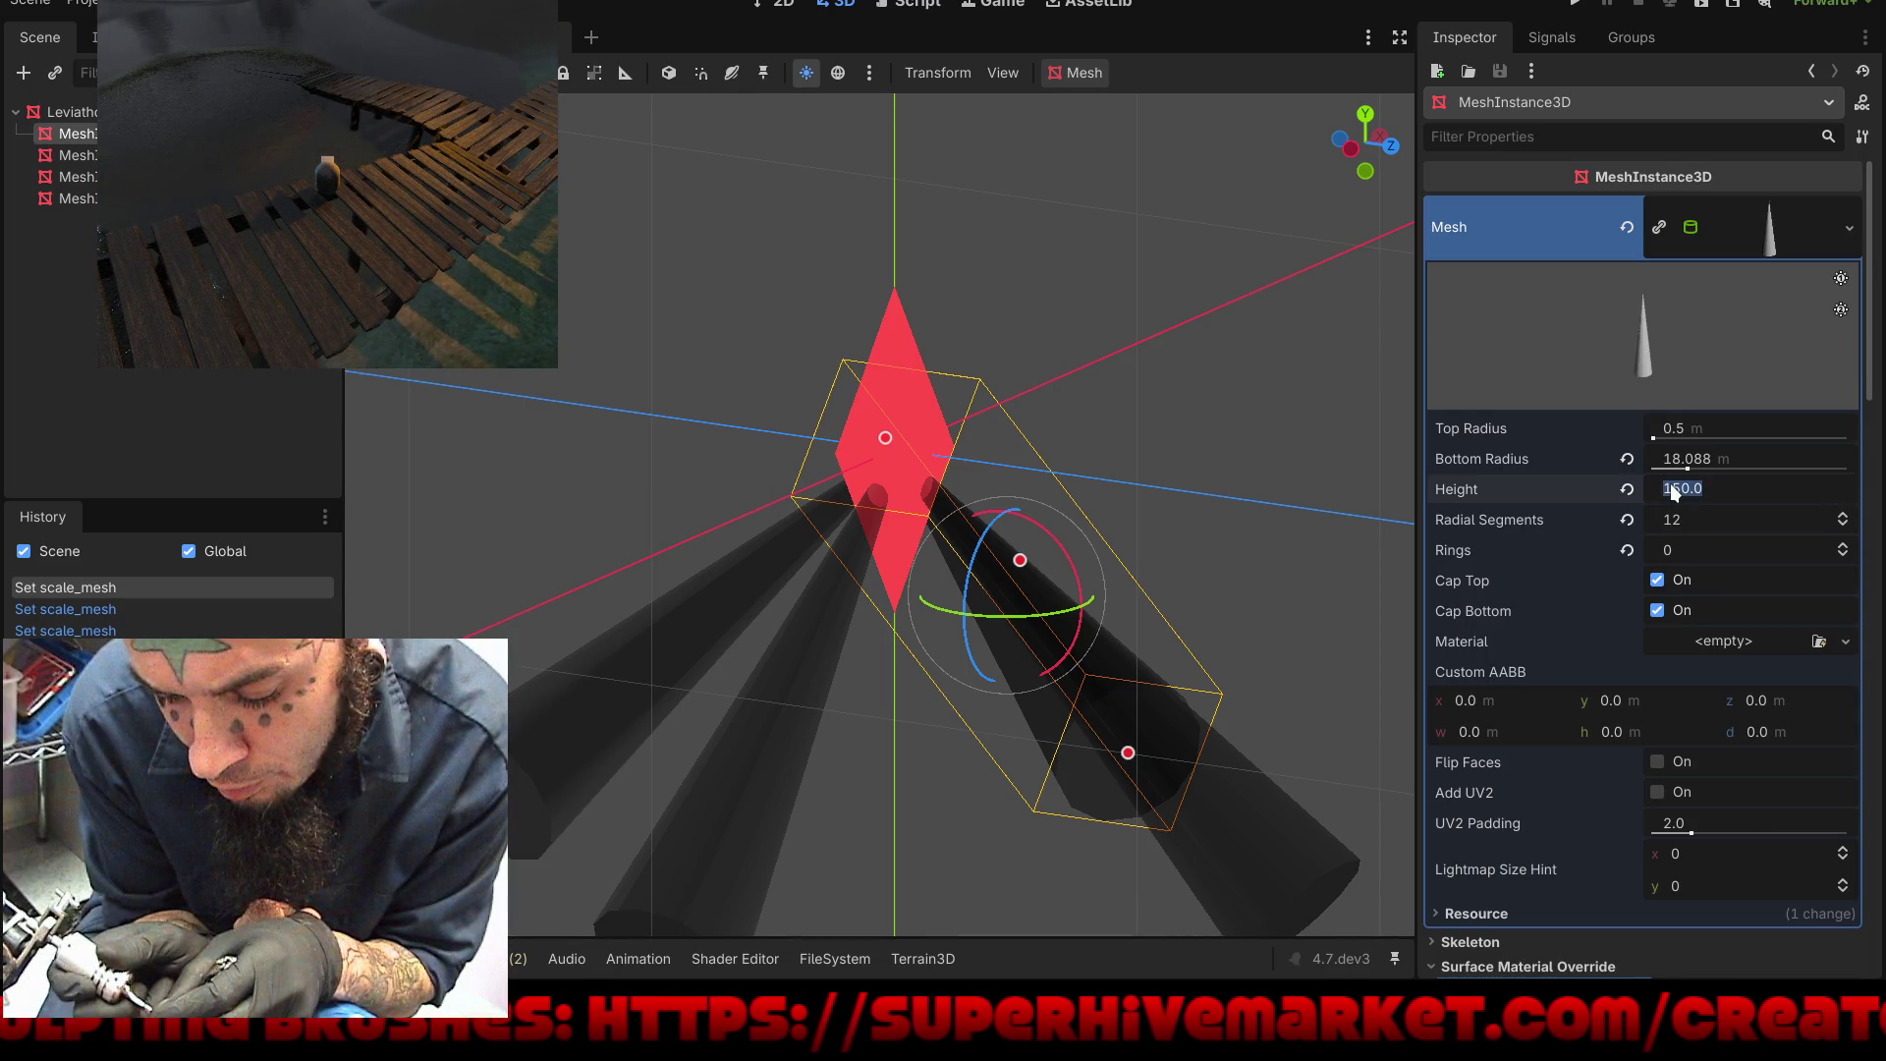
{"action": "type", "text": "100"}
{"action": "key", "text": "Return"}
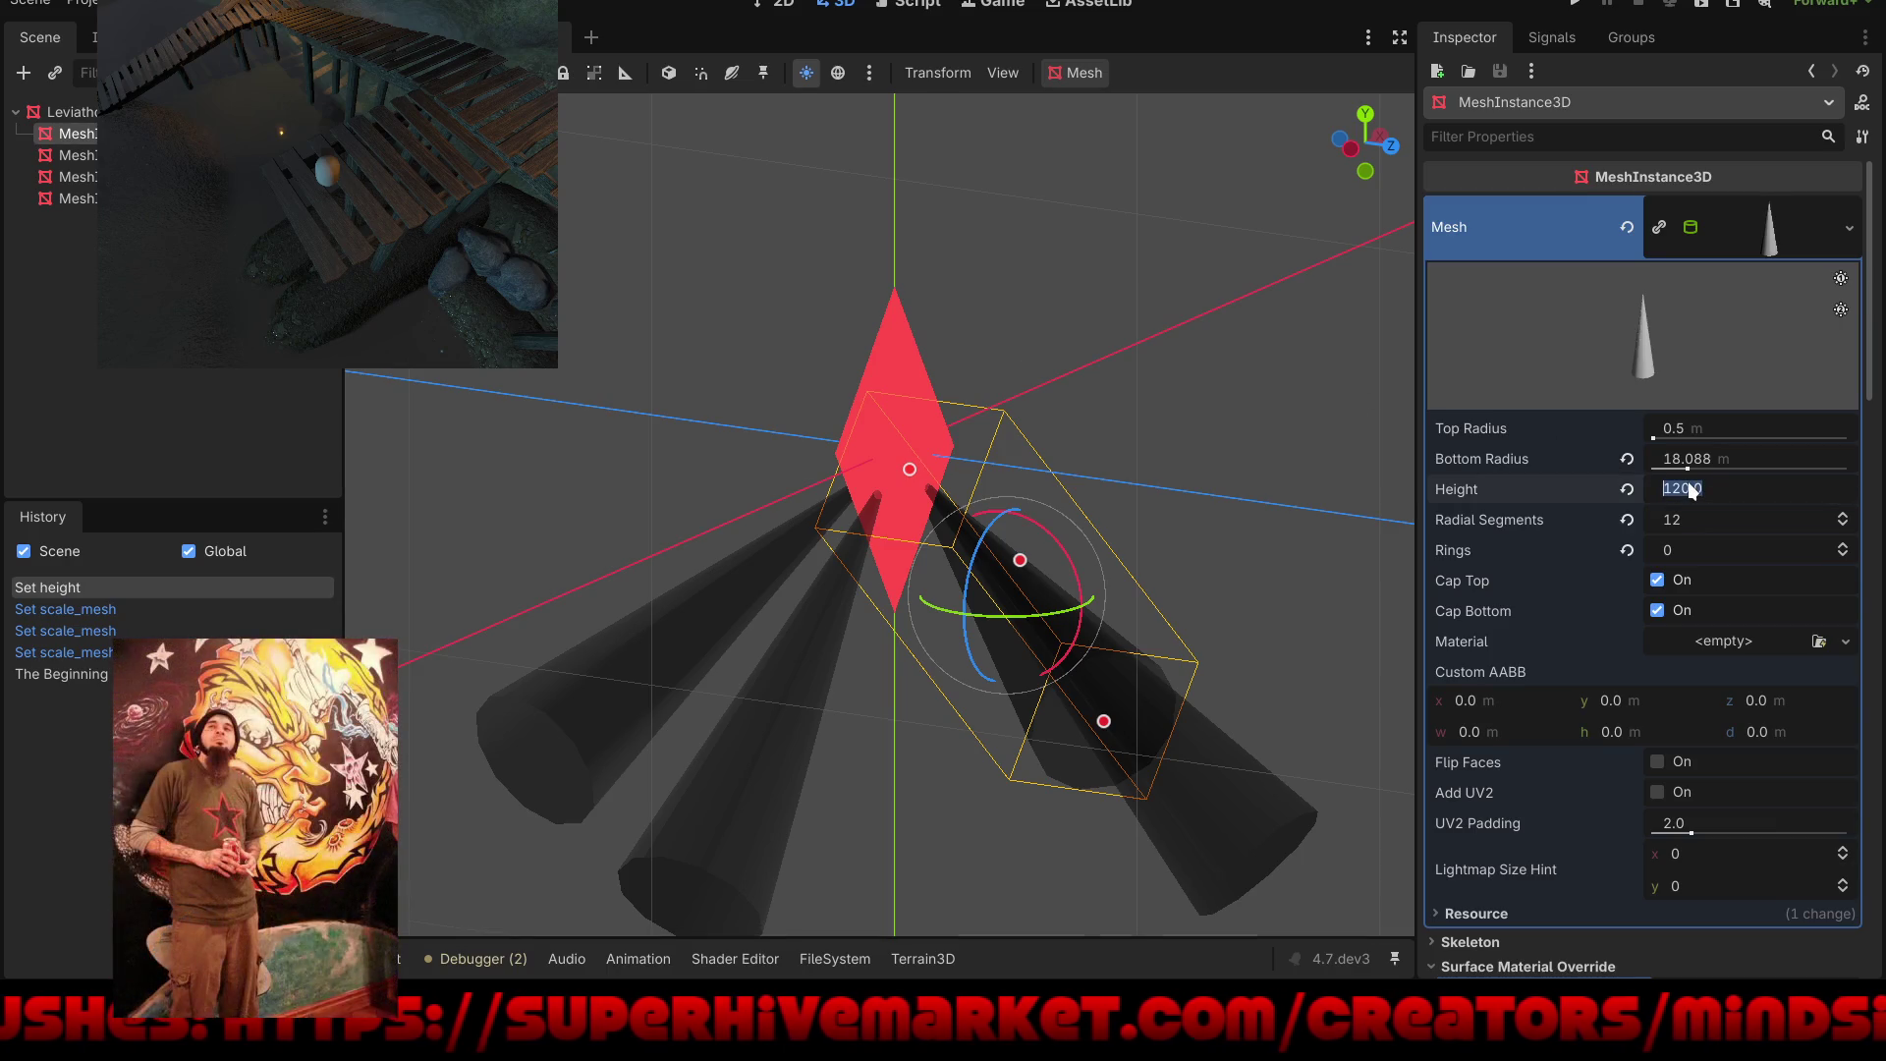
{"action": "key", "text": "Return"}
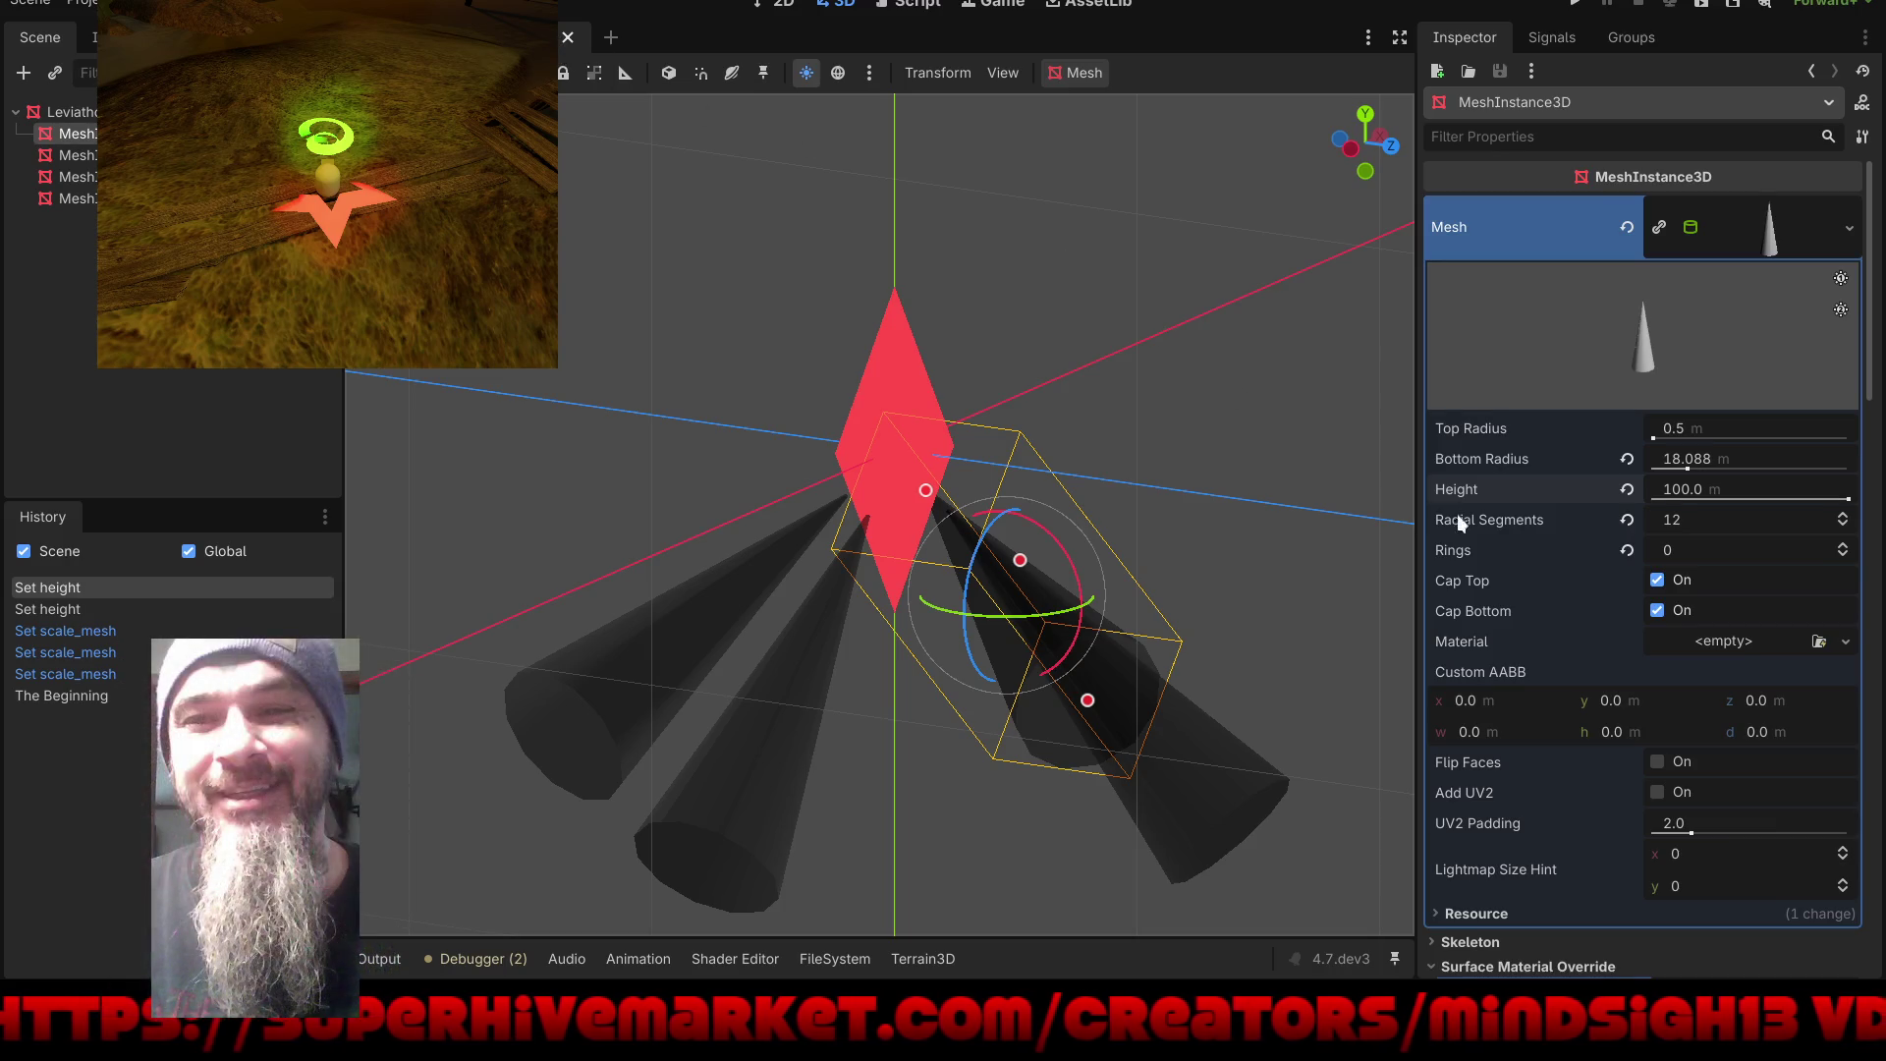
{"action": "left_click_drag", "start_coordinate": [1657, 432], "coordinate": [1671, 438]}
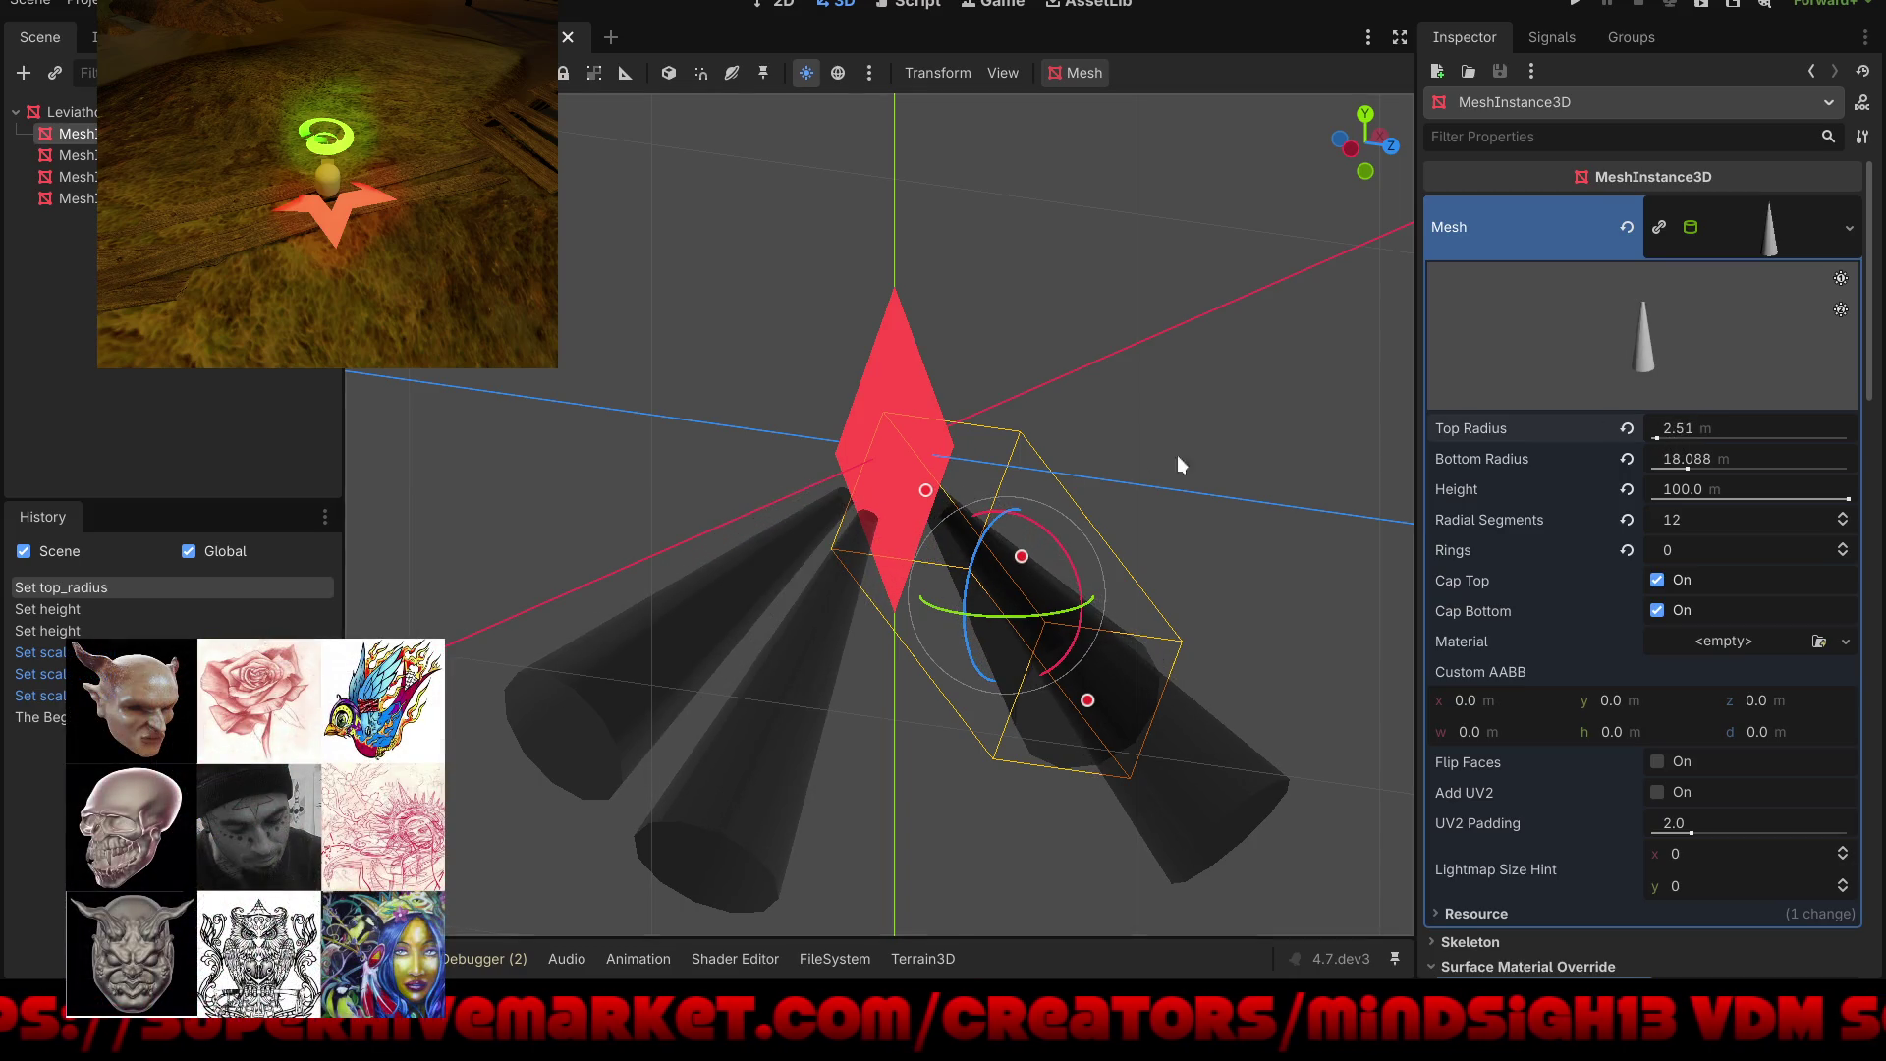
{"action": "mouse_move", "coordinate": [1031, 411]}
{"action": "left_mouse_down"}
{"action": "mouse_move", "coordinate": [1225, 438]}
{"action": "mouse_move", "coordinate": [1103, 497]}
{"action": "mouse_move", "coordinate": [1327, 503]}
{"action": "left_mouse_up"}
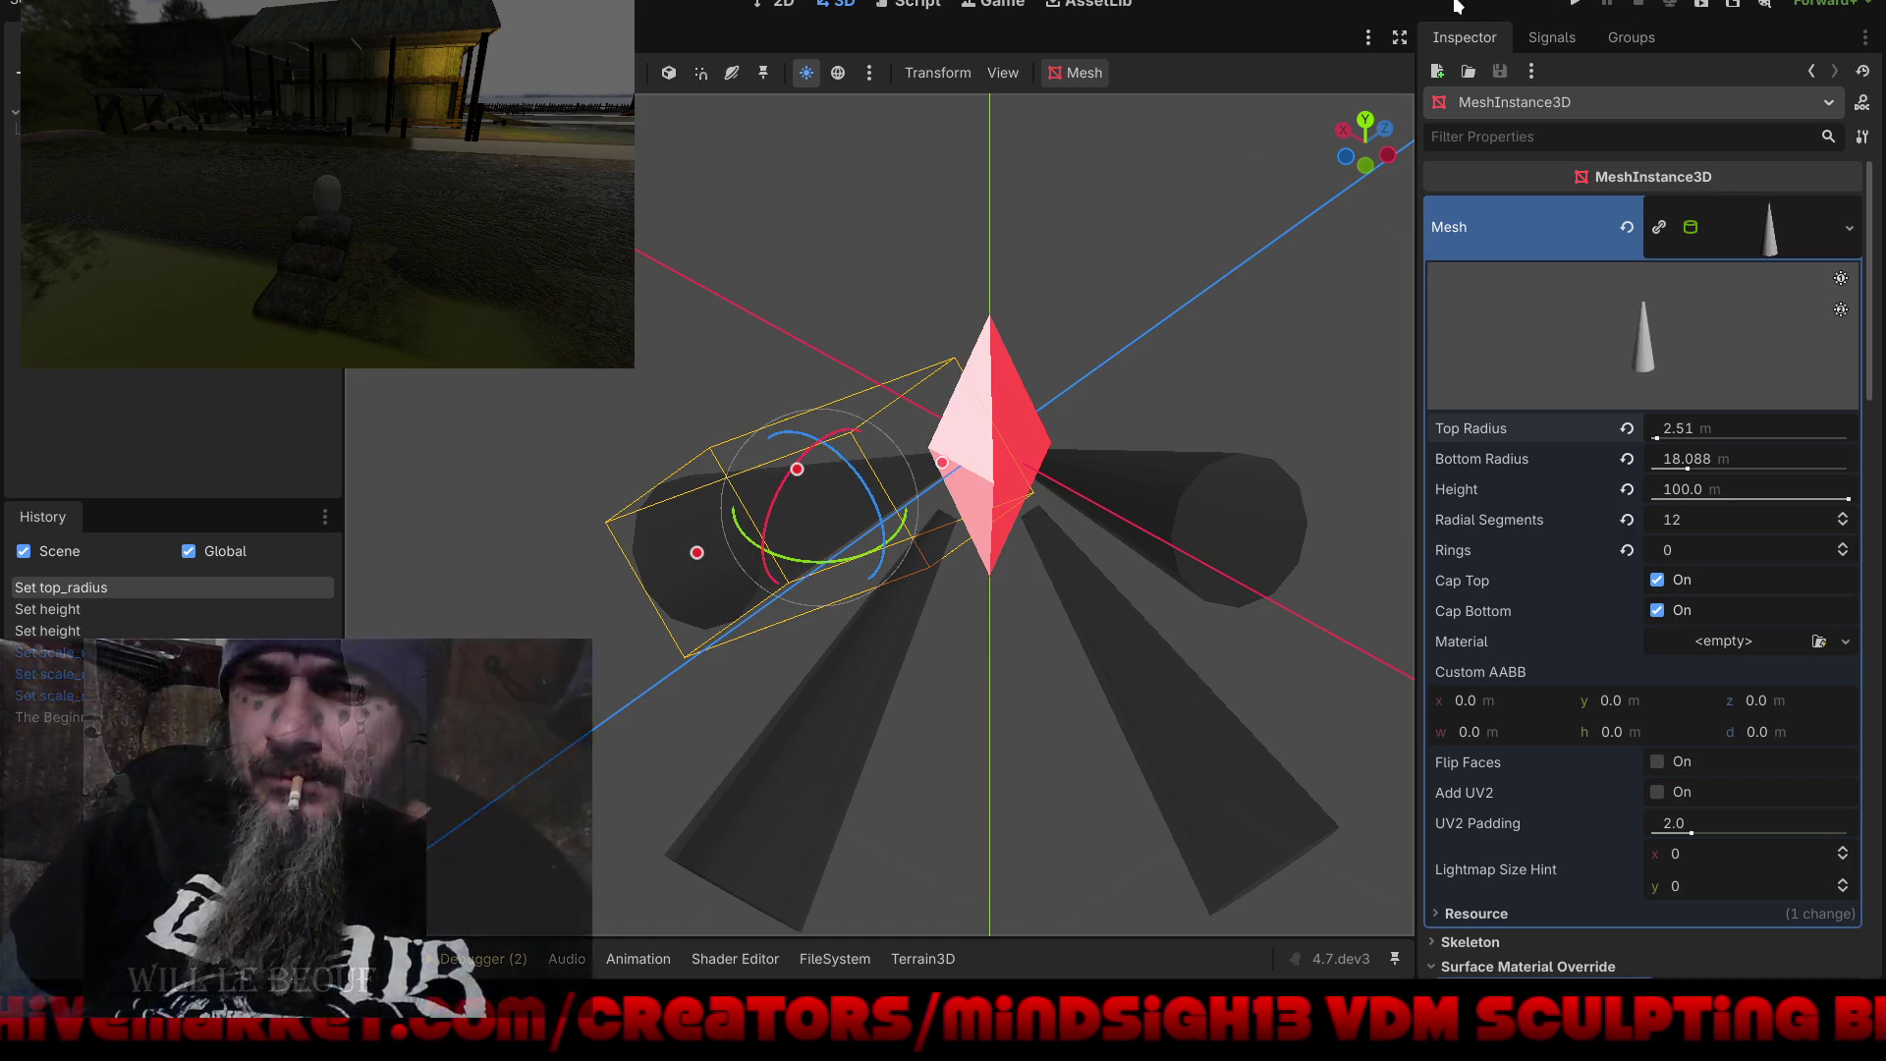
Step: Switch to local space and slide the first two cones along their own axes toward the crystal
{"action": "left_click_drag", "start_coordinate": [1100, 298], "coordinate": [1248, 230]}
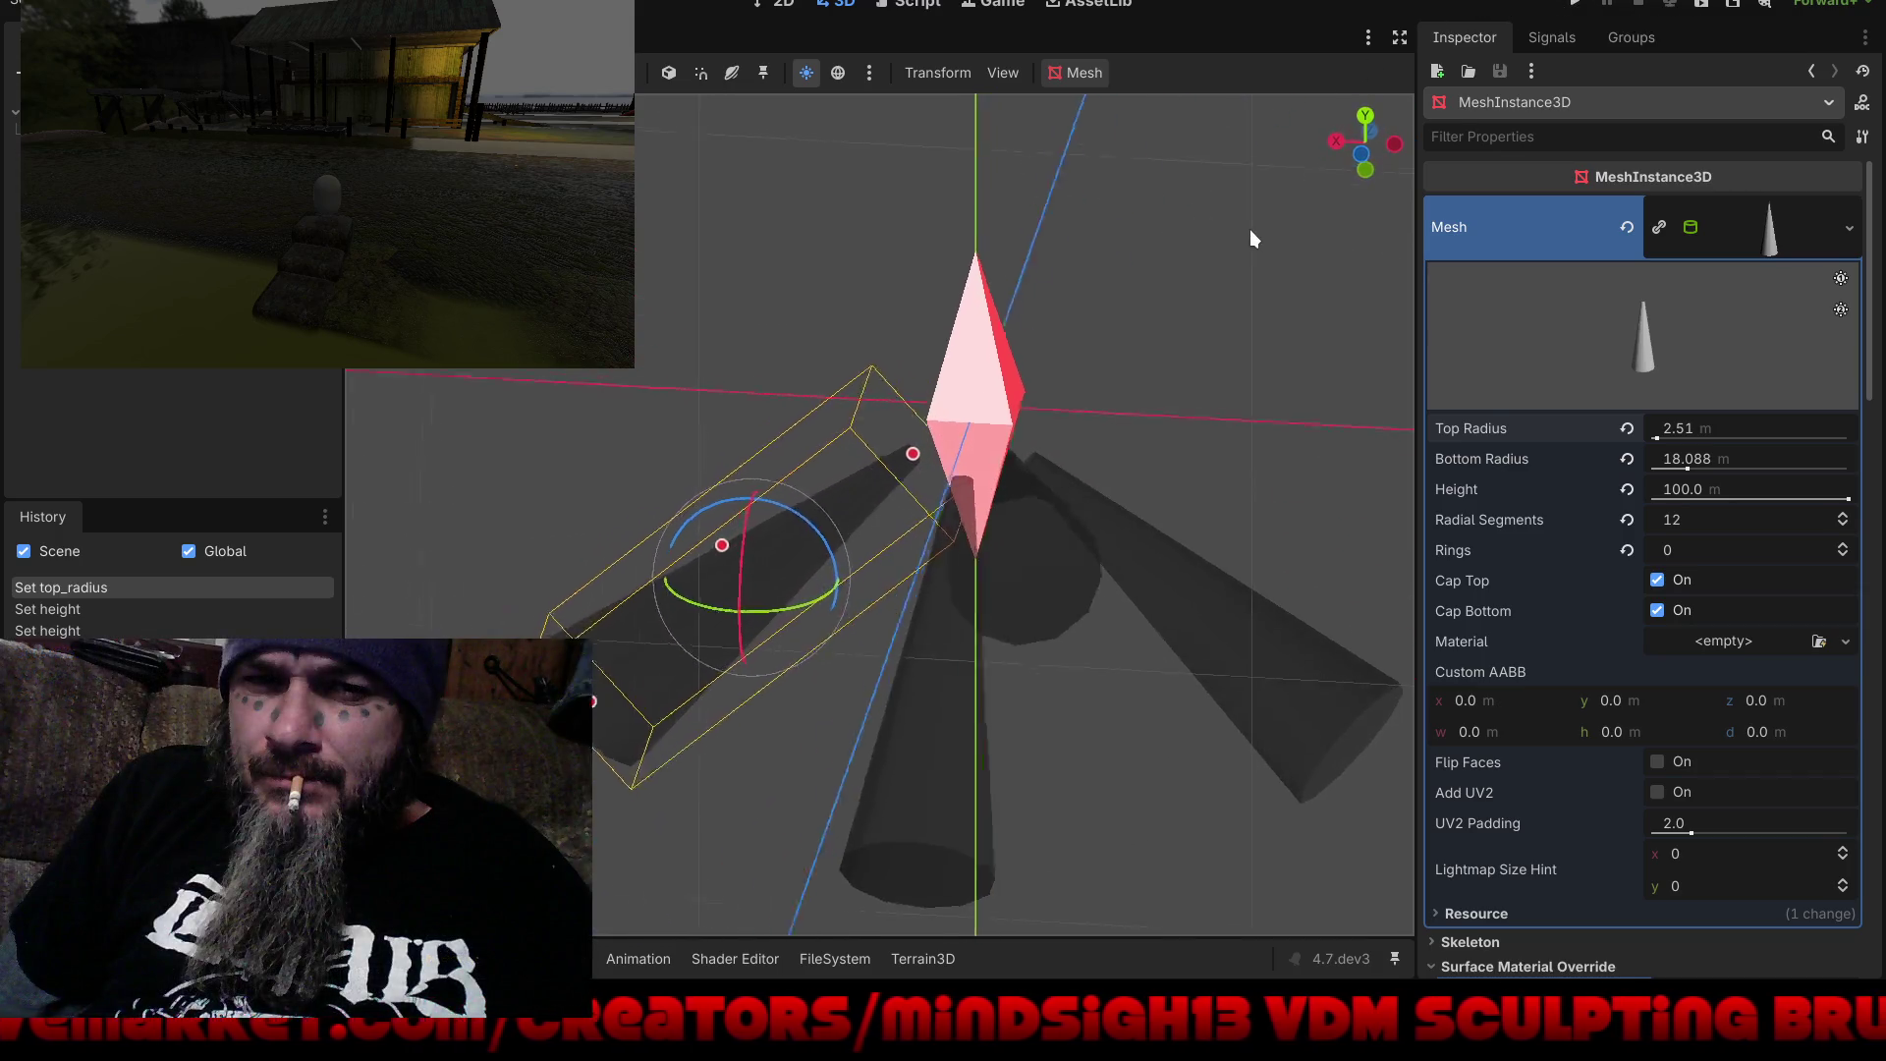
{"action": "key", "text": "t"}
{"action": "mouse_move", "coordinate": [840, 509]}
{"action": "left_mouse_down"}
{"action": "mouse_move", "coordinate": [868, 491]}
{"action": "mouse_move", "coordinate": [1079, 510]}
{"action": "mouse_move", "coordinate": [1041, 488]}
{"action": "left_mouse_up"}
{"action": "left_click", "coordinate": [1107, 545]}
{"action": "mouse_move", "coordinate": [733, 558]}
{"action": "left_mouse_down"}
{"action": "mouse_move", "coordinate": [1004, 554]}
{"action": "mouse_move", "coordinate": [1057, 581]}
{"action": "left_mouse_up"}
Step: Nudge the remaining right and left cones up toward the crystal, then run the project
{"action": "left_click", "coordinate": [1063, 609]}
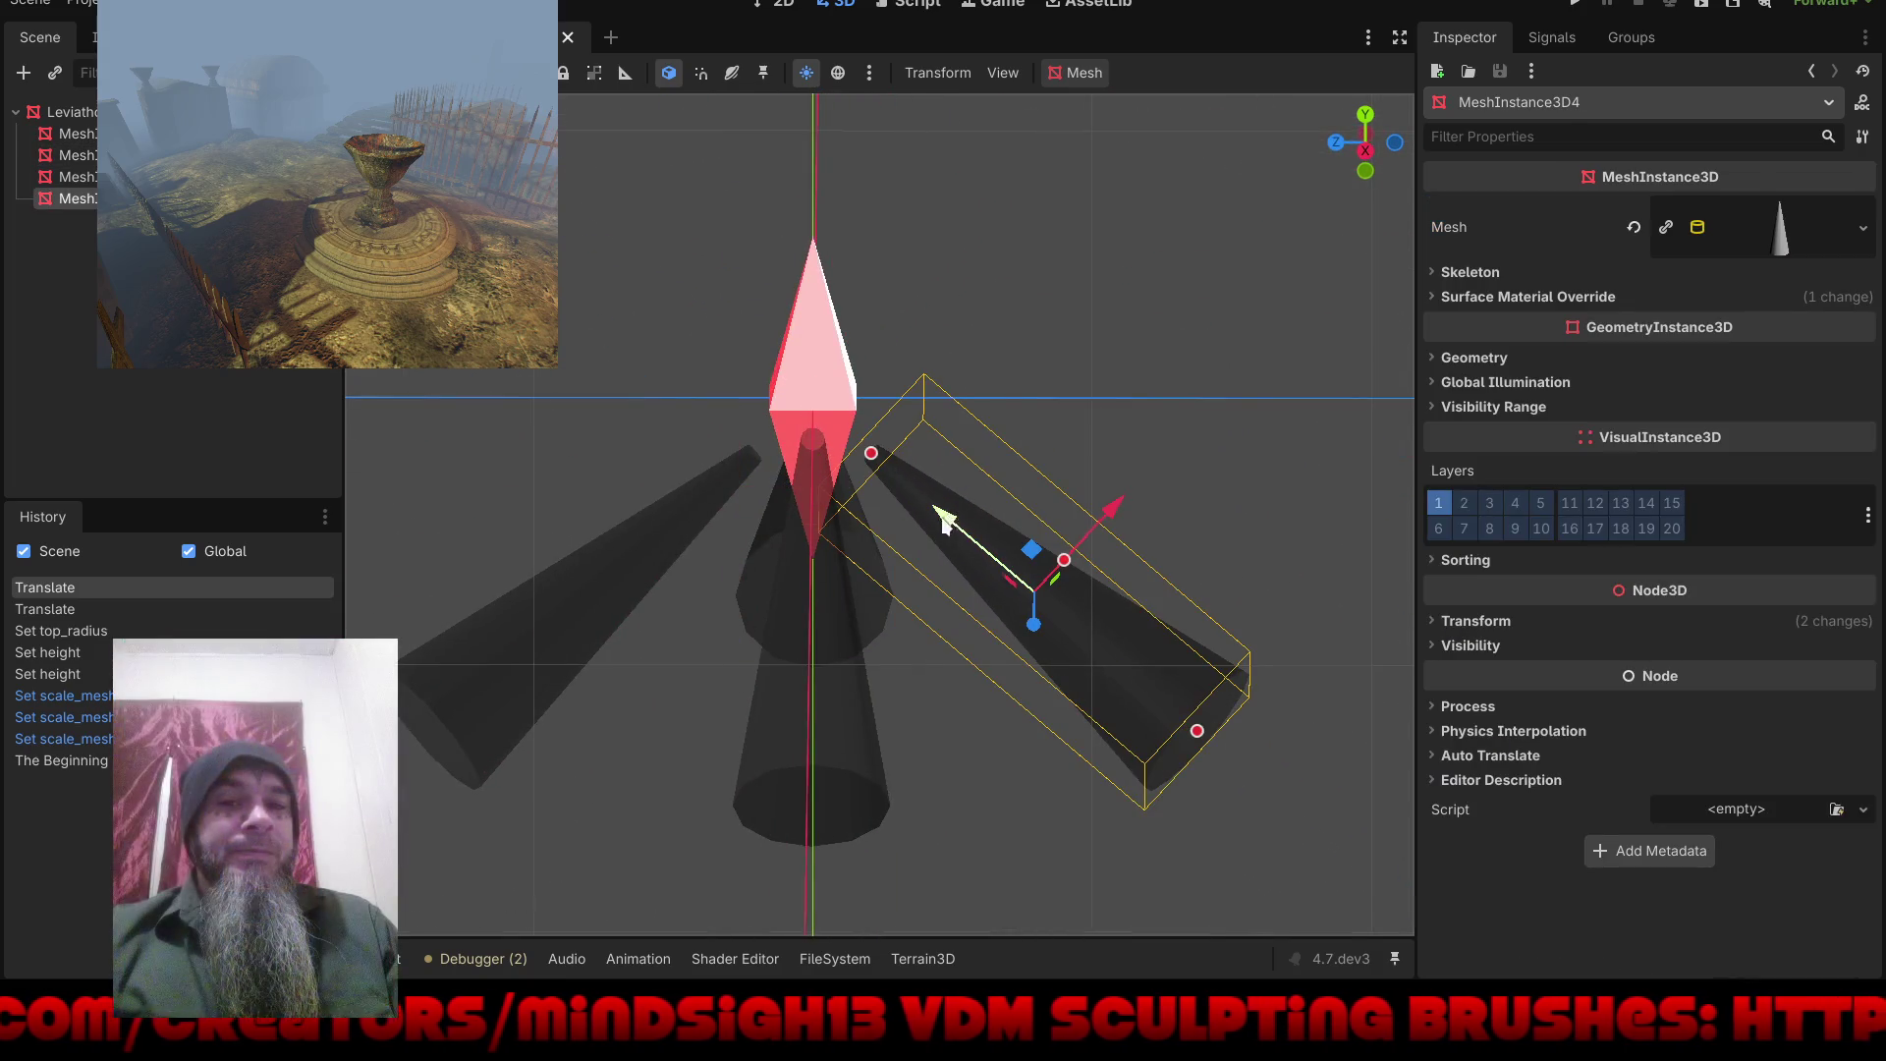
{"action": "left_click_drag", "start_coordinate": [943, 523], "coordinate": [905, 498]}
{"action": "left_click", "coordinate": [715, 480]}
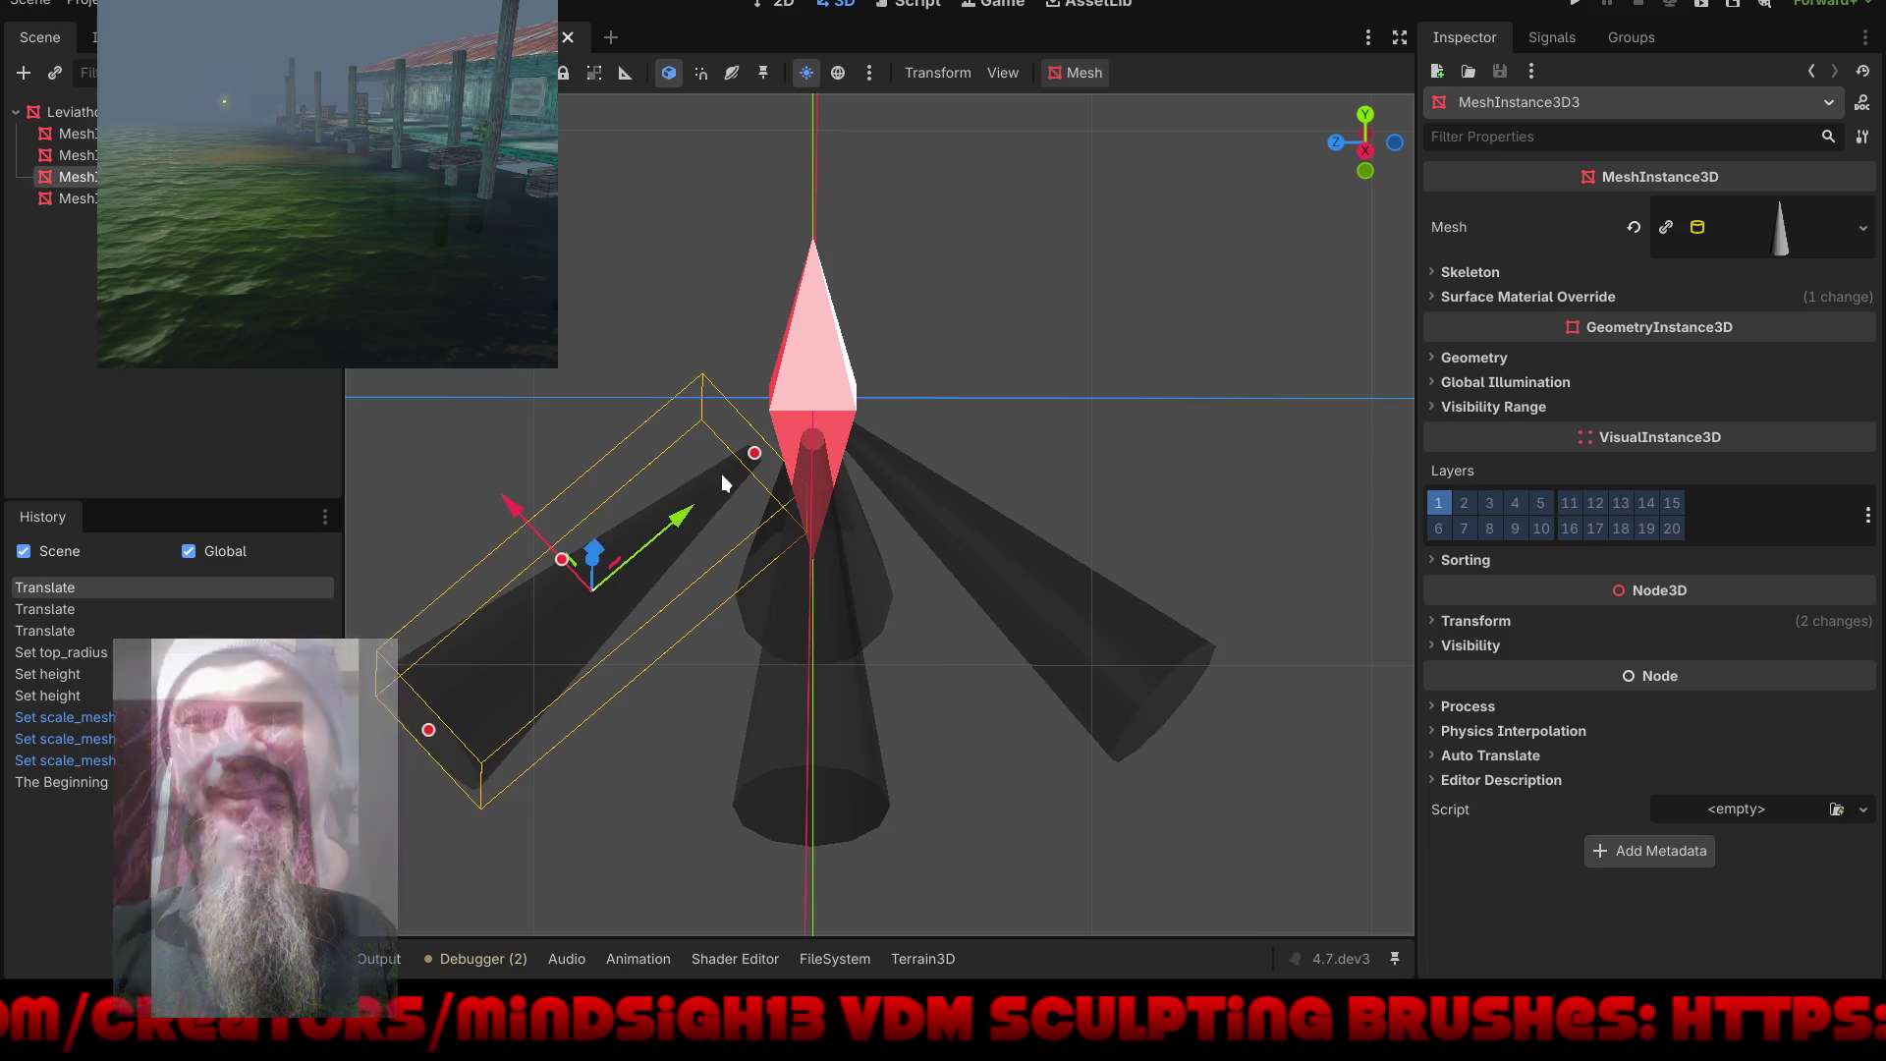
{"action": "left_click_drag", "start_coordinate": [688, 511], "coordinate": [728, 499]}
{"action": "mouse_move", "coordinate": [915, 463]}
{"action": "left_mouse_down"}
{"action": "mouse_move", "coordinate": [1145, 440]}
{"action": "mouse_move", "coordinate": [977, 445]}
{"action": "left_mouse_up"}
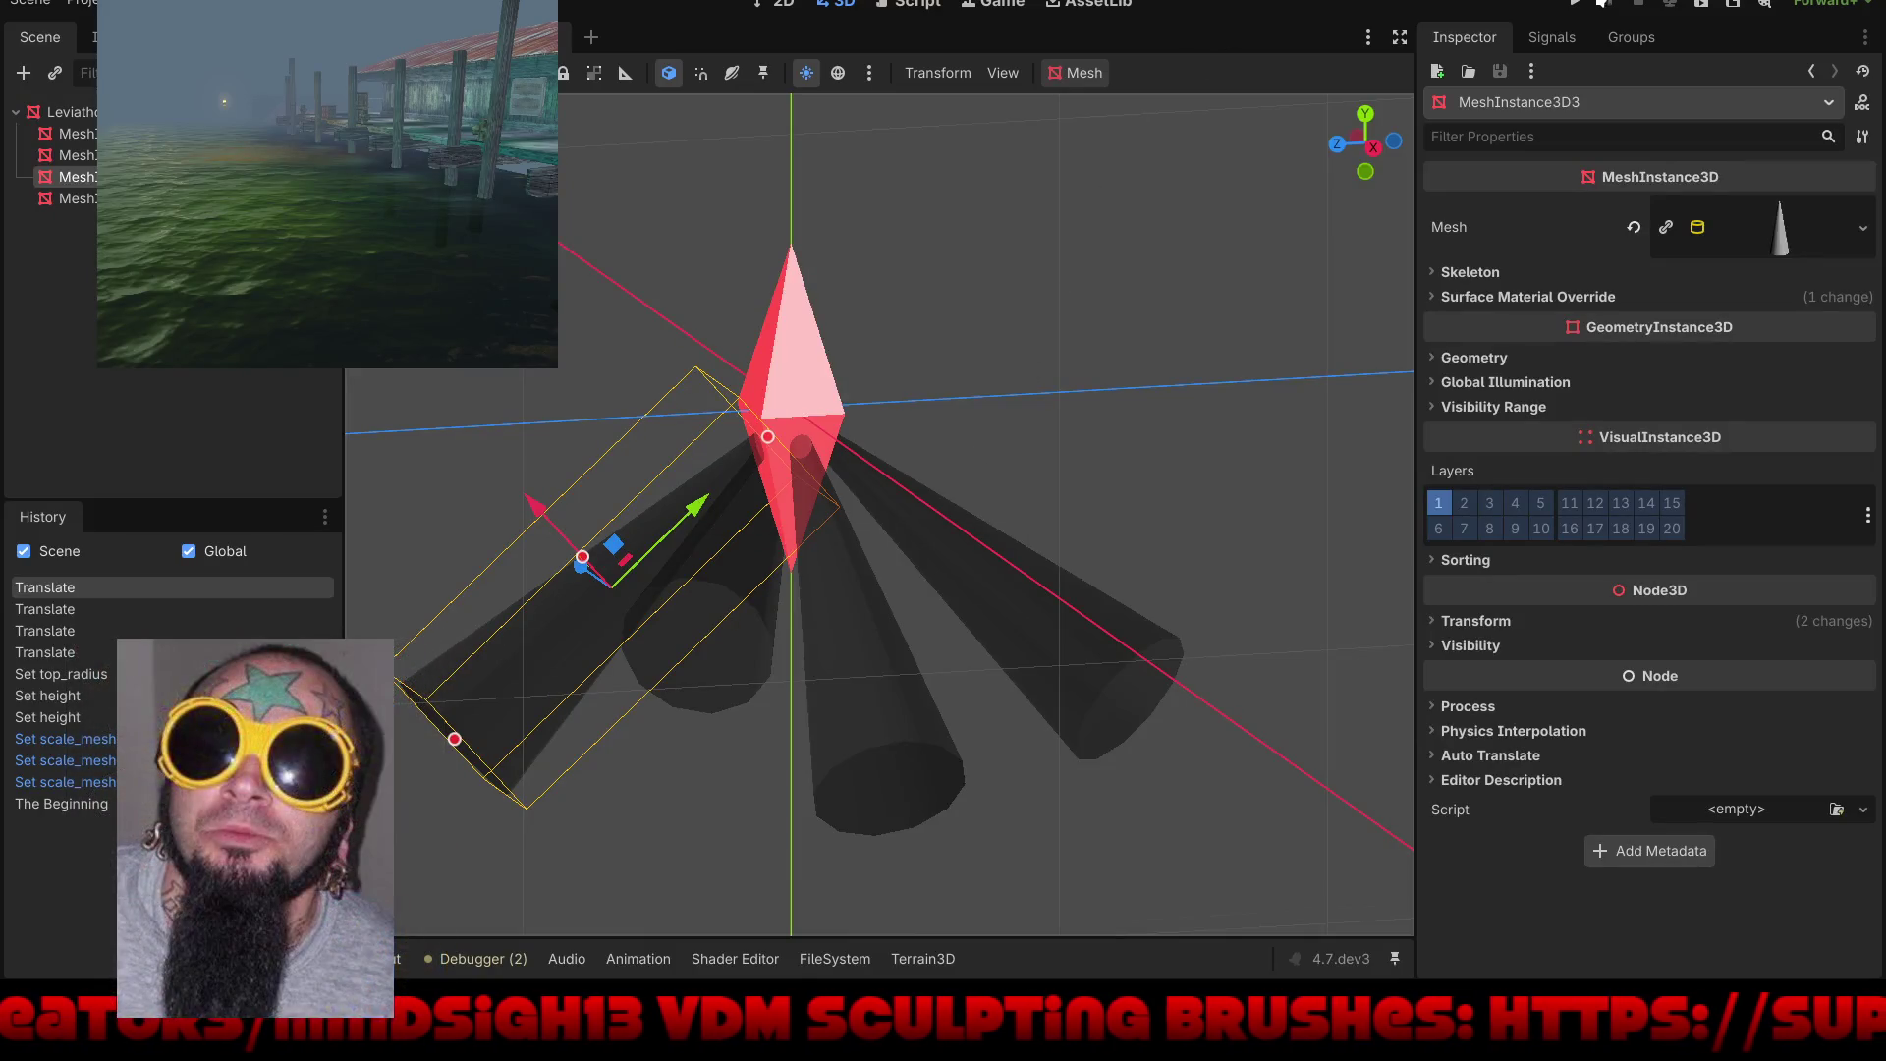
{"action": "left_click", "coordinate": [1577, 4]}
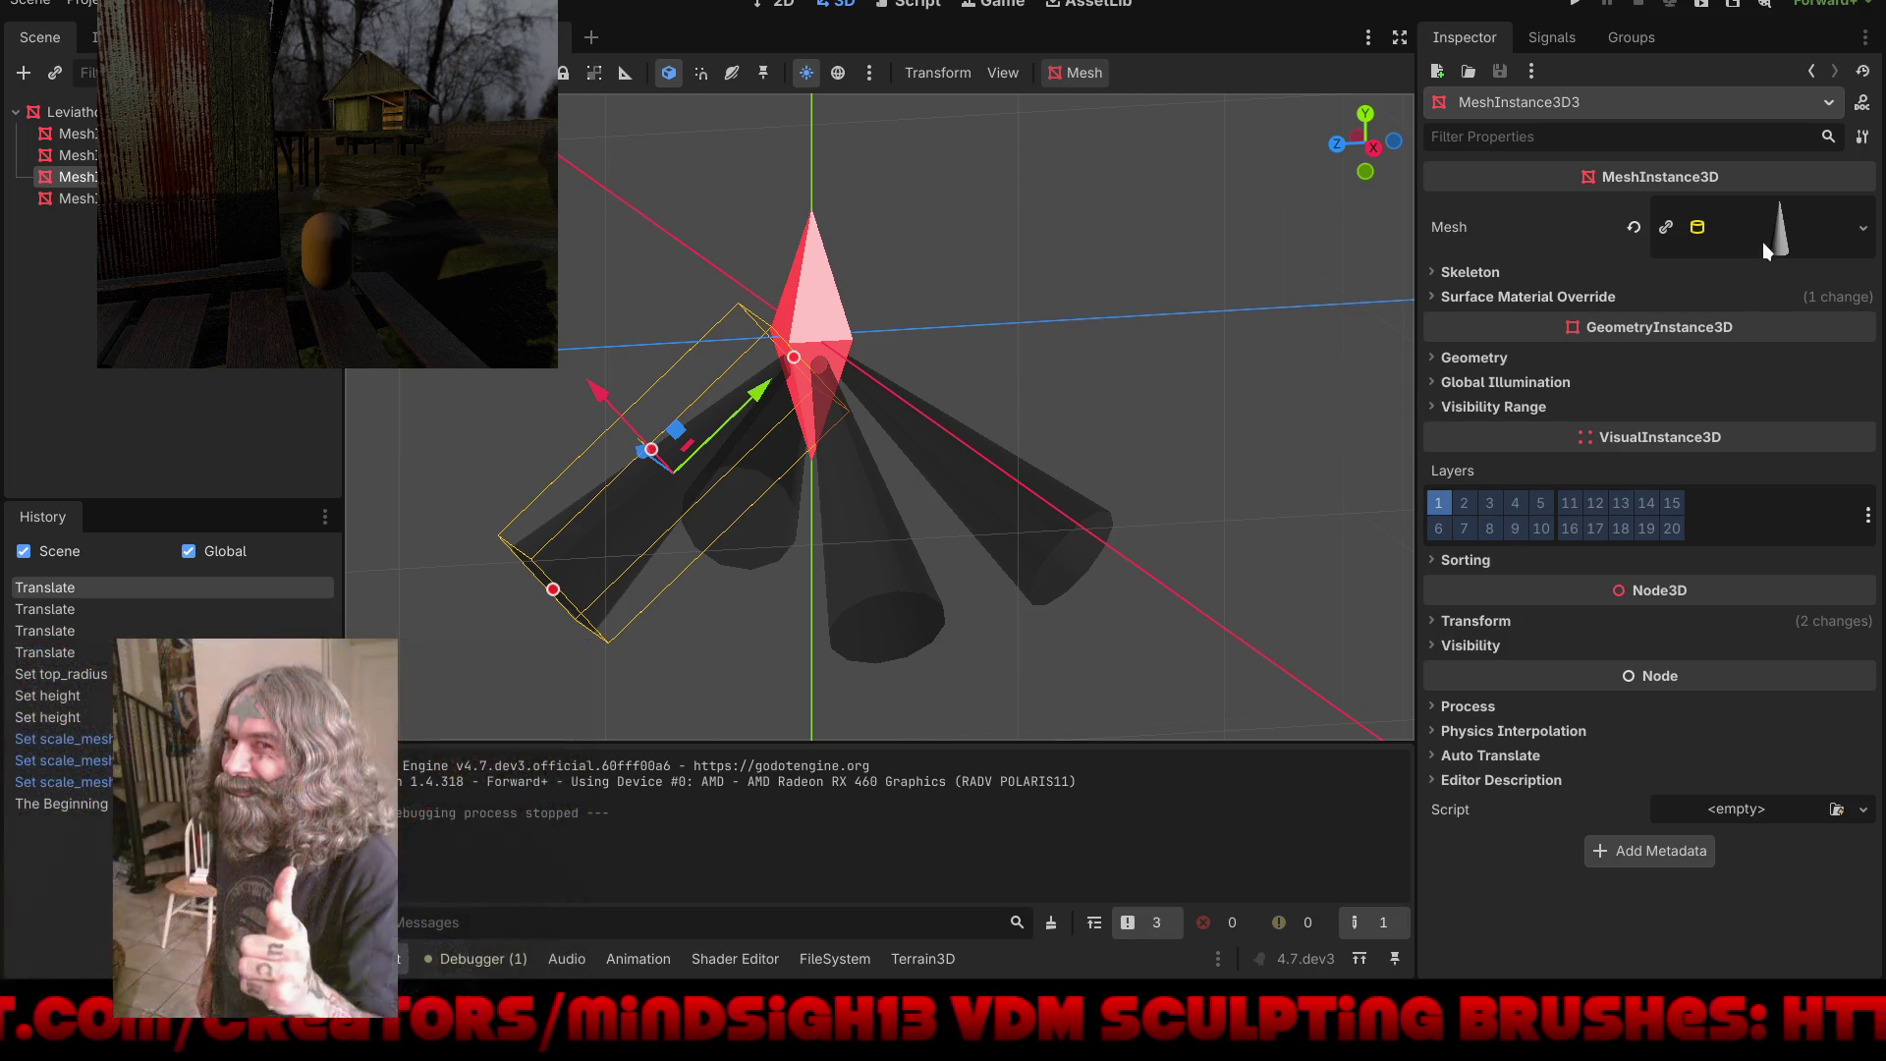
Step: Expand the cone's Surface Material Override section in the Inspector
{"action": "left_click", "coordinate": [1754, 292]}
Step: Edit slot 0's override material inline, scroll down to Refraction and enable it
{"action": "left_click", "coordinate": [1776, 344]}
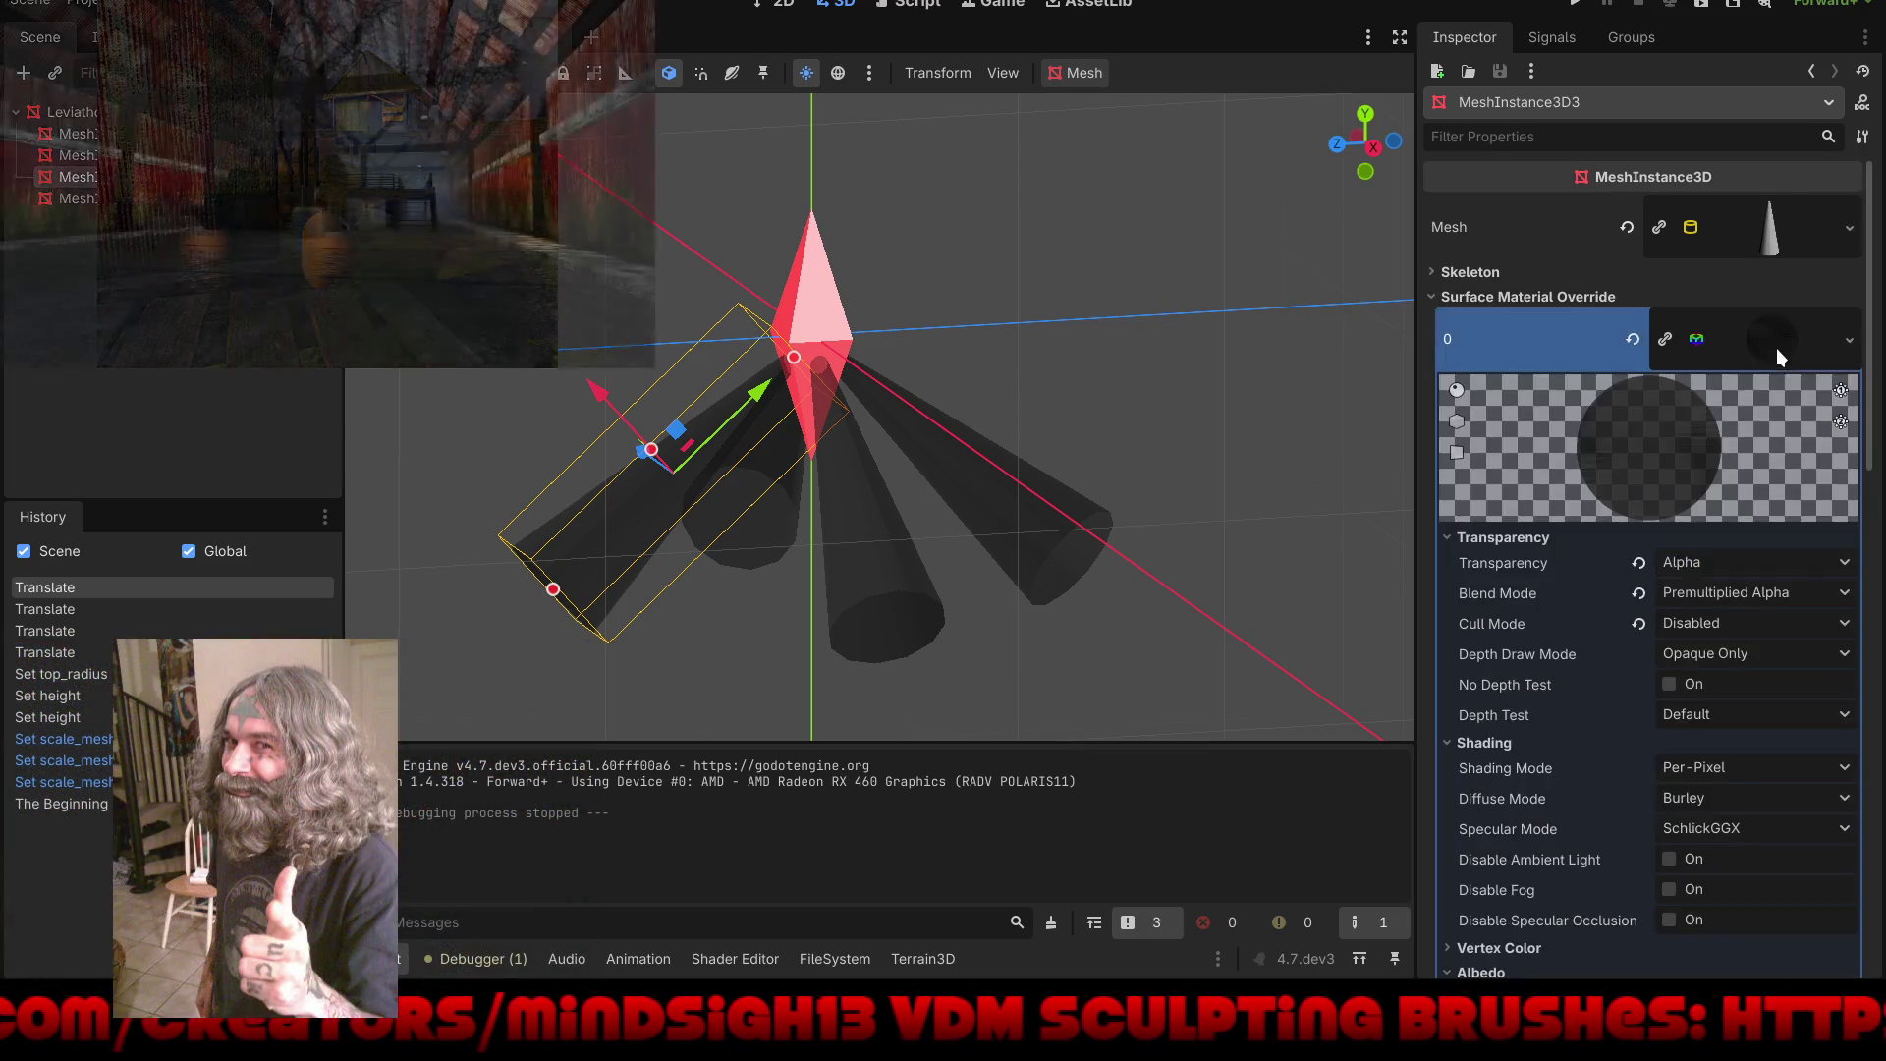
{"action": "scroll", "coordinate": [1504, 639], "scroll_direction": "down", "scroll_amount": 5}
{"action": "scroll", "coordinate": [1507, 656], "scroll_direction": "up", "scroll_amount": 3}
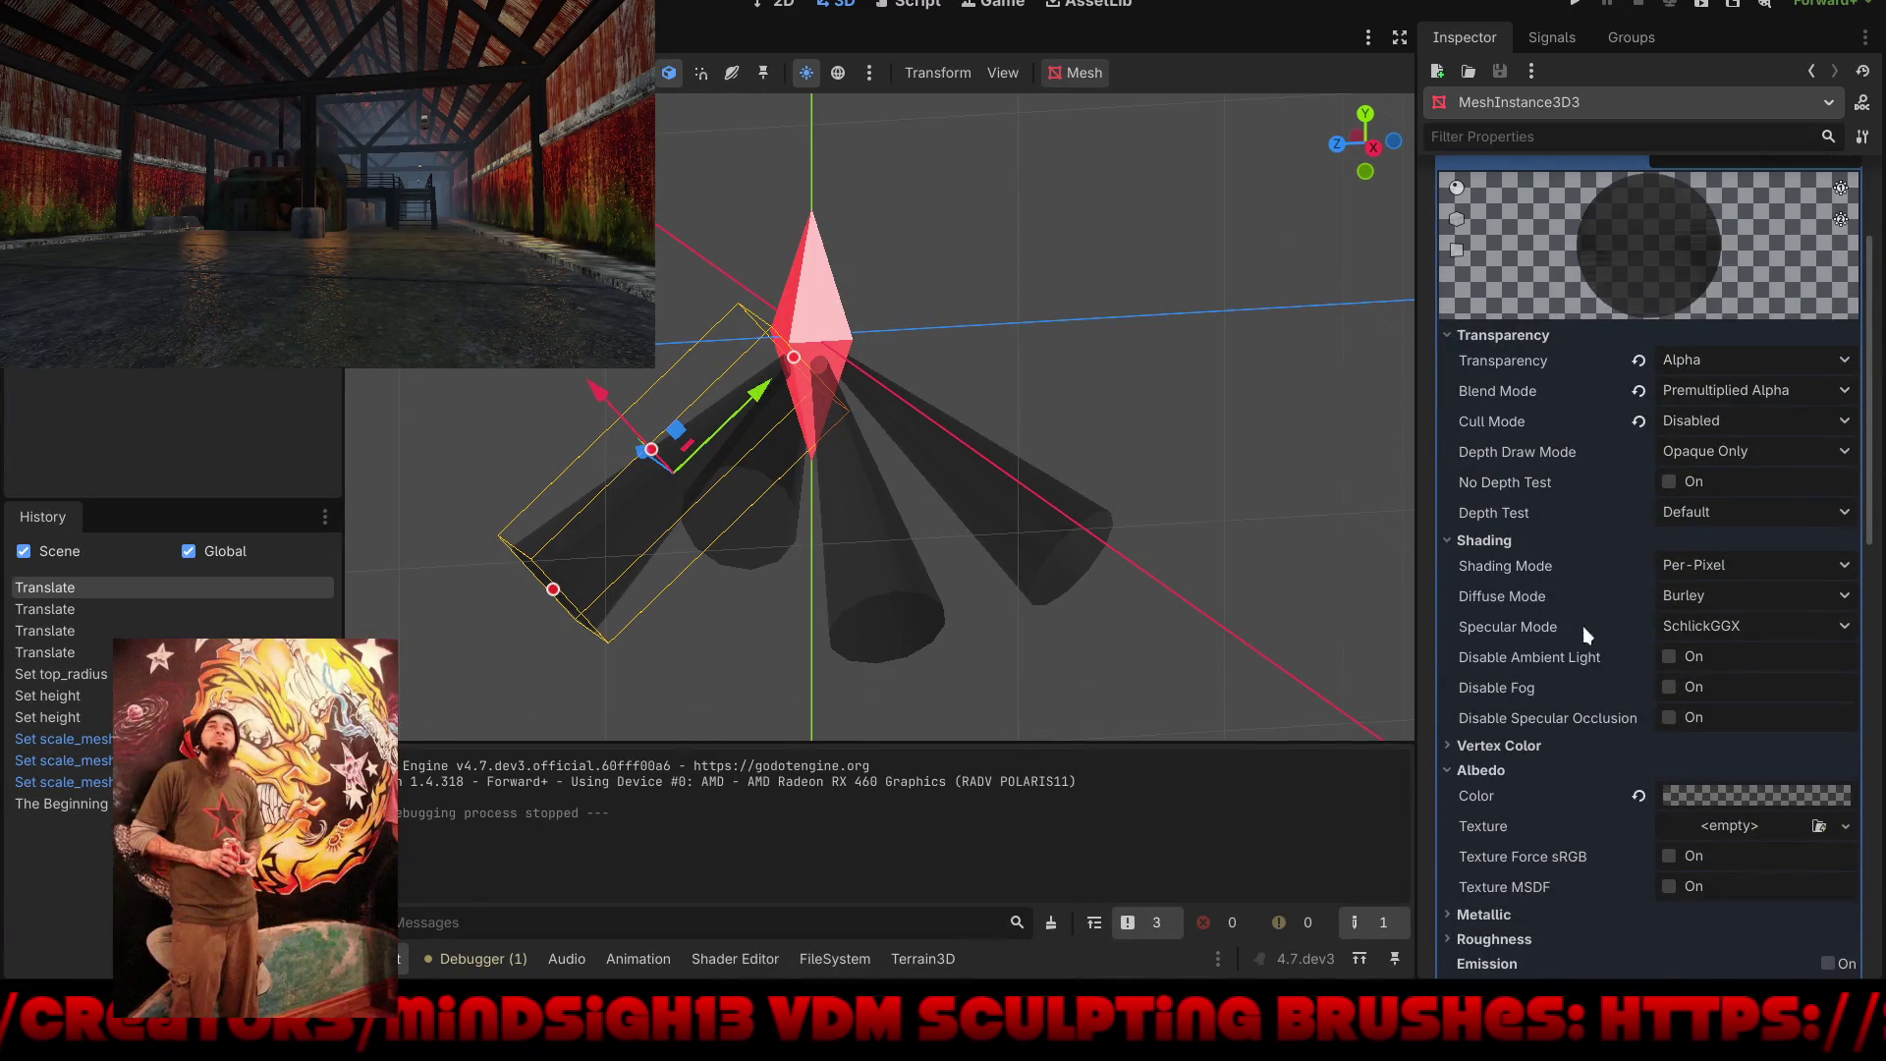
{"action": "scroll", "coordinate": [1576, 697], "scroll_direction": "down", "scroll_amount": 4}
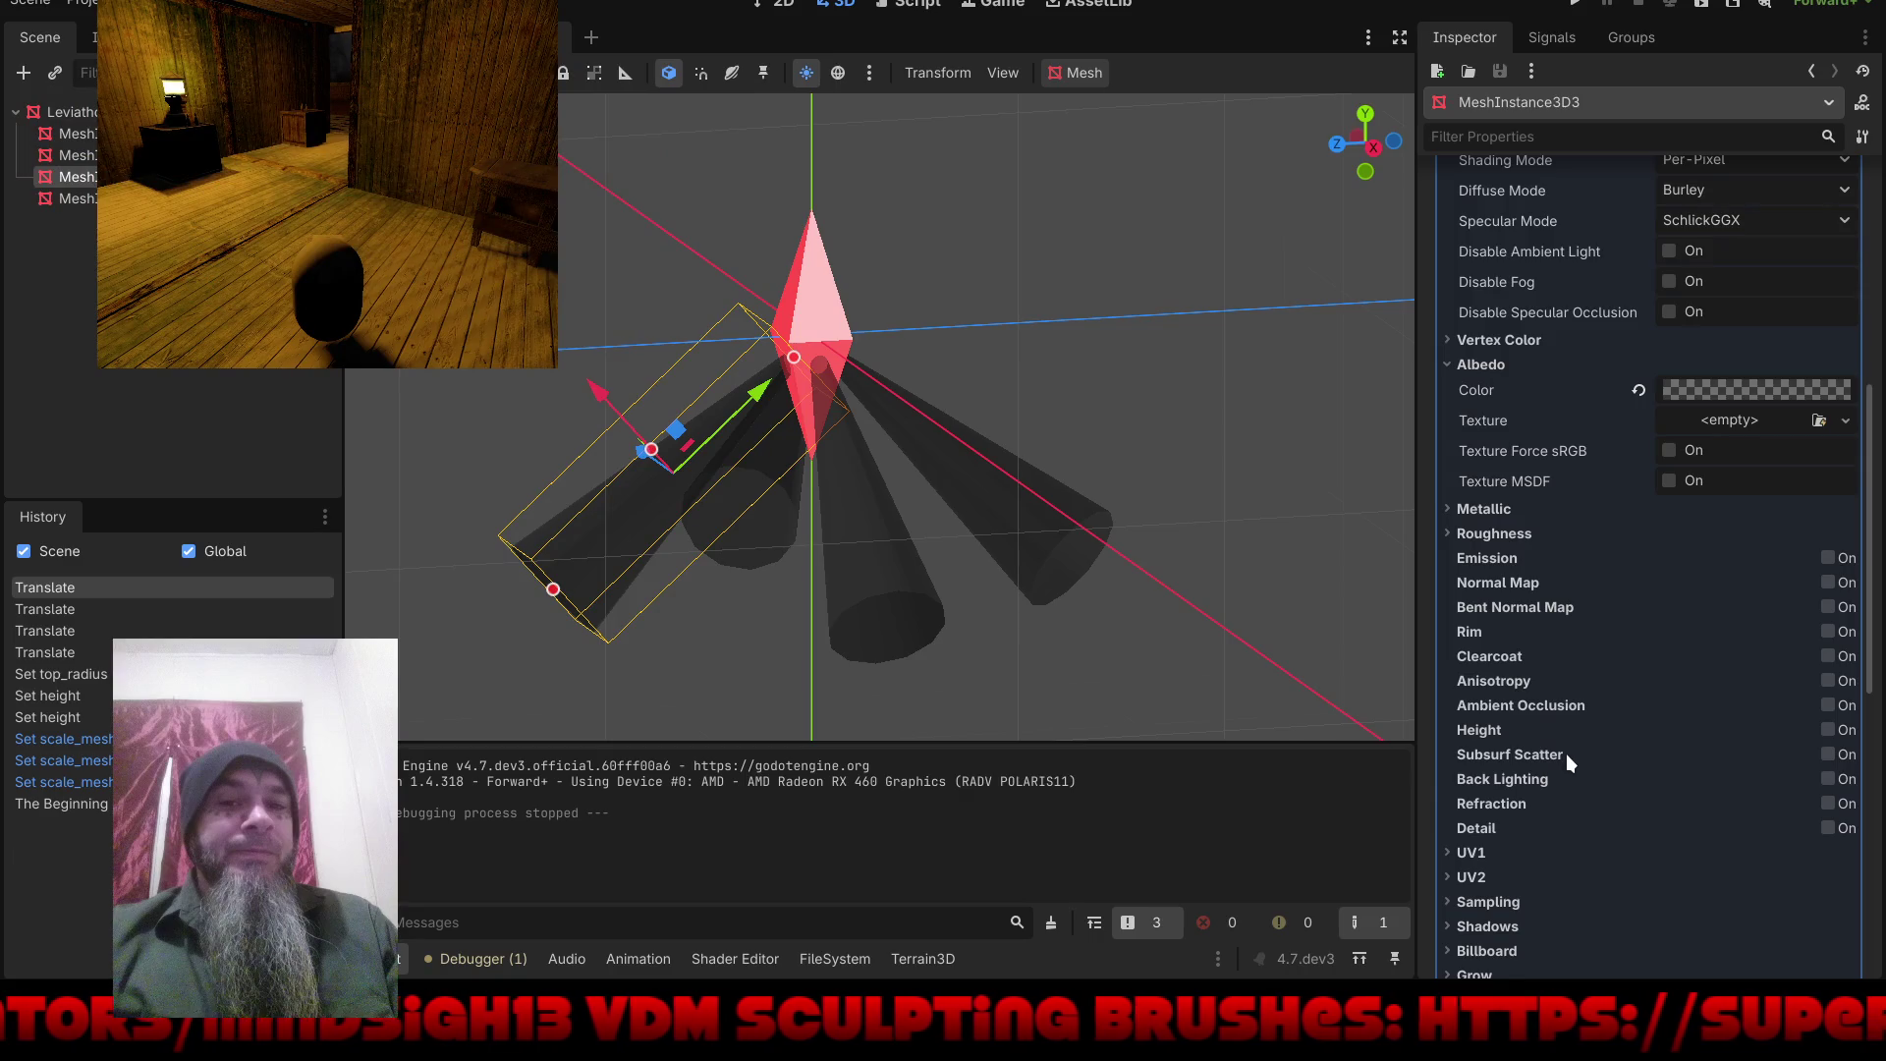
{"action": "scroll", "coordinate": [1566, 757], "scroll_direction": "down", "scroll_amount": 2}
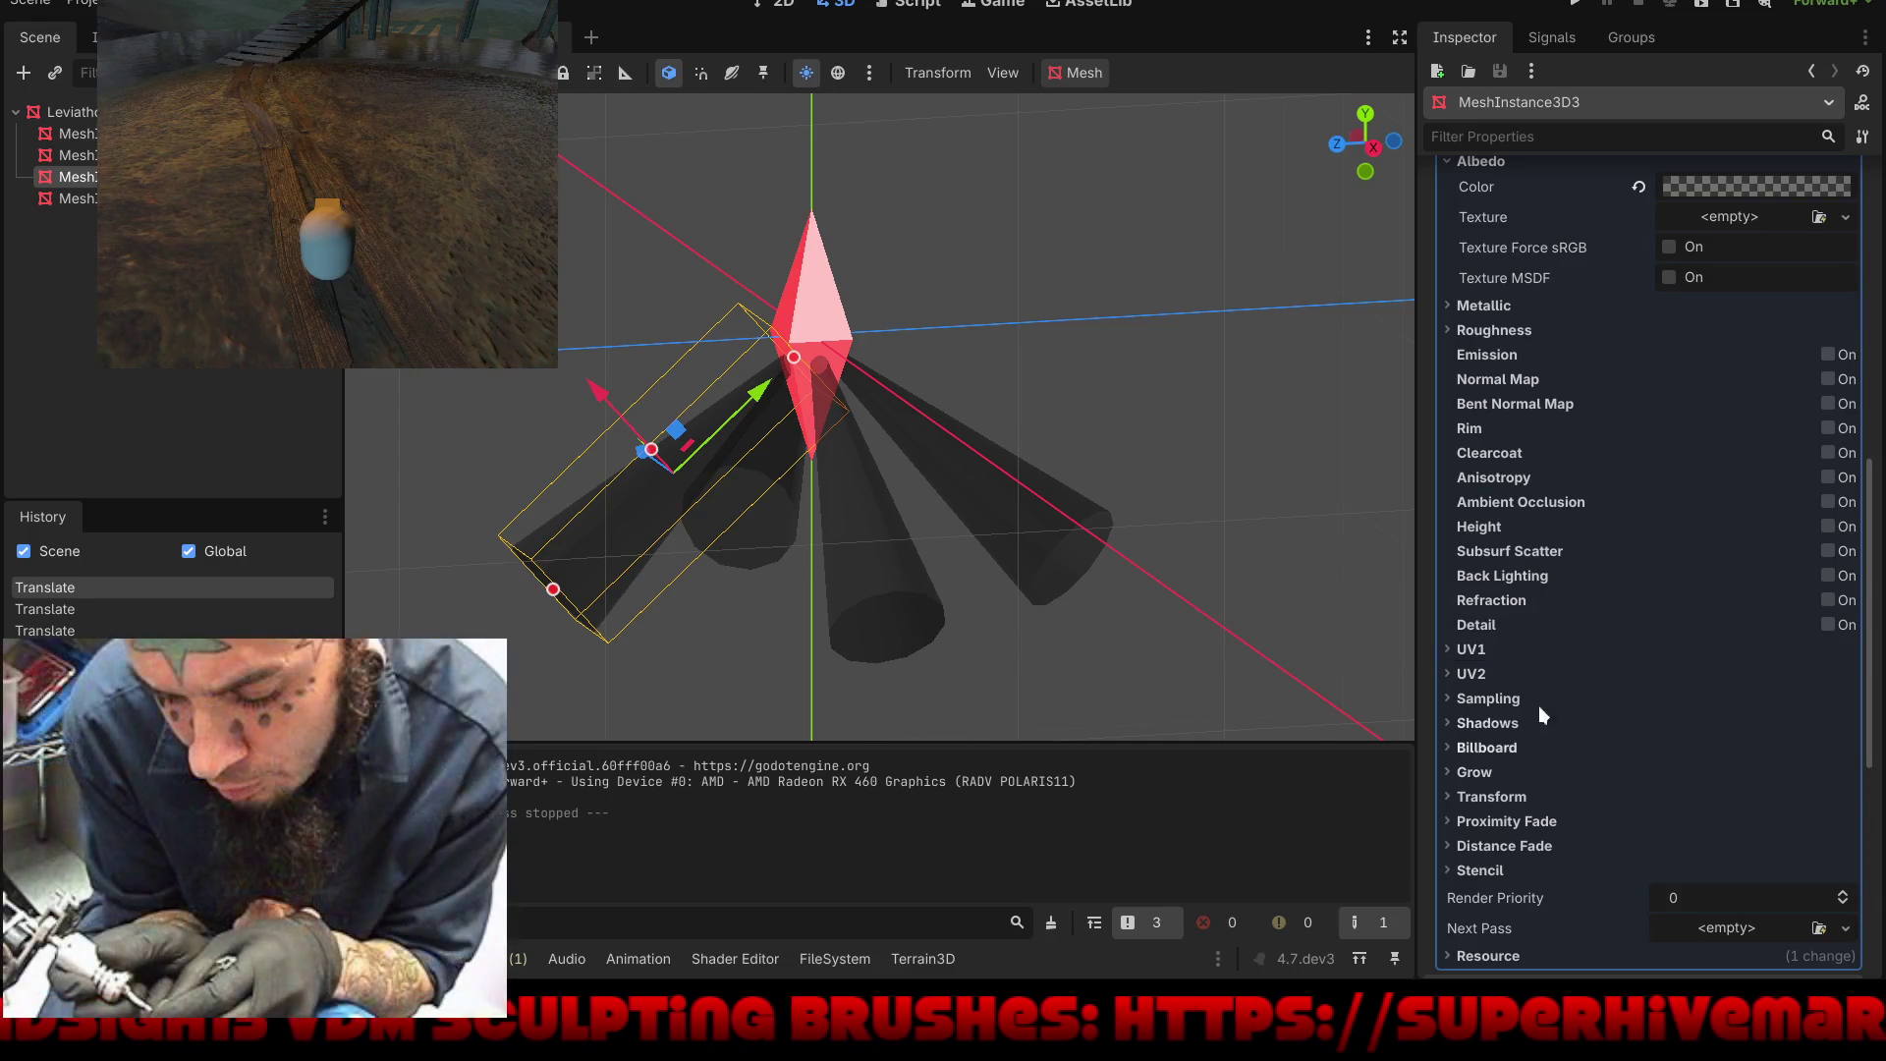
{"action": "mouse_move", "coordinate": [1494, 601]}
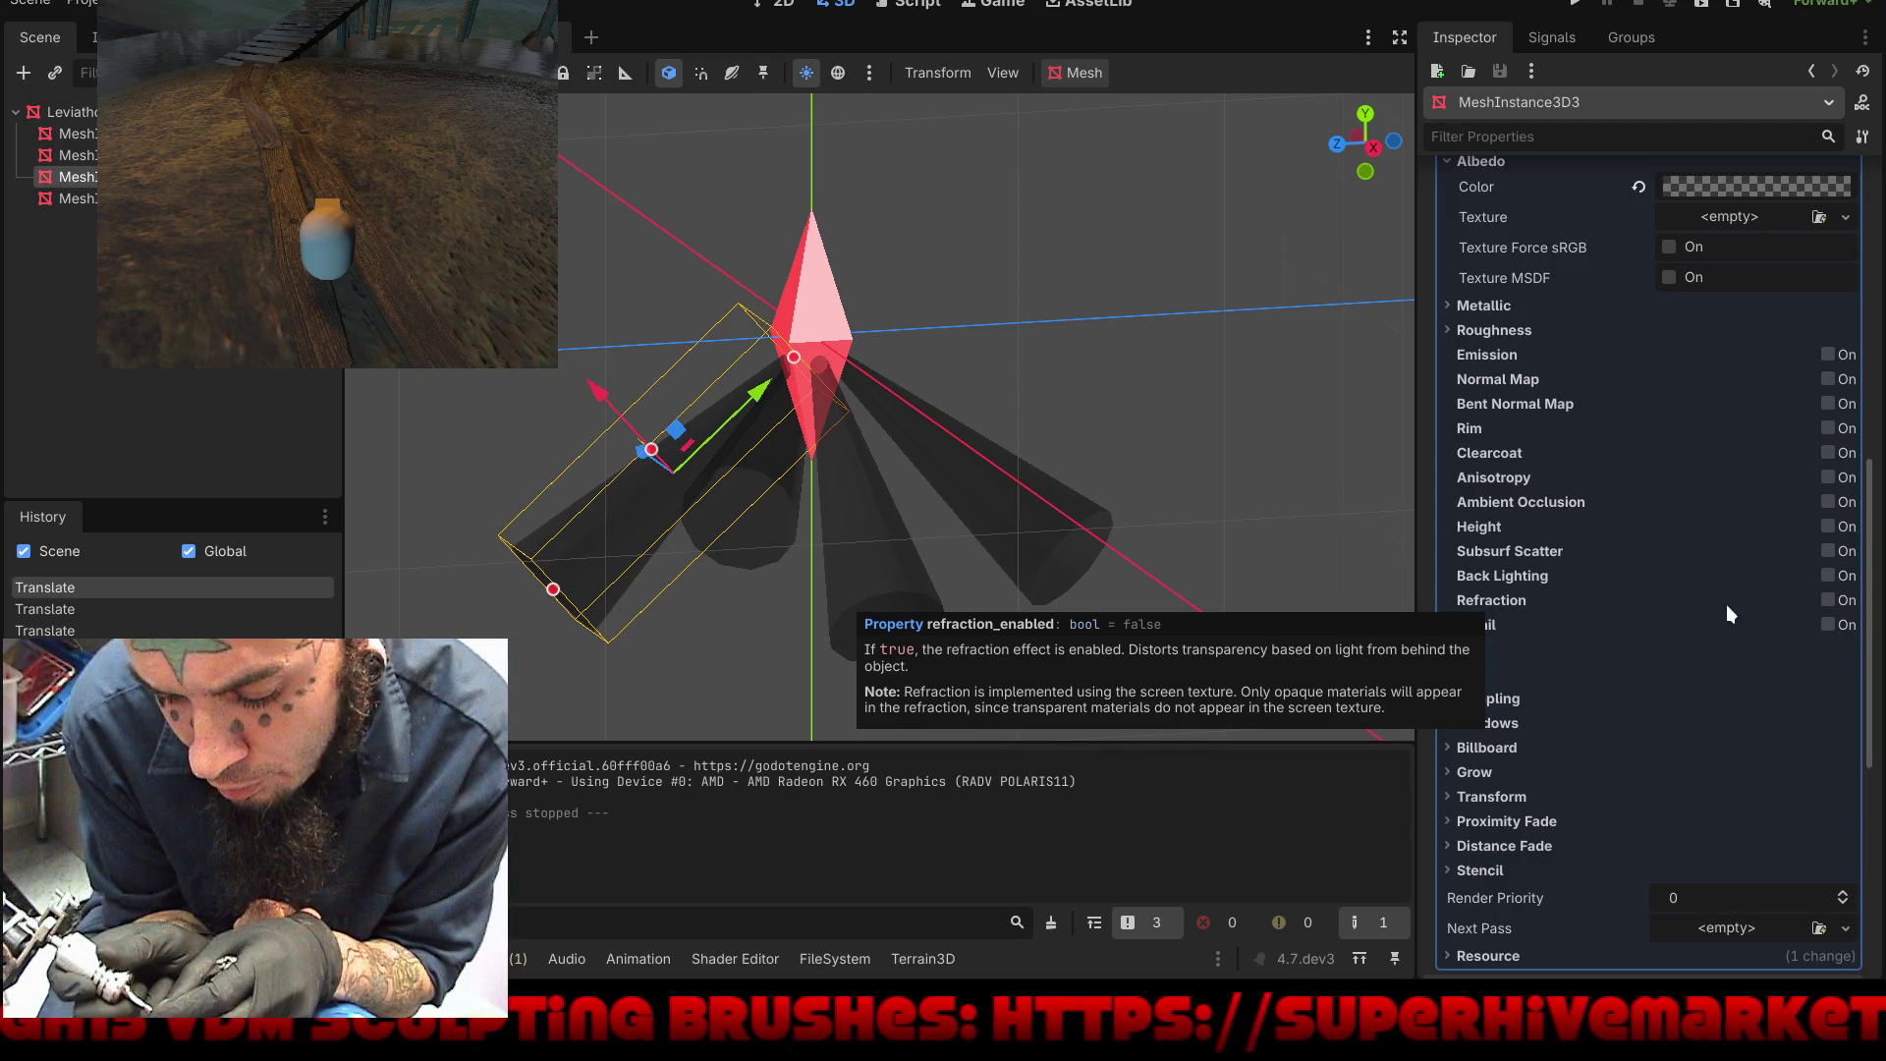
{"action": "left_click", "coordinate": [1825, 599]}
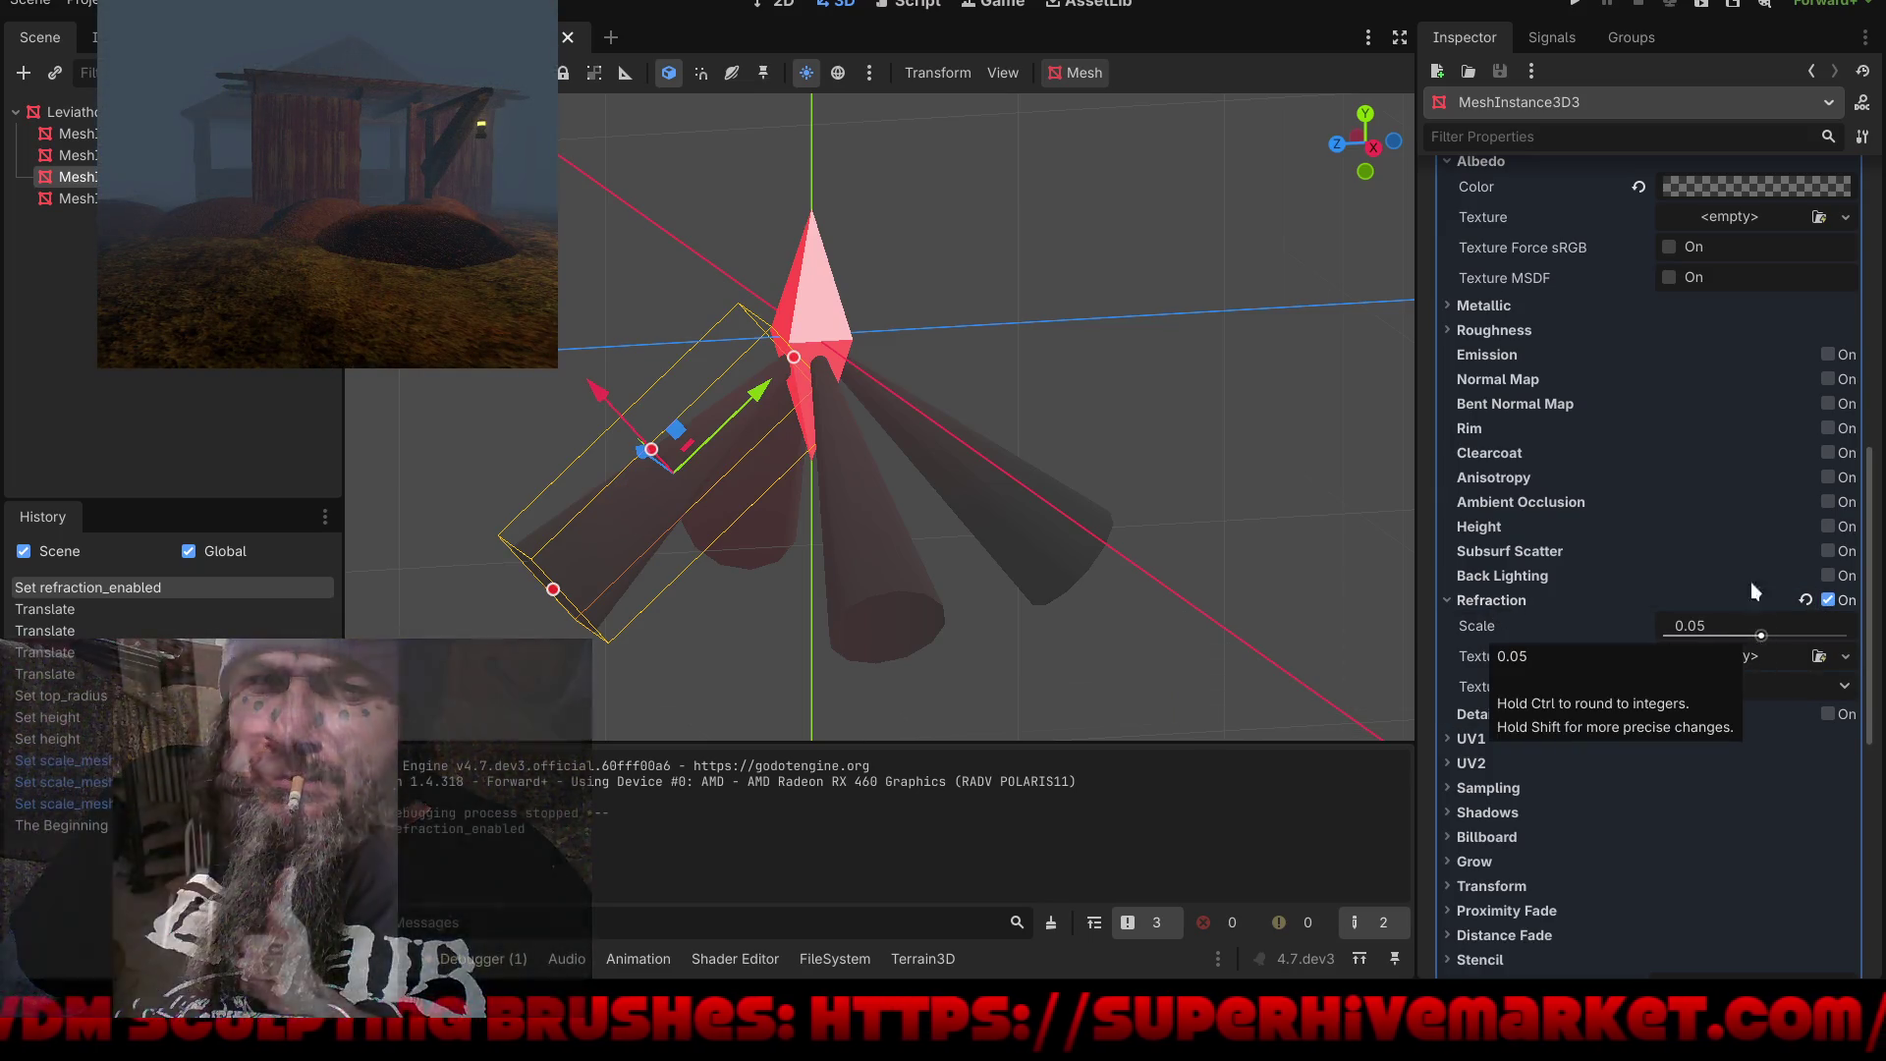
Step: Test-run the game to see the refraction, then raise Refraction Scale from 0.05 to 0.89
{"action": "left_click", "coordinate": [1580, 4]}
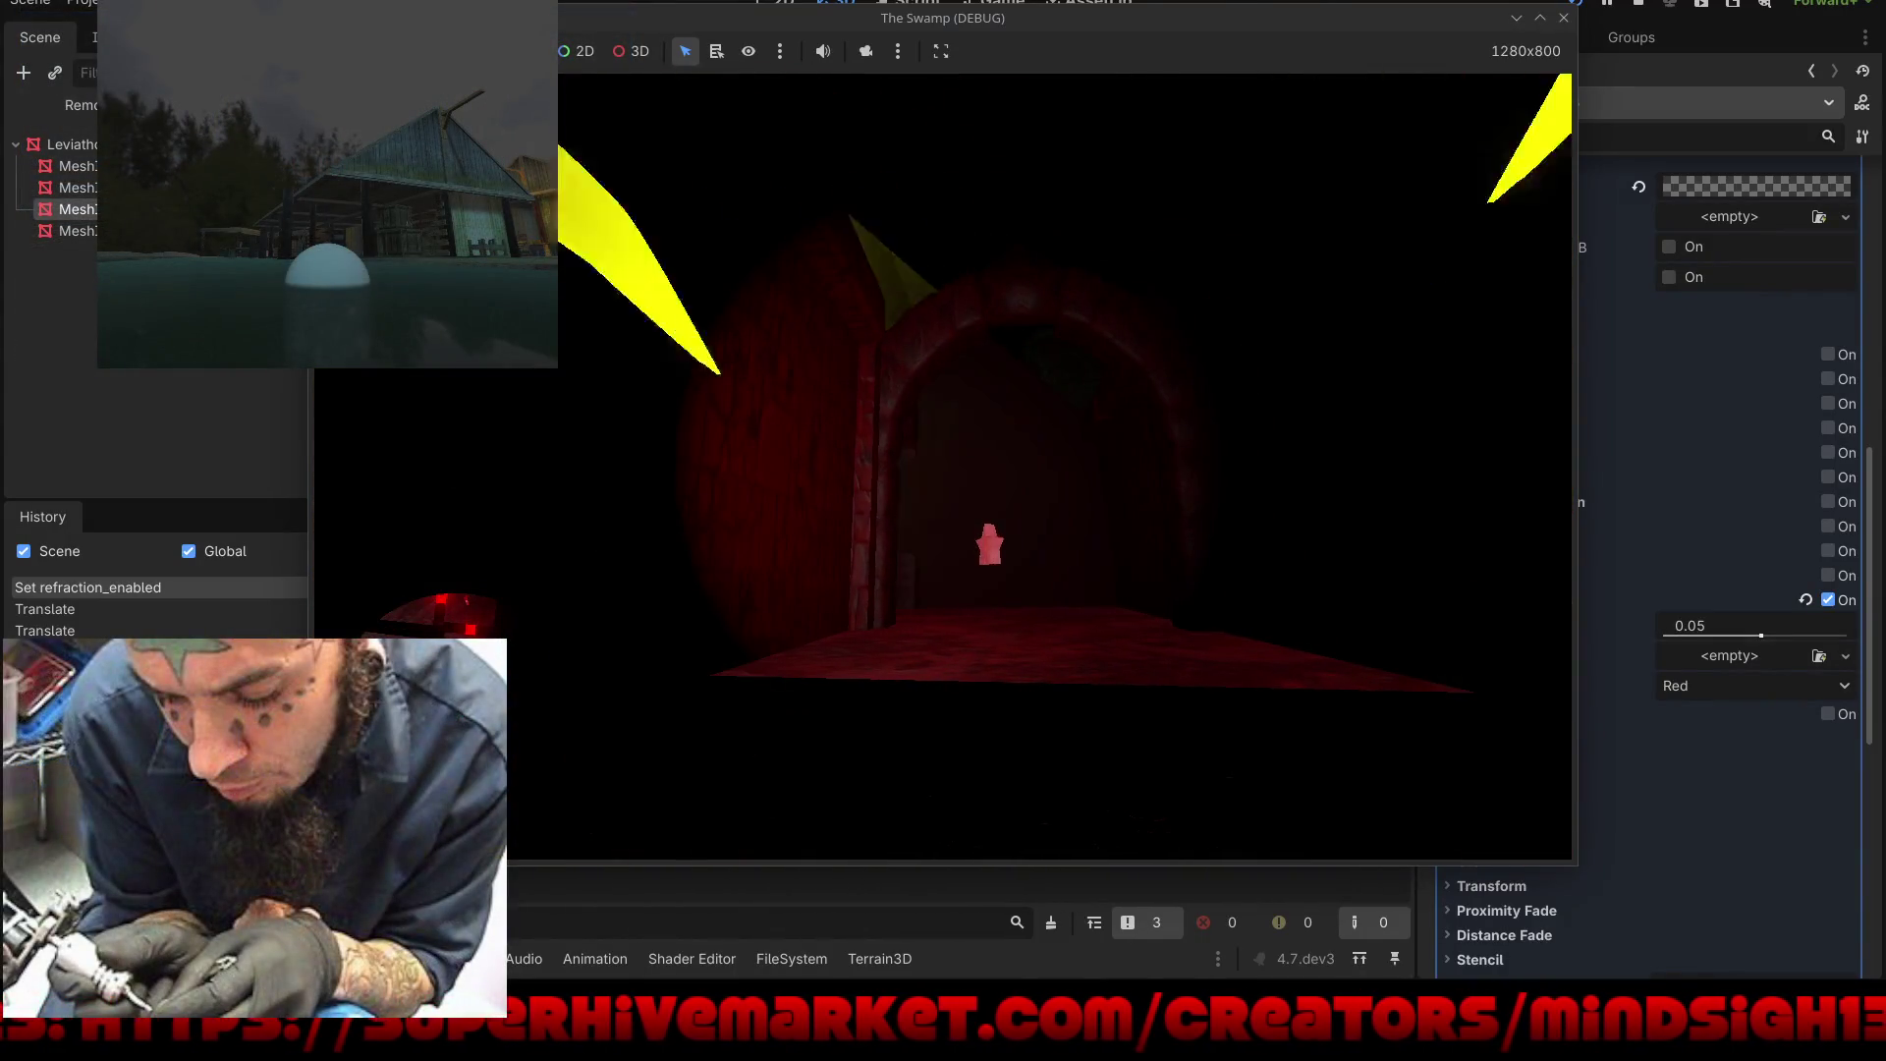
{"action": "key", "text": "F8"}
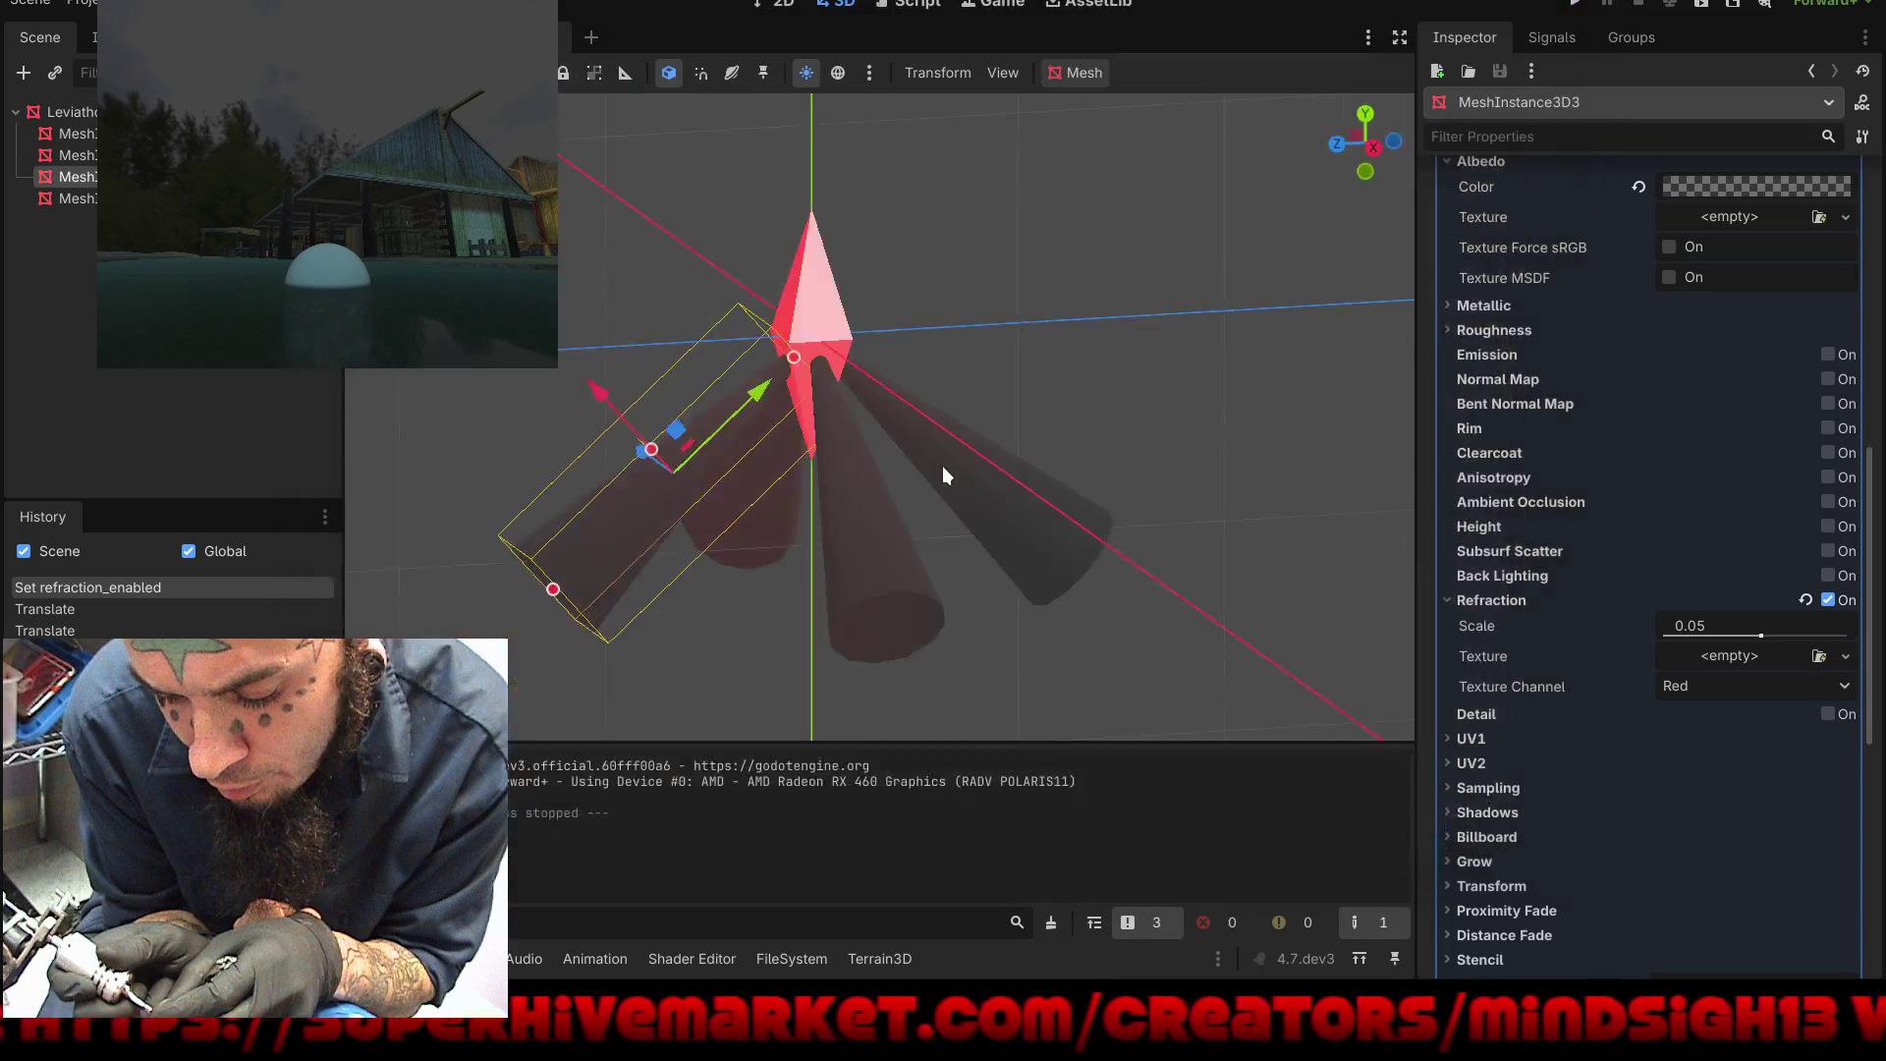
{"action": "left_click_drag", "start_coordinate": [1749, 634], "coordinate": [1837, 636]}
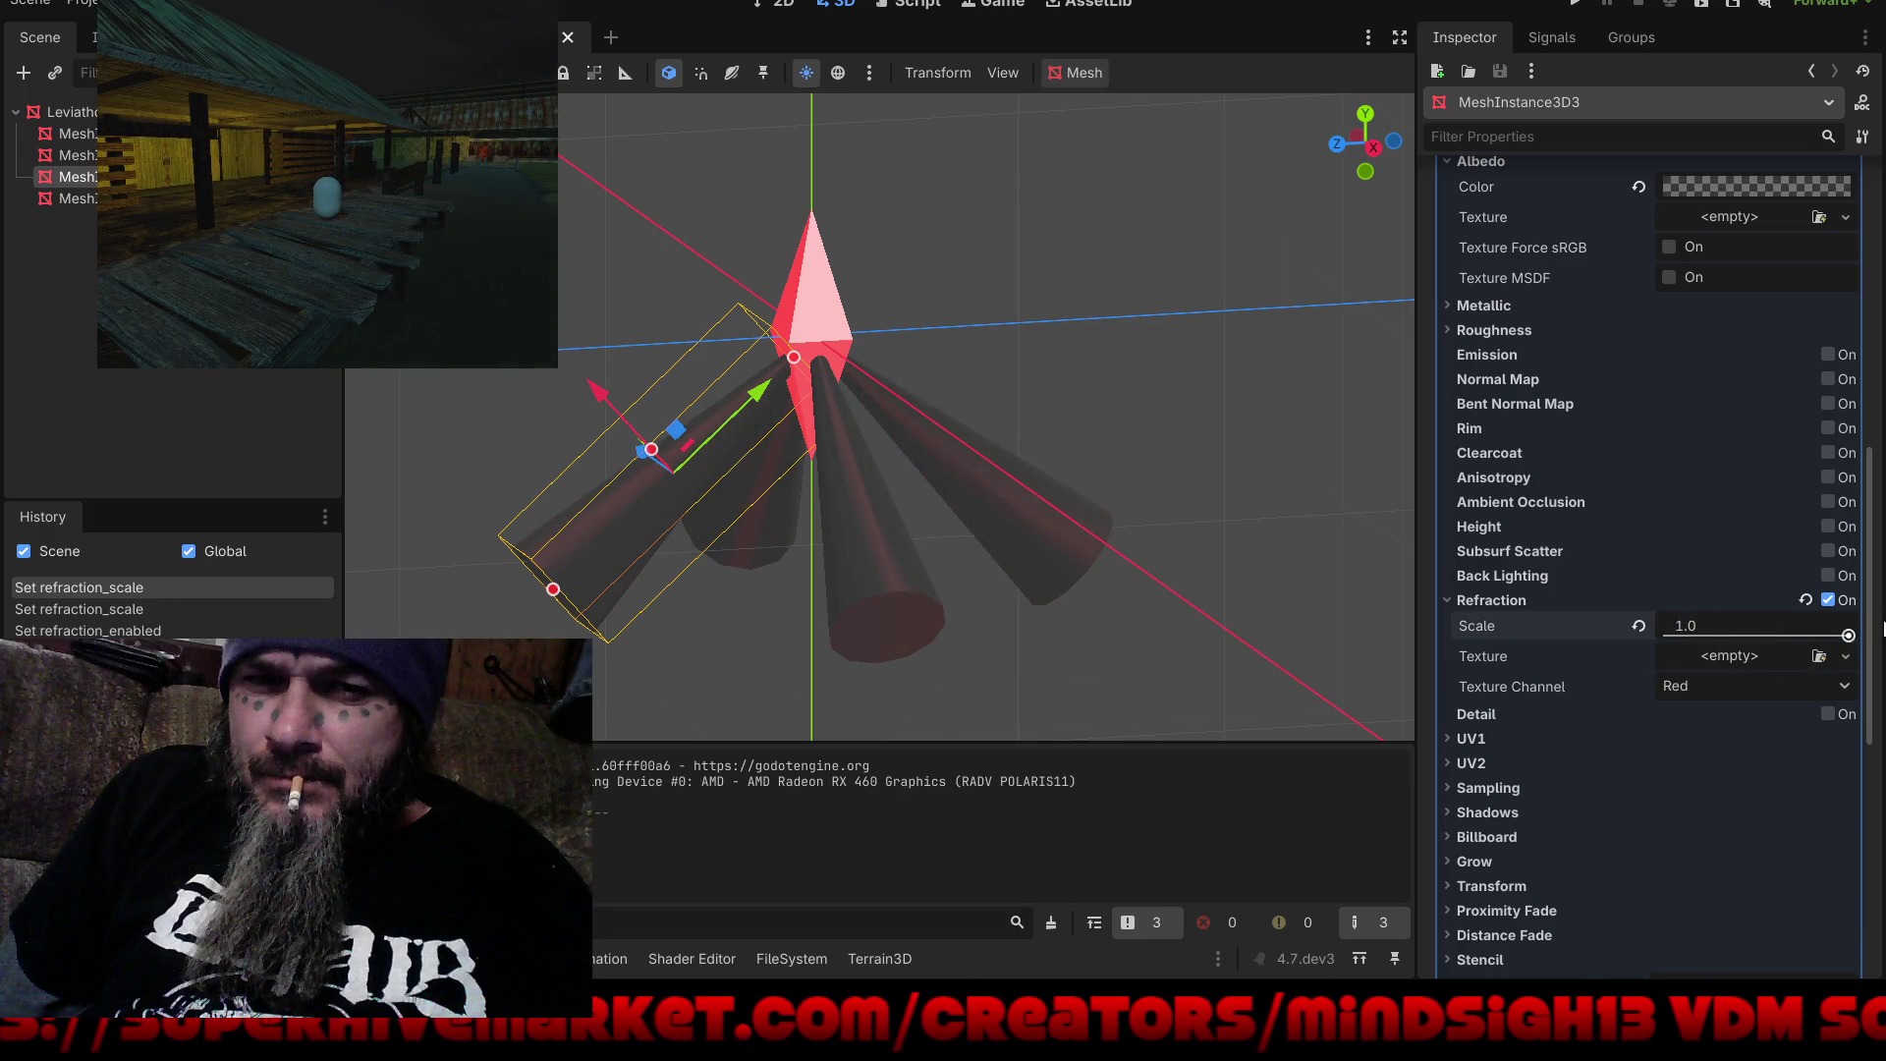
{"action": "left_click_drag", "start_coordinate": [1848, 635], "coordinate": [1836, 636]}
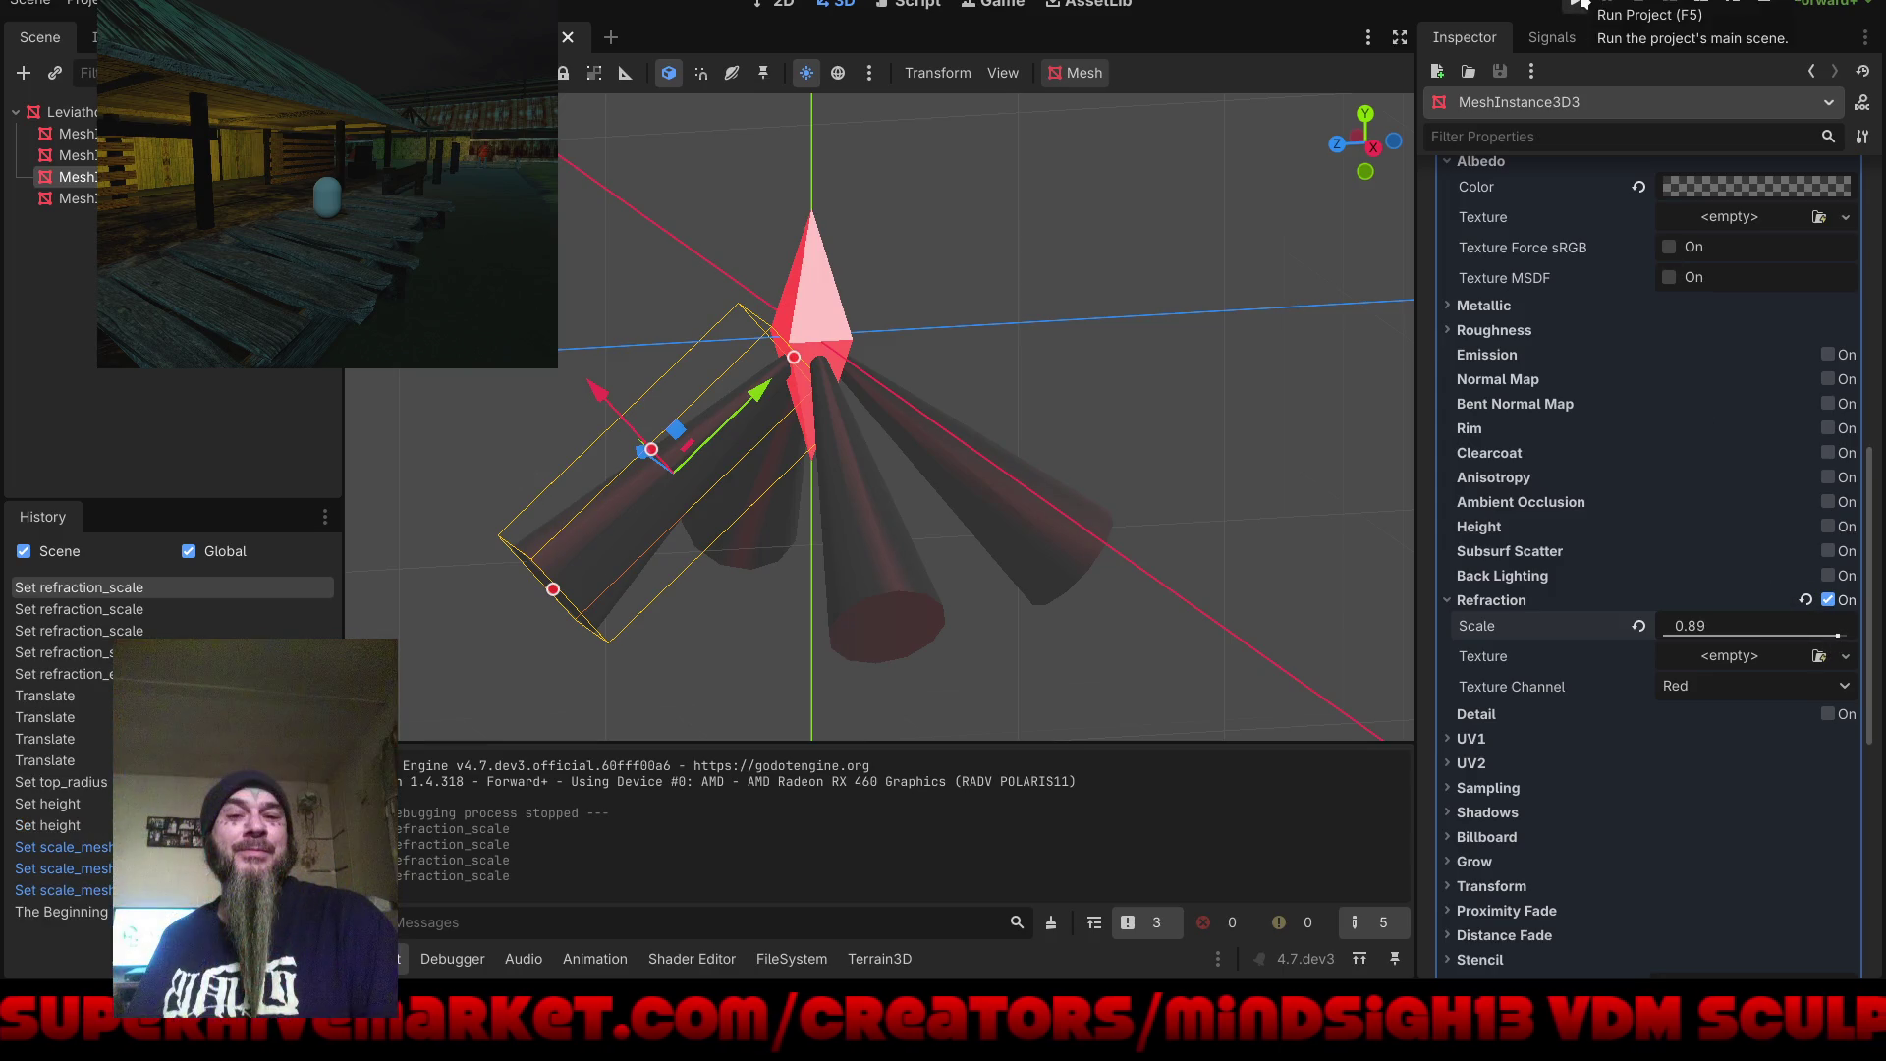
{"action": "scroll", "coordinate": [1560, 475], "scroll_direction": "up", "scroll_amount": 2}
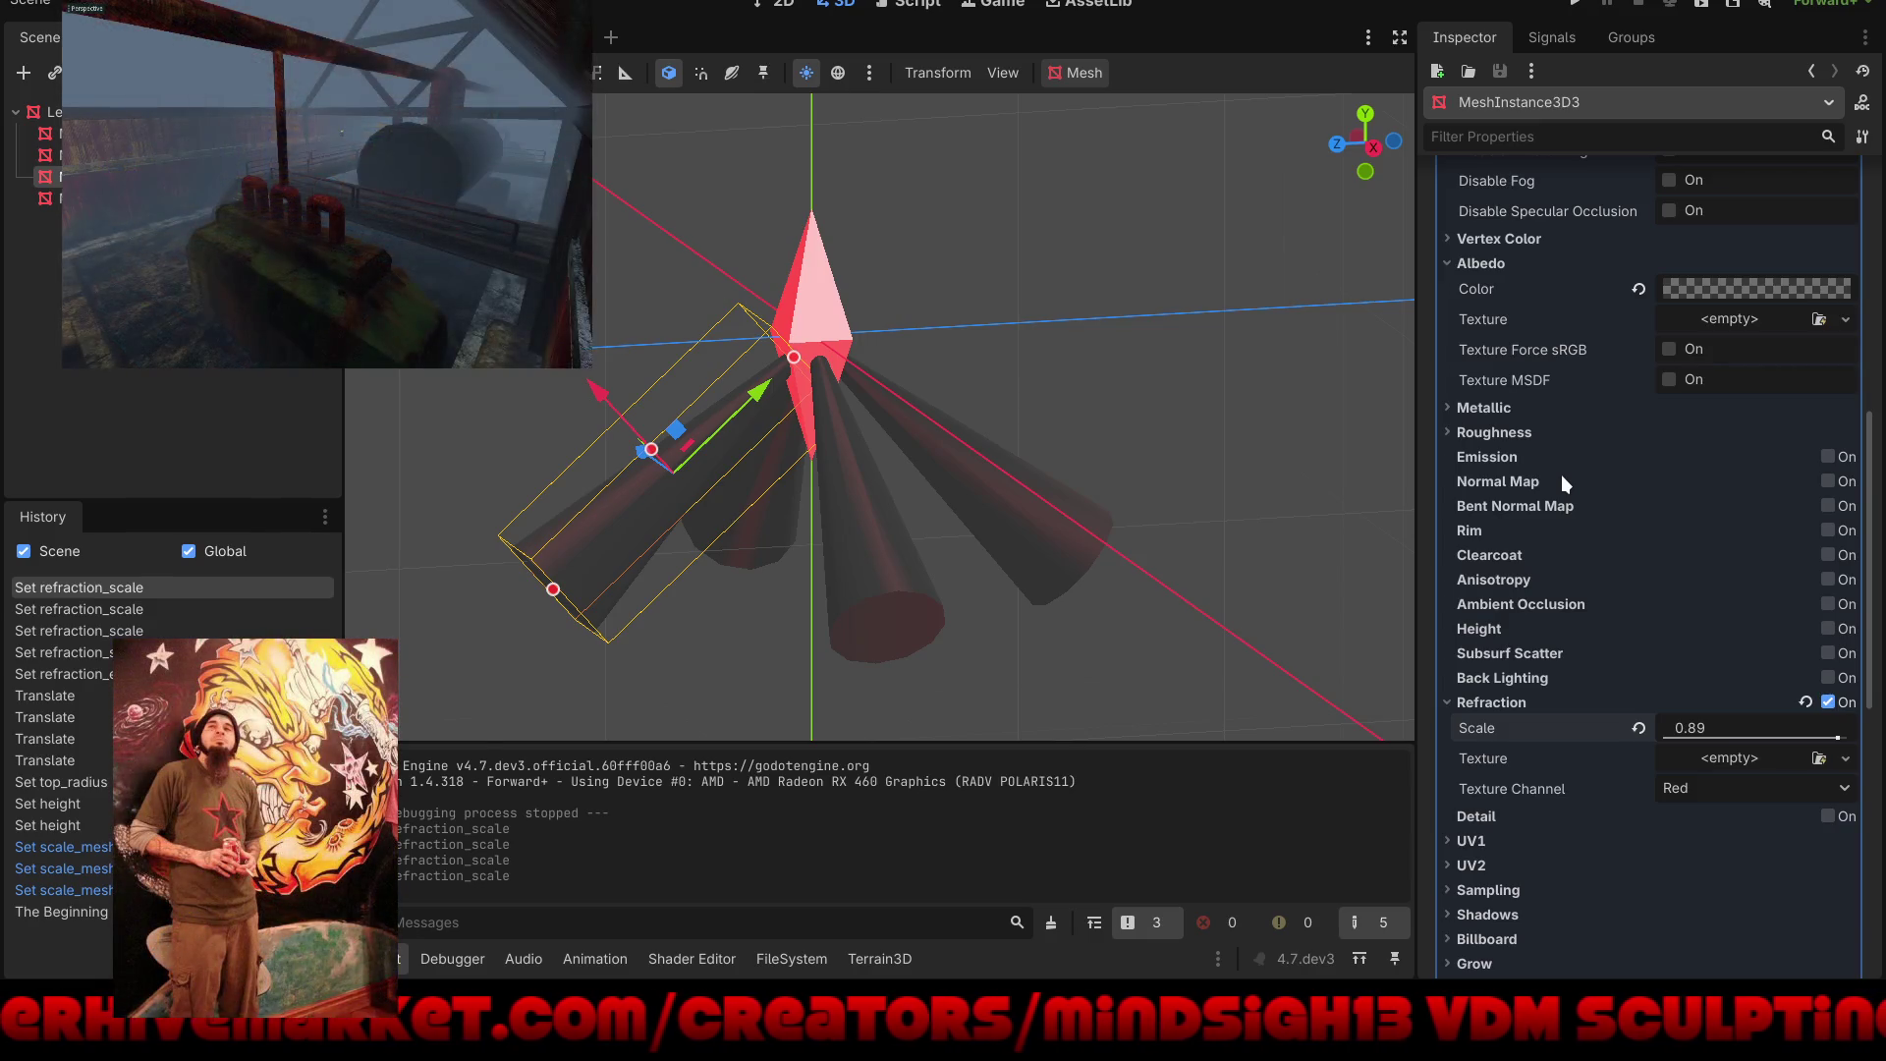
{"action": "left_click", "coordinate": [1578, 4]}
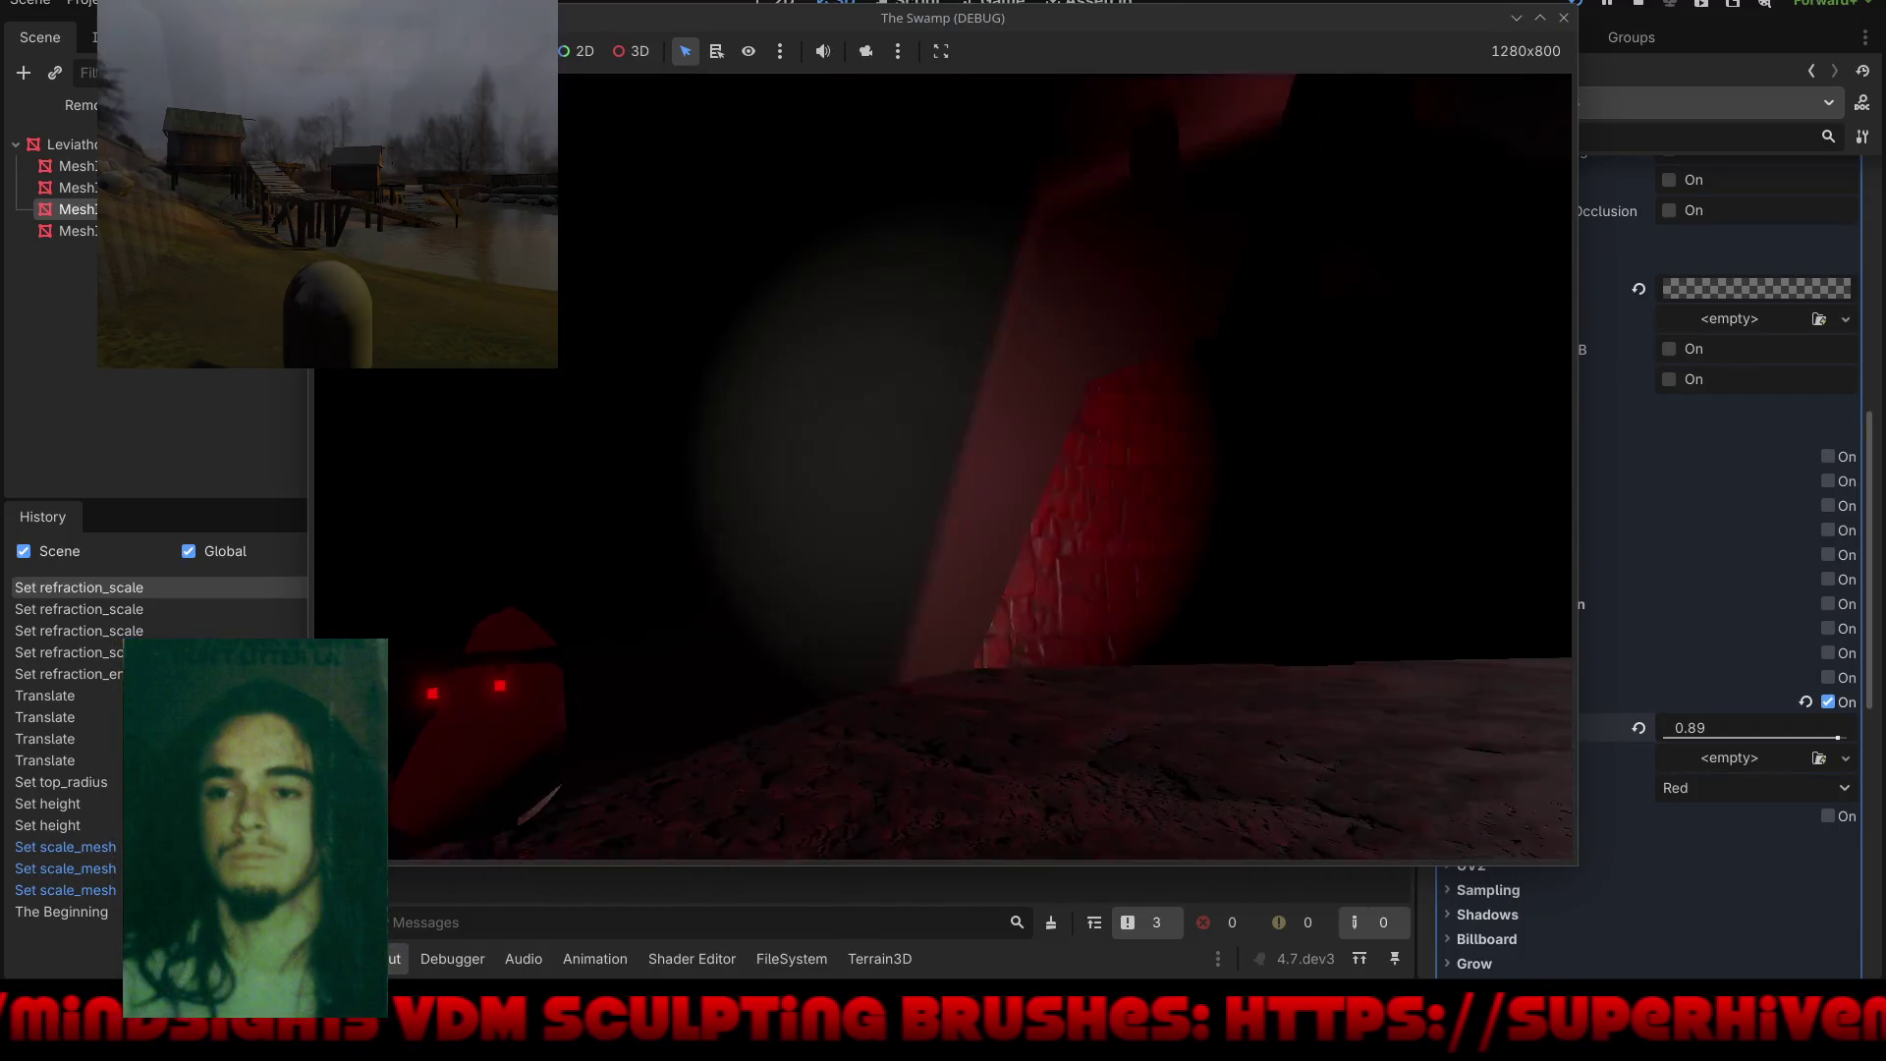
{"action": "key", "text": "Escape"}
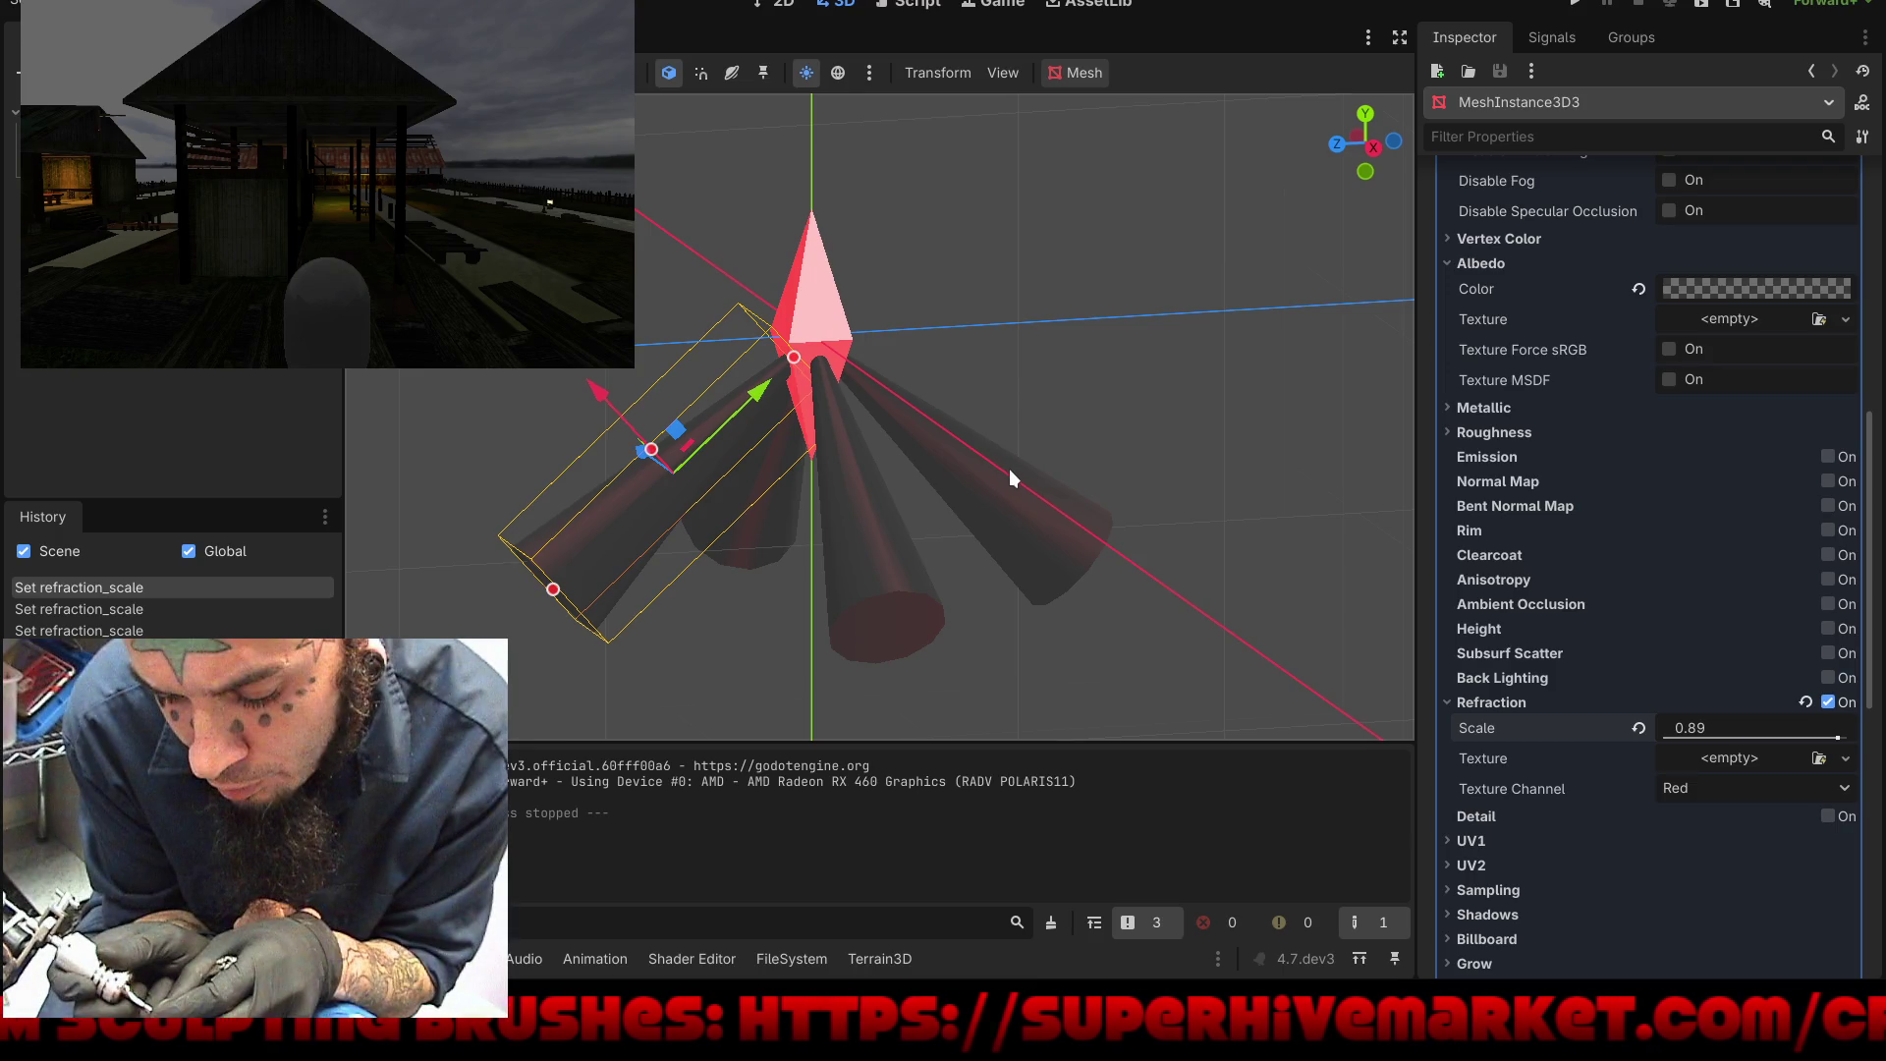
{"action": "left_click", "coordinate": [1644, 728]}
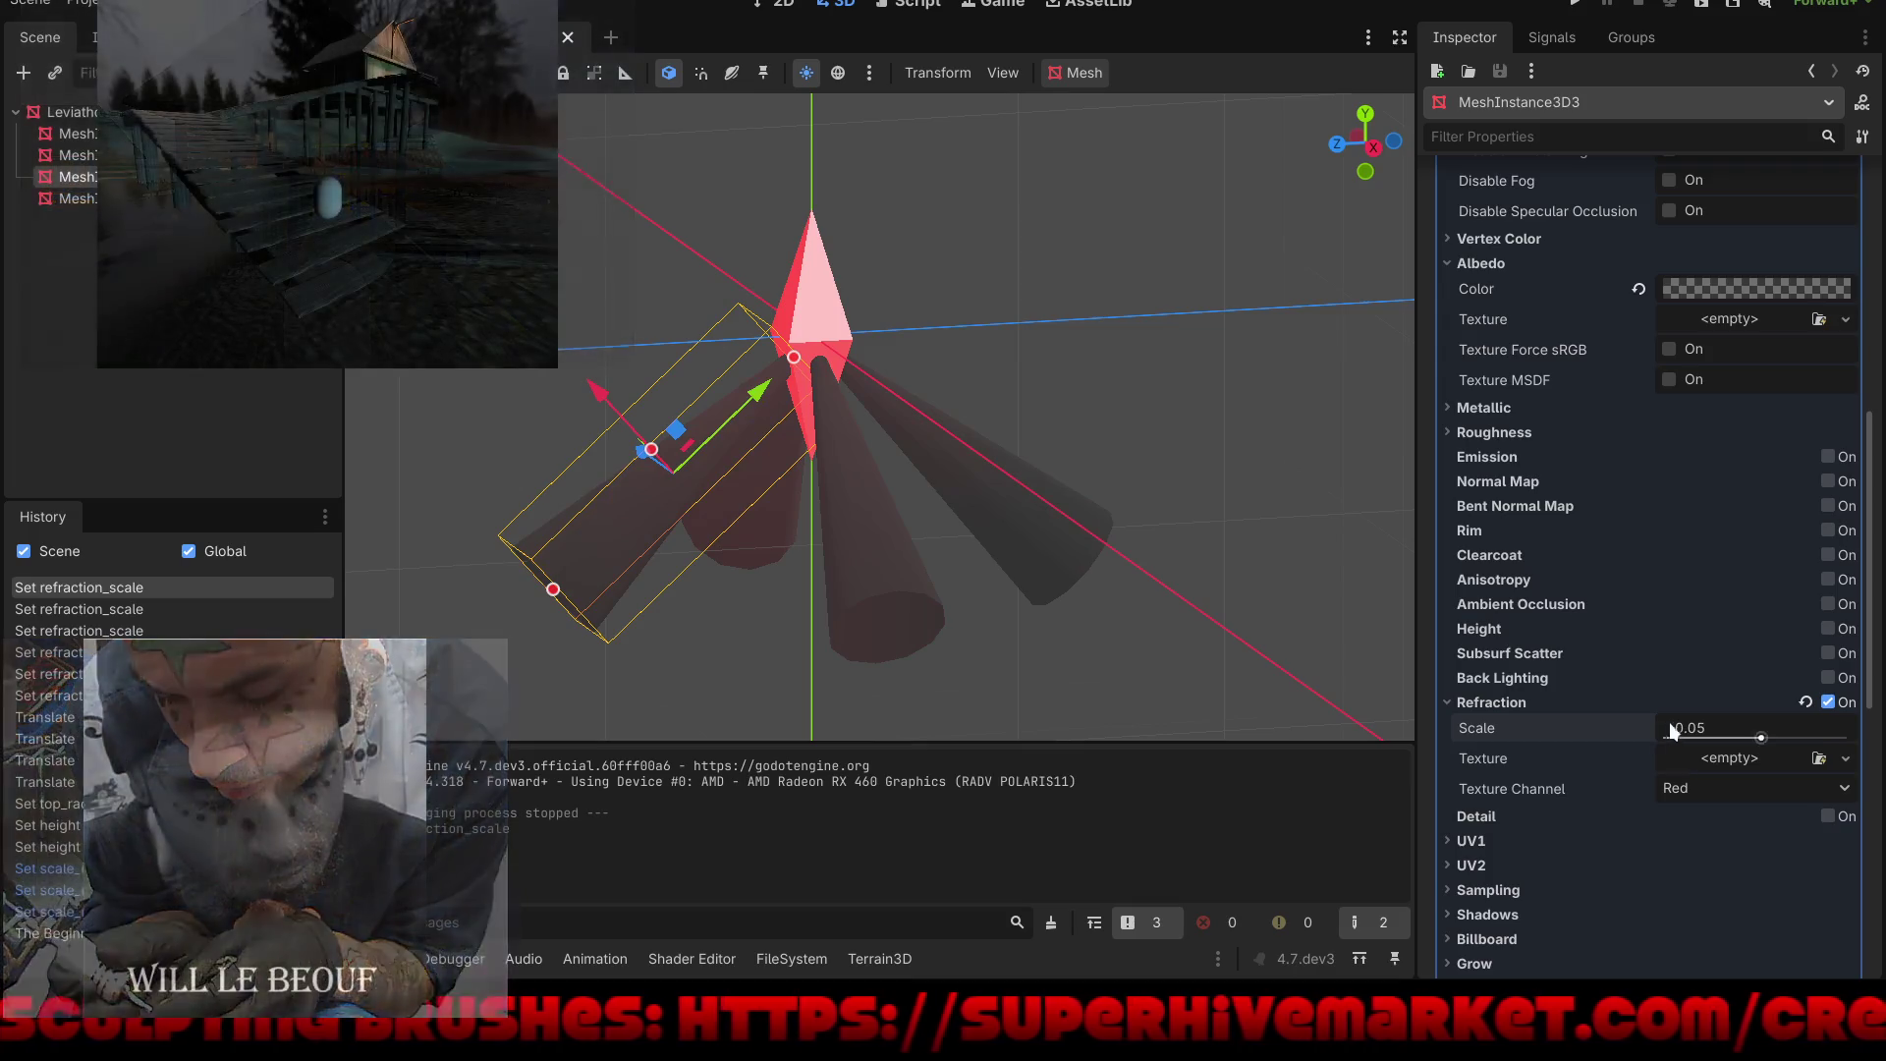
Step: Turn off refraction and enable Disable Receive Shadows on the cone material
{"action": "left_click", "coordinate": [1804, 702]}
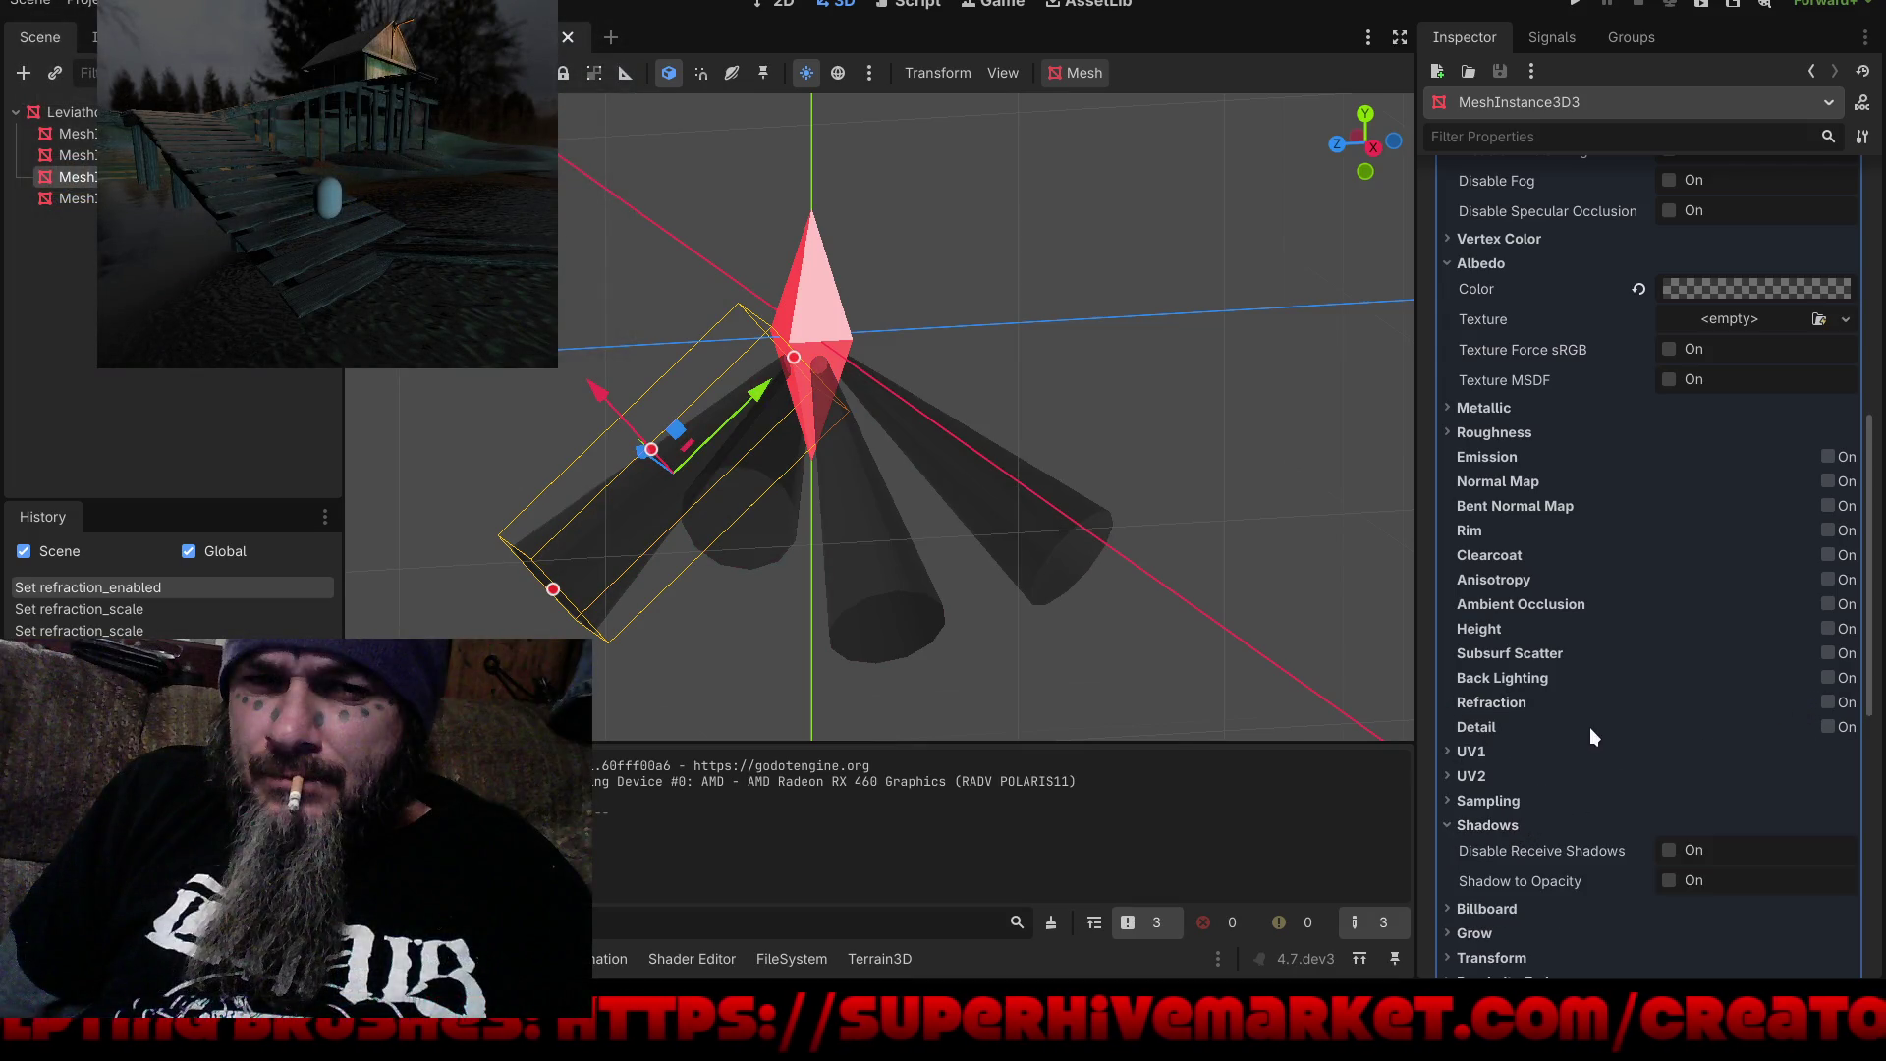
{"action": "scroll", "coordinate": [1590, 728], "scroll_direction": "down", "scroll_amount": 5}
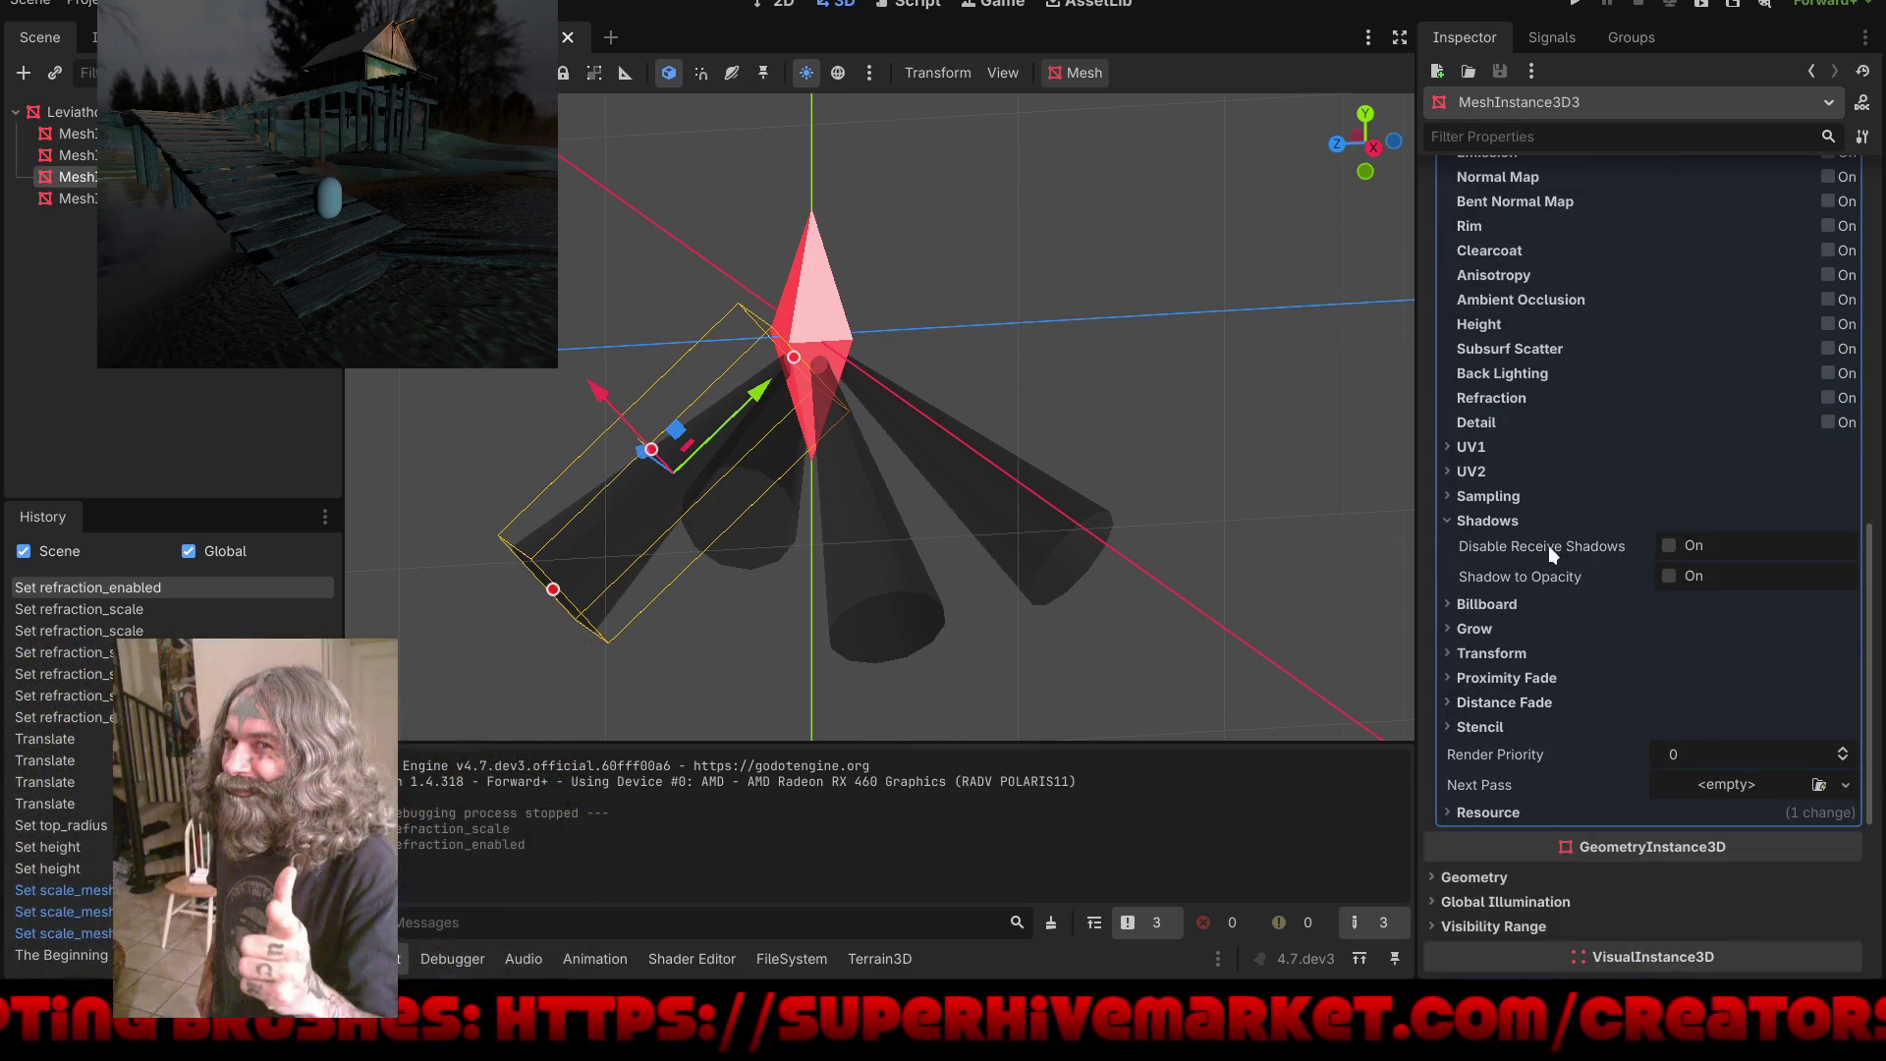
{"action": "left_click", "coordinate": [1669, 546]}
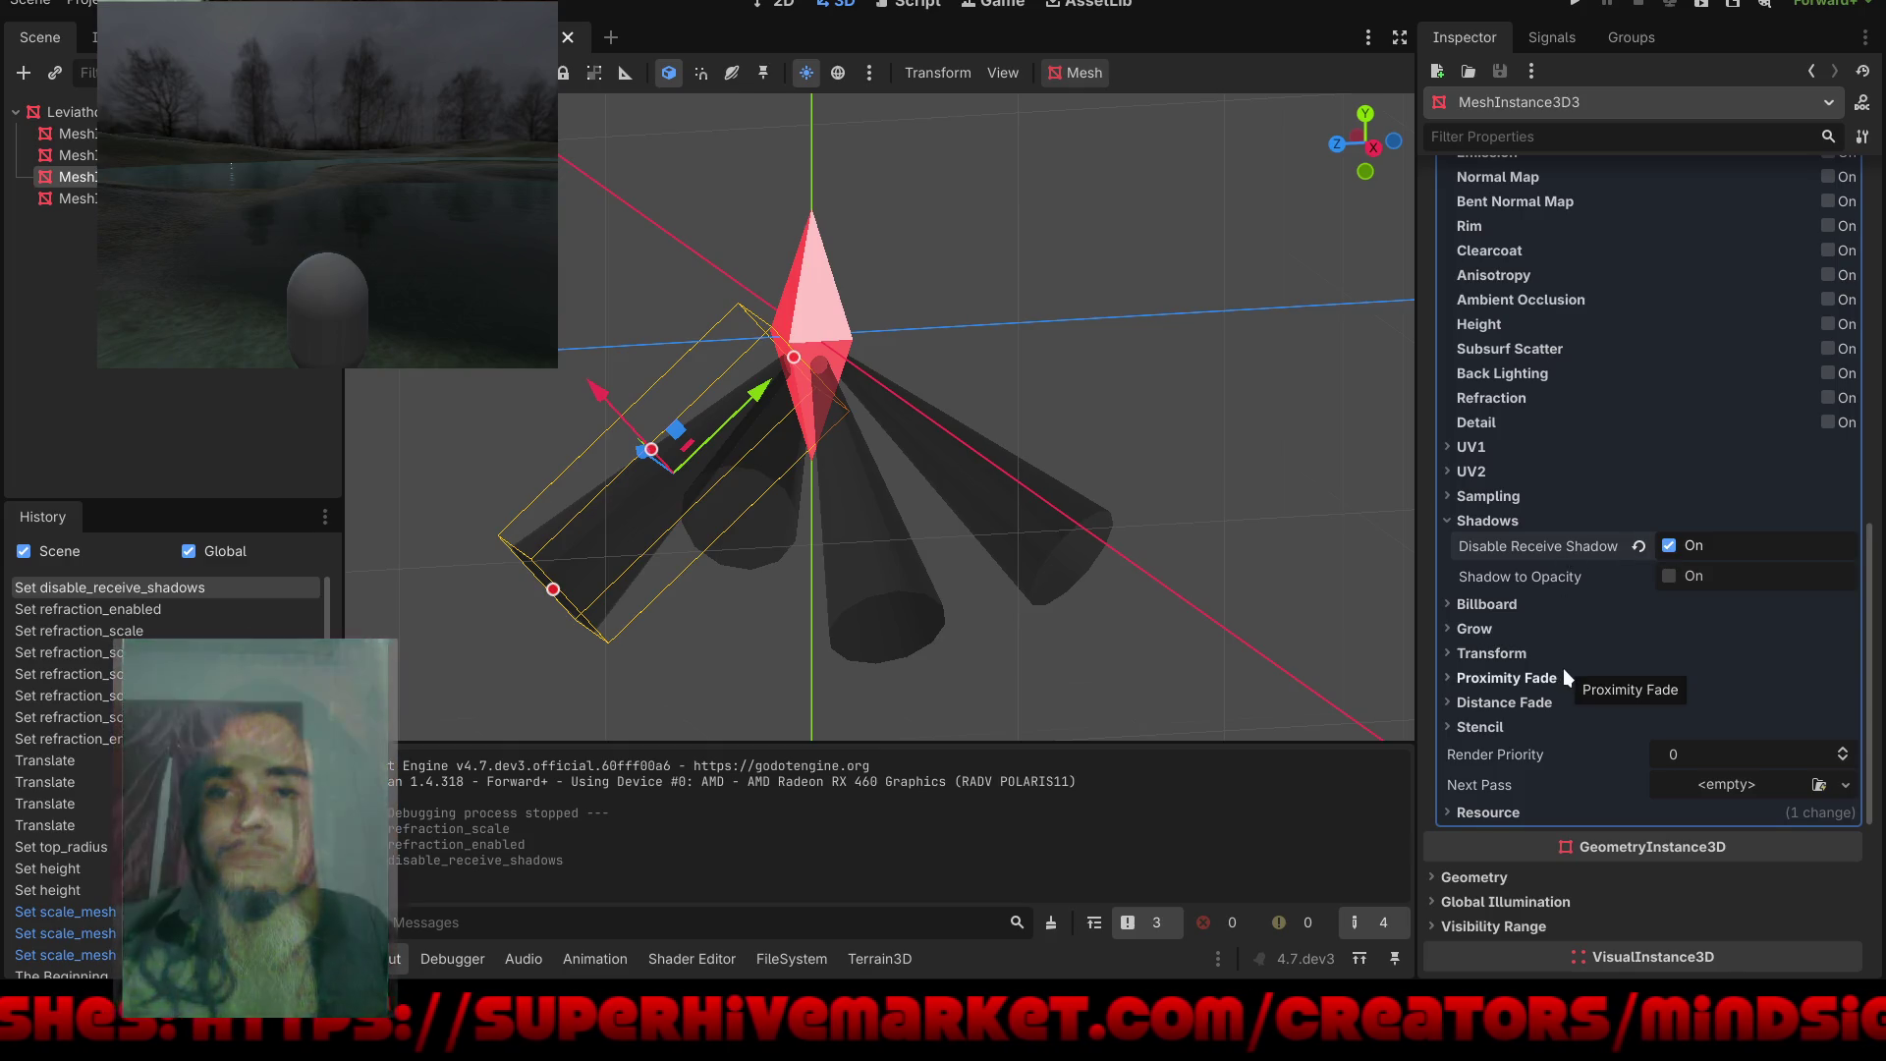
Step: Show the project's FileSystem dock below the viewport
{"action": "scroll", "coordinate": [1591, 501], "scroll_direction": "up", "scroll_amount": 5}
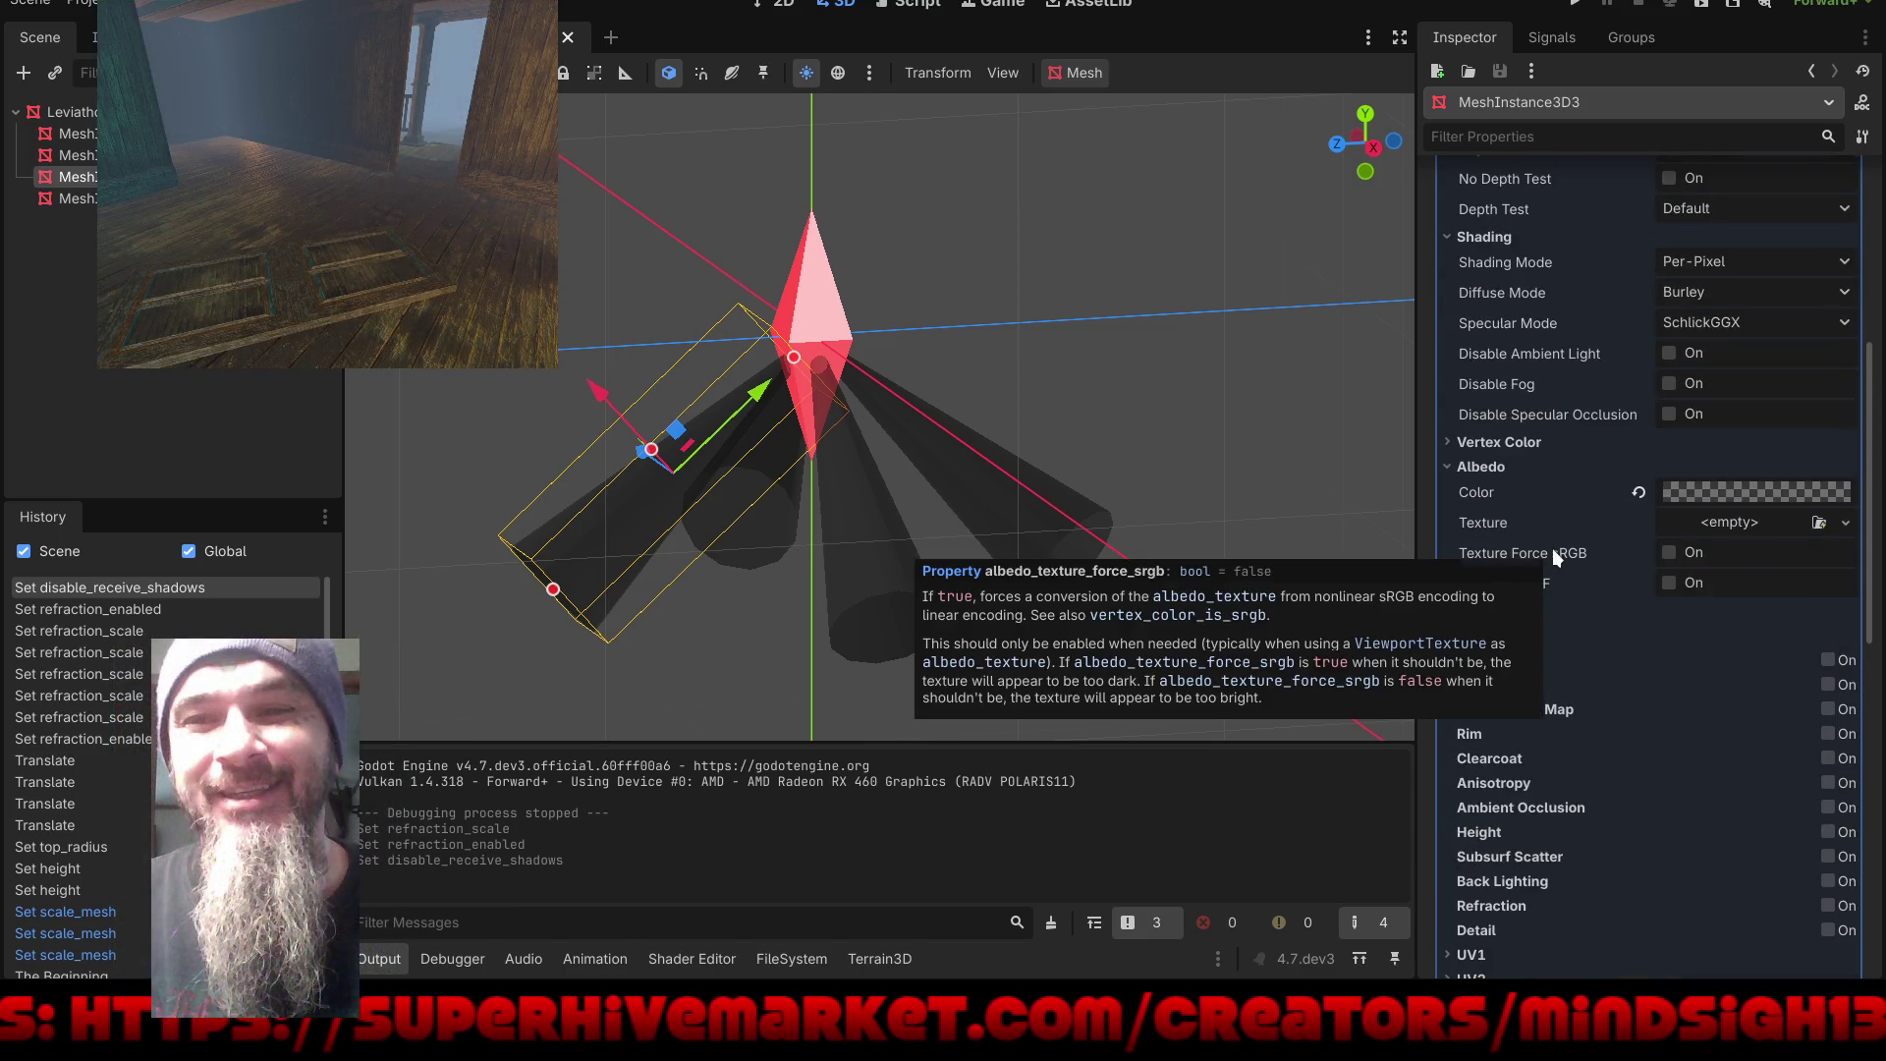
{"action": "scroll", "coordinate": [1552, 548], "scroll_direction": "up", "scroll_amount": 4}
{"action": "scroll", "coordinate": [1552, 548], "scroll_direction": "down", "scroll_amount": 3}
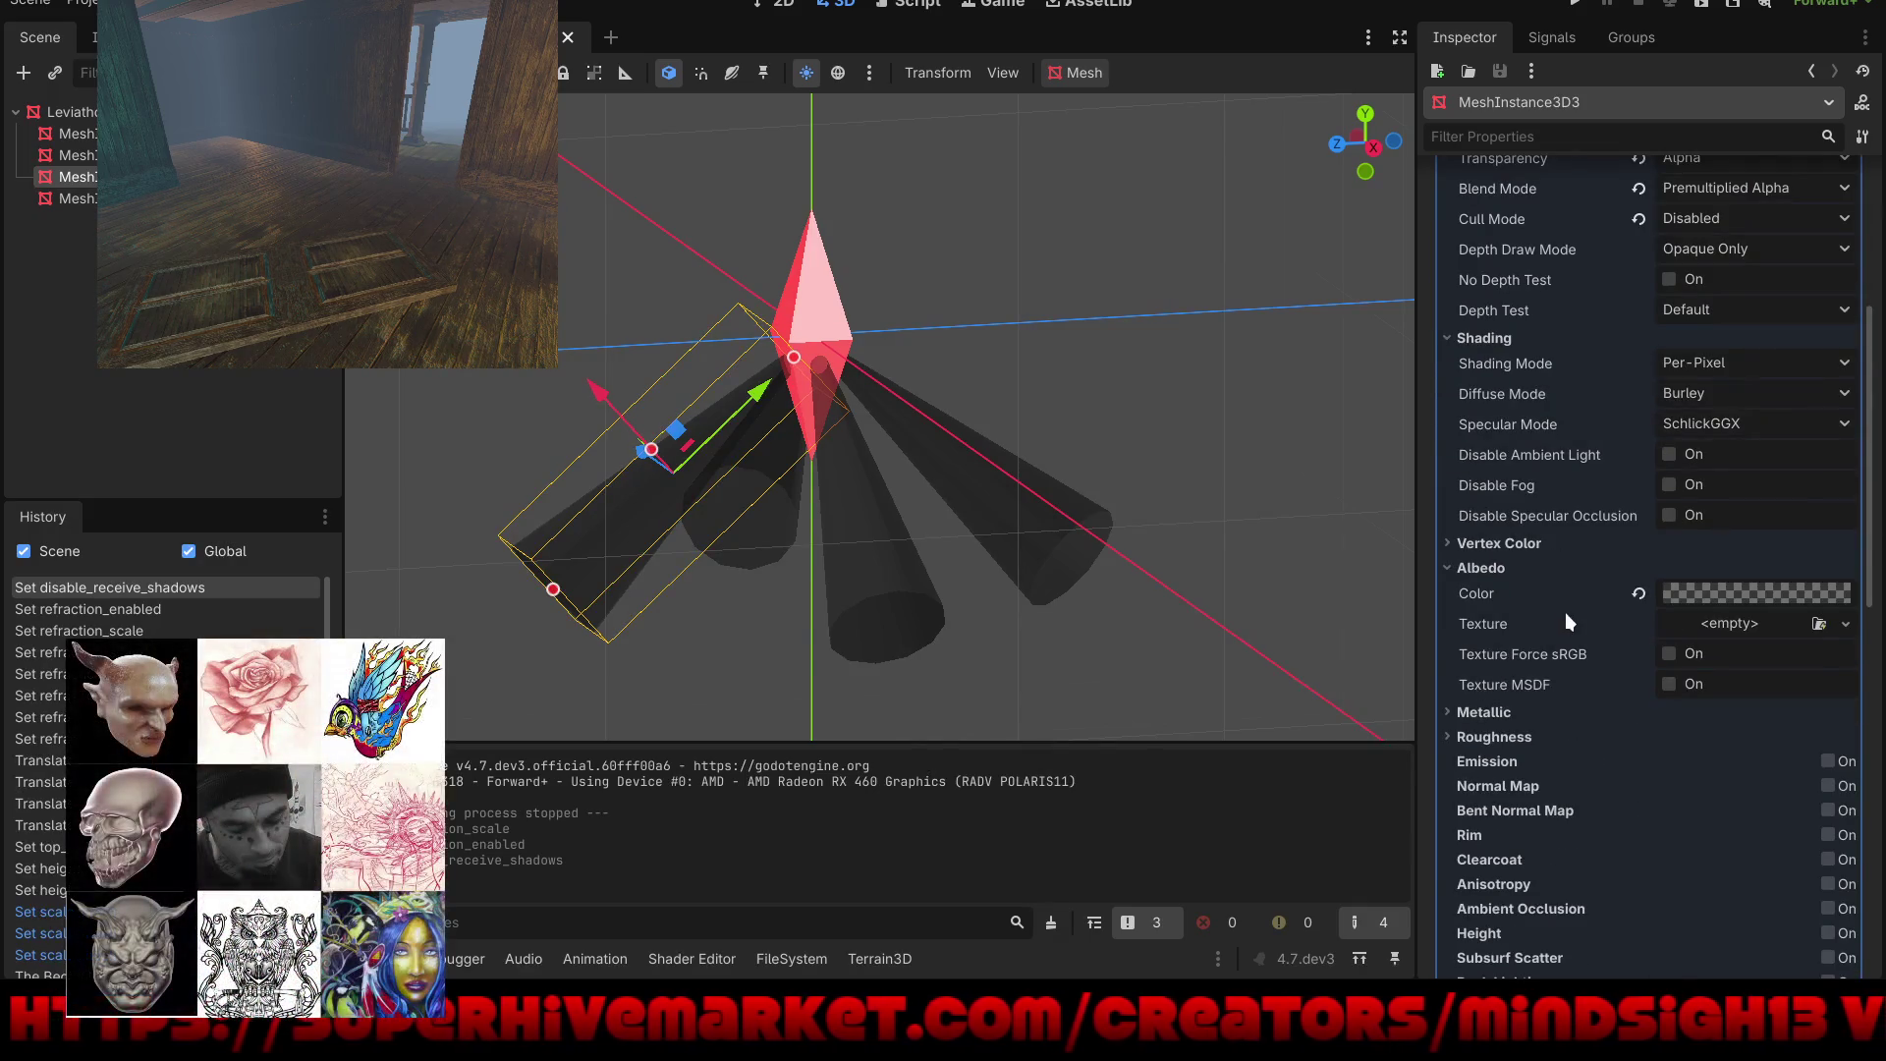
{"action": "left_click", "coordinate": [782, 959]}
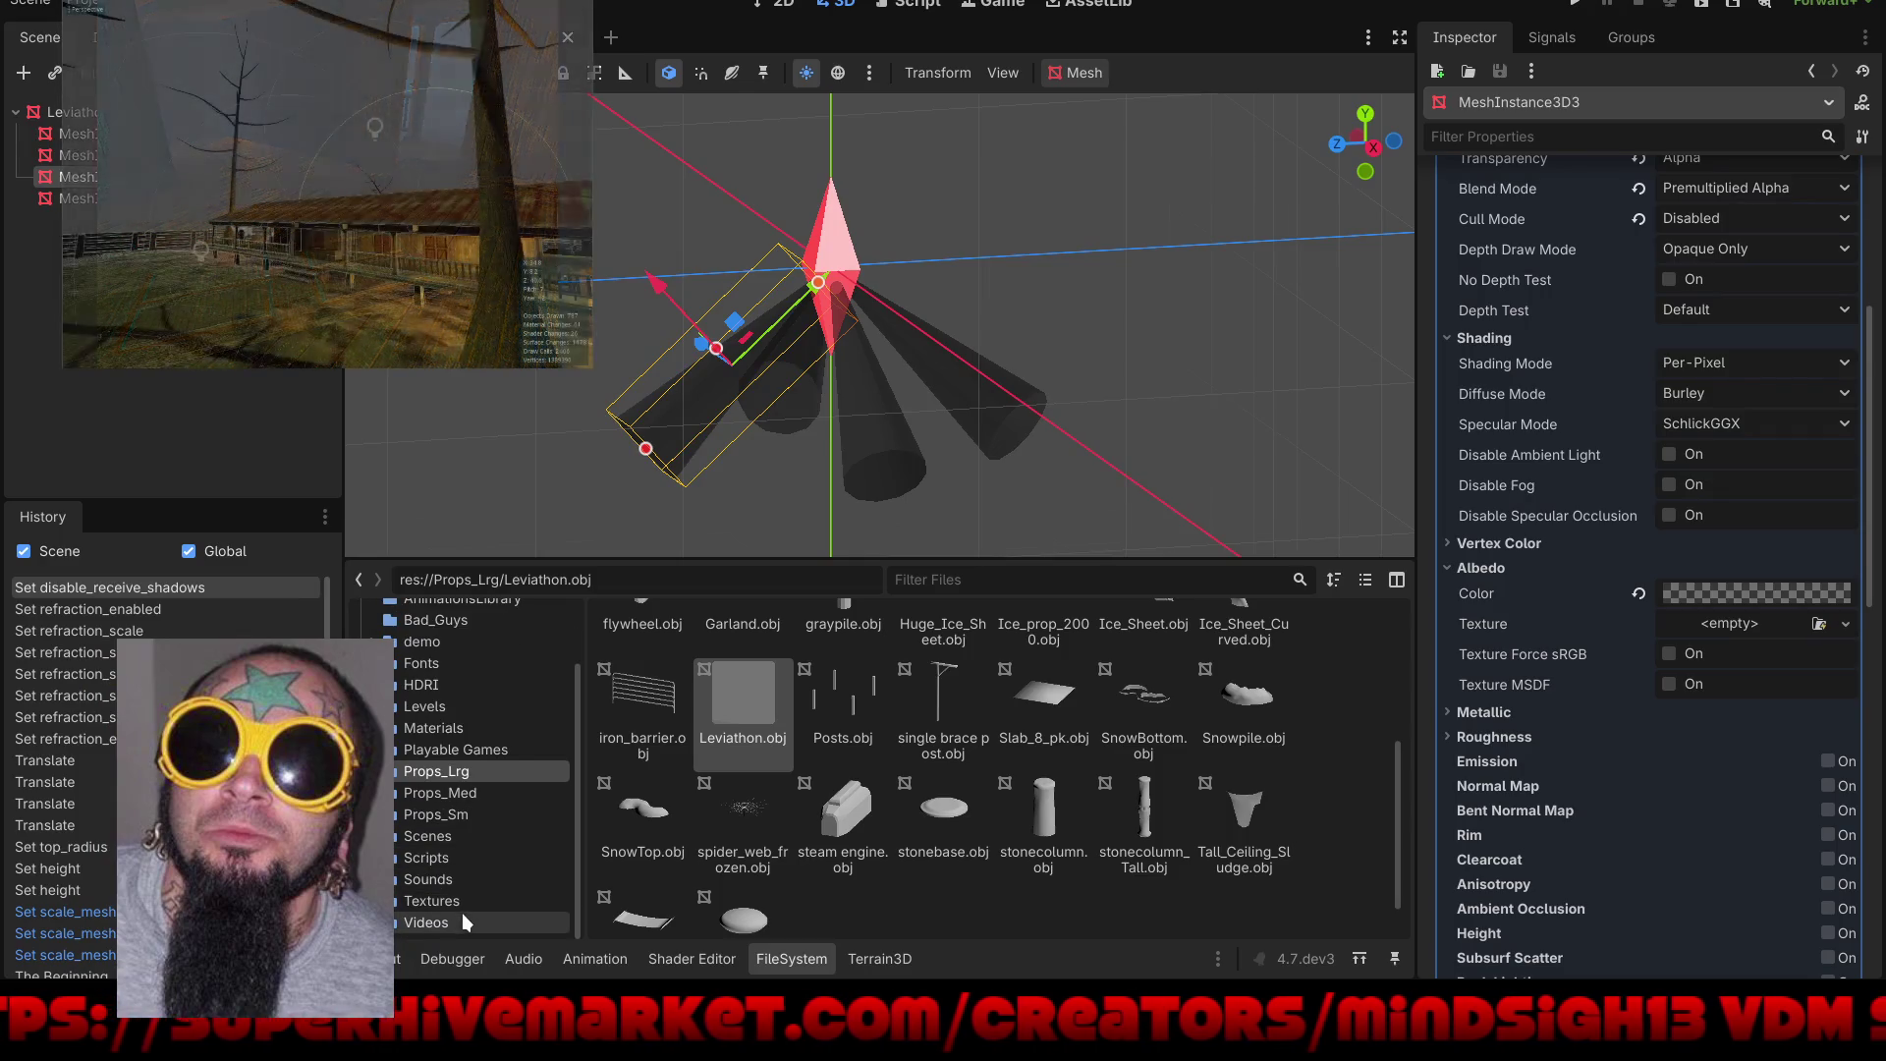
Step: Browse to Textures/Seamless and apply the barbed wire image as the cone's albedo texture
{"action": "left_click", "coordinate": [463, 904]}
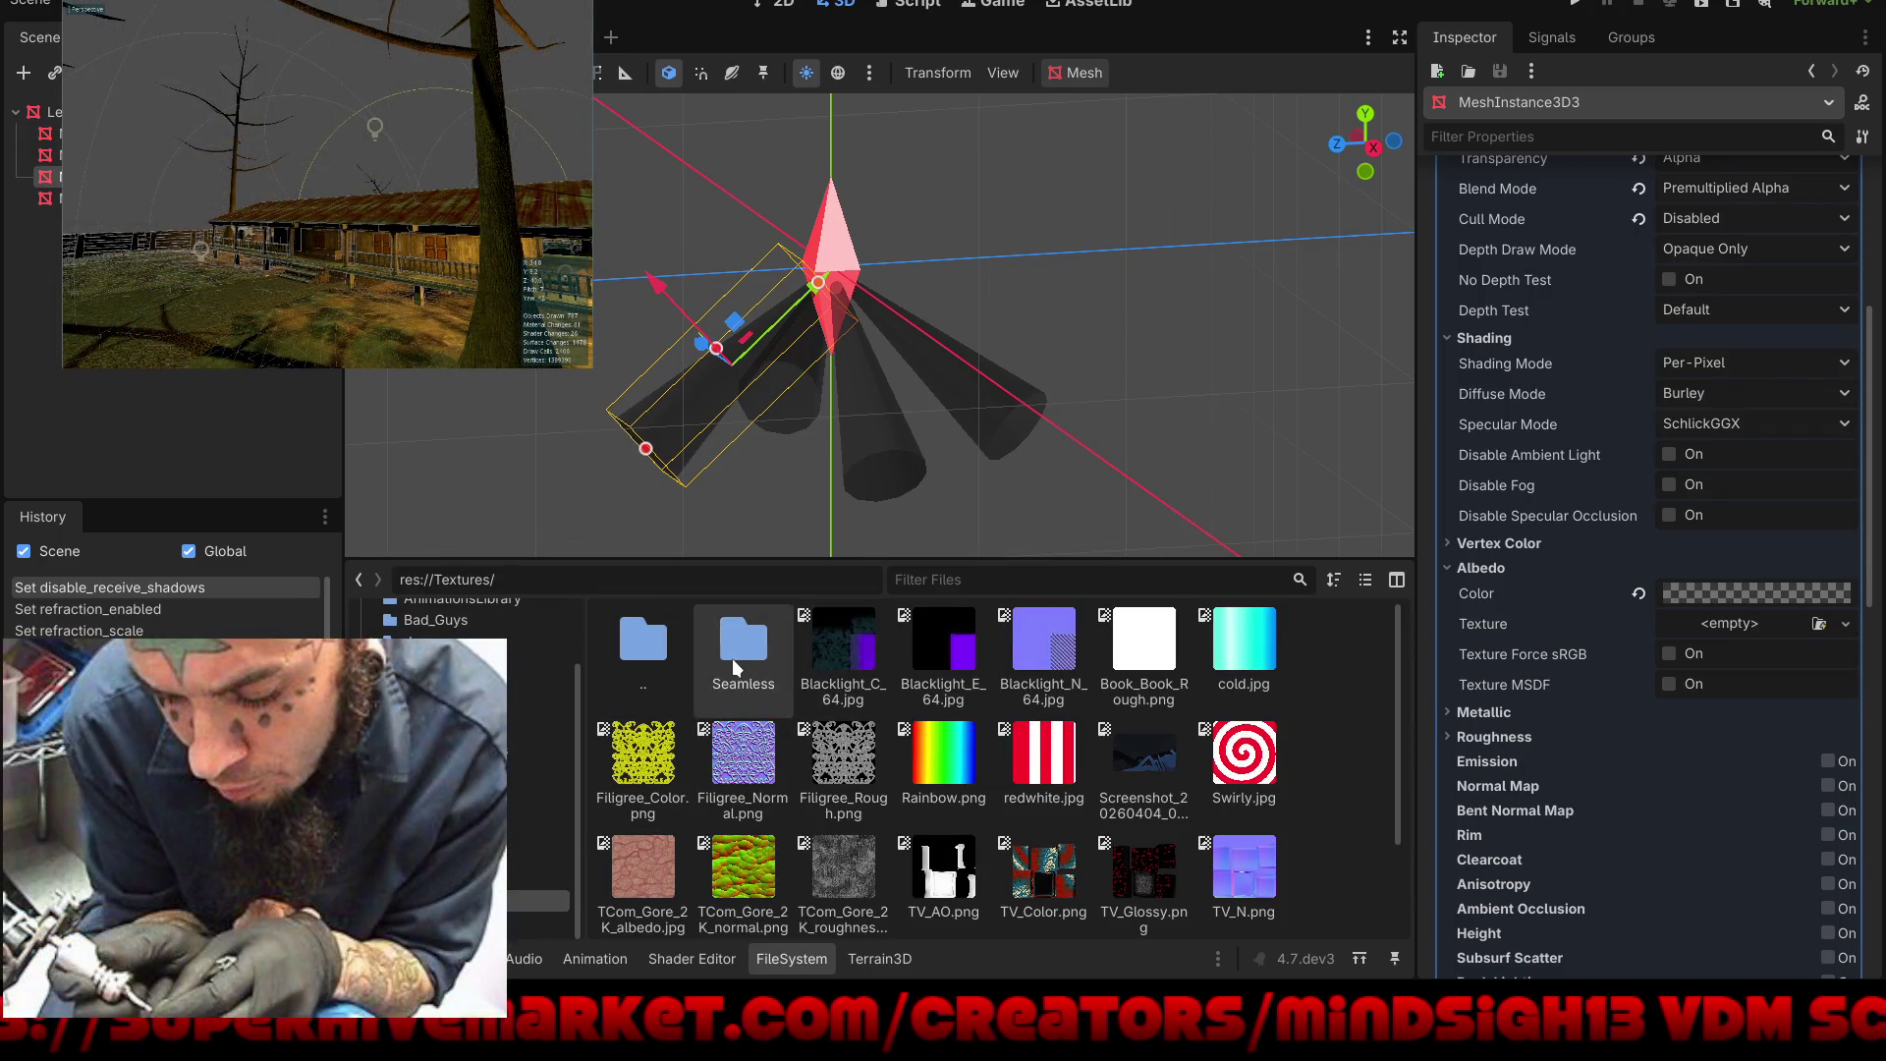
{"action": "double_click", "coordinate": [733, 656]}
{"action": "scroll", "coordinate": [1276, 753], "scroll_direction": "down", "scroll_amount": 10}
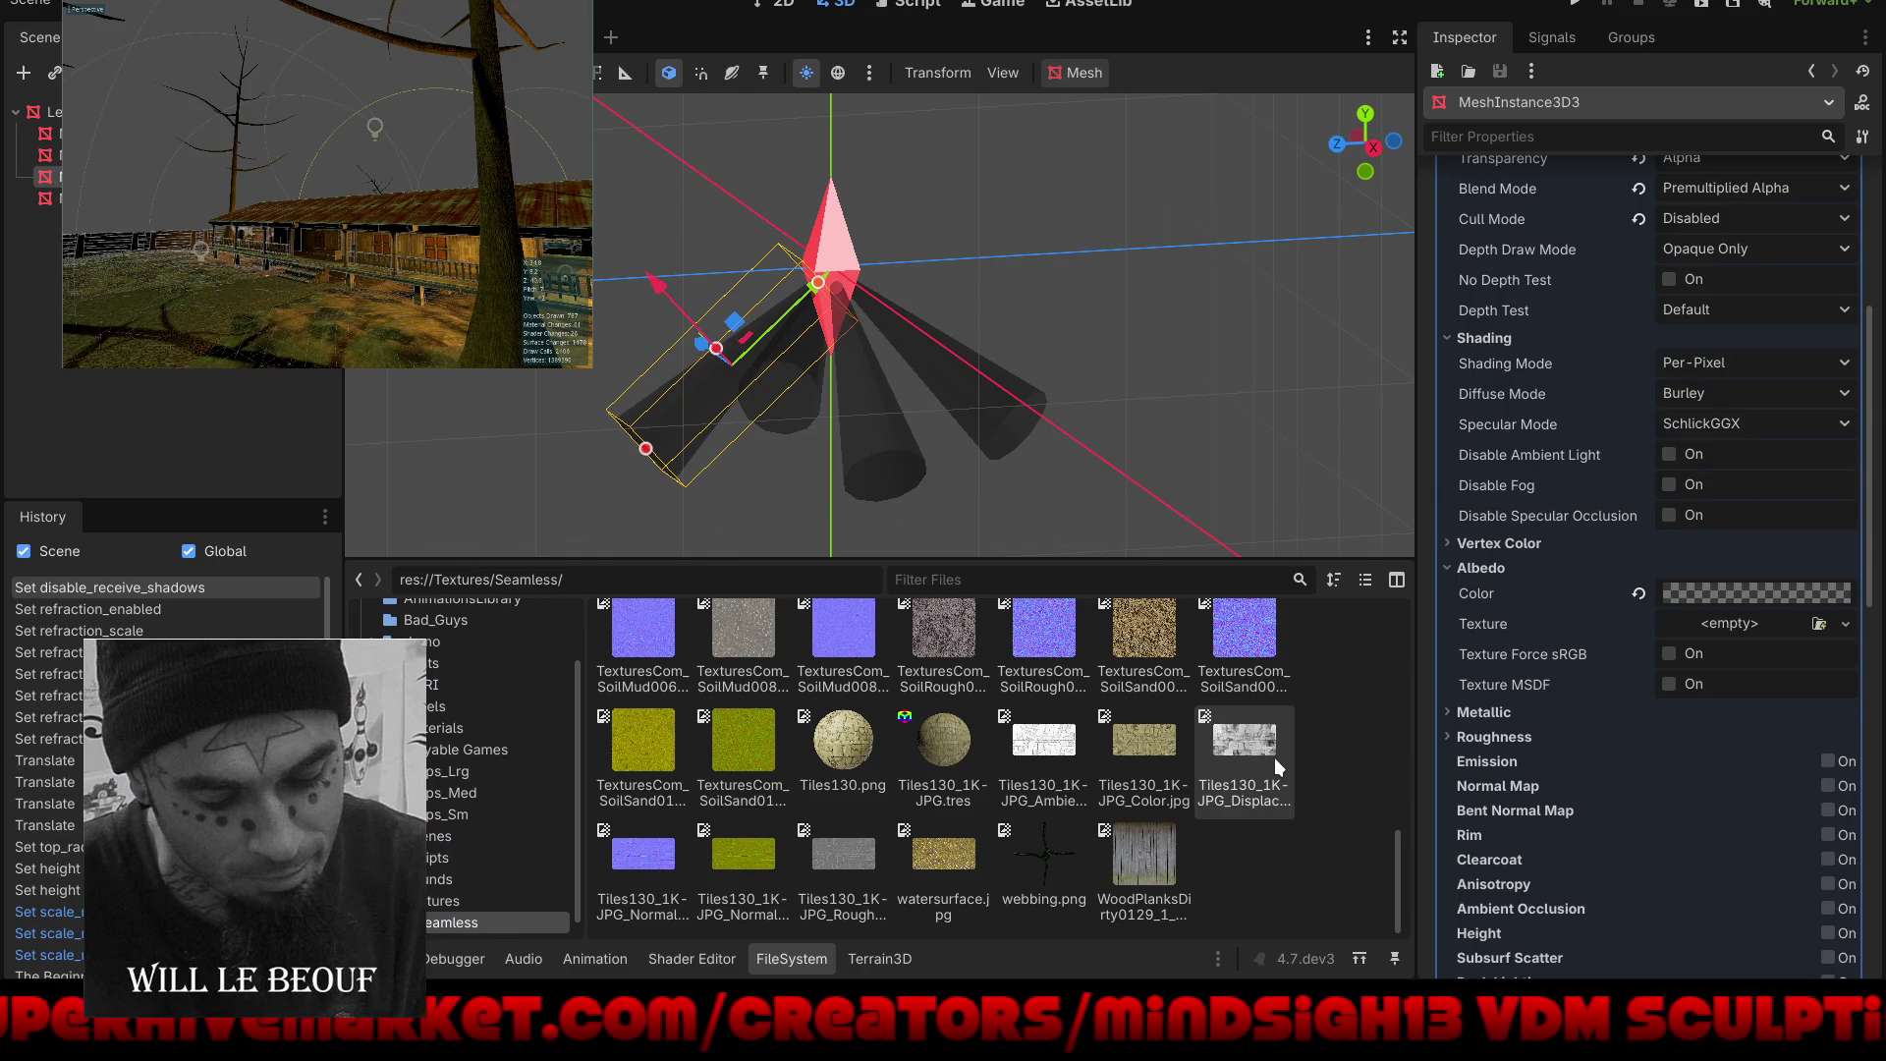
{"action": "scroll", "coordinate": [1276, 758], "scroll_direction": "up", "scroll_amount": 8}
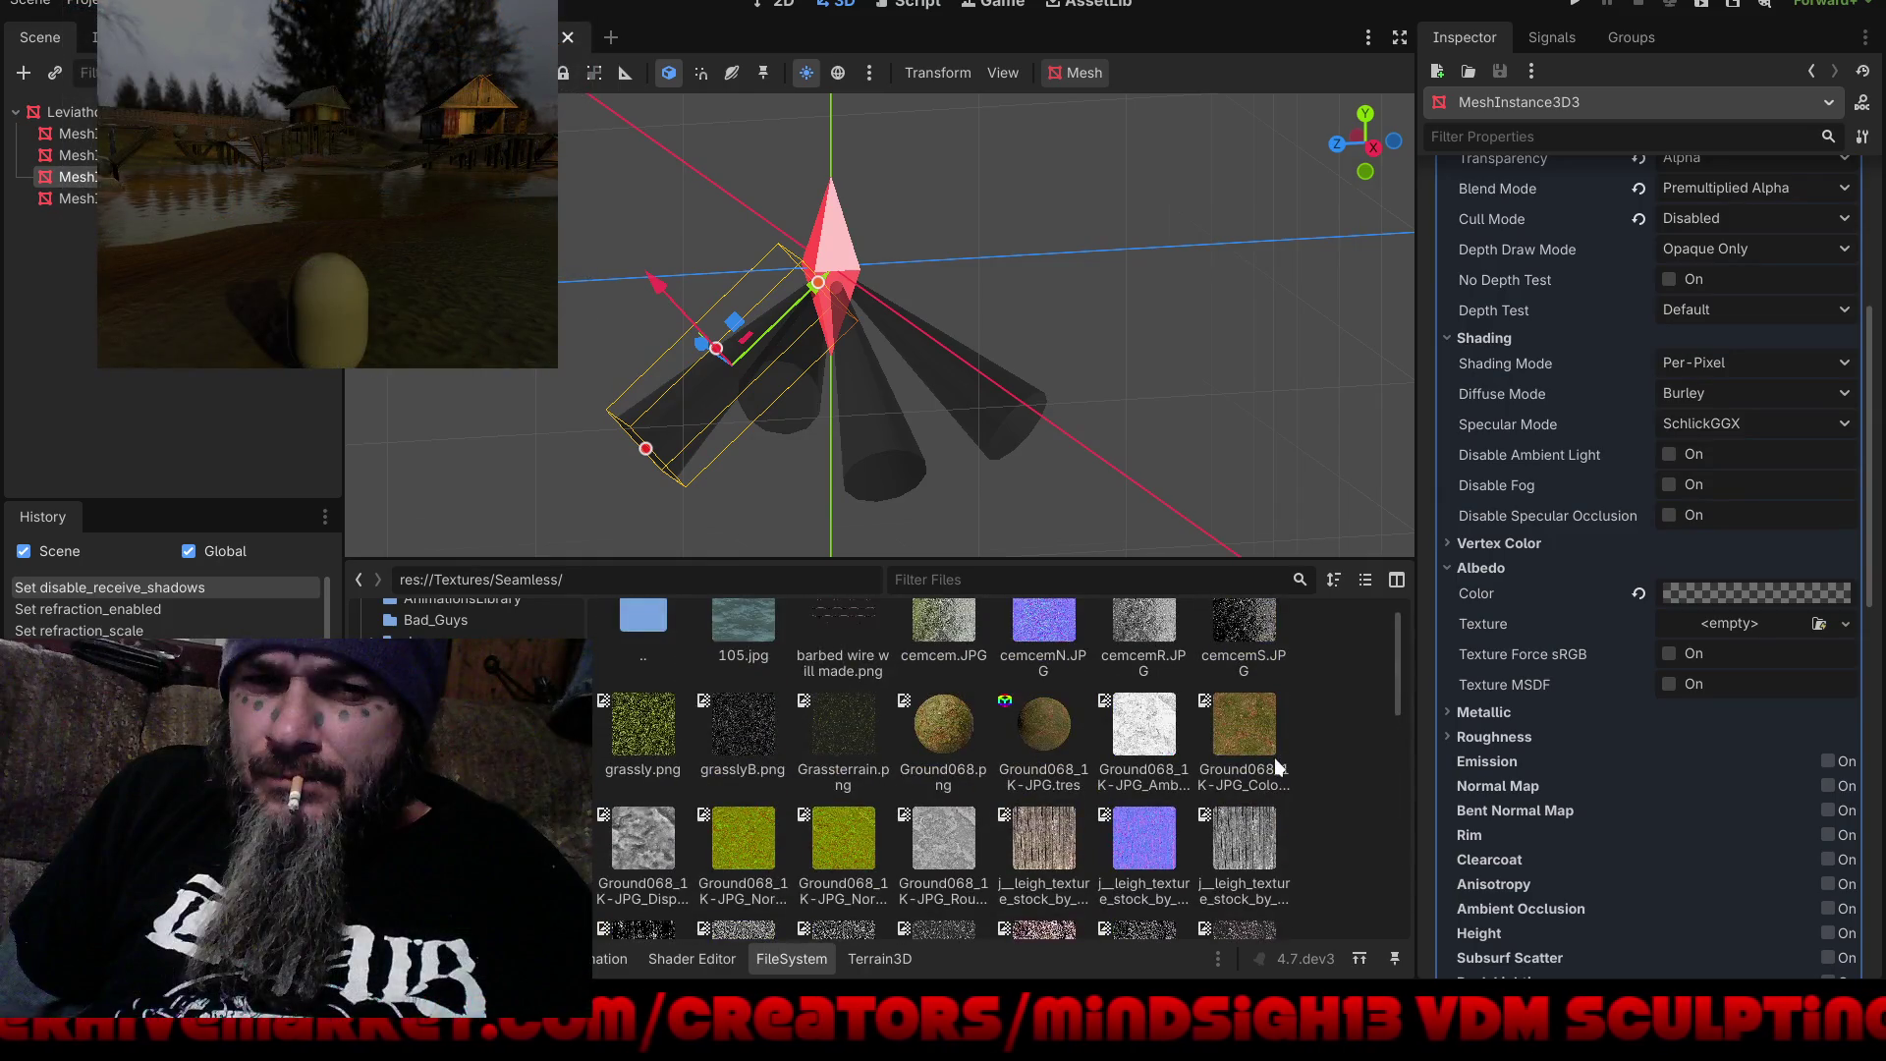
{"action": "scroll", "coordinate": [1275, 757], "scroll_direction": "up", "scroll_amount": 1}
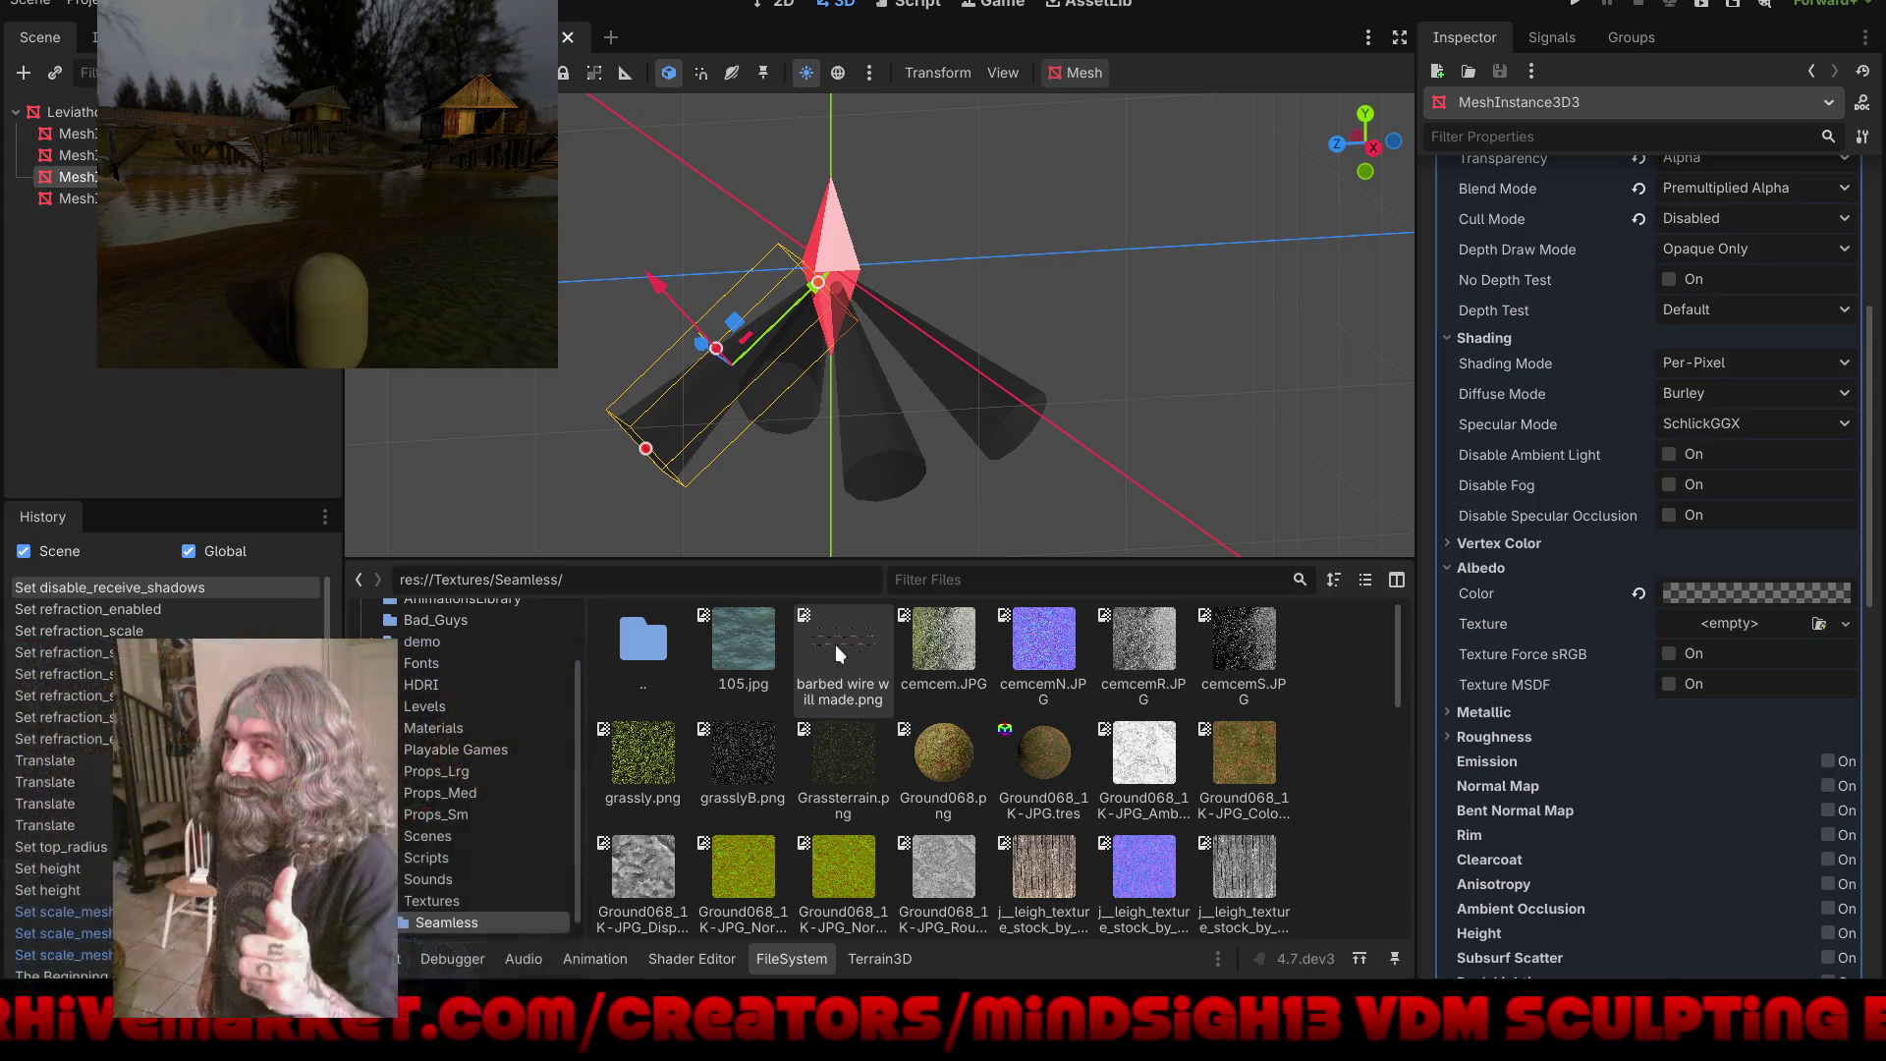
{"action": "left_click_drag", "start_coordinate": [835, 644], "coordinate": [1632, 673]}
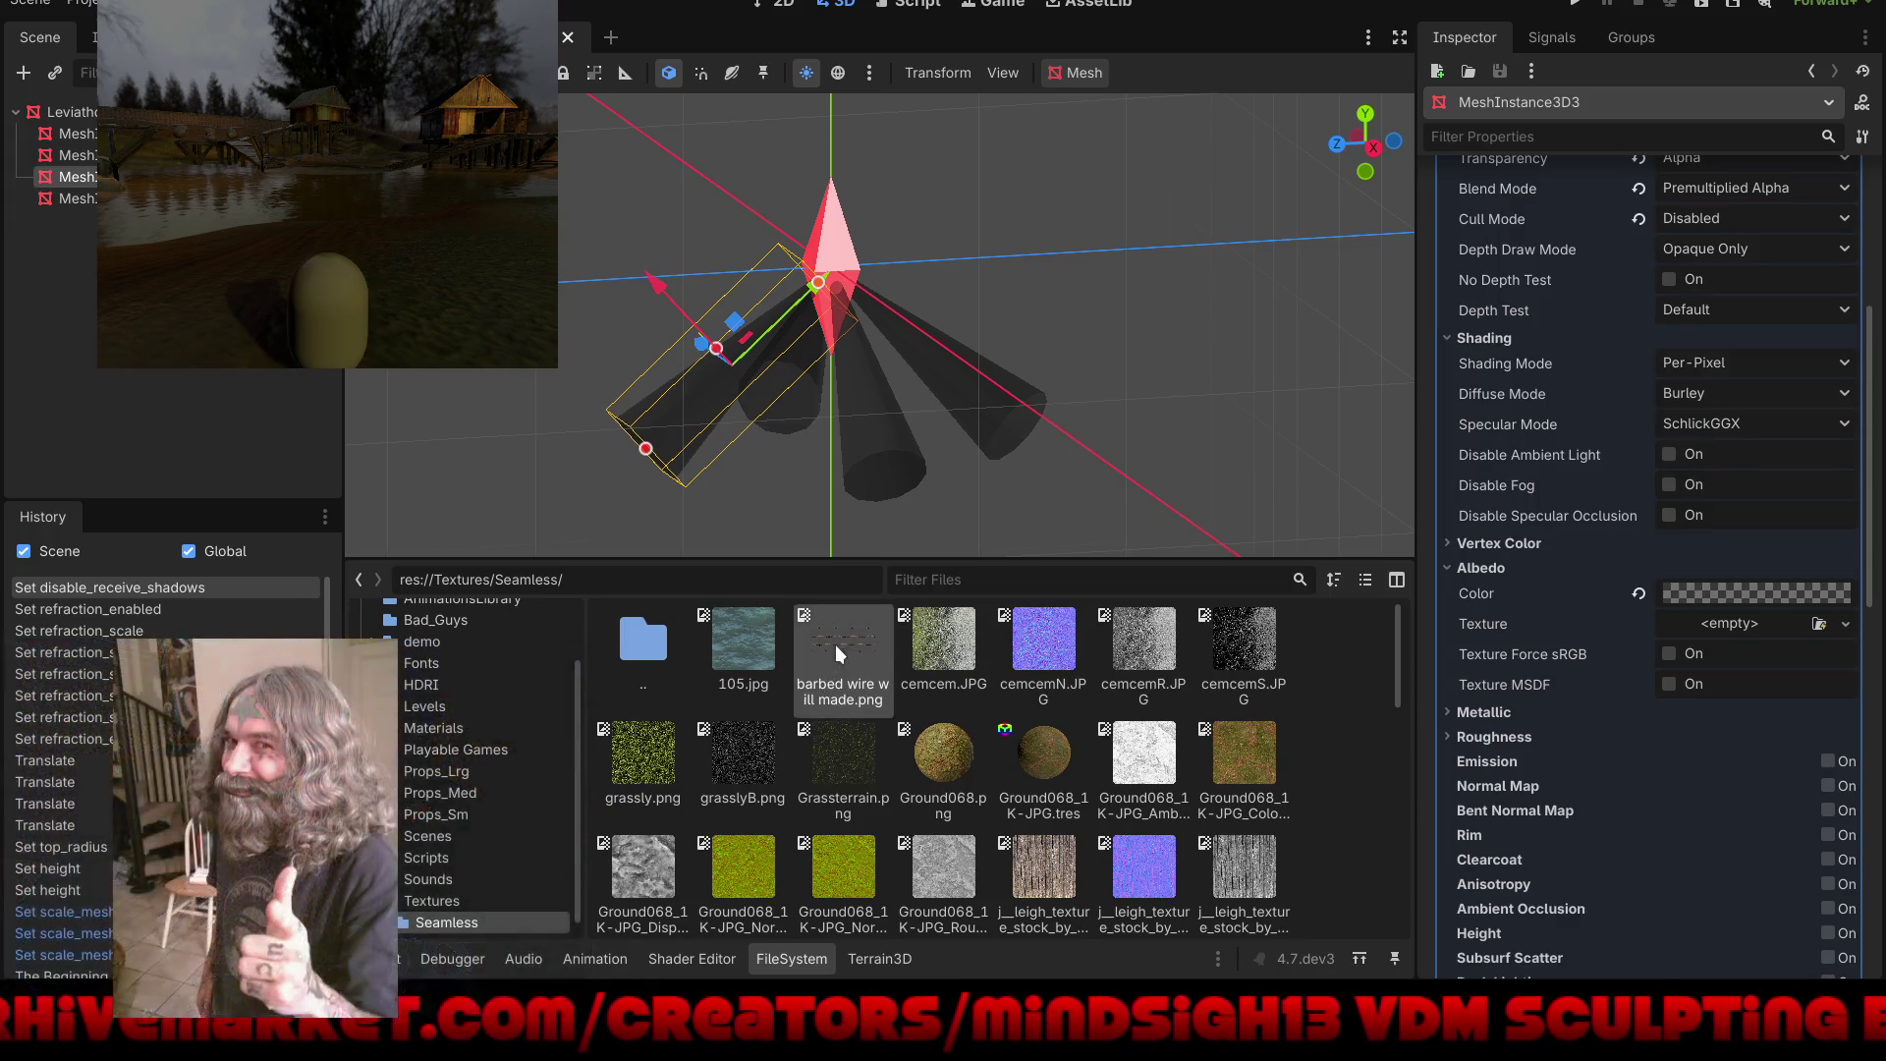
{"action": "left_click_drag", "start_coordinate": [1765, 632], "coordinate": [1762, 623]}
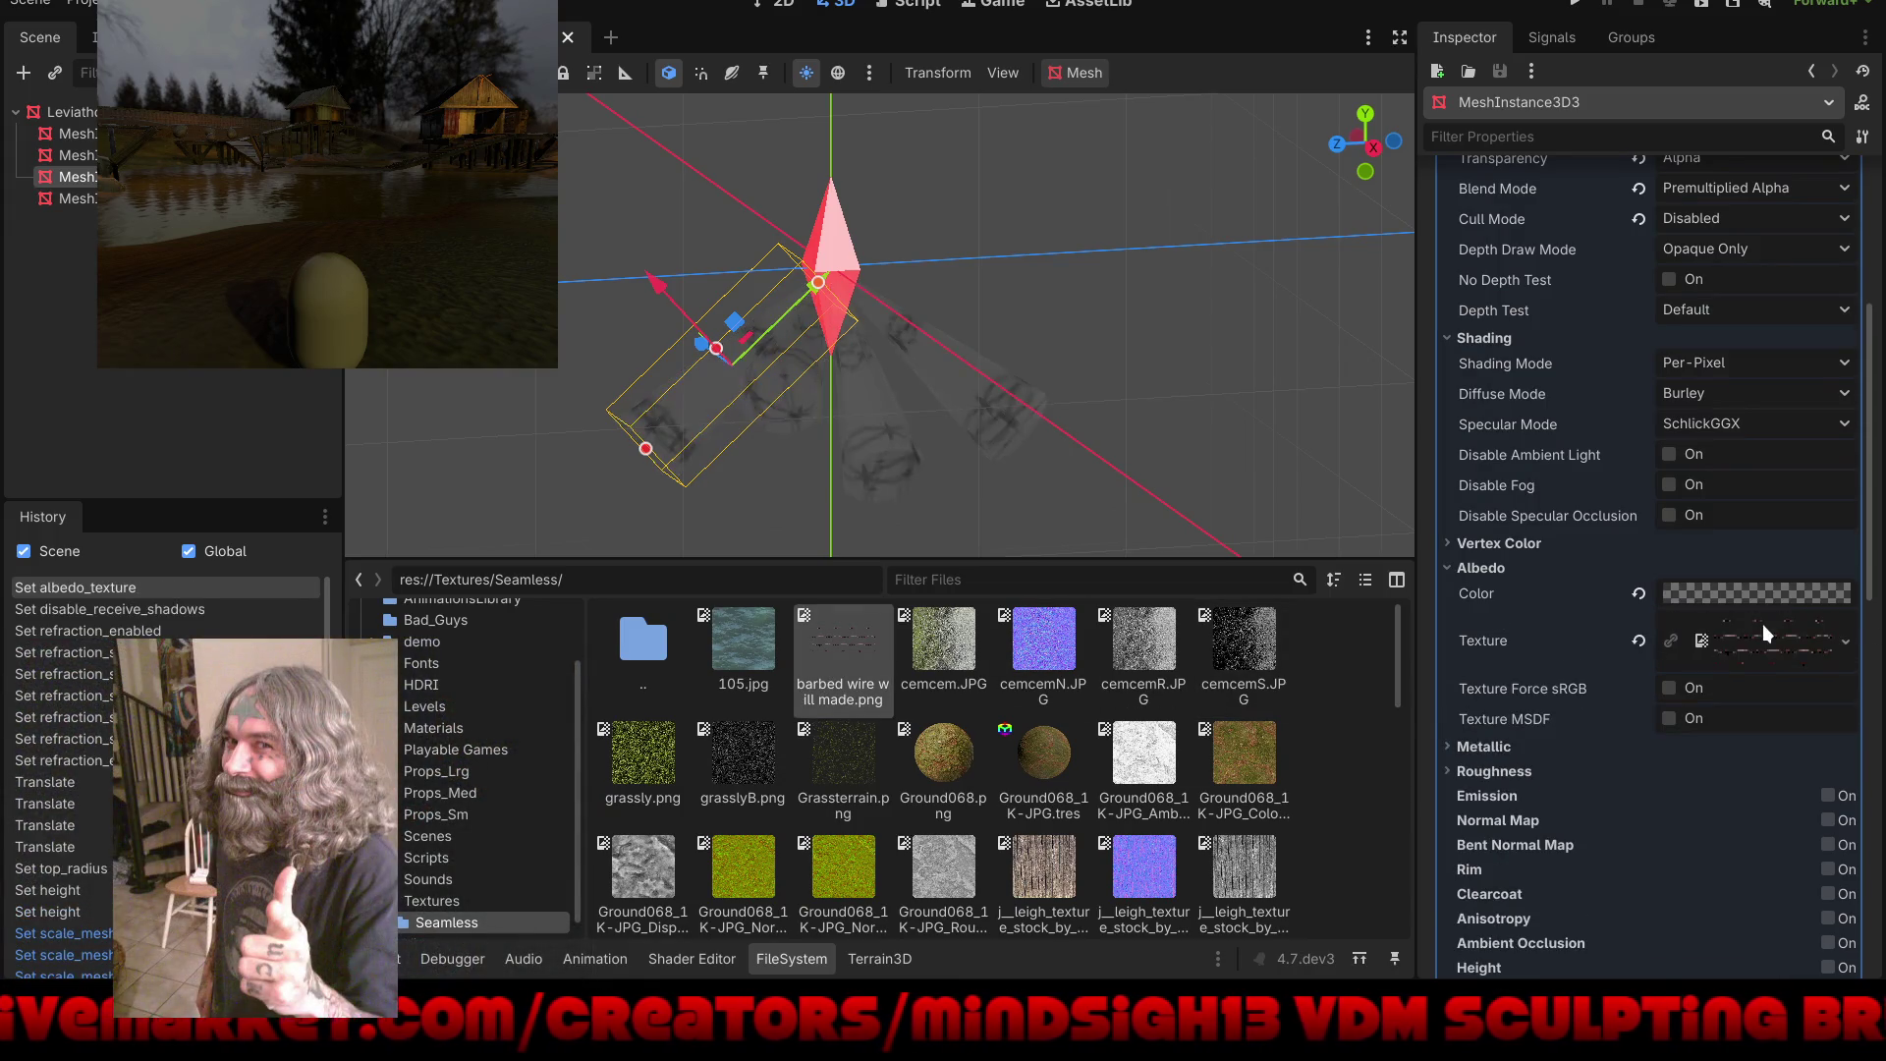
Step: Clear the barbed wire, try and clear the cemcemS.JPG texture, then return to Textures
{"action": "scroll", "coordinate": [988, 432], "scroll_direction": "up", "scroll_amount": 4}
{"action": "mouse_move", "coordinate": [1004, 452]}
{"action": "left_mouse_down"}
{"action": "mouse_move", "coordinate": [1204, 314]}
{"action": "mouse_move", "coordinate": [1319, 350]}
{"action": "mouse_move", "coordinate": [883, 357]}
{"action": "mouse_move", "coordinate": [774, 304]}
{"action": "mouse_move", "coordinate": [943, 440]}
{"action": "mouse_move", "coordinate": [951, 363]}
{"action": "left_mouse_up"}
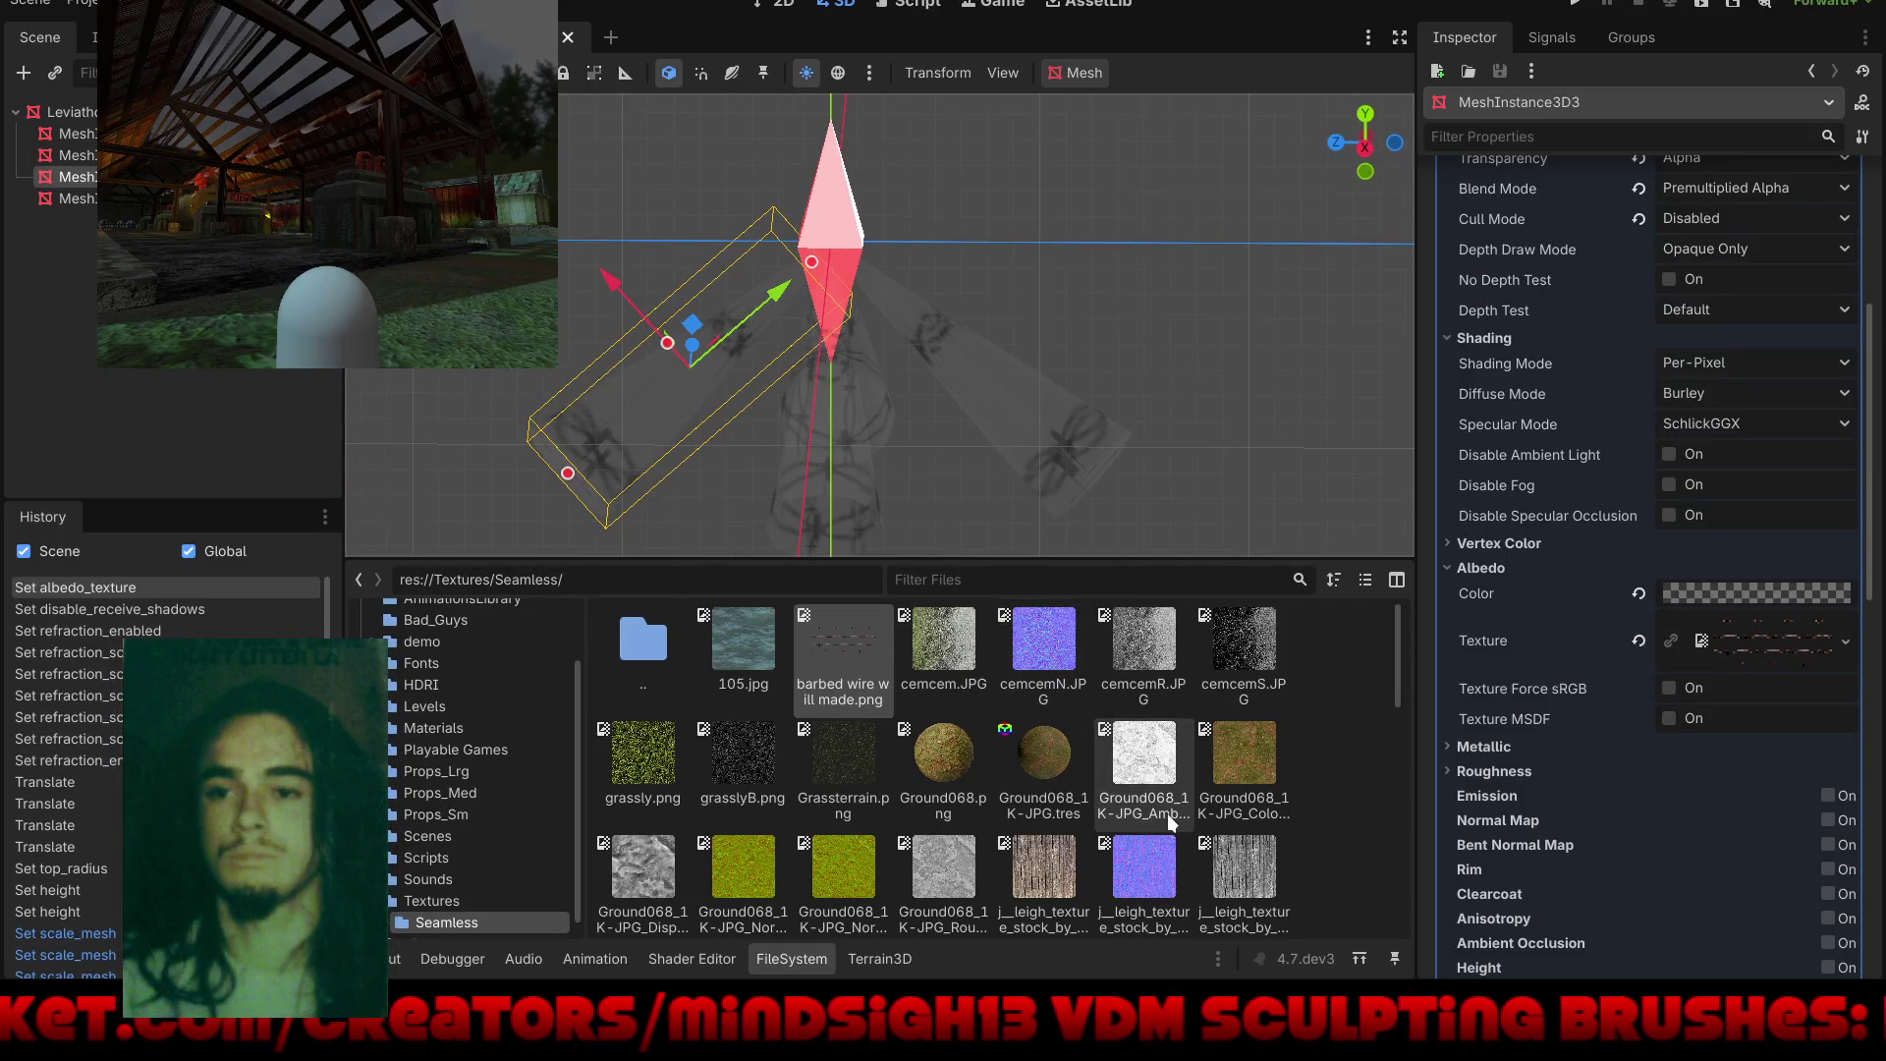
{"action": "left_click", "coordinate": [1638, 640]}
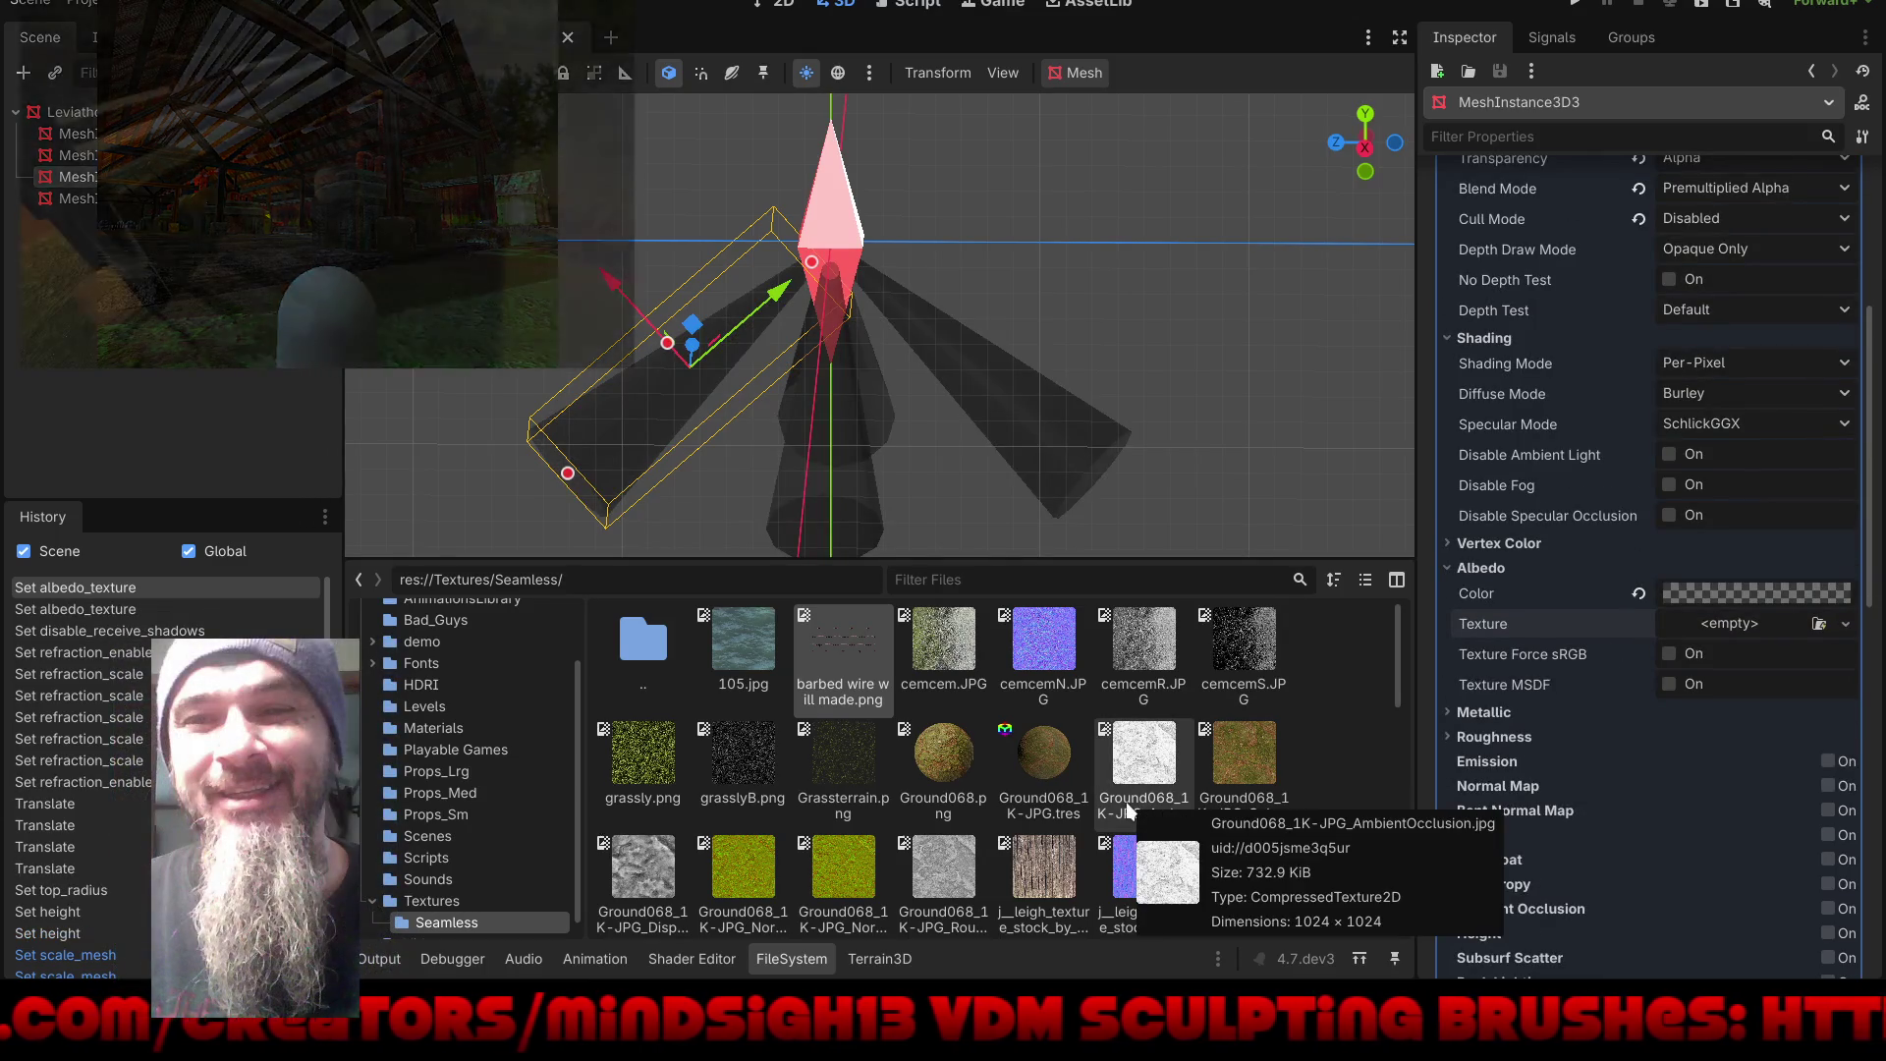
{"action": "mouse_move", "coordinate": [1241, 637]}
{"action": "left_mouse_down"}
{"action": "mouse_move", "coordinate": [1342, 672]}
{"action": "mouse_move", "coordinate": [1736, 638]}
{"action": "left_mouse_up"}
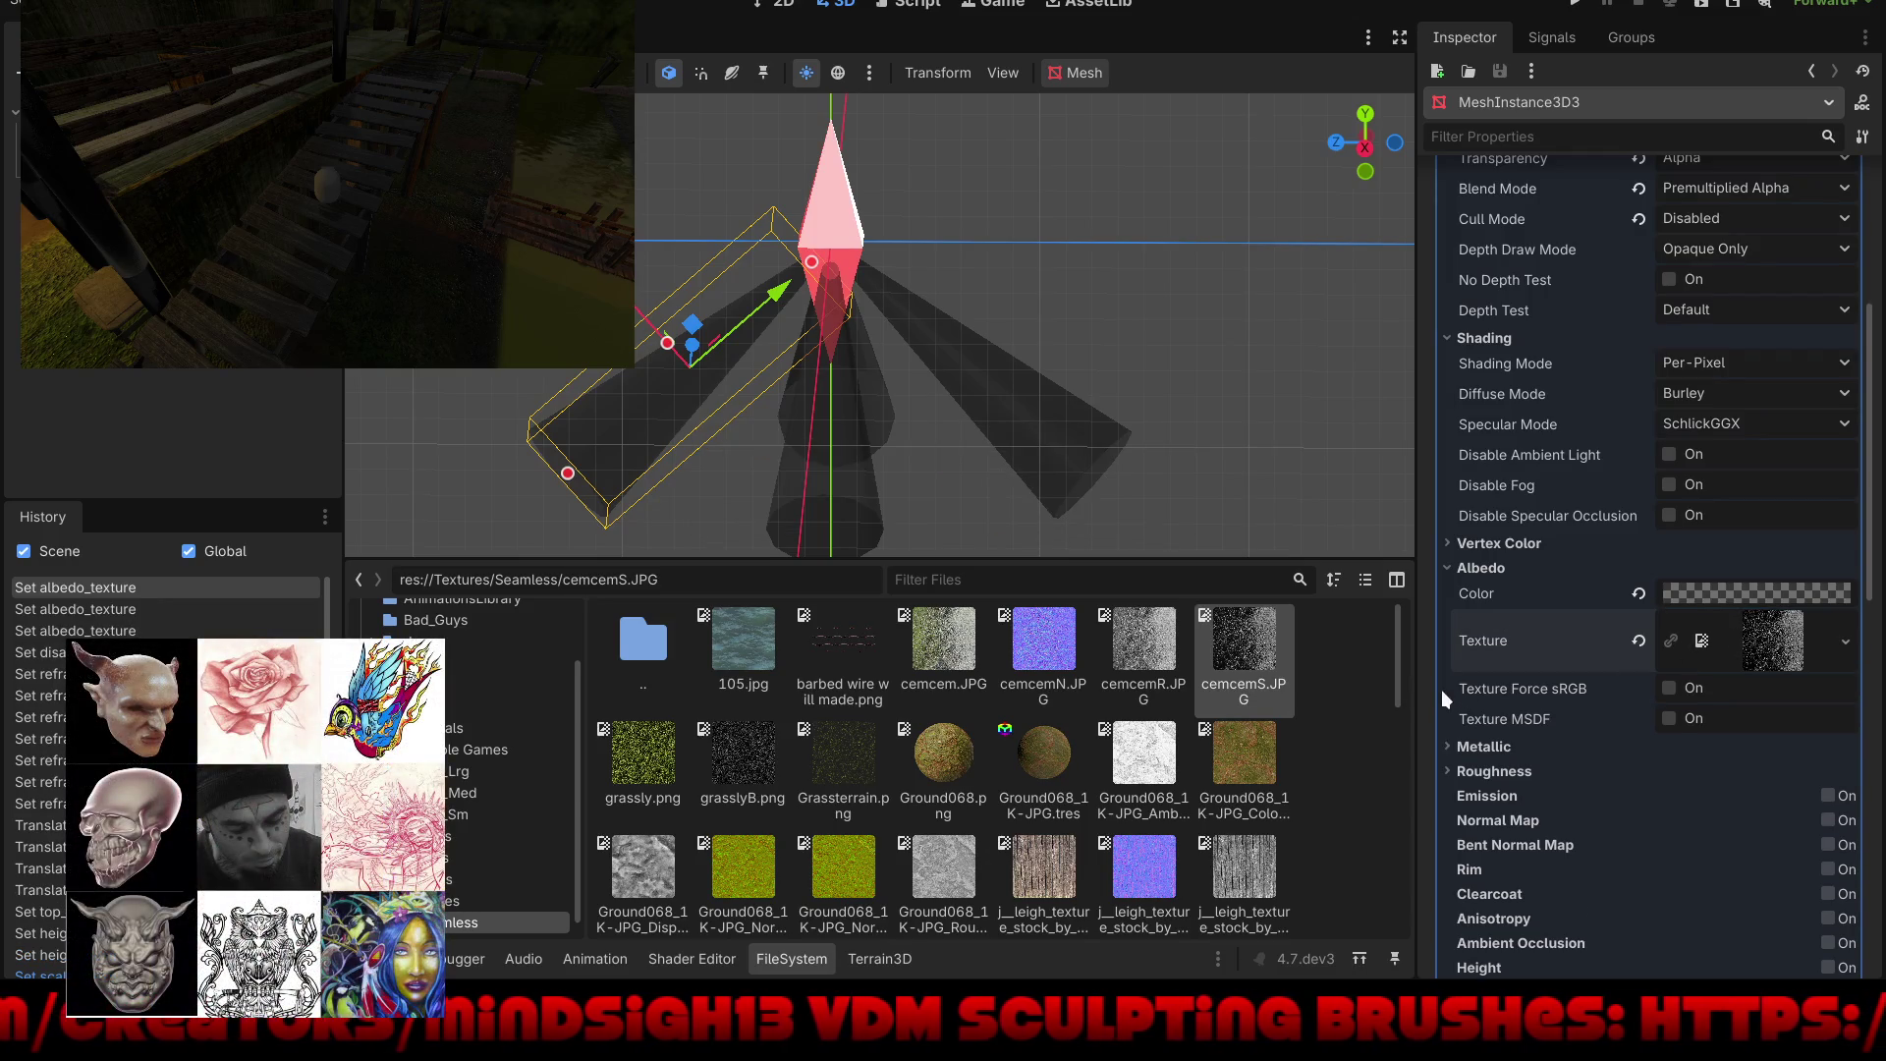
{"action": "left_click", "coordinate": [1639, 639]}
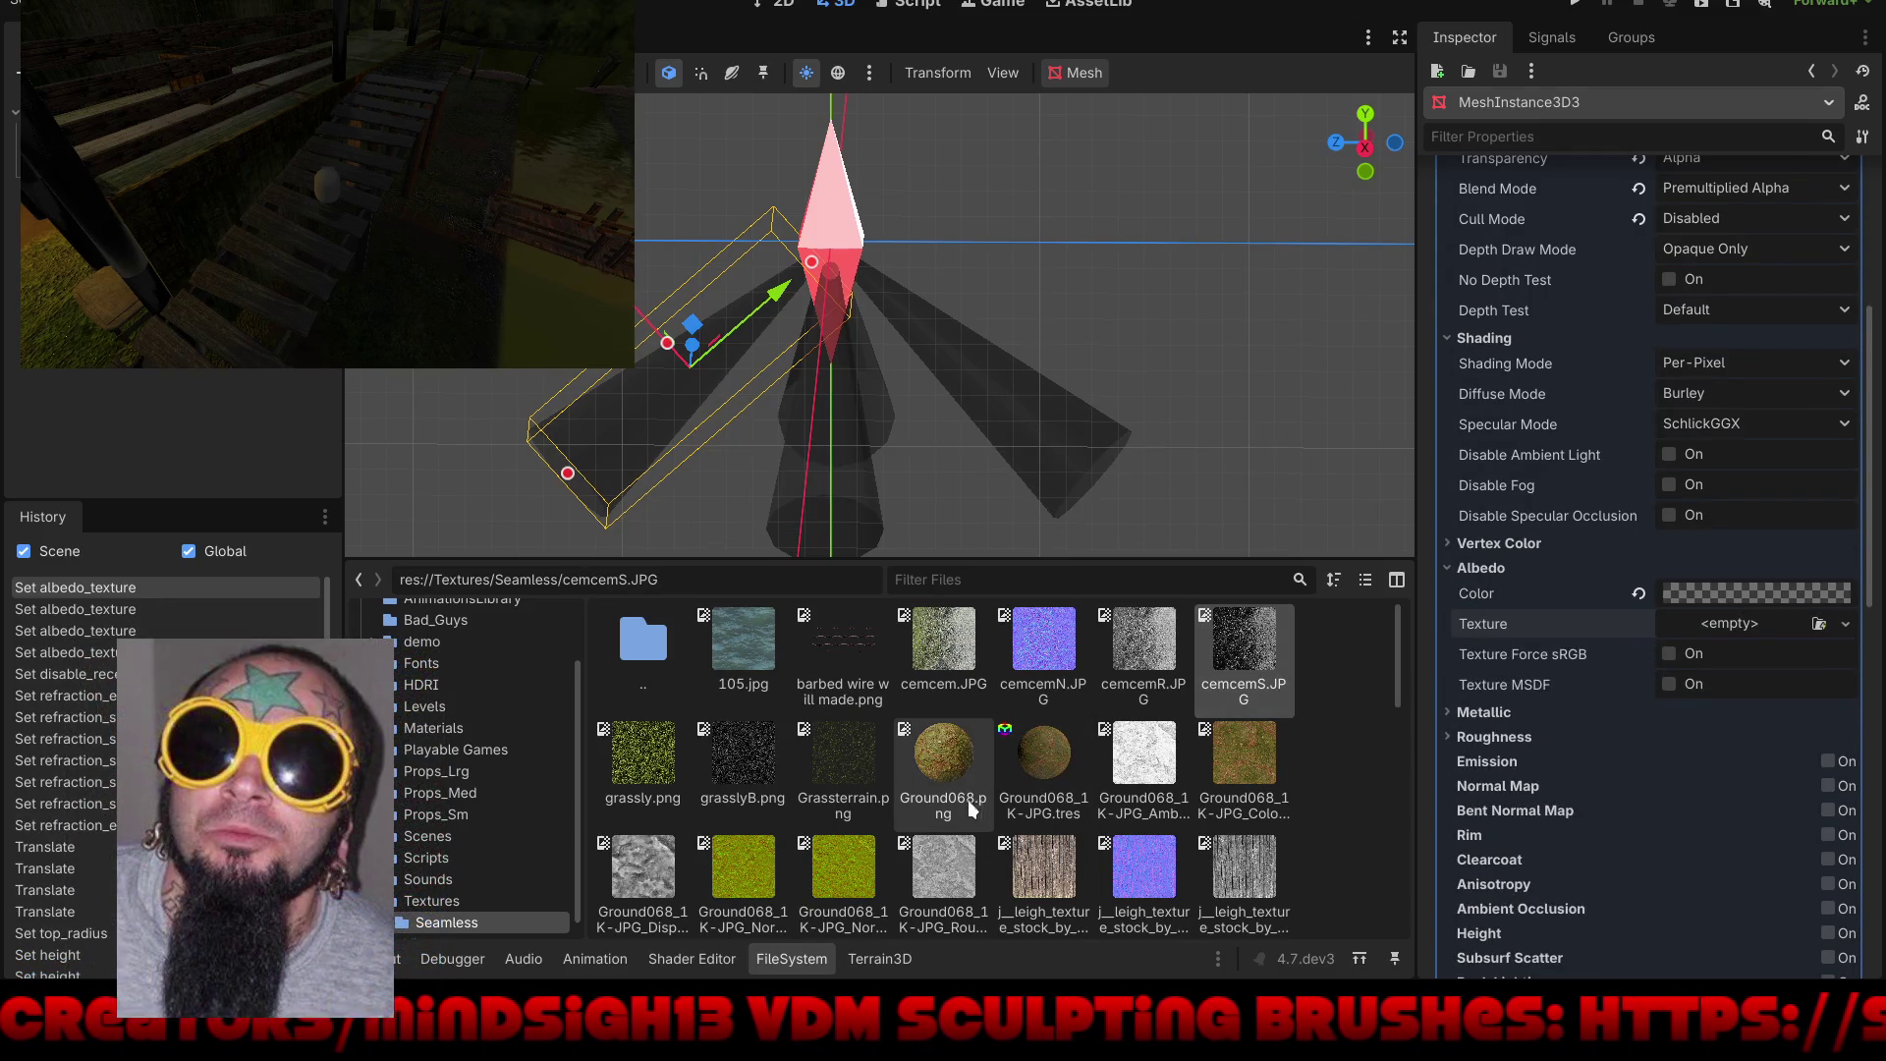
{"action": "scroll", "coordinate": [969, 808], "scroll_direction": "down", "scroll_amount": 5}
{"action": "scroll", "coordinate": [967, 804], "scroll_direction": "down", "scroll_amount": 3}
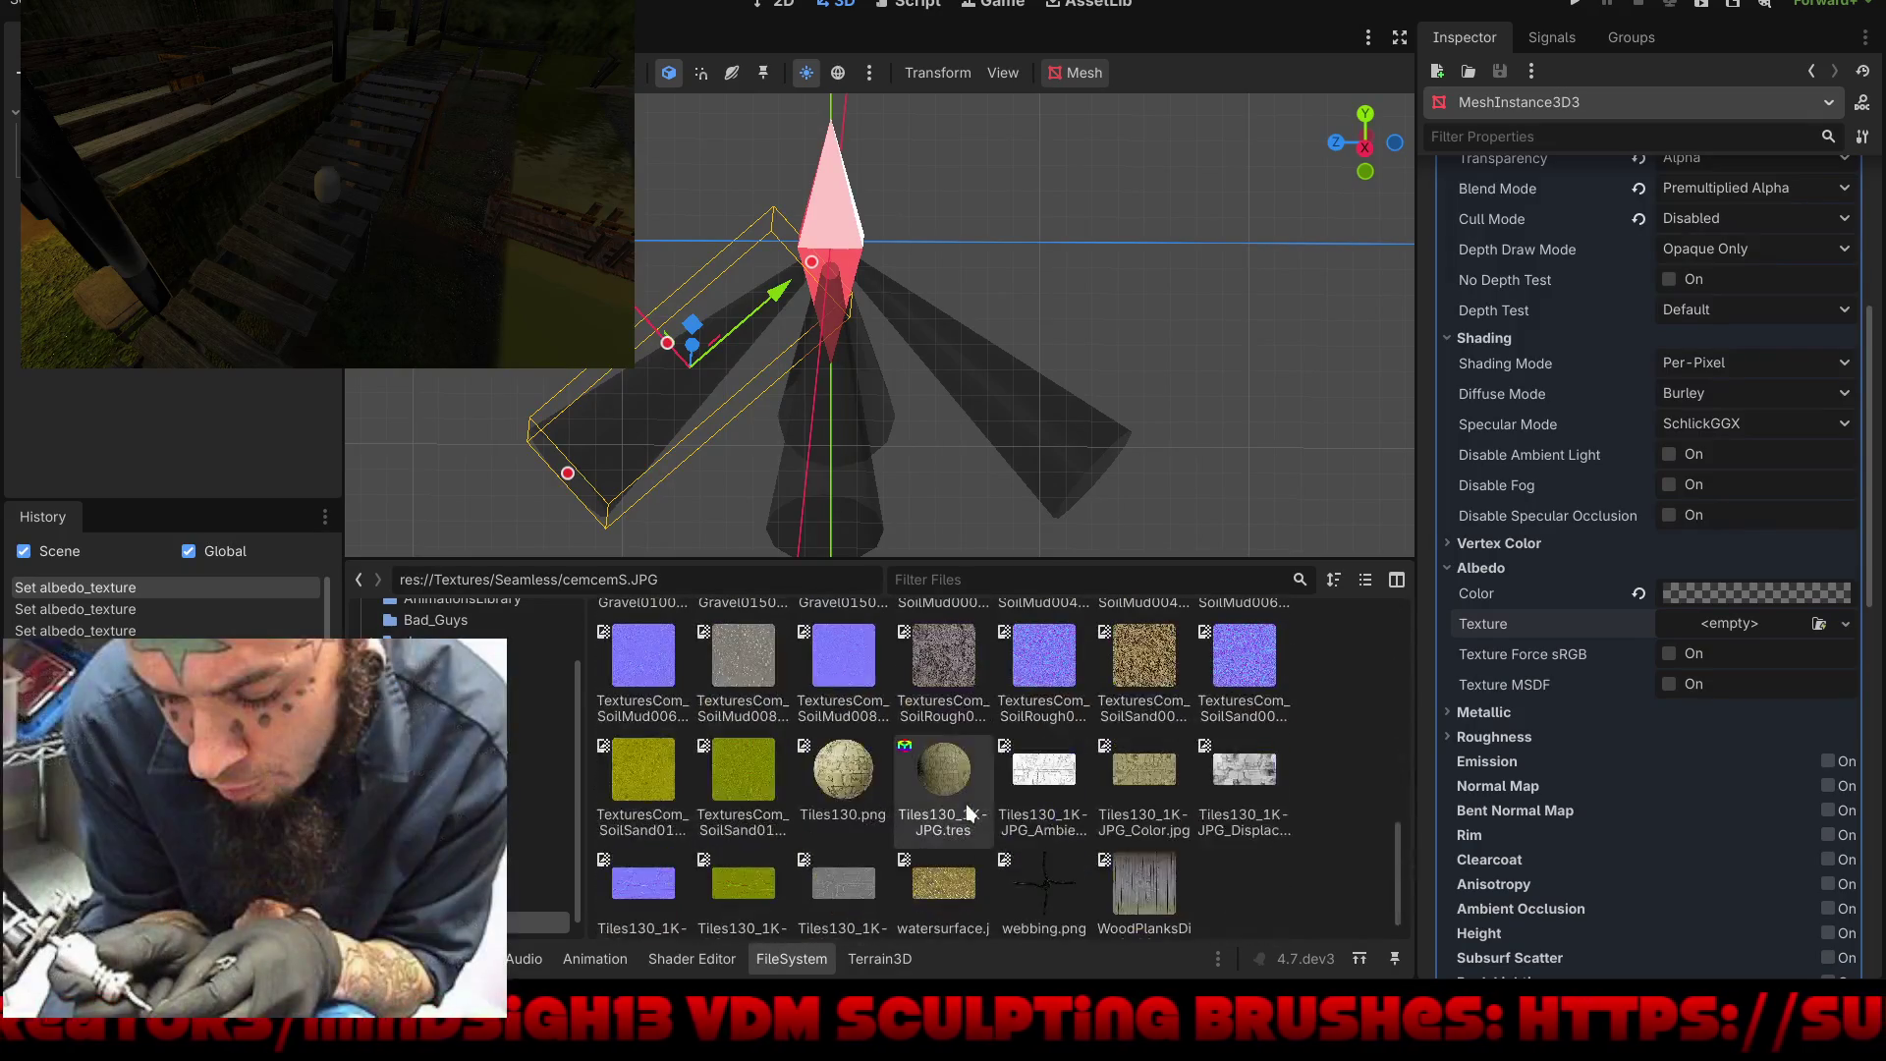
{"action": "scroll", "coordinate": [965, 804], "scroll_direction": "up", "scroll_amount": 4}
{"action": "scroll", "coordinate": [965, 804], "scroll_direction": "up", "scroll_amount": 5}
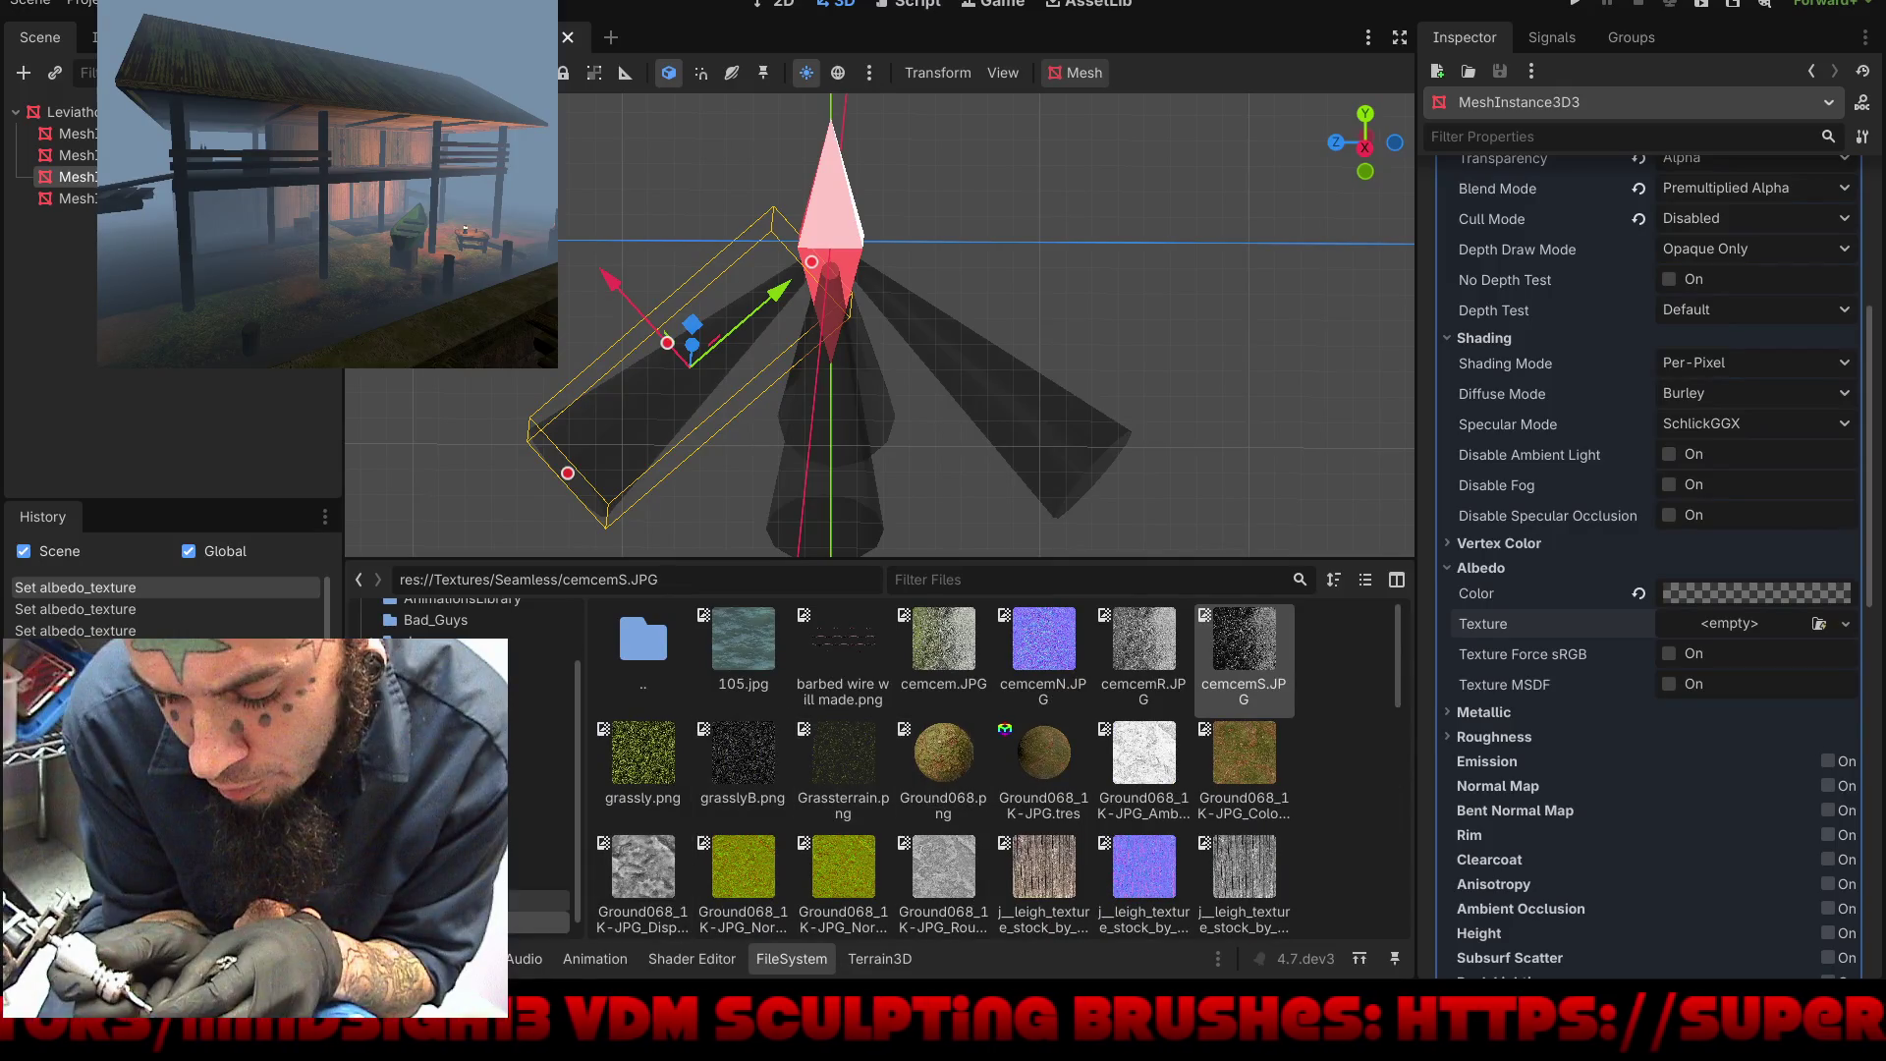
{"action": "left_click", "coordinate": [469, 898]}
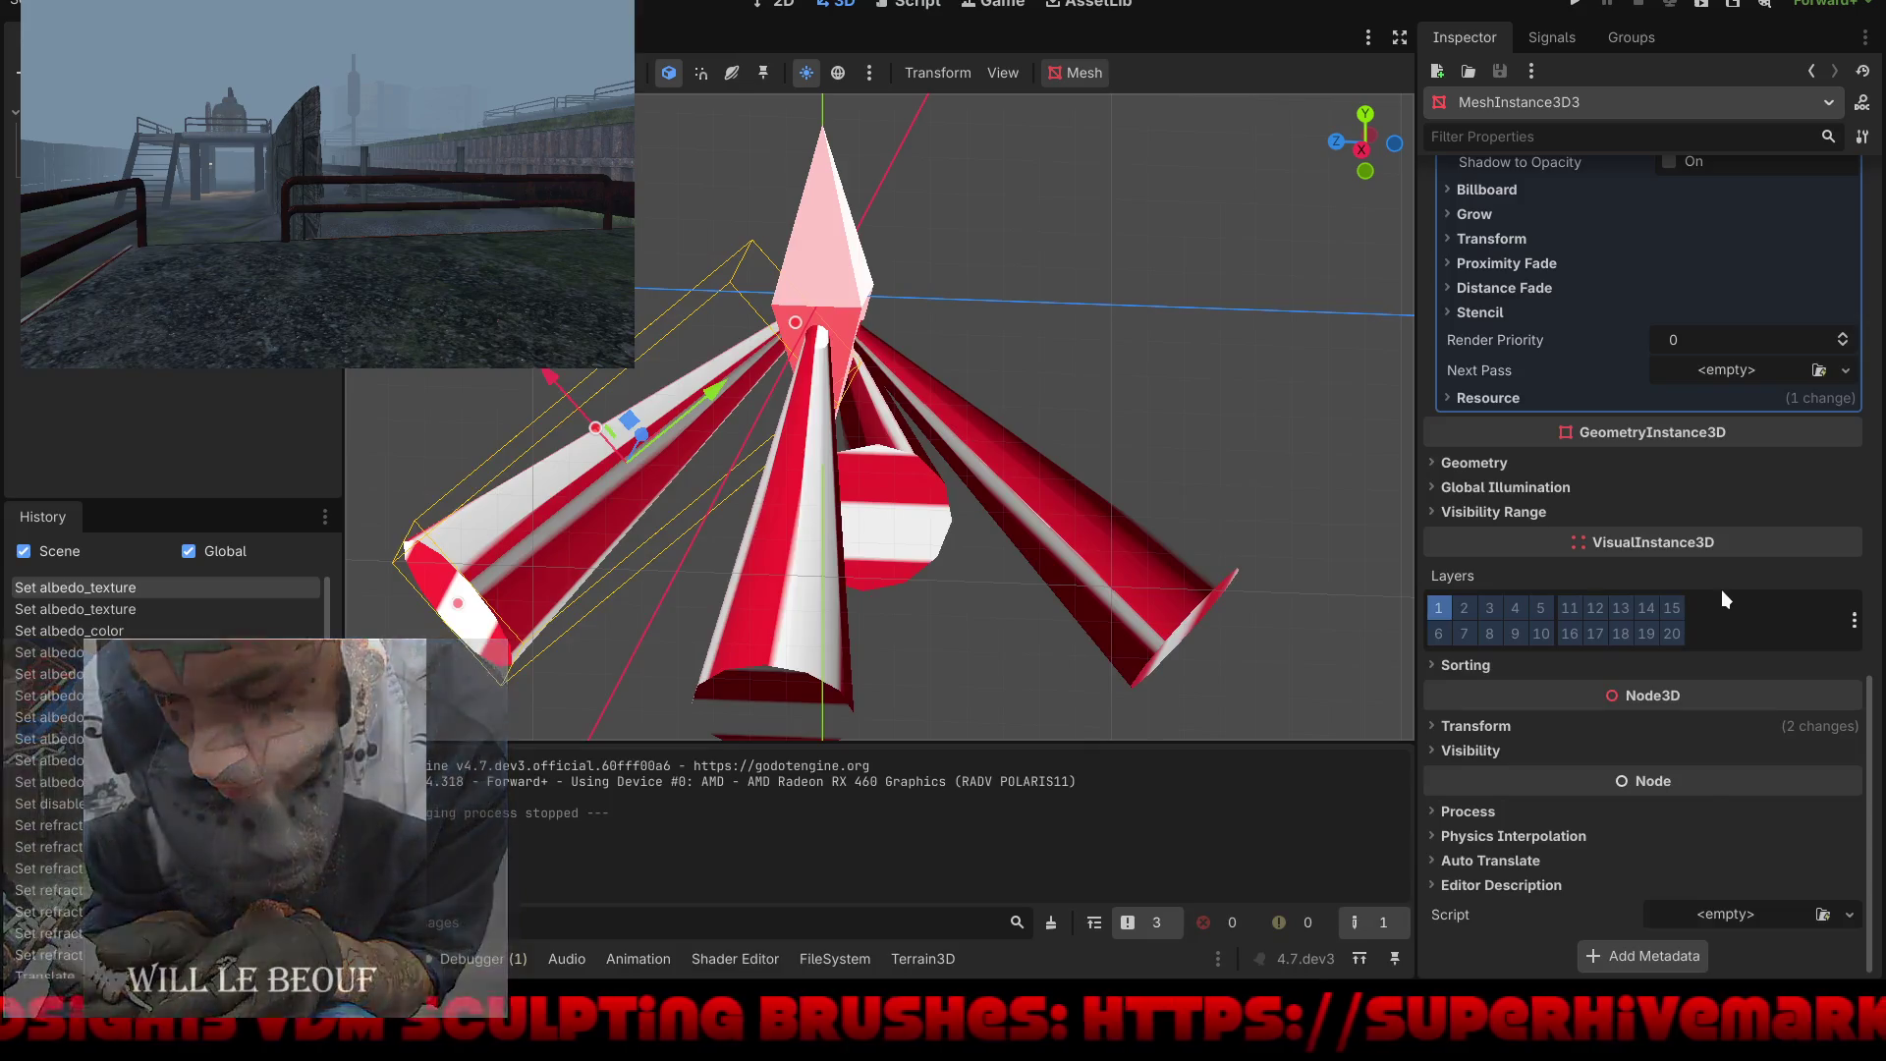
Step: Move the left and right cones onto visual layer 17, removing them from layer 1
{"action": "left_click", "coordinate": [1595, 631]}
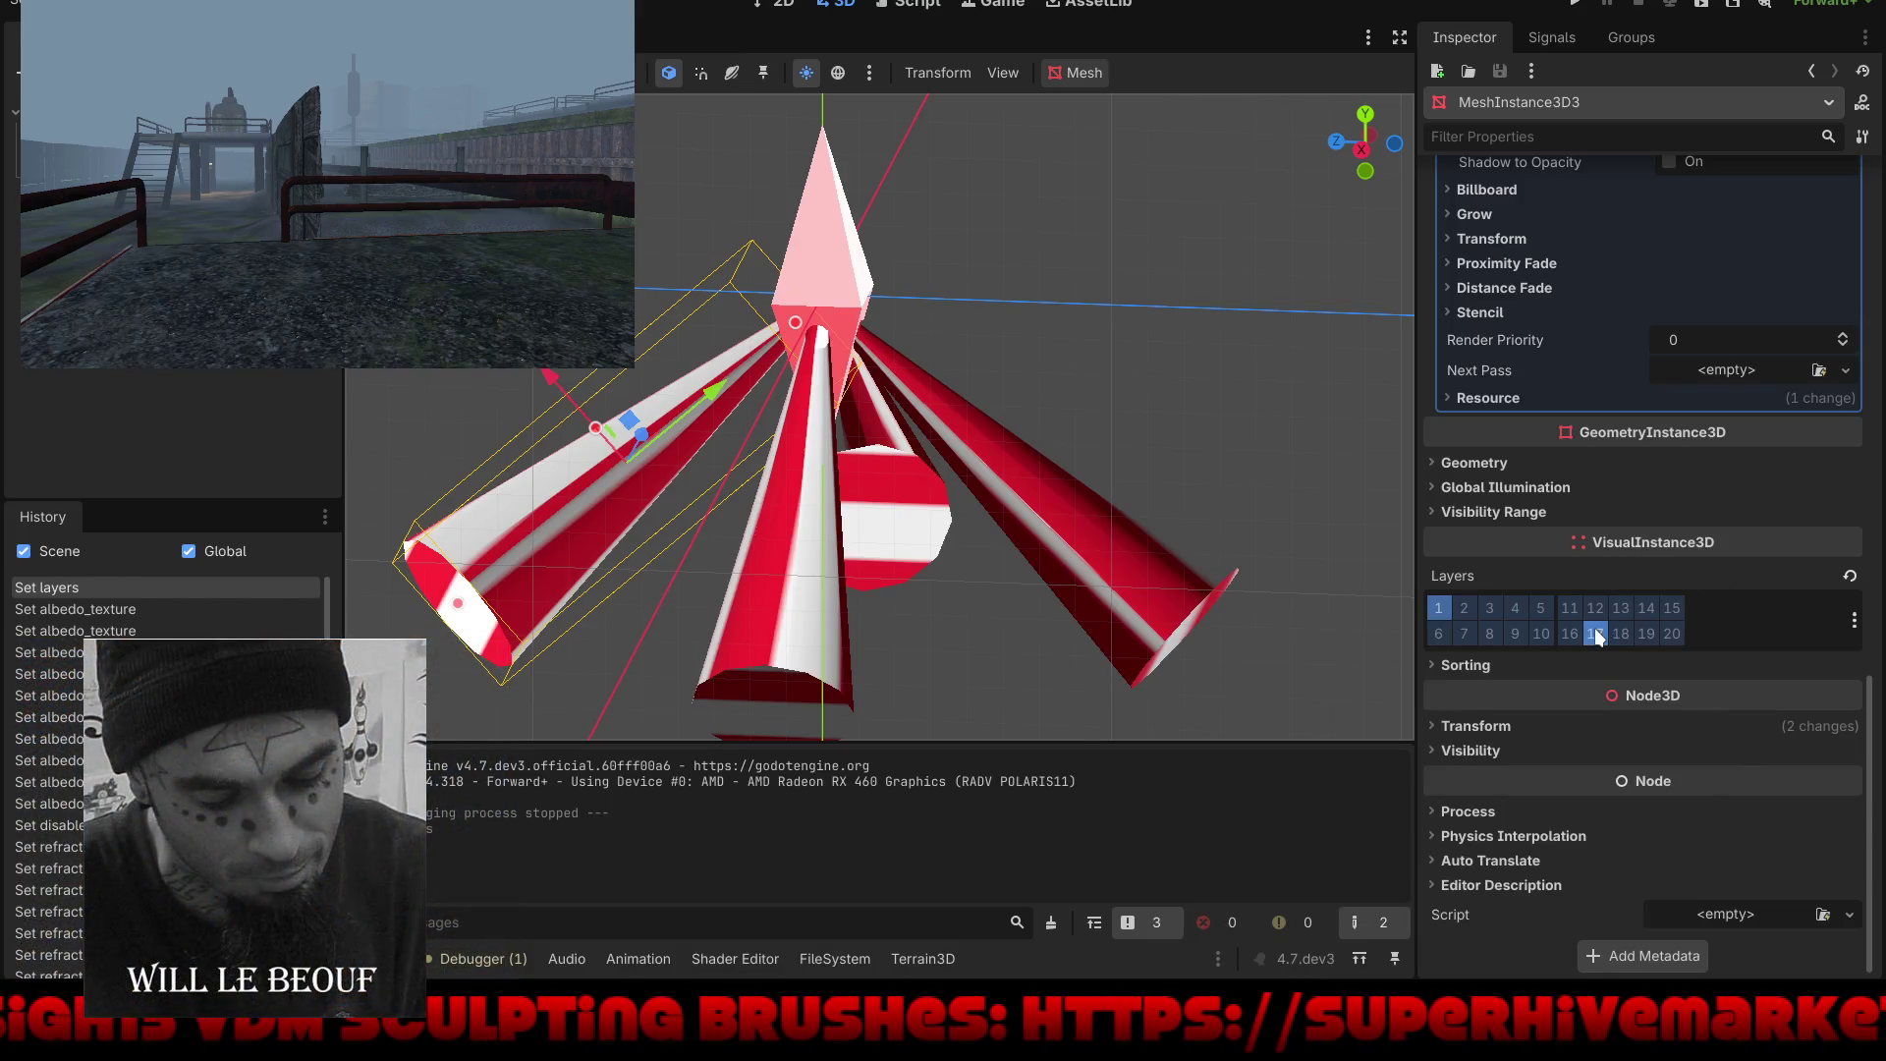
{"action": "left_click", "coordinate": [1437, 607]}
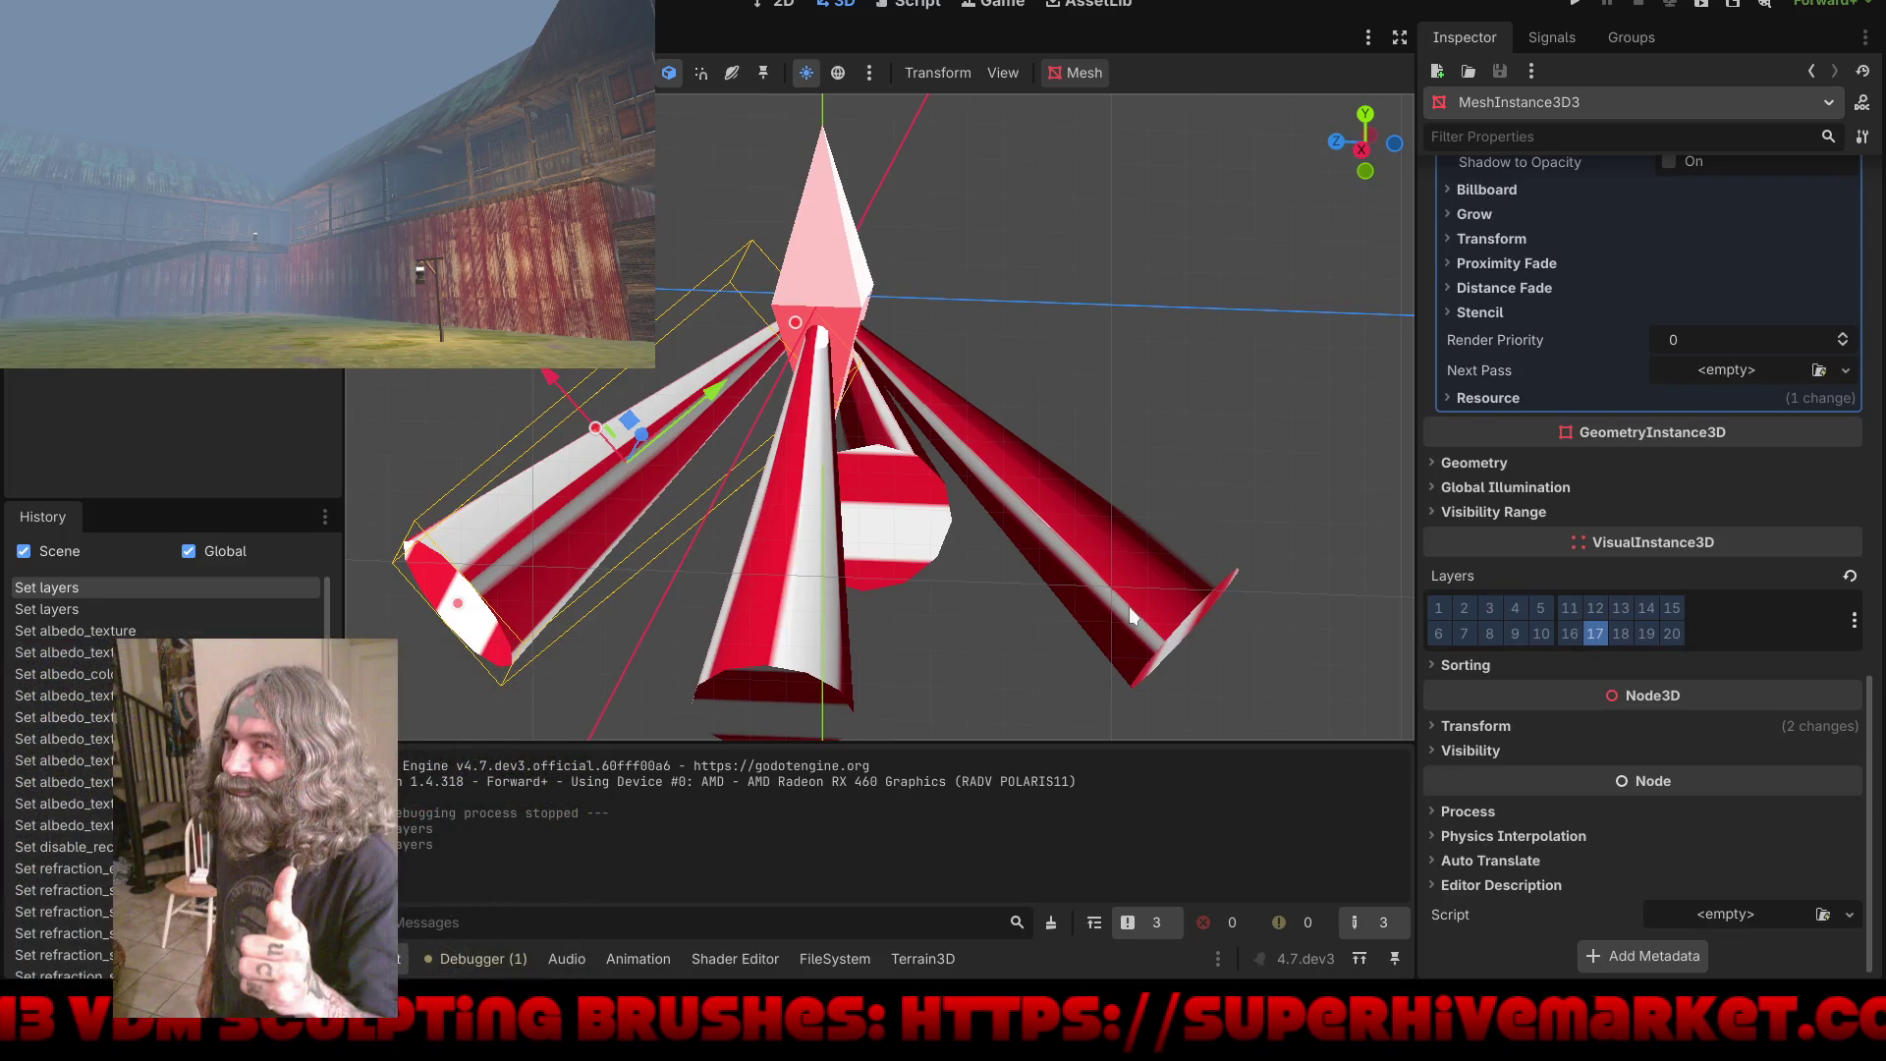
{"action": "left_click", "coordinate": [1129, 614]}
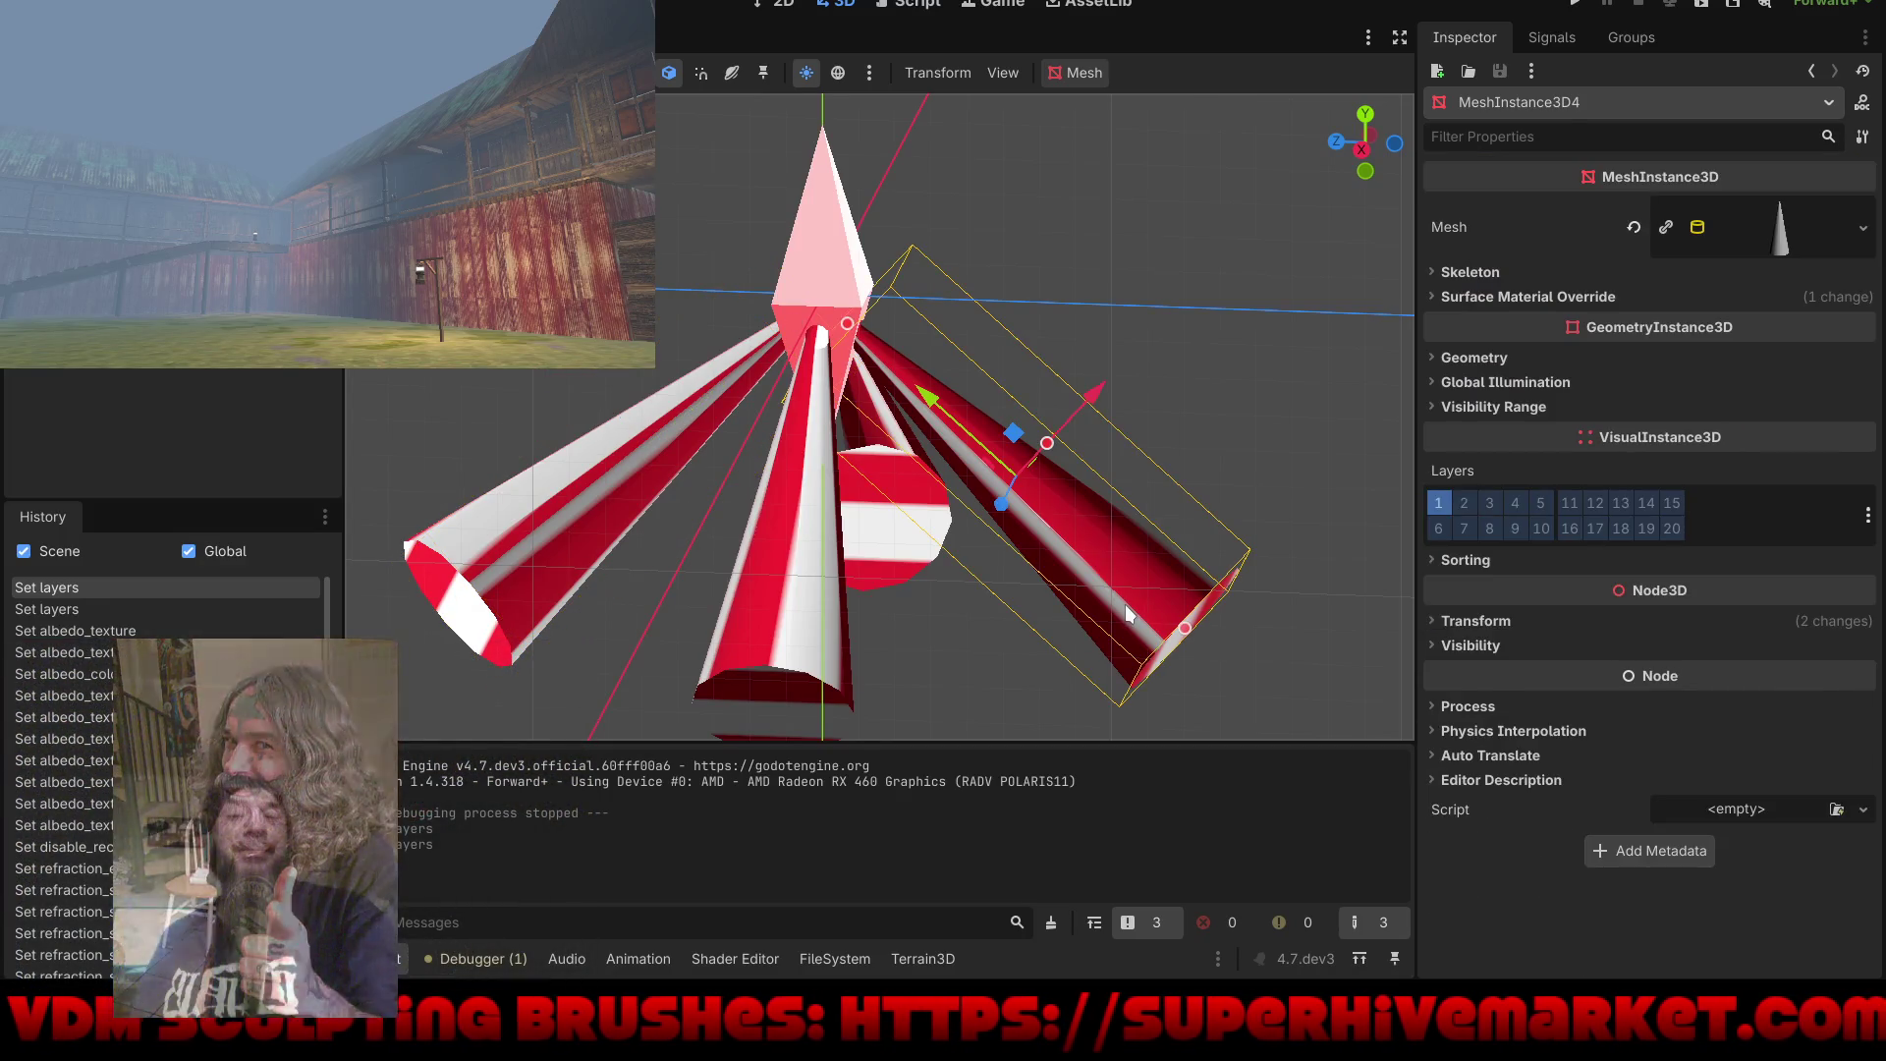
{"action": "left_click", "coordinate": [1448, 499]}
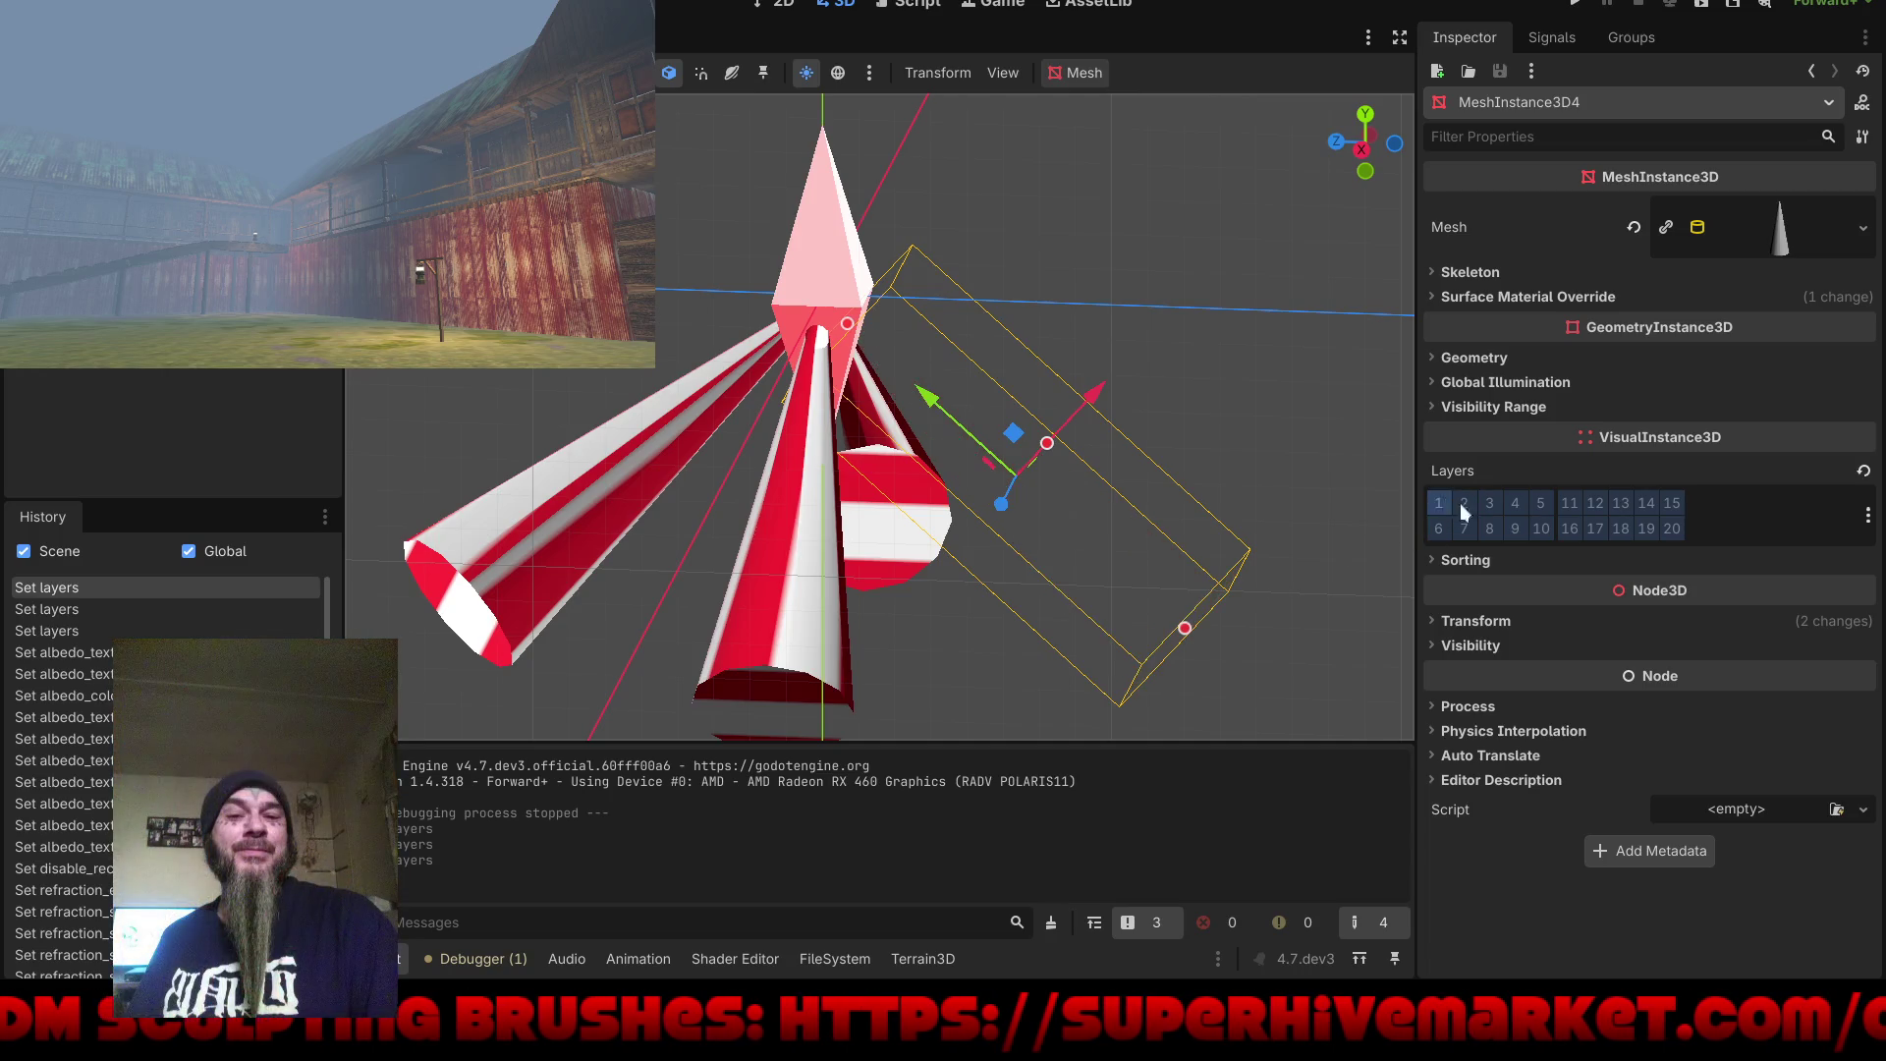
{"action": "left_click", "coordinate": [1595, 528]}
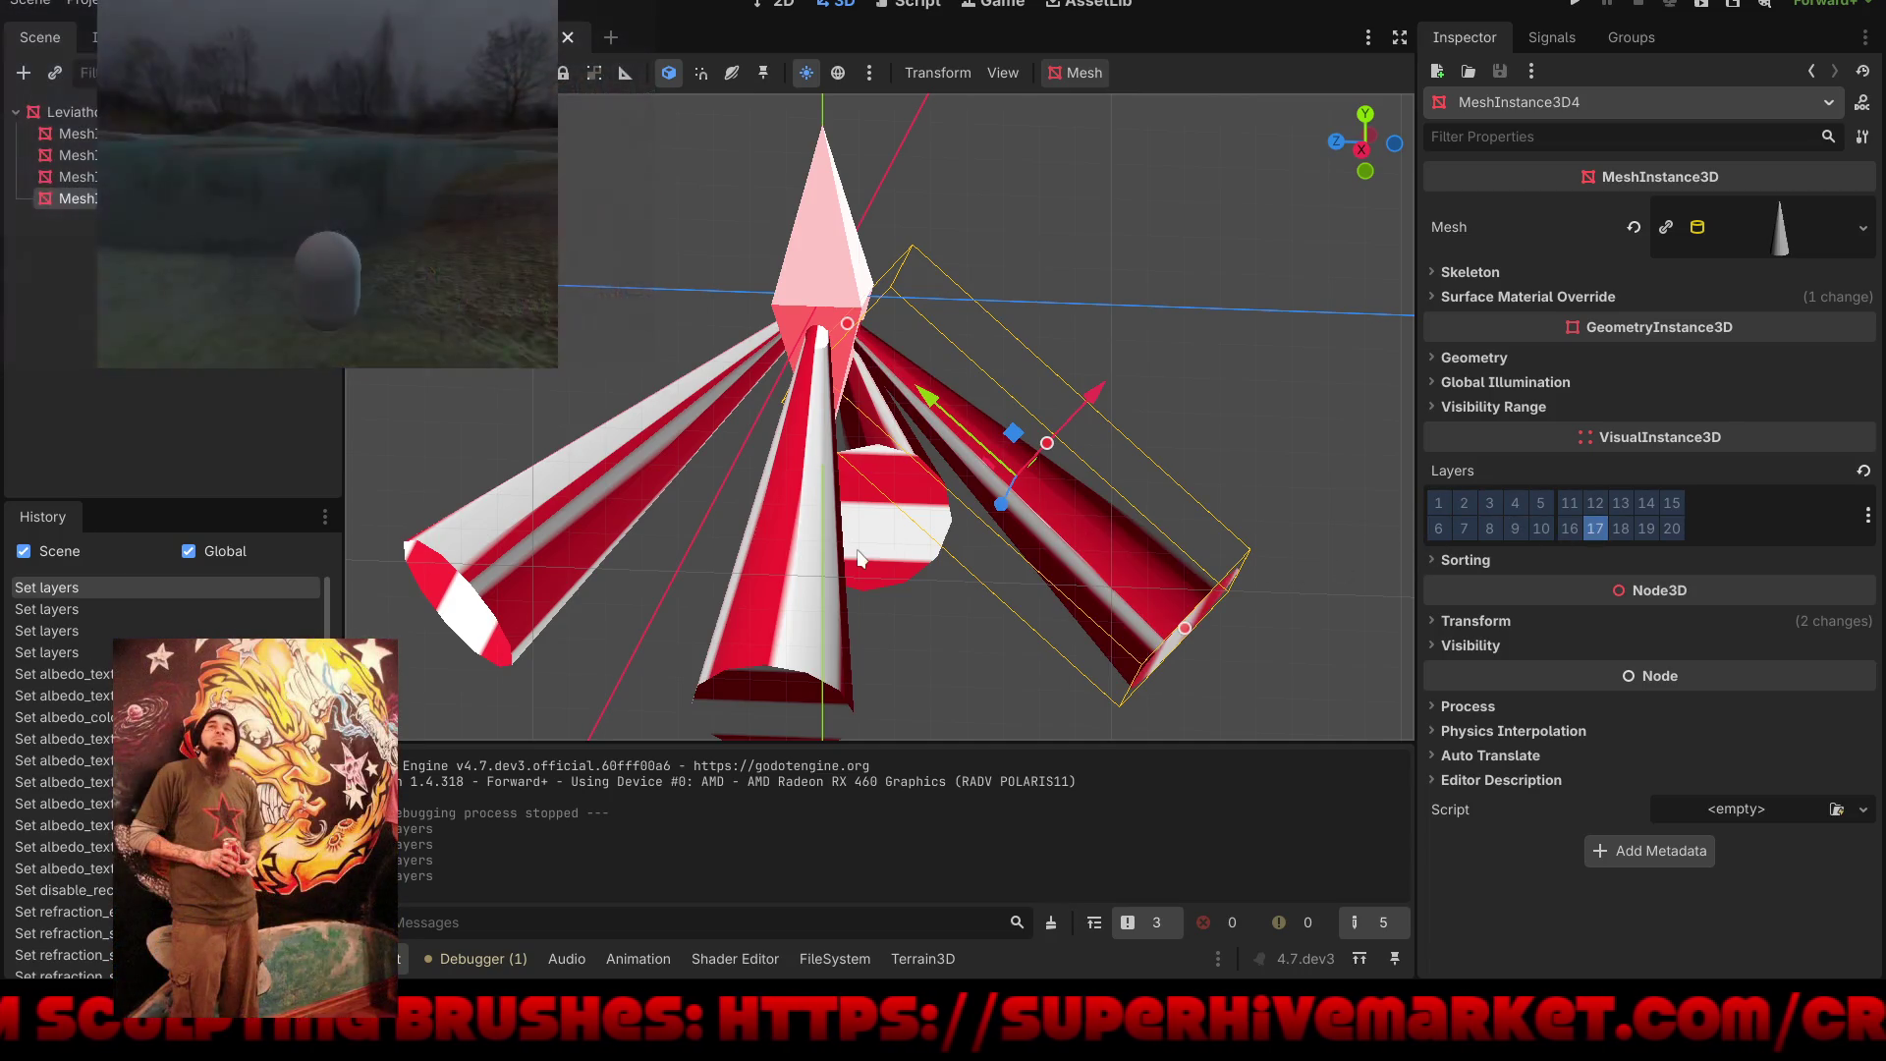
Step: Move the central and front centre cones off layer 1 so they render only on layer 17
{"action": "left_click", "coordinate": [857, 558]}
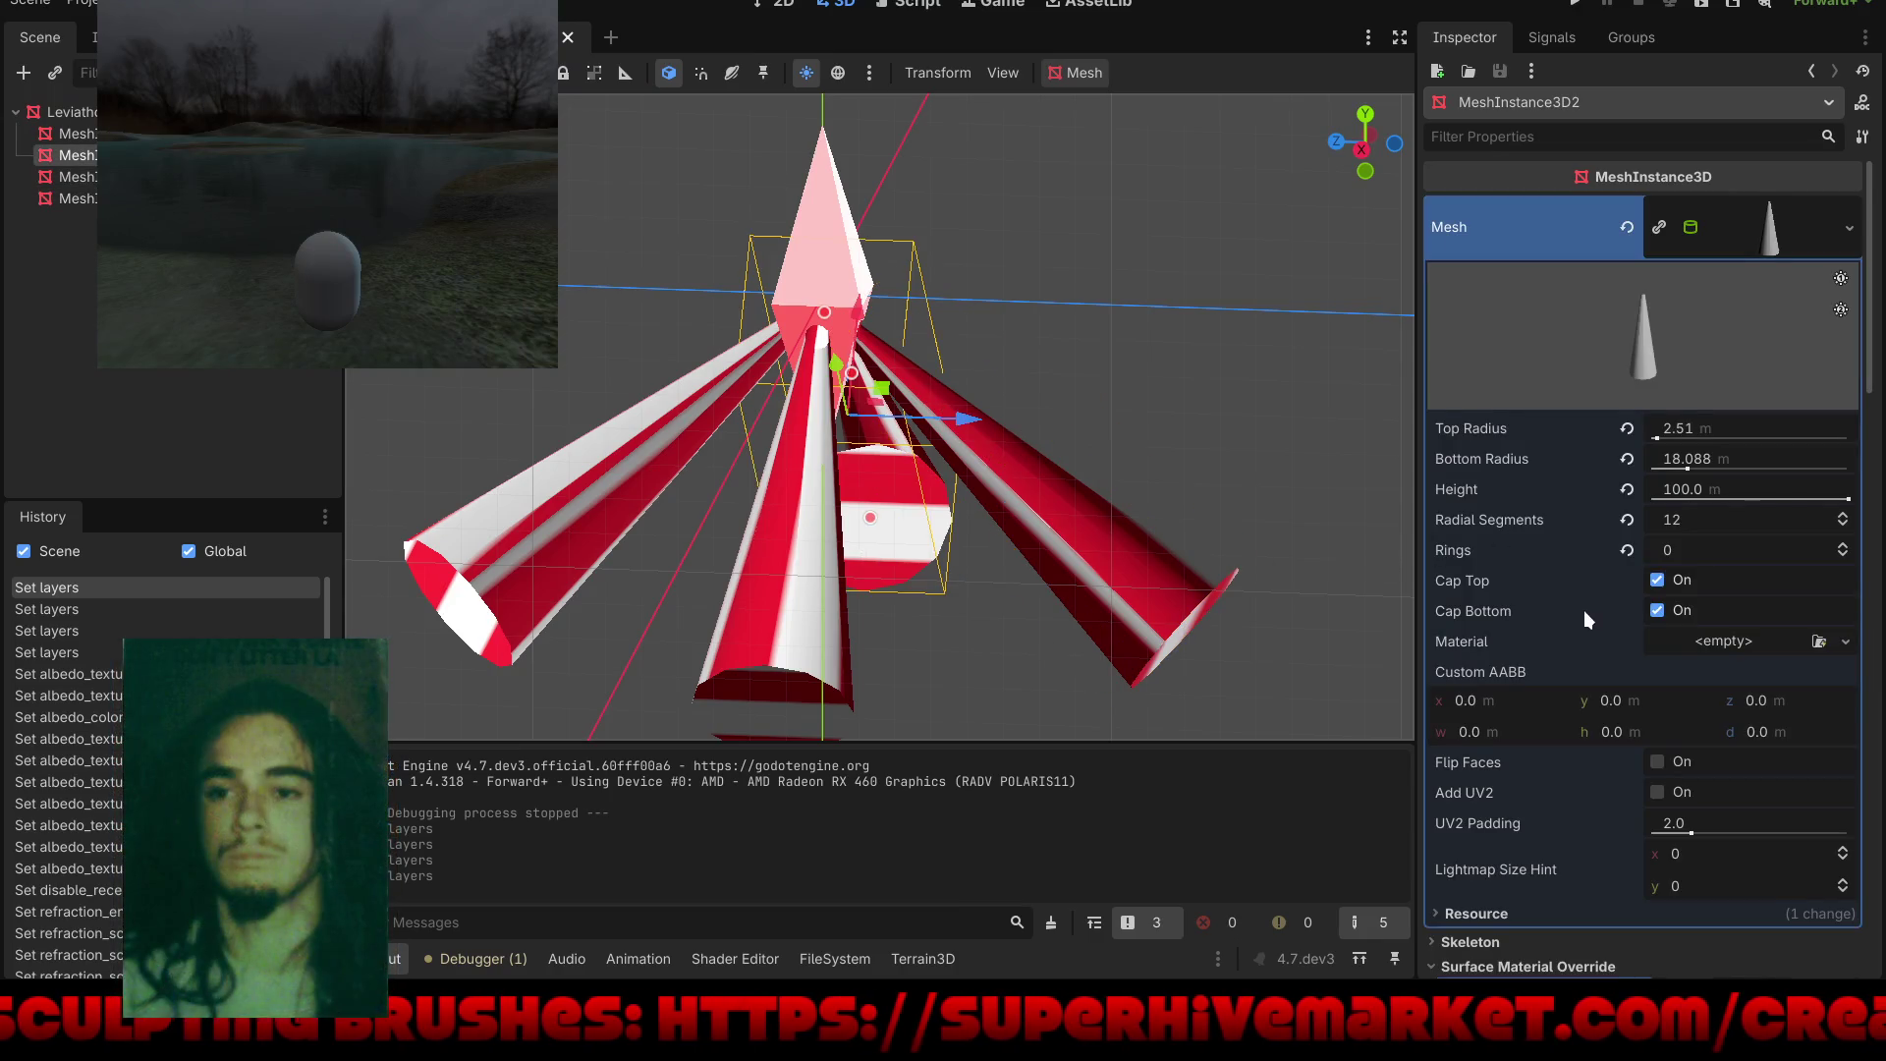
{"action": "scroll", "coordinate": [1583, 610], "scroll_direction": "down", "scroll_amount": 10}
{"action": "scroll", "coordinate": [1583, 610], "scroll_direction": "down", "scroll_amount": 10}
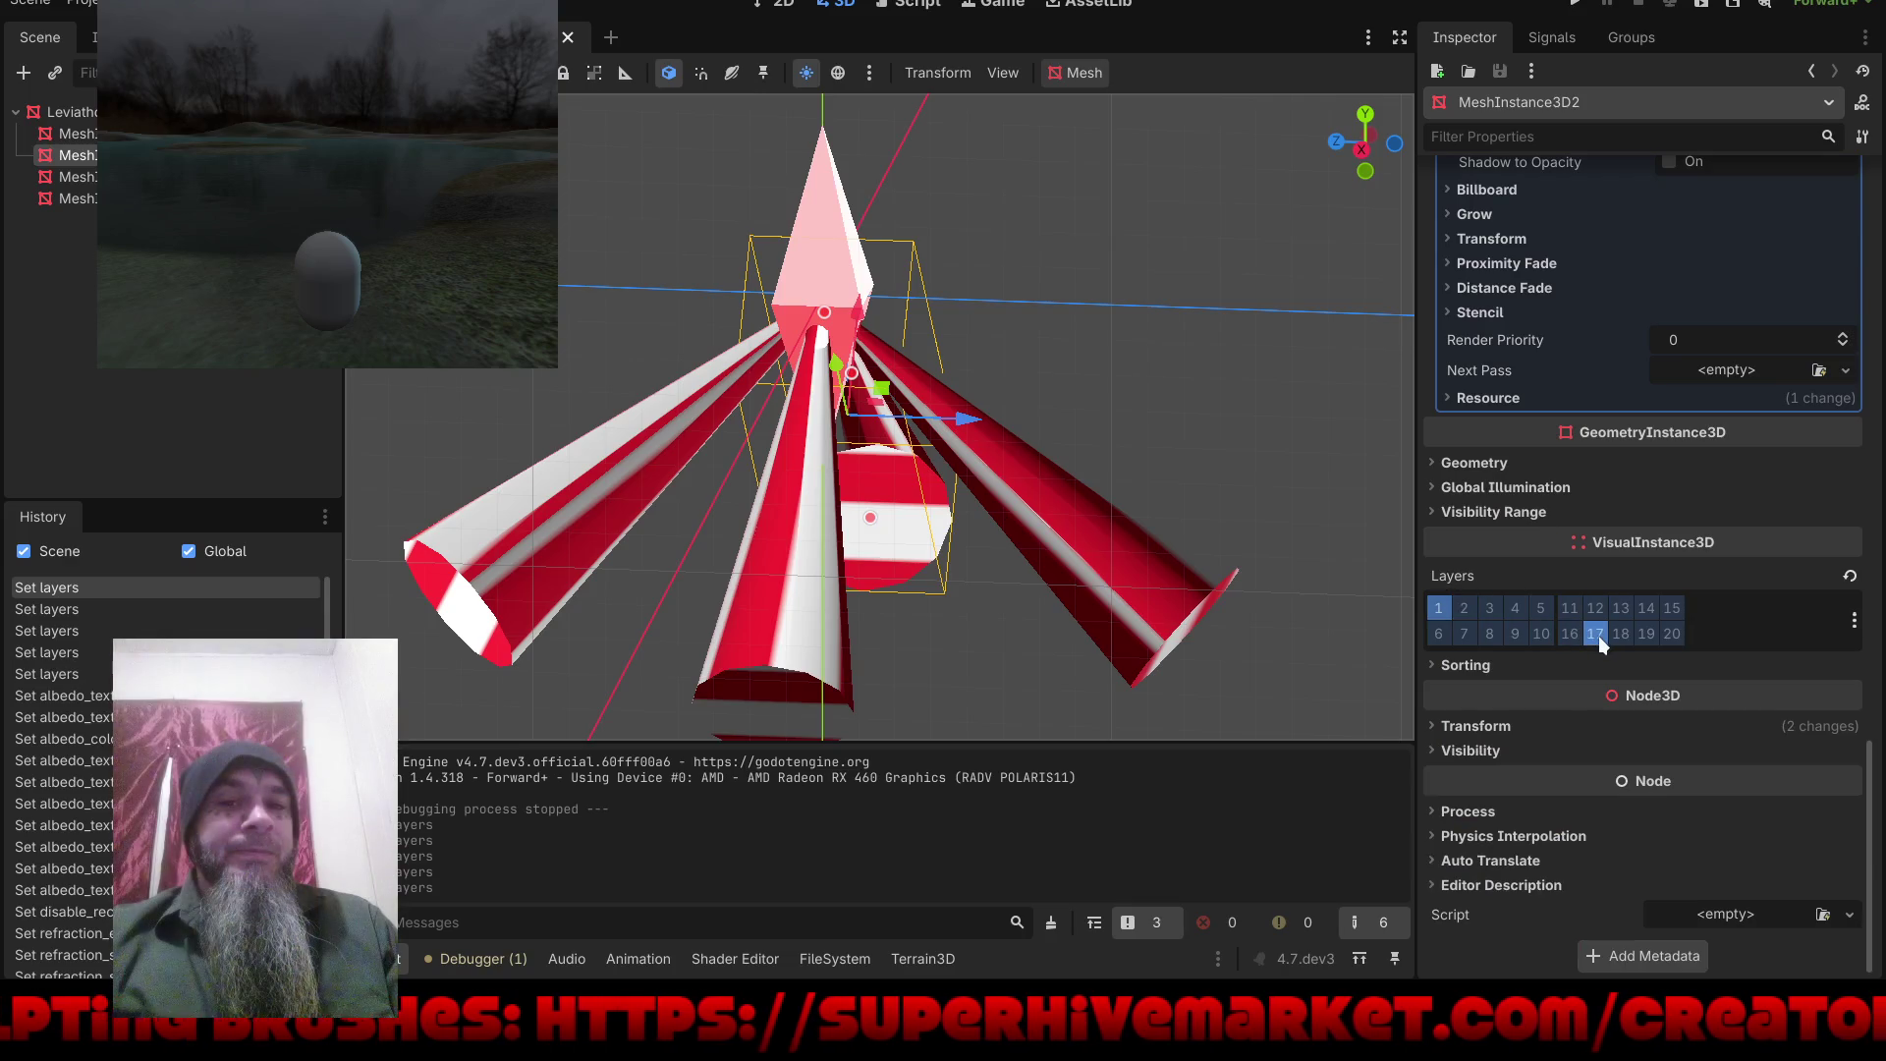
{"action": "left_click", "coordinate": [1440, 607]}
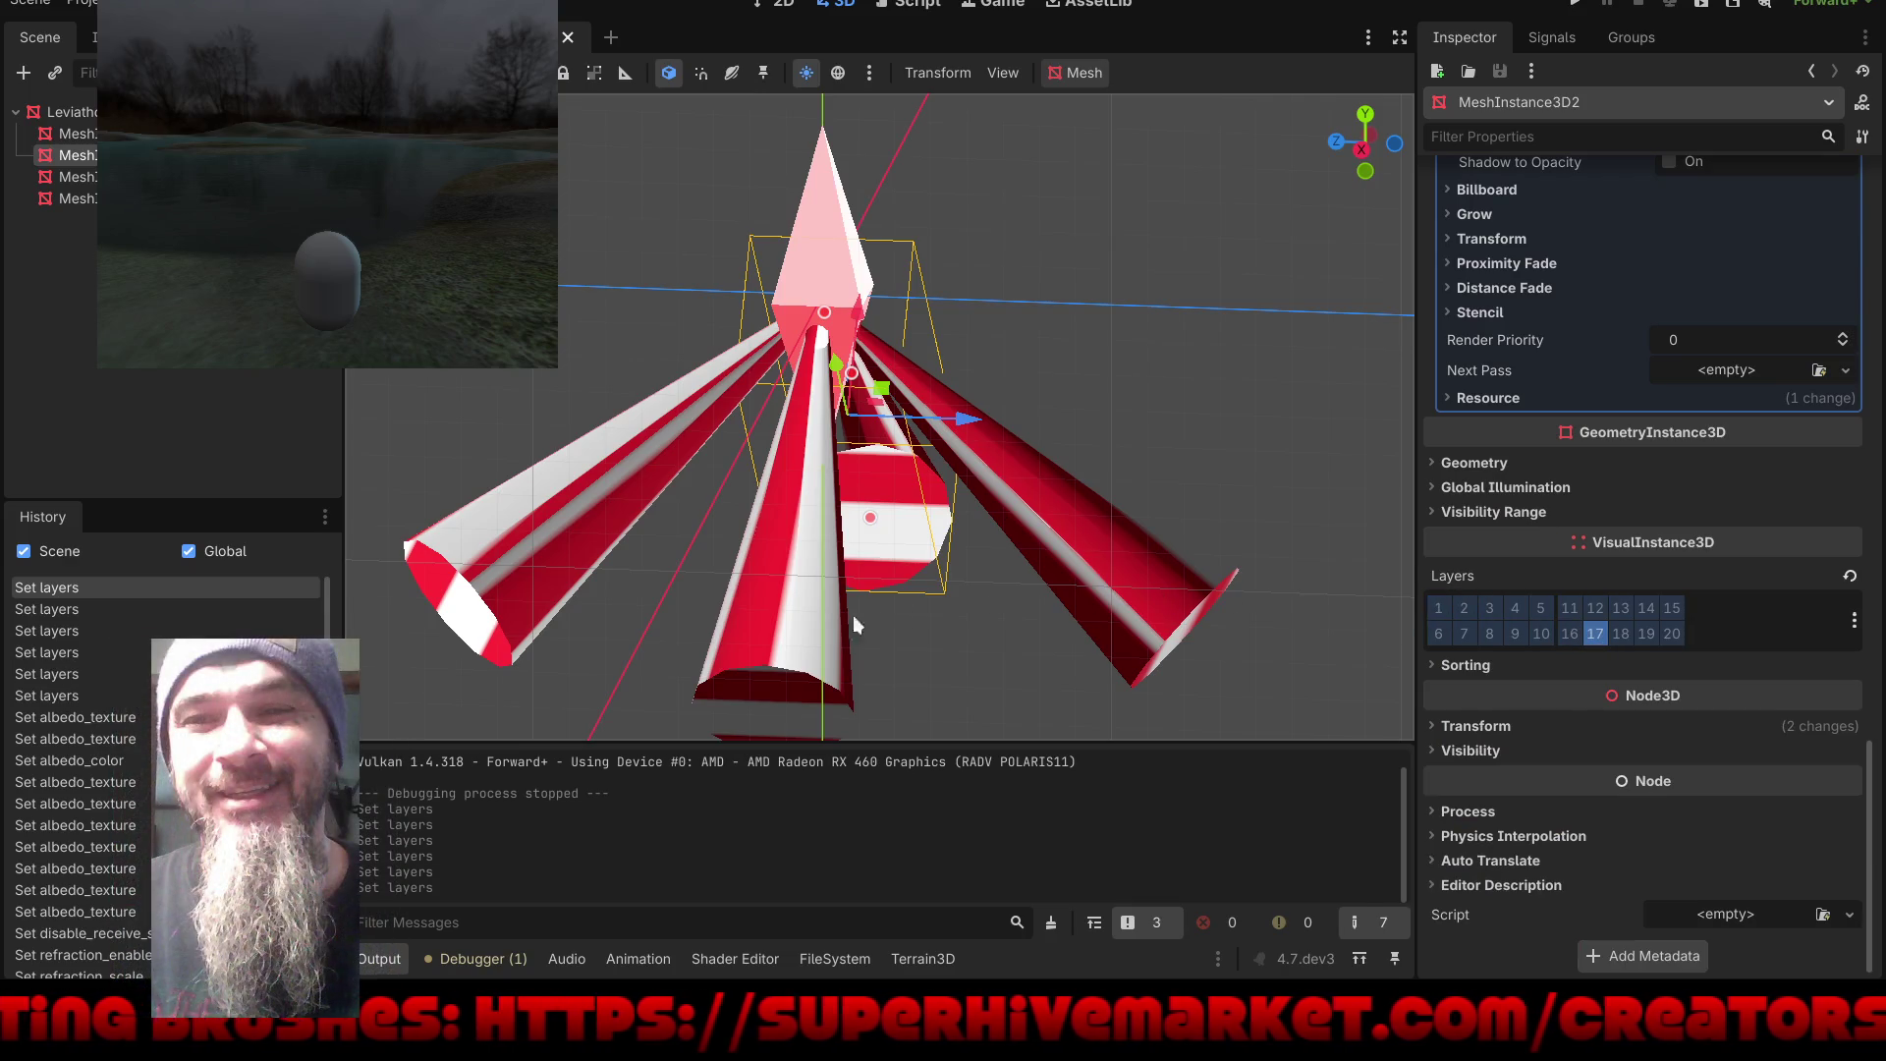
{"action": "left_click", "coordinate": [840, 614]}
{"action": "scroll", "coordinate": [1604, 641], "scroll_direction": "down", "scroll_amount": 5}
{"action": "scroll", "coordinate": [1605, 641], "scroll_direction": "down", "scroll_amount": 15}
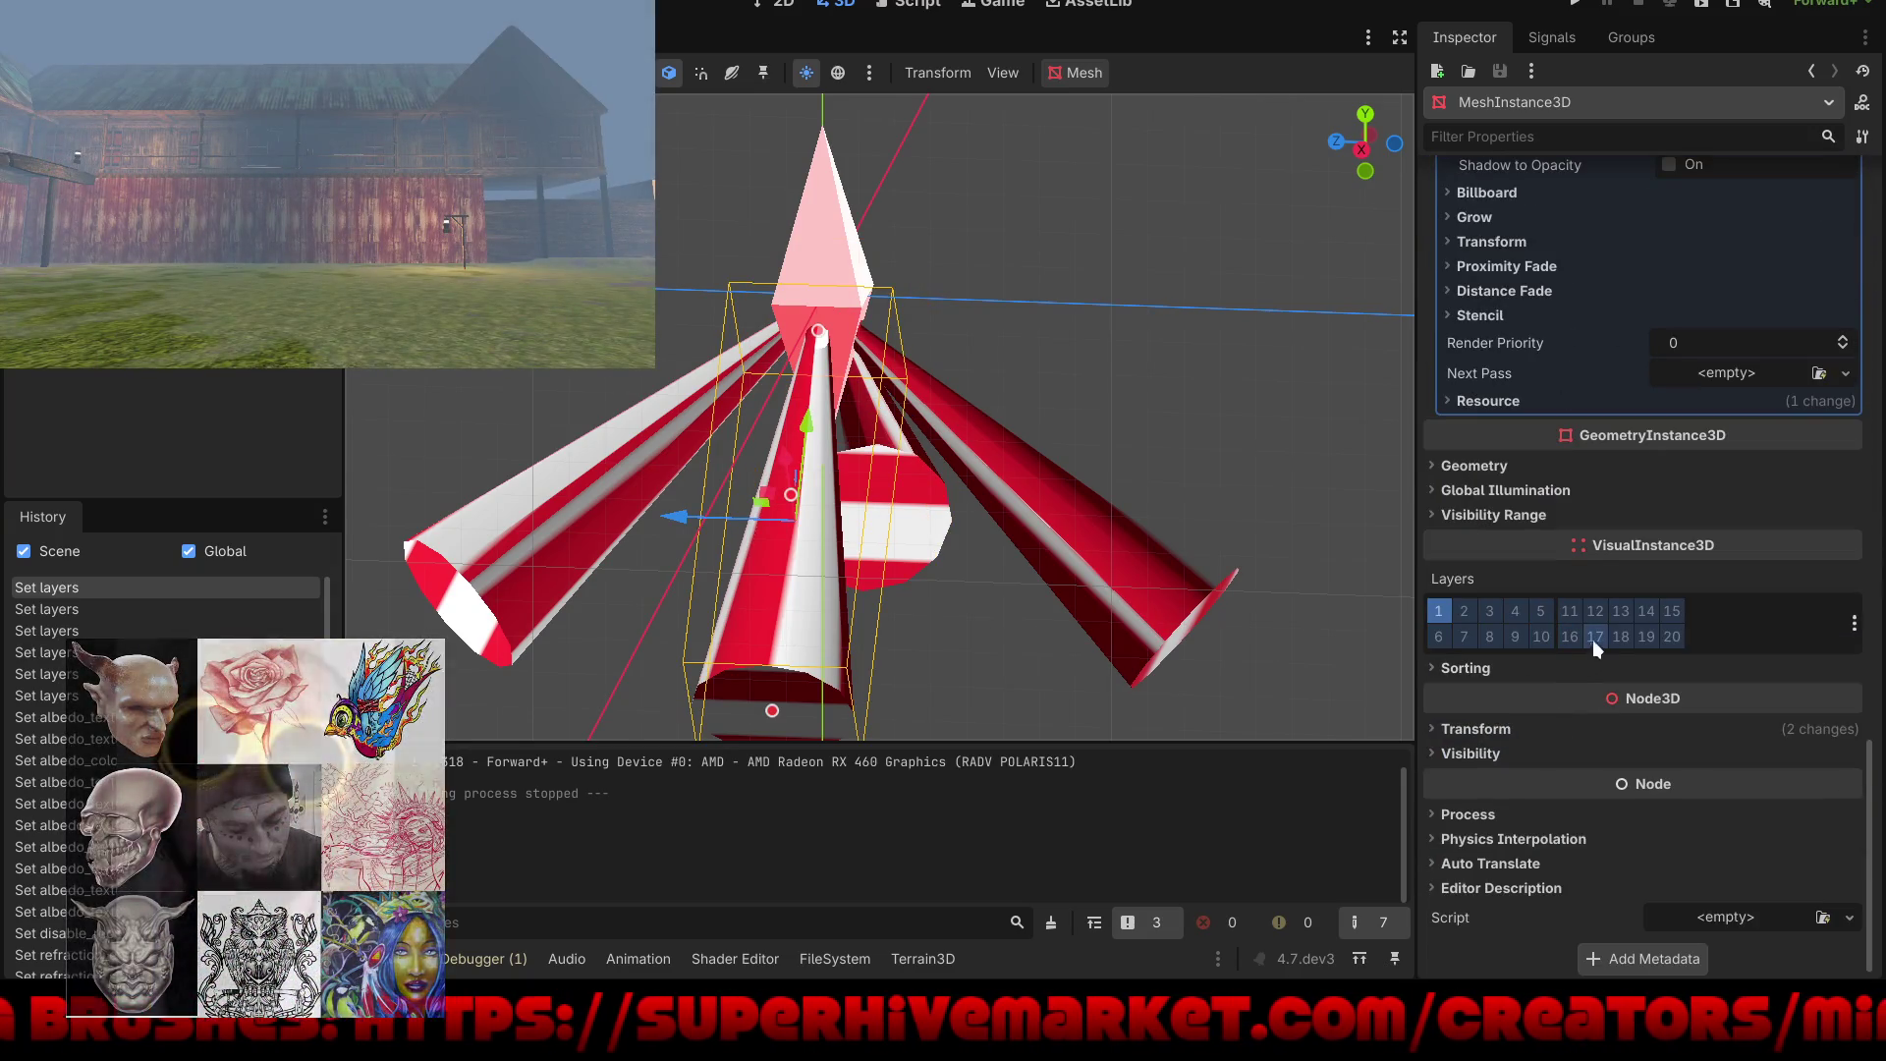
{"action": "left_click", "coordinate": [1594, 636]}
{"action": "left_click", "coordinate": [1440, 609]}
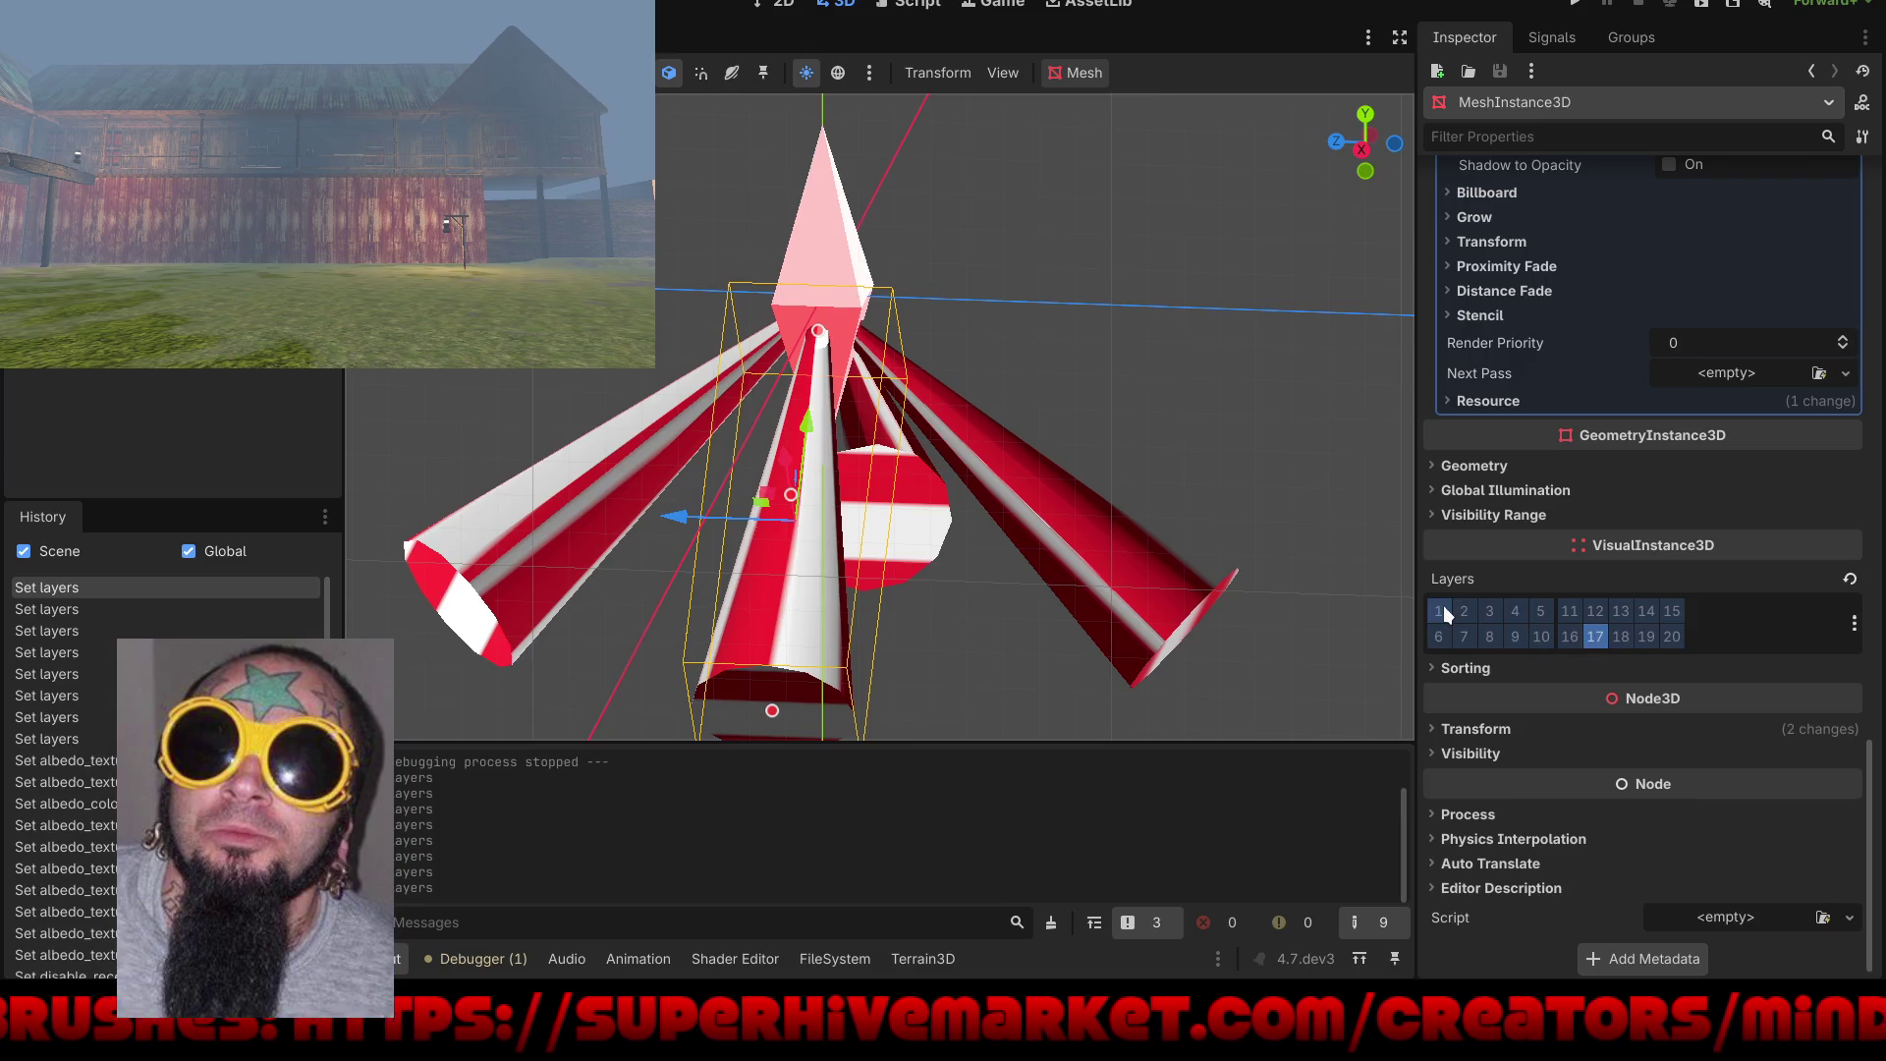
{"action": "left_click", "coordinate": [1572, 6]}
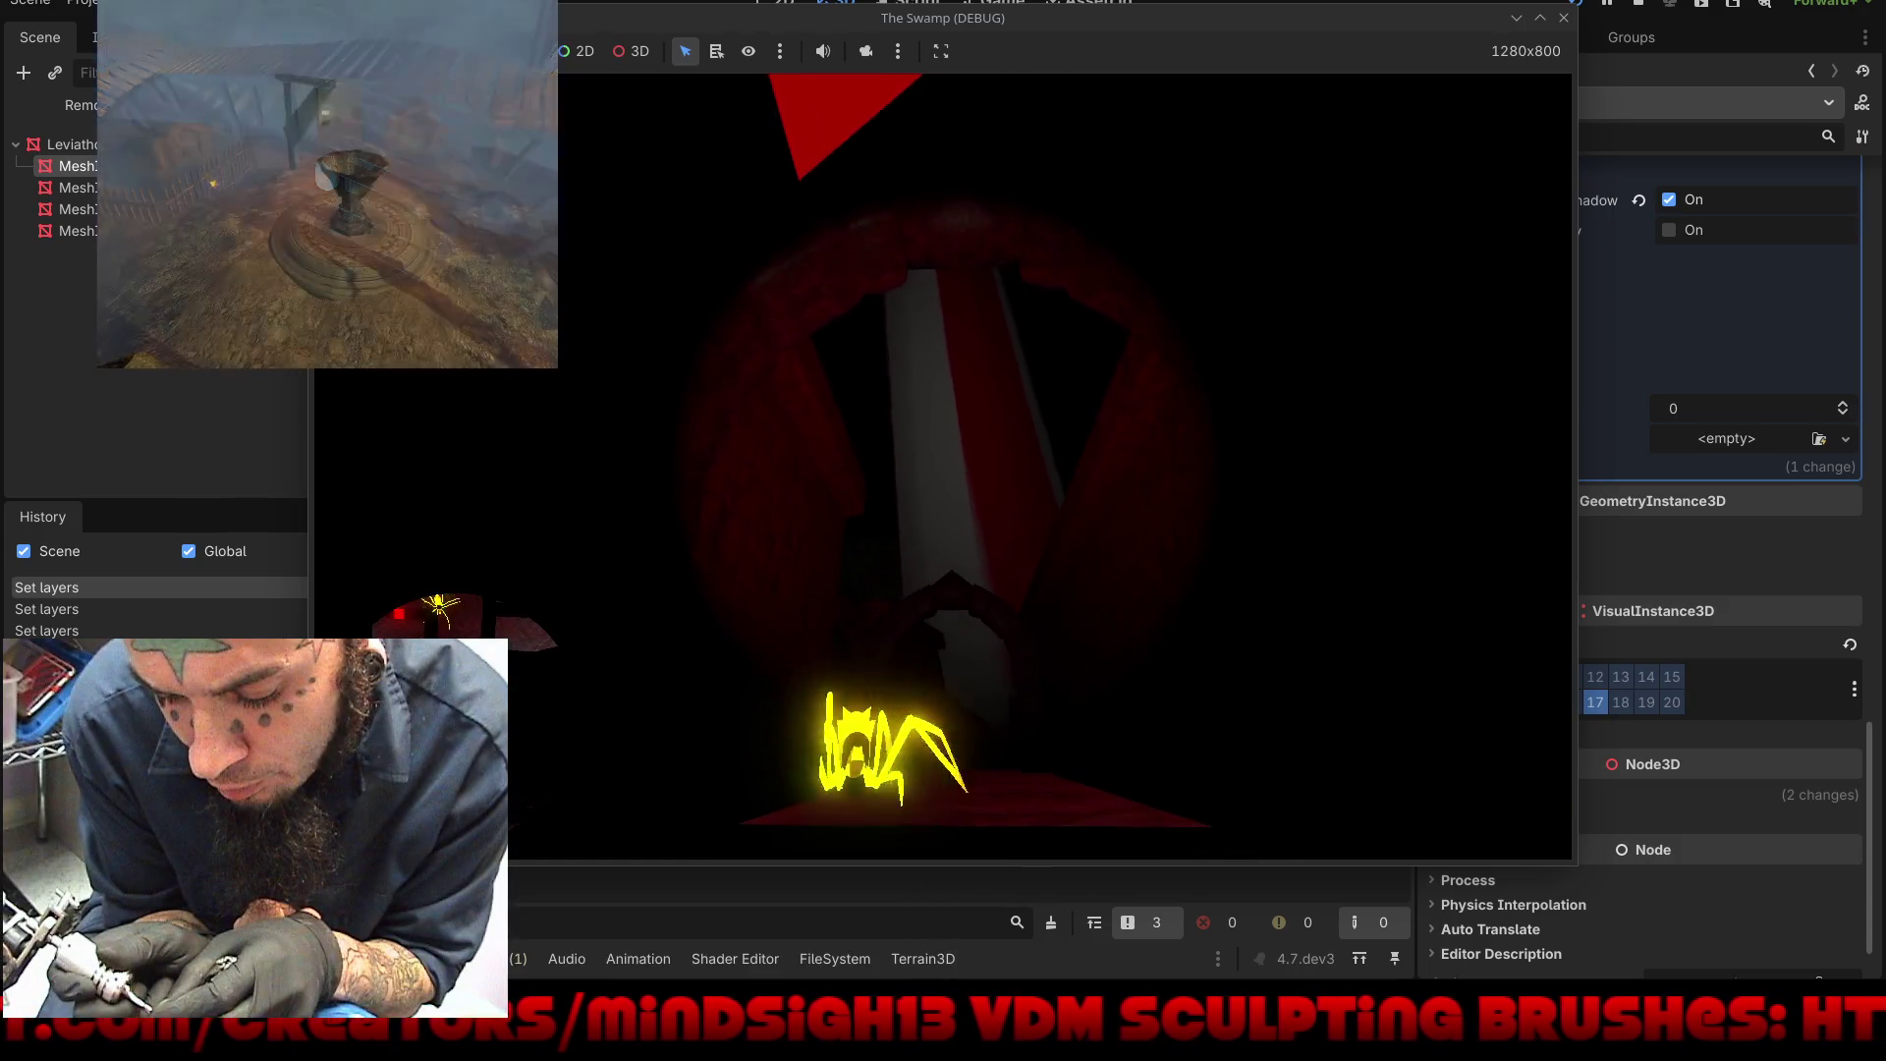
{"action": "key", "text": "F8"}
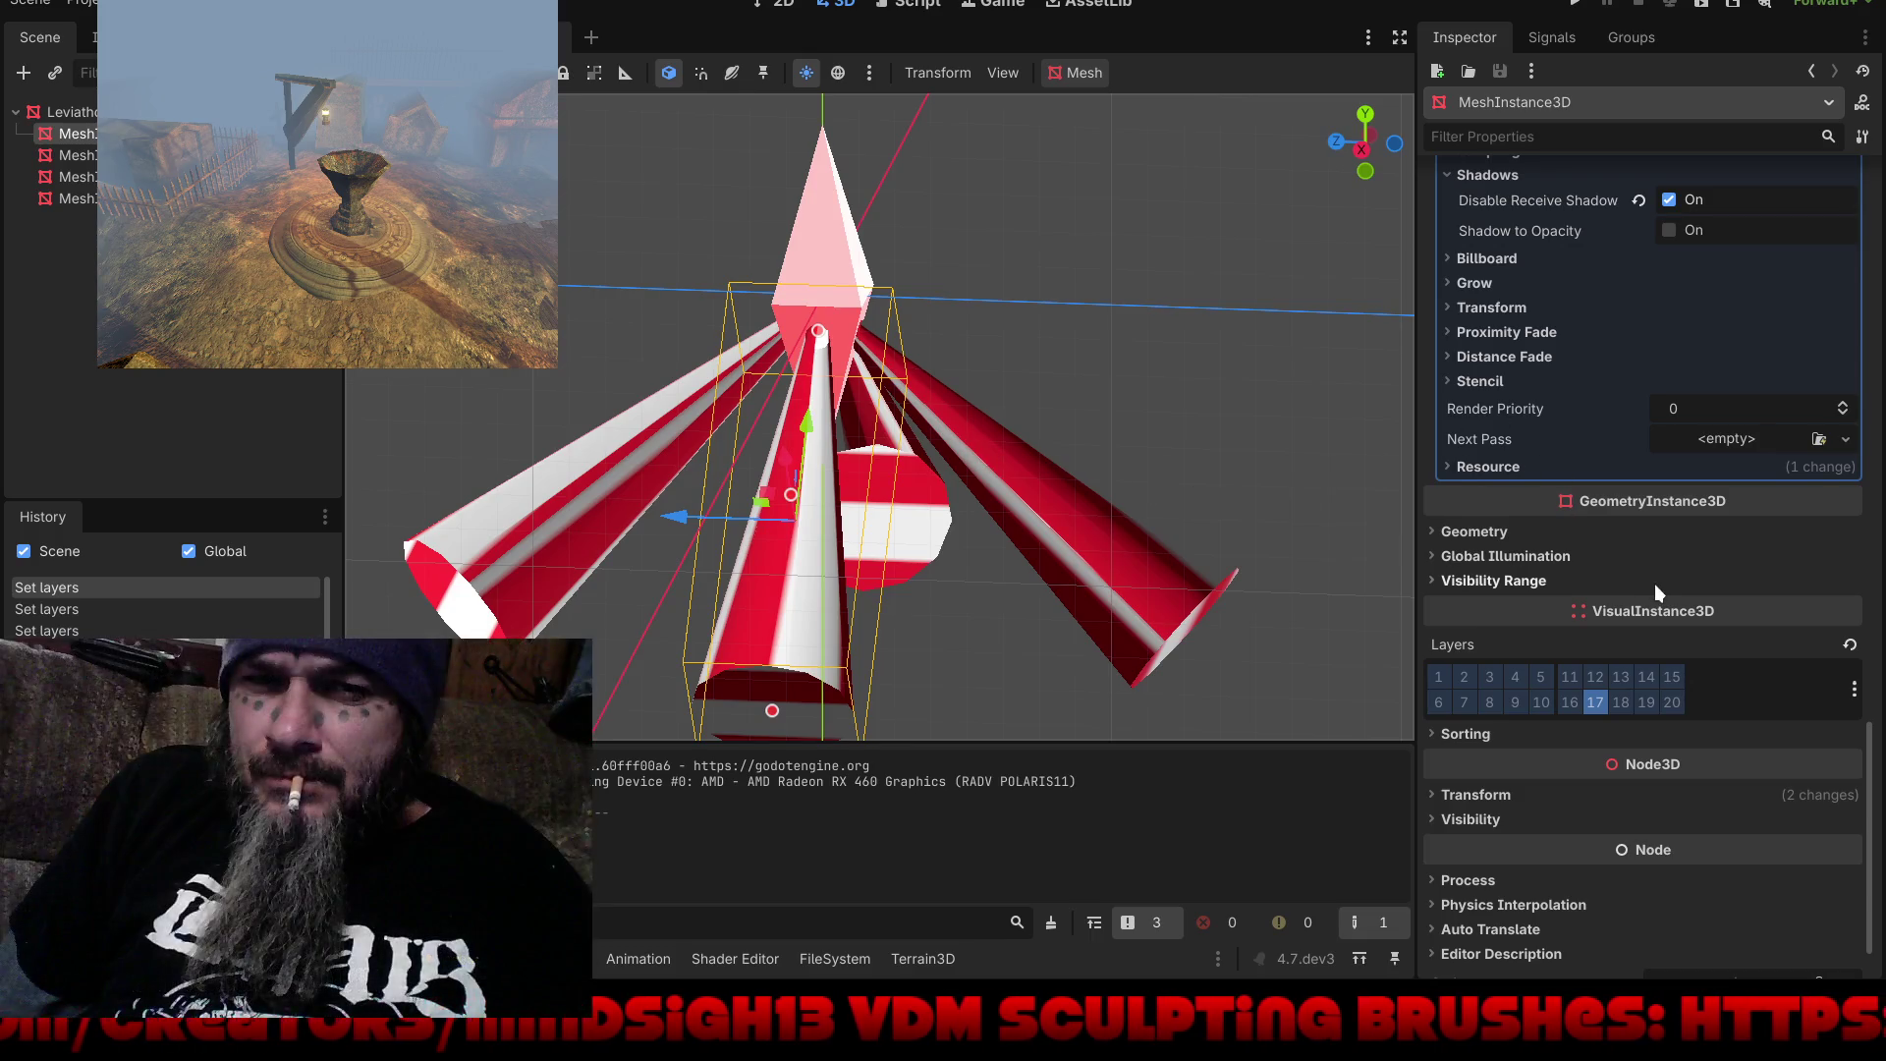
Step: Remove the striped albedo texture and set the albedo colour to black with alpha about 124
{"action": "scroll", "coordinate": [1655, 584], "scroll_direction": "up", "scroll_amount": 8}
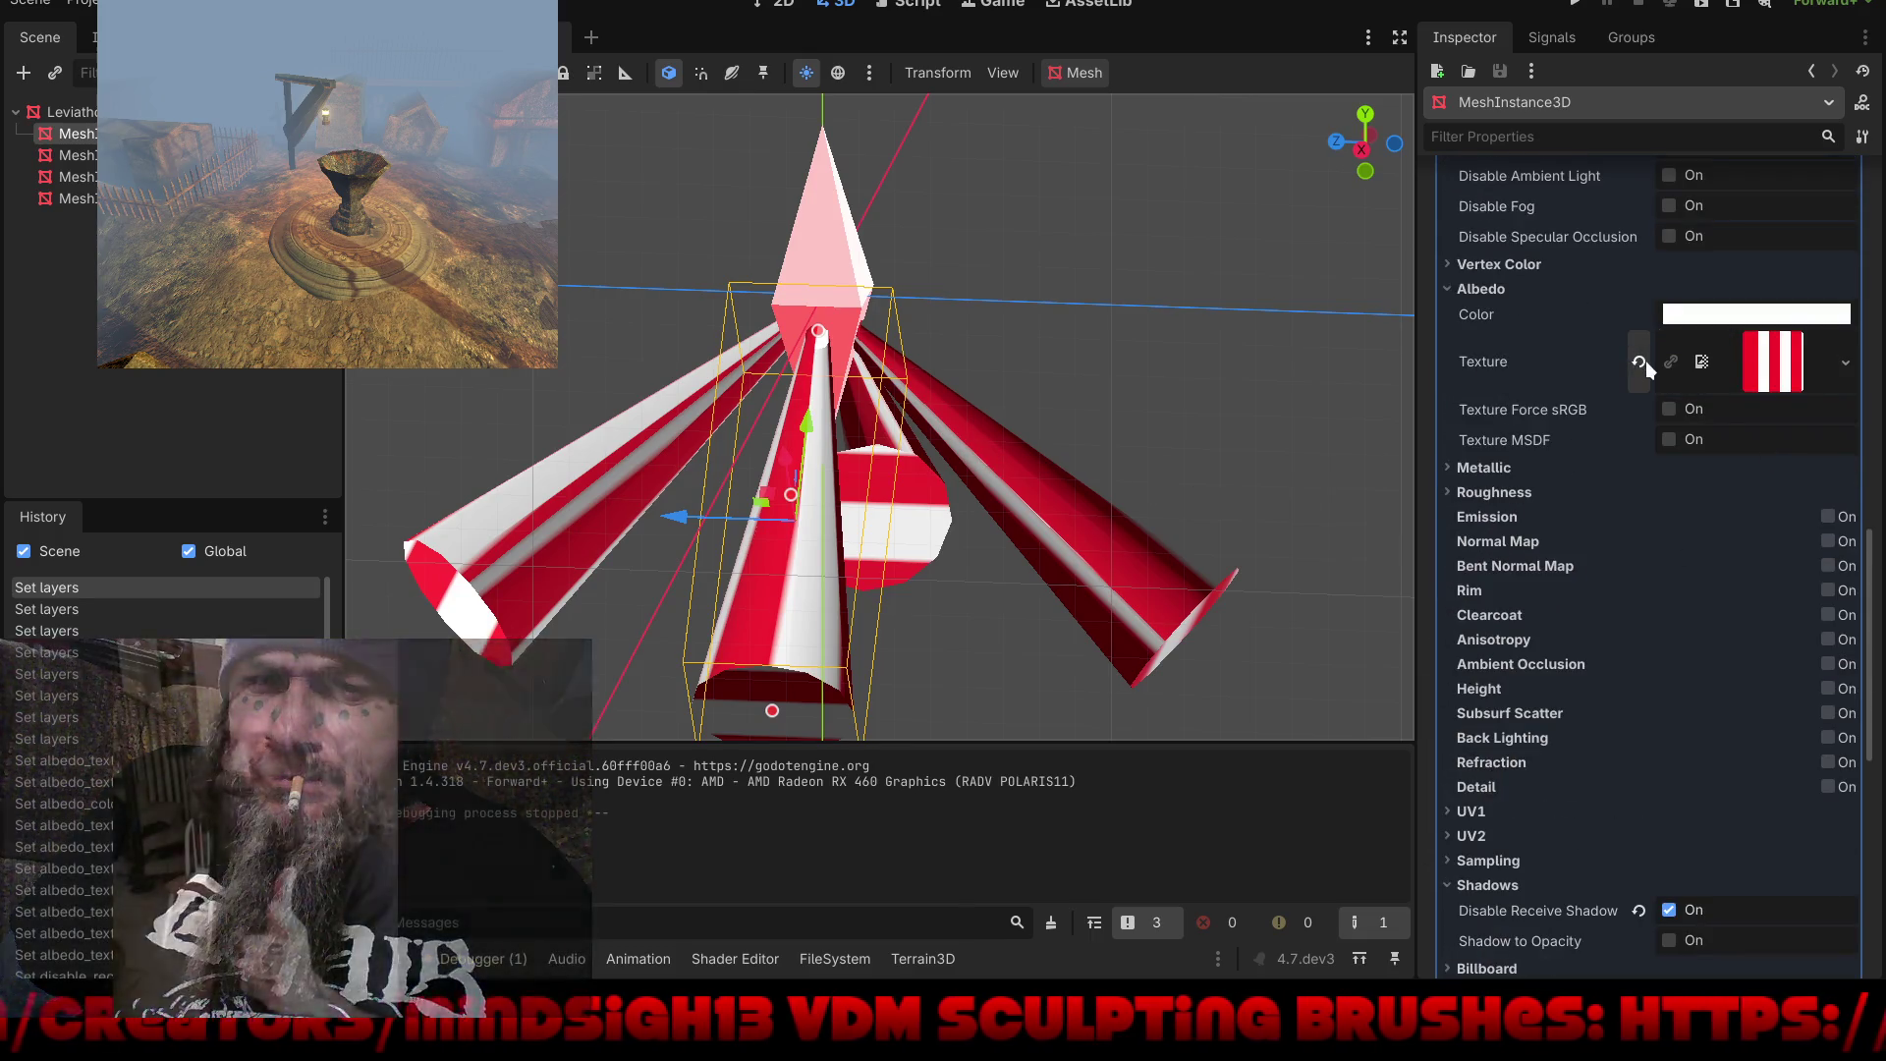
{"action": "left_click", "coordinate": [1640, 361]}
{"action": "left_click", "coordinate": [1736, 324]}
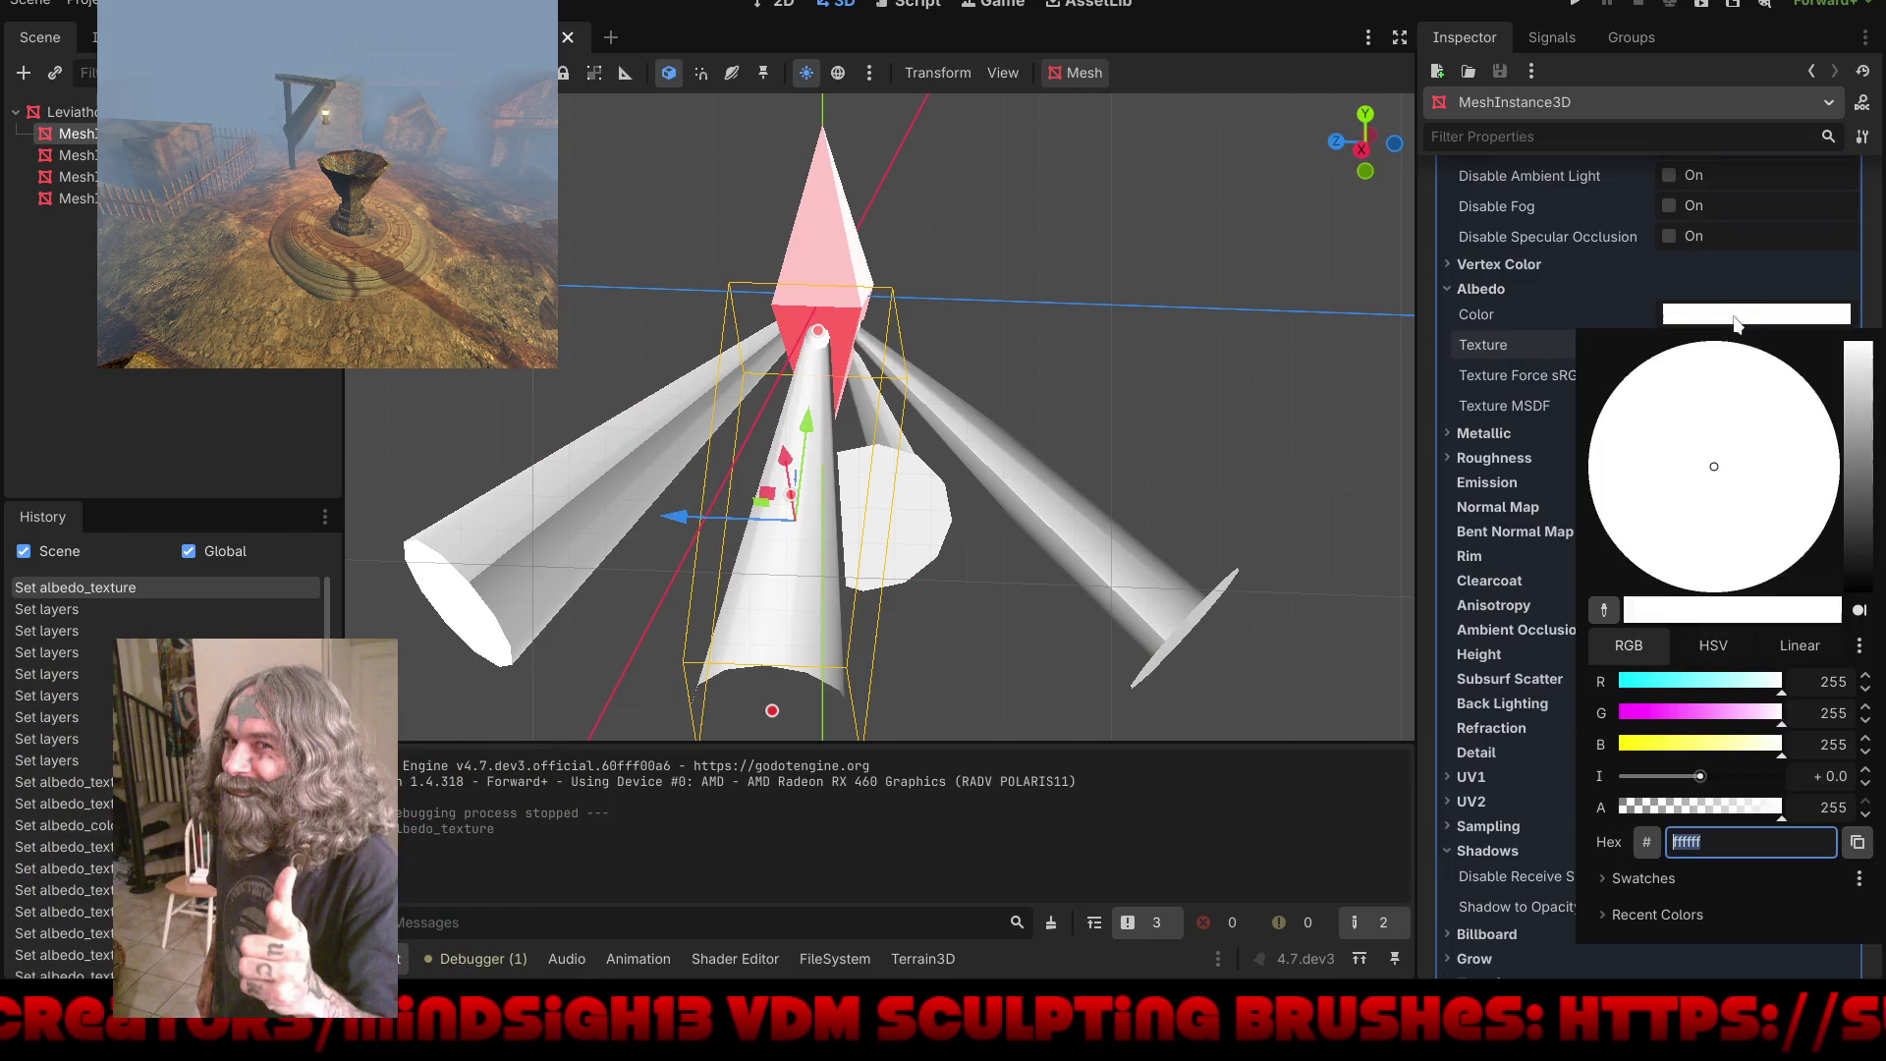
{"action": "left_click_drag", "start_coordinate": [1858, 354], "coordinate": [1867, 657]}
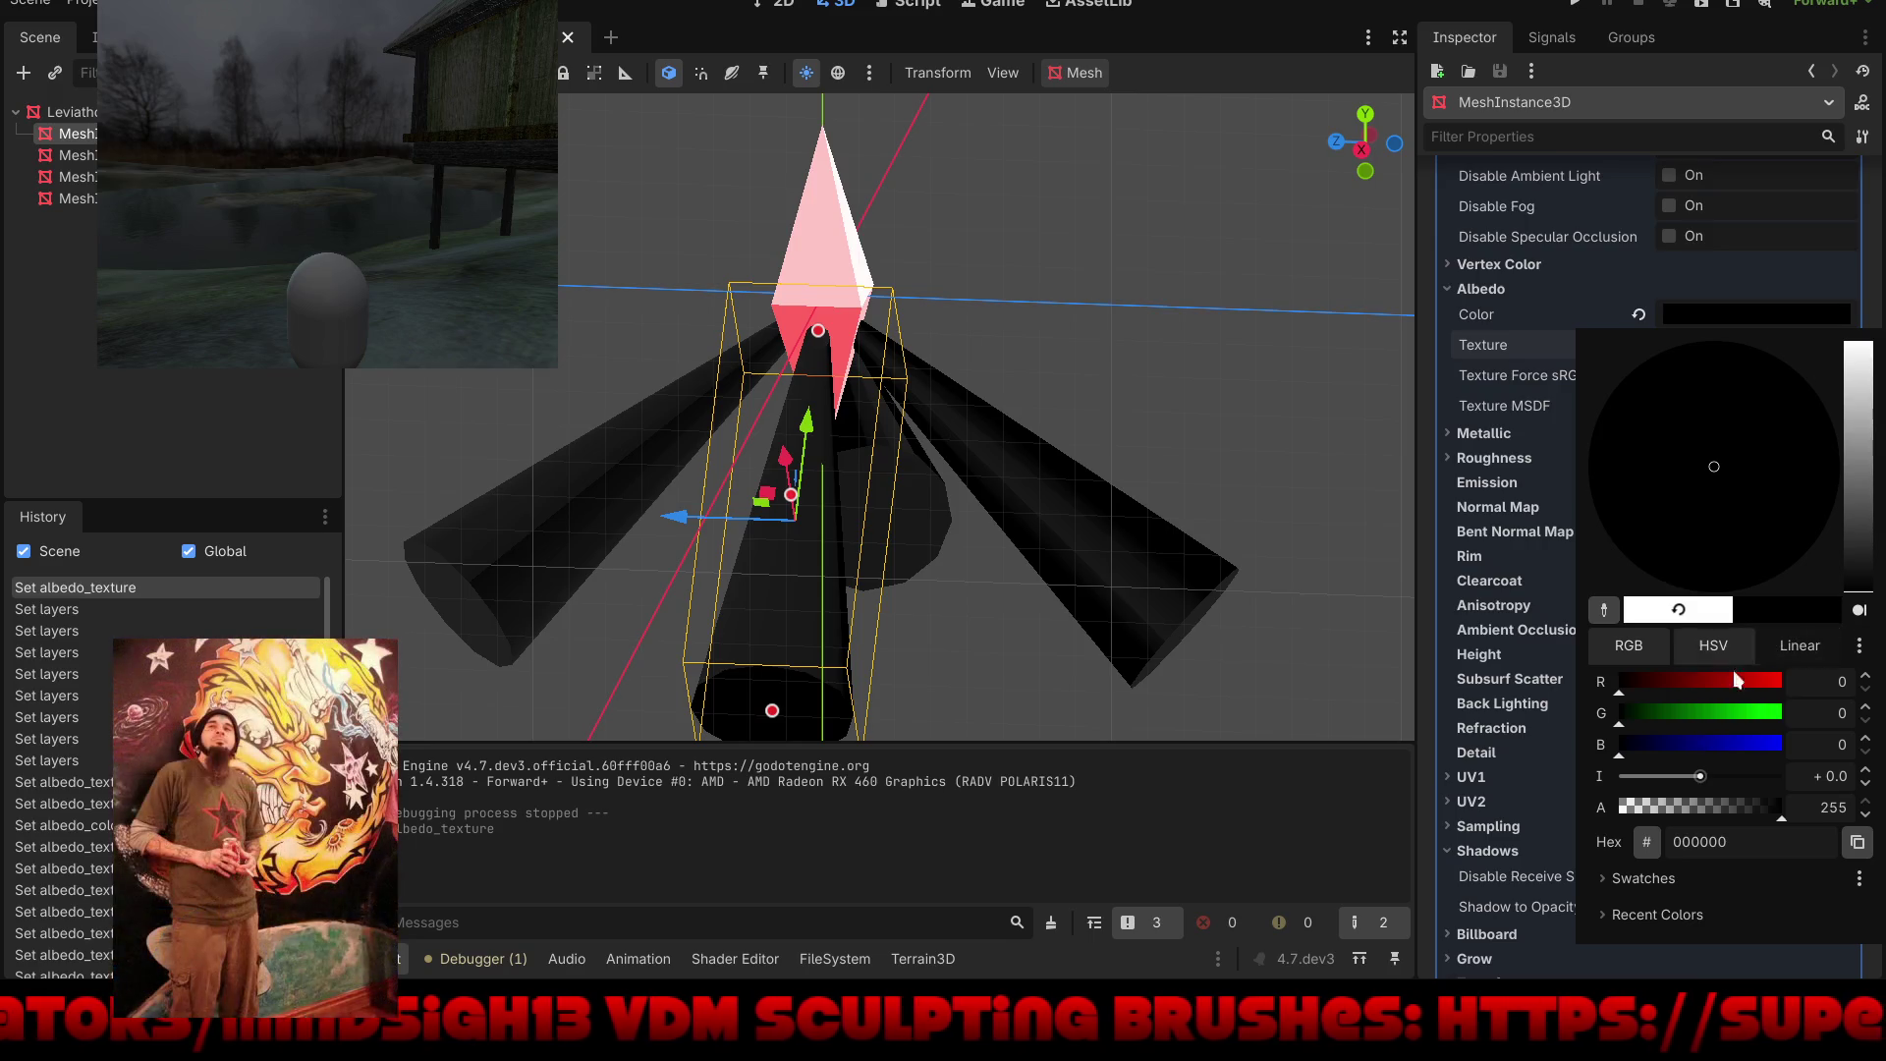
{"action": "left_click_drag", "start_coordinate": [1783, 823], "coordinate": [1701, 821]}
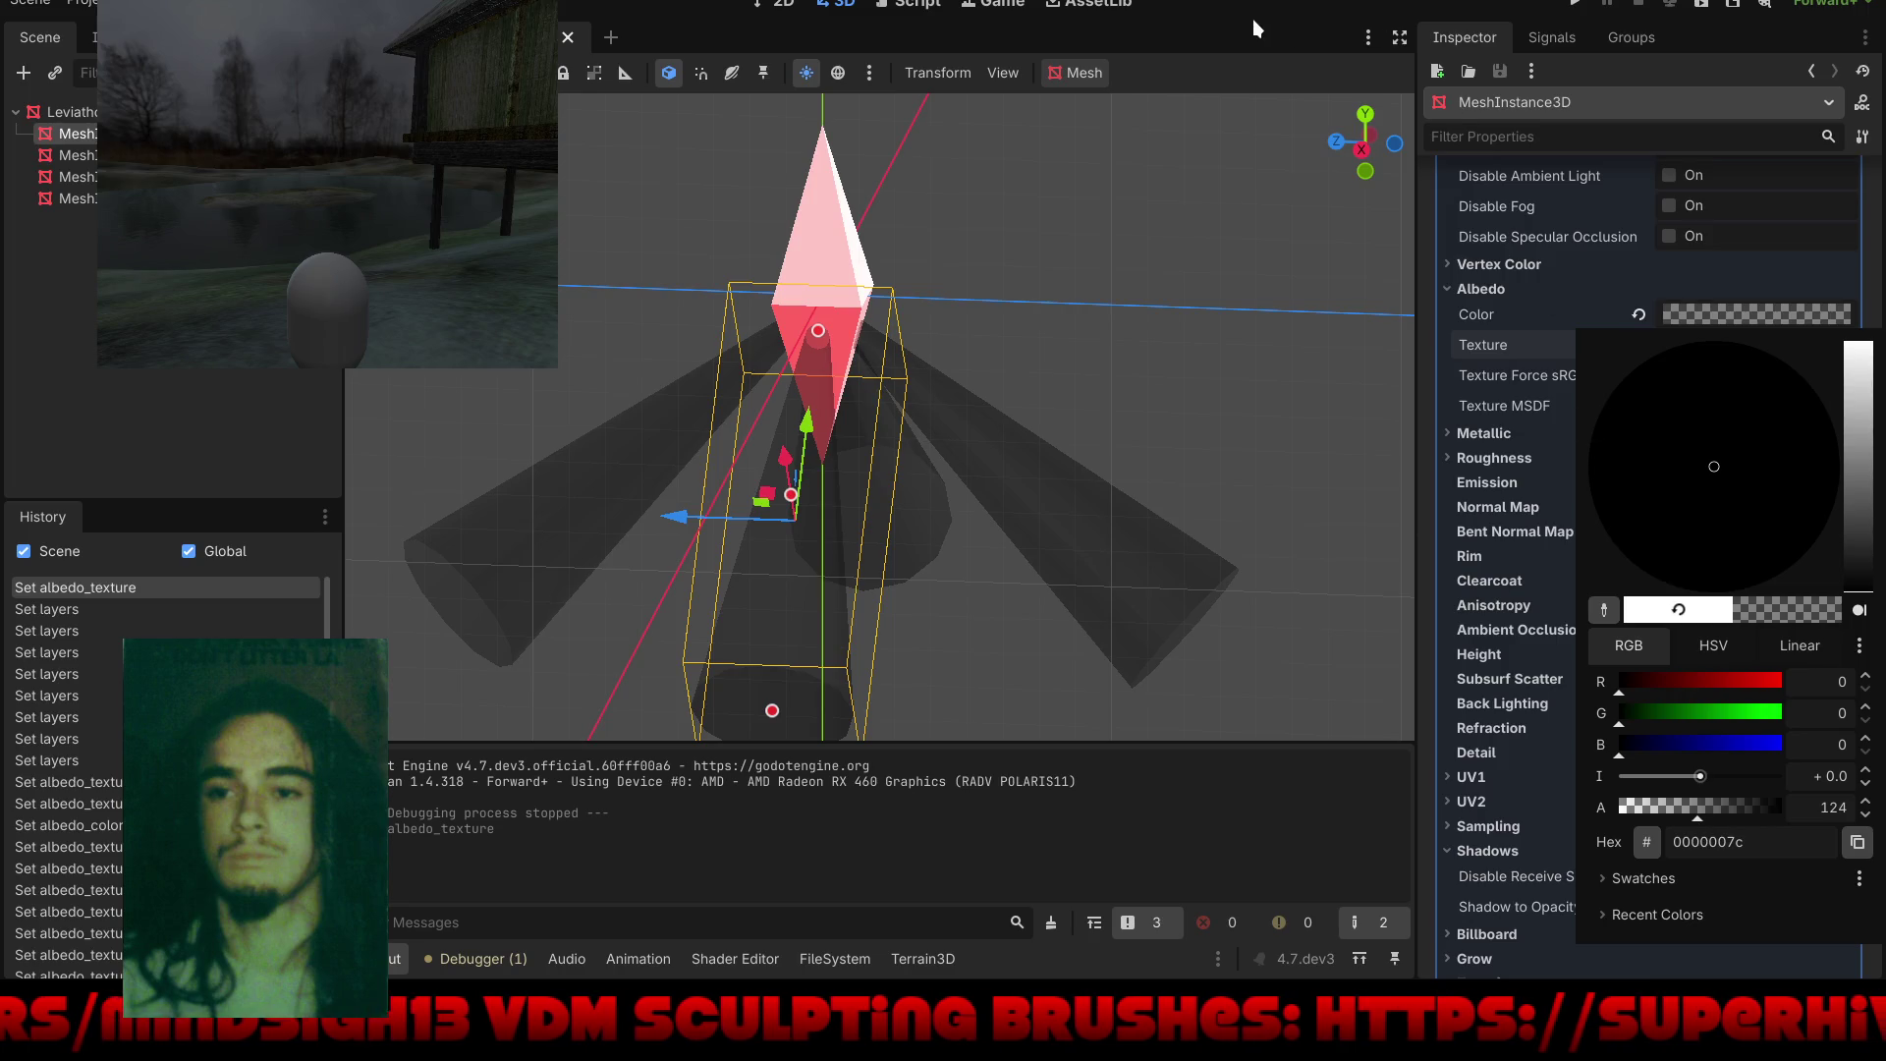
{"action": "left_click", "coordinate": [1253, 20]}
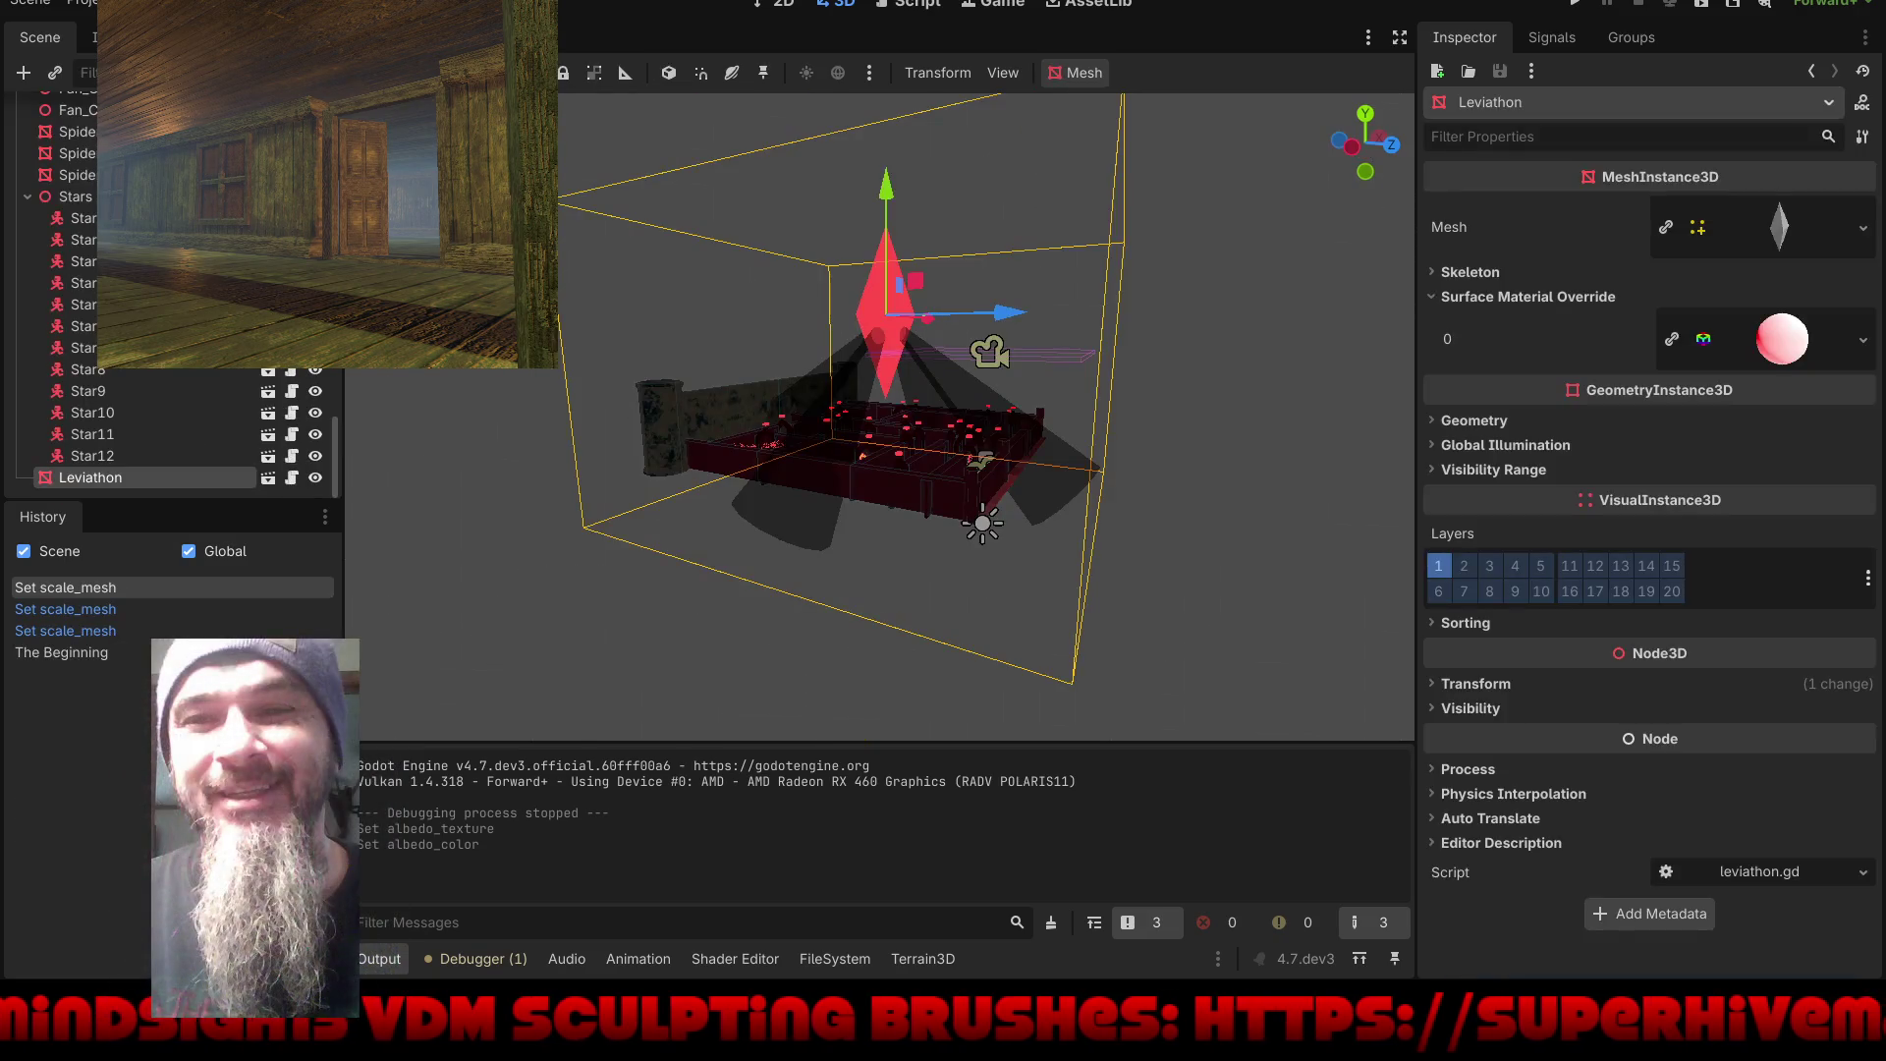
{"action": "mouse_move", "coordinate": [815, 374]}
{"action": "left_mouse_down"}
{"action": "mouse_move", "coordinate": [1022, 462]}
{"action": "mouse_move", "coordinate": [1234, 470]}
{"action": "mouse_move", "coordinate": [908, 458]}
{"action": "mouse_move", "coordinate": [841, 476]}
{"action": "left_mouse_up"}
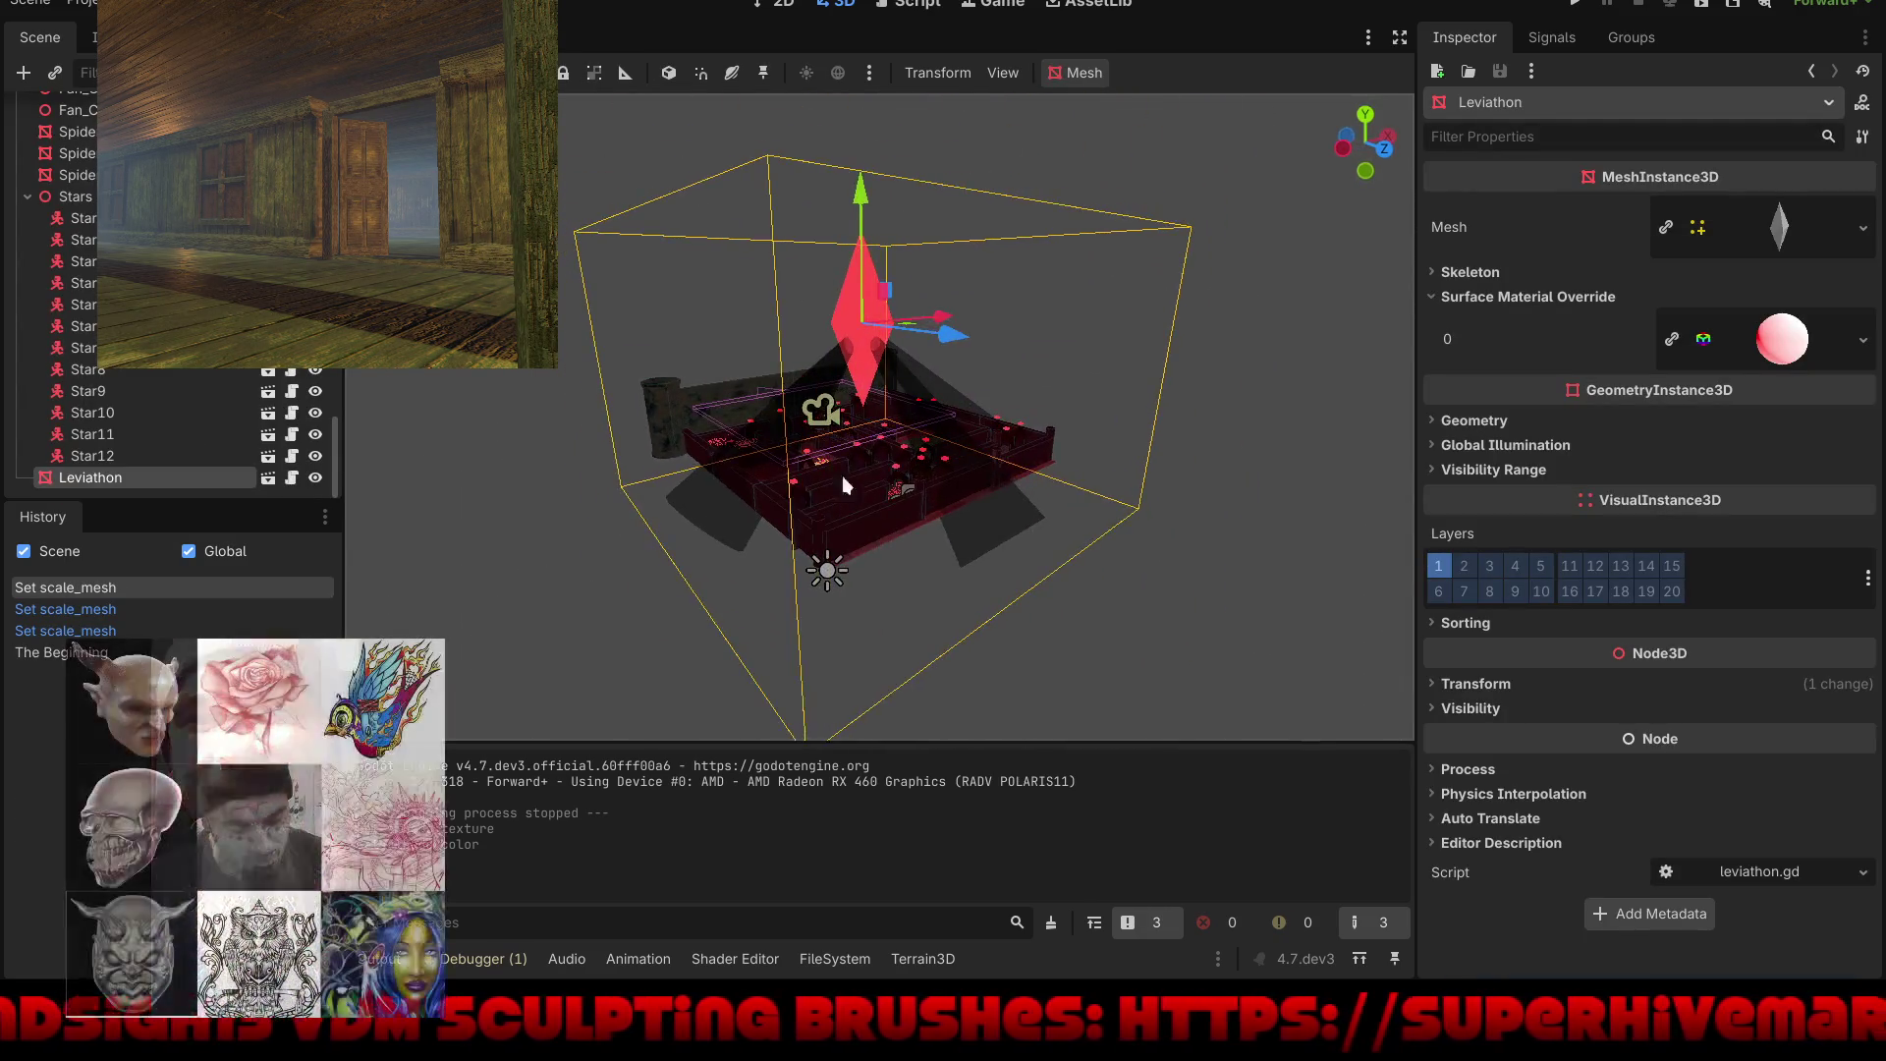
{"action": "scroll", "coordinate": [884, 383], "scroll_direction": "up", "scroll_amount": 8}
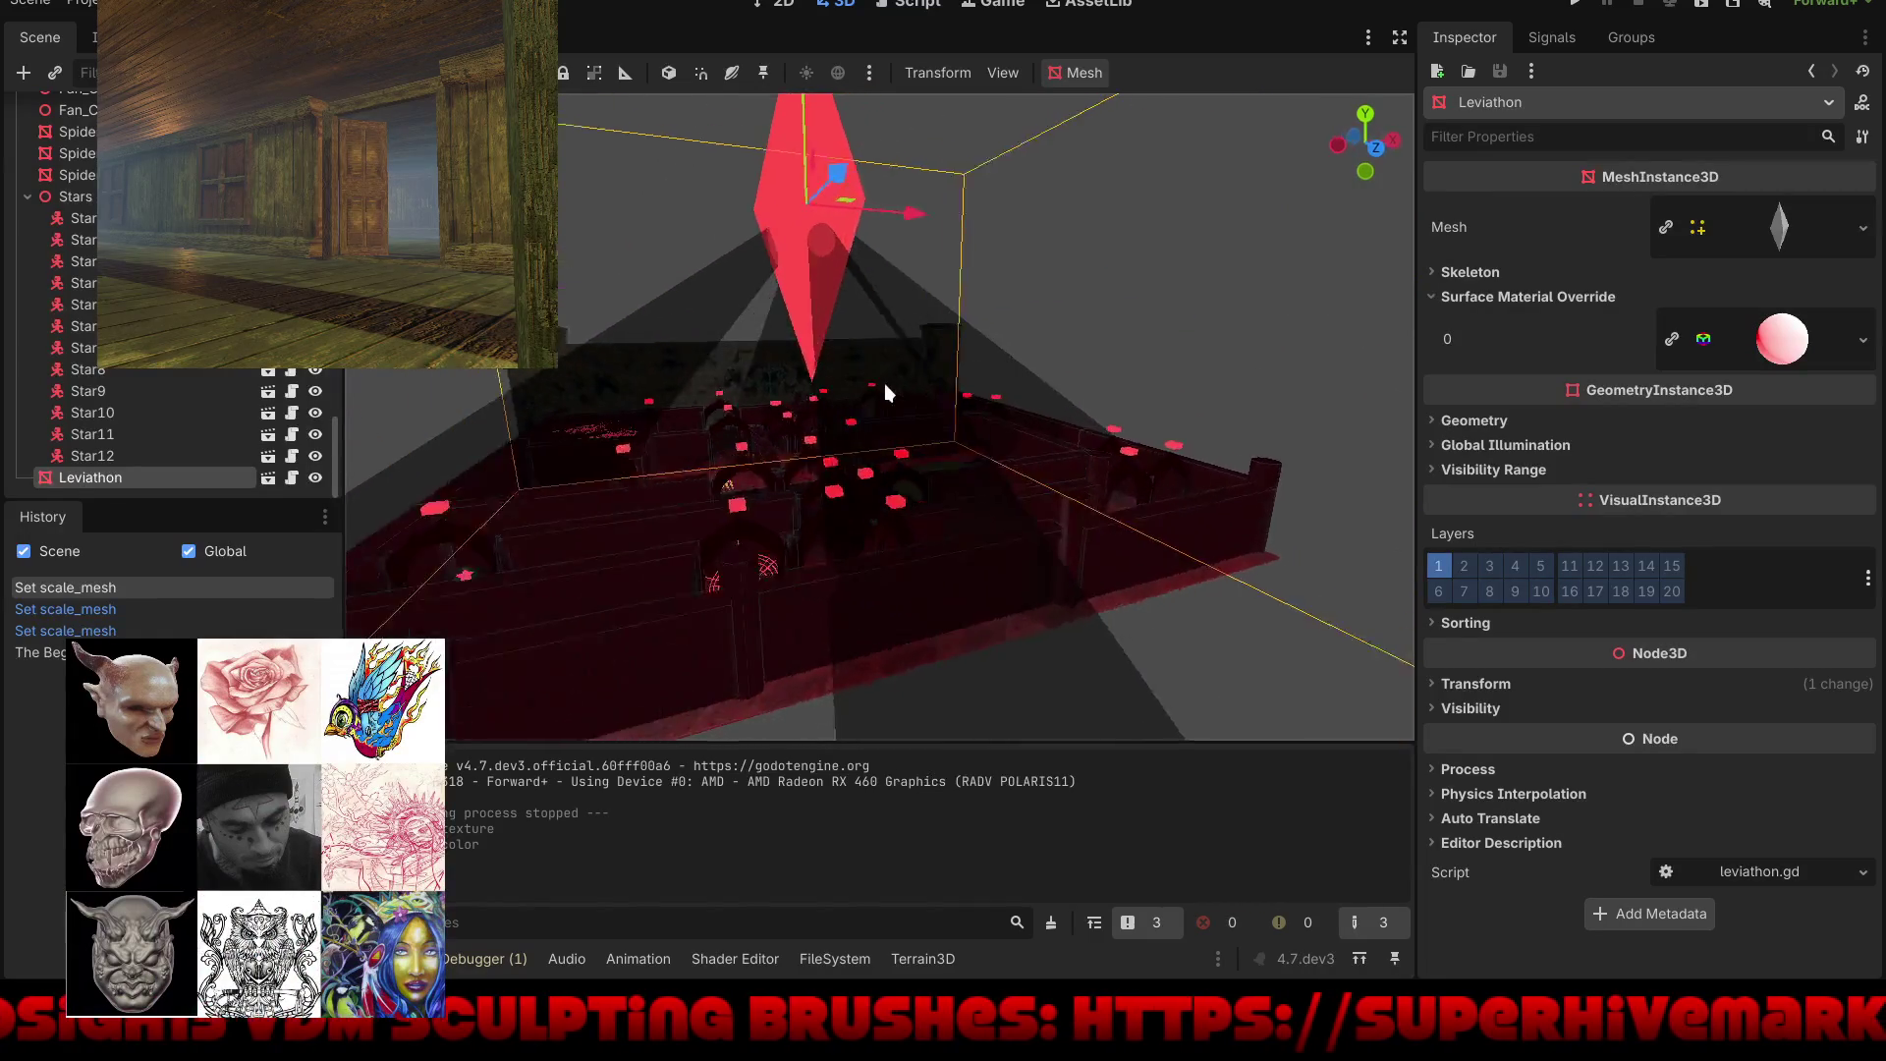
{"action": "scroll", "coordinate": [980, 373], "scroll_direction": "down", "scroll_amount": 6}
{"action": "scroll", "coordinate": [813, 560], "scroll_direction": "up", "scroll_amount": 6}
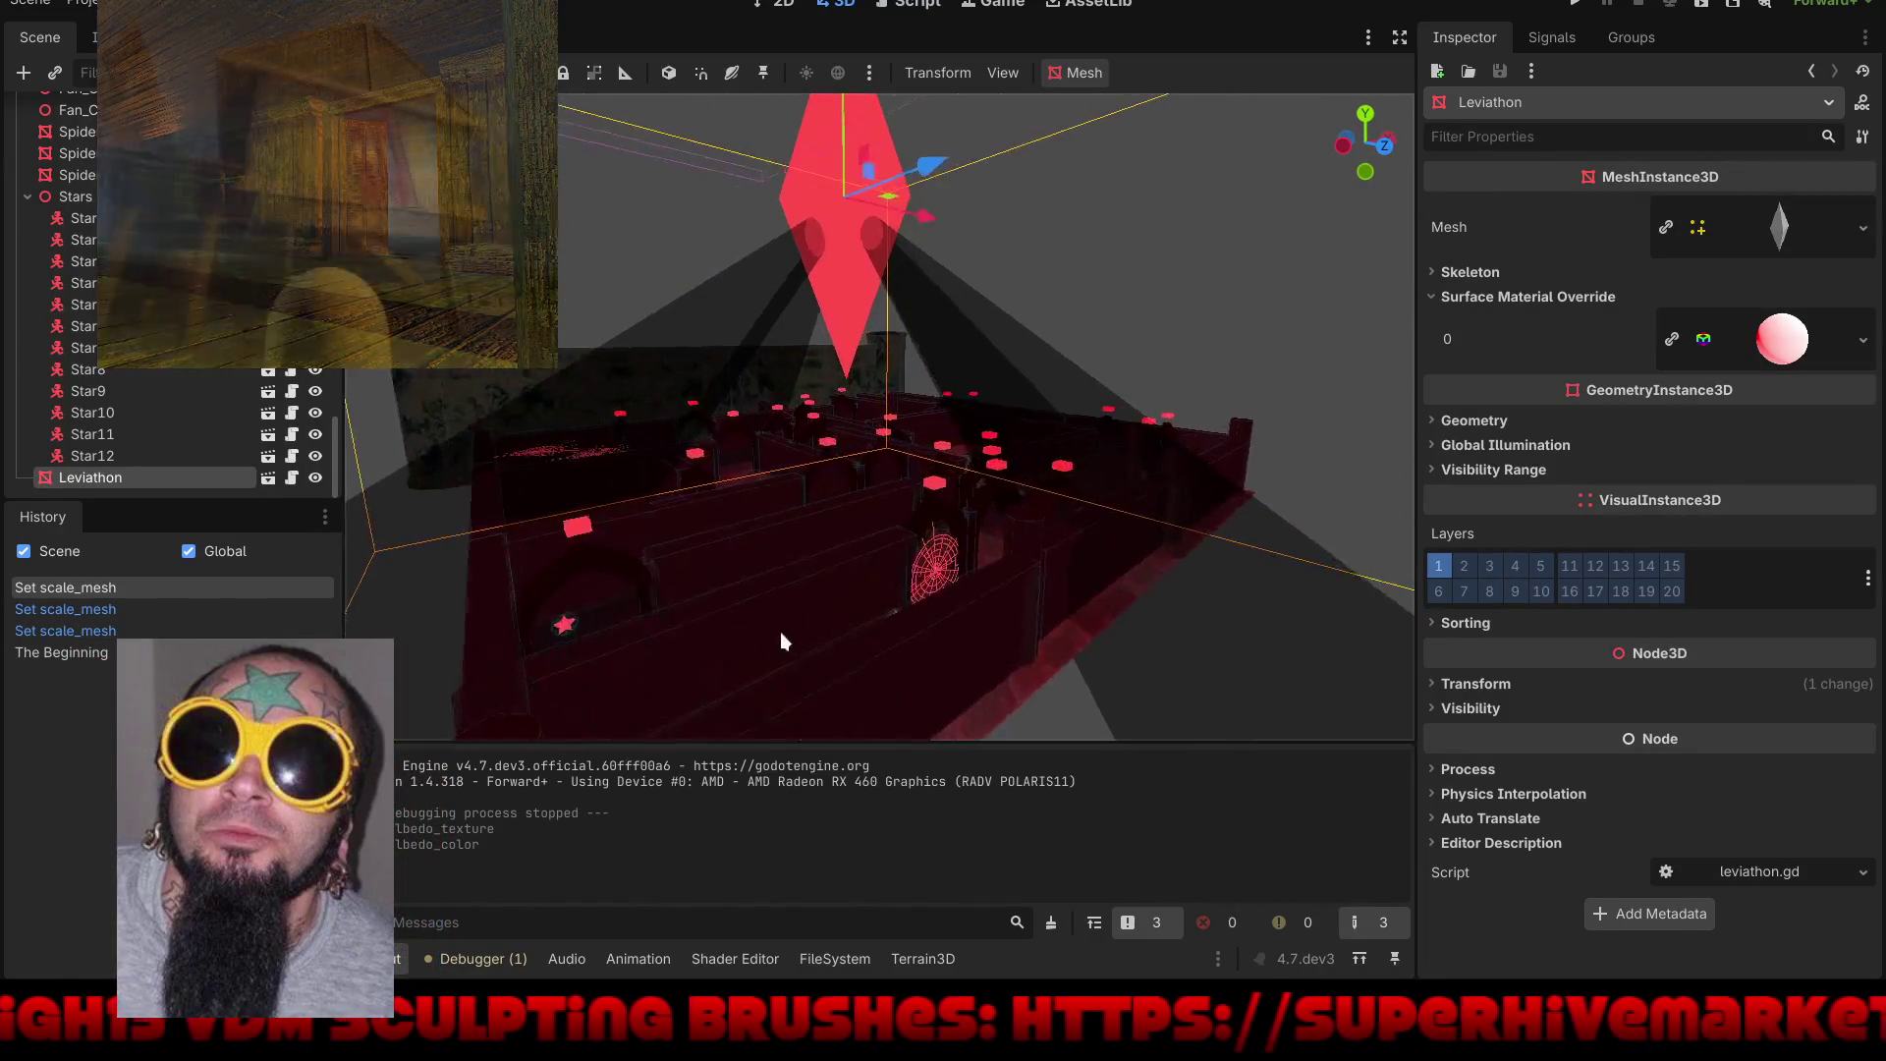
{"action": "mouse_move", "coordinate": [952, 521]}
{"action": "left_mouse_down"}
{"action": "mouse_move", "coordinate": [1163, 603]}
{"action": "mouse_move", "coordinate": [1040, 566]}
{"action": "mouse_move", "coordinate": [725, 577]}
{"action": "mouse_move", "coordinate": [486, 481]}
{"action": "mouse_move", "coordinate": [617, 570]}
{"action": "mouse_move", "coordinate": [753, 584]}
{"action": "left_mouse_up"}
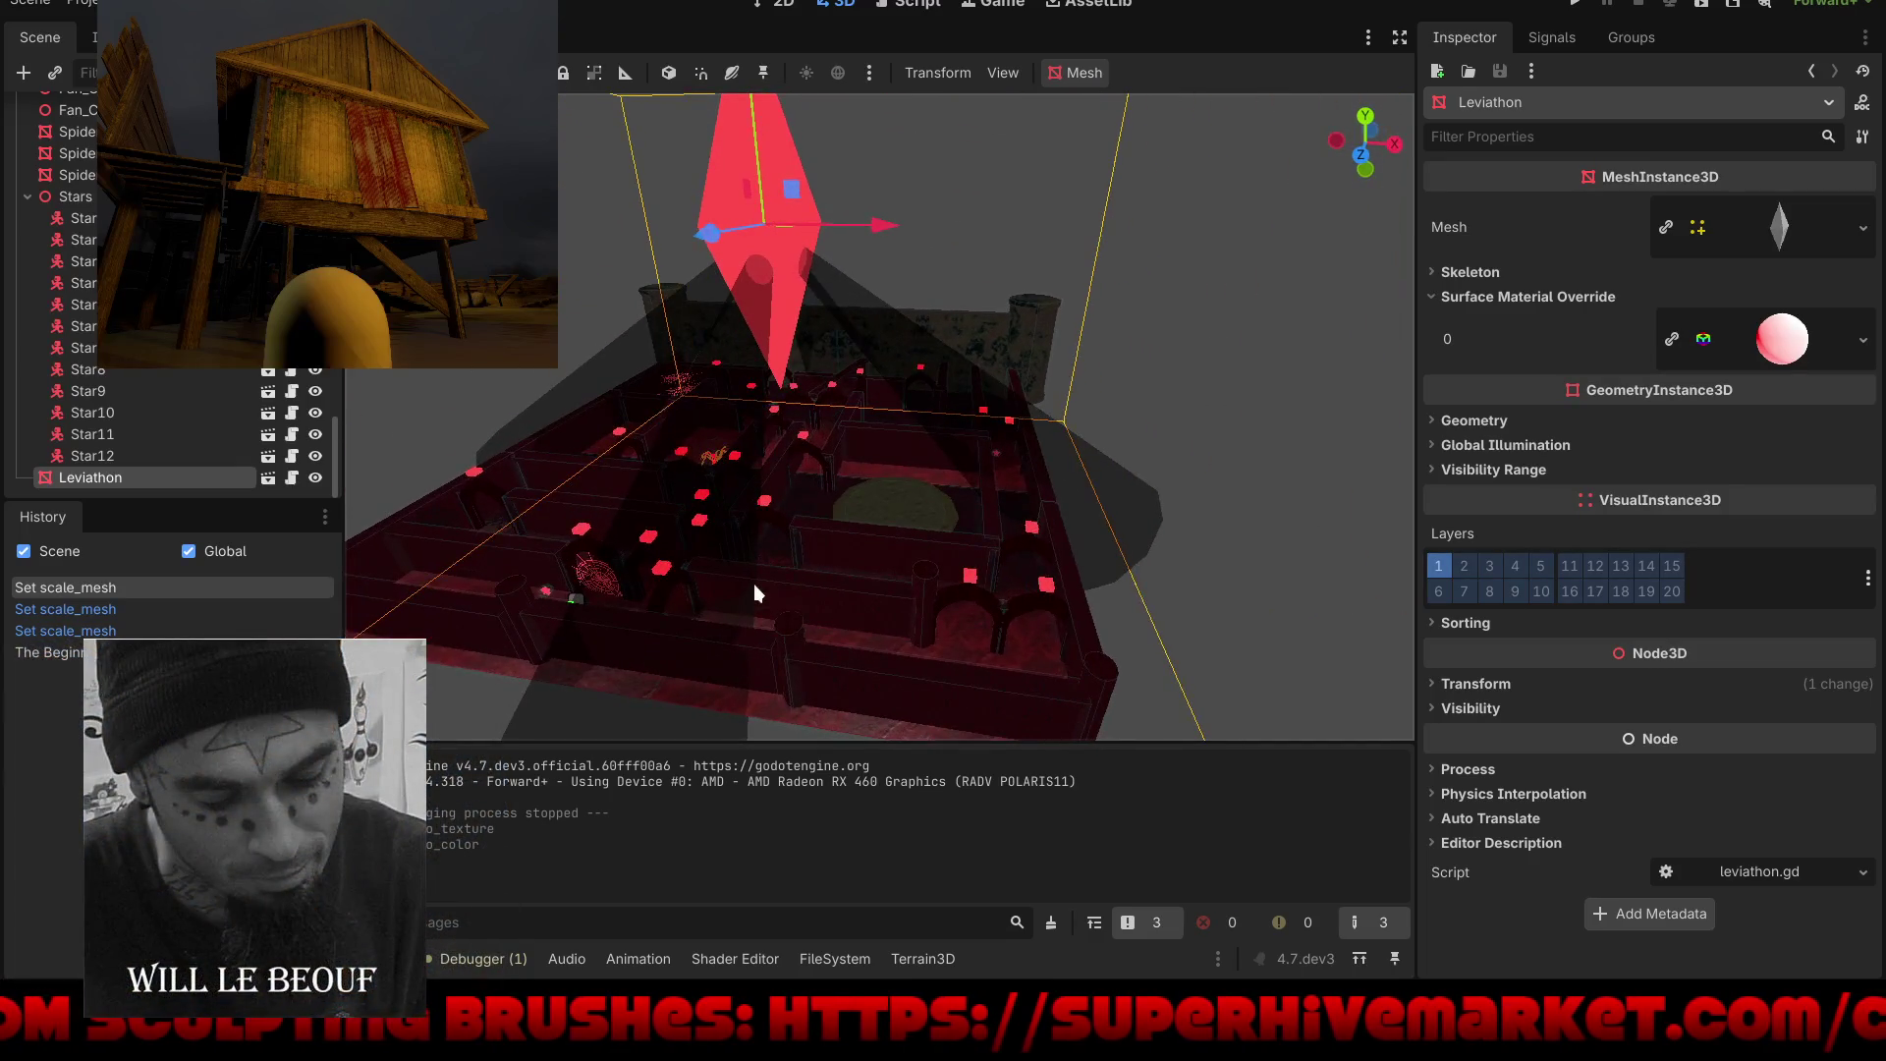
{"action": "key", "text": "ctrl+s"}
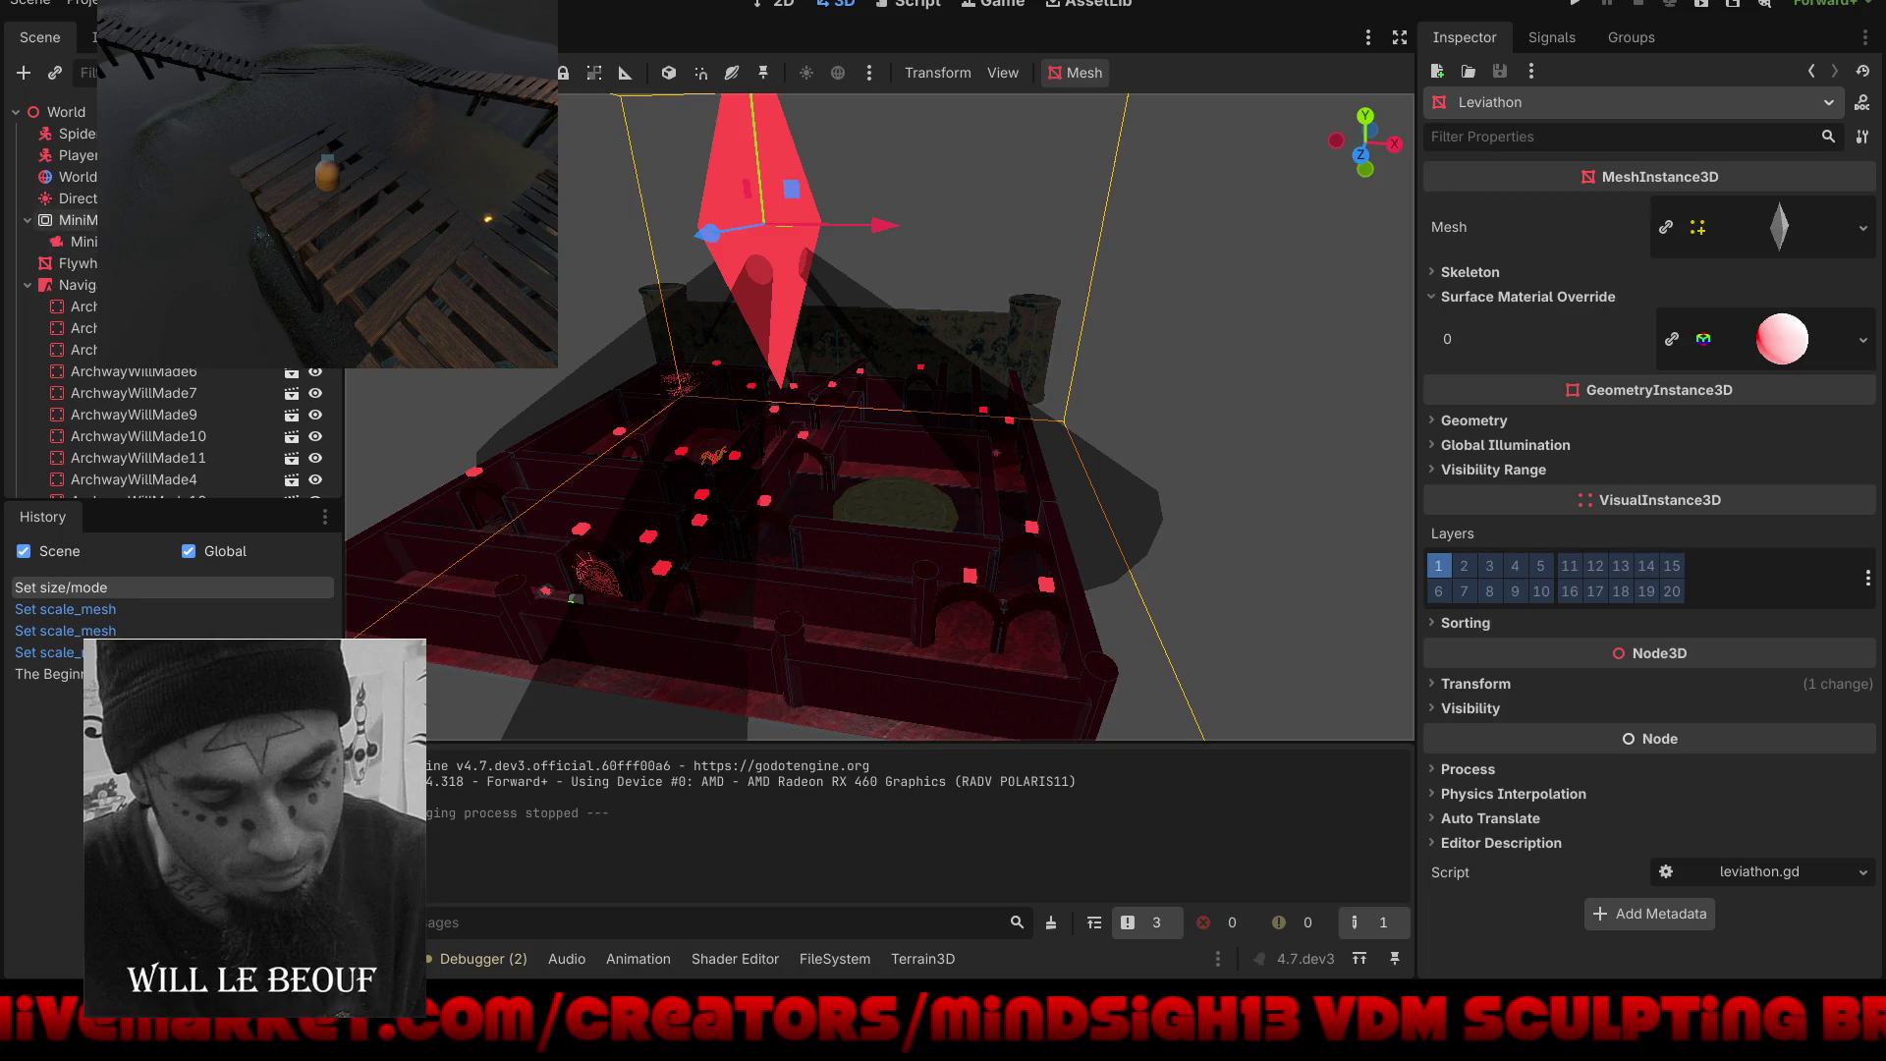
Step: Select the WorldEnvironment node to display its environment settings
{"action": "left_click", "coordinate": [77, 177]}
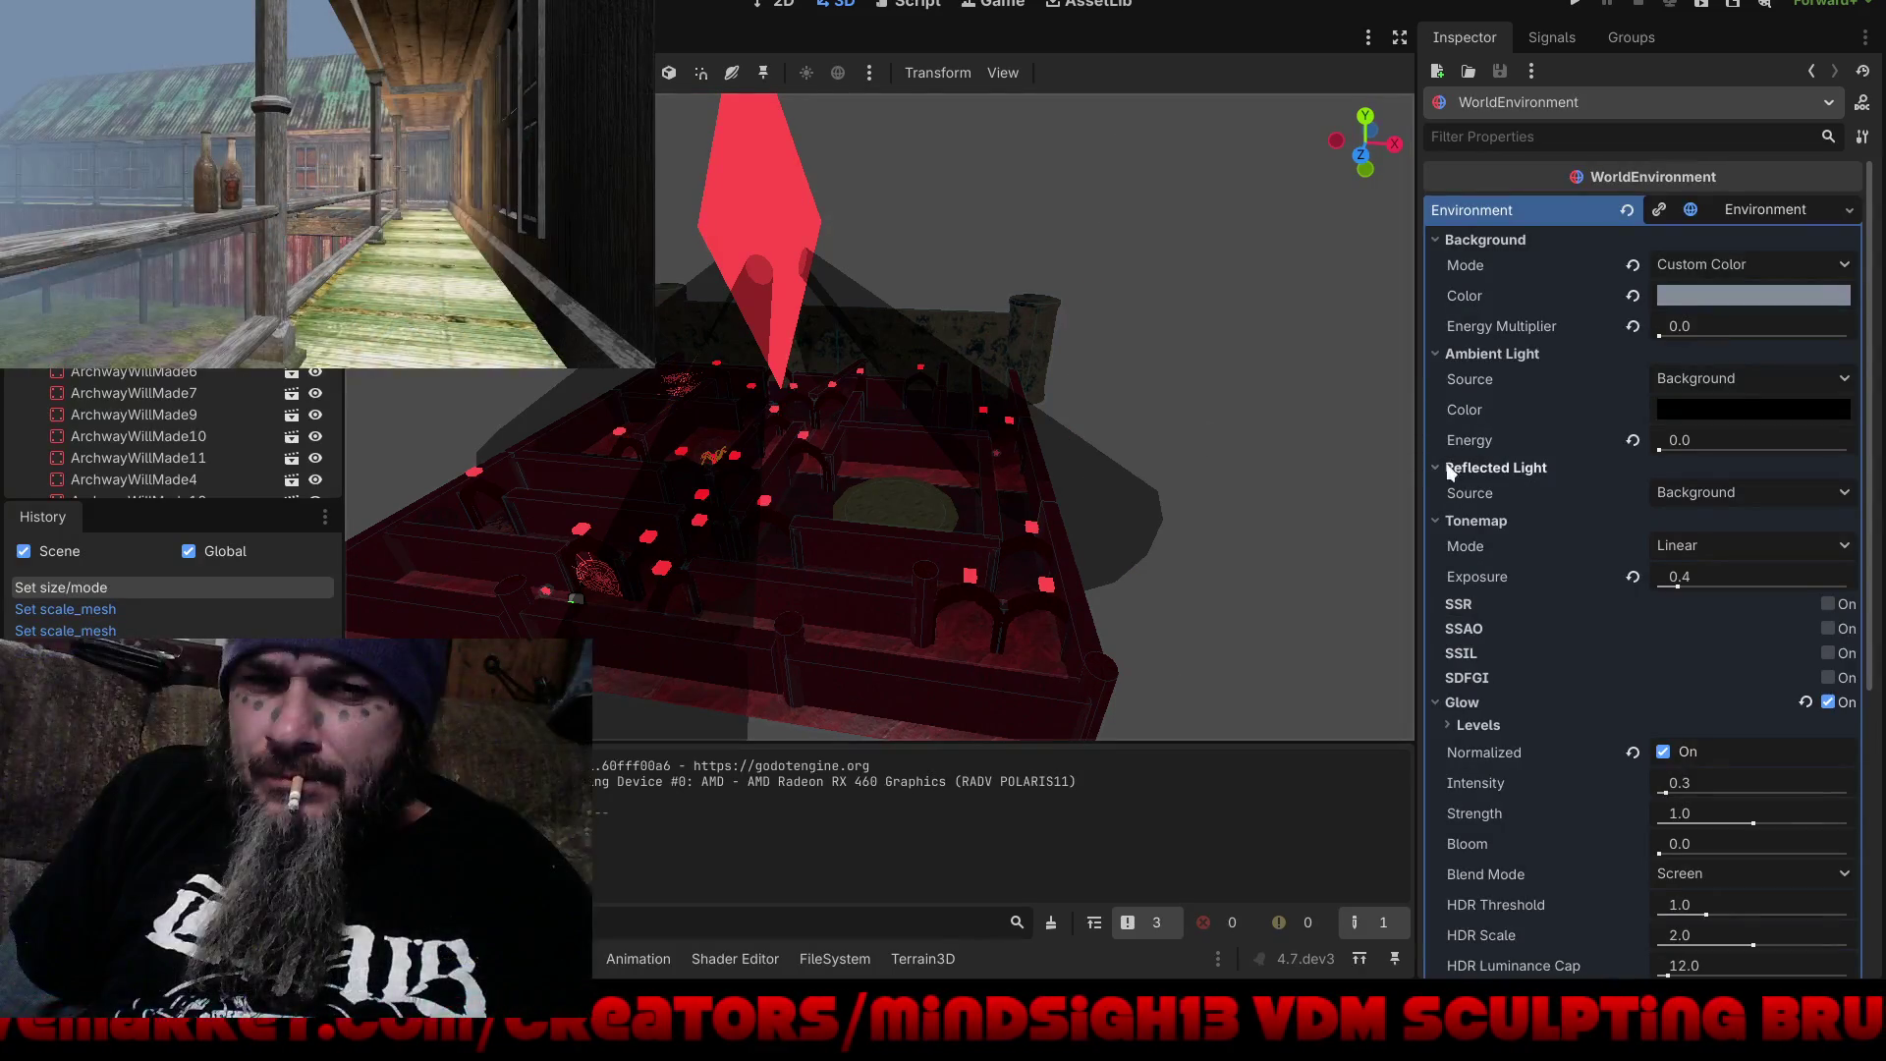
{"action": "scroll", "coordinate": [1487, 441], "scroll_direction": "down", "scroll_amount": 5}
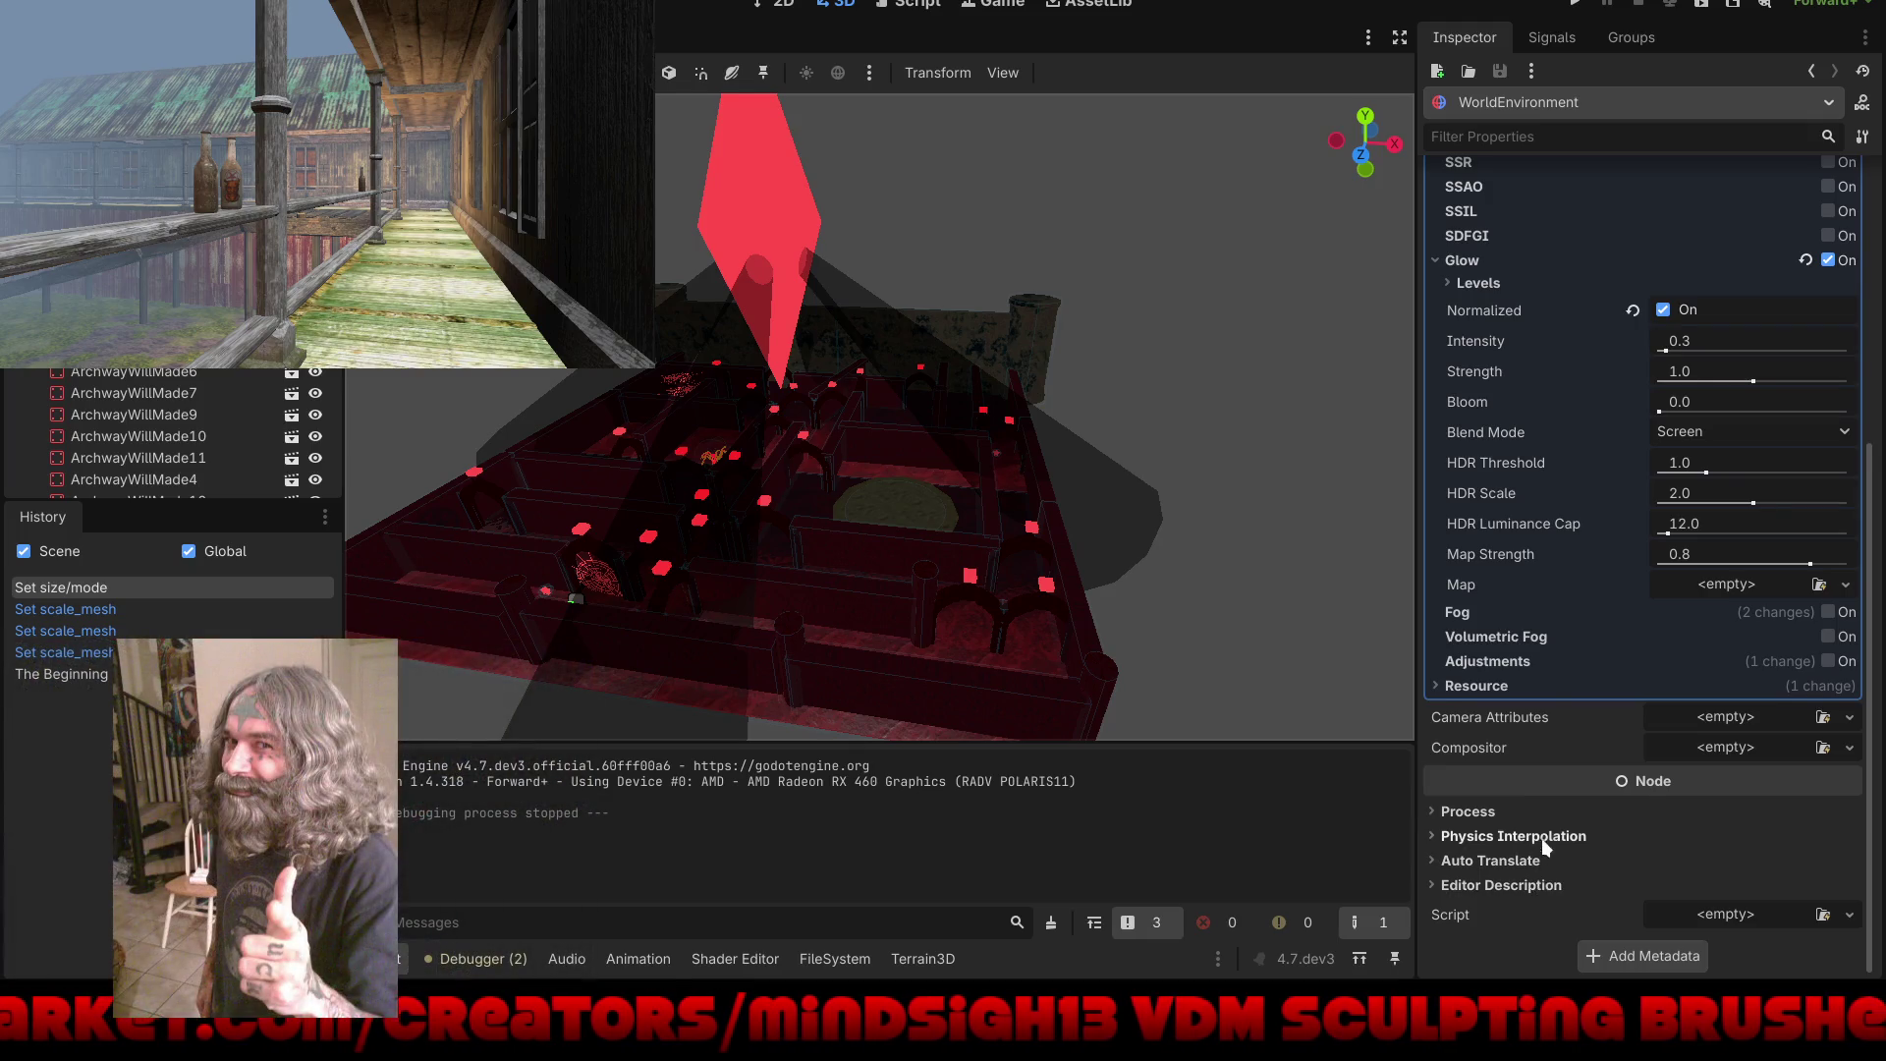
{"action": "scroll", "coordinate": [1552, 391], "scroll_direction": "up", "scroll_amount": 5}
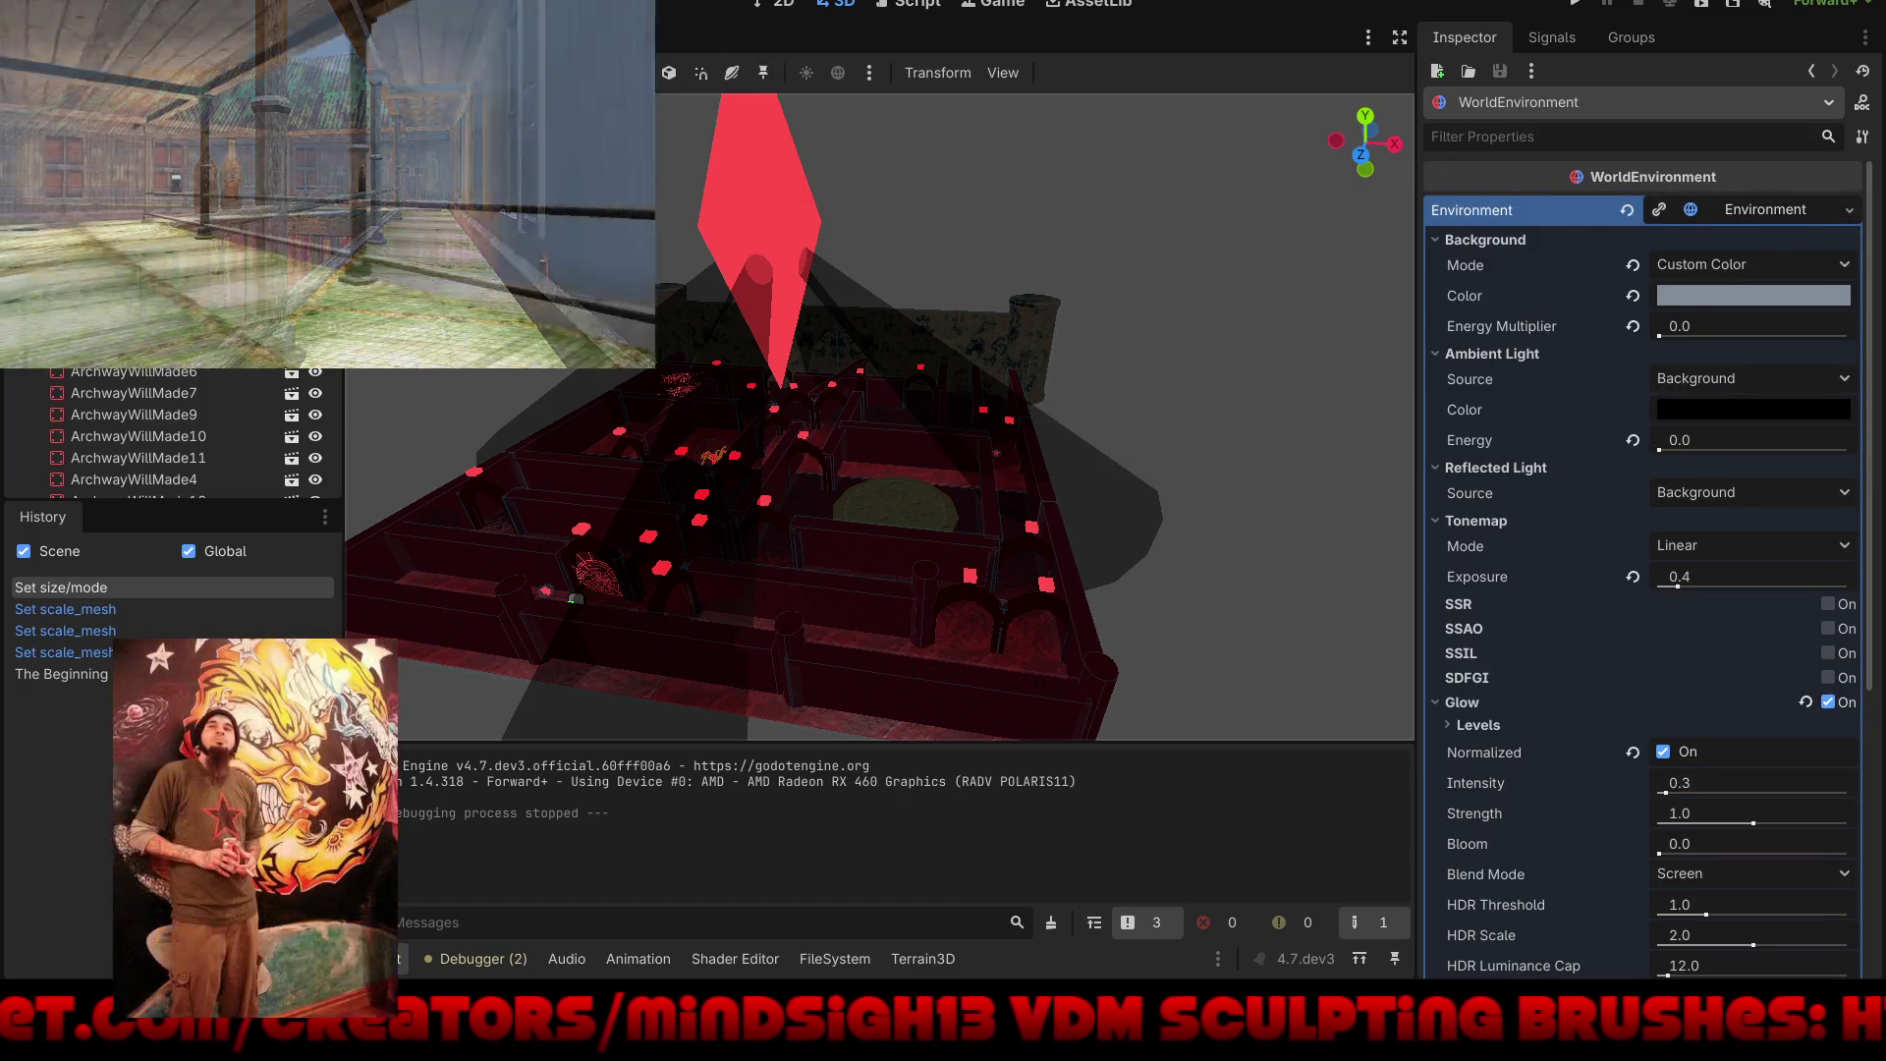
{"action": "left_click", "coordinate": [1147, 345]}
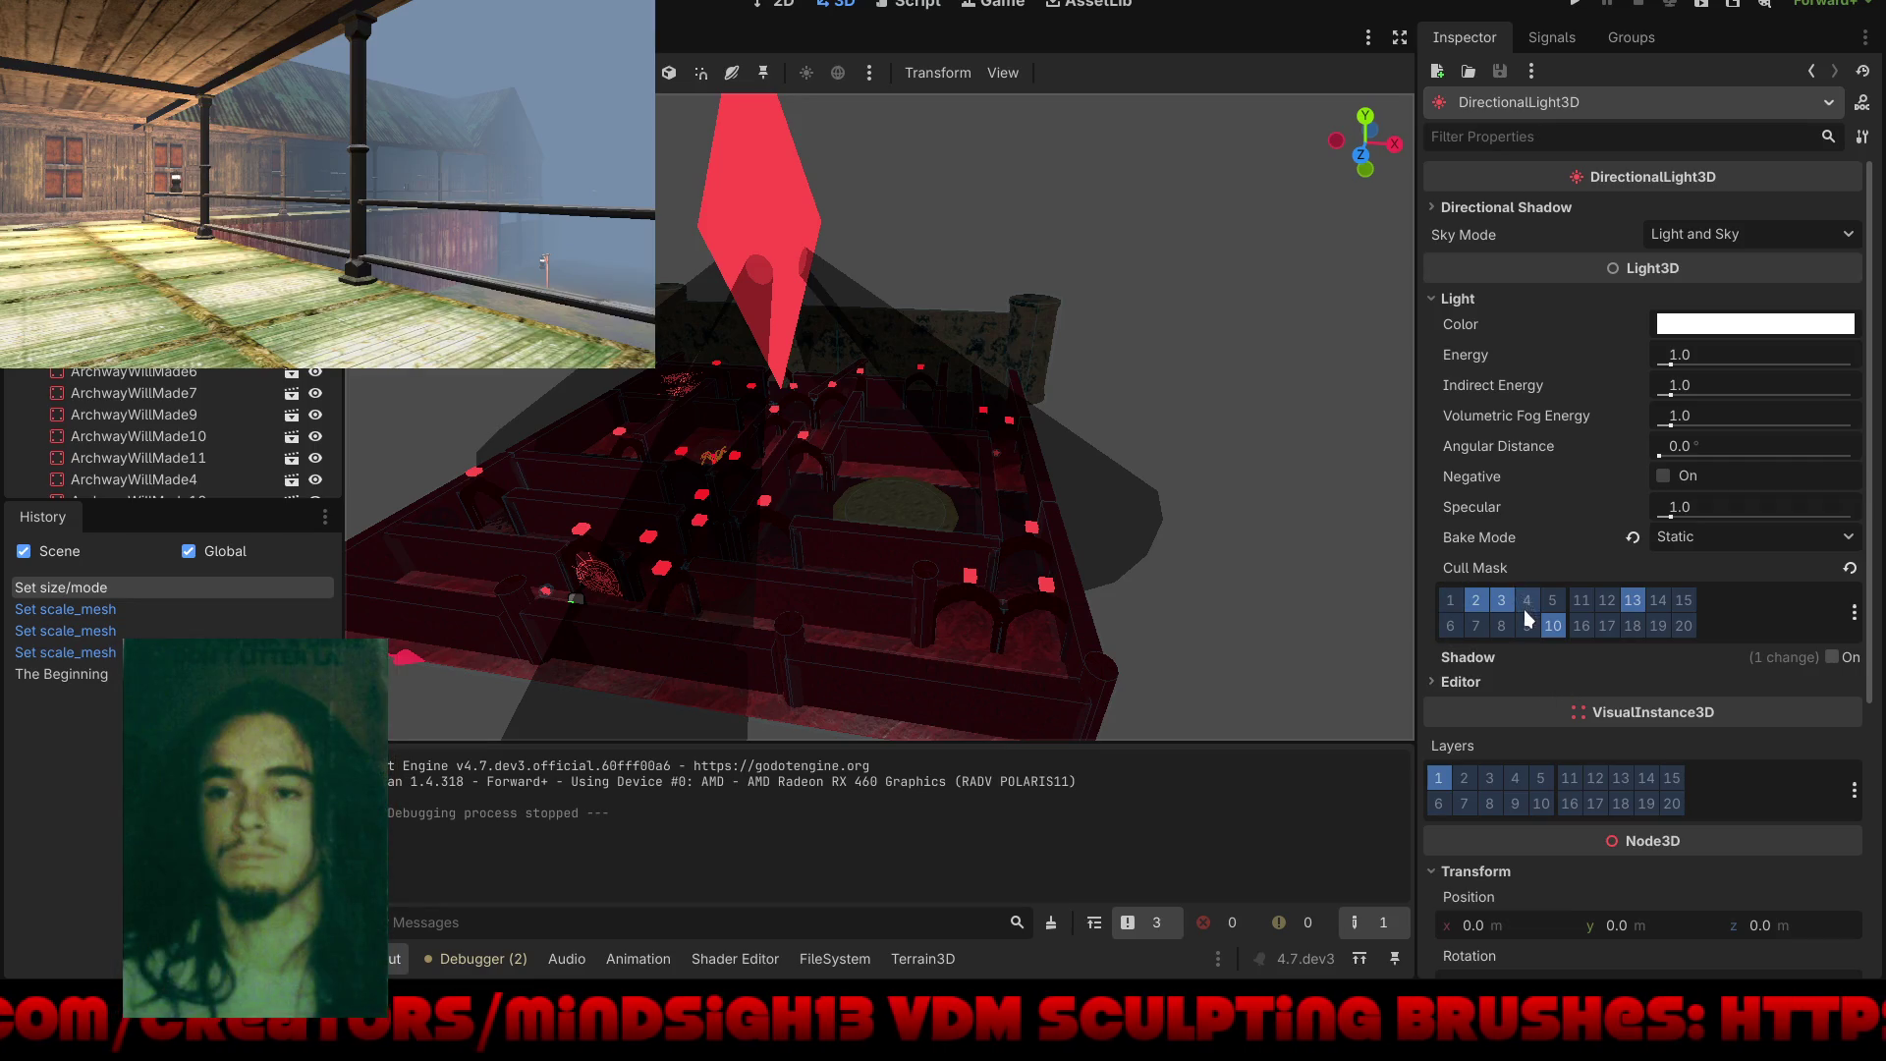
{"action": "mouse_move", "coordinate": [1460, 569]}
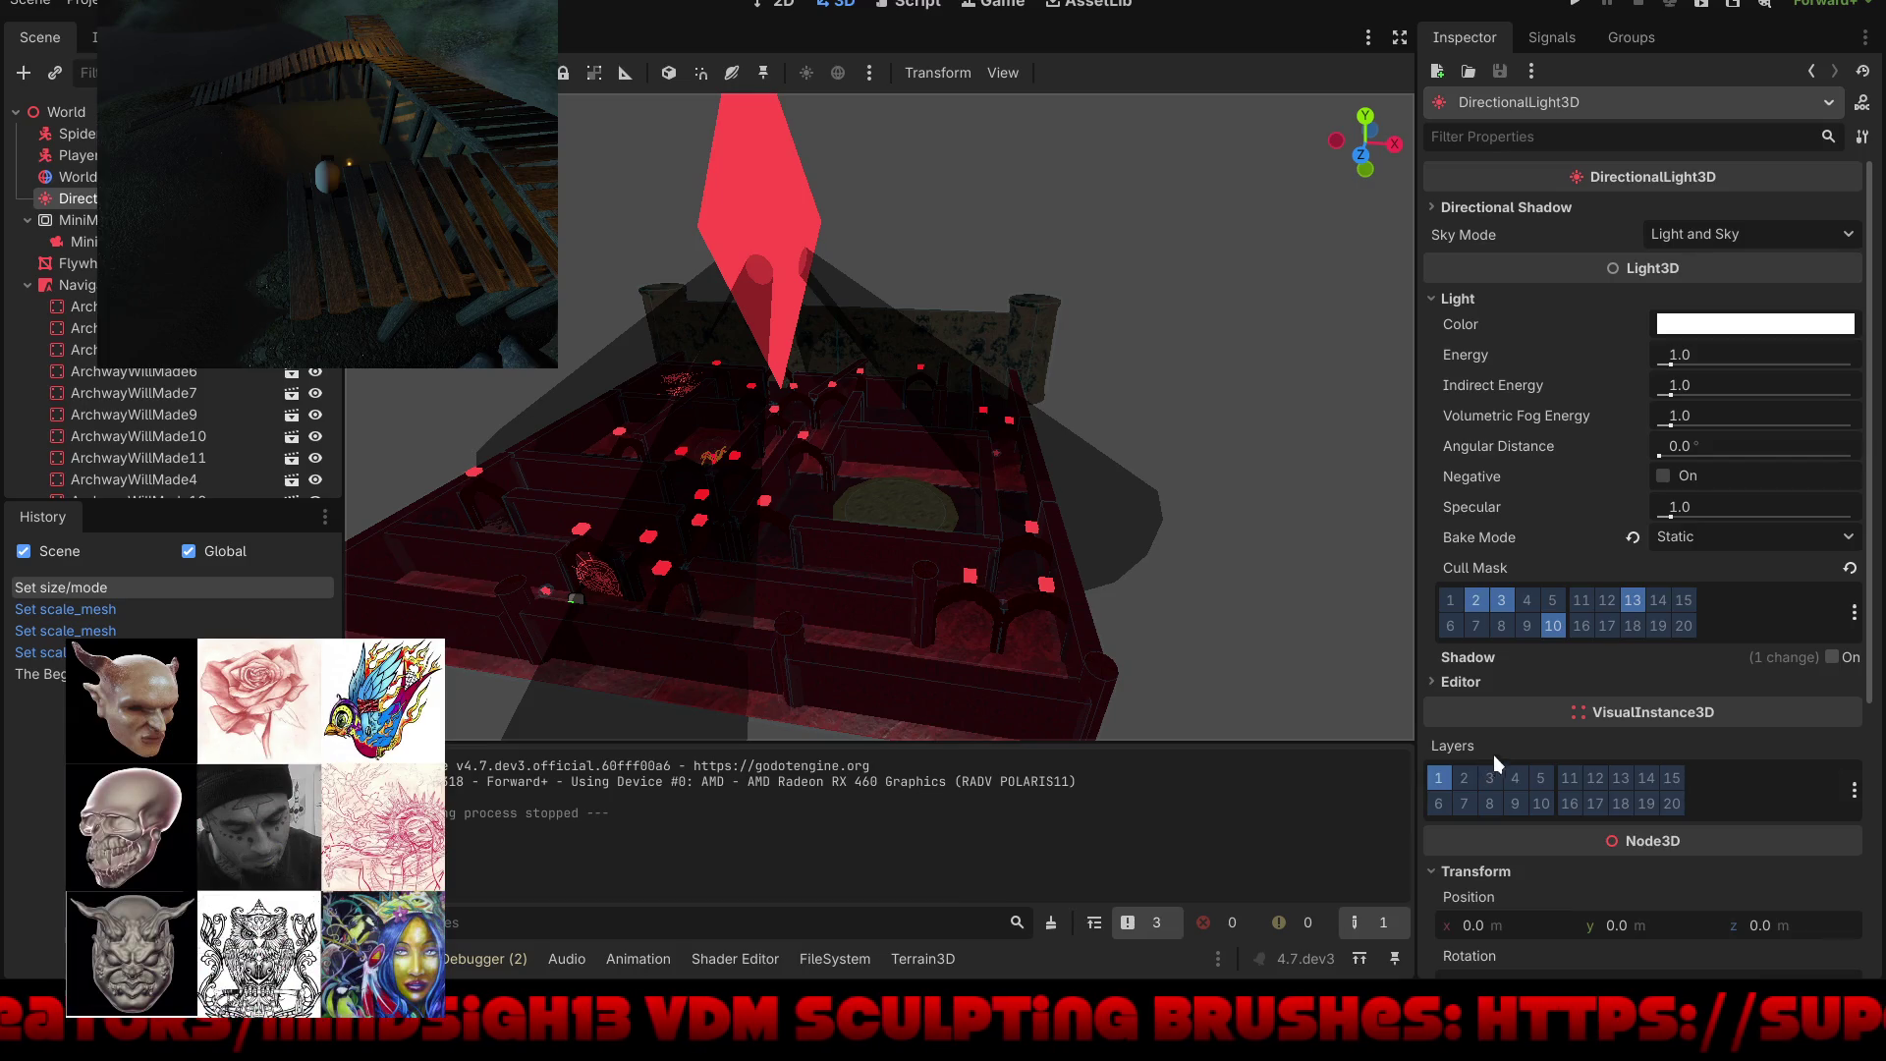
{"action": "mouse_move", "coordinate": [1462, 744]}
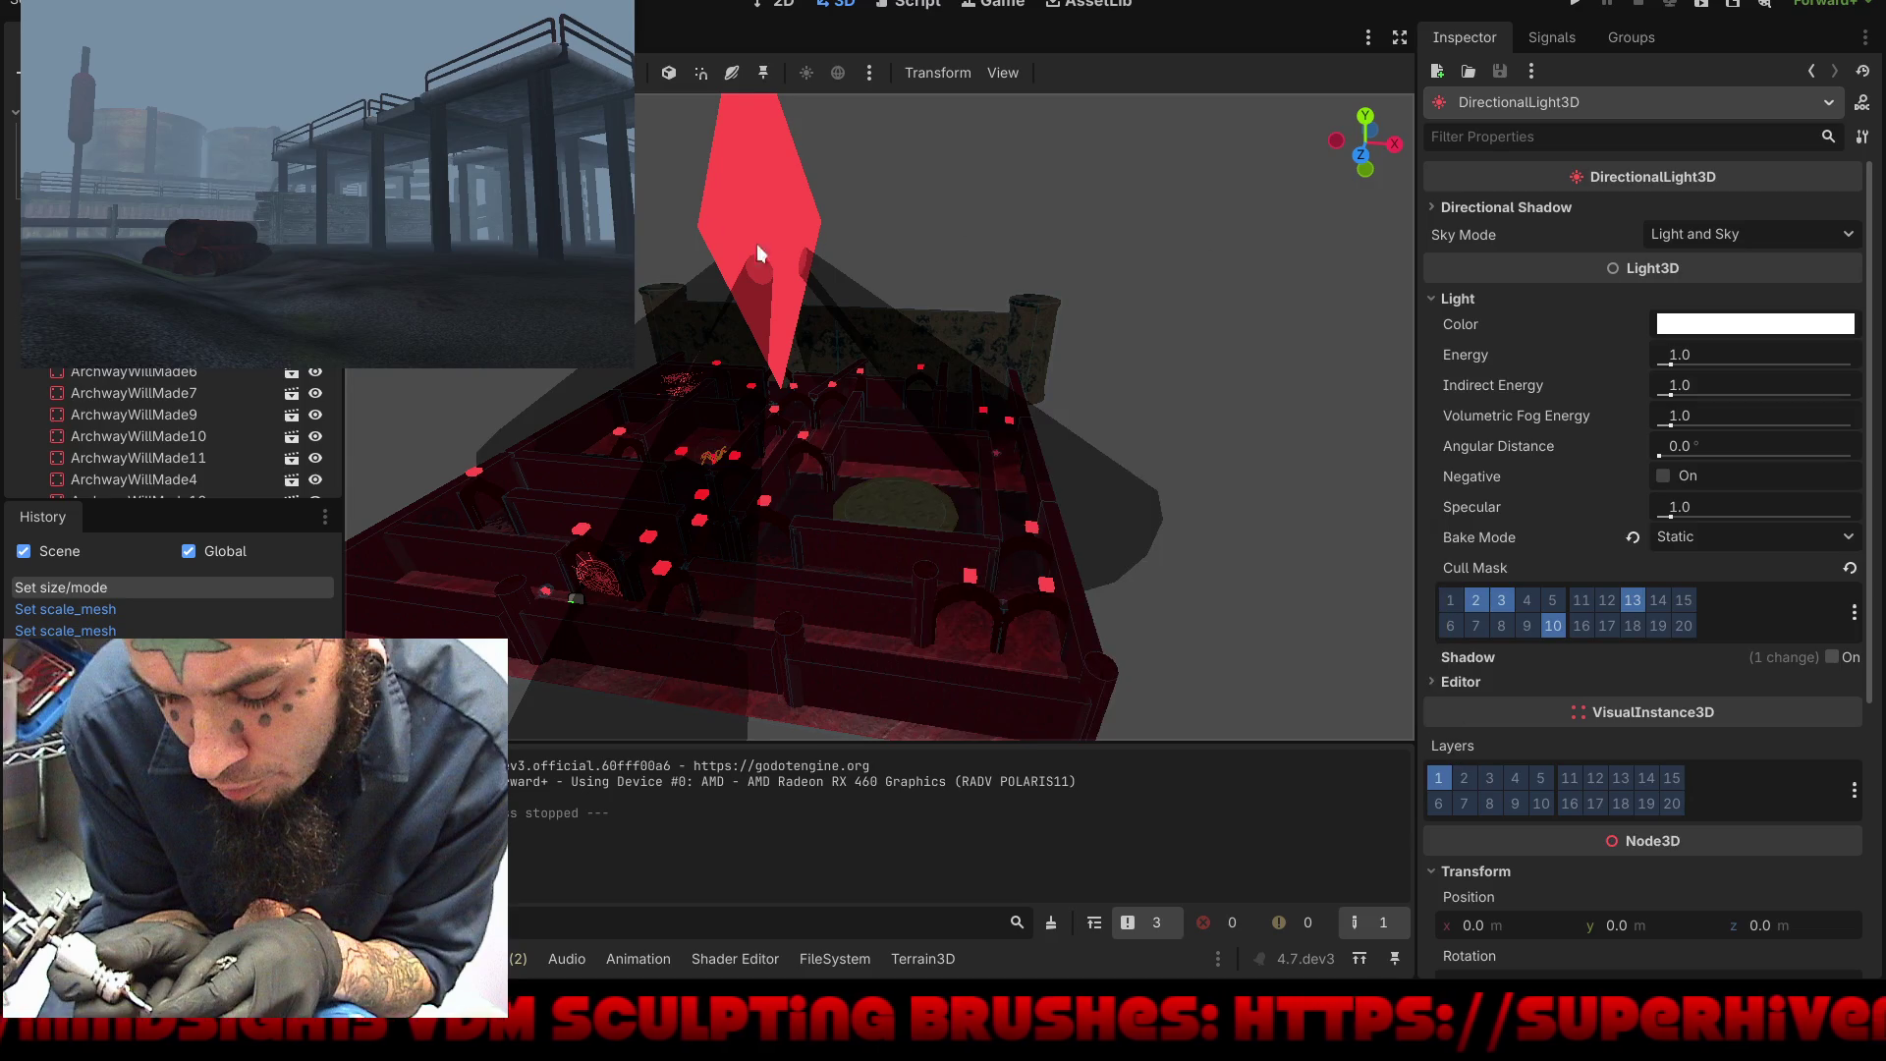
Step: Open MiniMapCamera.gd in the Script editor and select the MiniCamera node to view its cull mask
{"action": "key", "text": "ctrl+F3"}
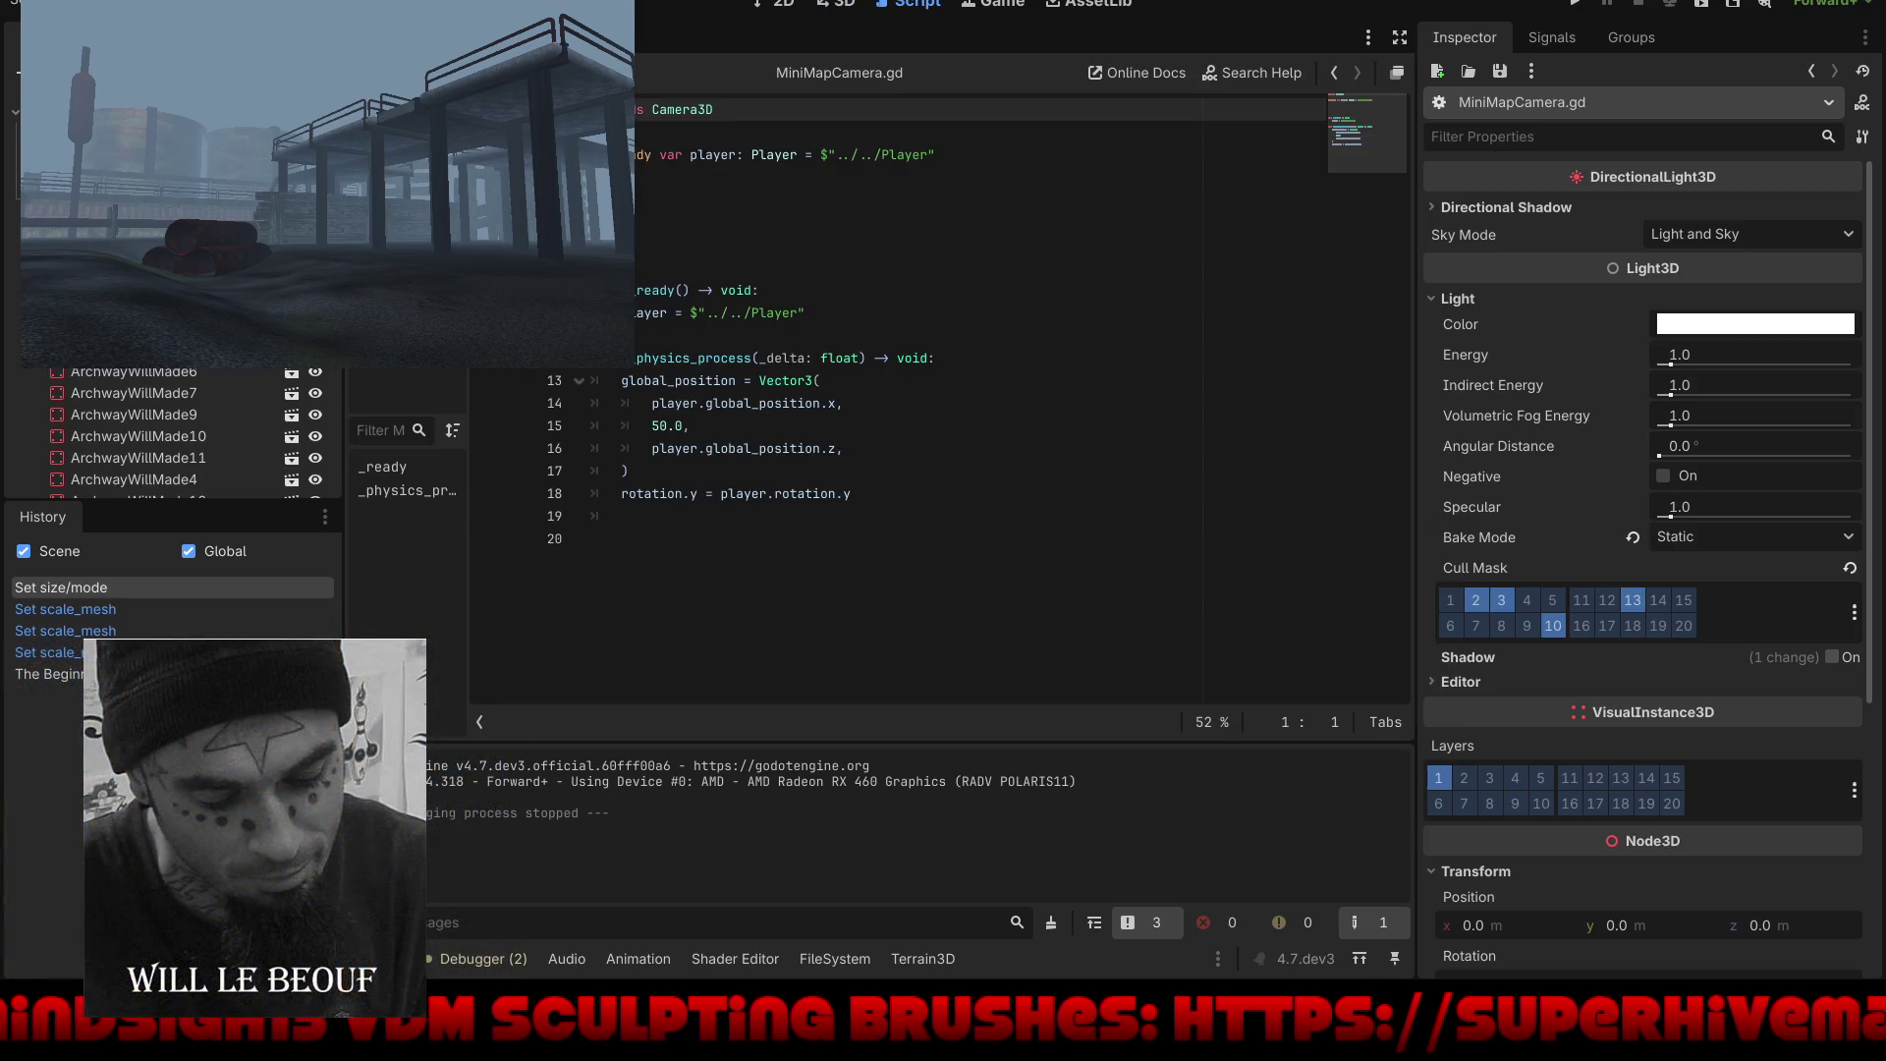
{"action": "scroll", "coordinate": [747, 393], "scroll_direction": "right", "scroll_amount": 1}
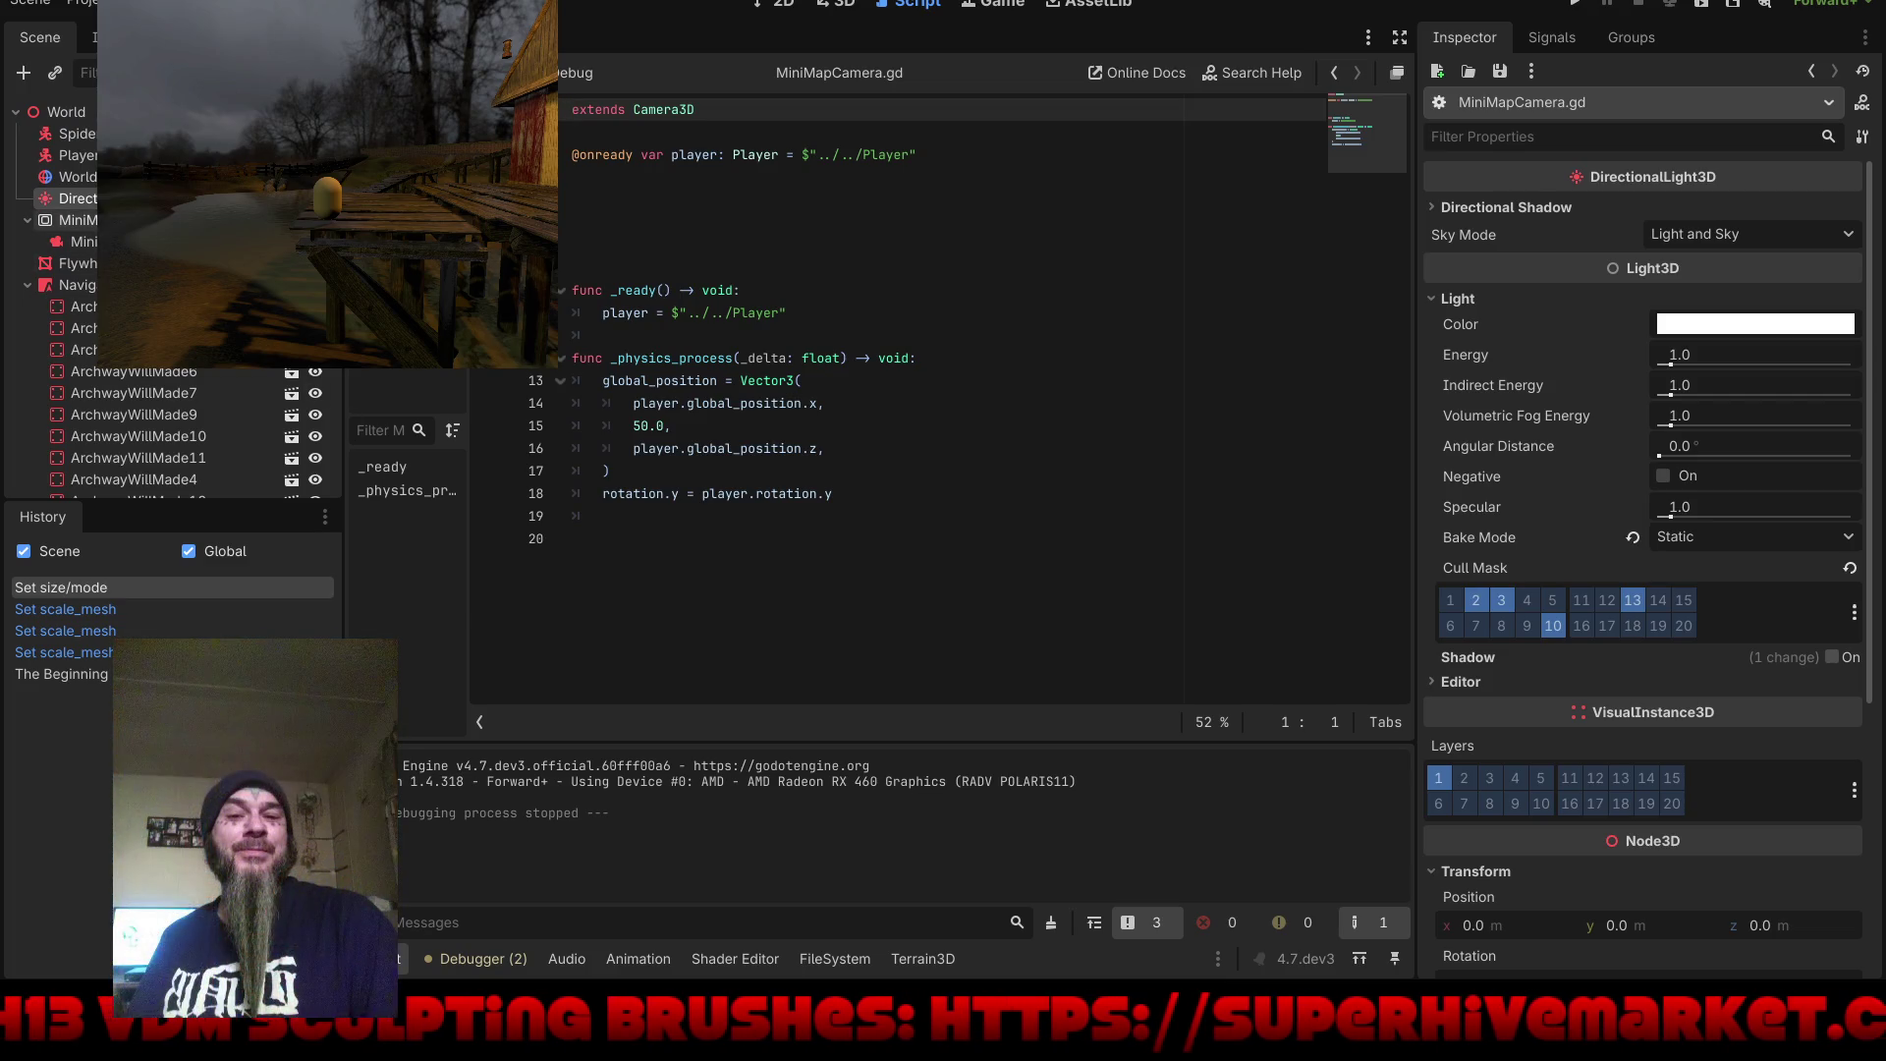
{"action": "left_click", "coordinate": [79, 241]}
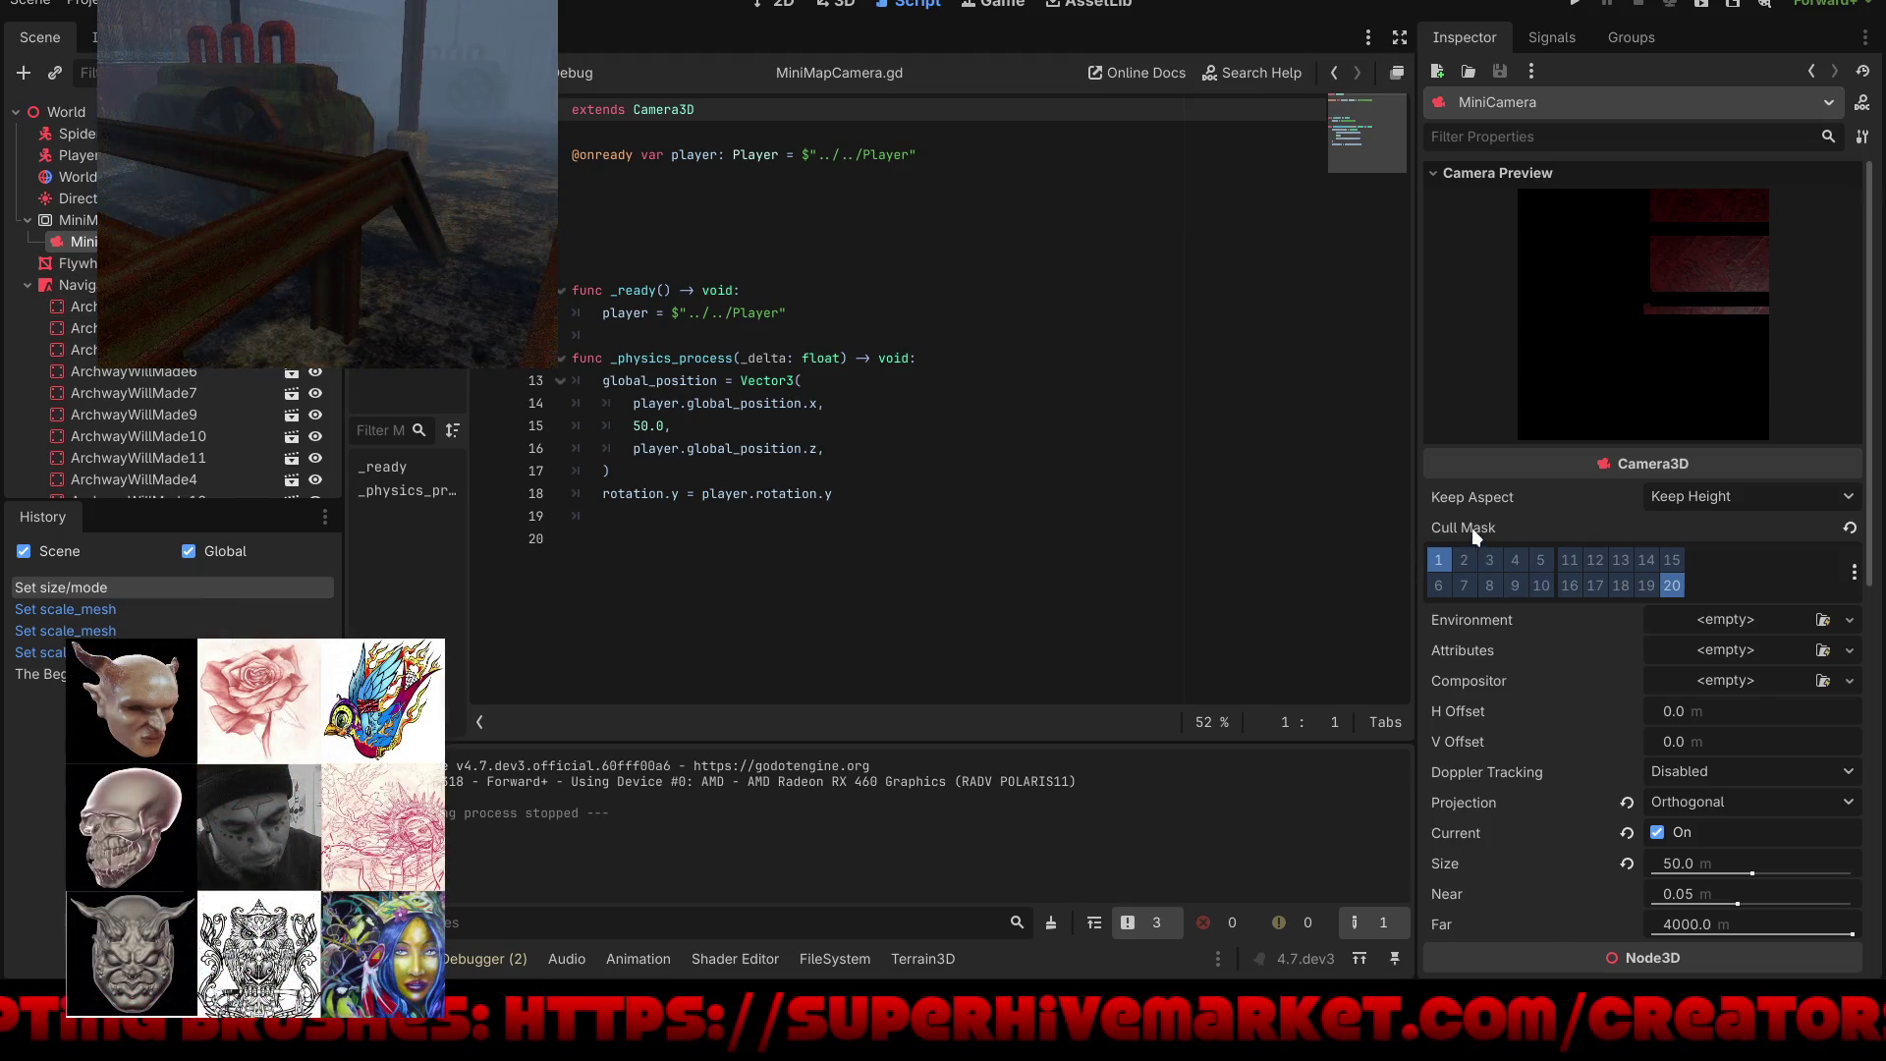
Step: Try cull mask layers 2 and 10 on the MiniCamera, then restore it to layer 1 only
{"action": "mouse_move", "coordinate": [1471, 528]}
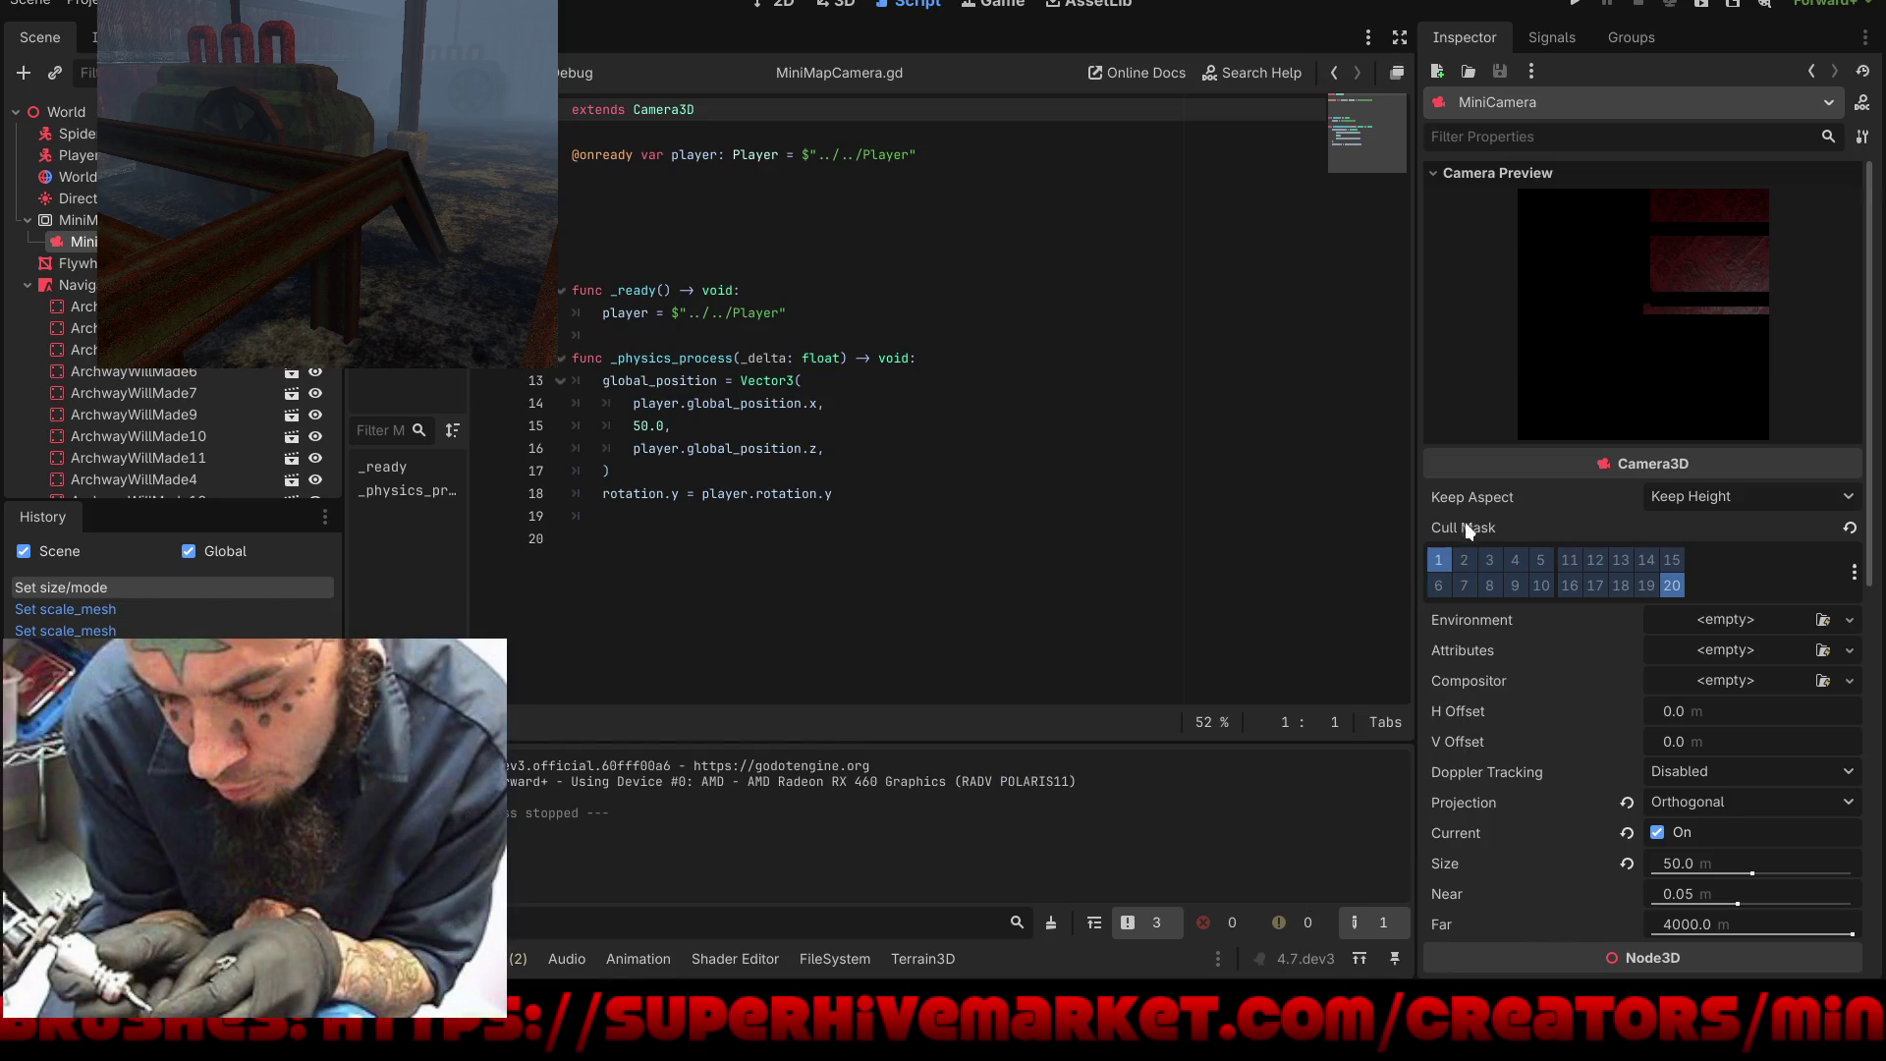
{"action": "left_click", "coordinate": [1439, 558]}
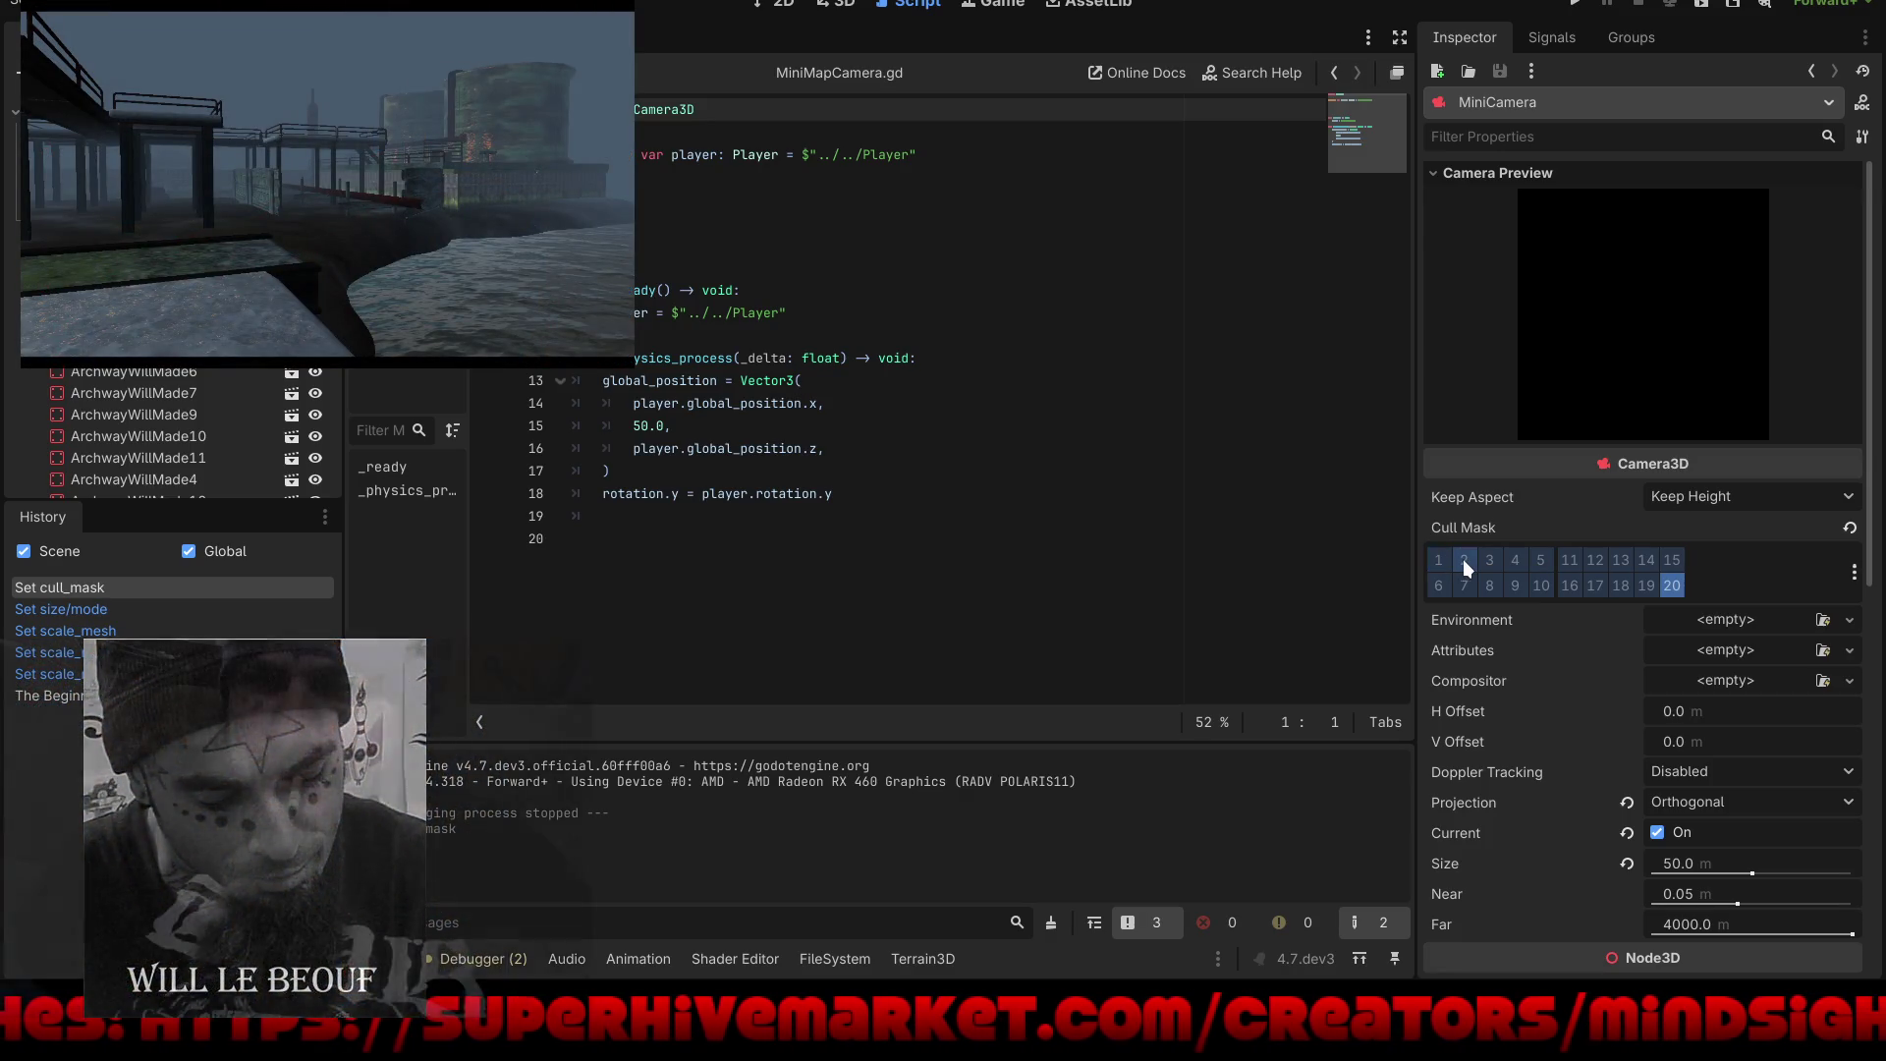
{"action": "left_click", "coordinate": [1464, 558]}
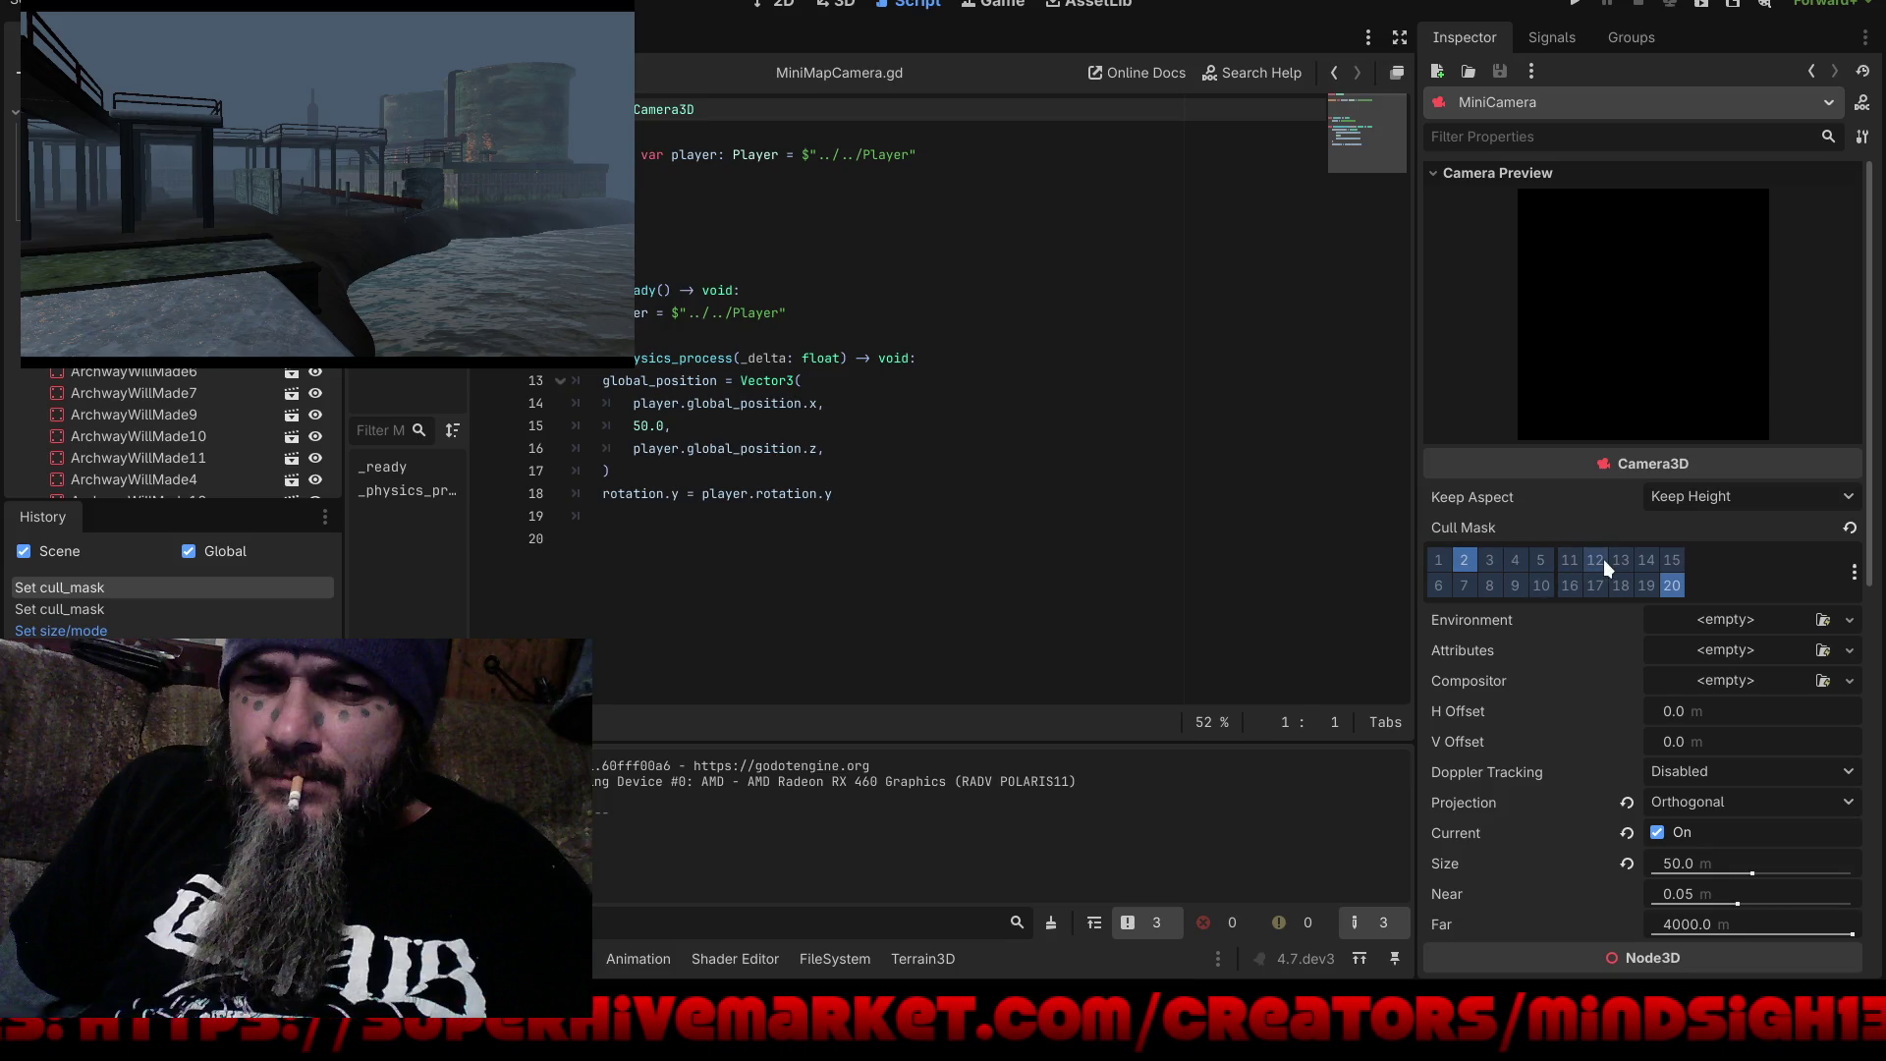
{"action": "left_click", "coordinate": [1540, 584]}
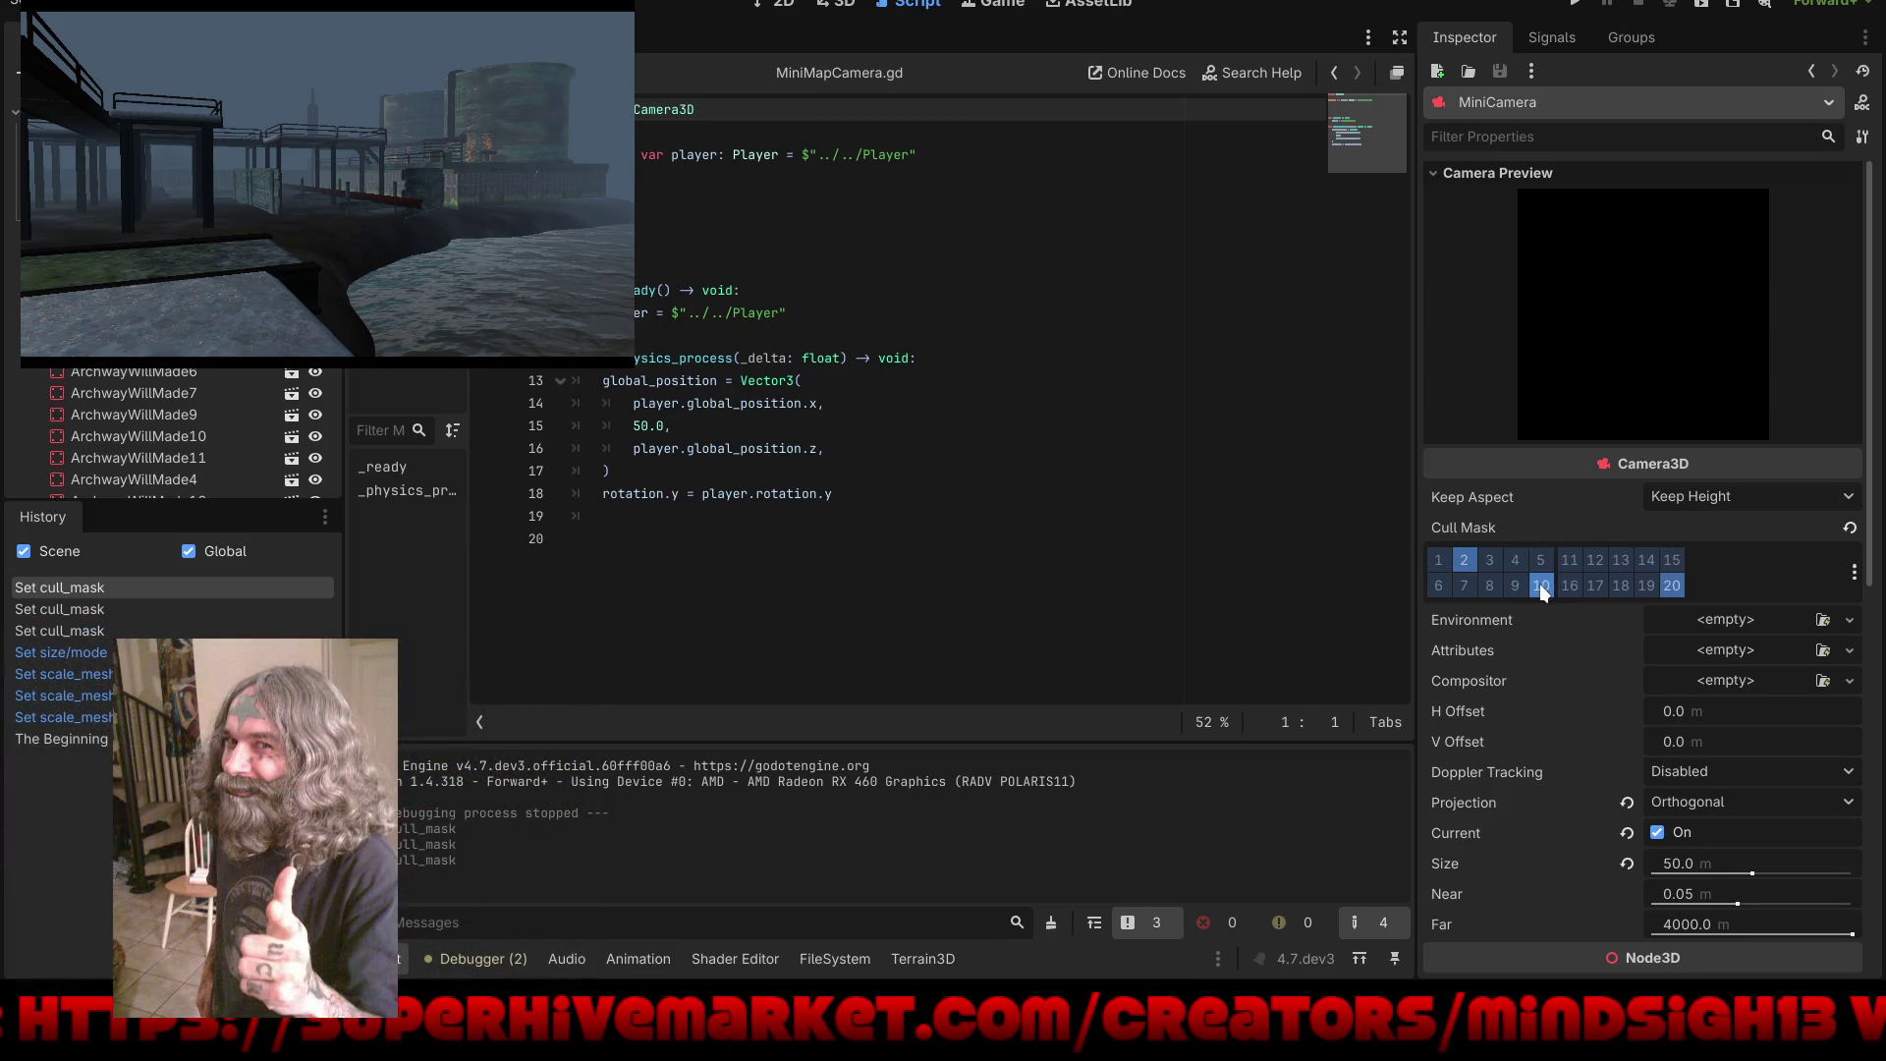
{"action": "left_click", "coordinate": [1464, 558]}
{"action": "left_click", "coordinate": [1541, 586]}
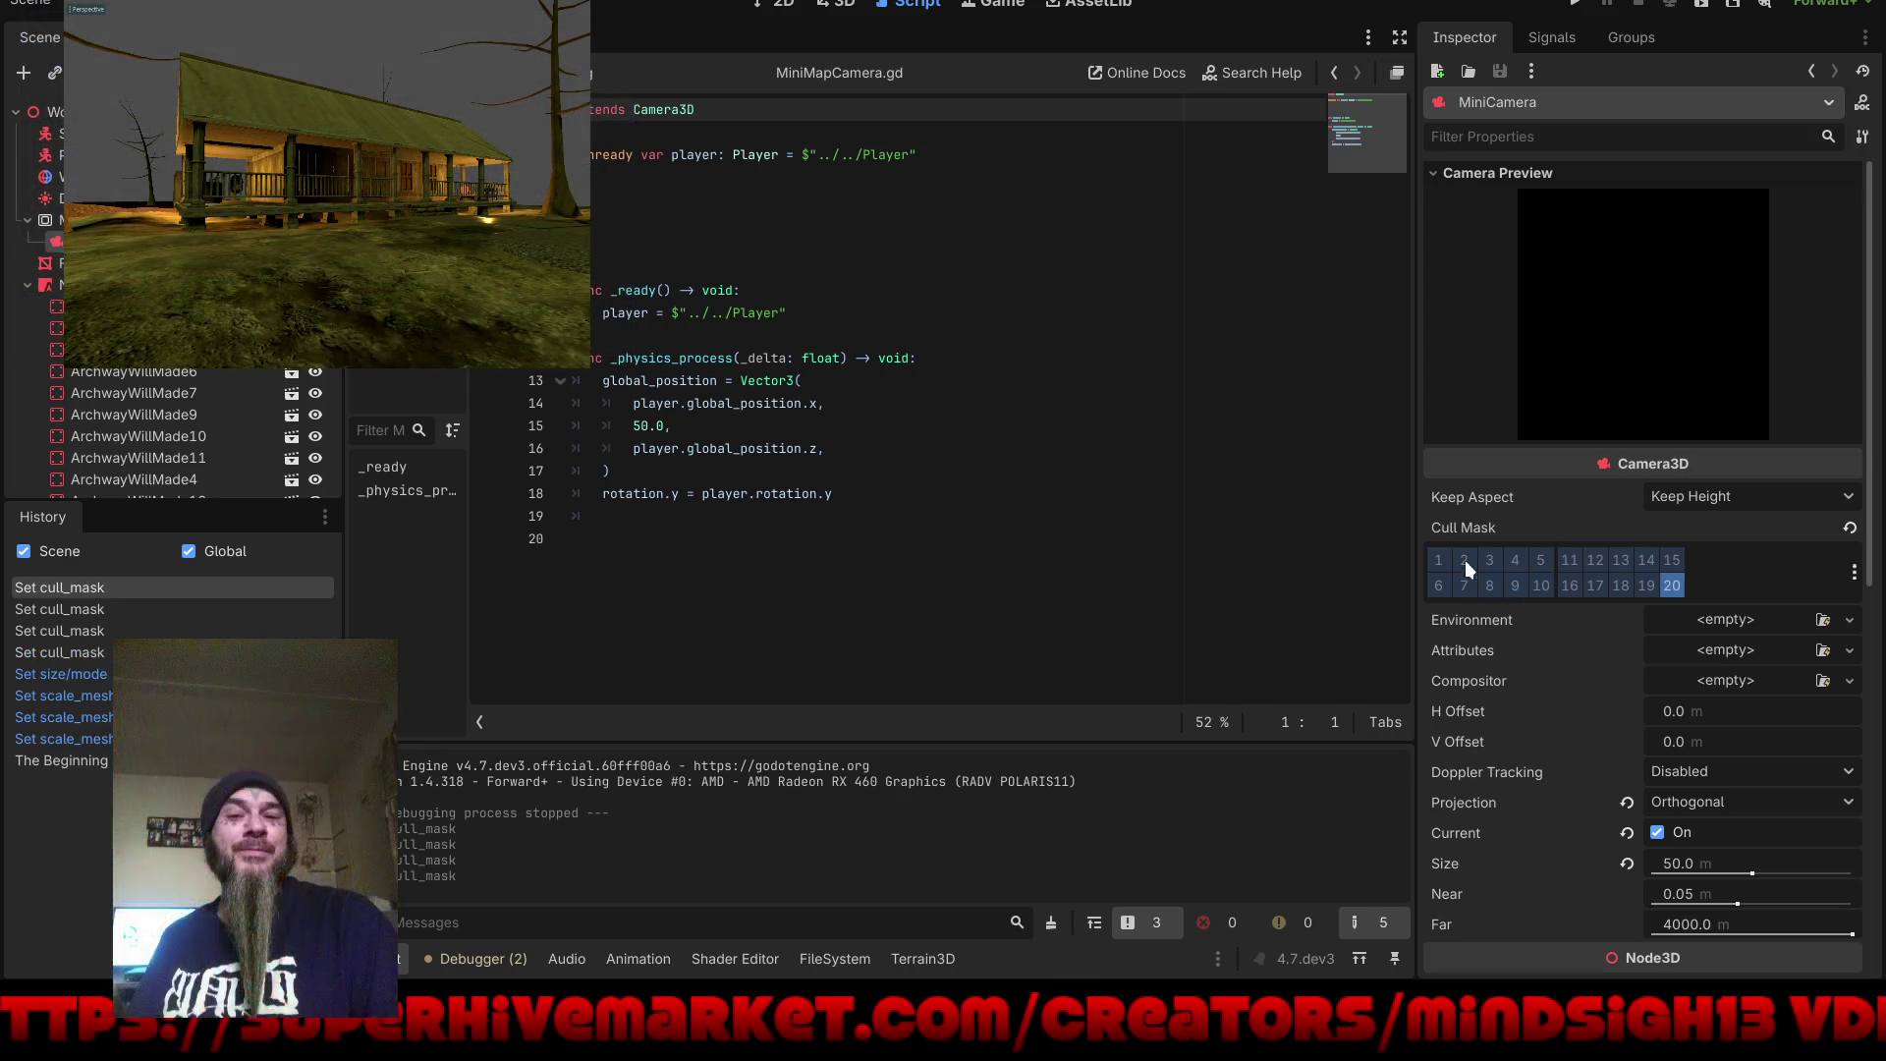
{"action": "left_click", "coordinate": [1440, 557]}
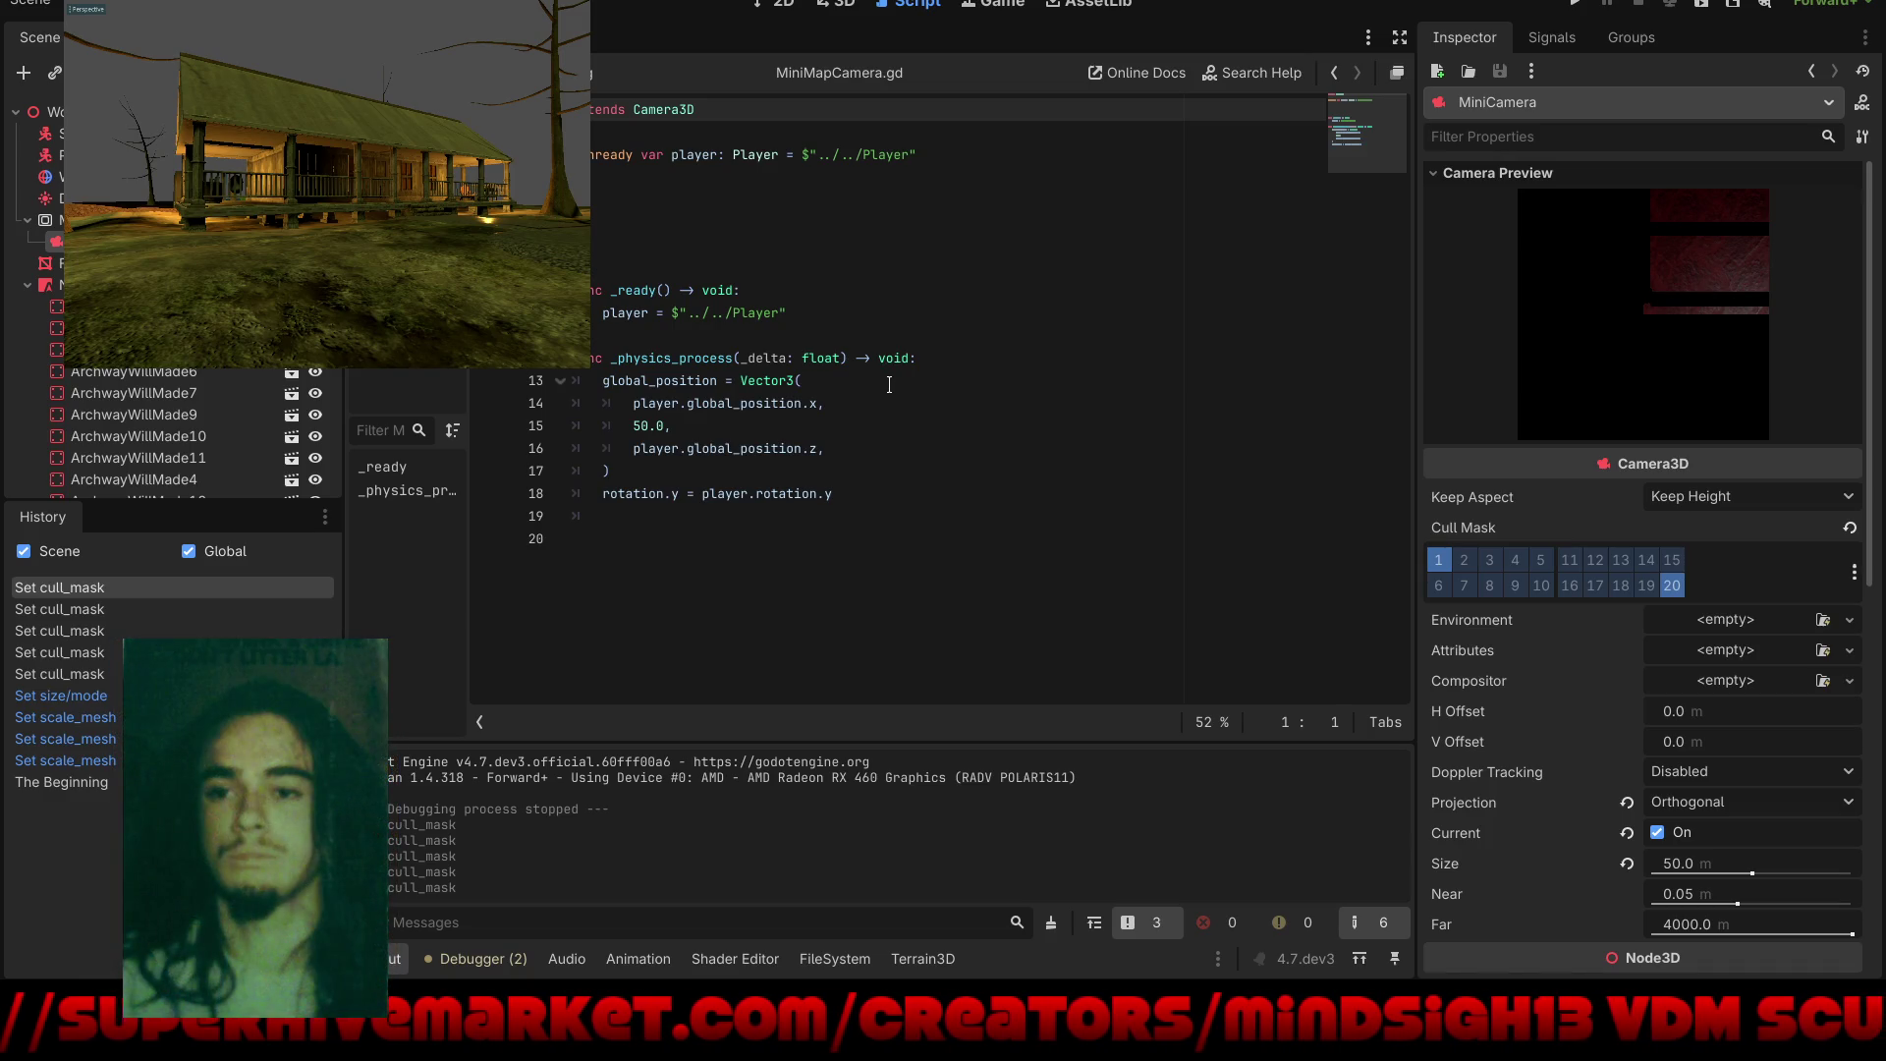
Step: Run the game, walk into the star to confirm it vanishes, then stop the game
{"action": "key", "text": "F5"}
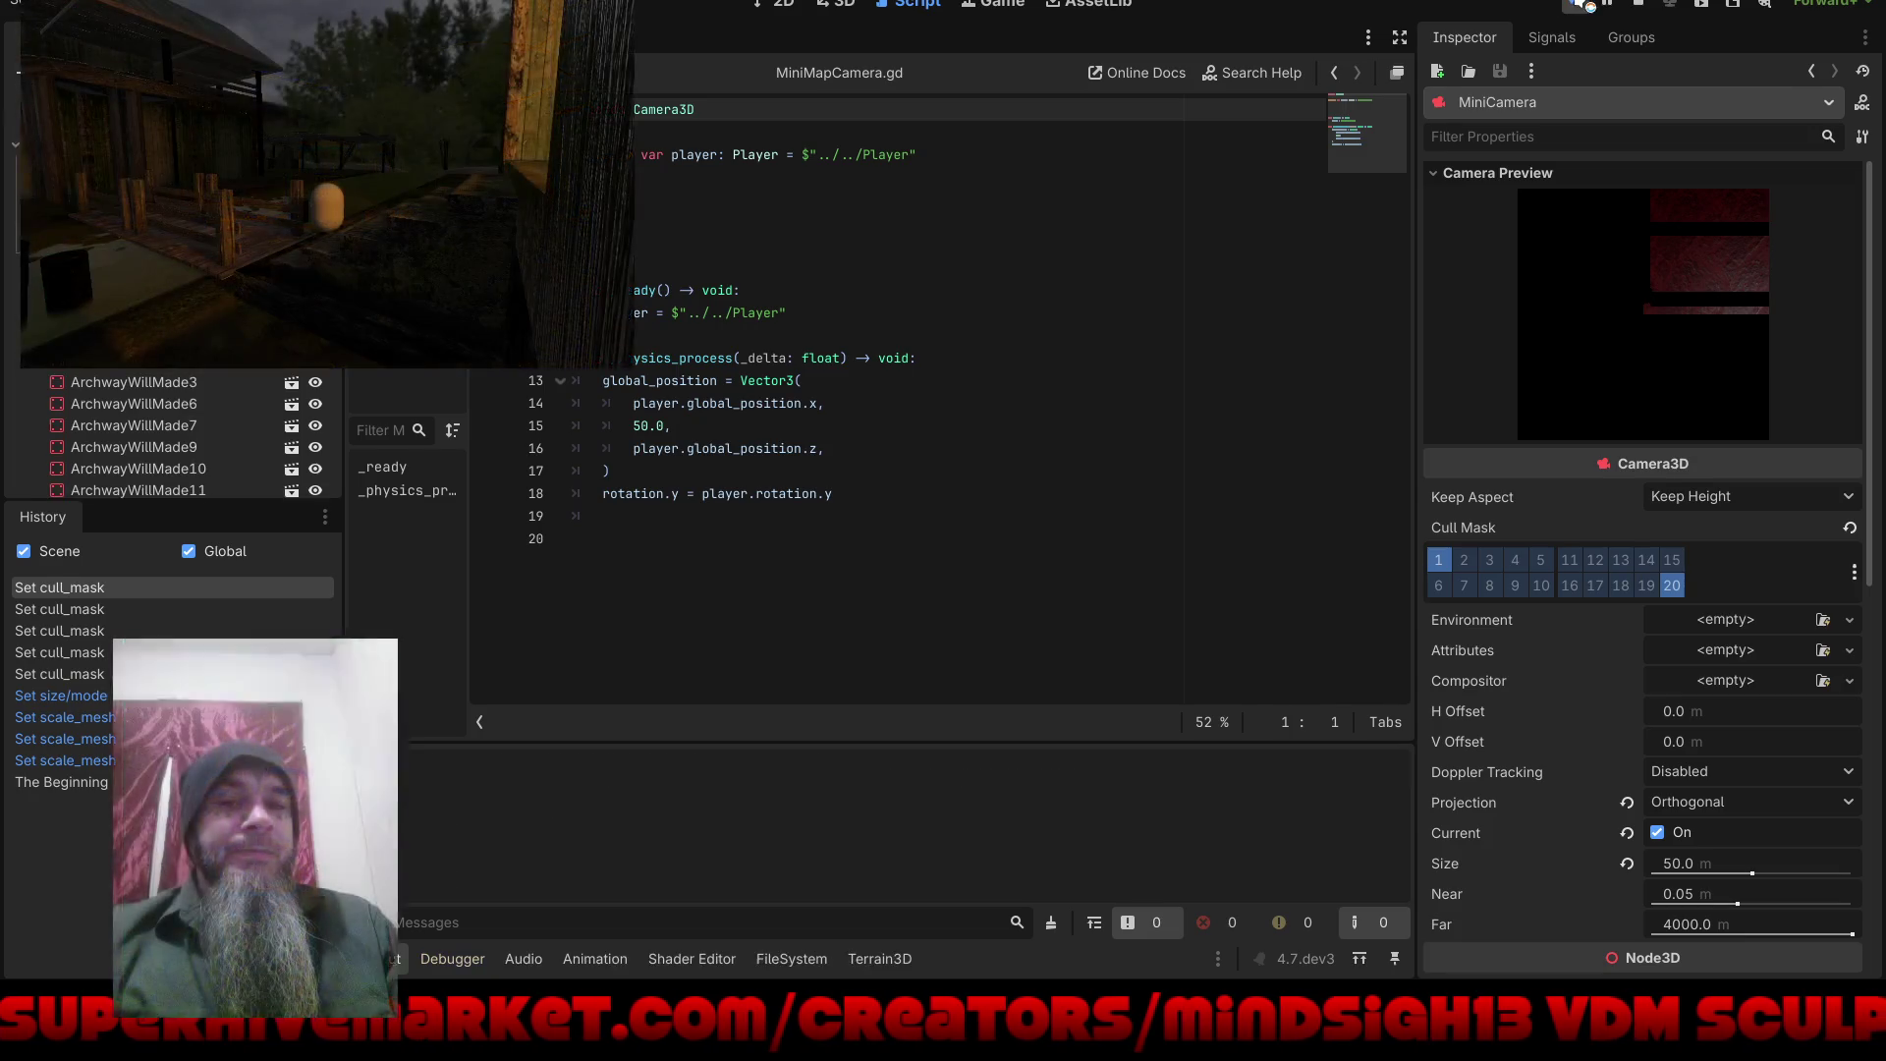
{"action": "key", "text": "w"}
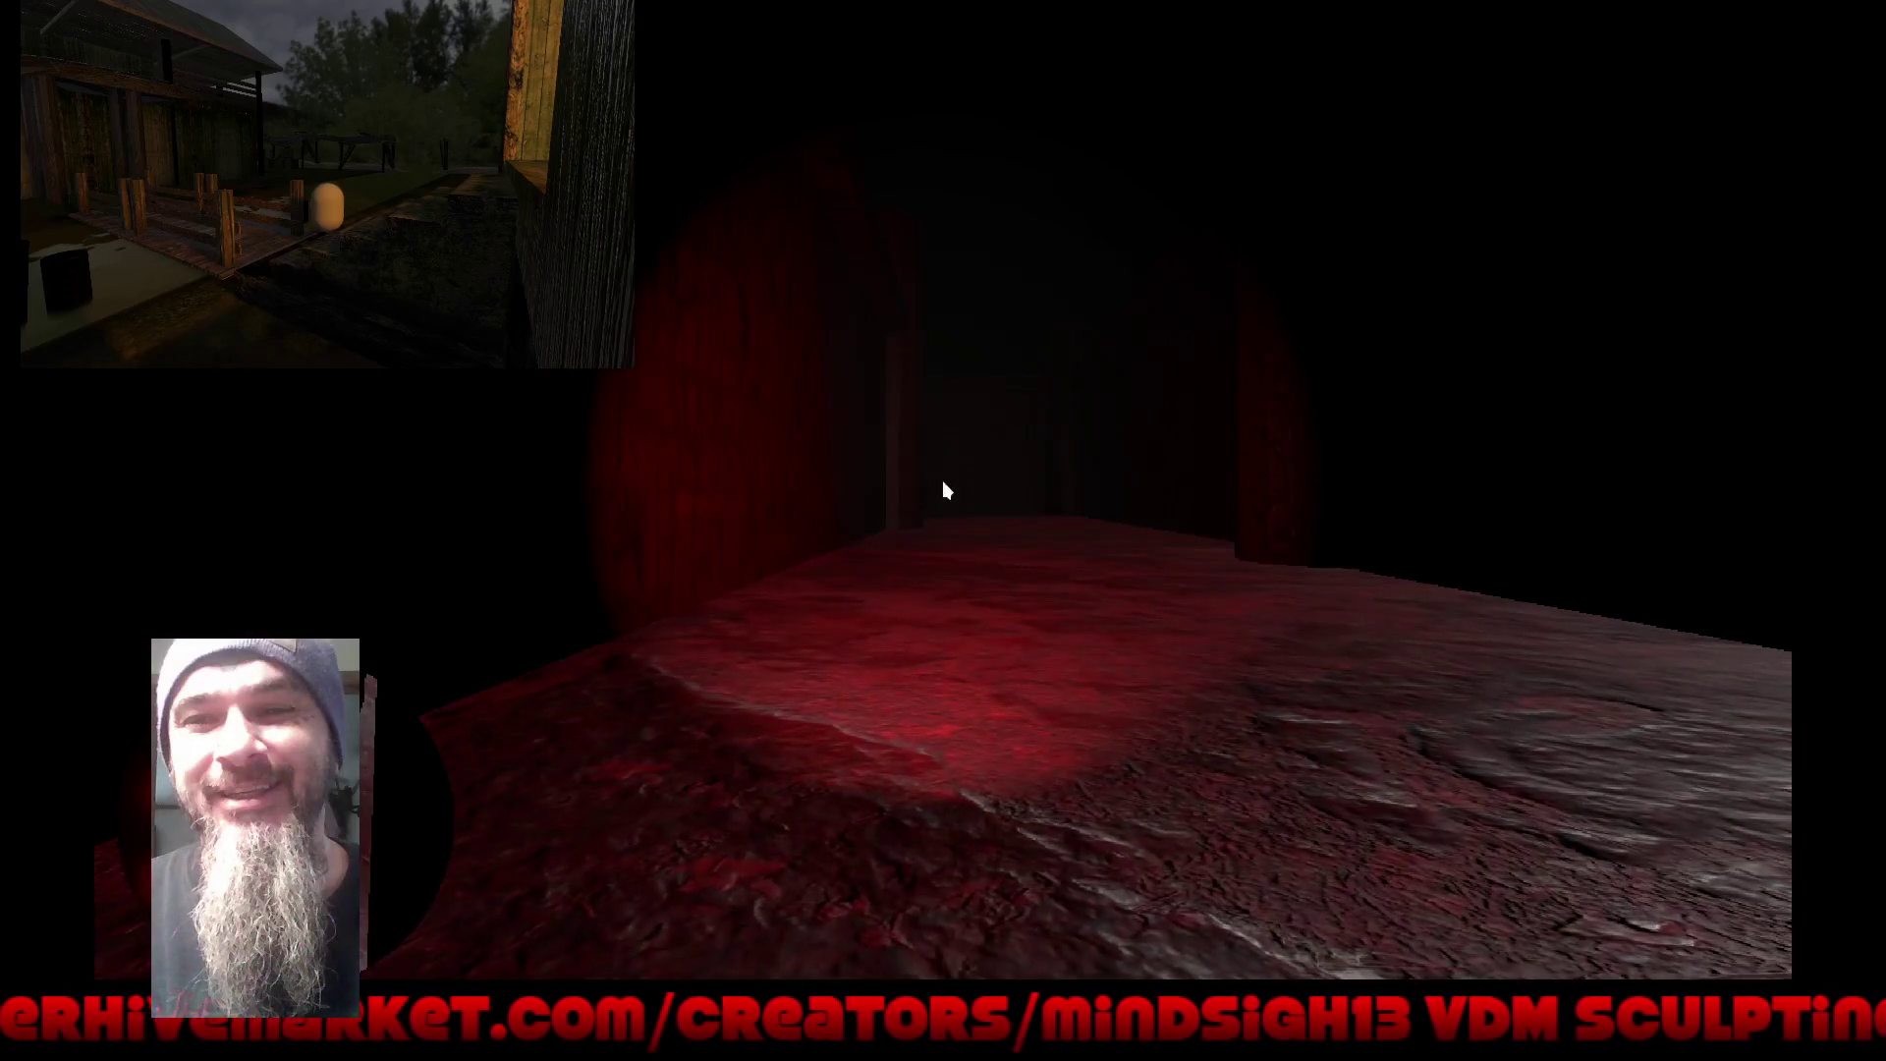
{"action": "key", "text": "F8"}
{"action": "scroll", "coordinate": [187, 368], "scroll_direction": "down", "scroll_amount": 5}
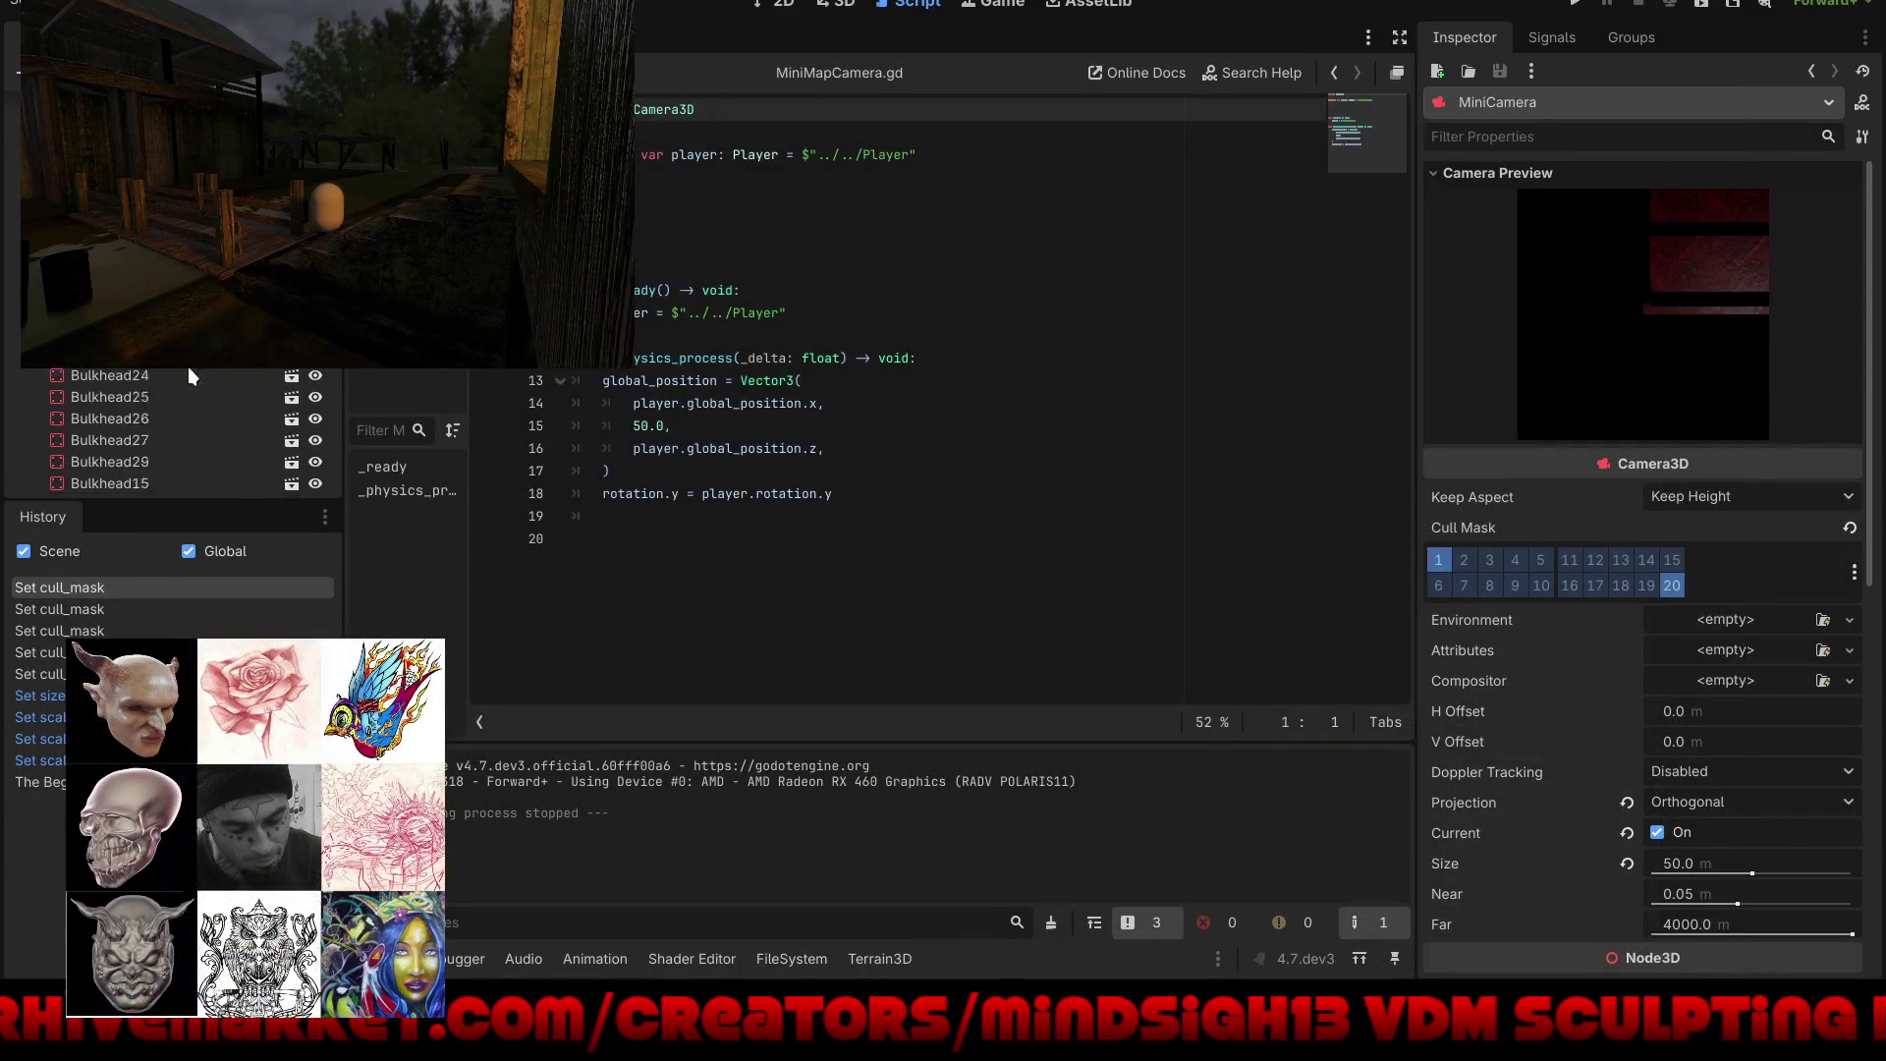
{"action": "scroll", "coordinate": [206, 365], "scroll_direction": "down", "scroll_amount": 5}
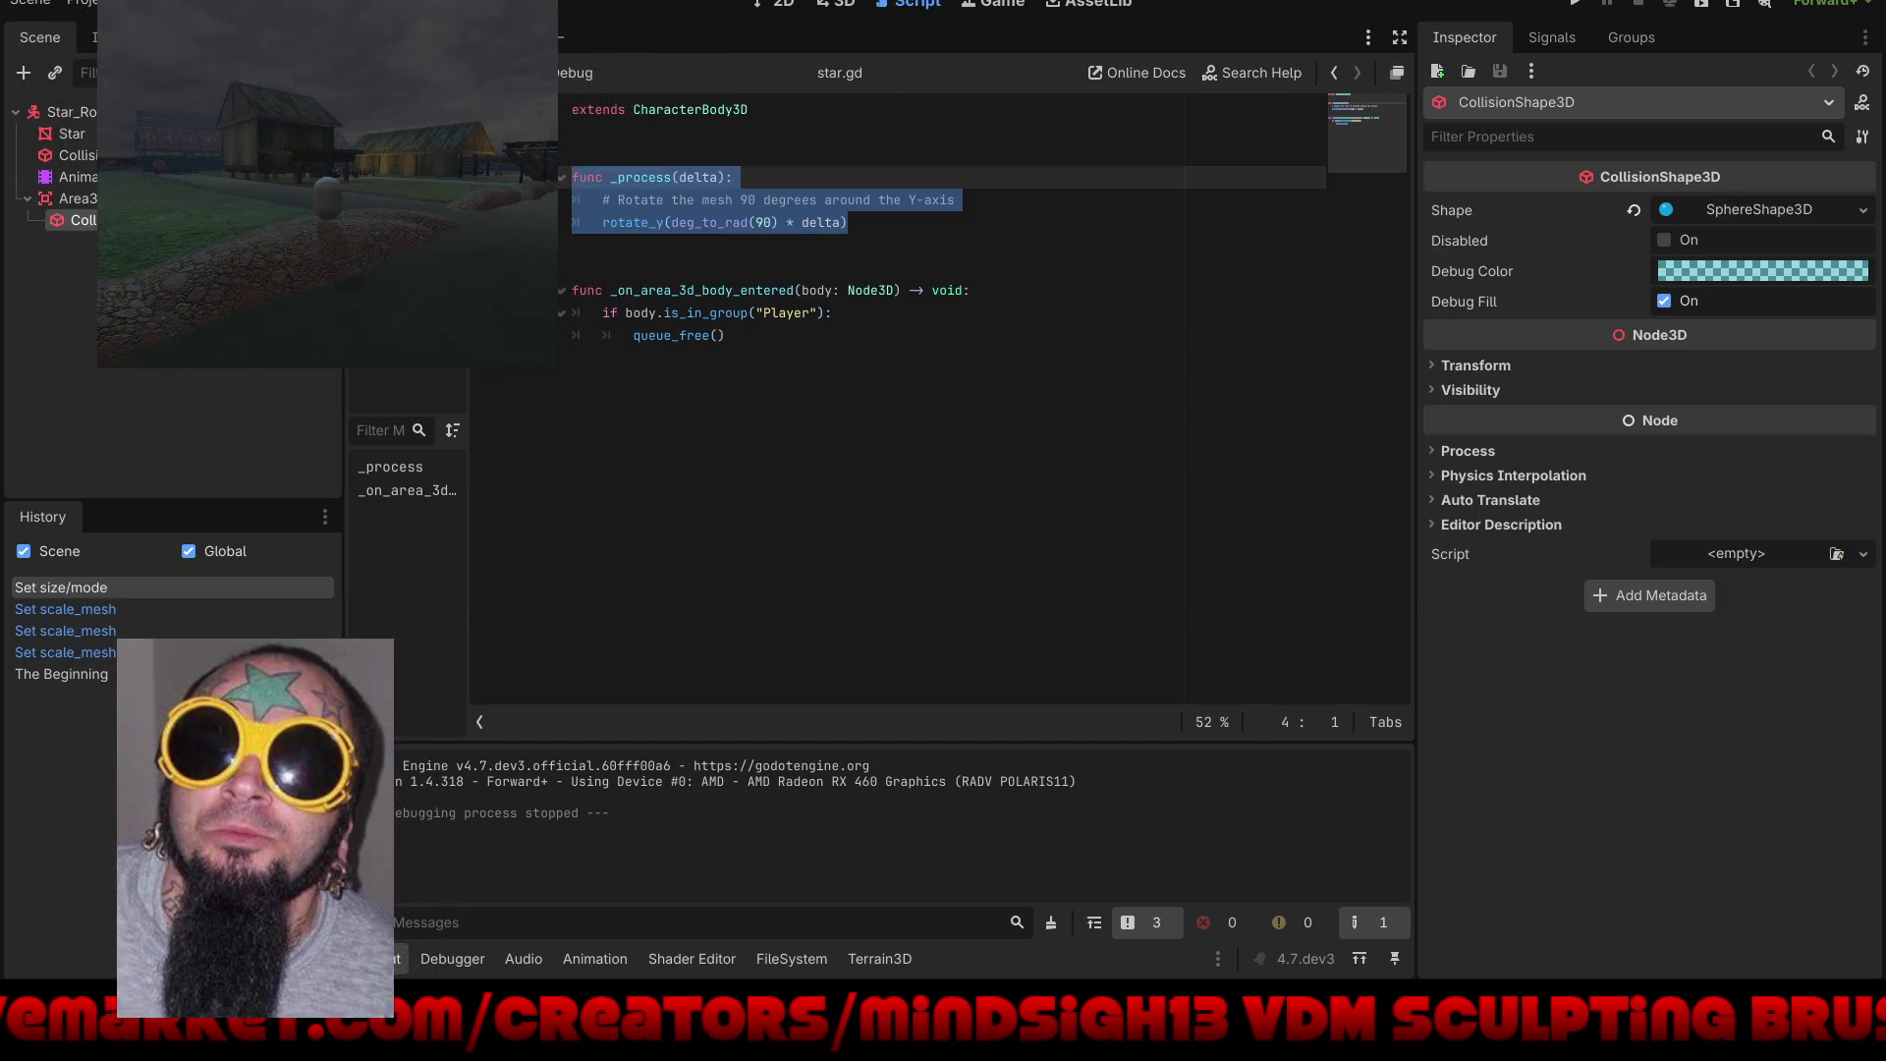
Step: Open the Star scene and add an AudioStreamPlayer3D child node to it
{"action": "left_click", "coordinate": [79, 111]}
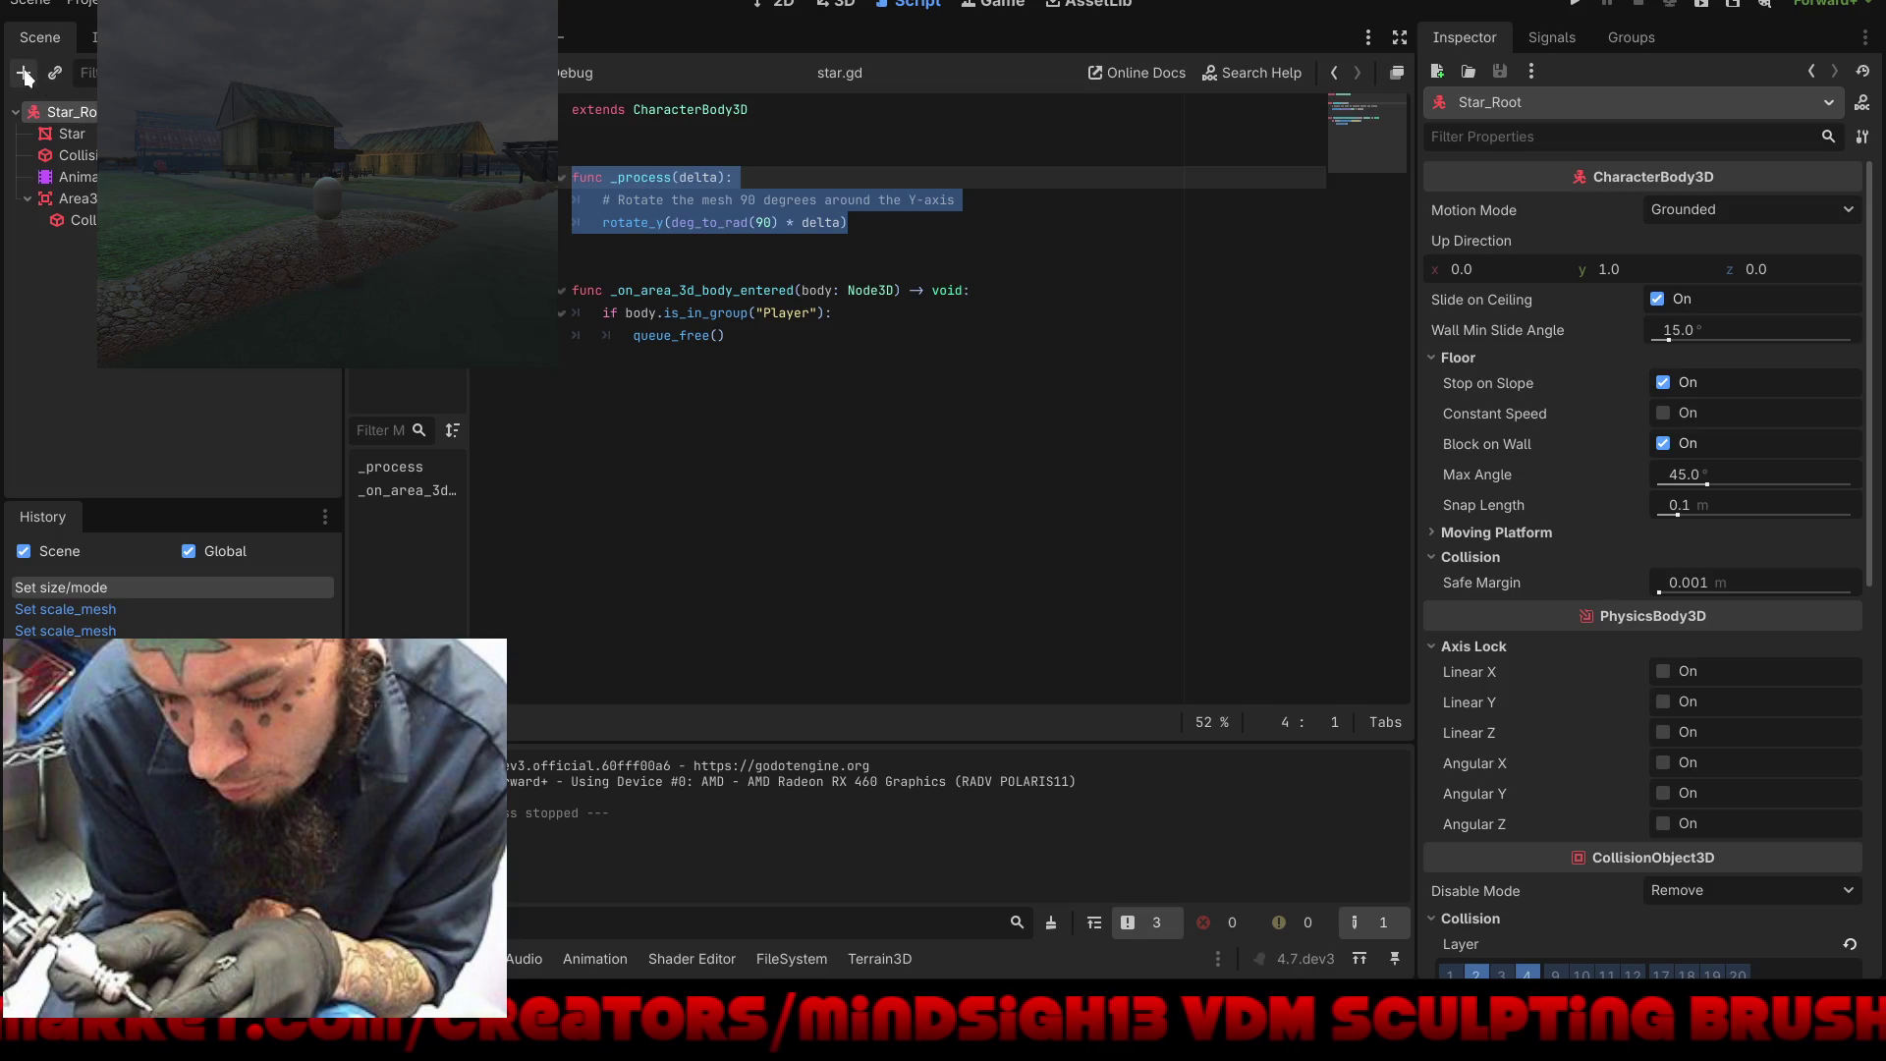
{"action": "left_click", "coordinate": [26, 74]}
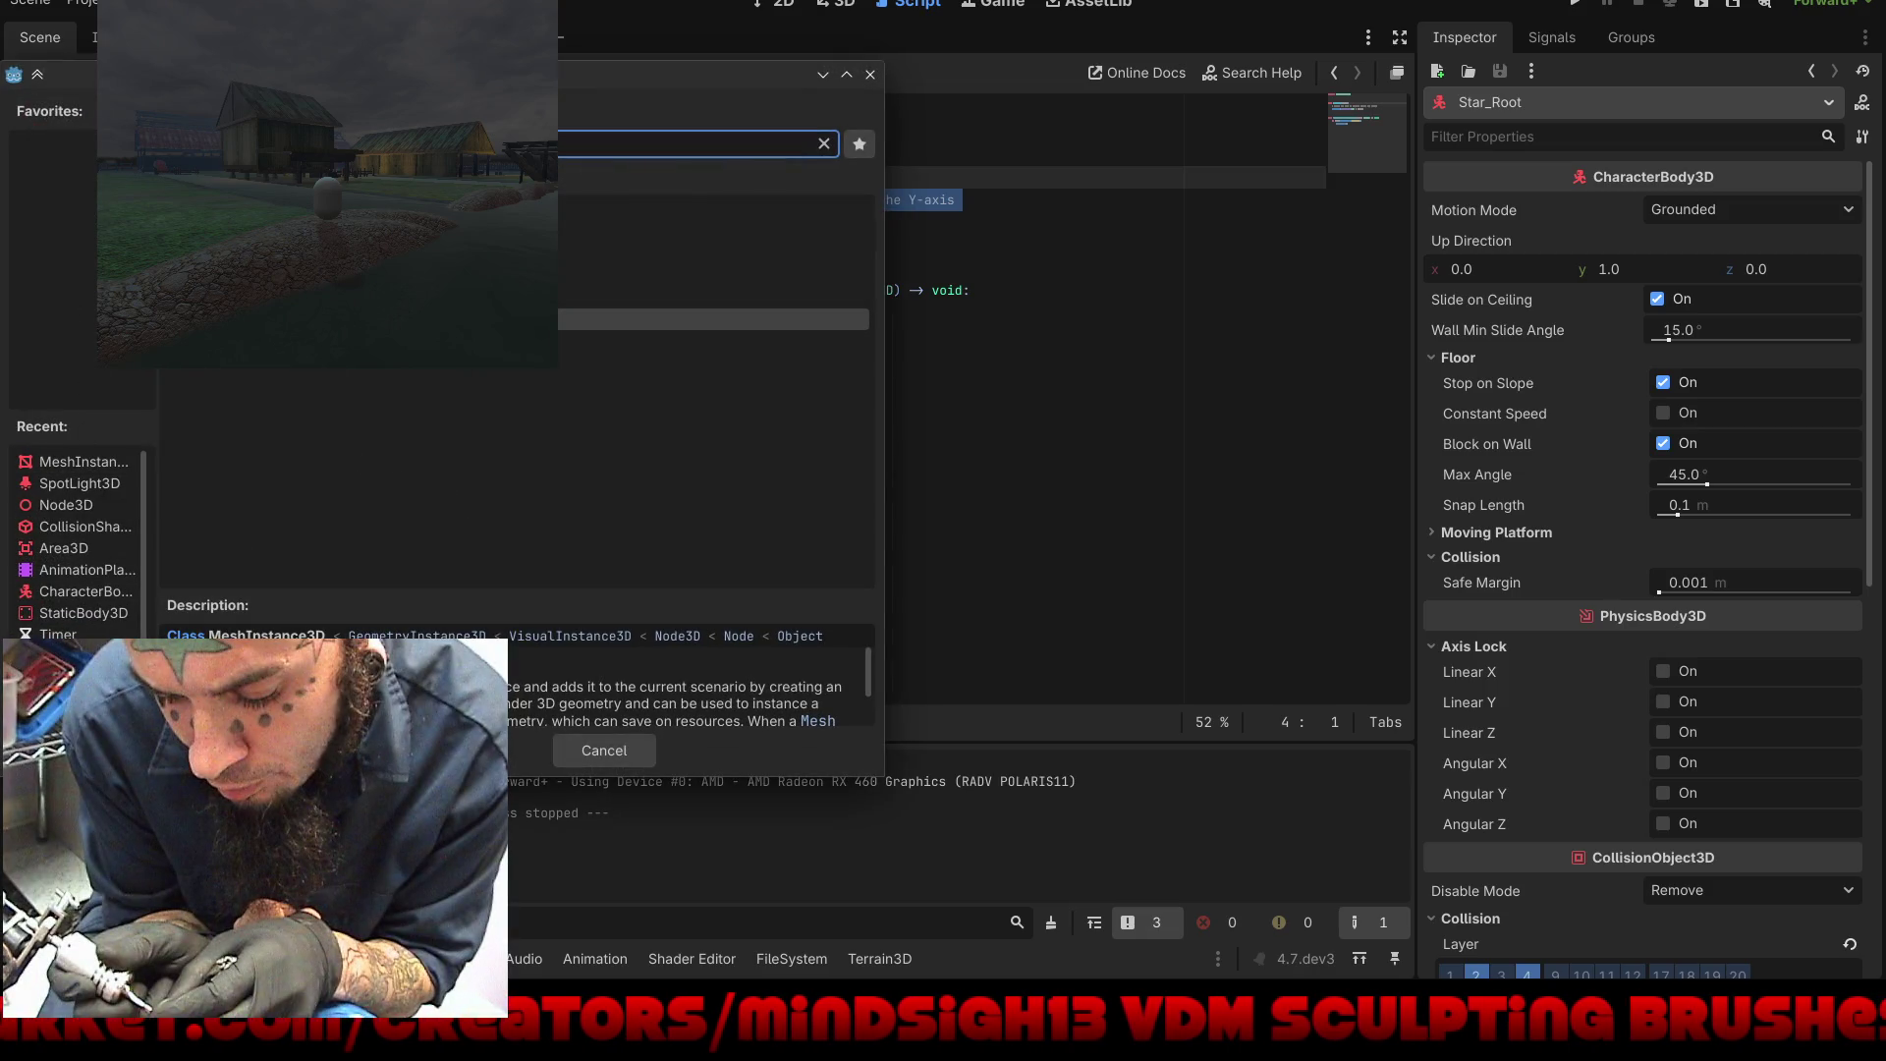
{"action": "left_click", "coordinate": [518, 233]}
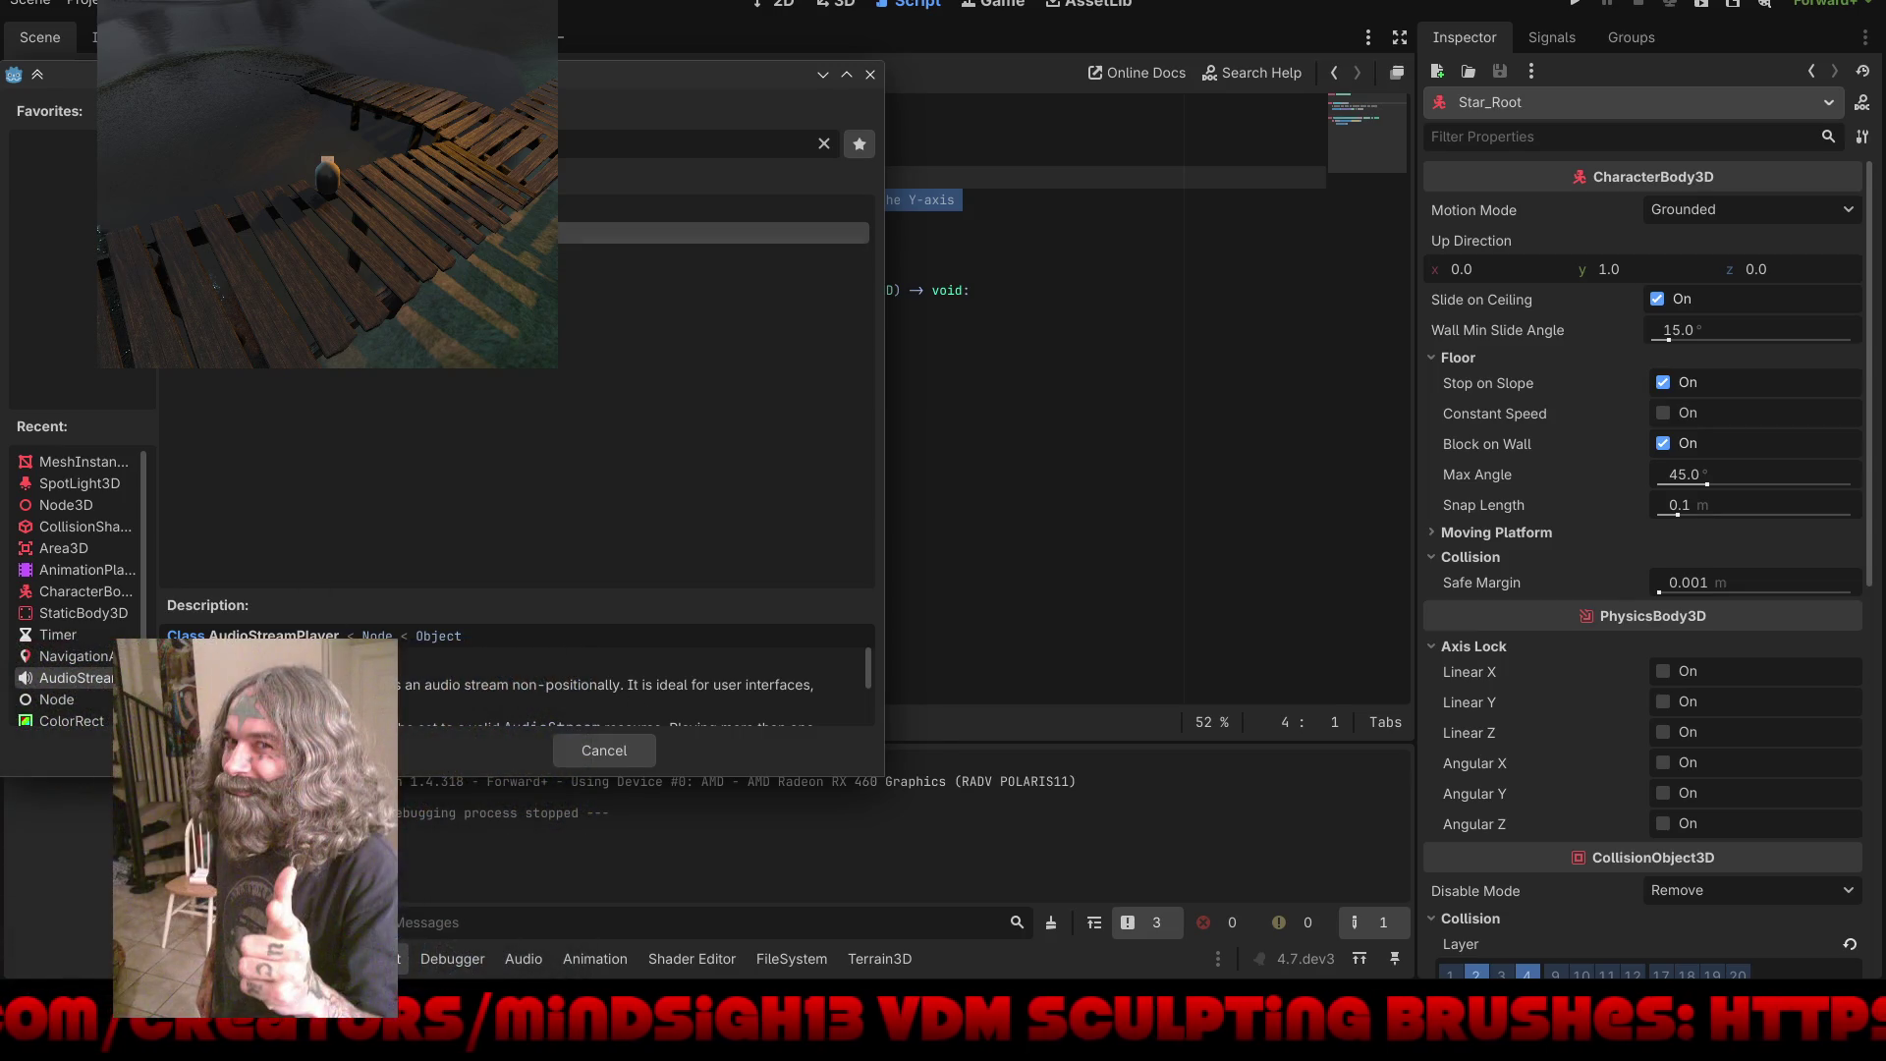
{"action": "left_click", "coordinate": [708, 341]}
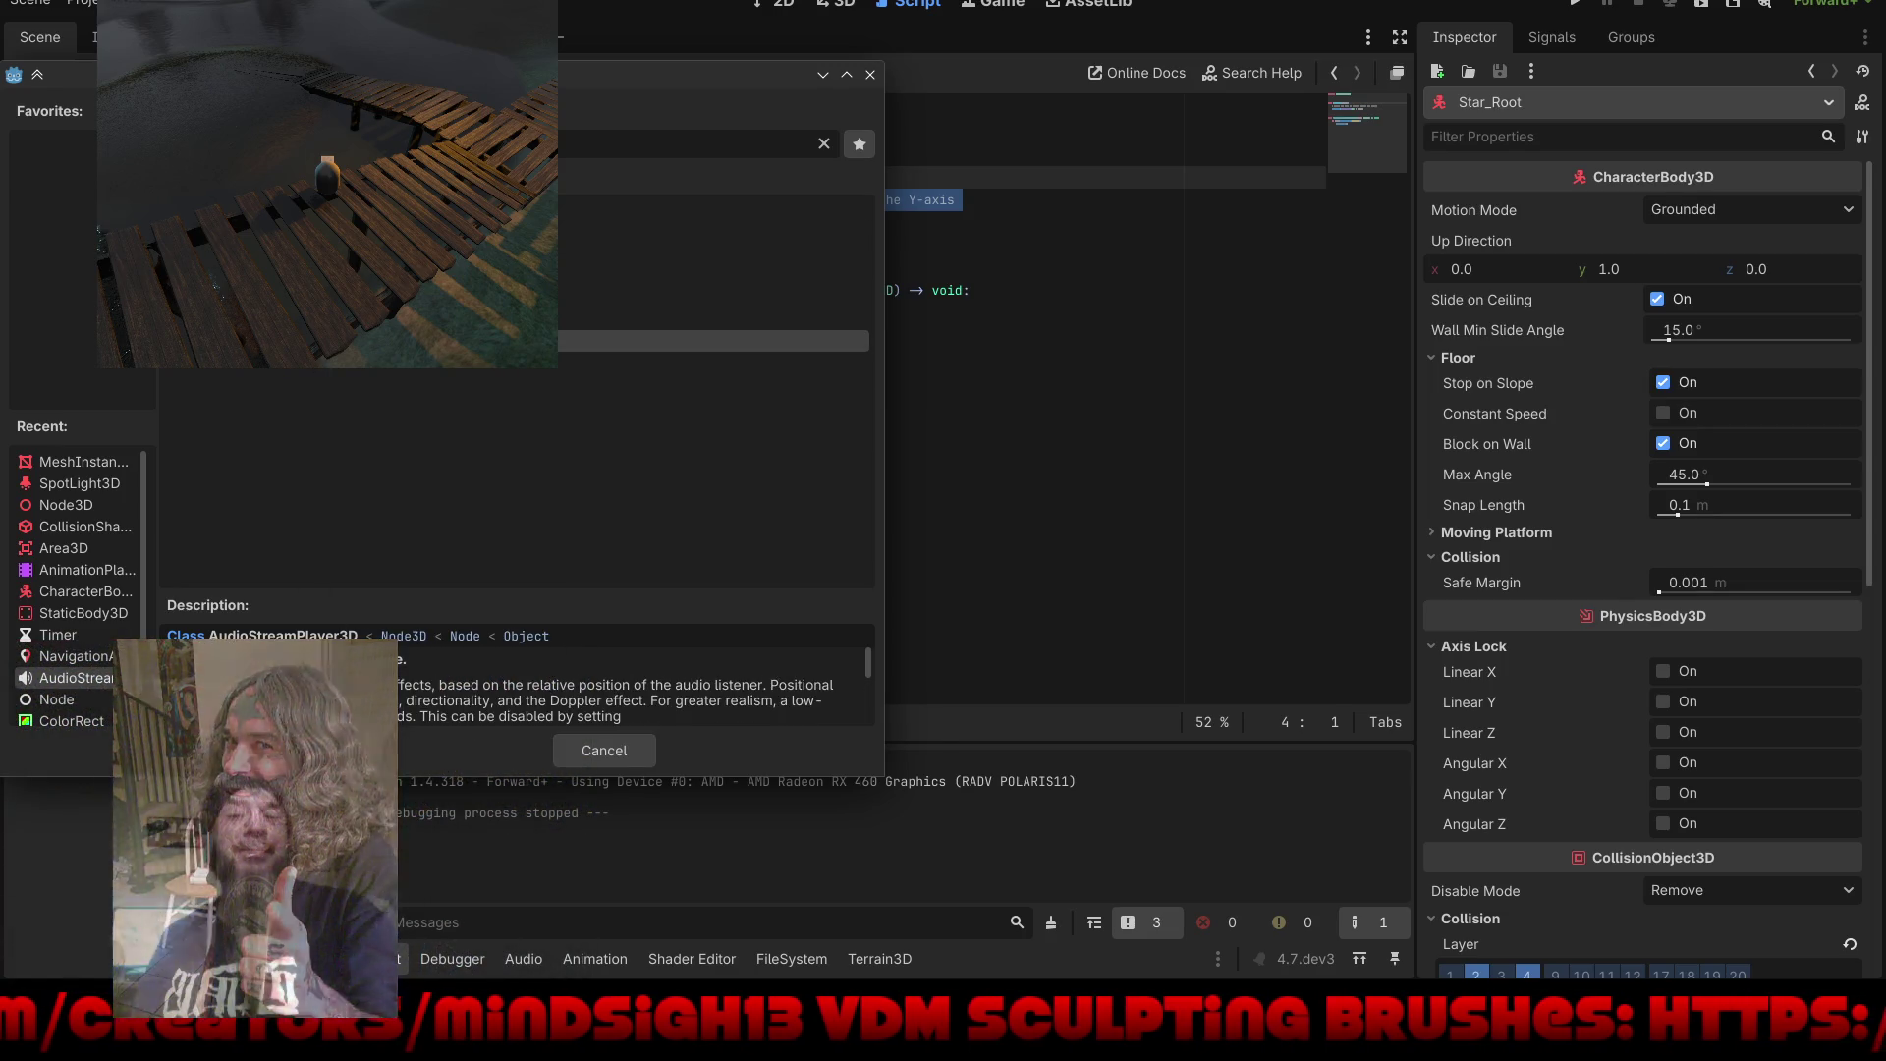
{"action": "key", "text": "Return"}
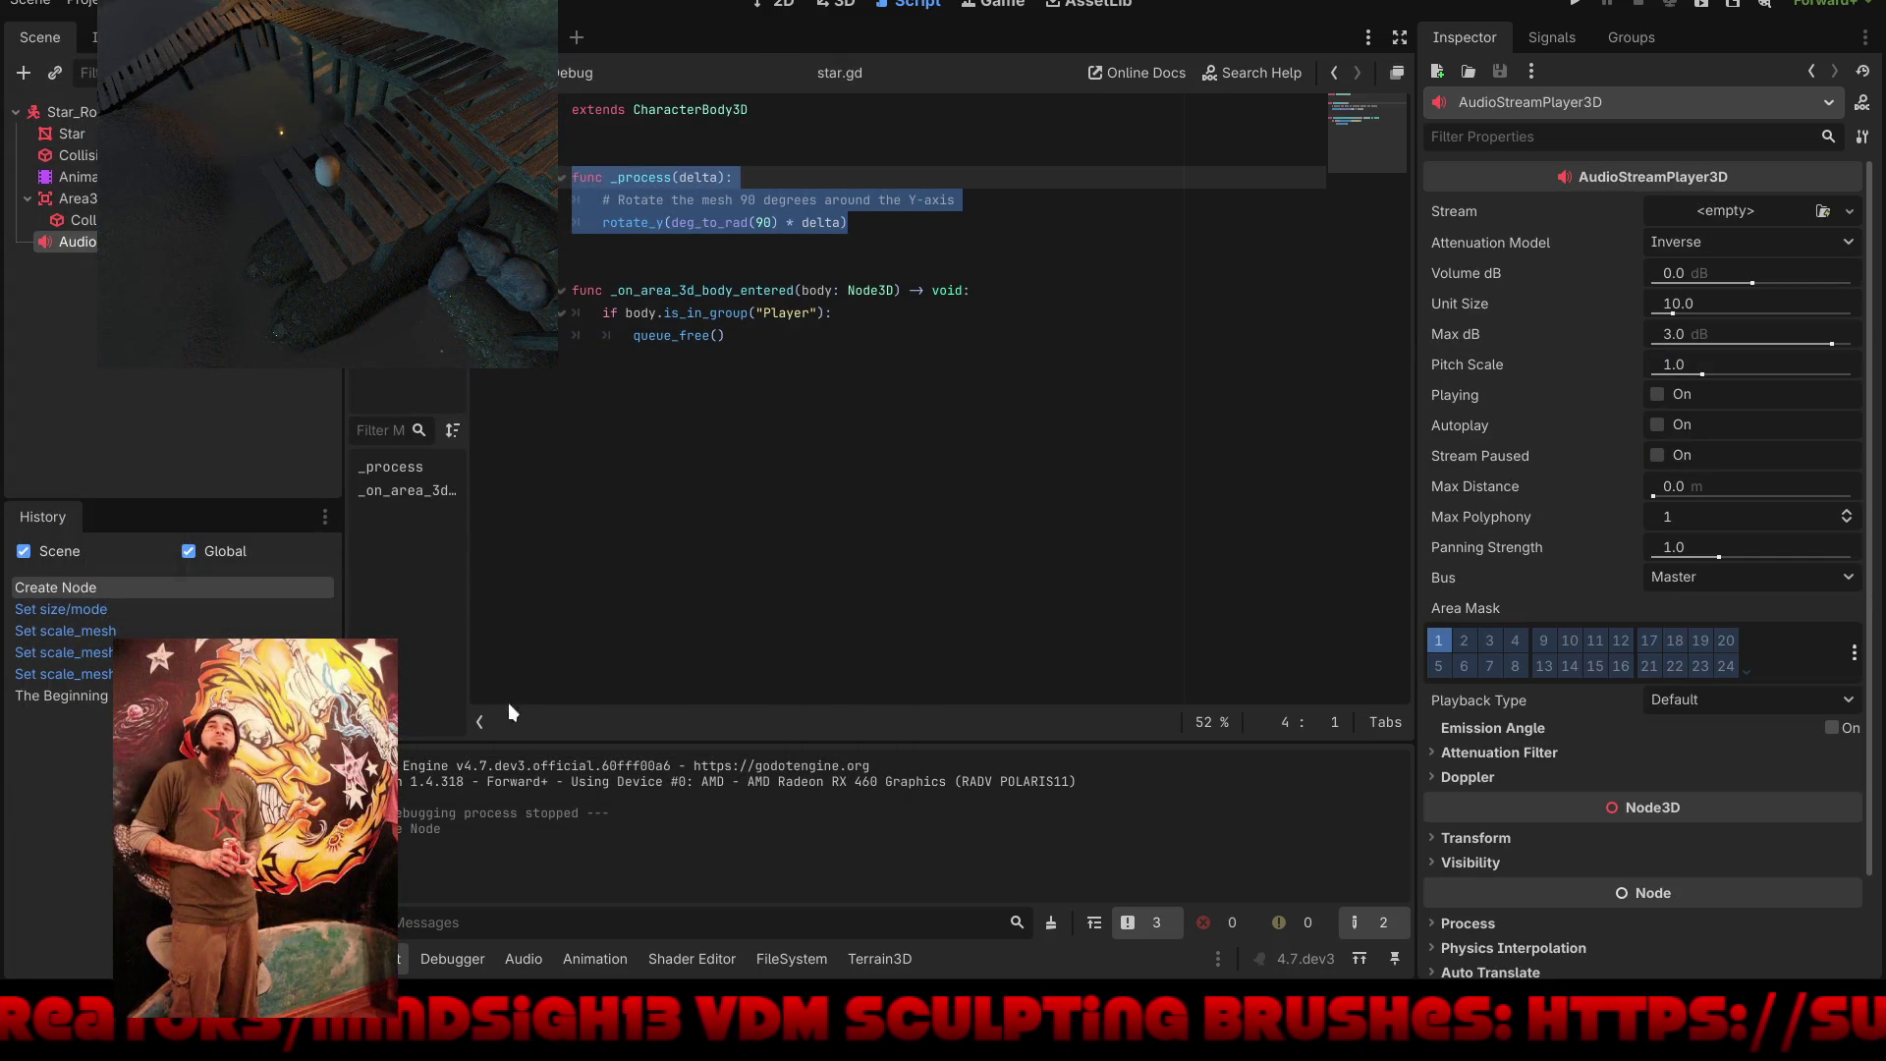
Step: Preview horror_monster_scream_001.mp3 from the Sounds folder and assign it as the player's Stream
{"action": "left_click", "coordinate": [806, 960]}
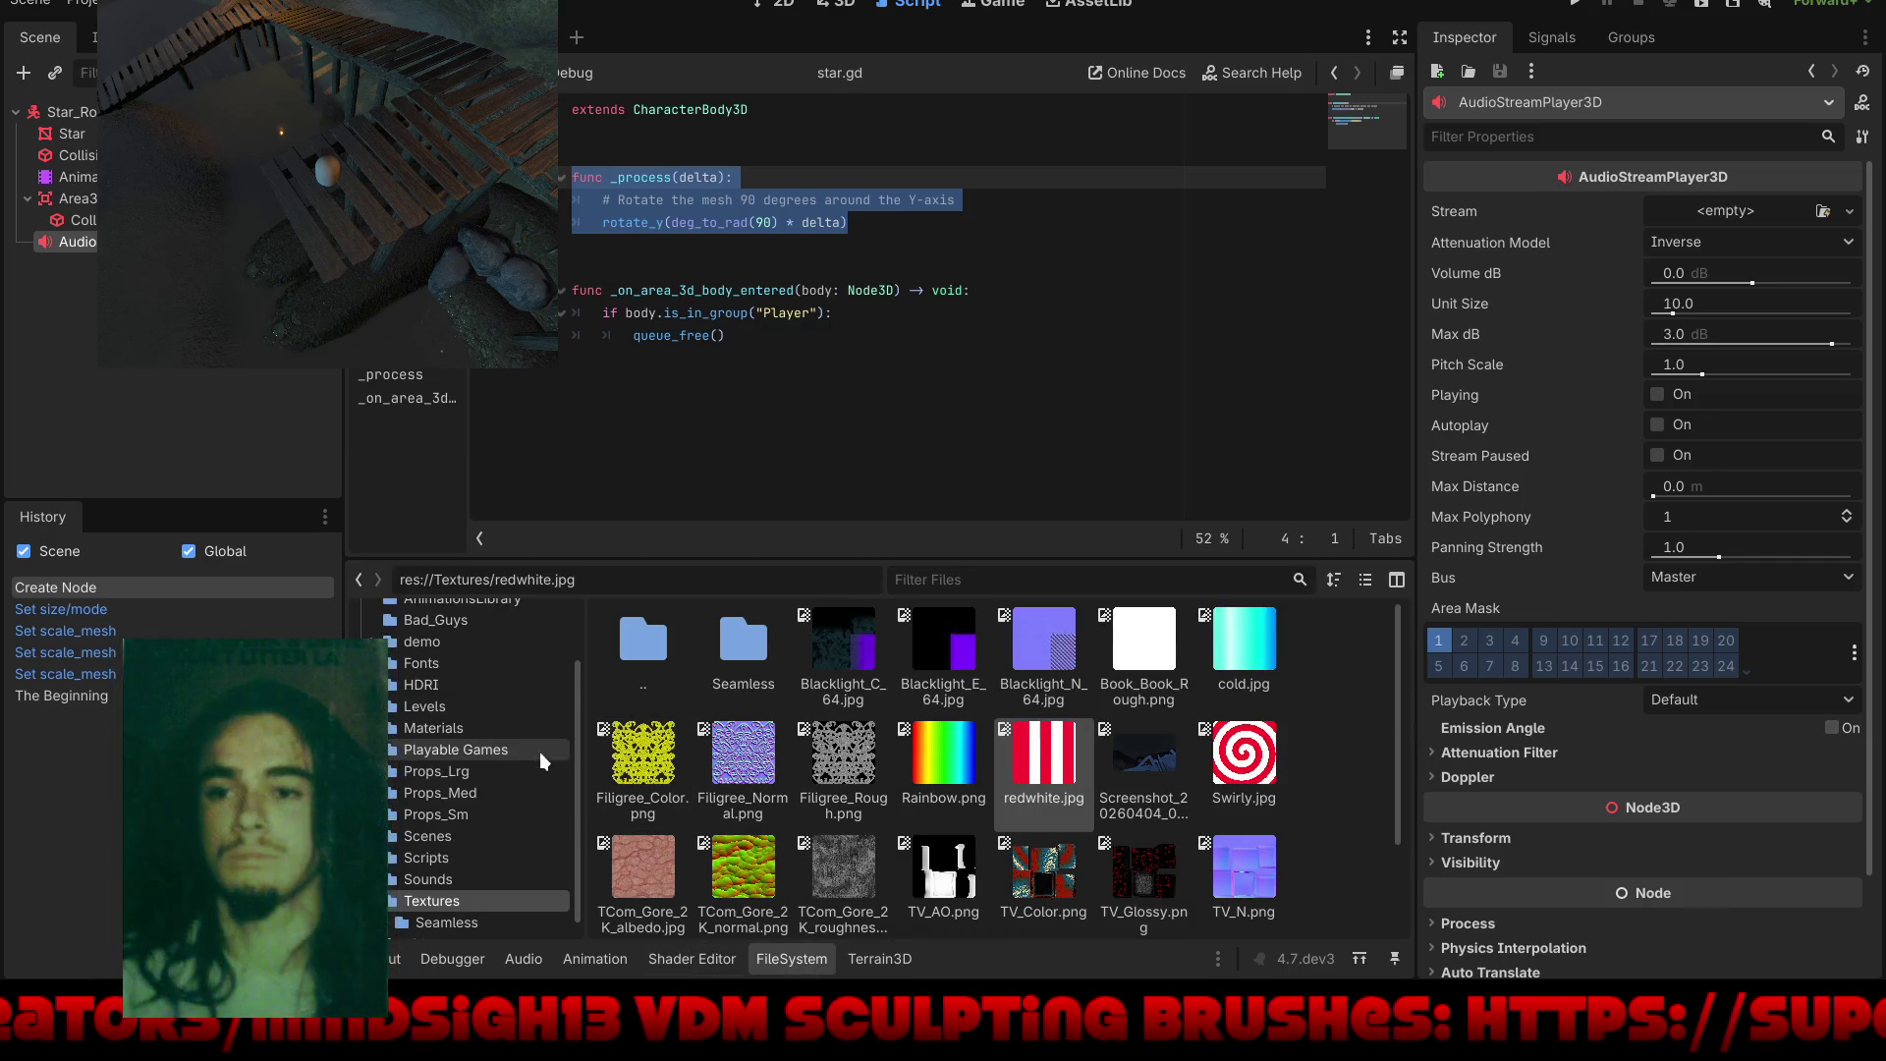
{"action": "left_click", "coordinate": [463, 878]}
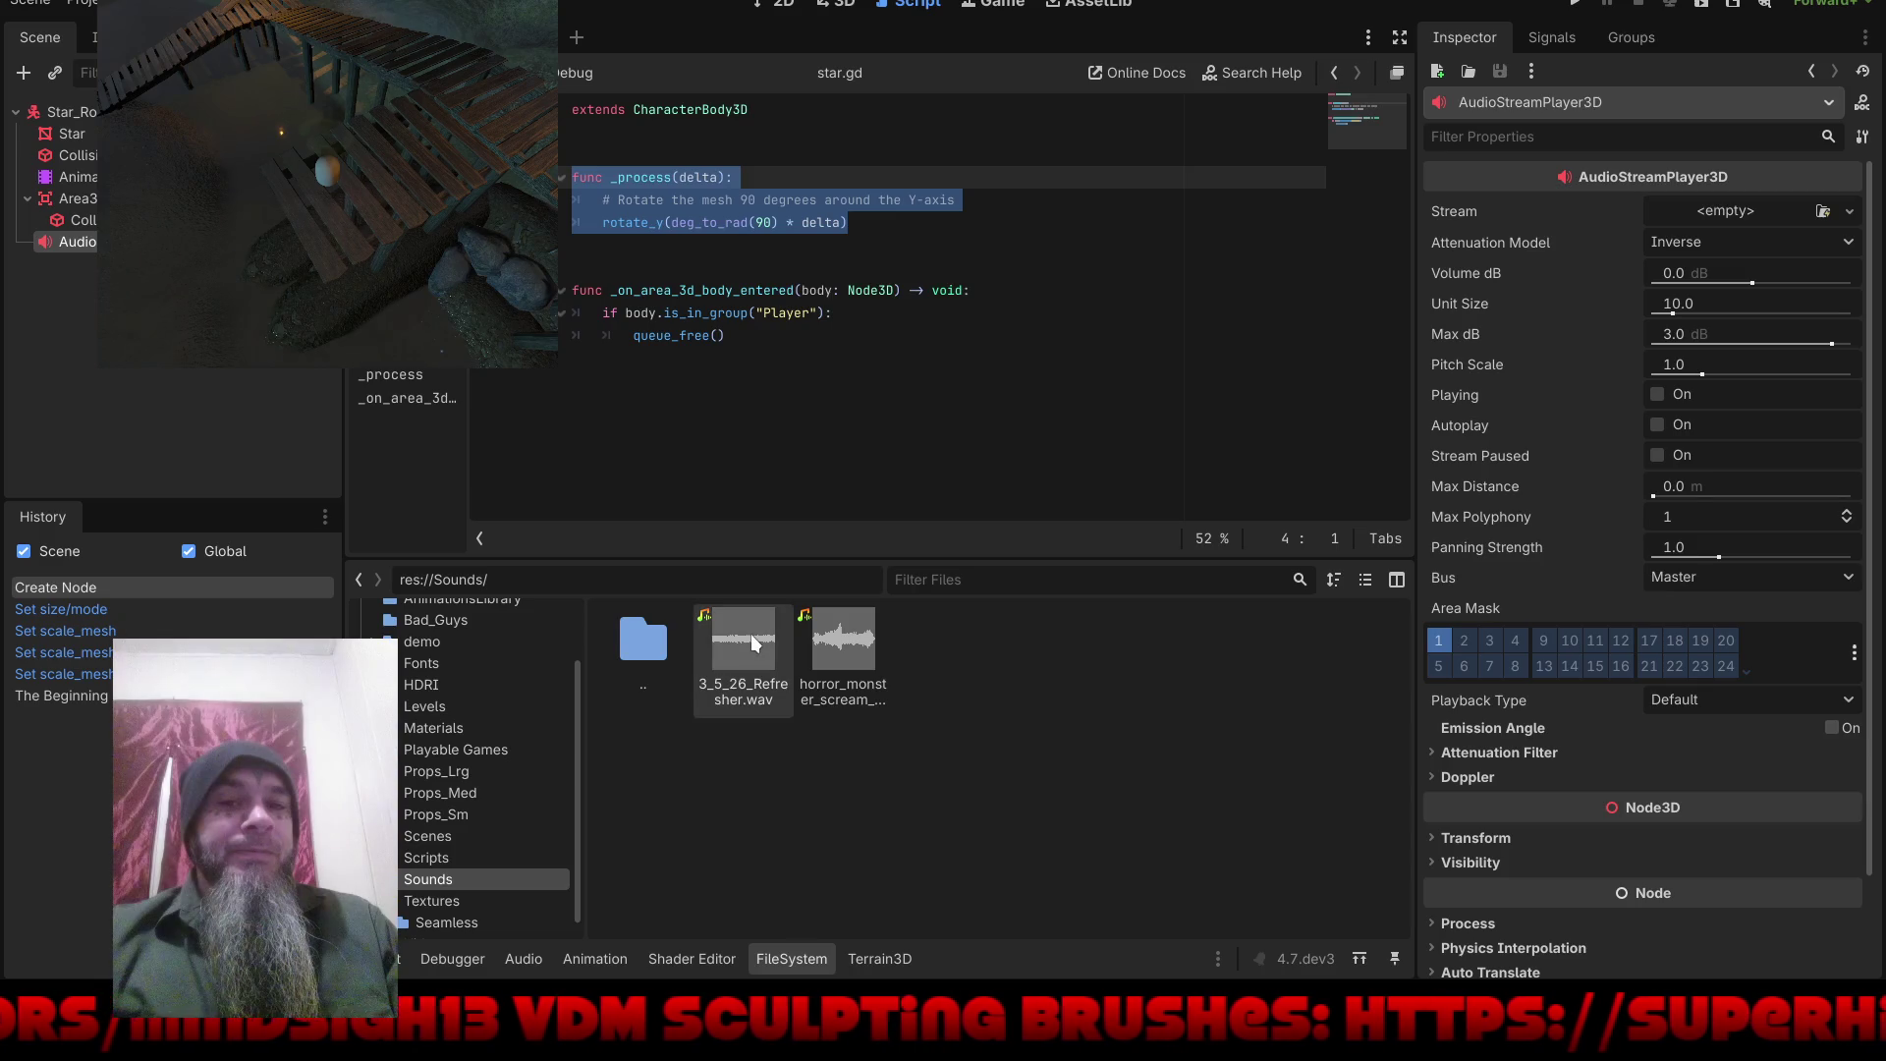
{"action": "mouse_move", "coordinate": [750, 634]}
{"action": "double_click", "coordinate": [852, 639]}
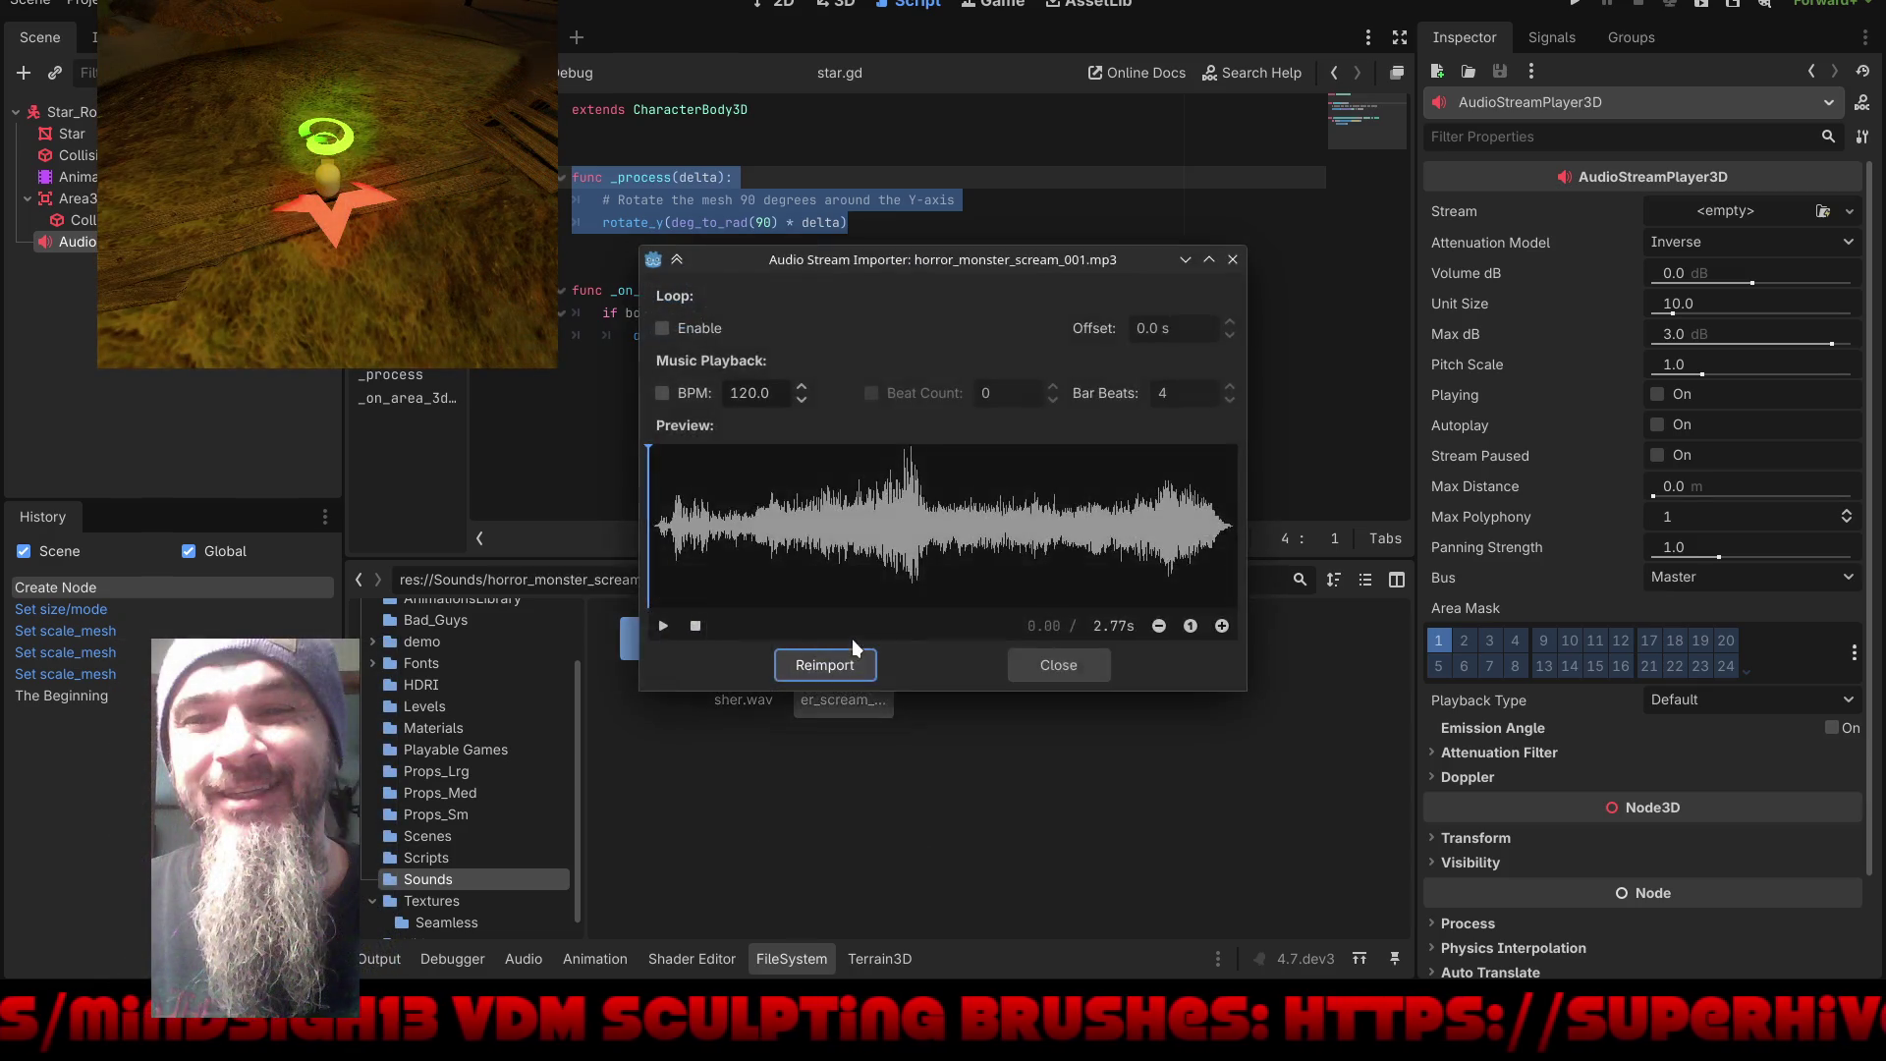
{"action": "left_click", "coordinate": [664, 626]}
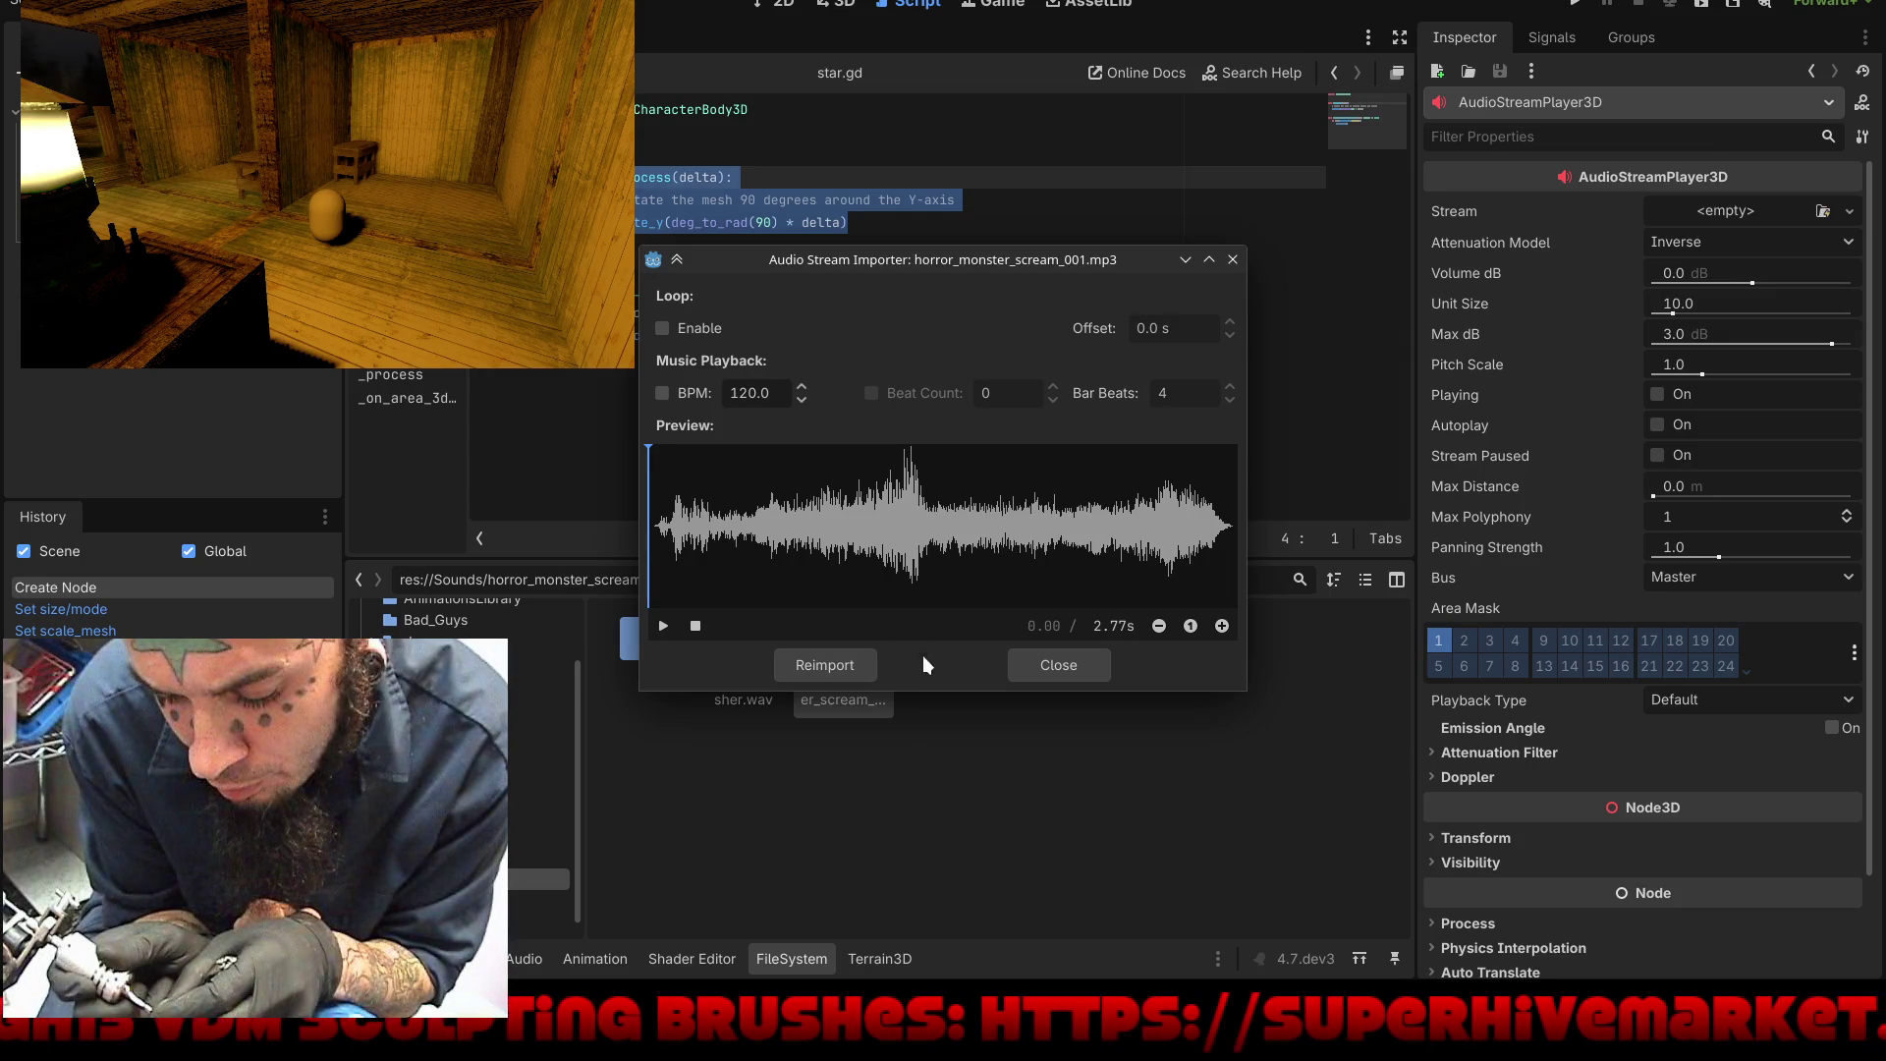
{"action": "left_click", "coordinate": [1087, 674]}
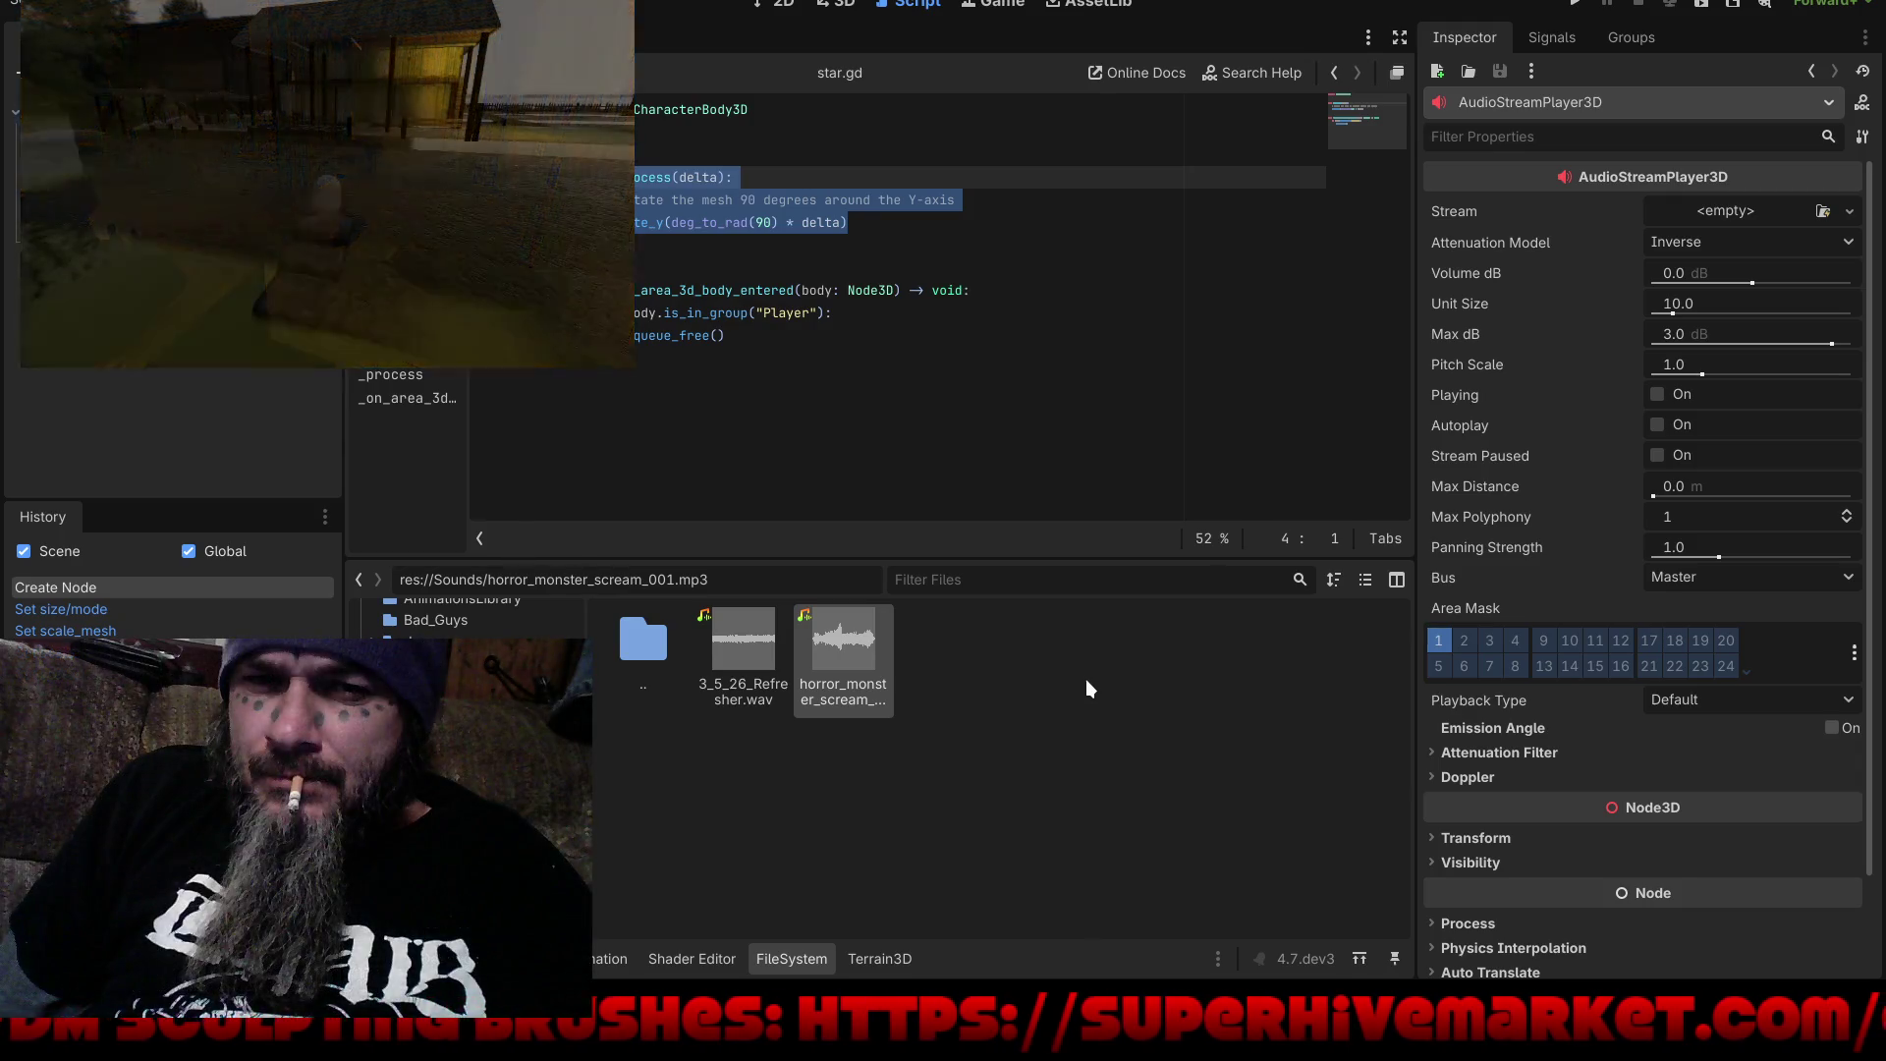
{"action": "mouse_move", "coordinate": [843, 645]}
{"action": "left_mouse_down"}
{"action": "mouse_move", "coordinate": [1057, 408]}
{"action": "mouse_move", "coordinate": [1740, 217]}
{"action": "left_mouse_up"}
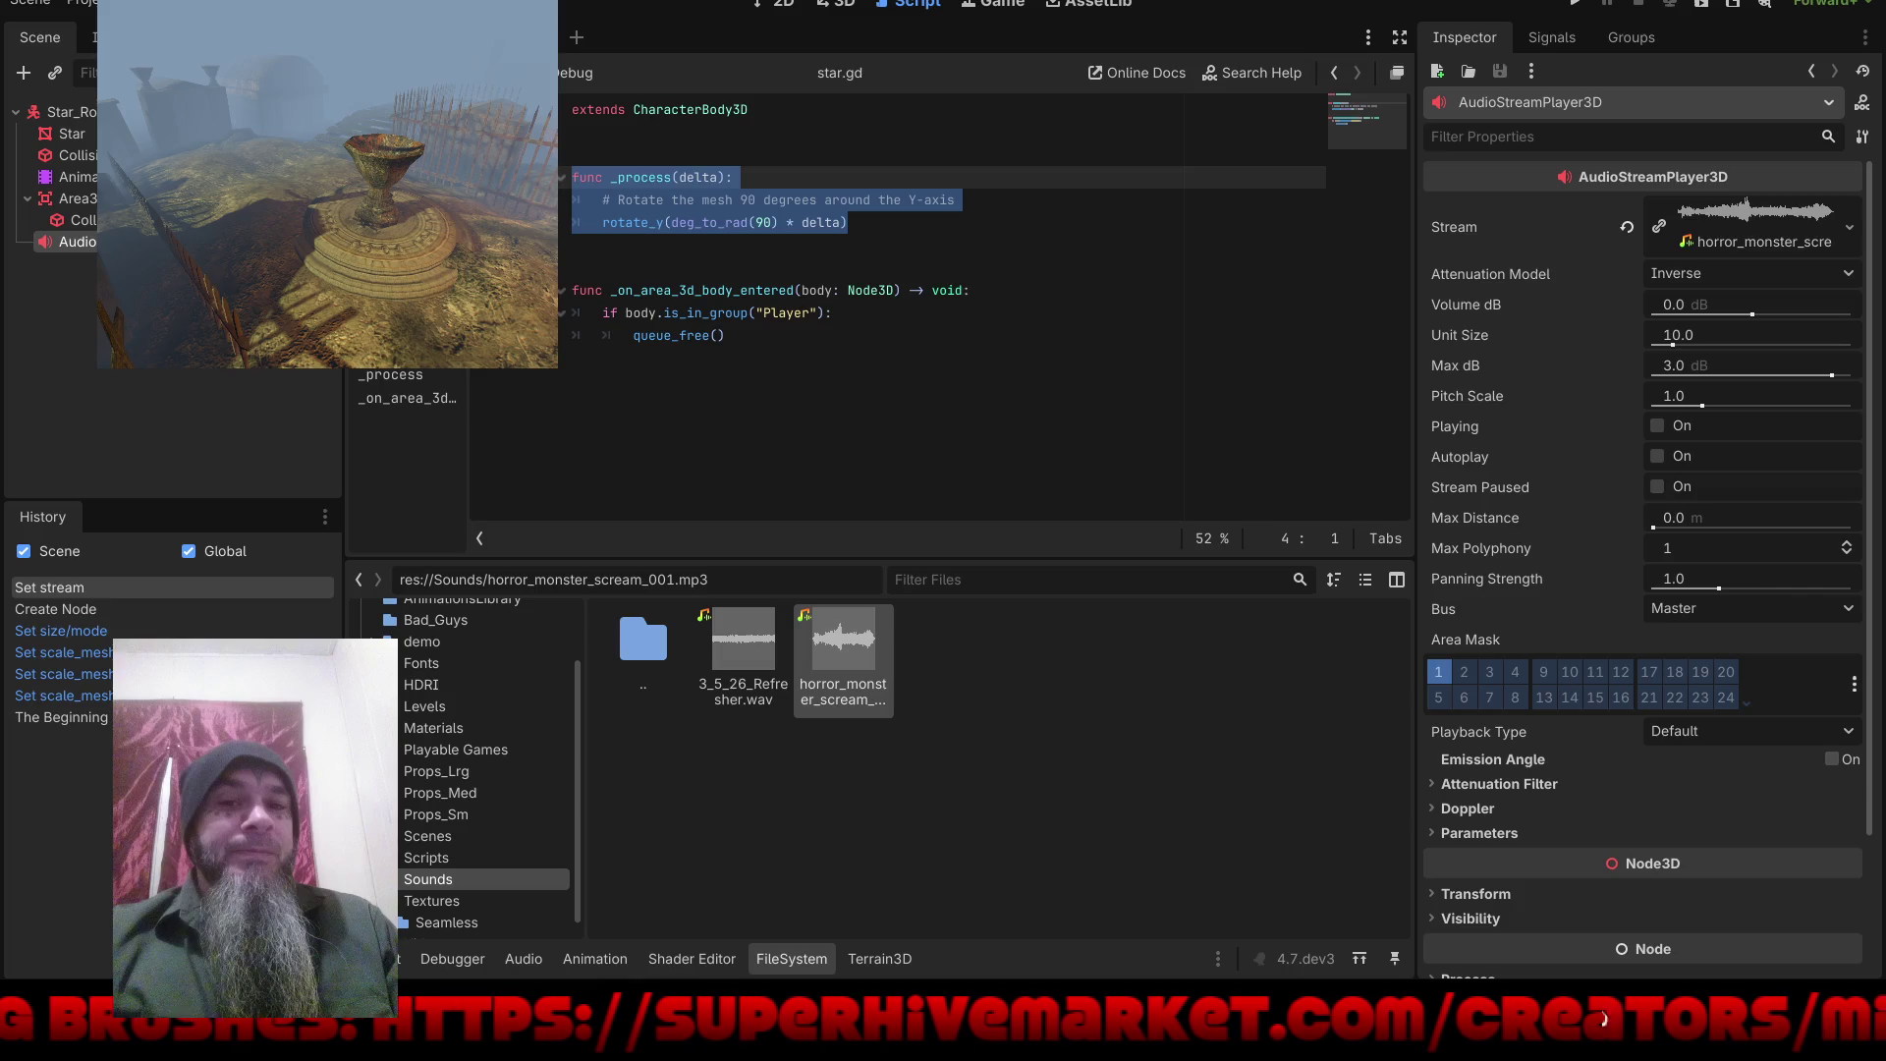
Step: Mute the front microphone in the system volume controls
{"action": "left_click", "coordinate": [1647, 1004]}
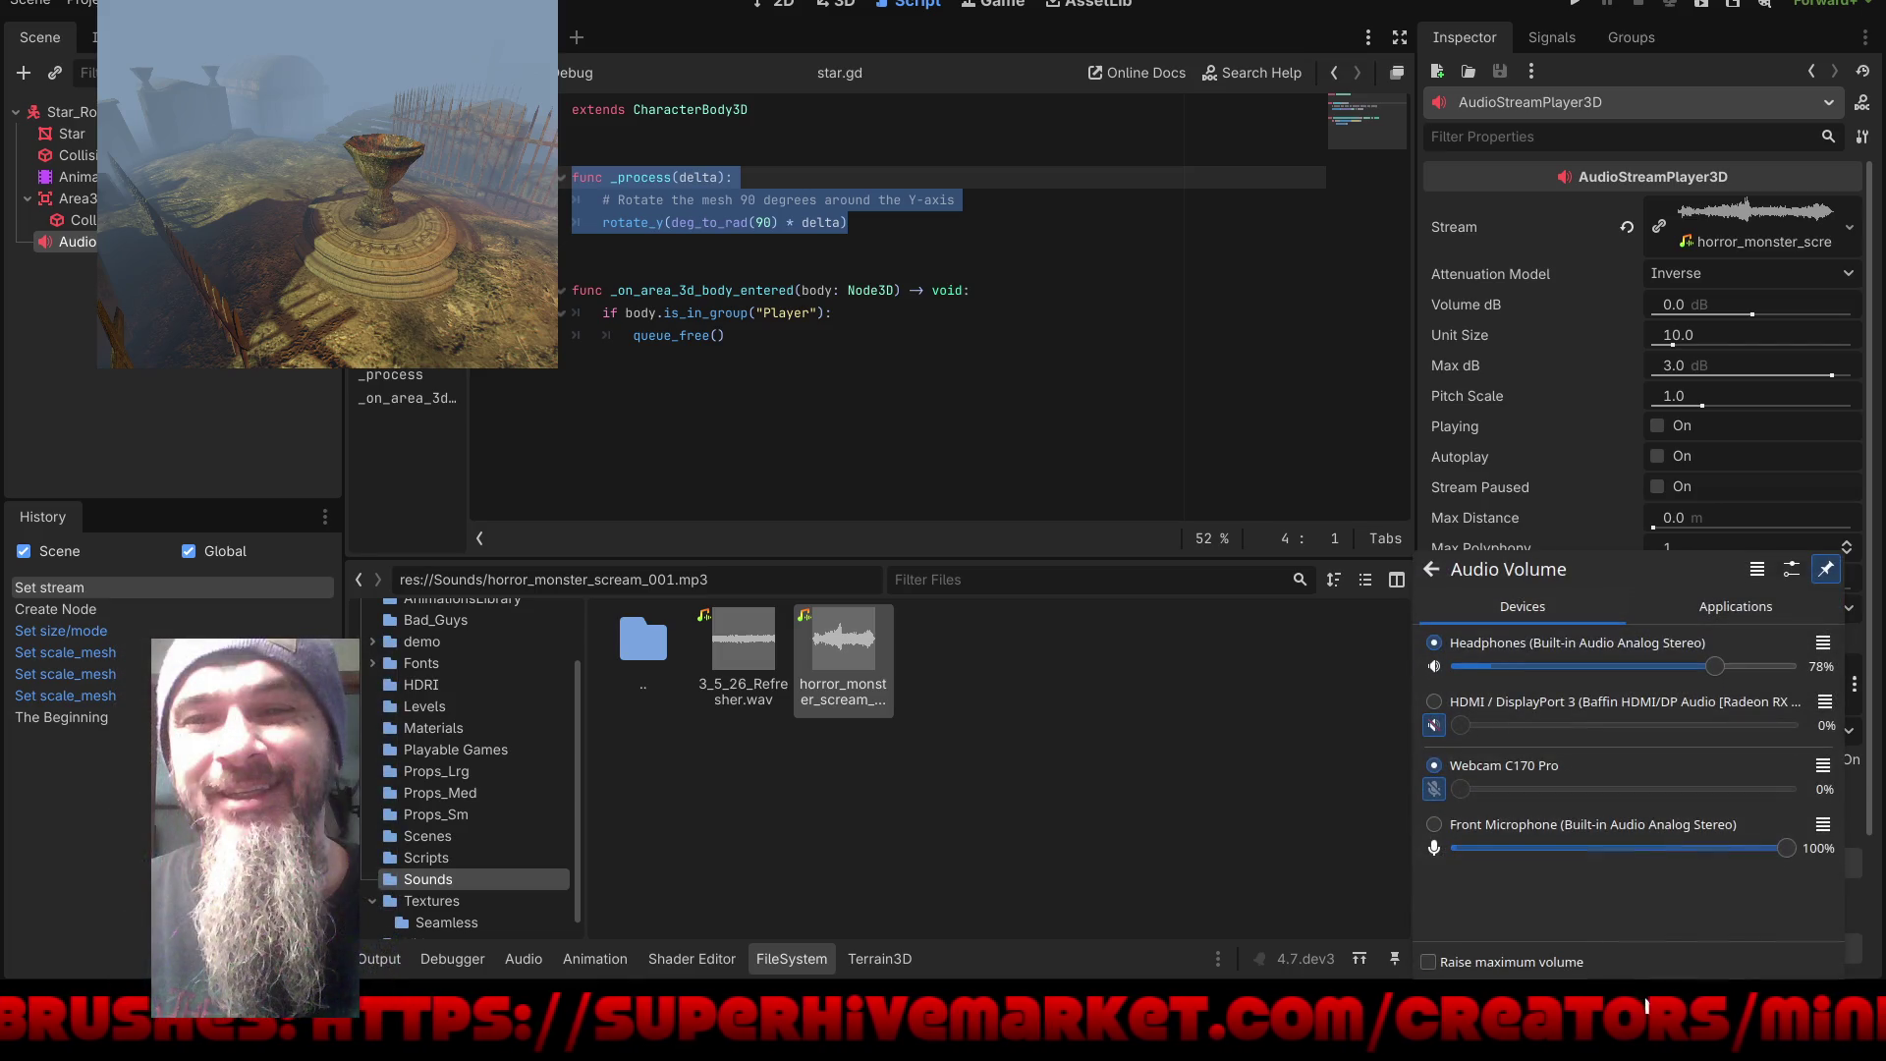
{"action": "left_click_drag", "start_coordinate": [1780, 851], "coordinate": [1745, 848]}
{"action": "left_click_drag", "start_coordinate": [1591, 840], "coordinate": [1374, 840]}
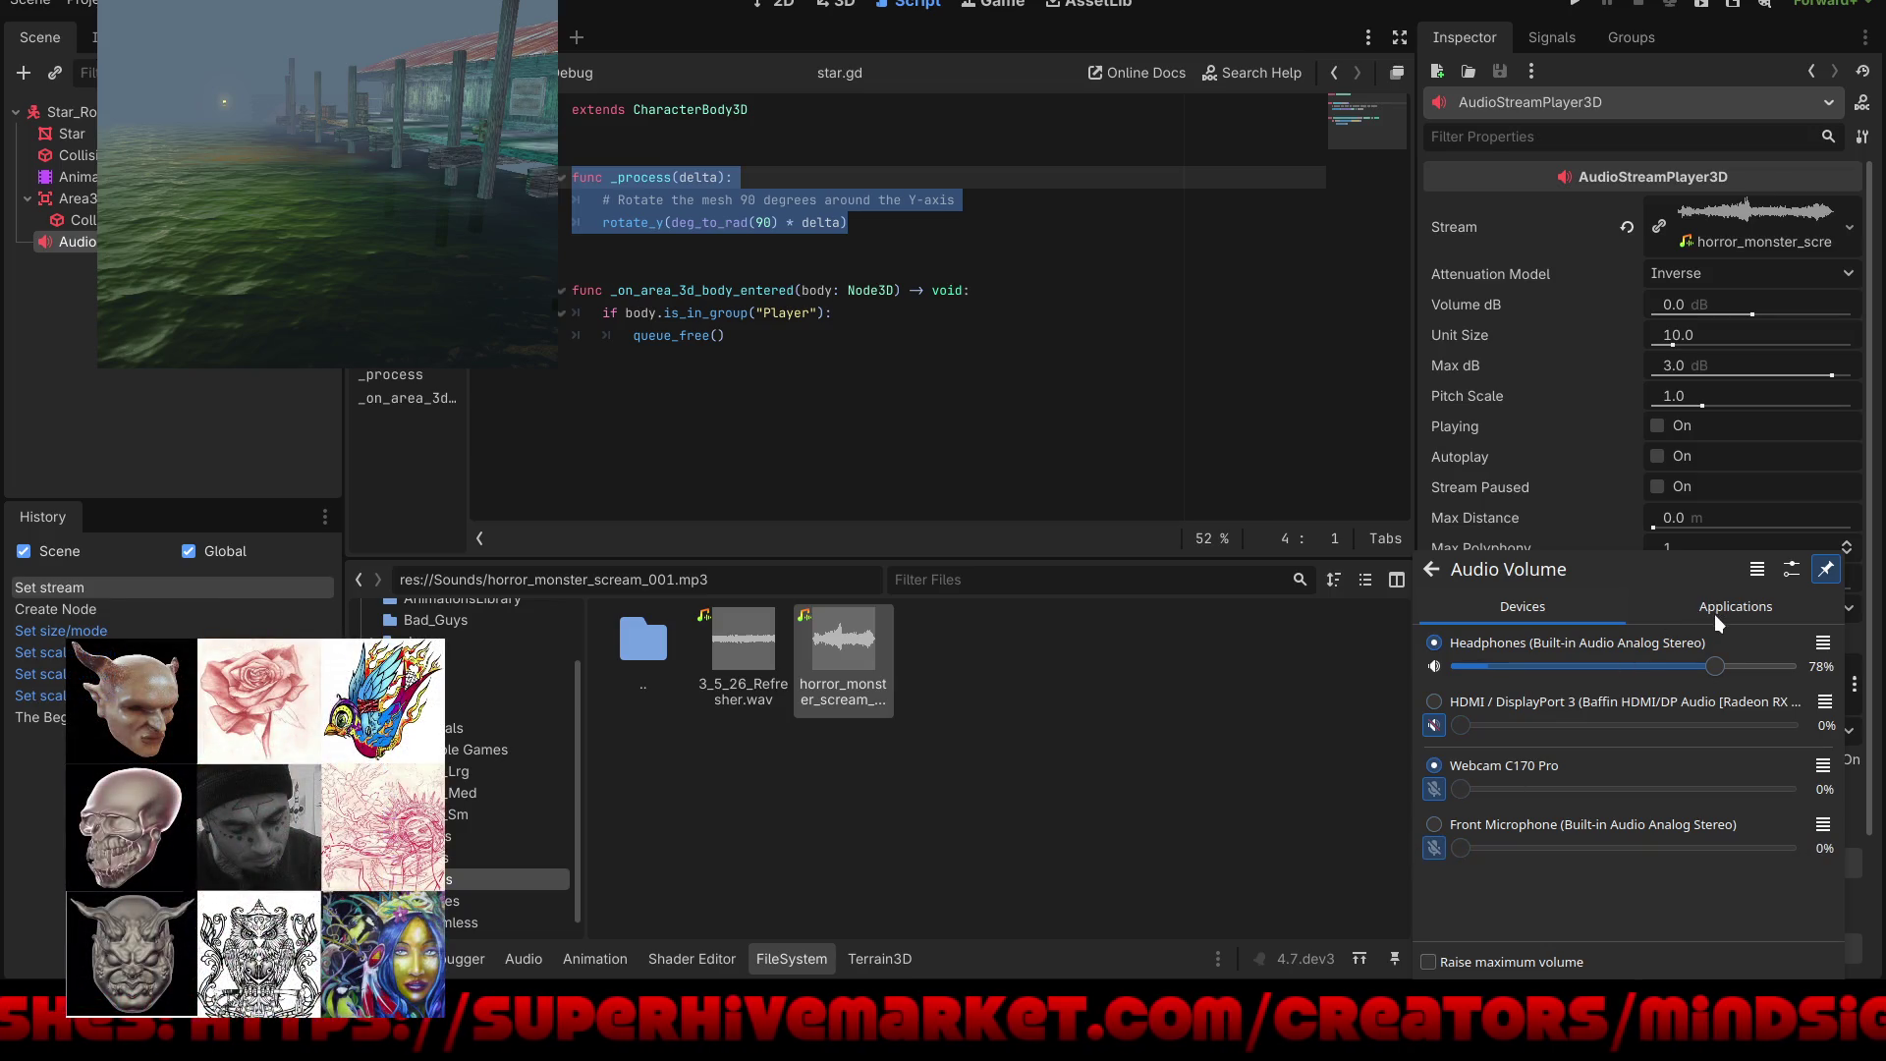
{"action": "left_click", "coordinate": [1715, 617]}
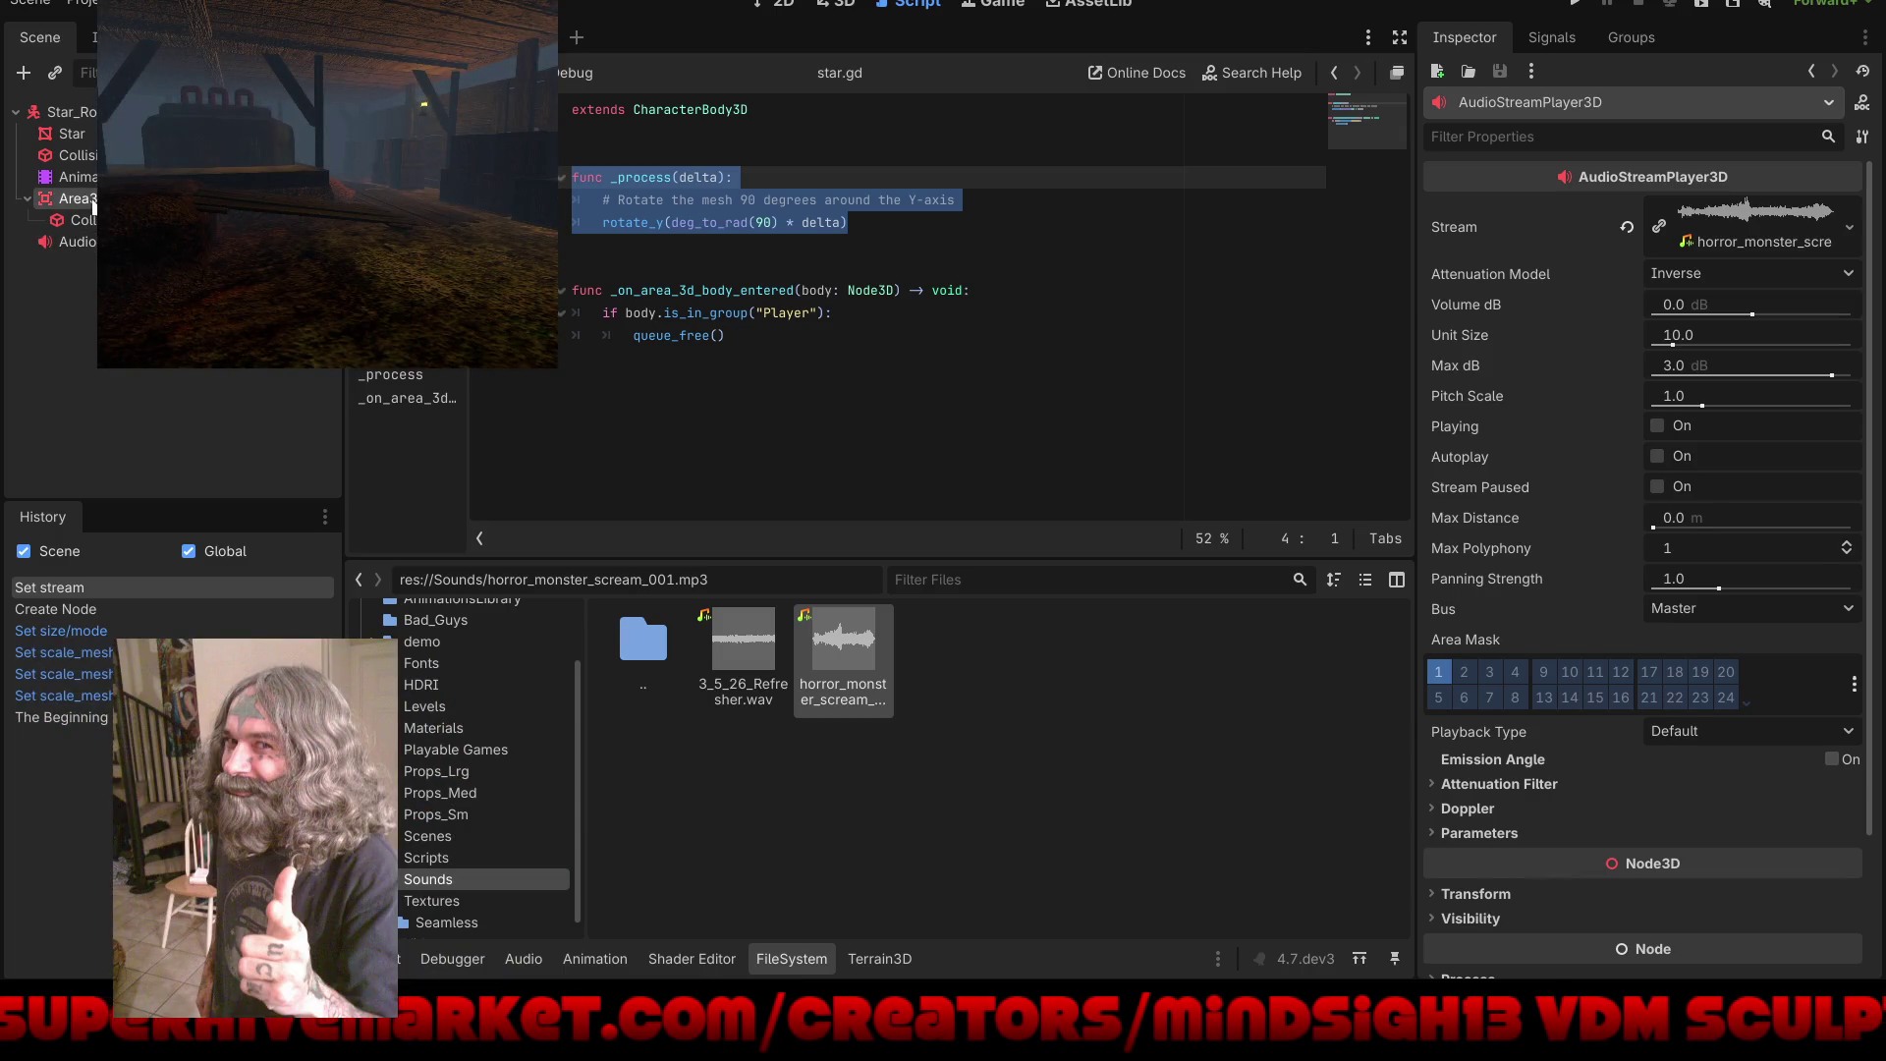
{"action": "left_click", "coordinate": [95, 202]}
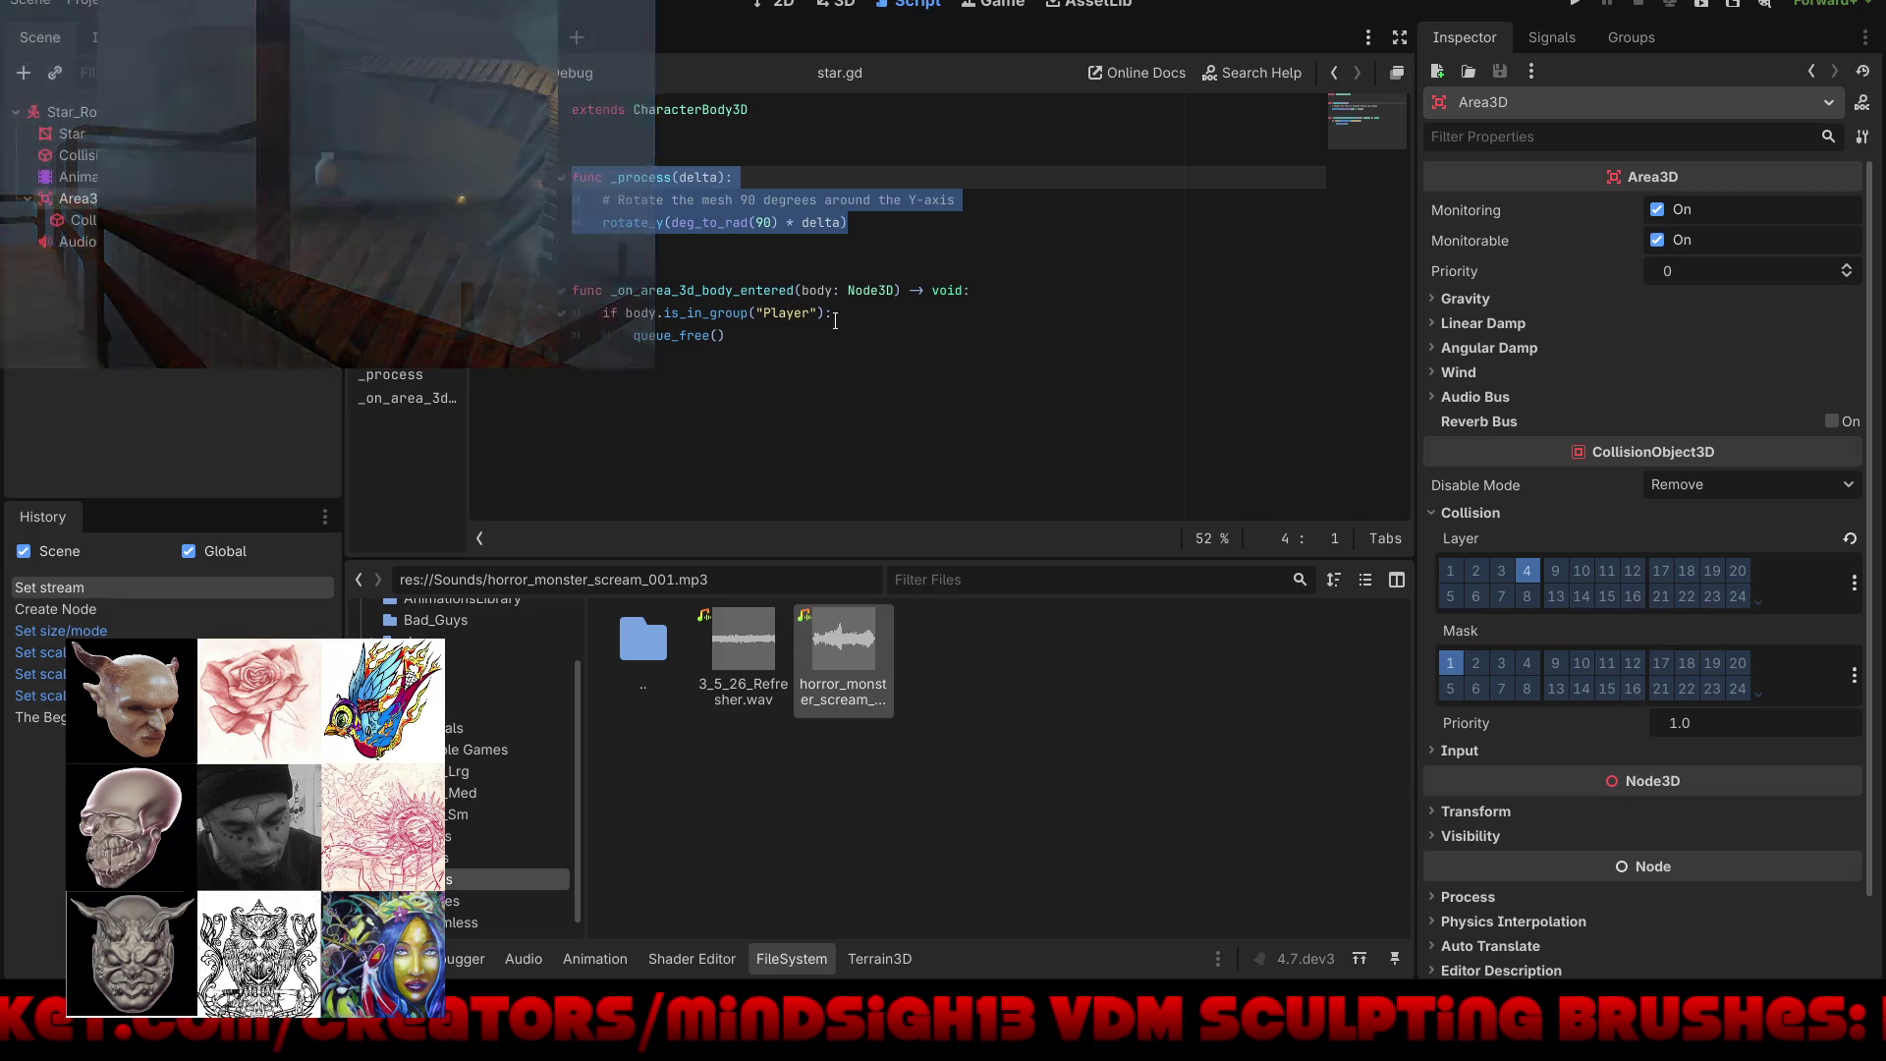
{"action": "left_click", "coordinate": [835, 313]}
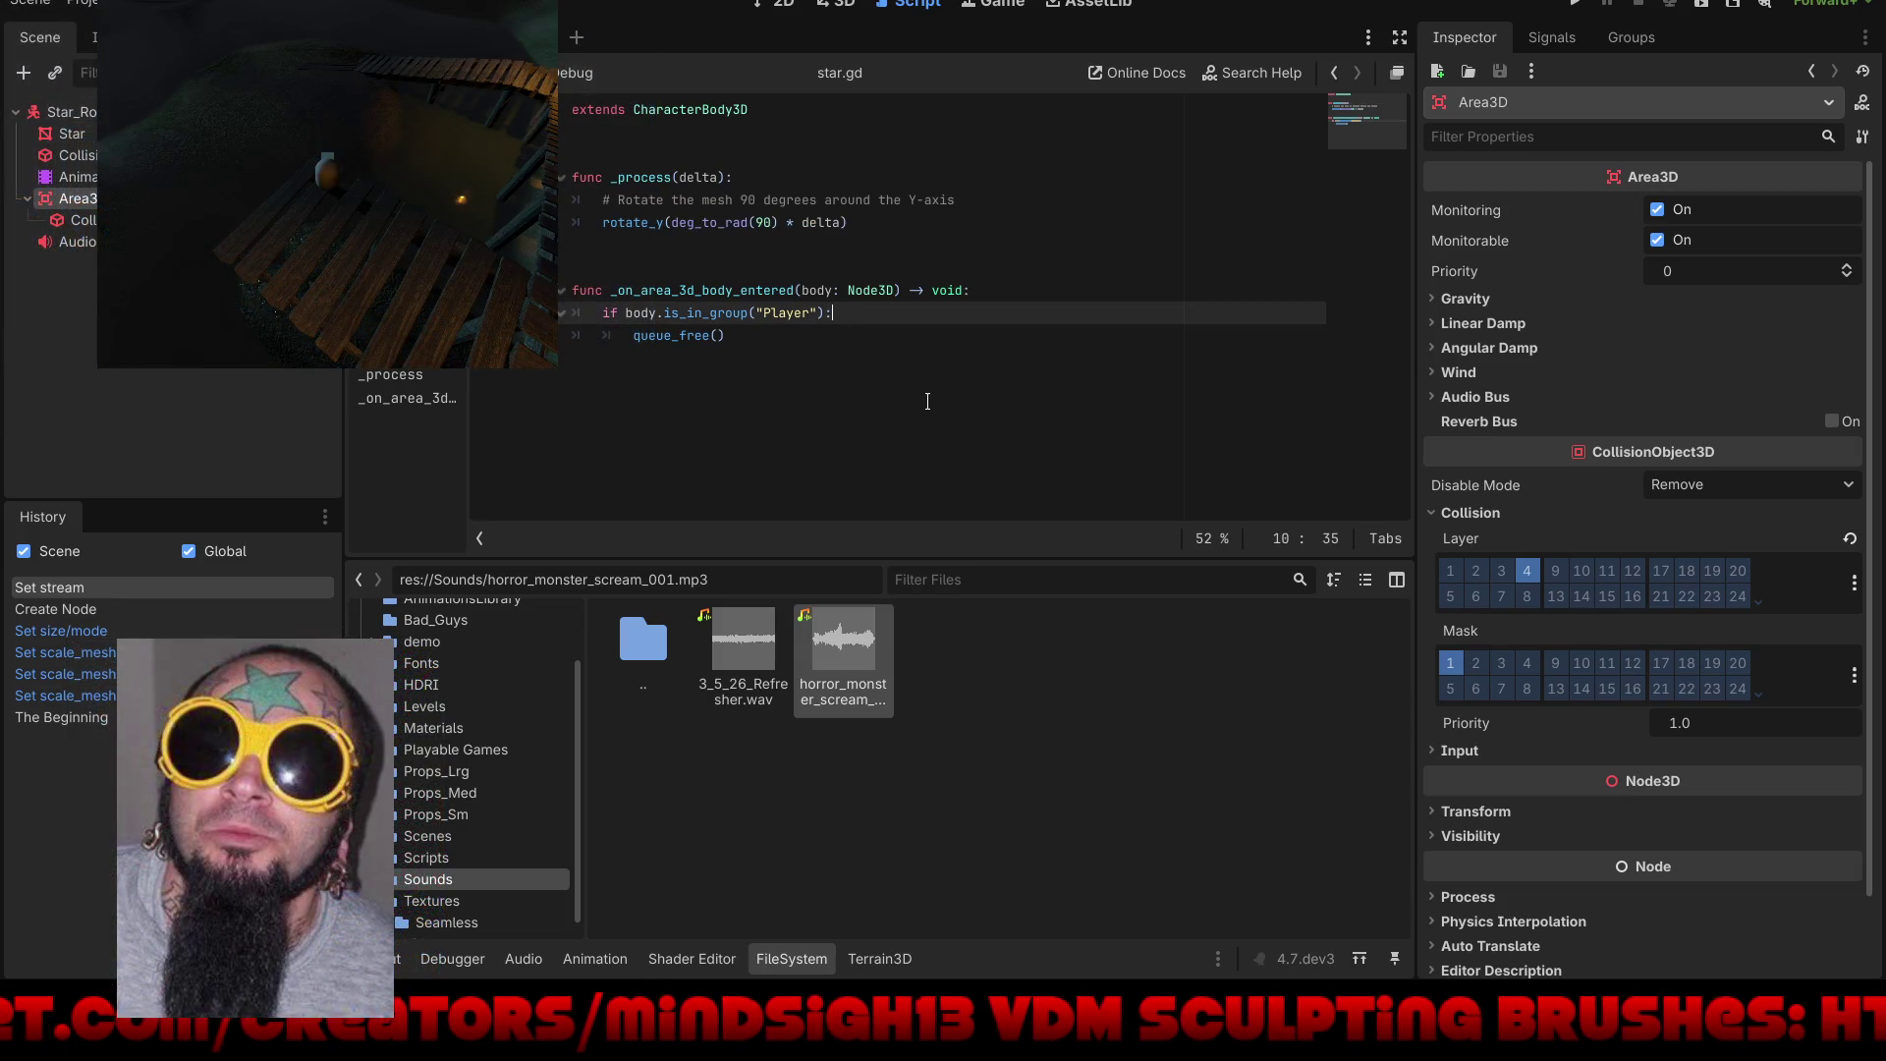
{"action": "key", "text": "Return"}
{"action": "type", "text": "auid"}
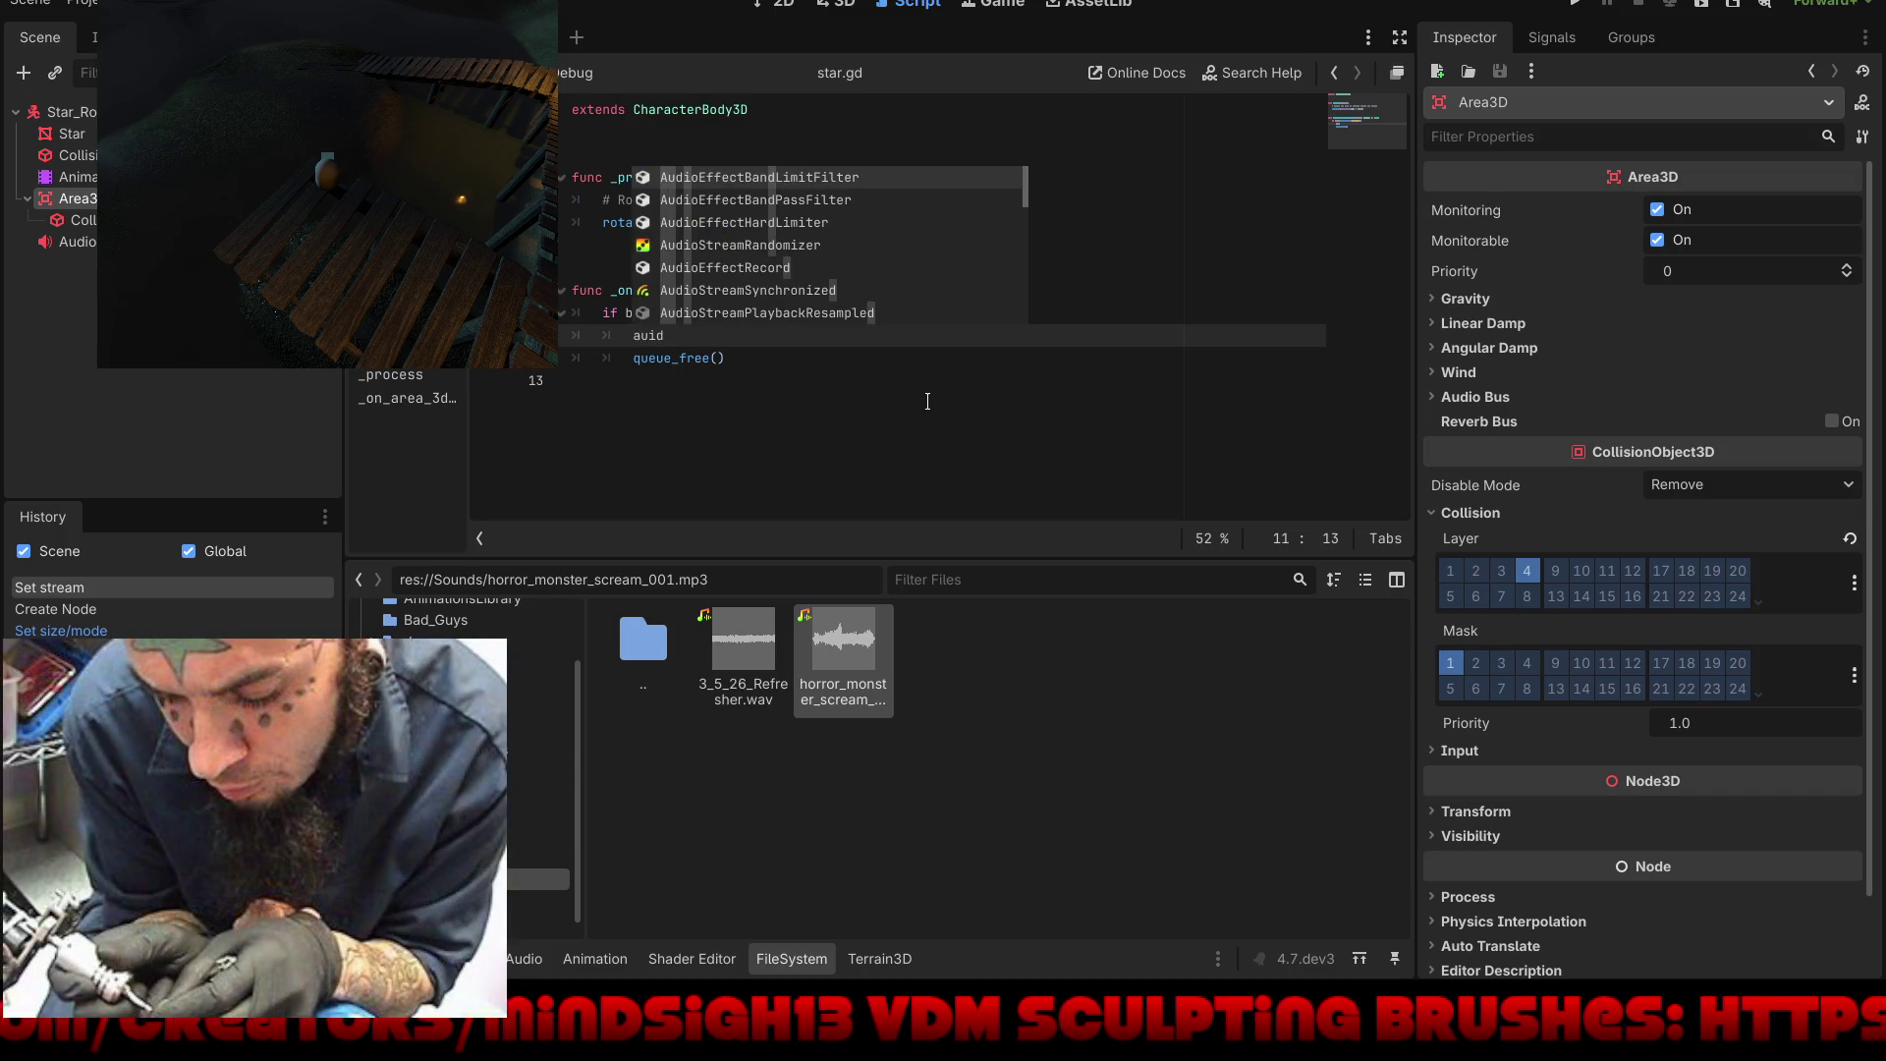
{"action": "key", "text": "BackSpace"}
{"action": "key", "text": "BackSpace"}
{"action": "type", "text": "d"}
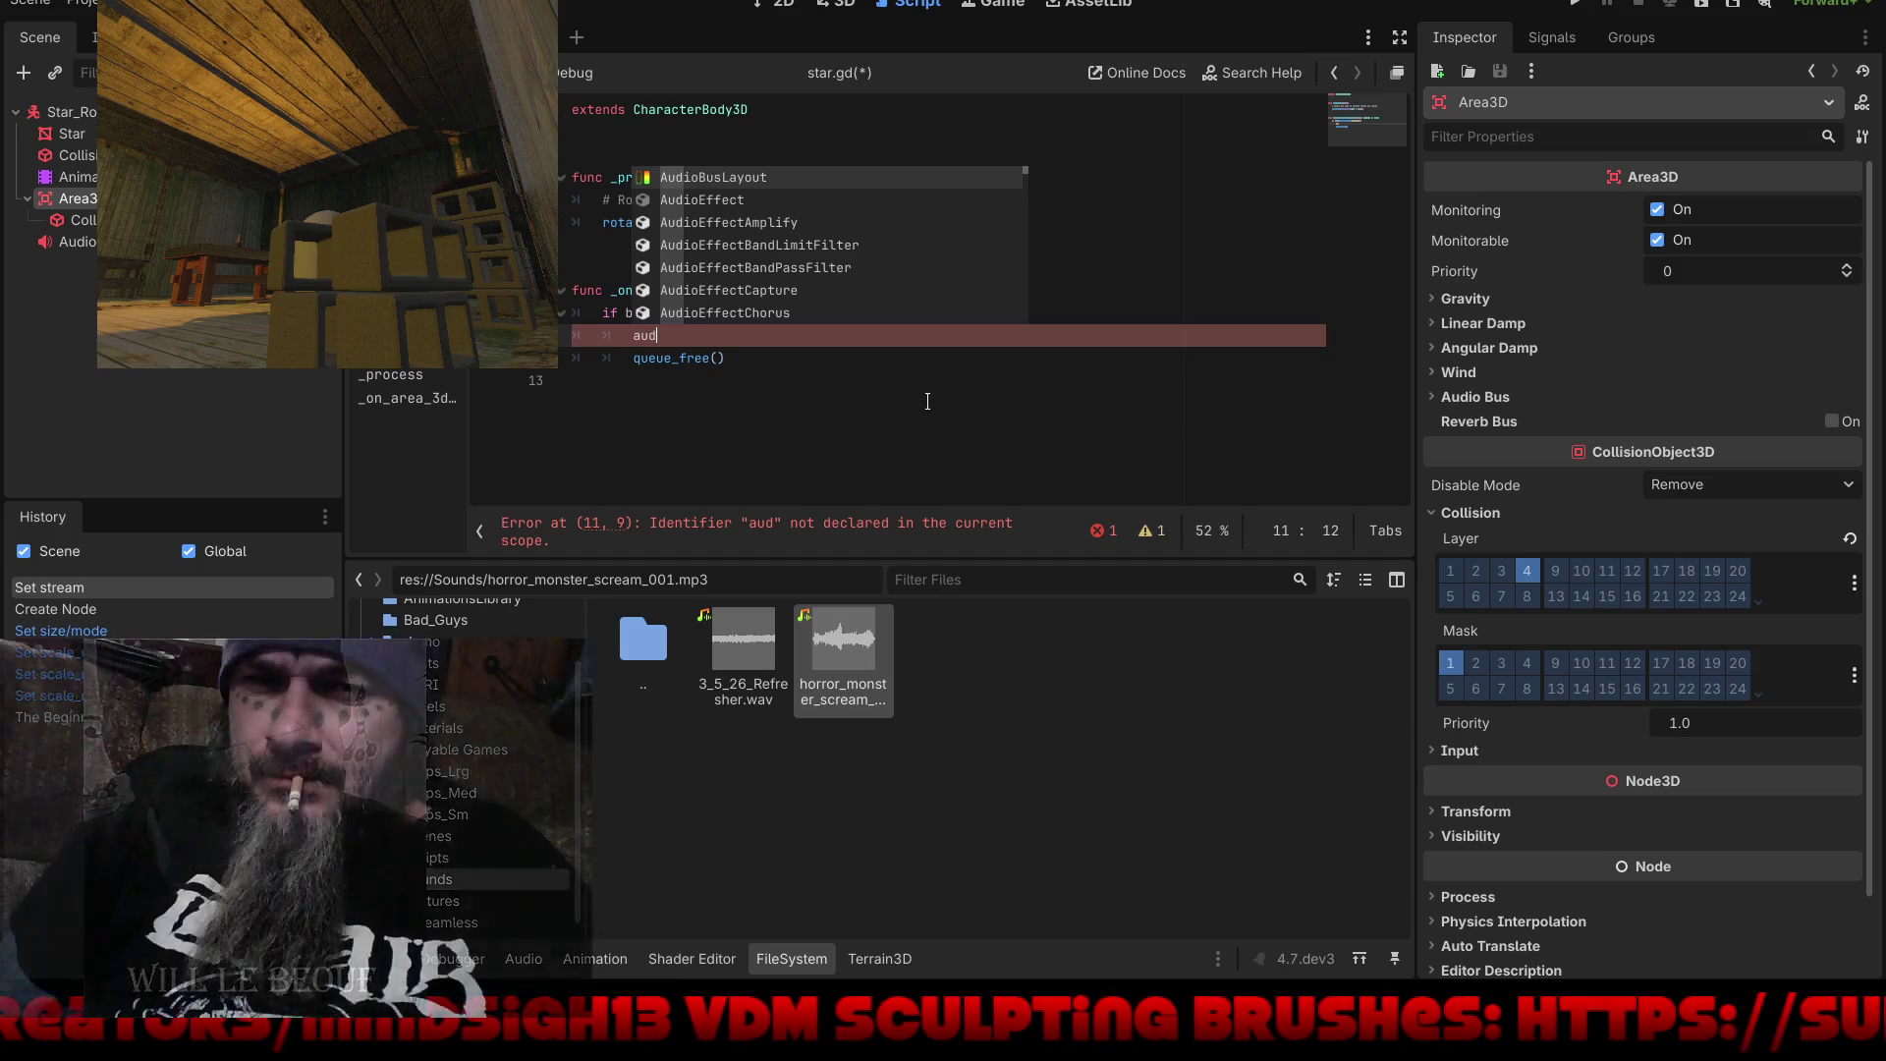
{"action": "key", "text": "BackSpace"}
{"action": "key", "text": "BackSpace"}
{"action": "key", "text": "BackSpace"}
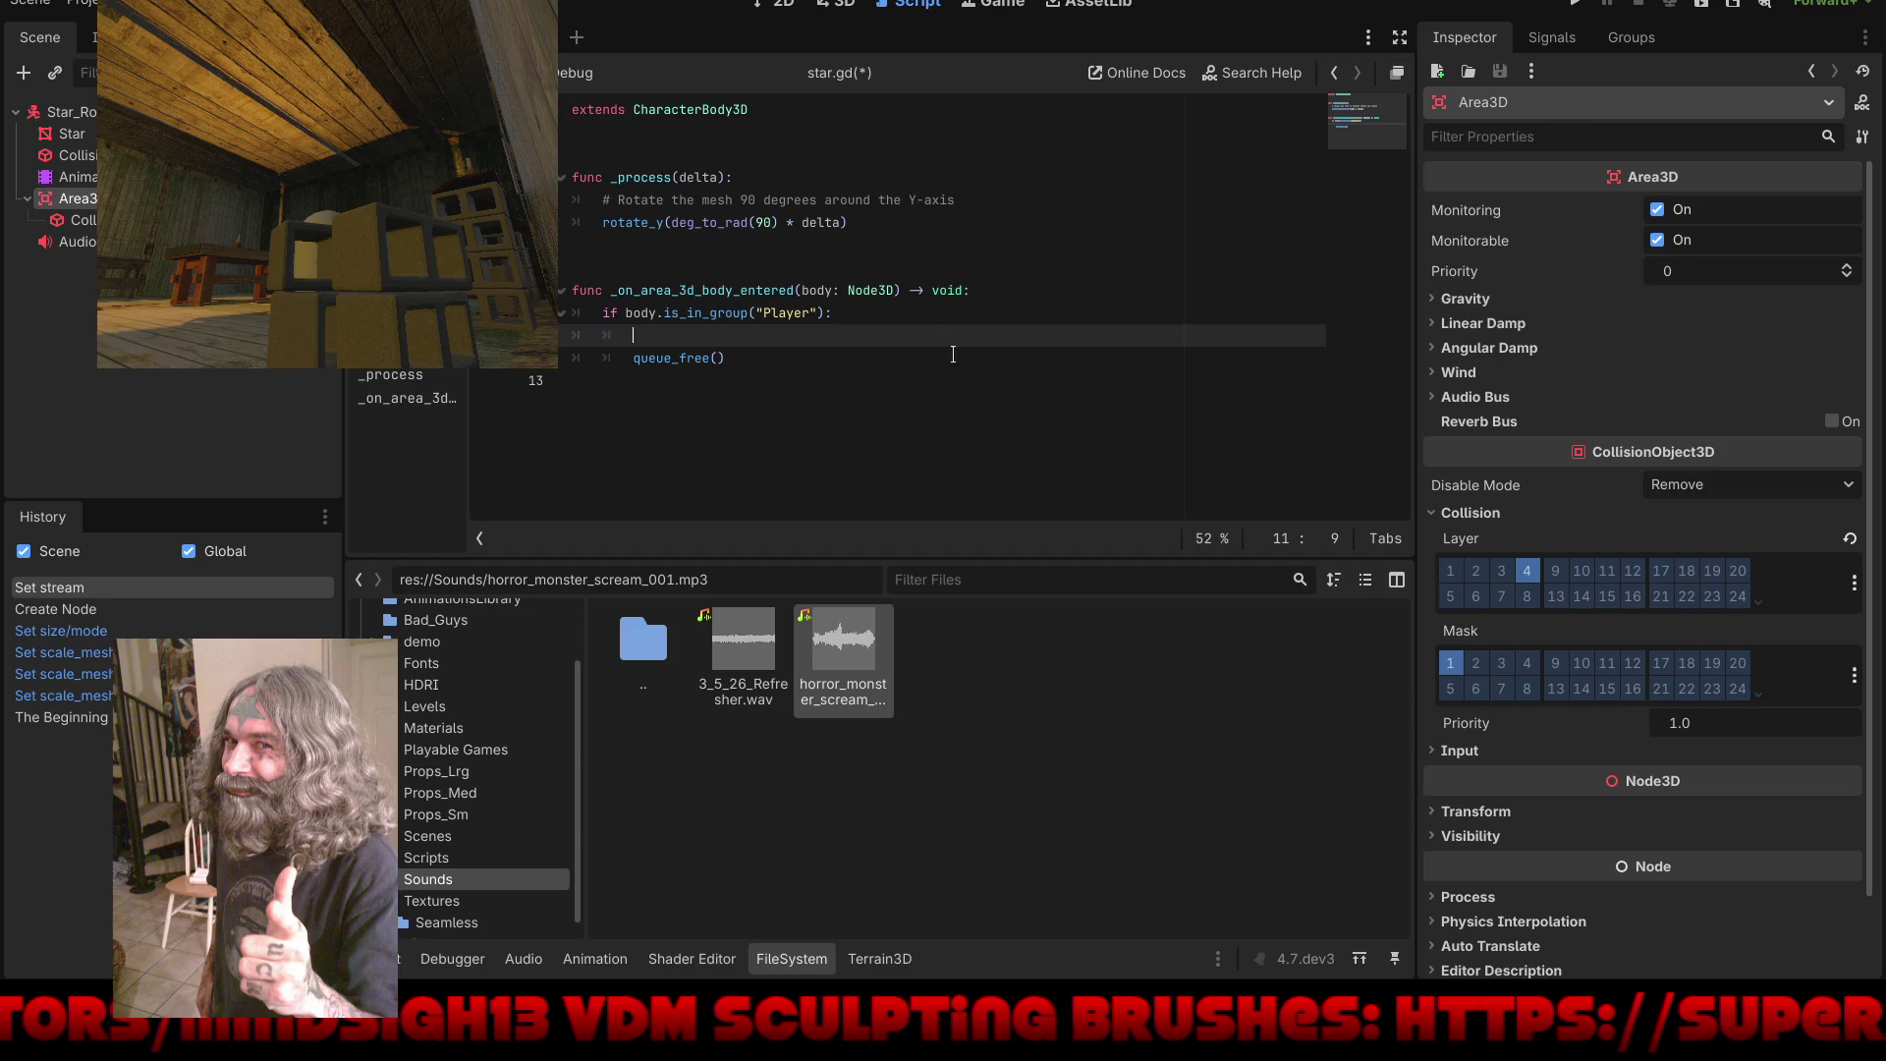
{"action": "left_click_drag", "start_coordinate": [74, 242], "coordinate": [581, 156]}
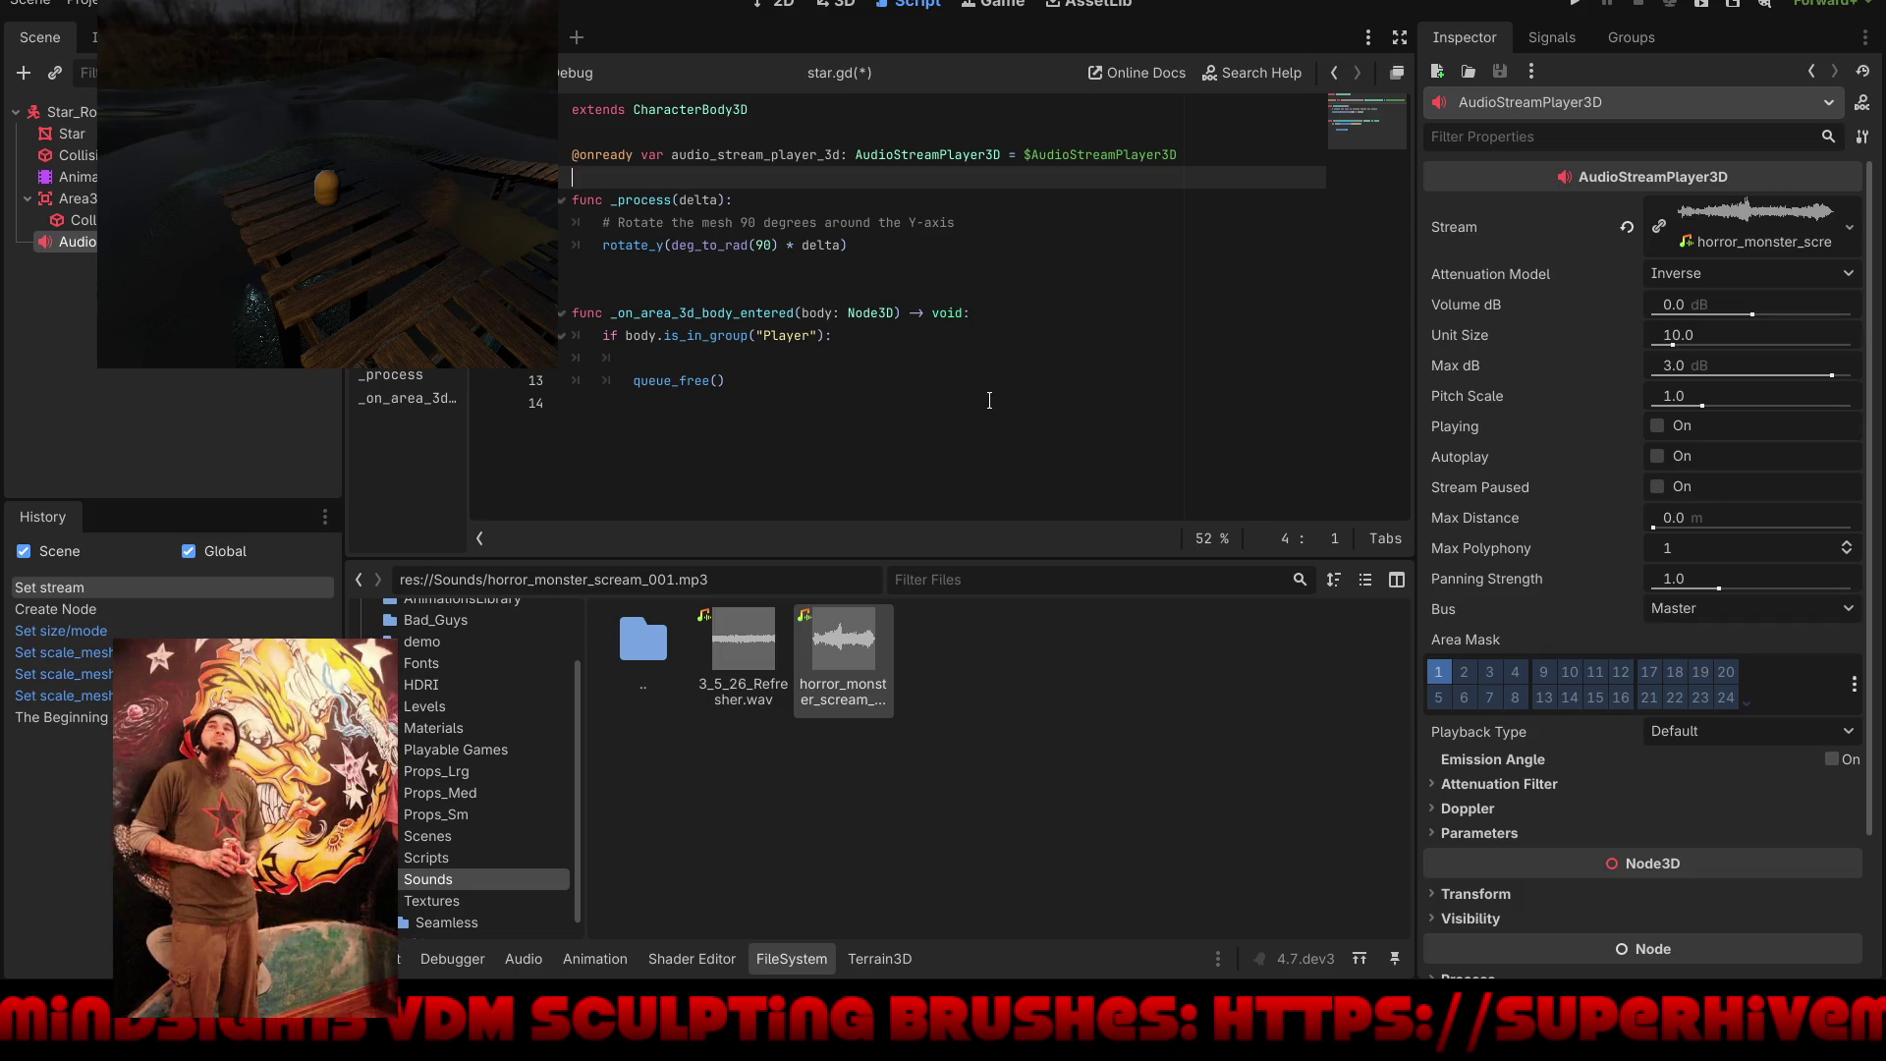
Step: Rename the audio node to StarSound
{"action": "right_click", "coordinate": [157, 241]}
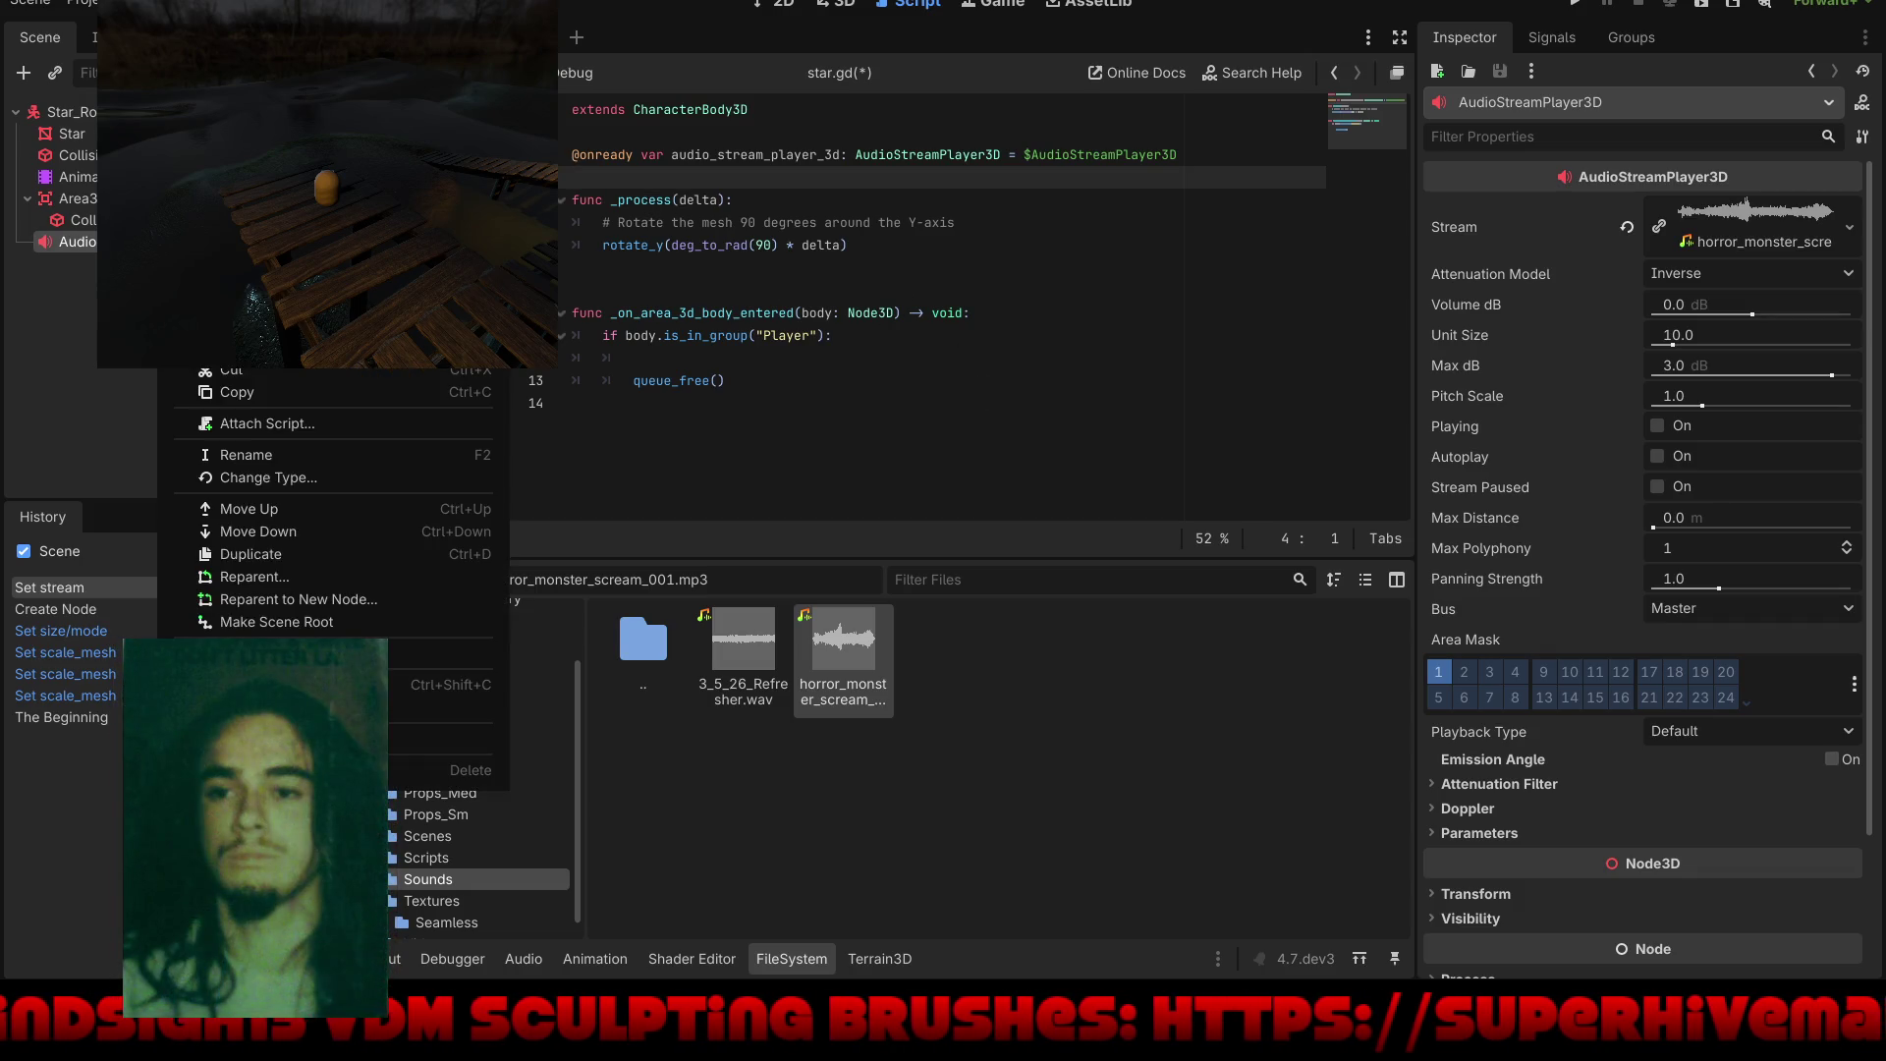
{"action": "left_click", "coordinate": [250, 454]}
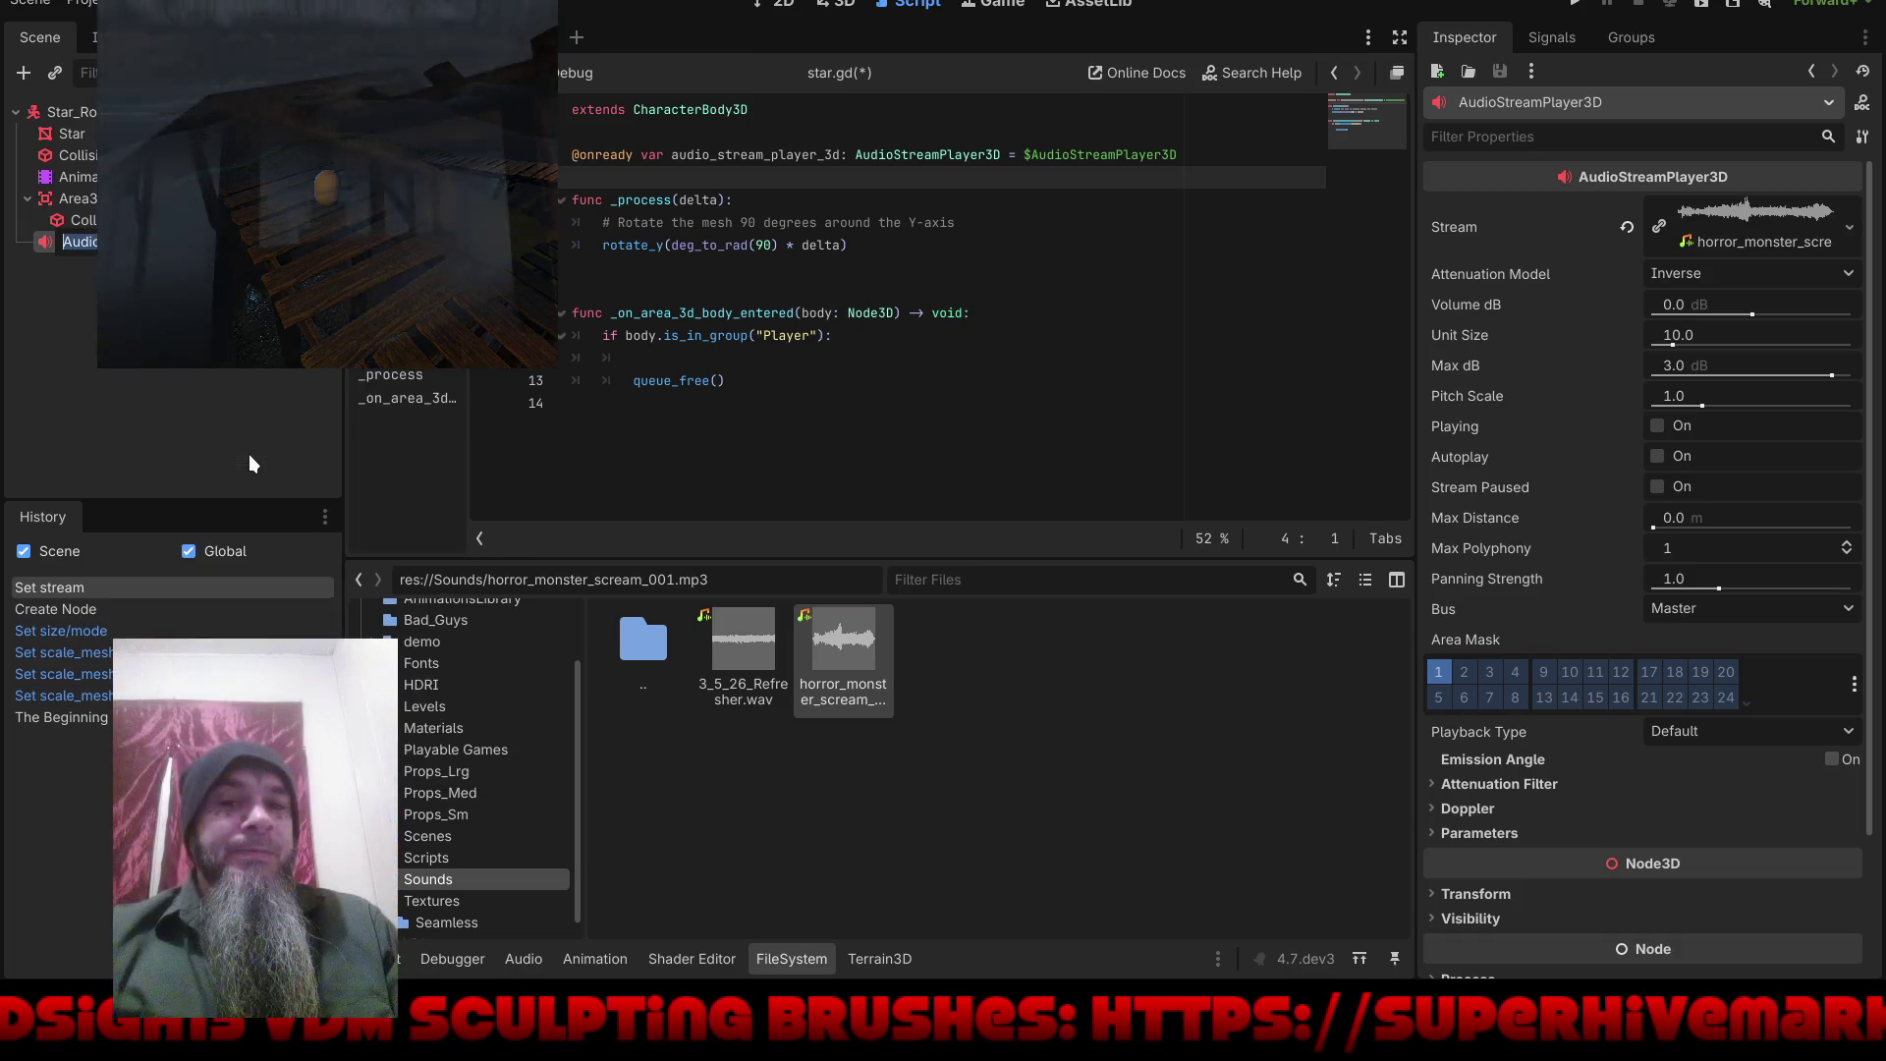
{"action": "type", "text": "Star"}
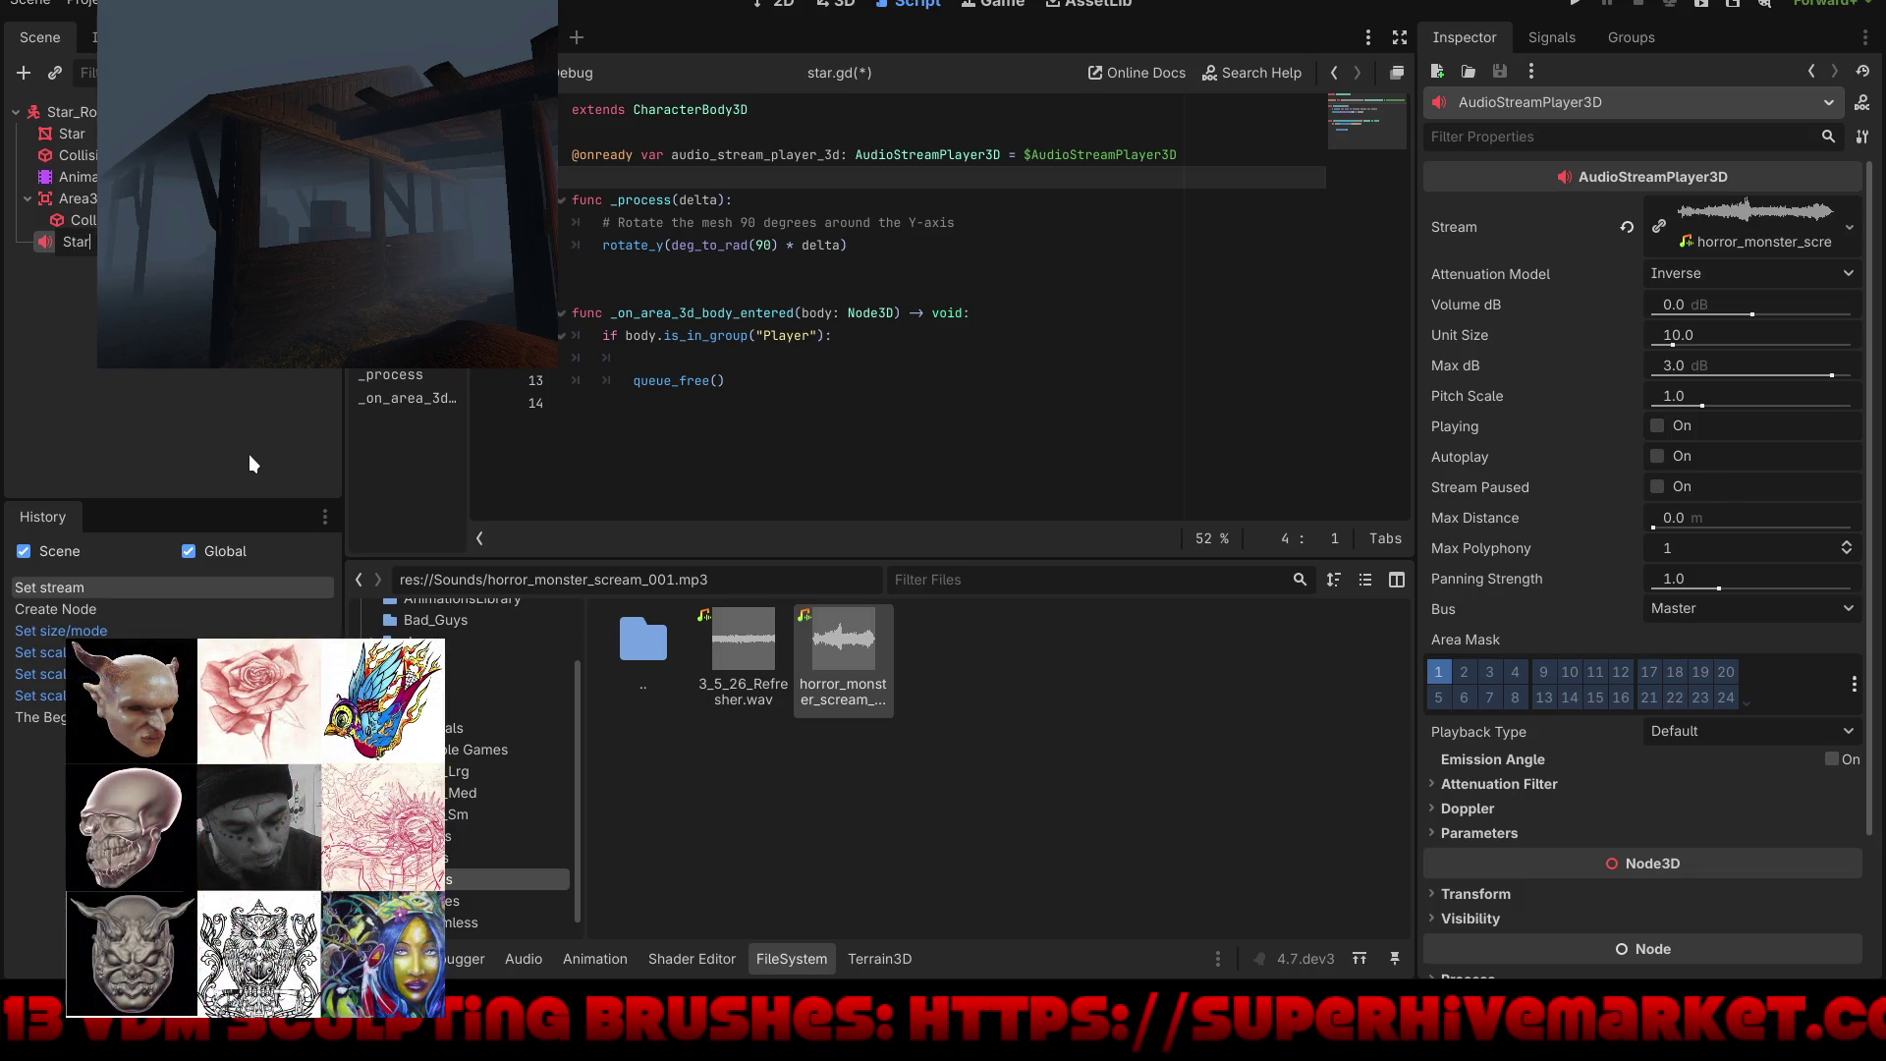
{"action": "type", "text": "S"}
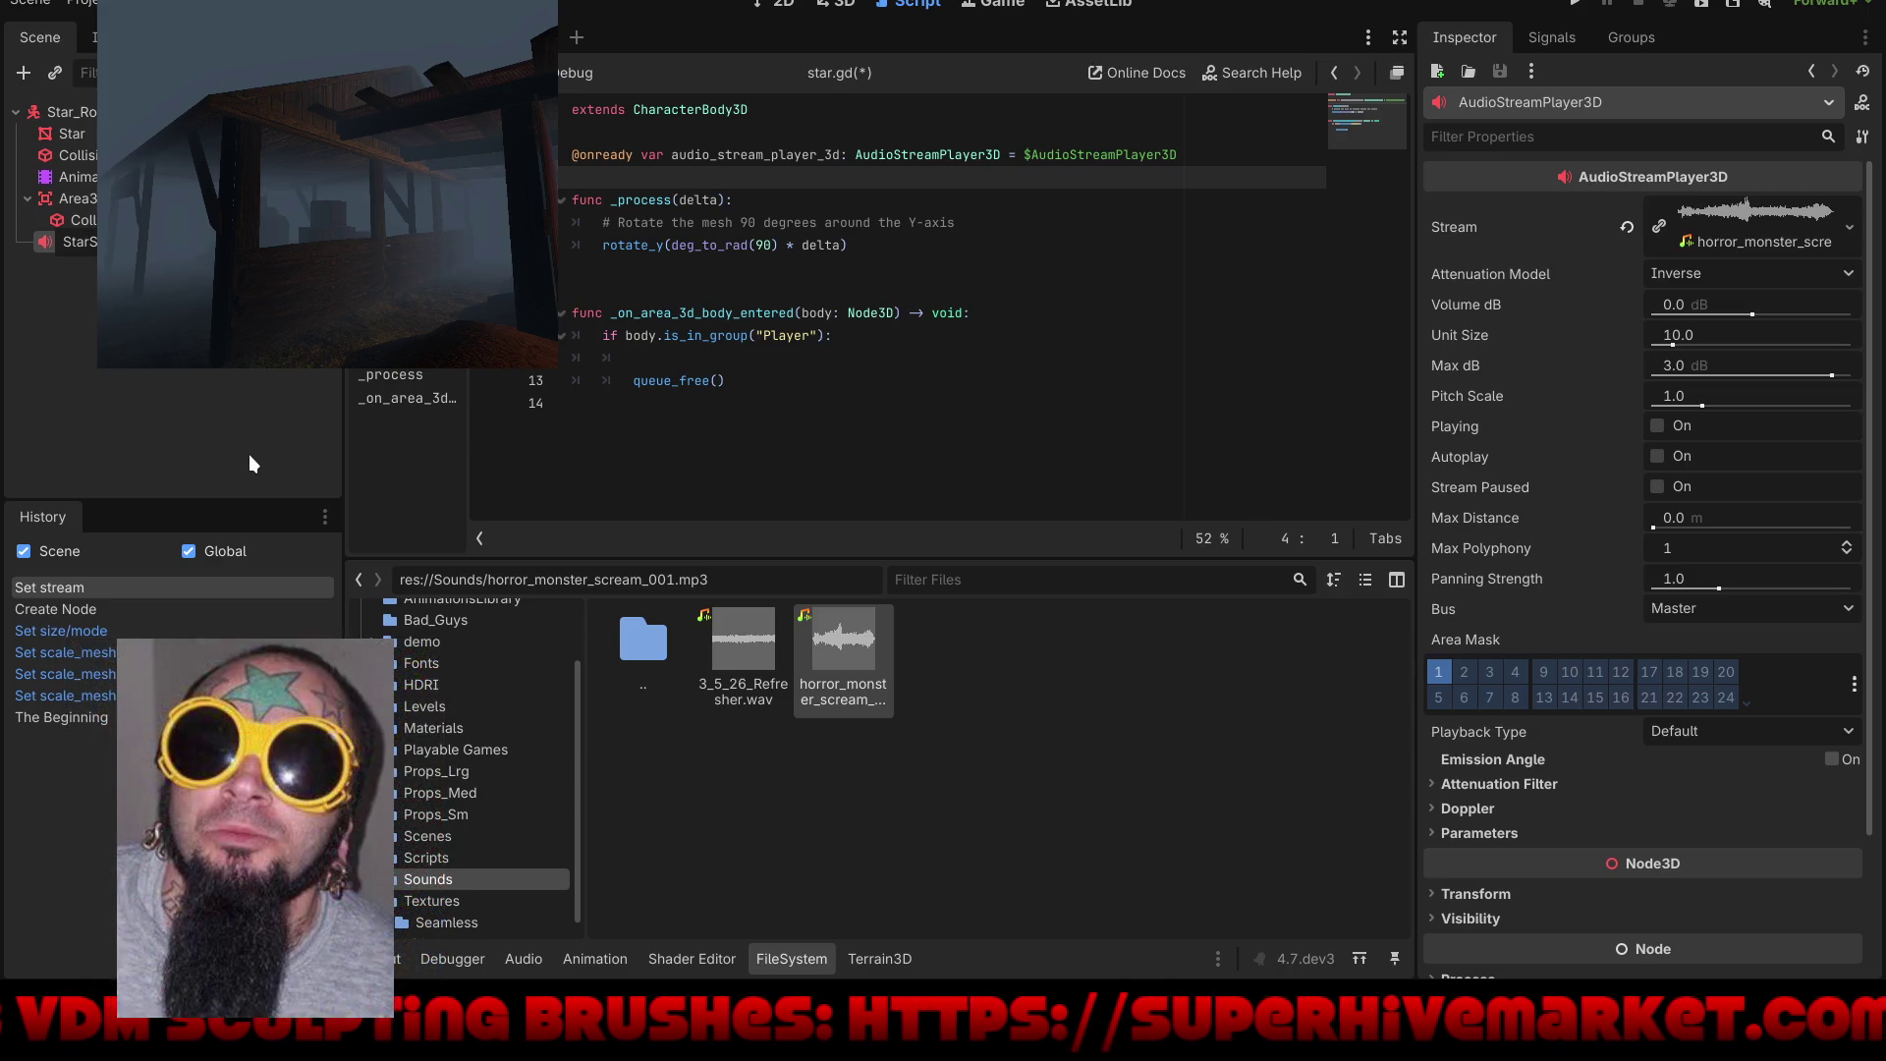
{"action": "key", "text": "Return"}
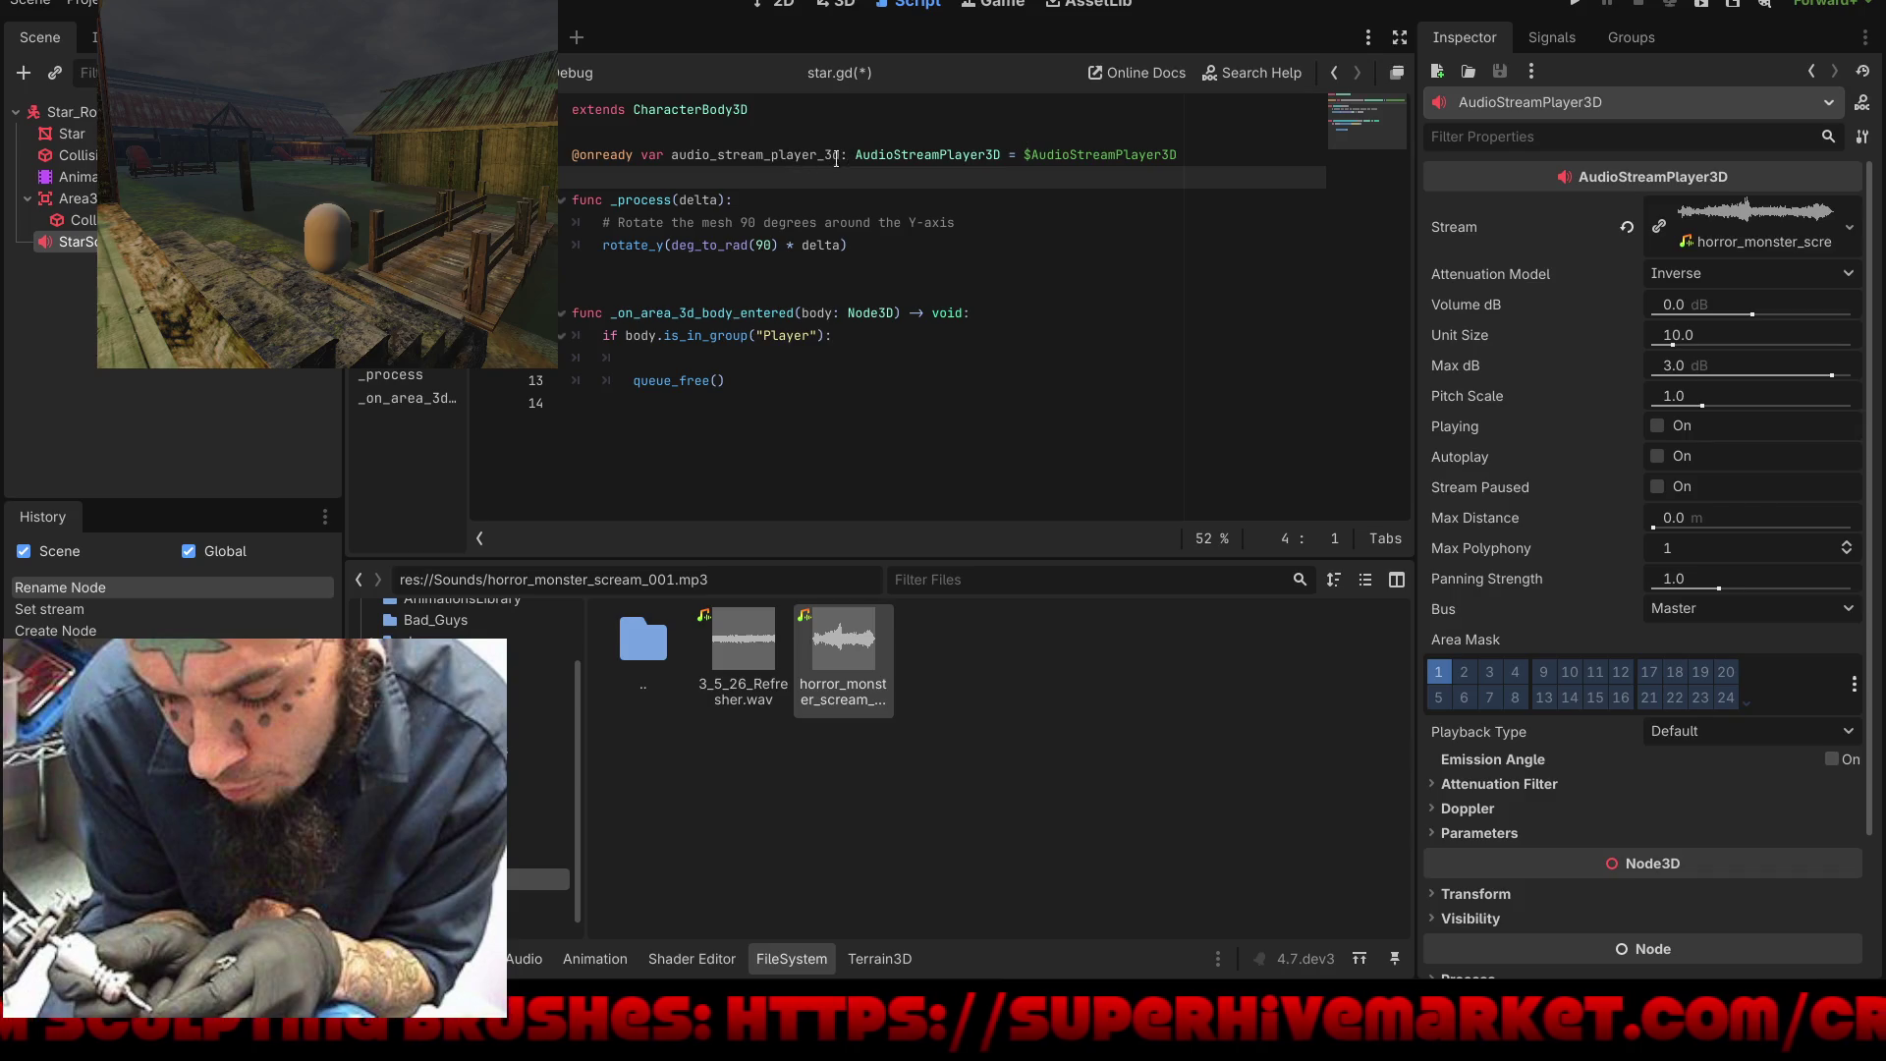
{"action": "left_click_drag", "start_coordinate": [840, 157], "coordinate": [780, 155]}
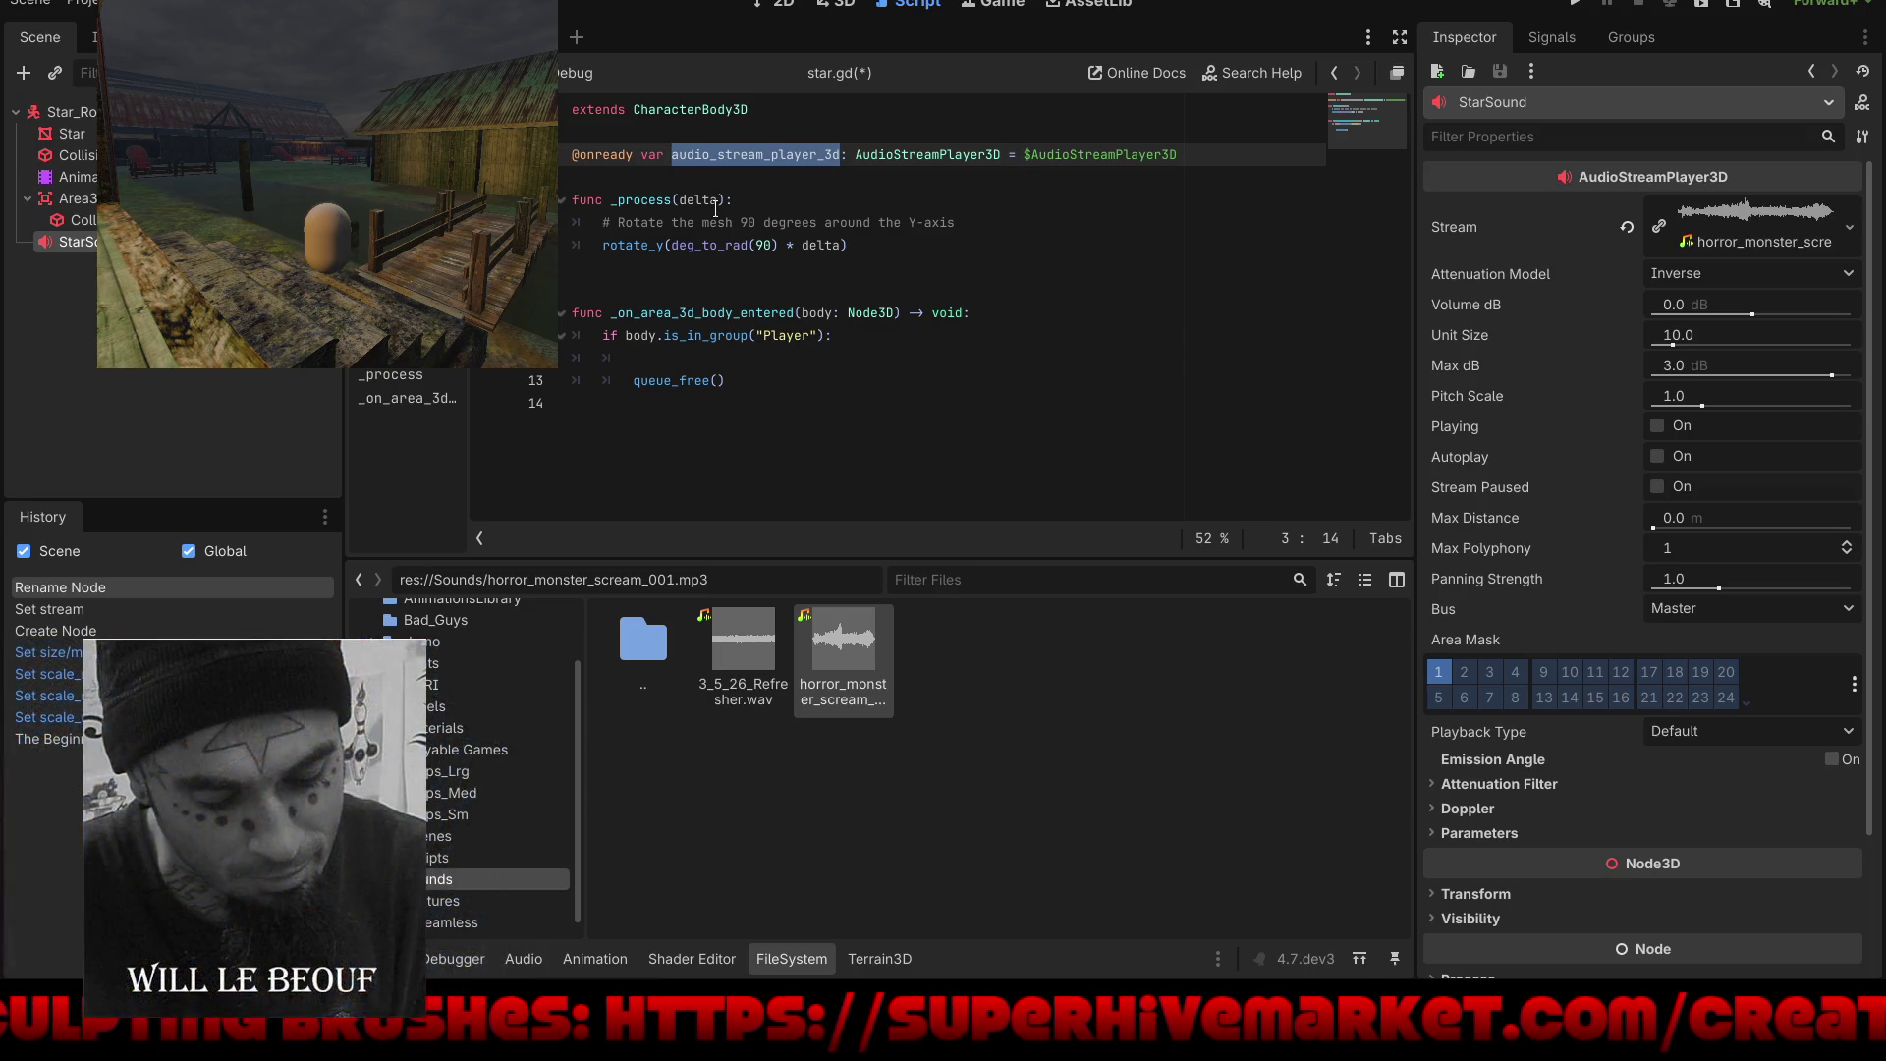
{"action": "type", "text": "SarSoun"}
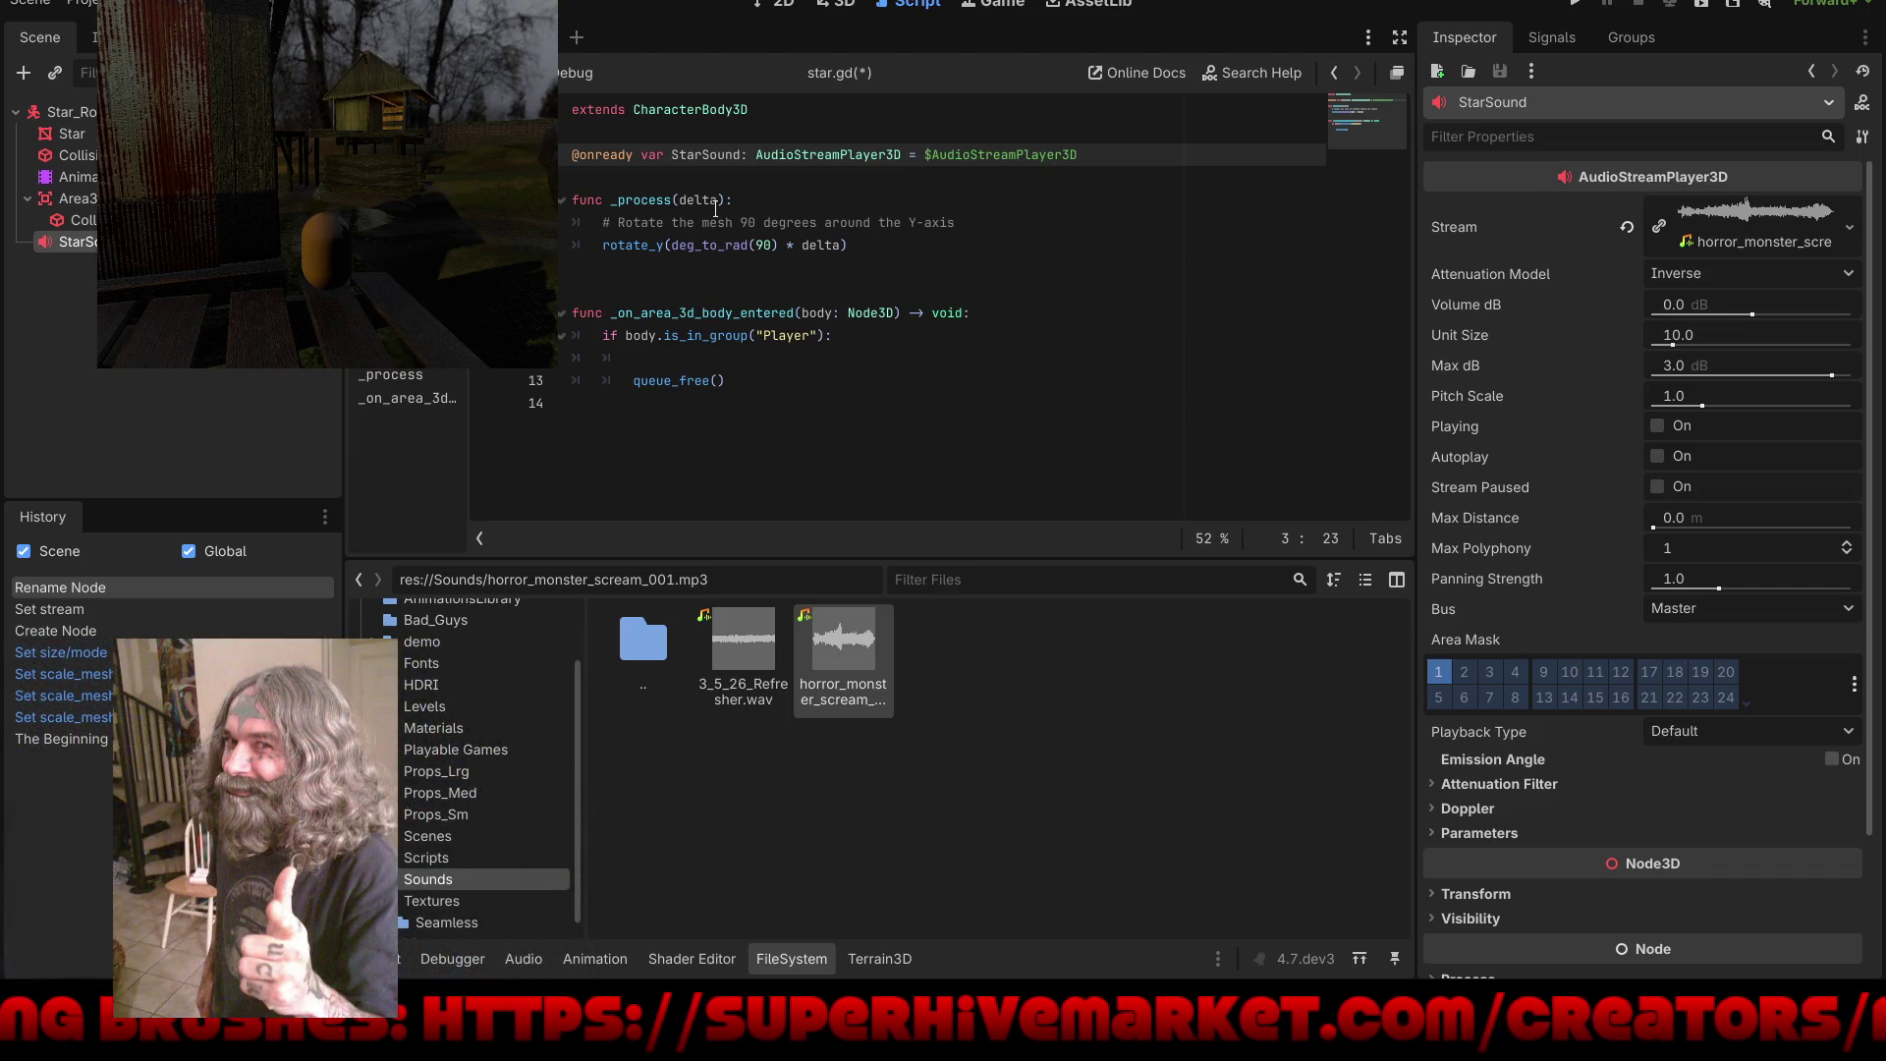
{"action": "left_click", "coordinate": [848, 341]}
{"action": "key", "text": "Return"}
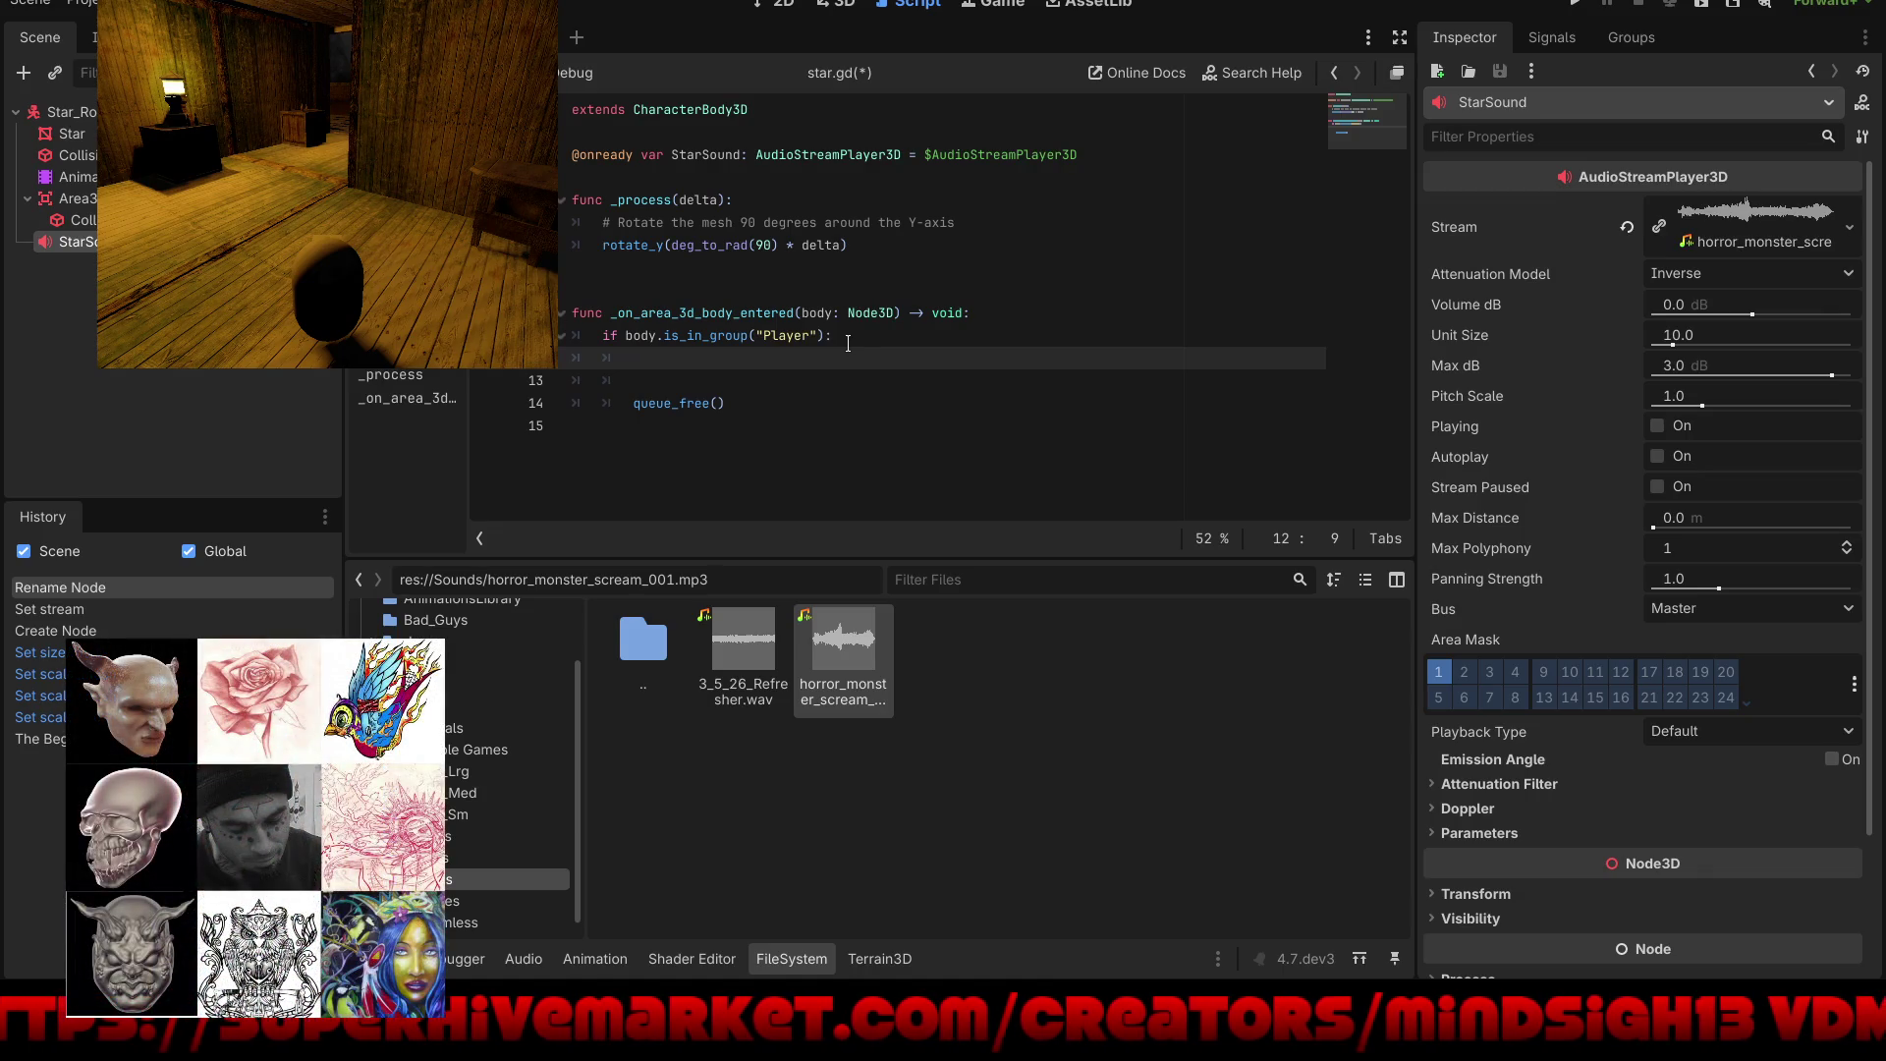
{"action": "left_click_drag", "start_coordinate": [1096, 154], "coordinate": [571, 155]}
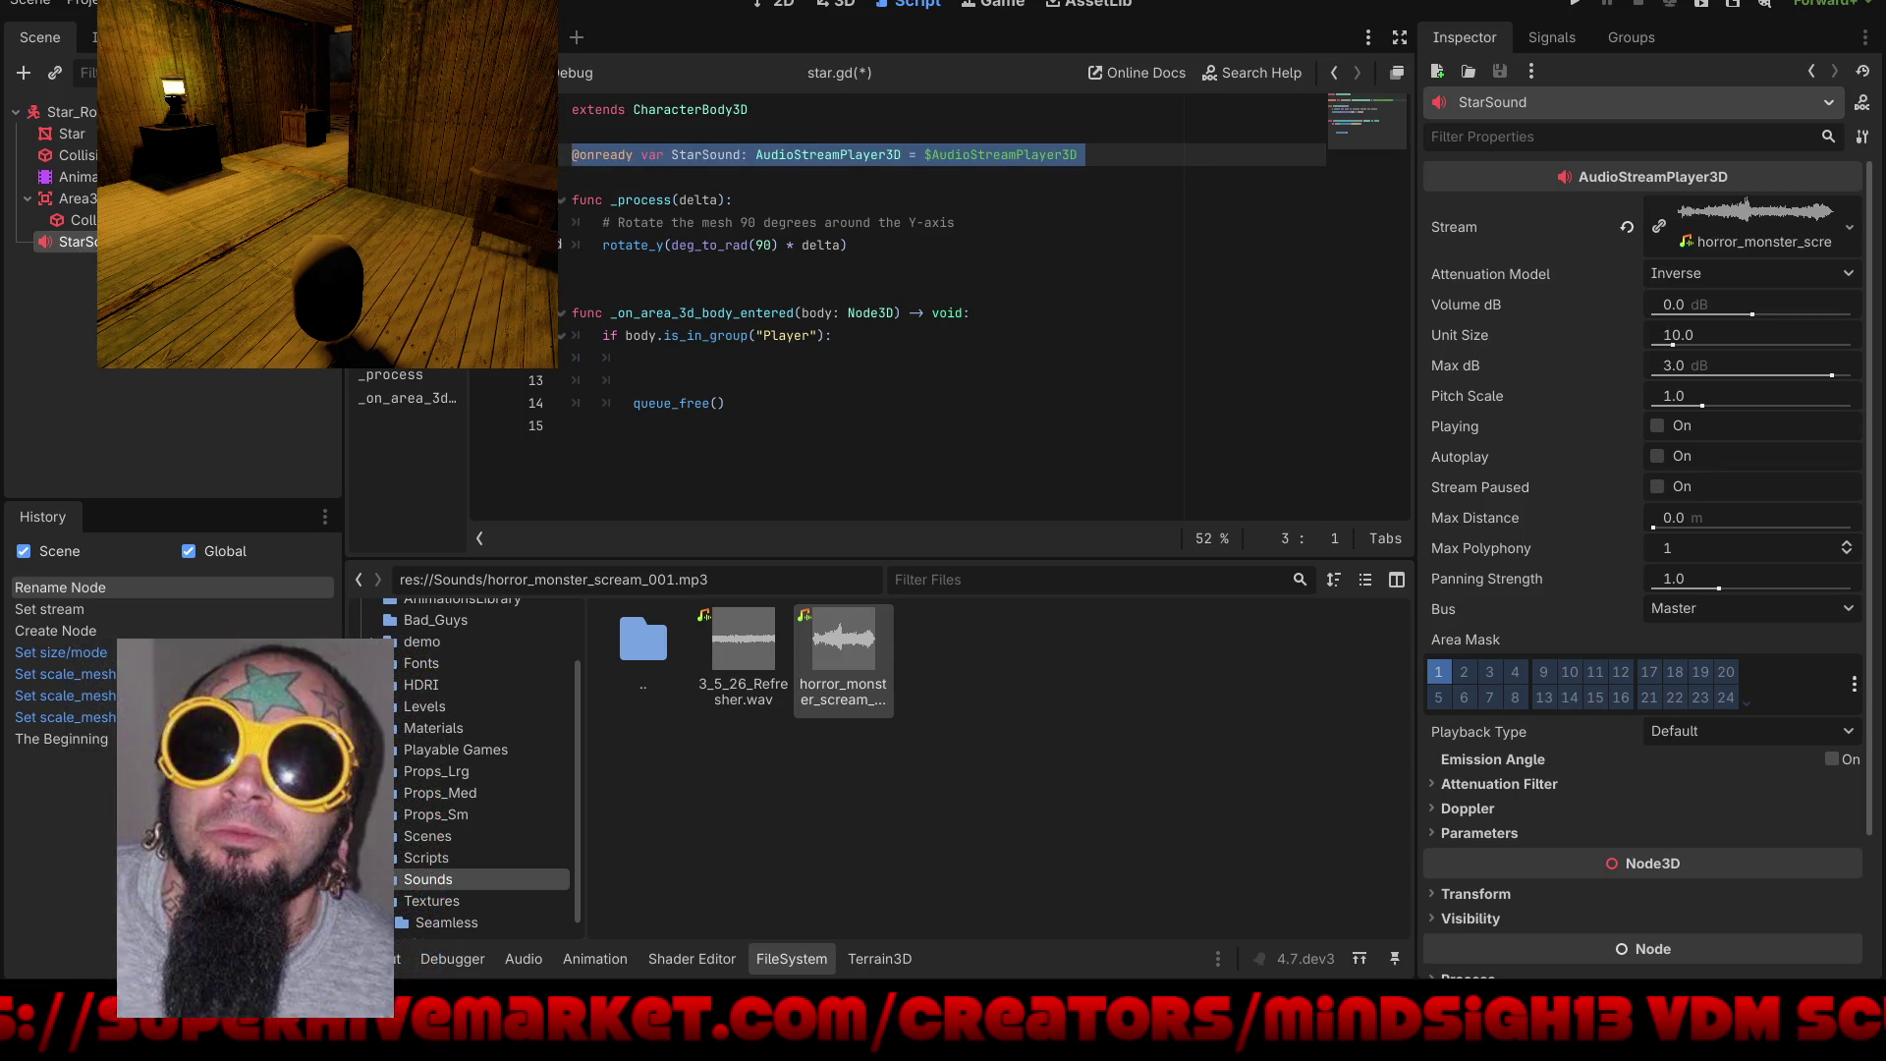
{"action": "left_click_drag", "start_coordinate": [69, 241], "coordinate": [573, 158]}
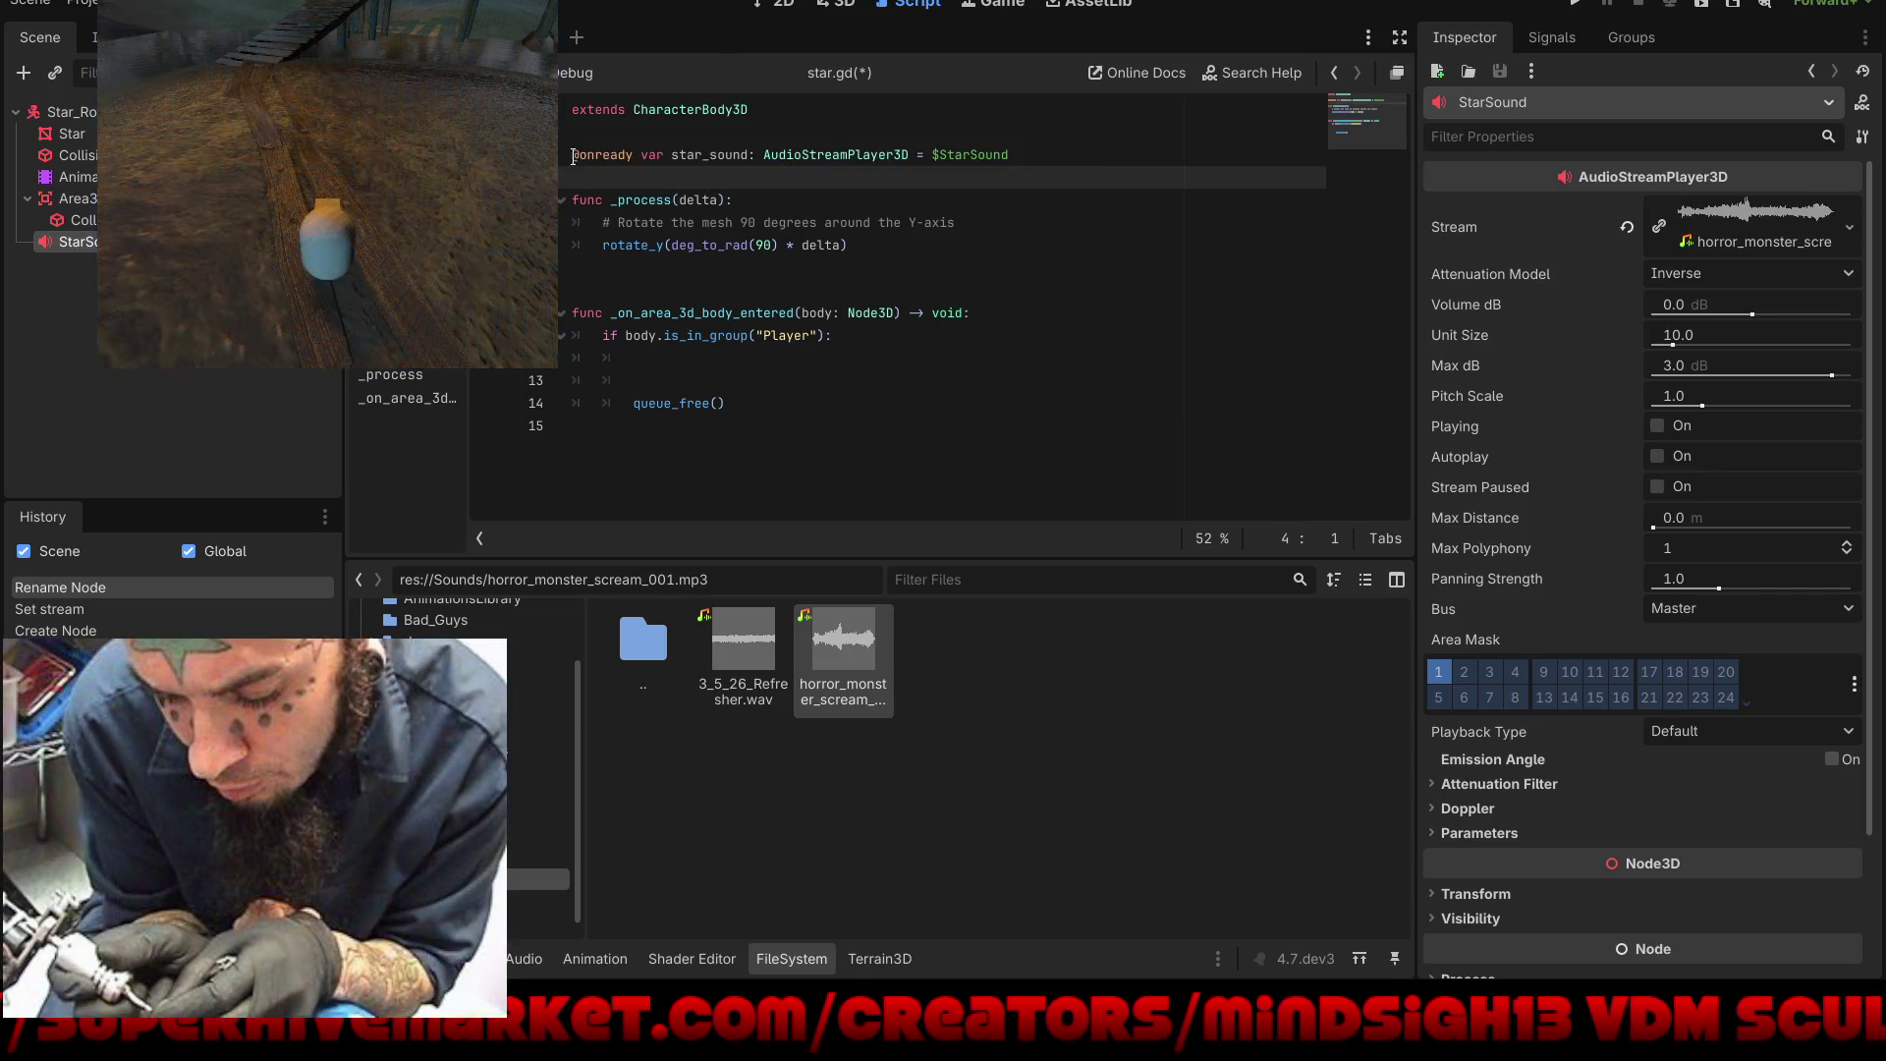
Step: Add star_sound.play() under the Player check in star.gd
{"action": "left_click", "coordinate": [848, 344]}
{"action": "key", "text": "Return"}
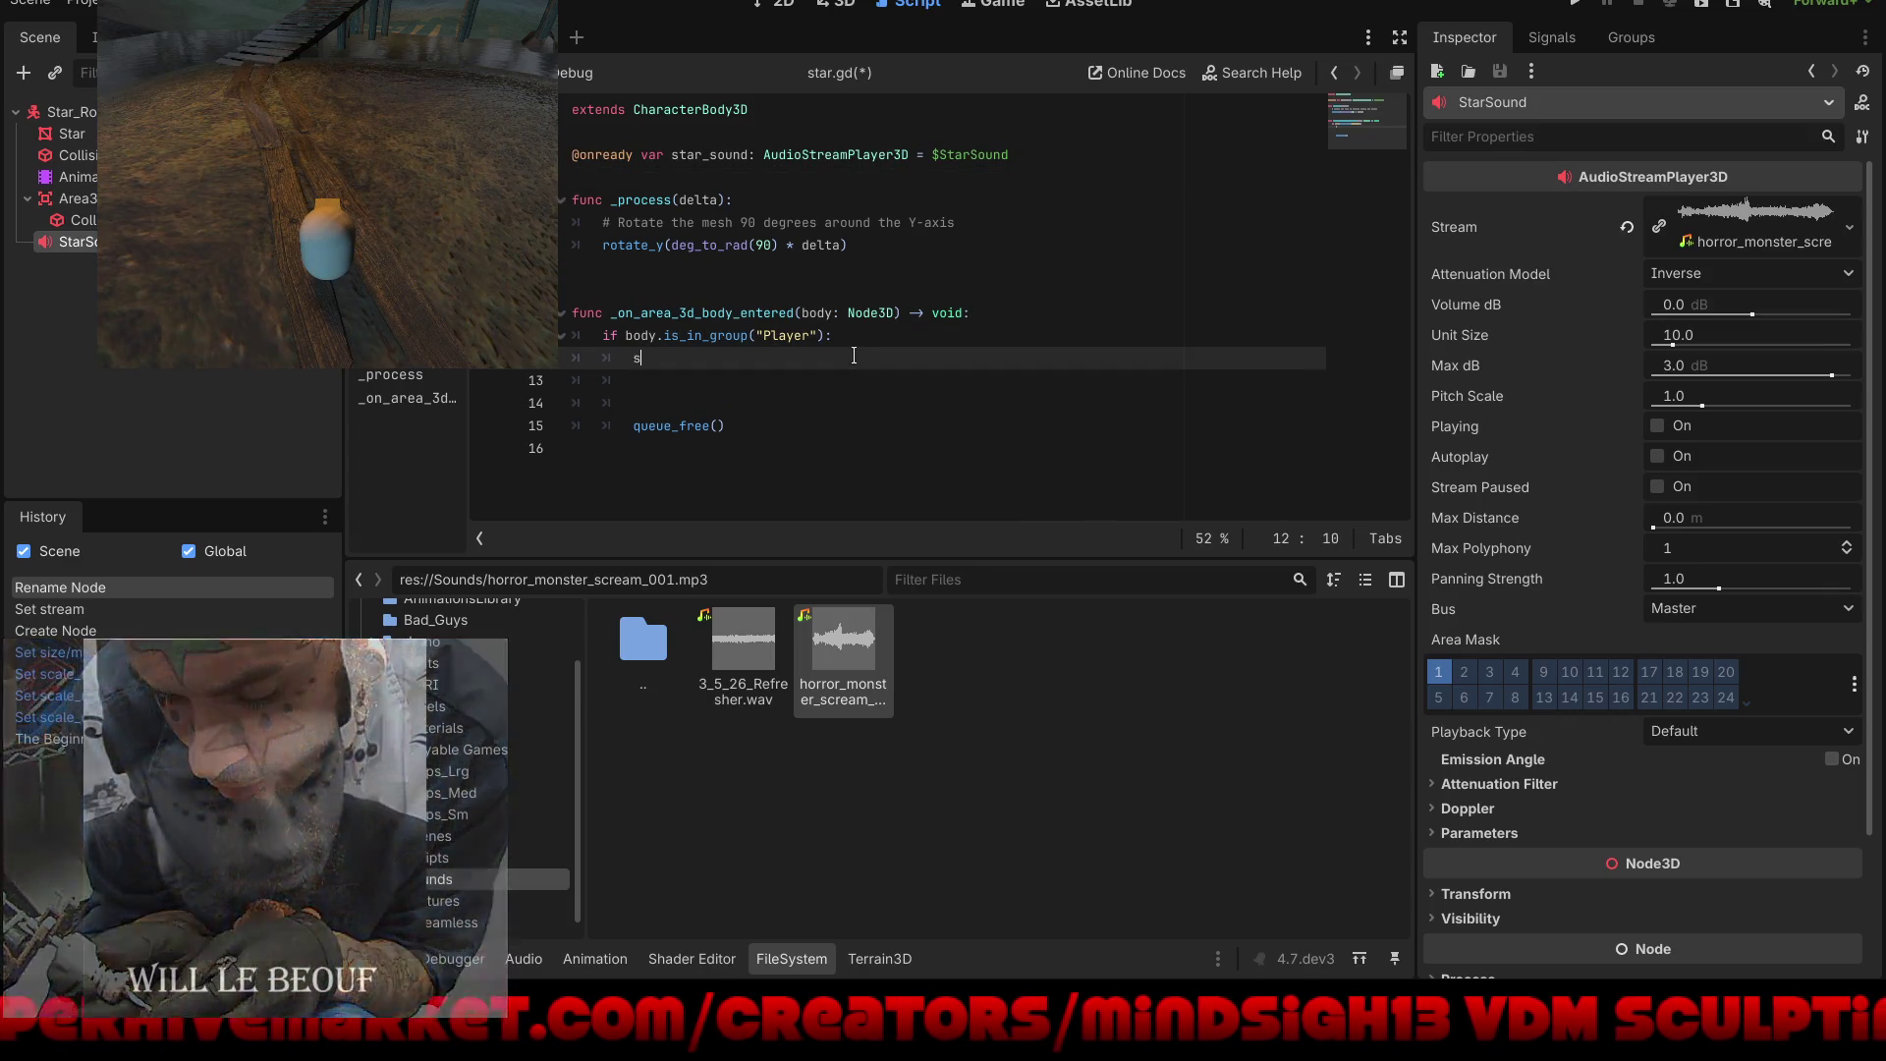
{"action": "type", "text": "st"}
{"action": "key", "text": "Return"}
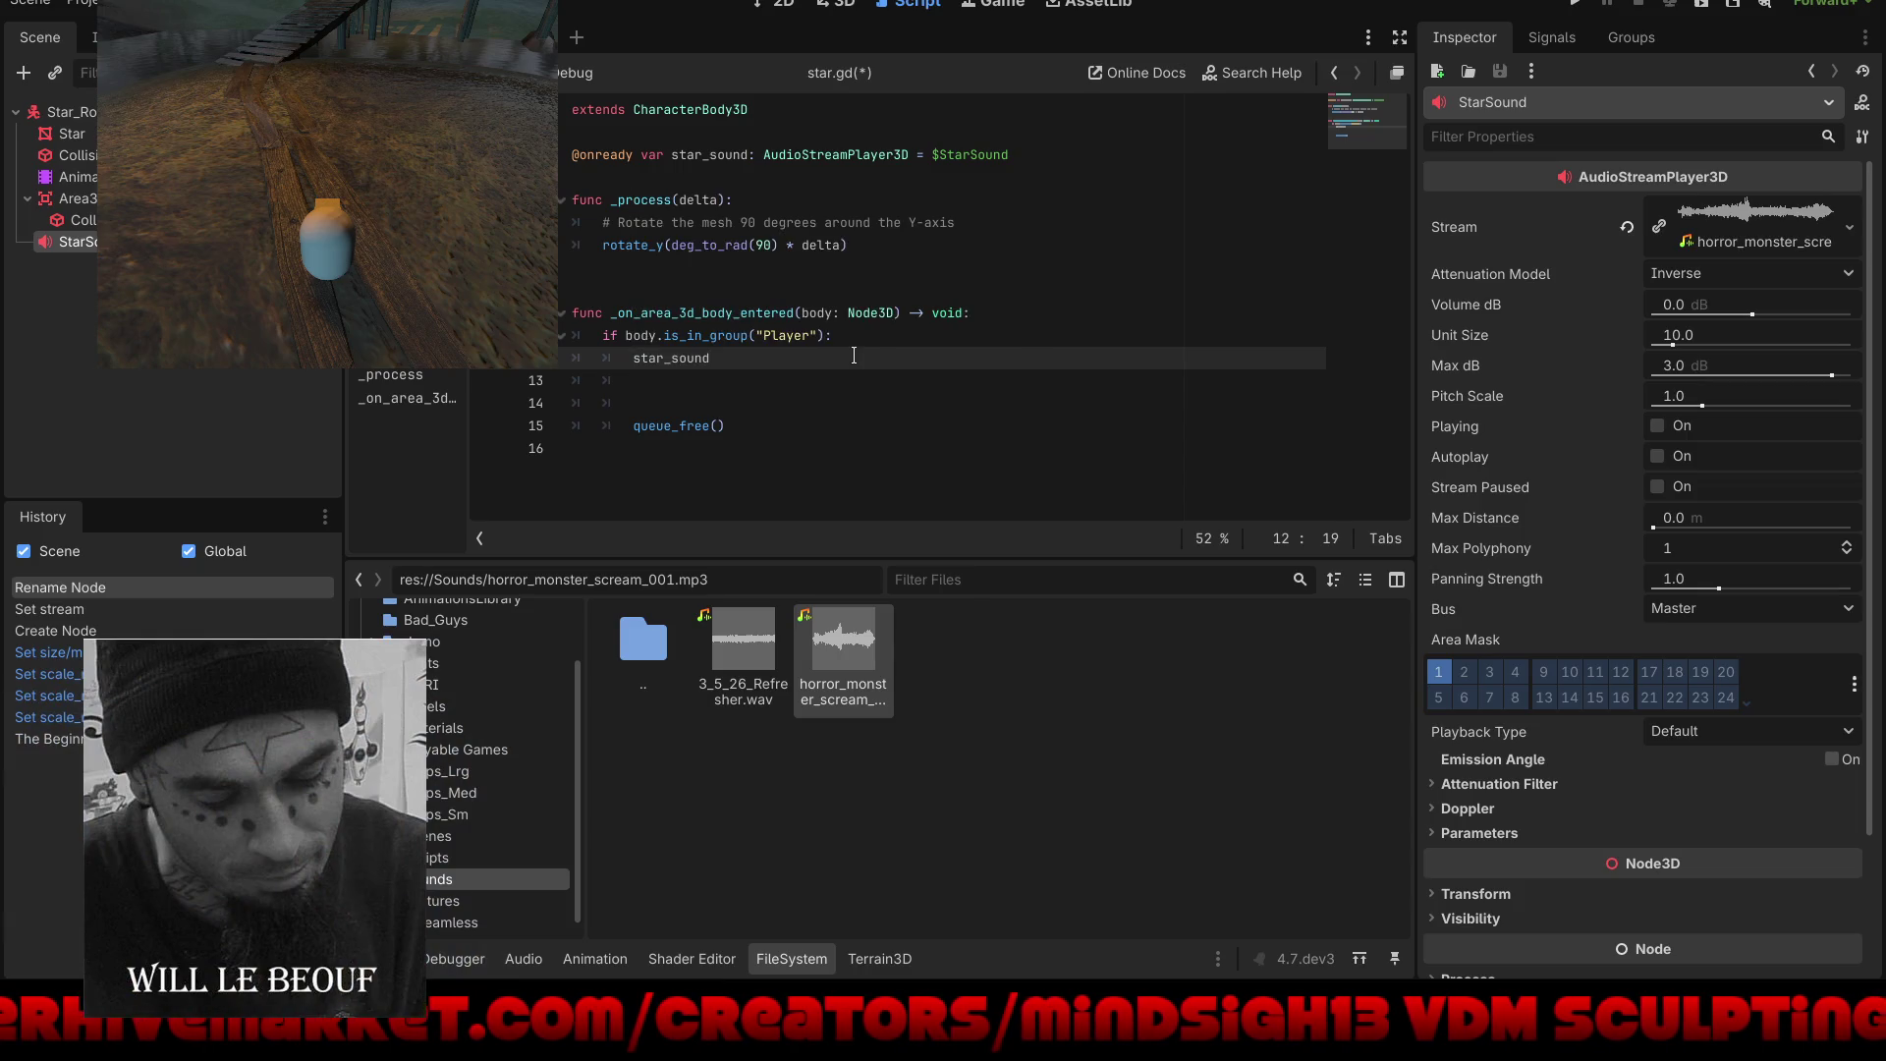
{"action": "type", "text": ".pl"}
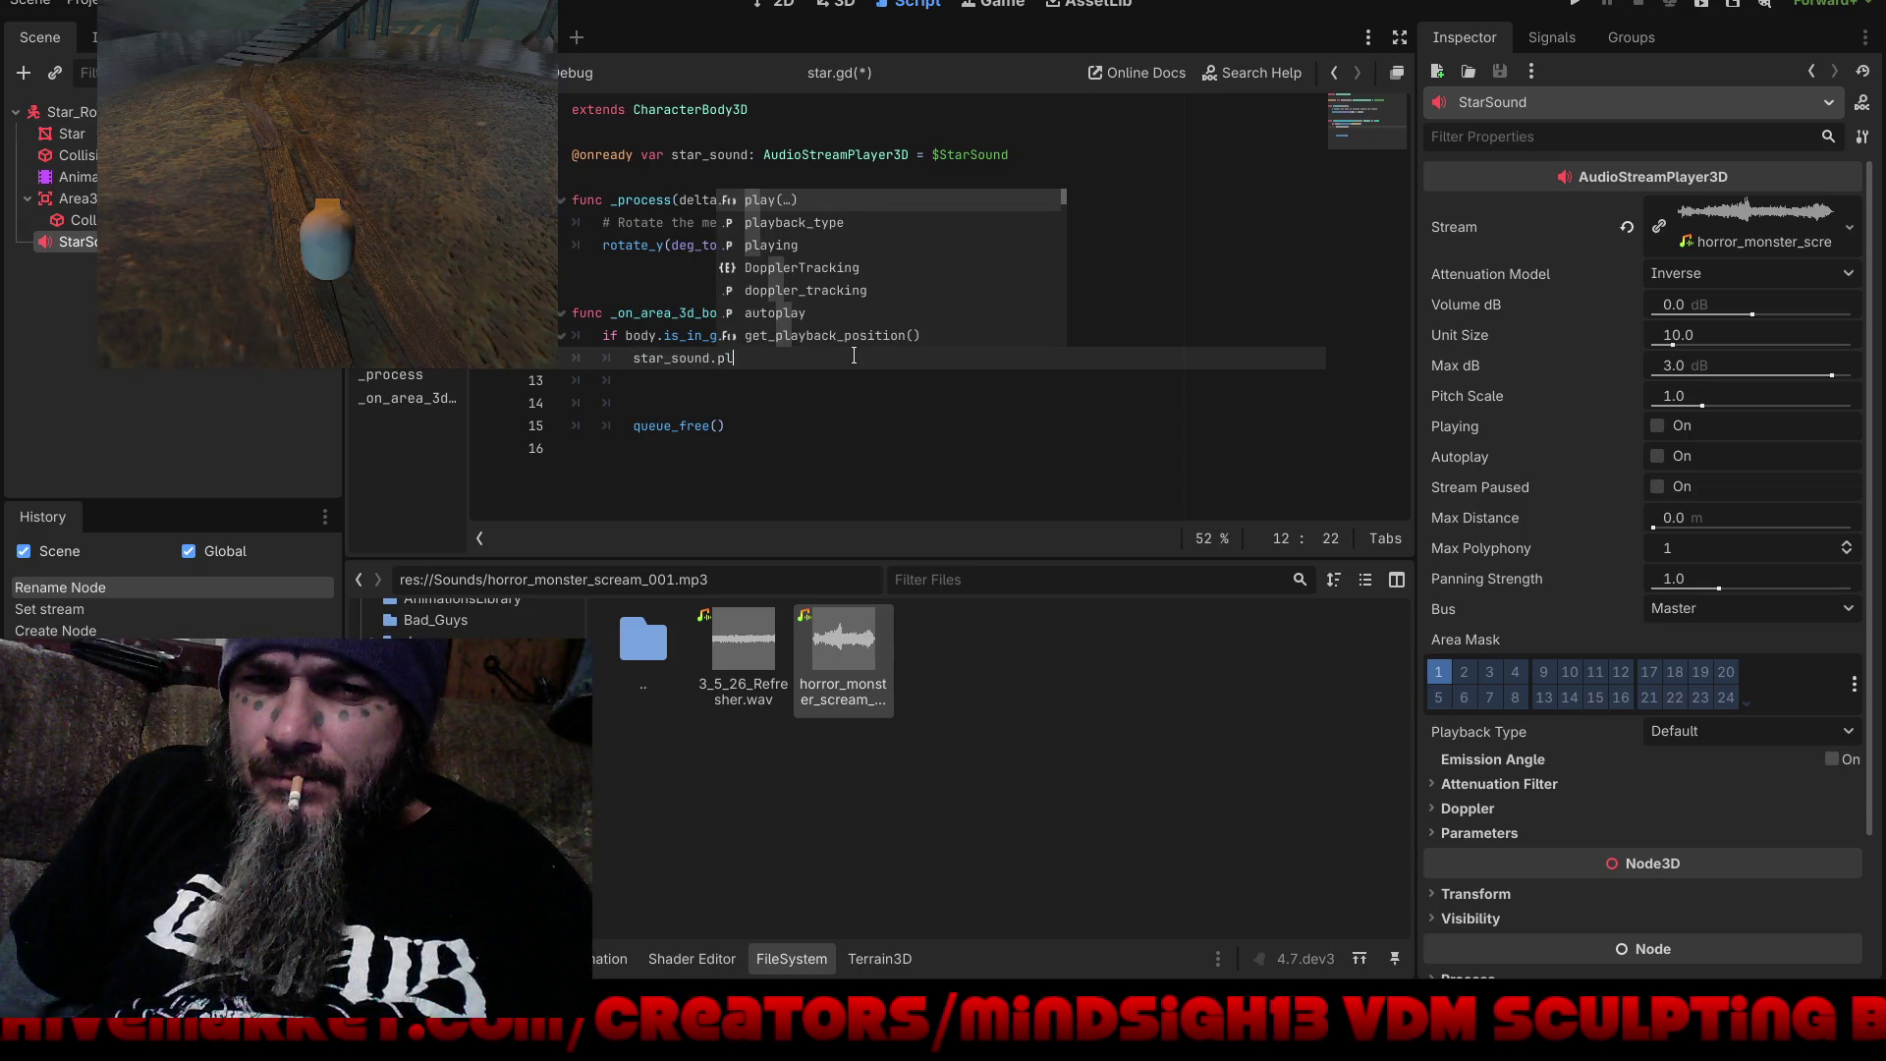
{"action": "key", "text": "Return"}
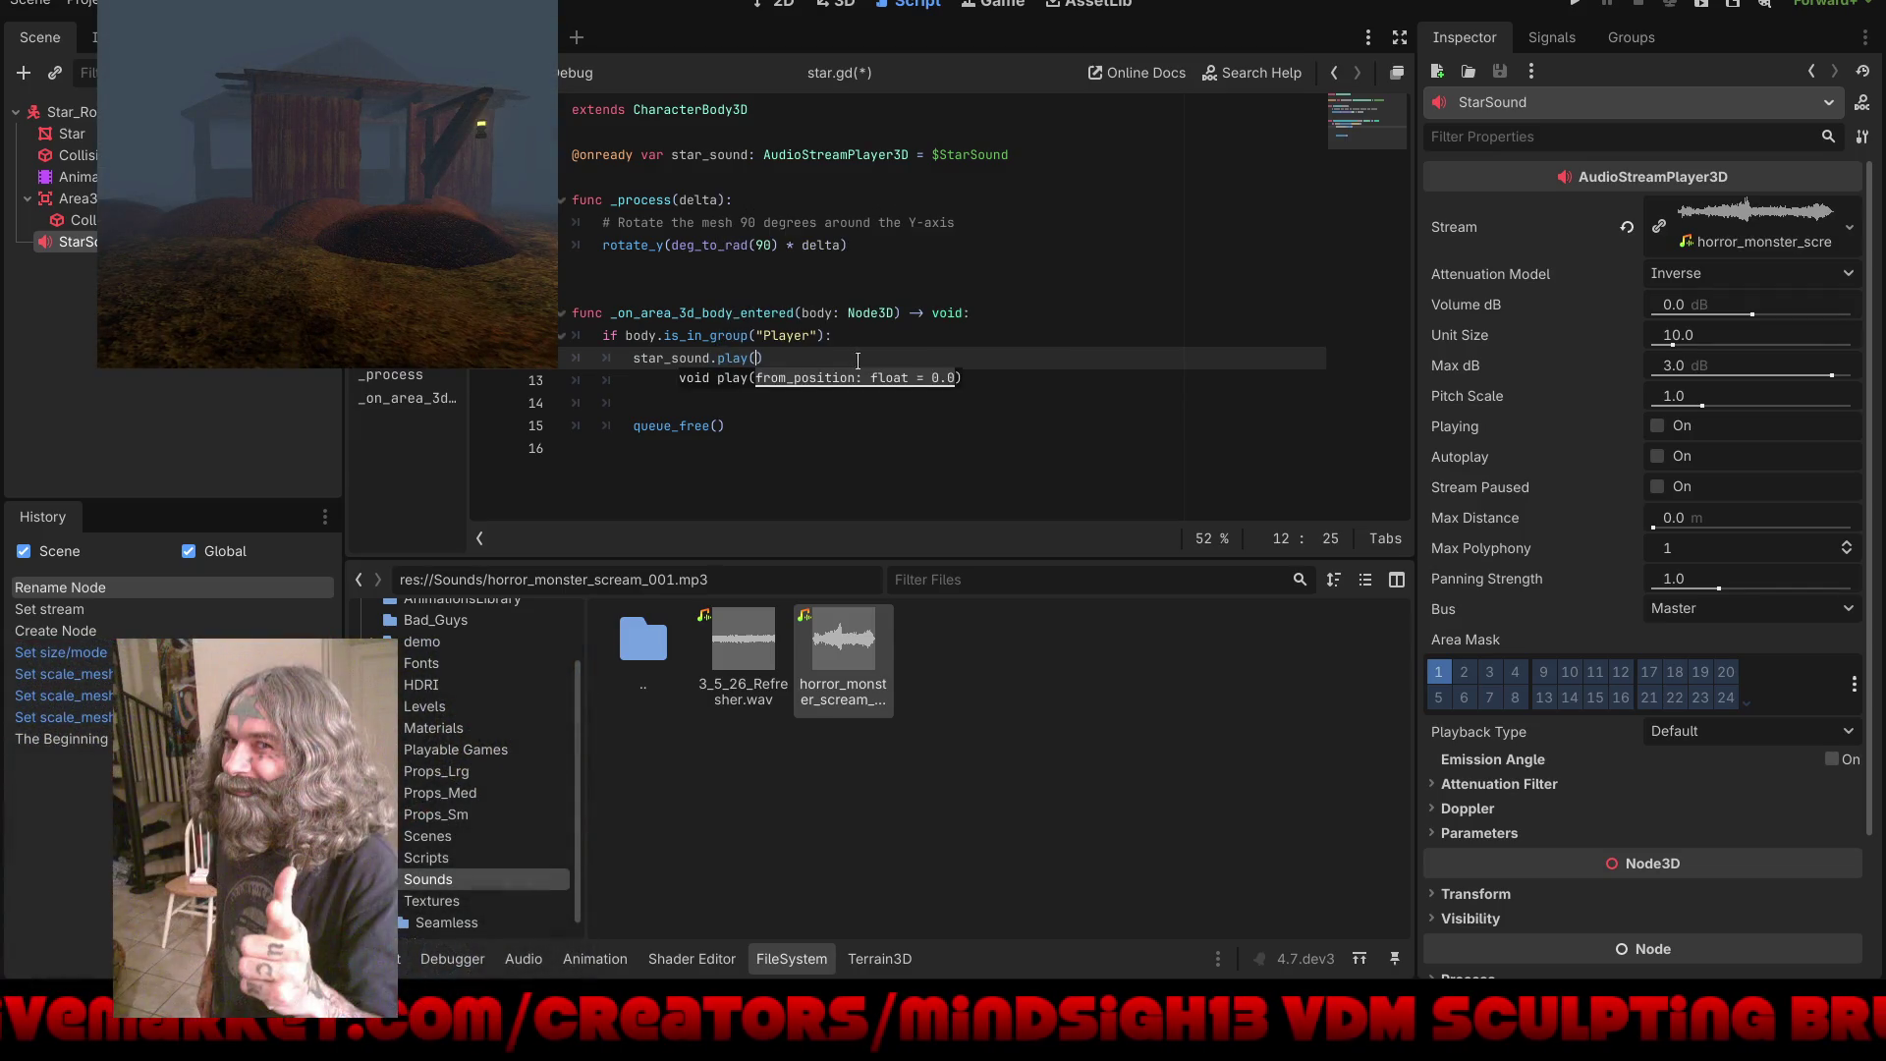
Step: Run the game and walk toward the star to test the sound, then stop
{"action": "left_click", "coordinate": [1579, 4]}
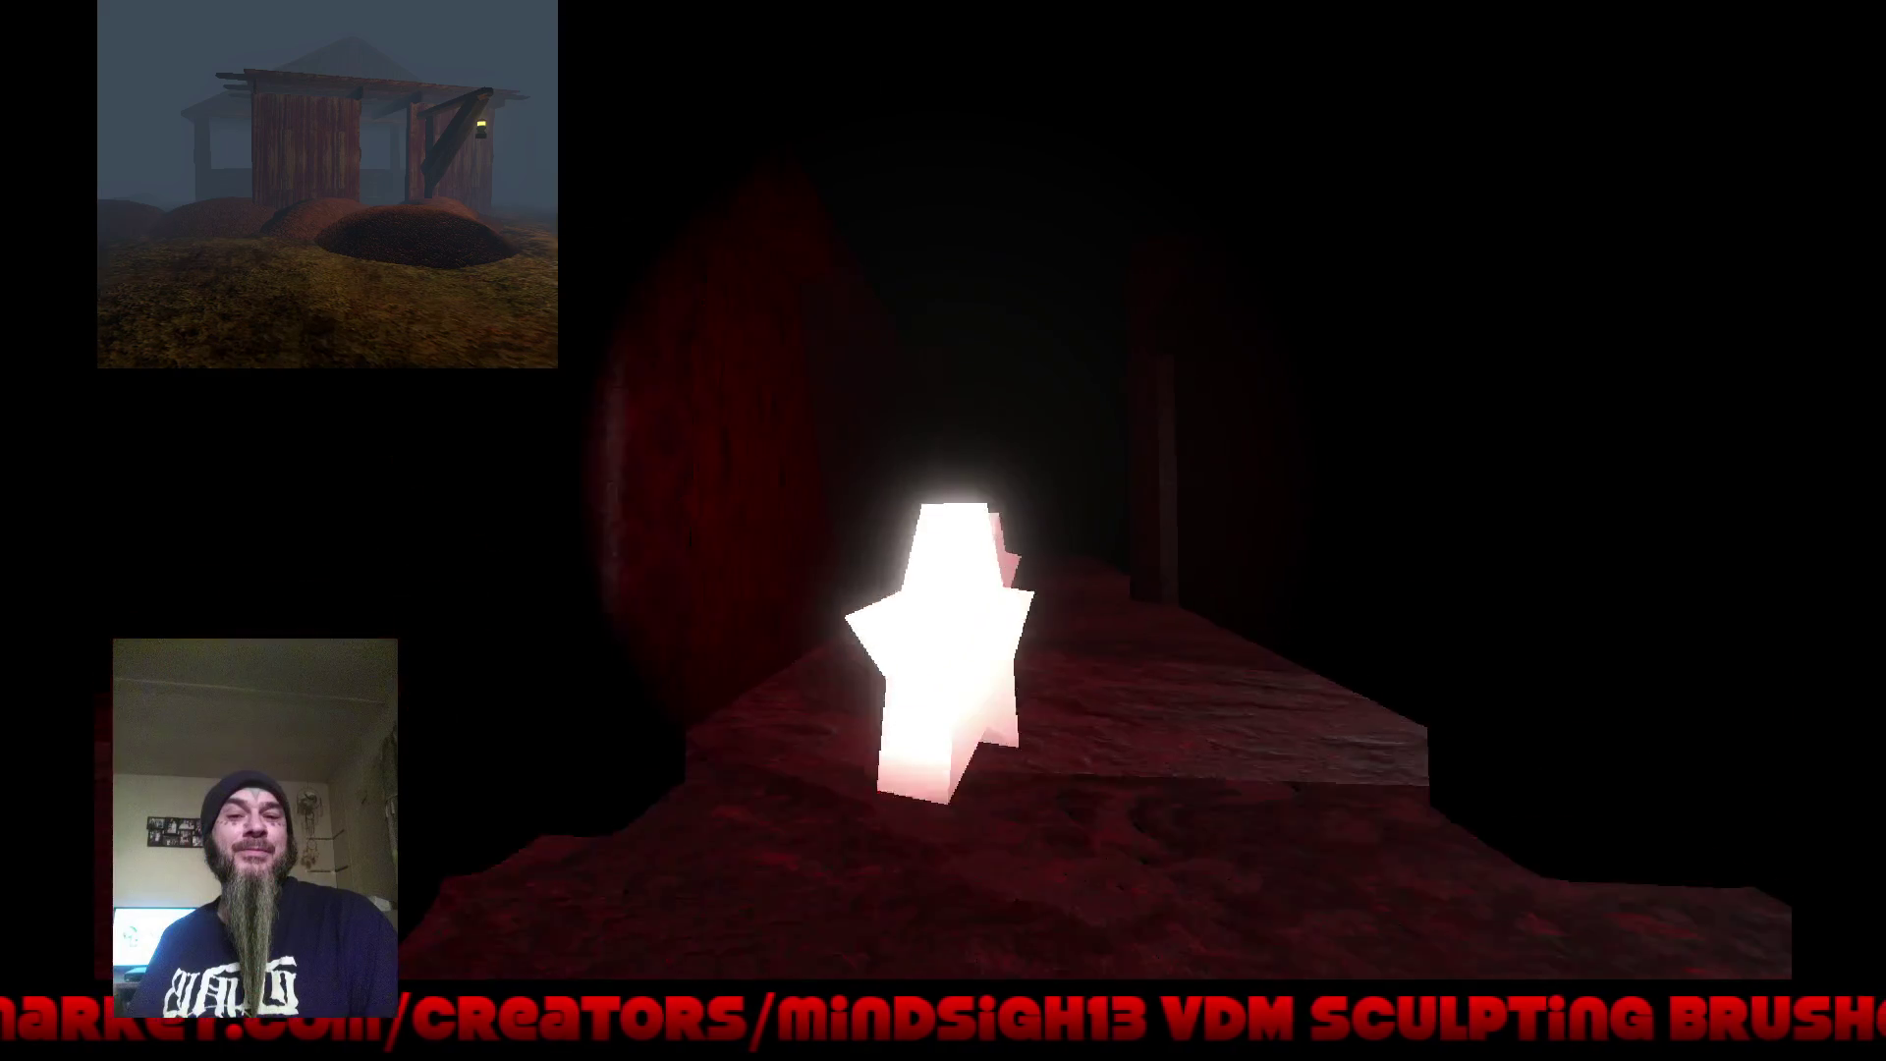
{"action": "key", "text": "w"}
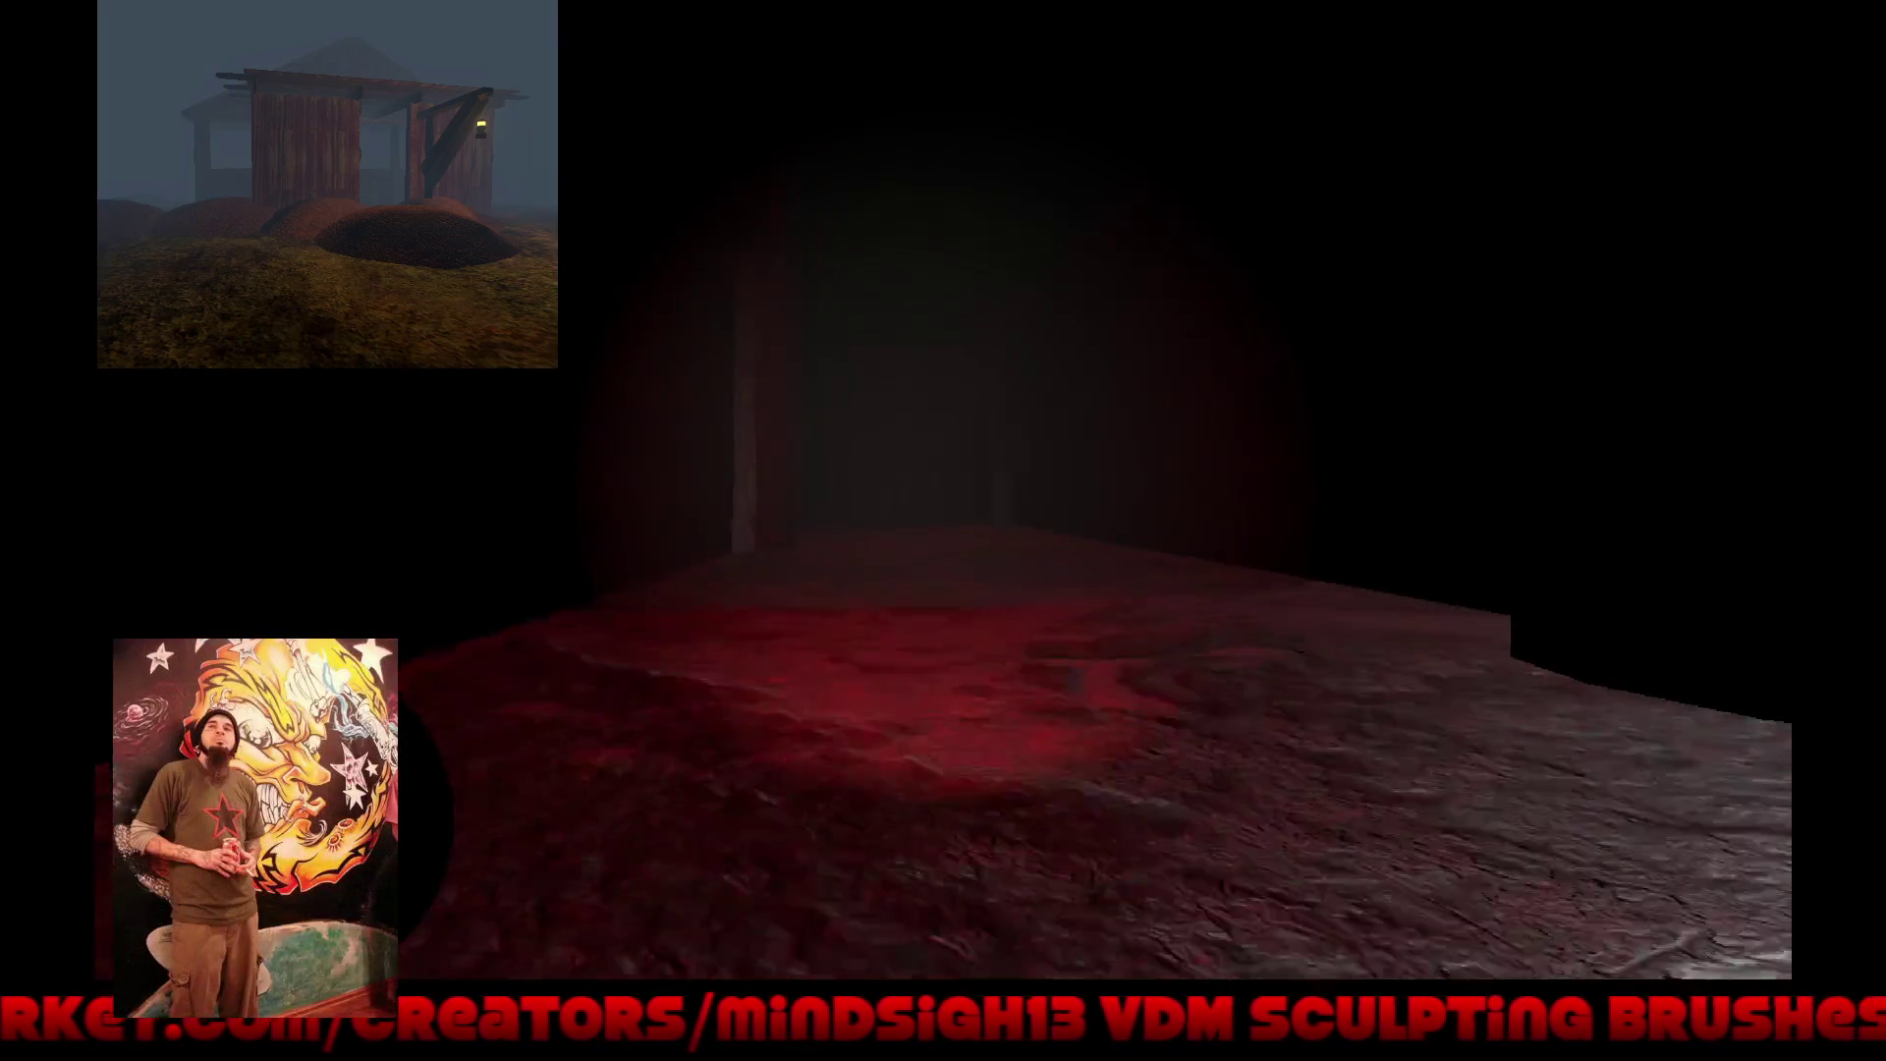
{"action": "key", "text": "w"}
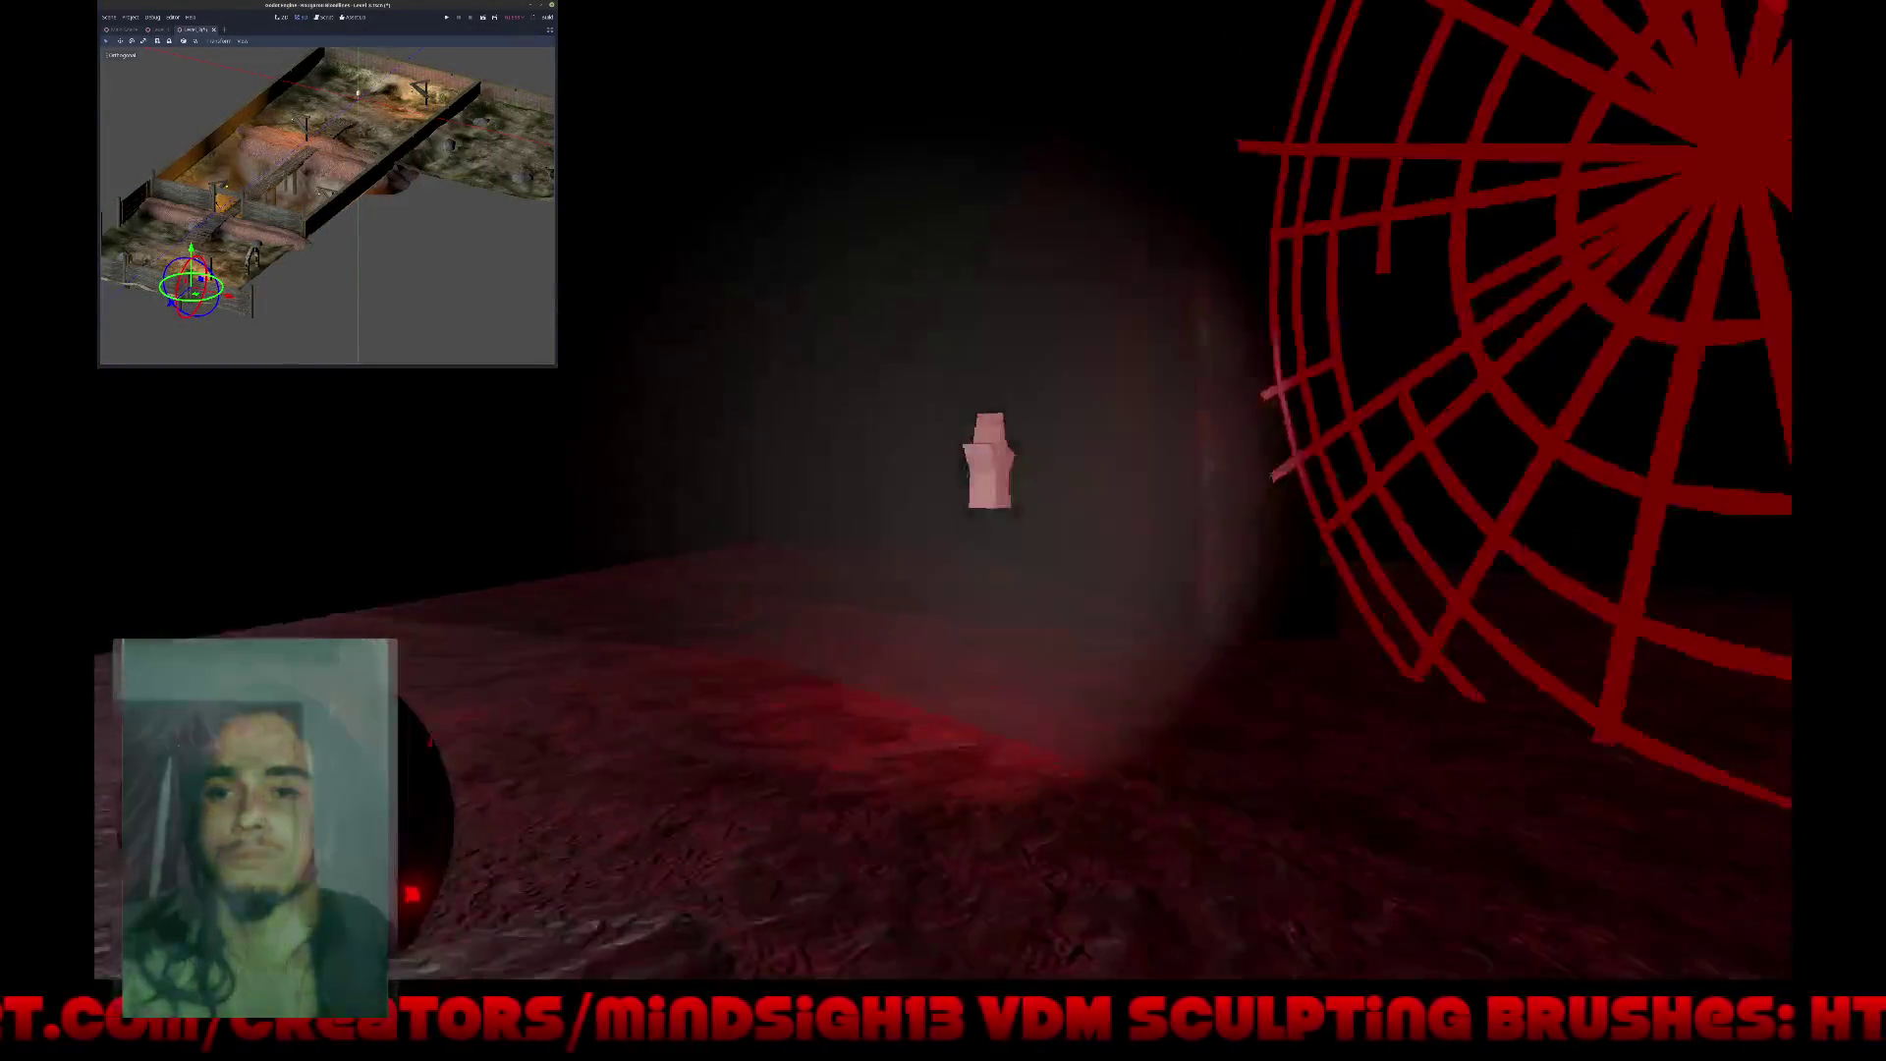
{"action": "key", "text": "Escape"}
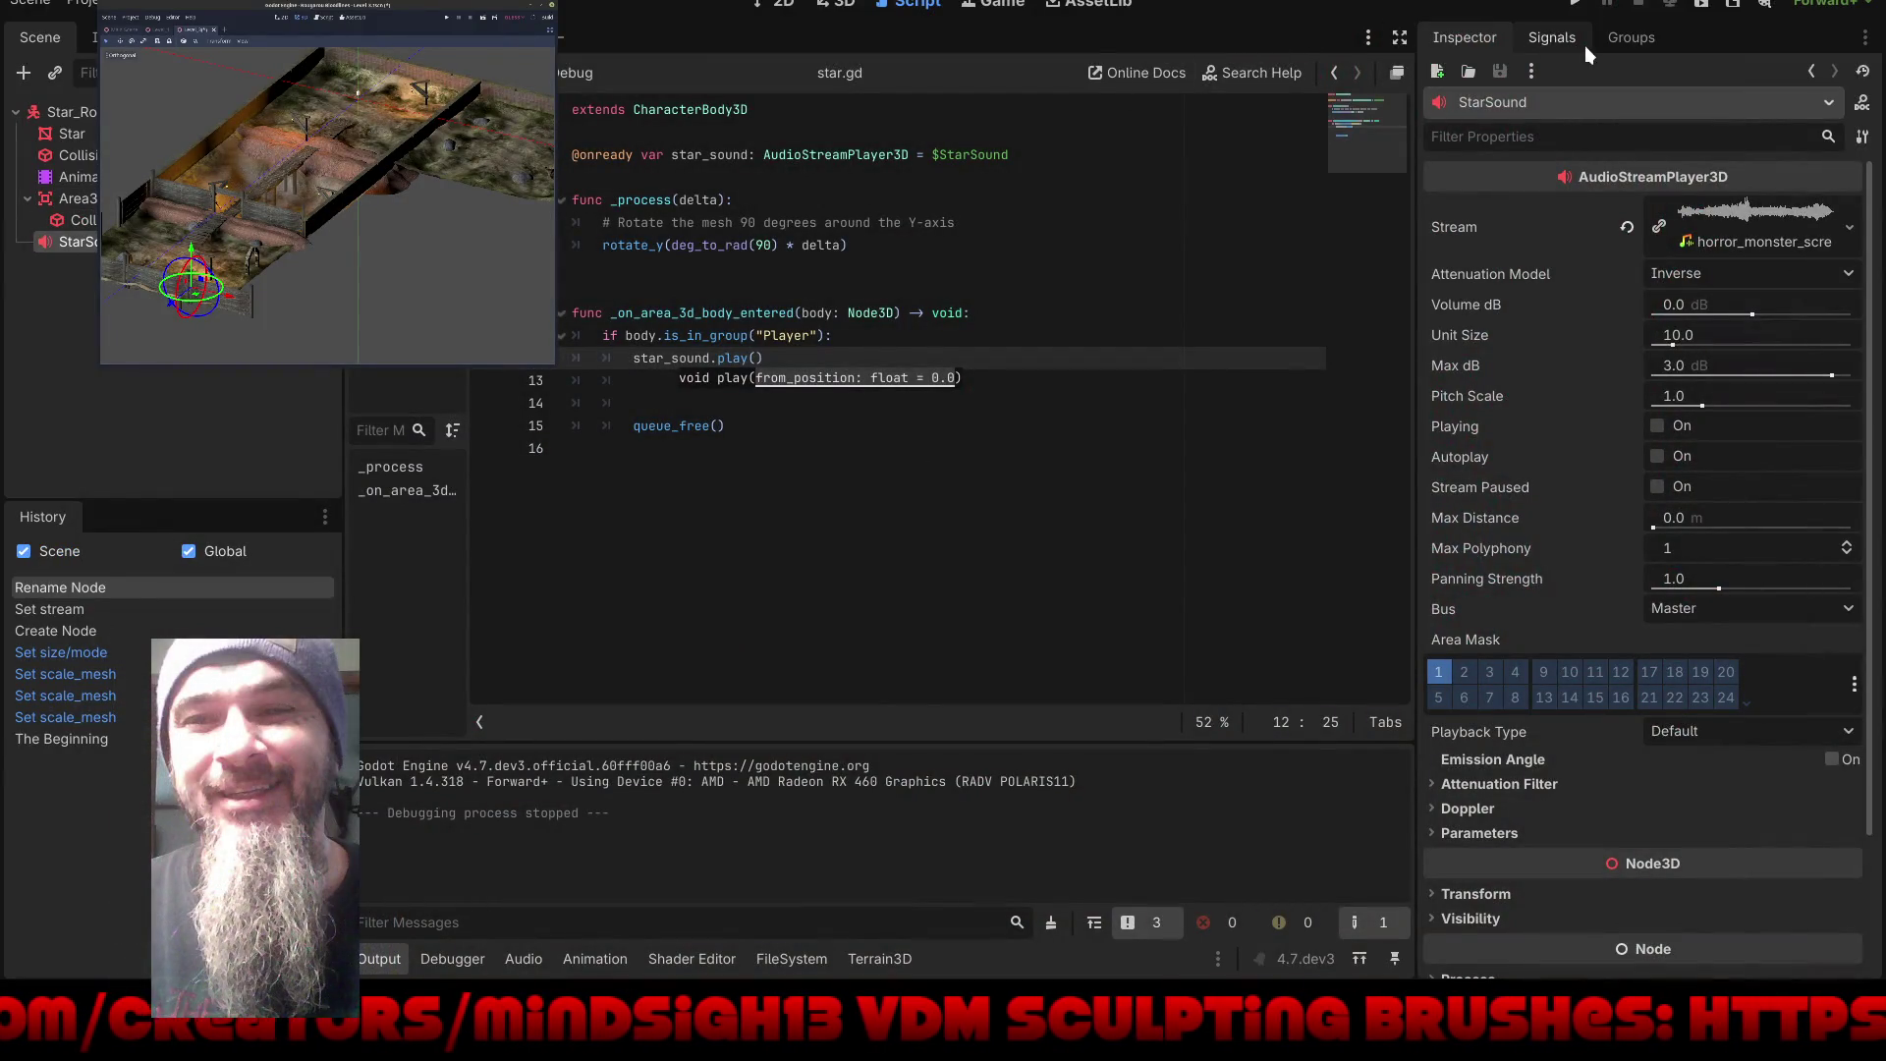
Step: Connect StarSound's finished signal to a new _on_star_sound_finished function
{"action": "left_click", "coordinate": [1550, 36]}
{"action": "left_click", "coordinate": [1523, 138]}
{"action": "left_click", "coordinate": [1833, 959]}
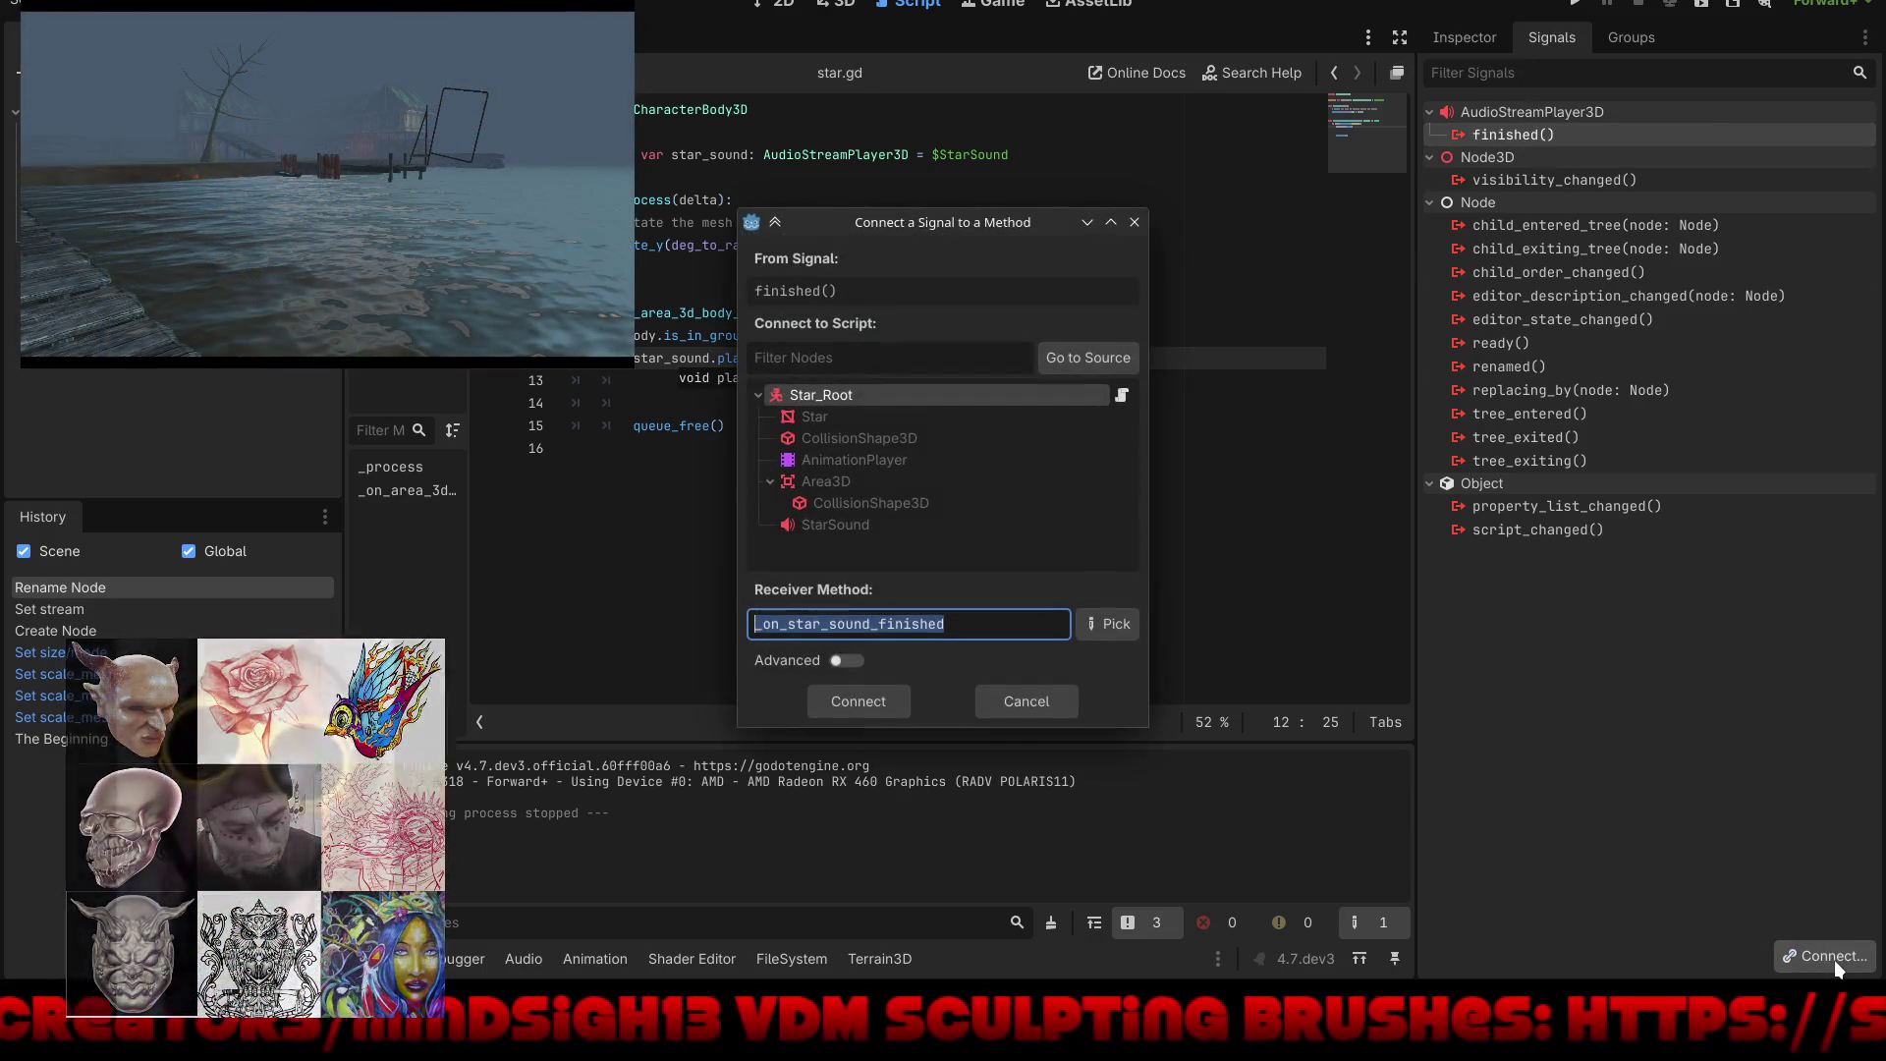
{"action": "left_click", "coordinate": [858, 700]}
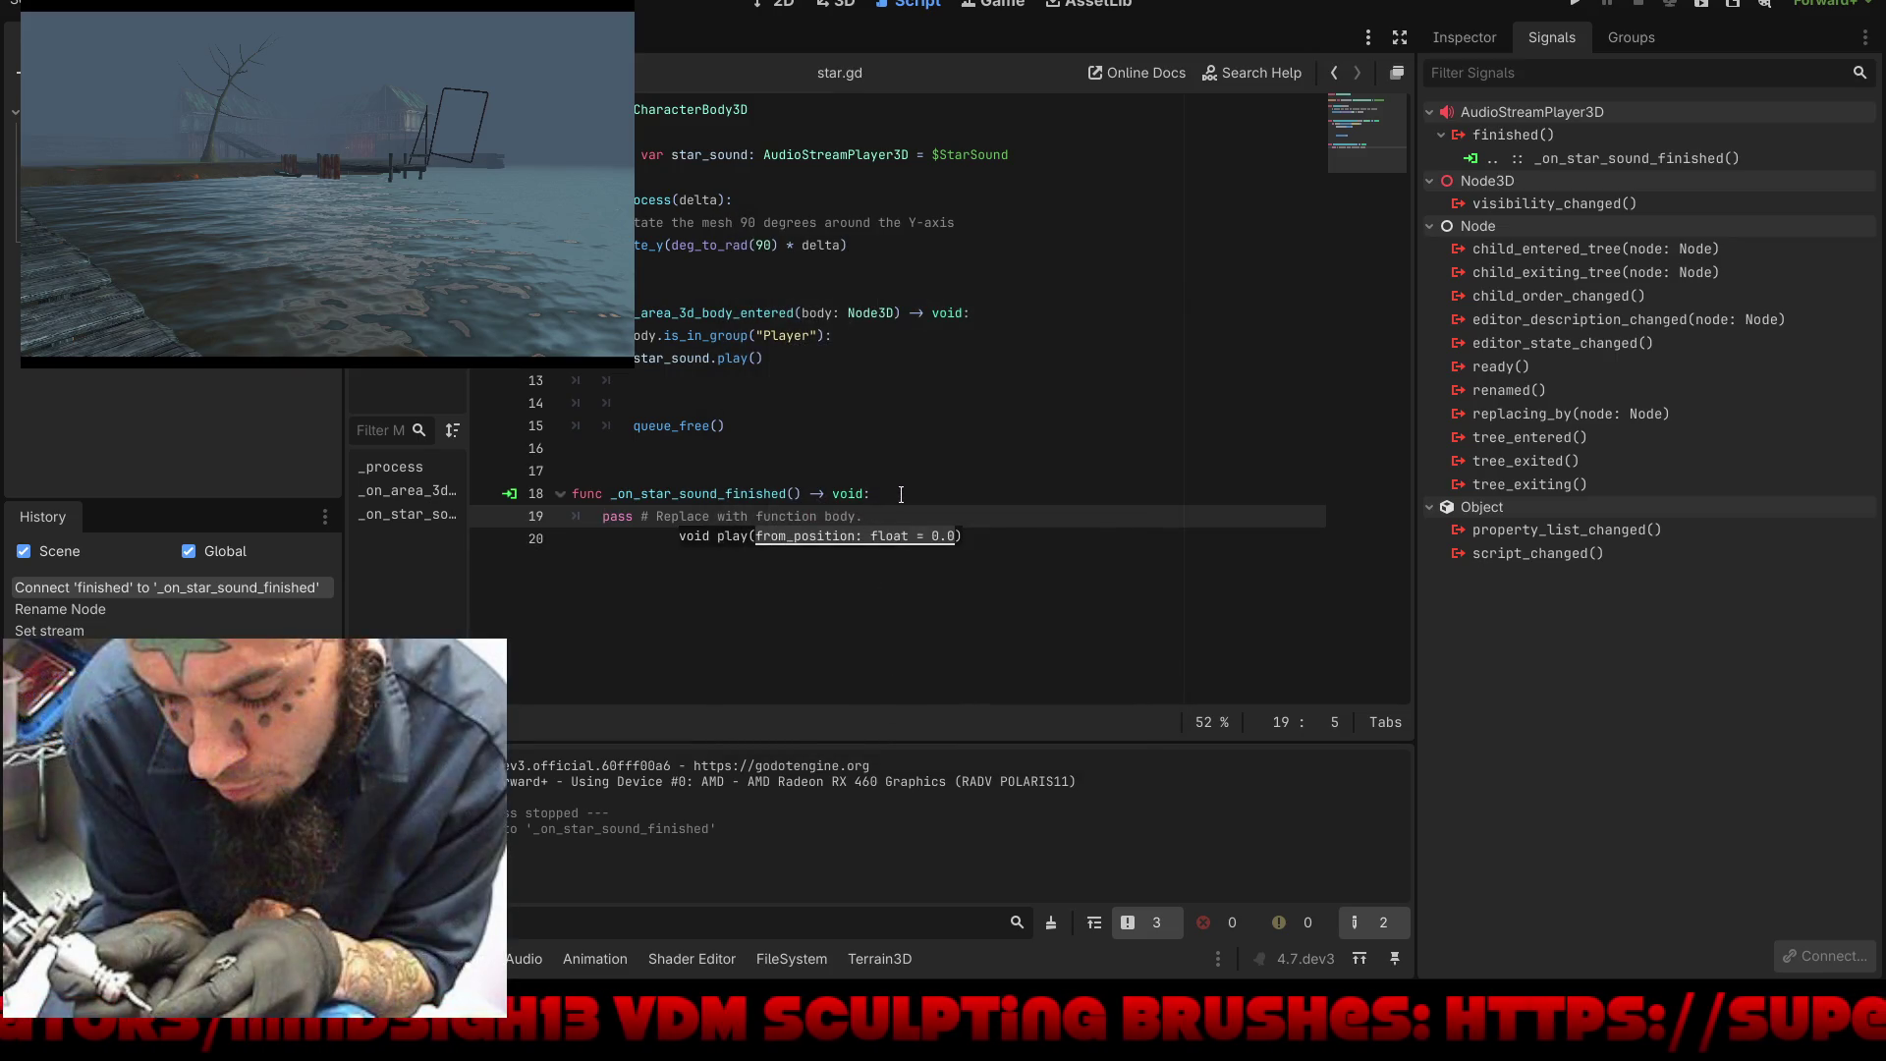
Step: Copy queue_free() into _on_star_sound_finished, replacing its placeholder line
{"action": "left_click_drag", "start_coordinate": [738, 424], "coordinate": [634, 425]}
{"action": "key", "text": "ctrl+c"}
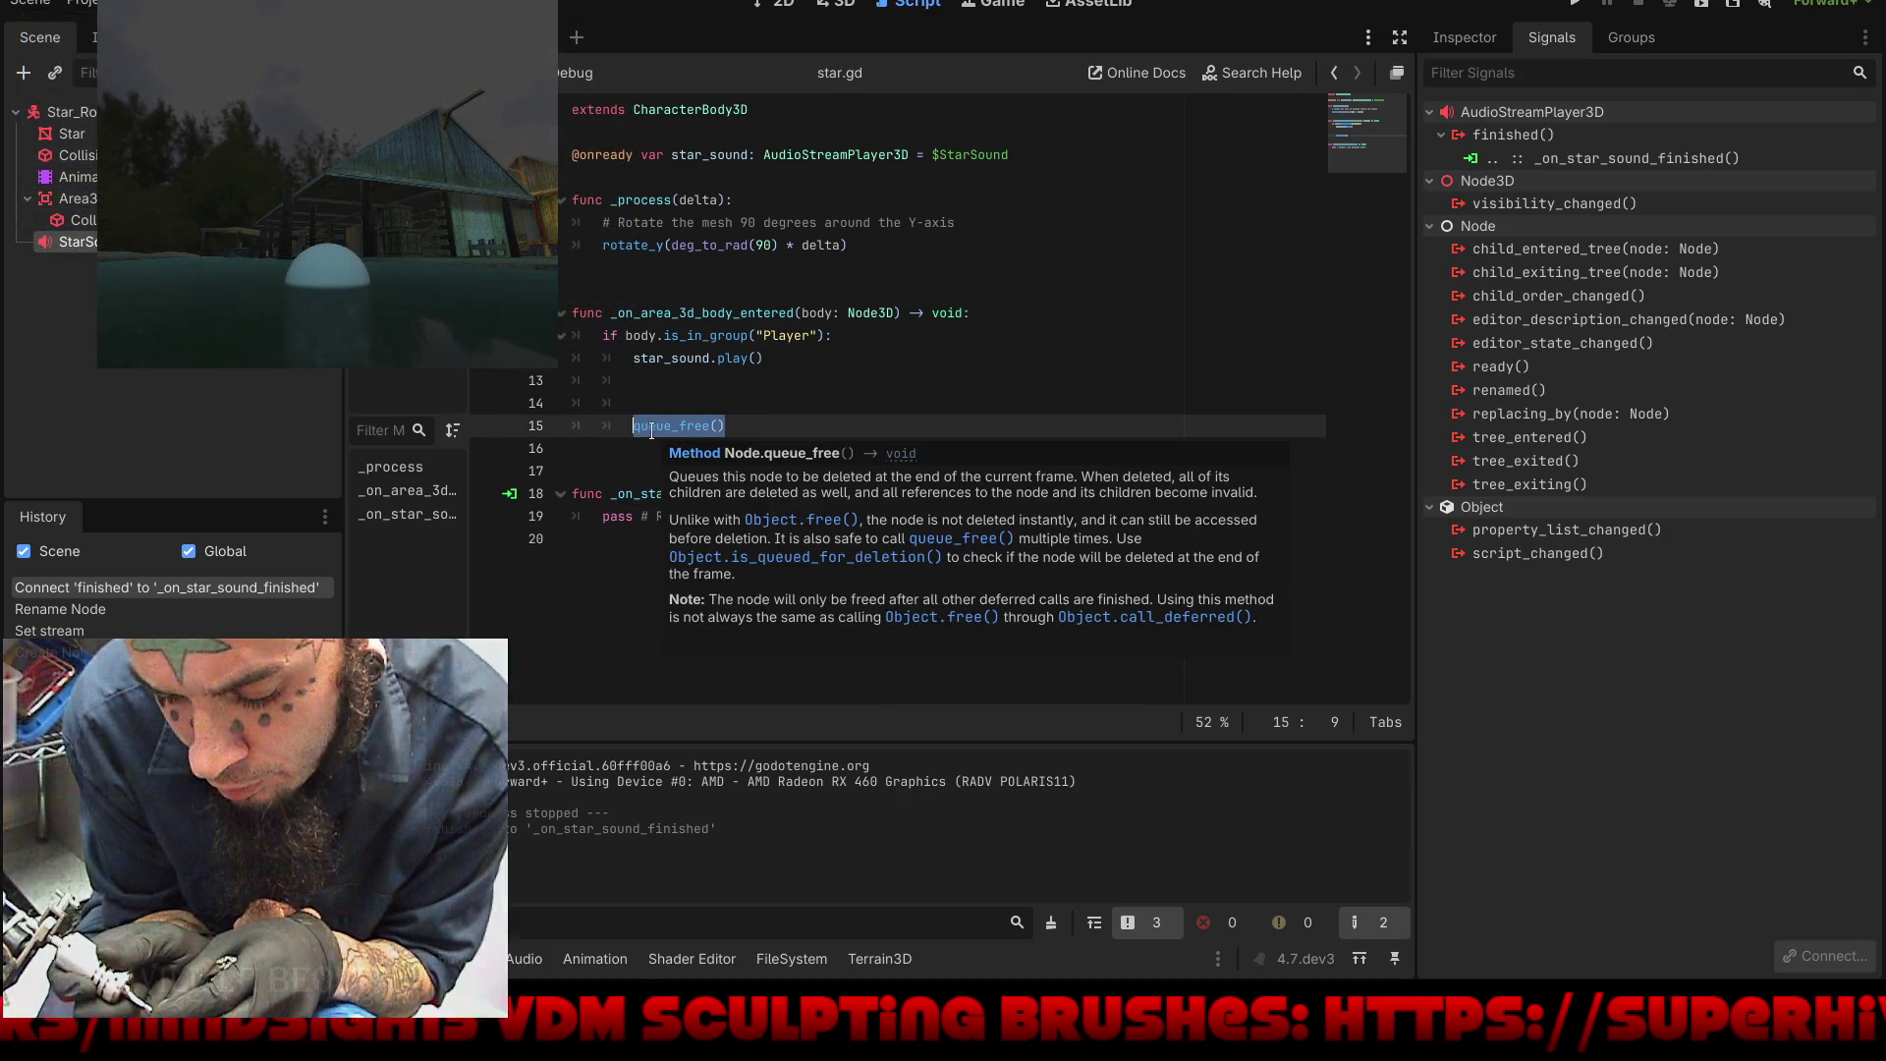
{"action": "right_click", "coordinate": [651, 430]}
{"action": "left_click", "coordinate": [691, 528]}
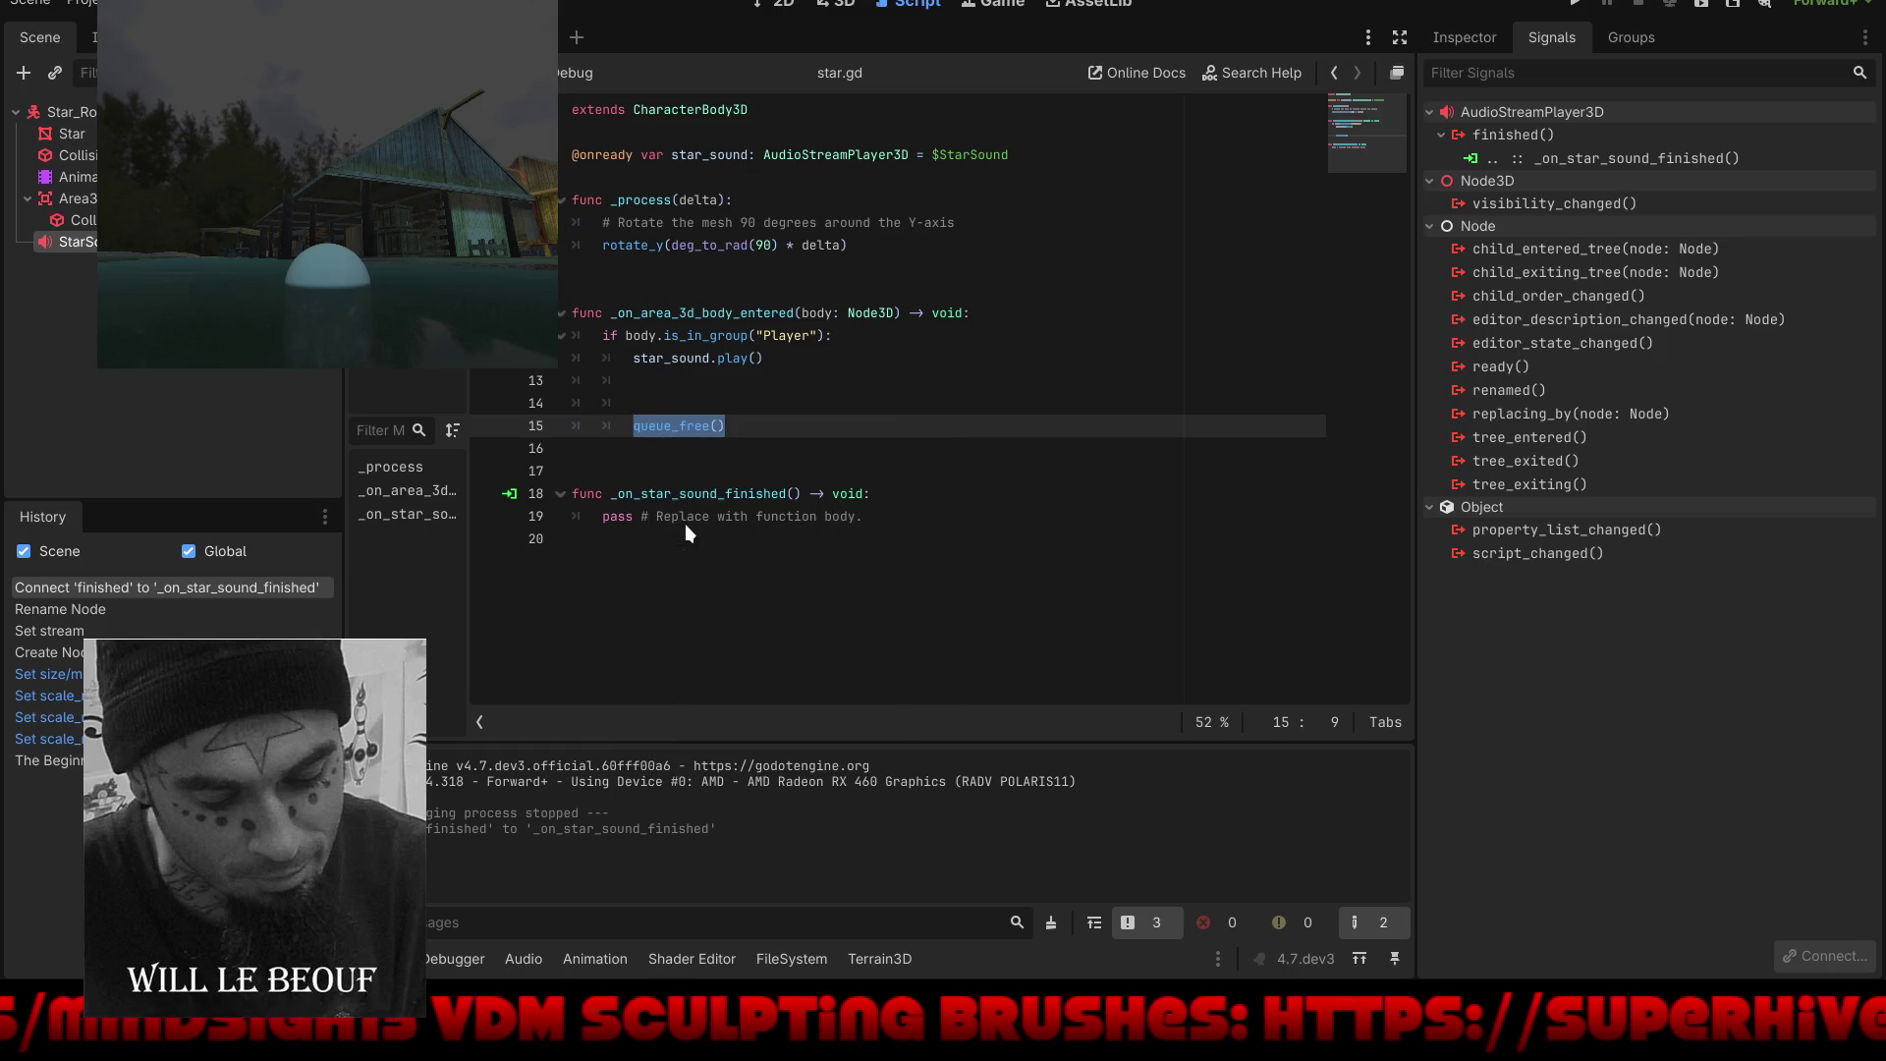
{"action": "left_click_drag", "start_coordinate": [865, 523], "coordinate": [594, 521]}
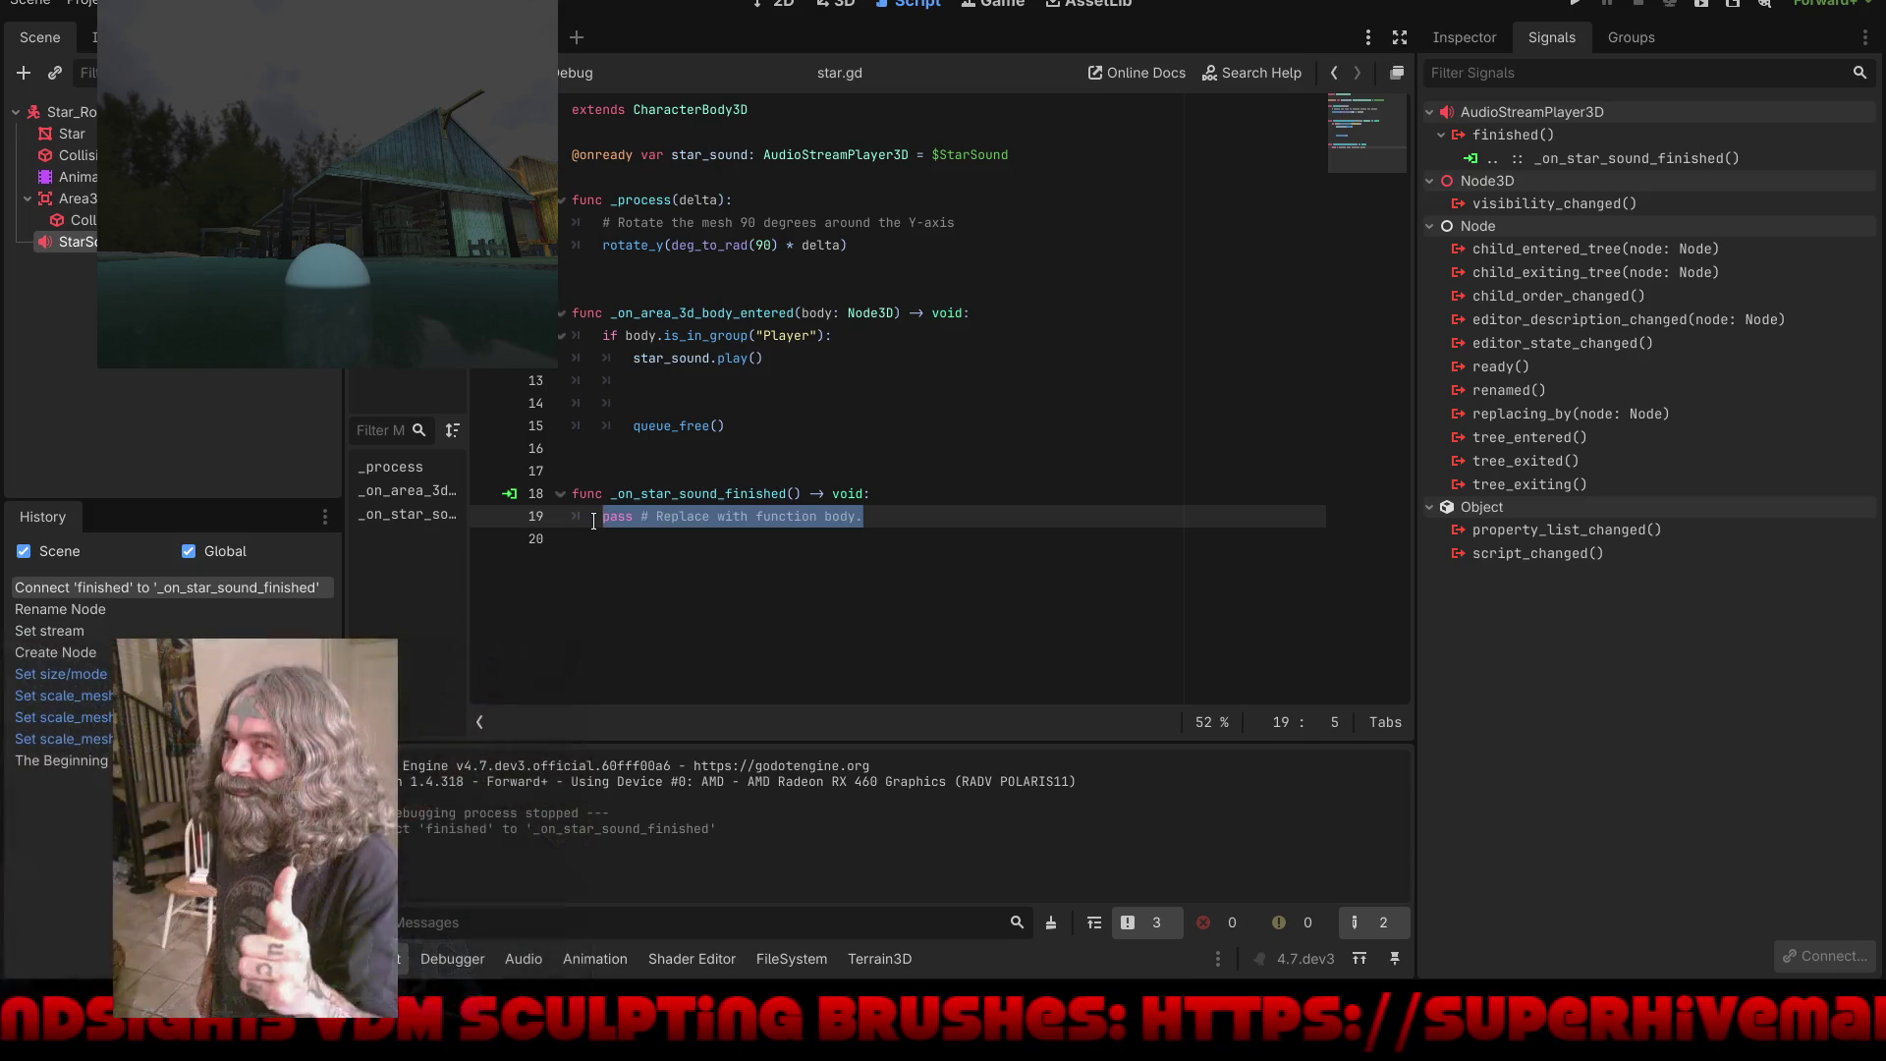
{"action": "right_click", "coordinate": [607, 520]}
{"action": "left_click", "coordinate": [657, 636]}
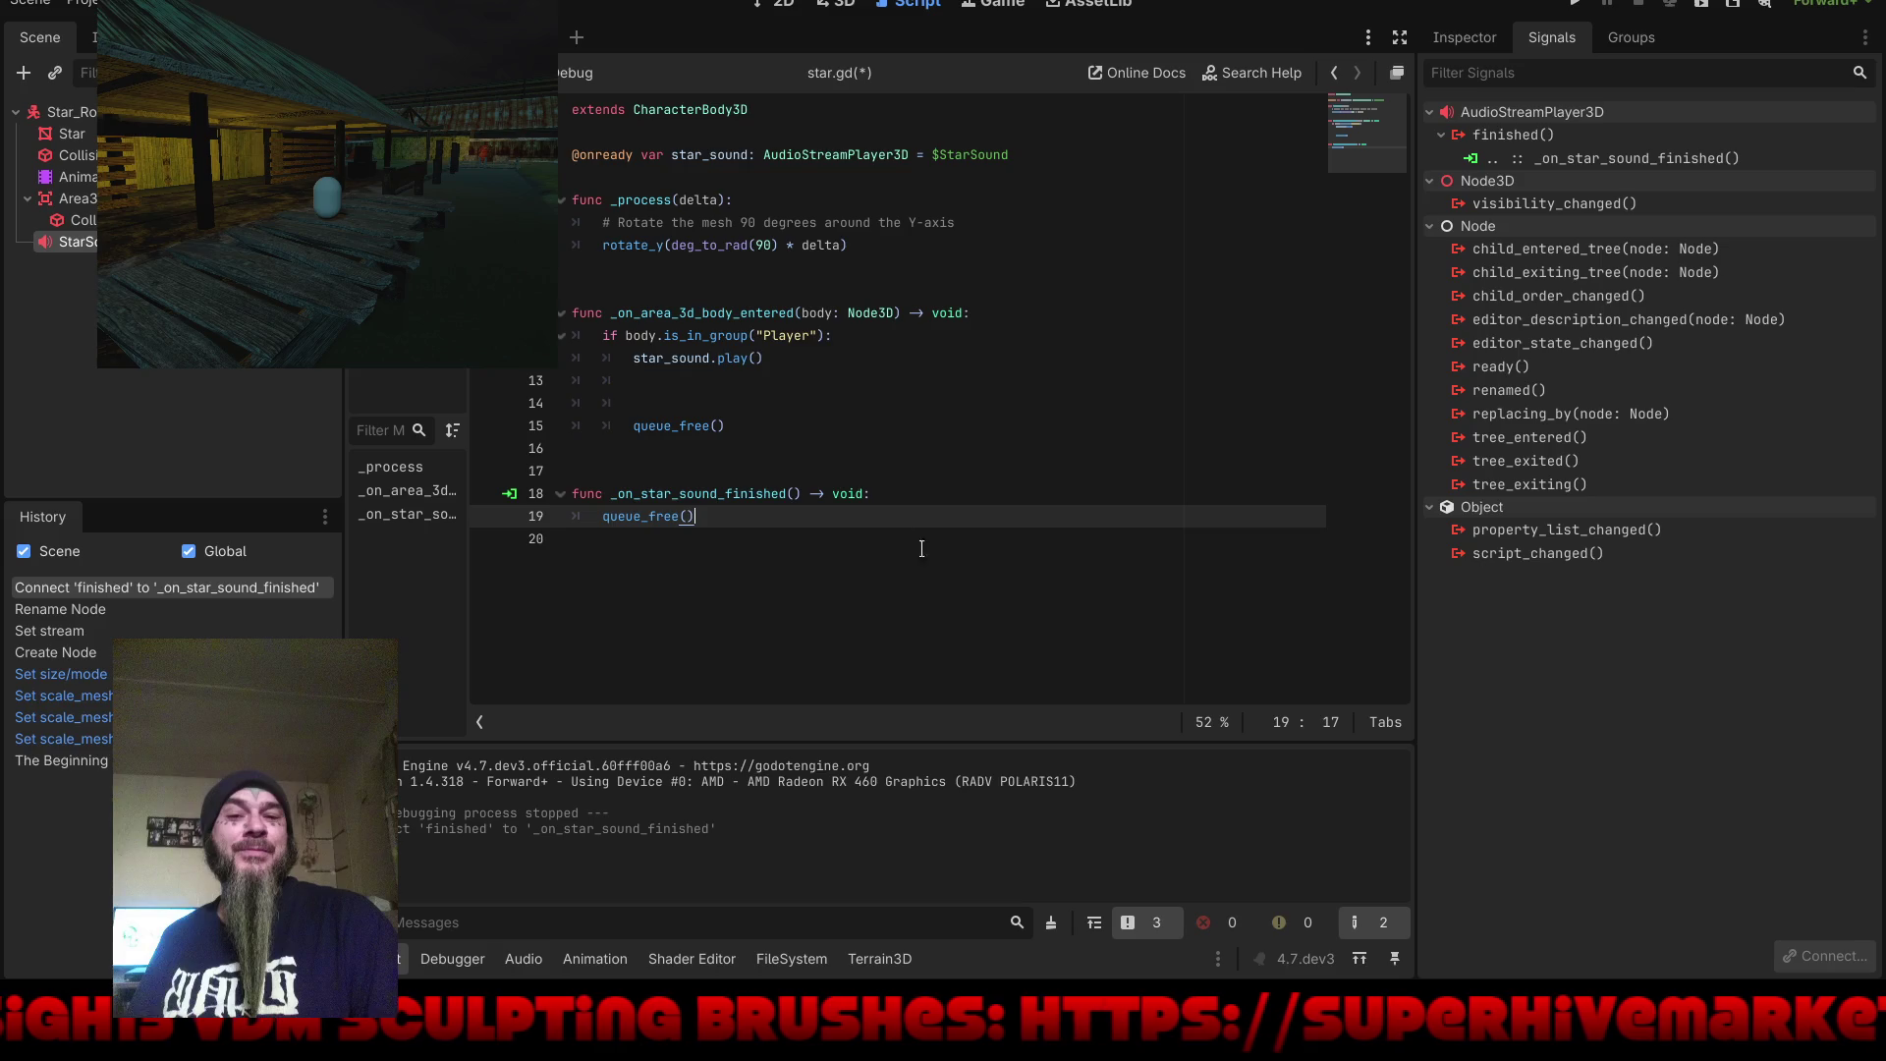
Step: Delete the original queue_free() from the body-entered handler, save star.gd and run the game
{"action": "left_click_drag", "start_coordinate": [741, 421], "coordinate": [618, 422]}
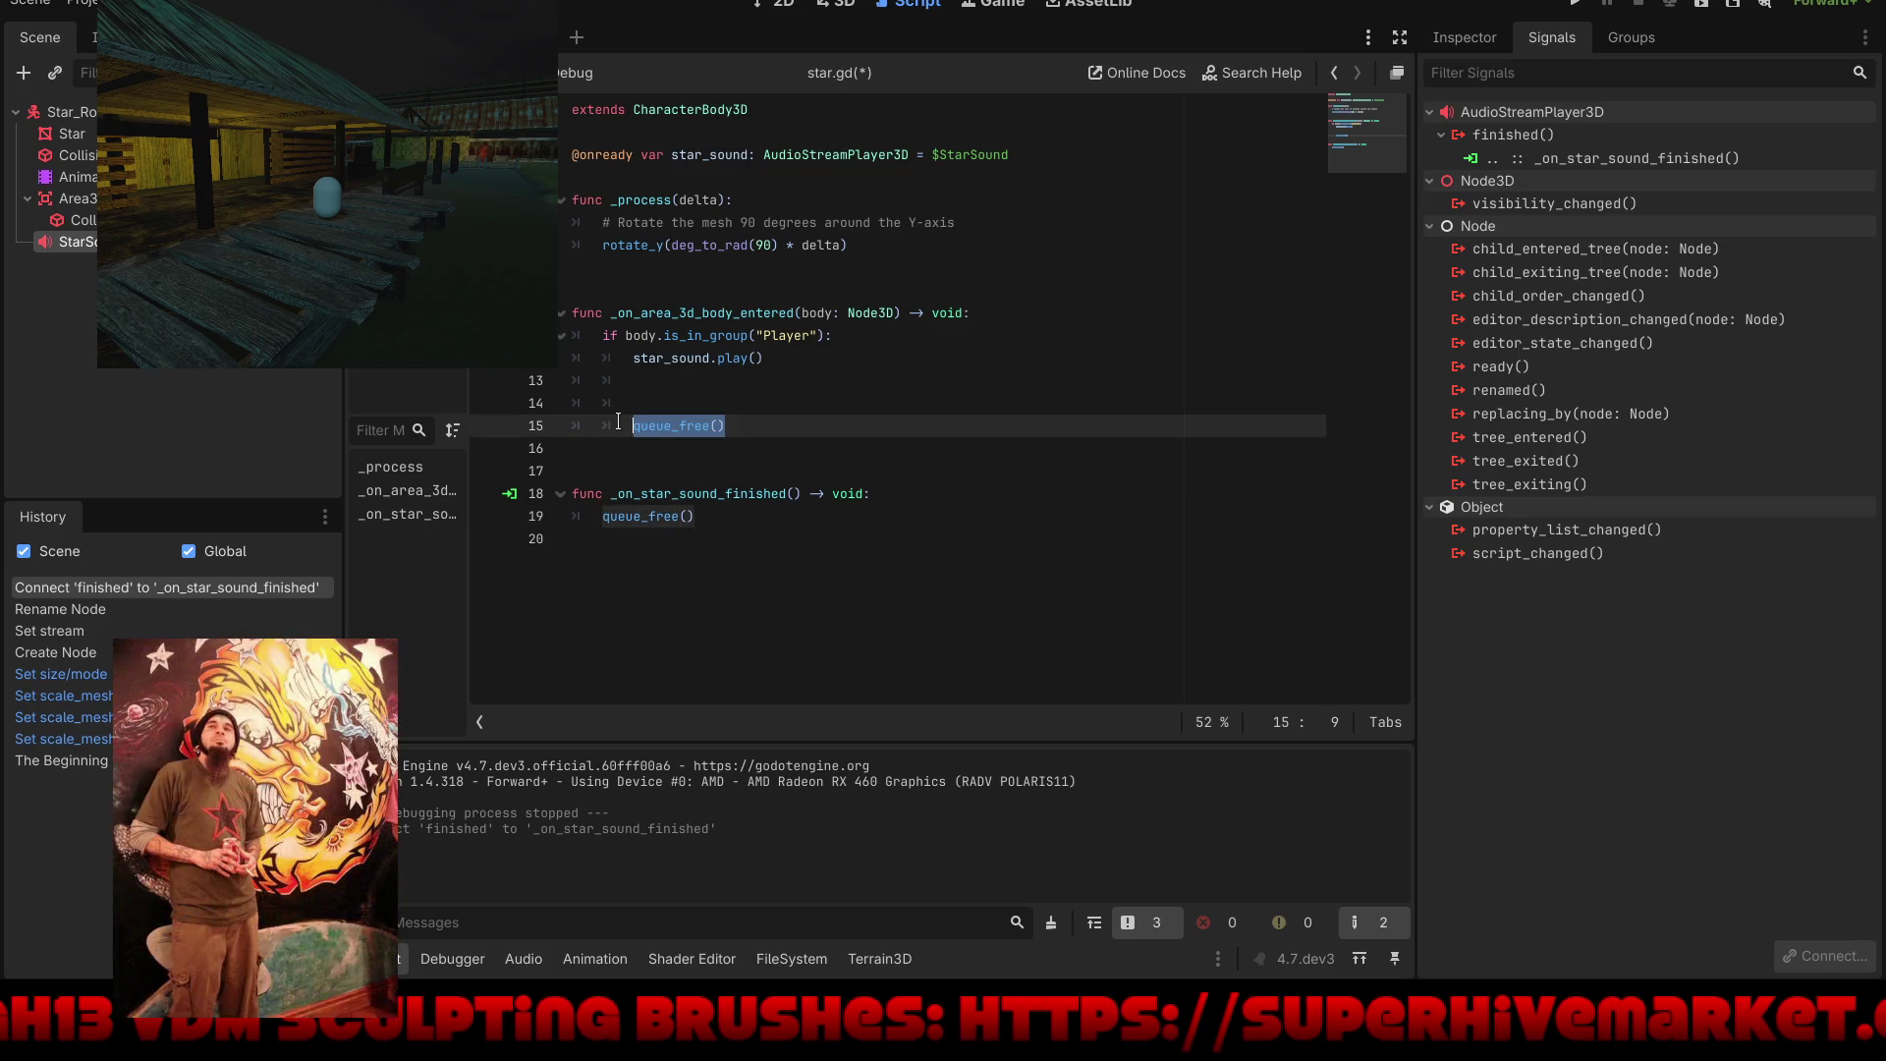
{"action": "key", "text": "BackSpace"}
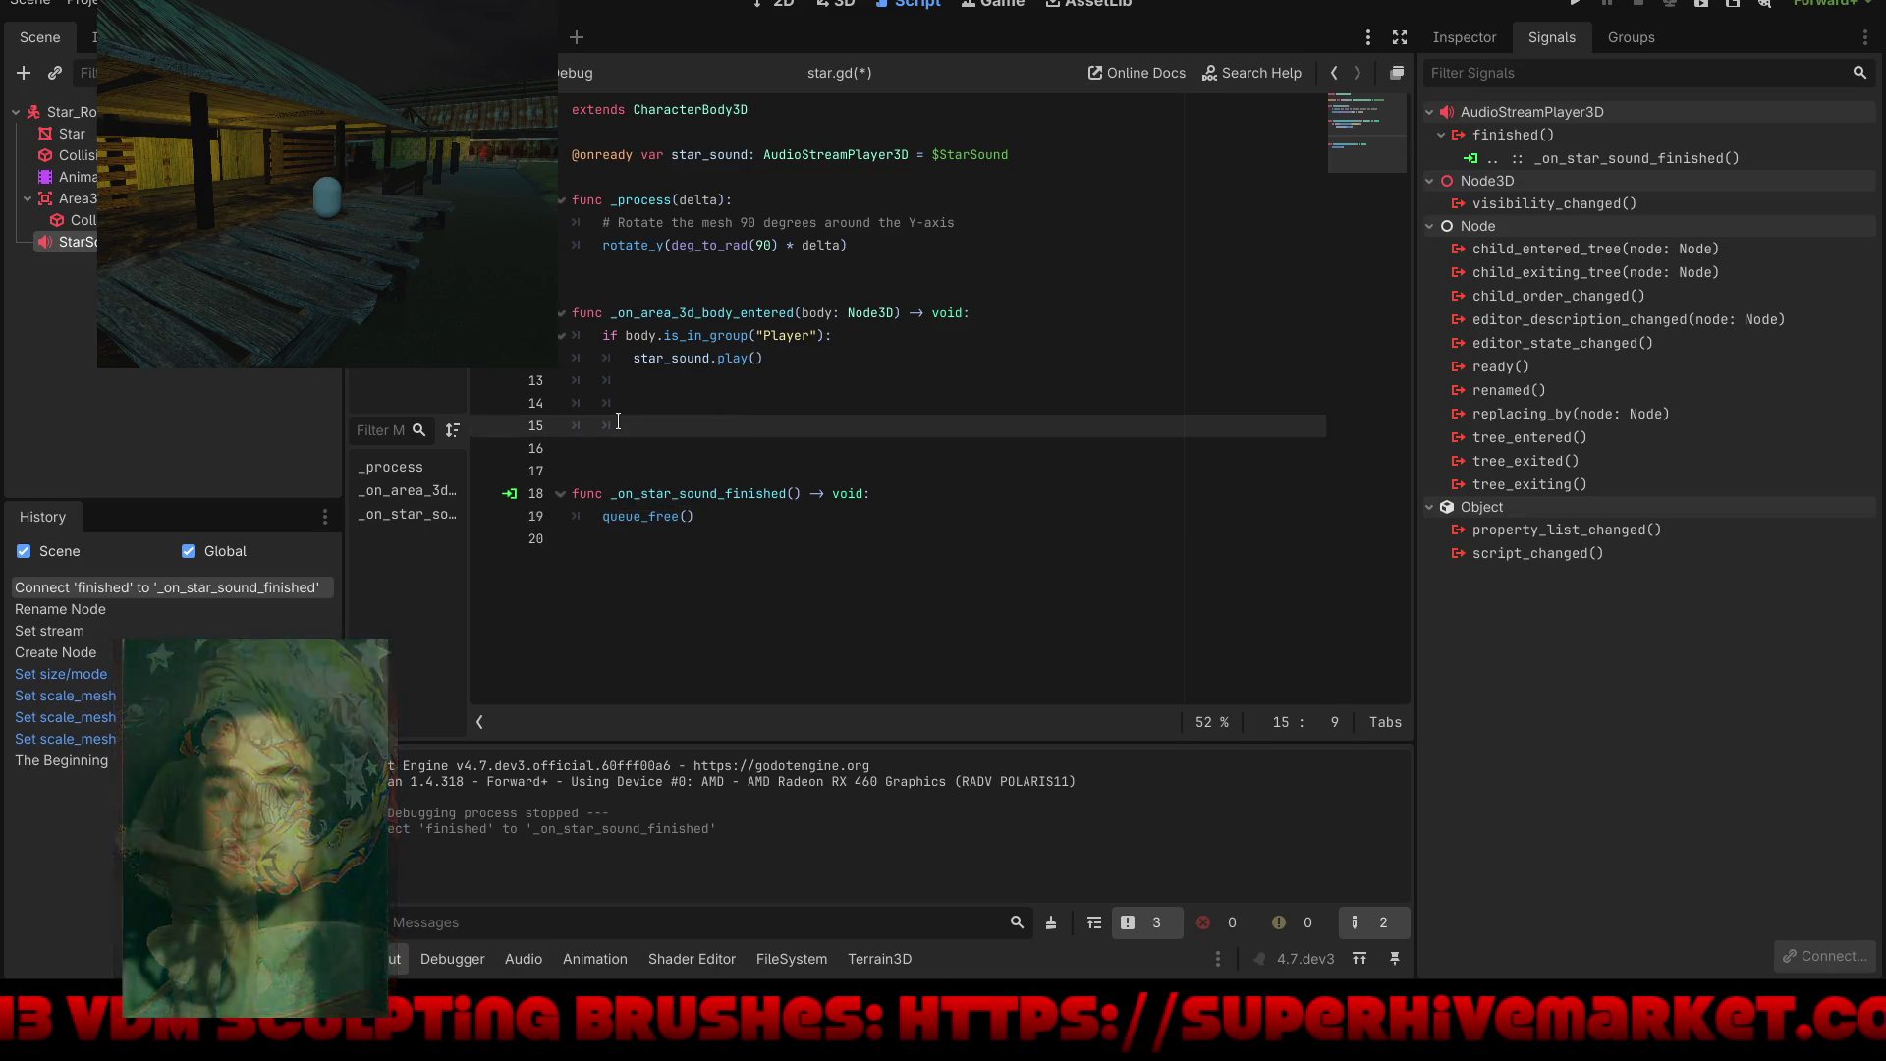
{"action": "key", "text": "BackSpace"}
{"action": "key", "text": "BackSpace"}
{"action": "key", "text": "BackSpace"}
{"action": "key", "text": "BackSpace"}
{"action": "key", "text": "BackSpace"}
{"action": "key", "text": "BackSpace"}
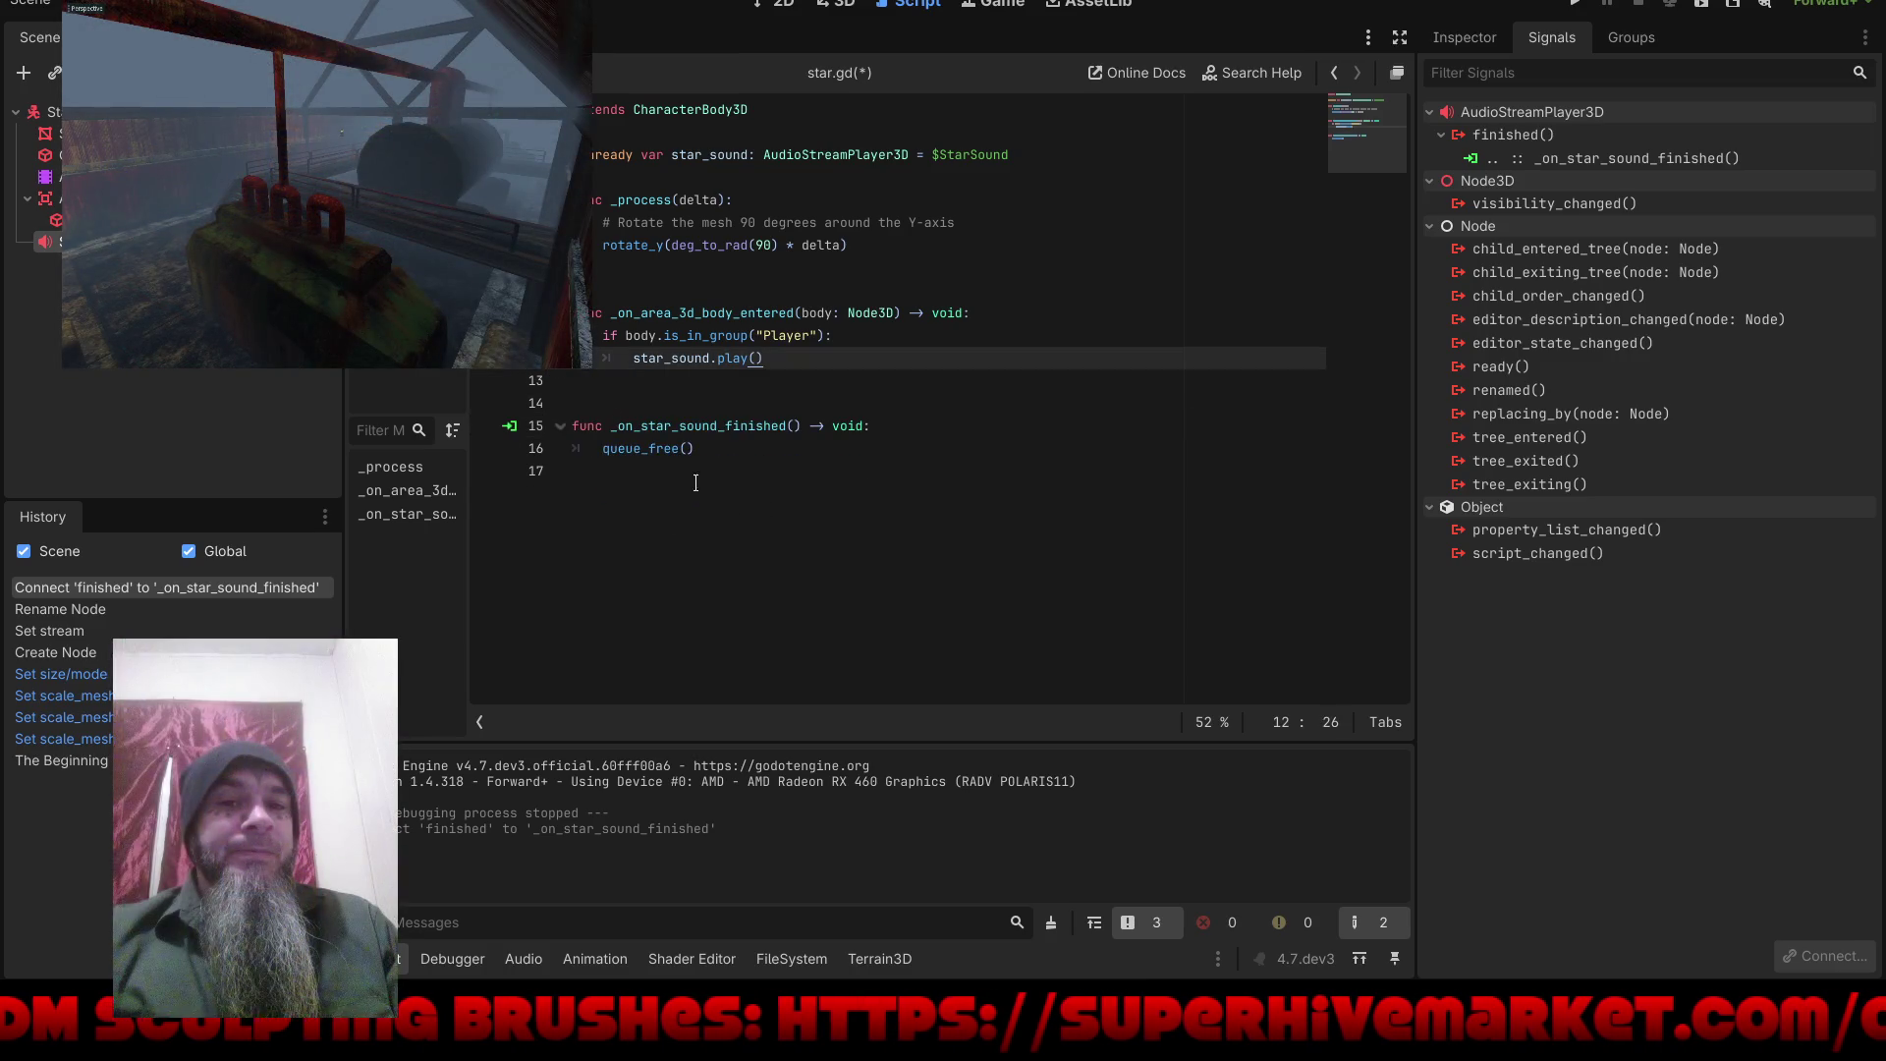
{"action": "left_click", "coordinate": [722, 463]}
{"action": "key", "text": "ctrl+s"}
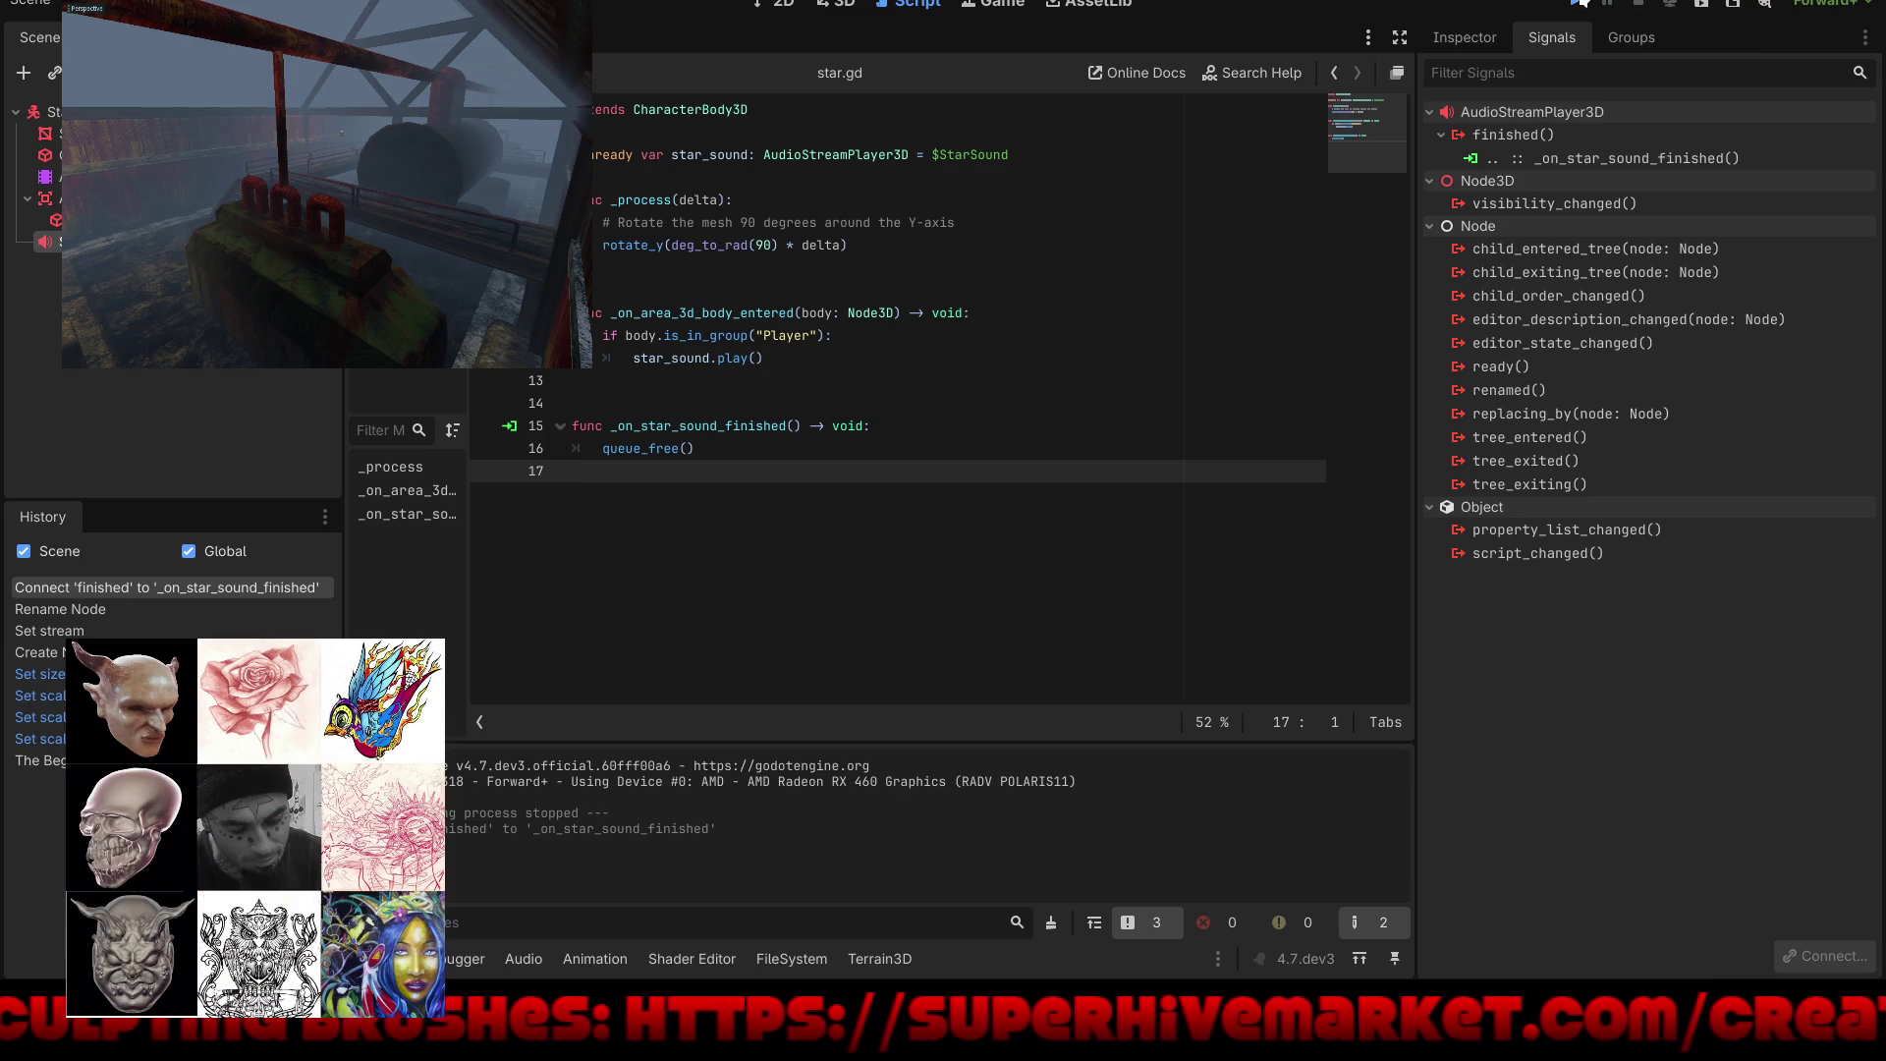
{"action": "left_click", "coordinate": [1580, 3]}
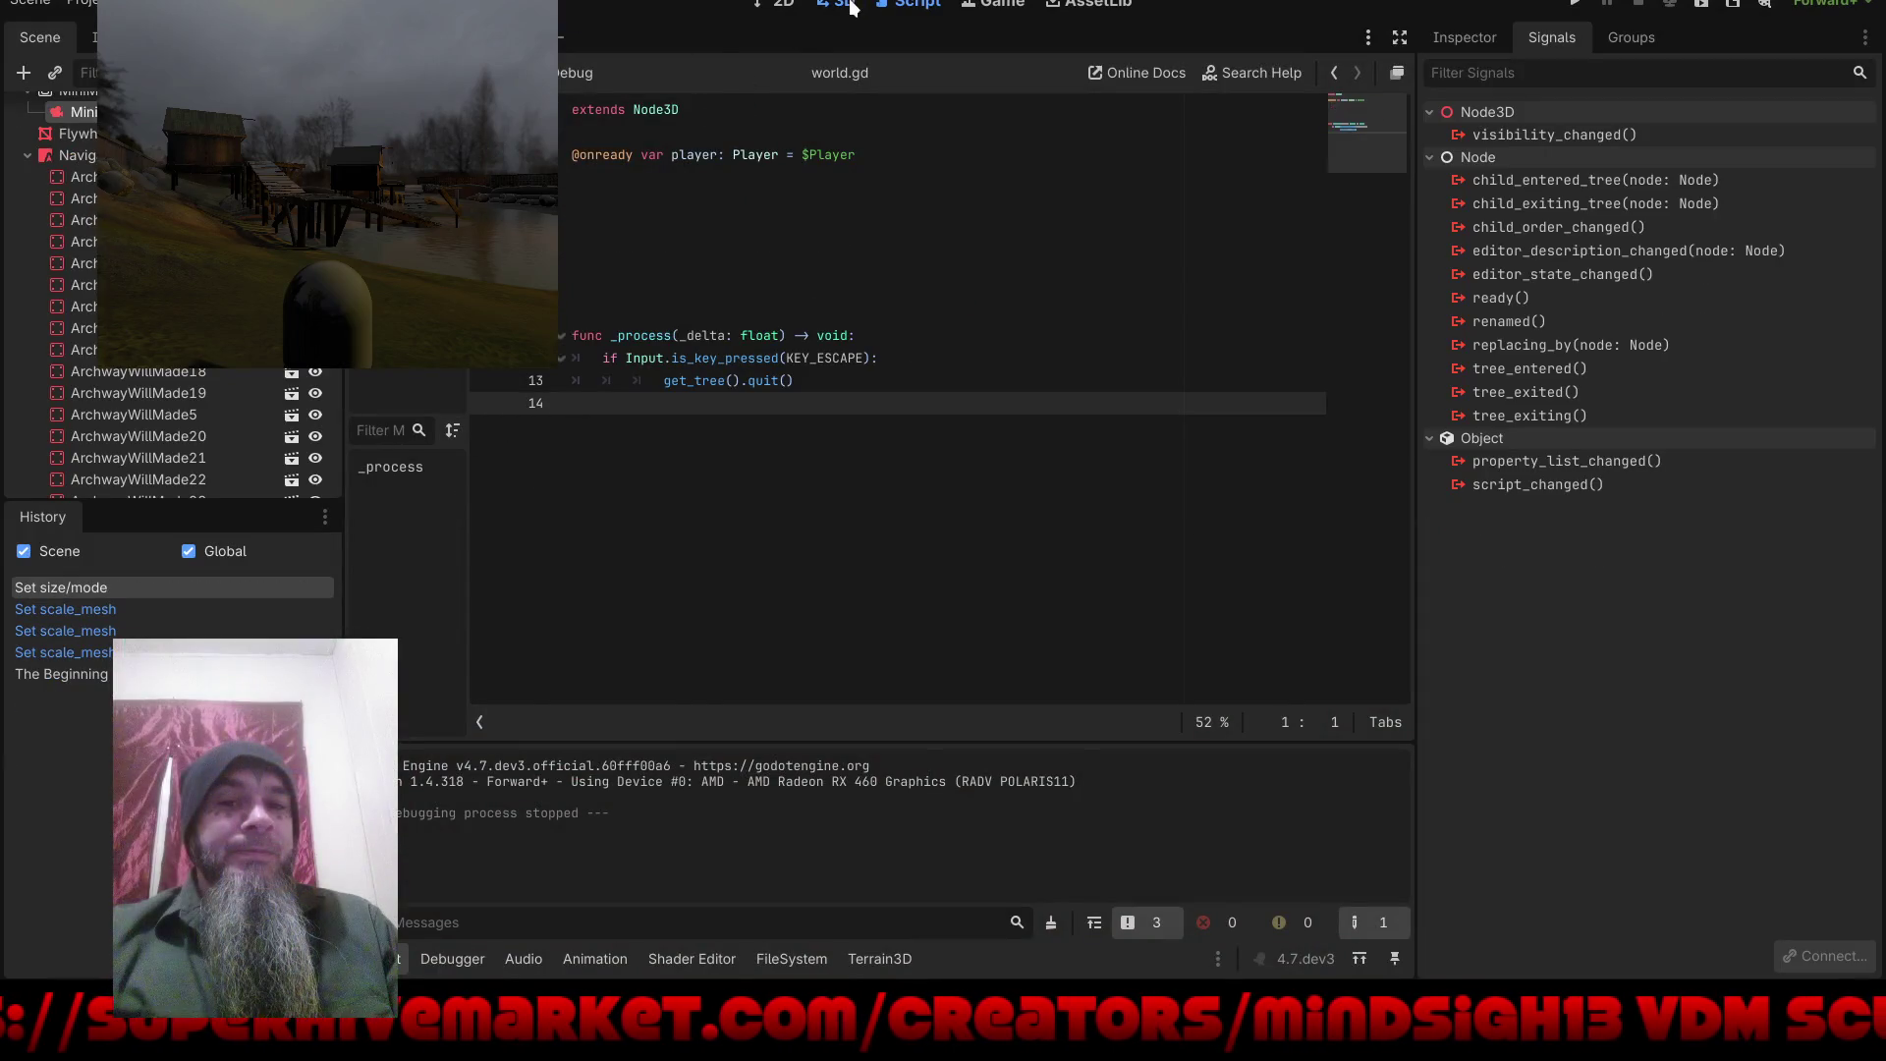
Step: Switch from the world.gd script to the 3D view of the maze level
{"action": "left_click", "coordinate": [851, 8]}
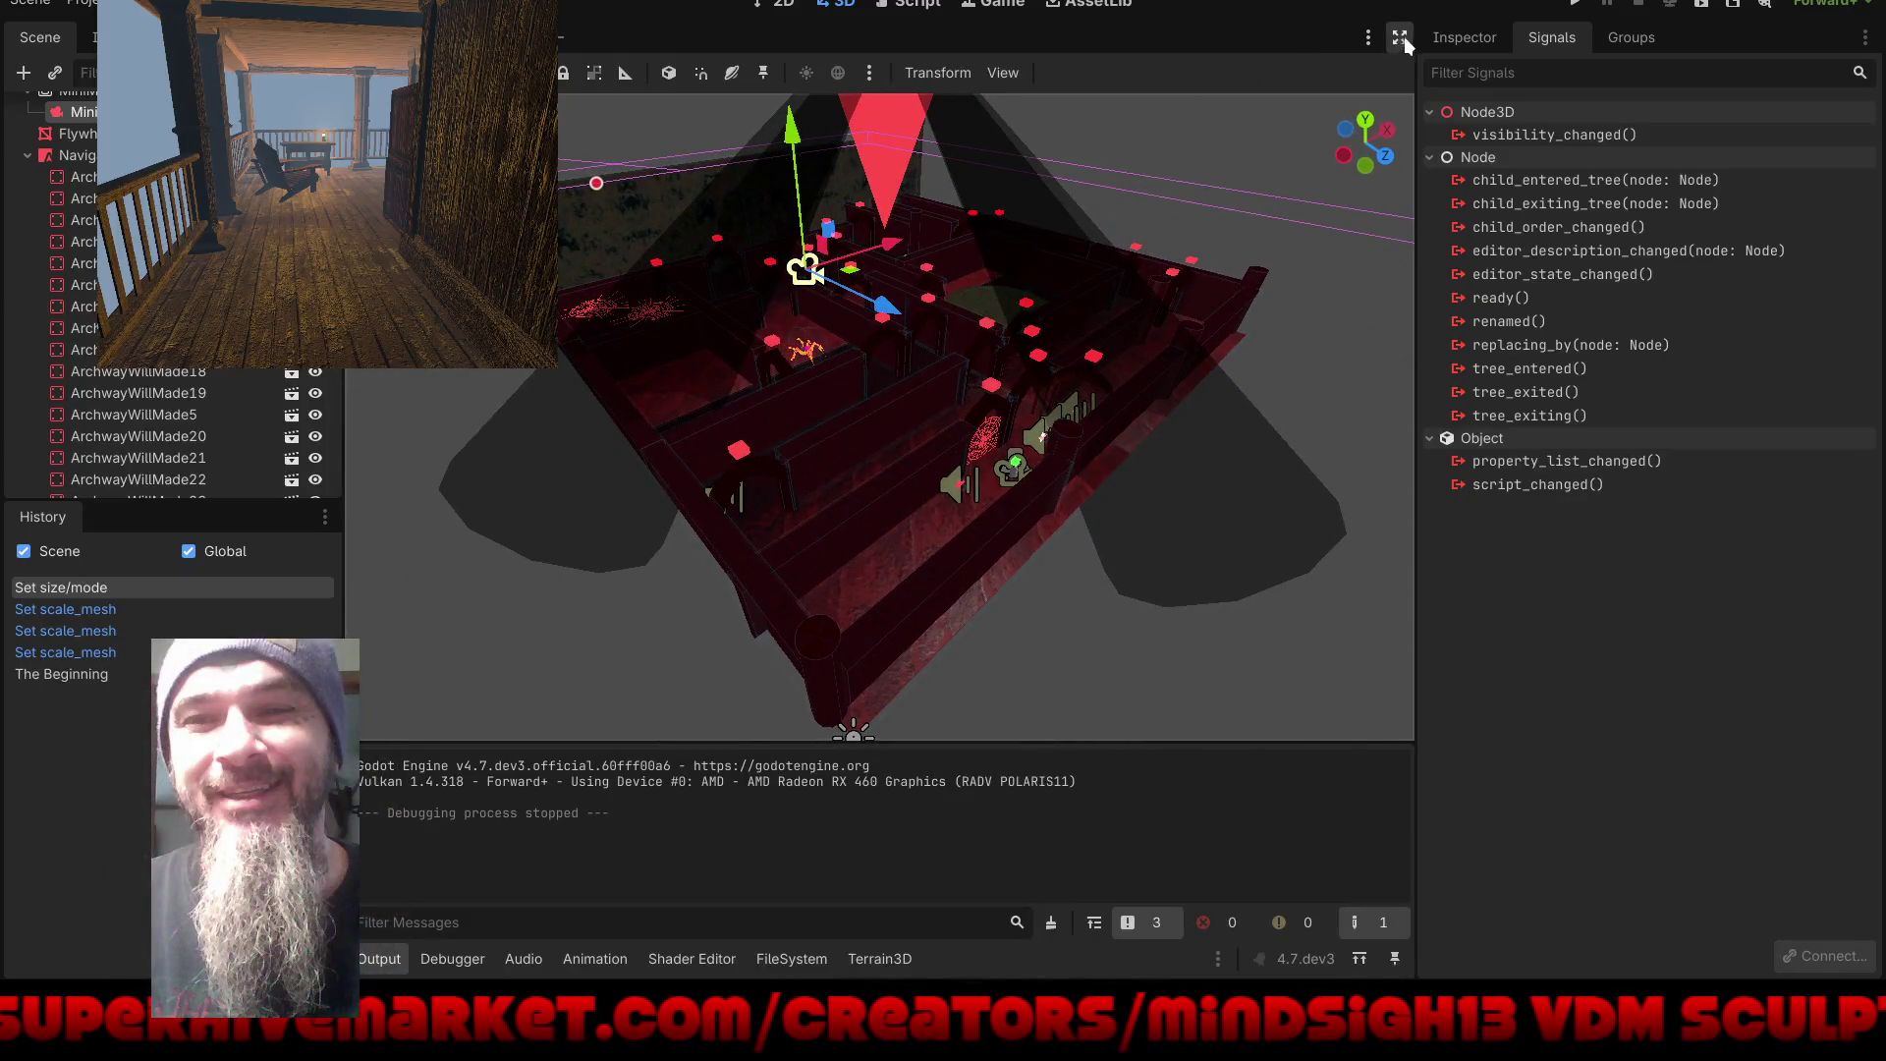
Step: Hide the side panels to enlarge the 3D viewport
{"action": "left_click", "coordinate": [1401, 37]}
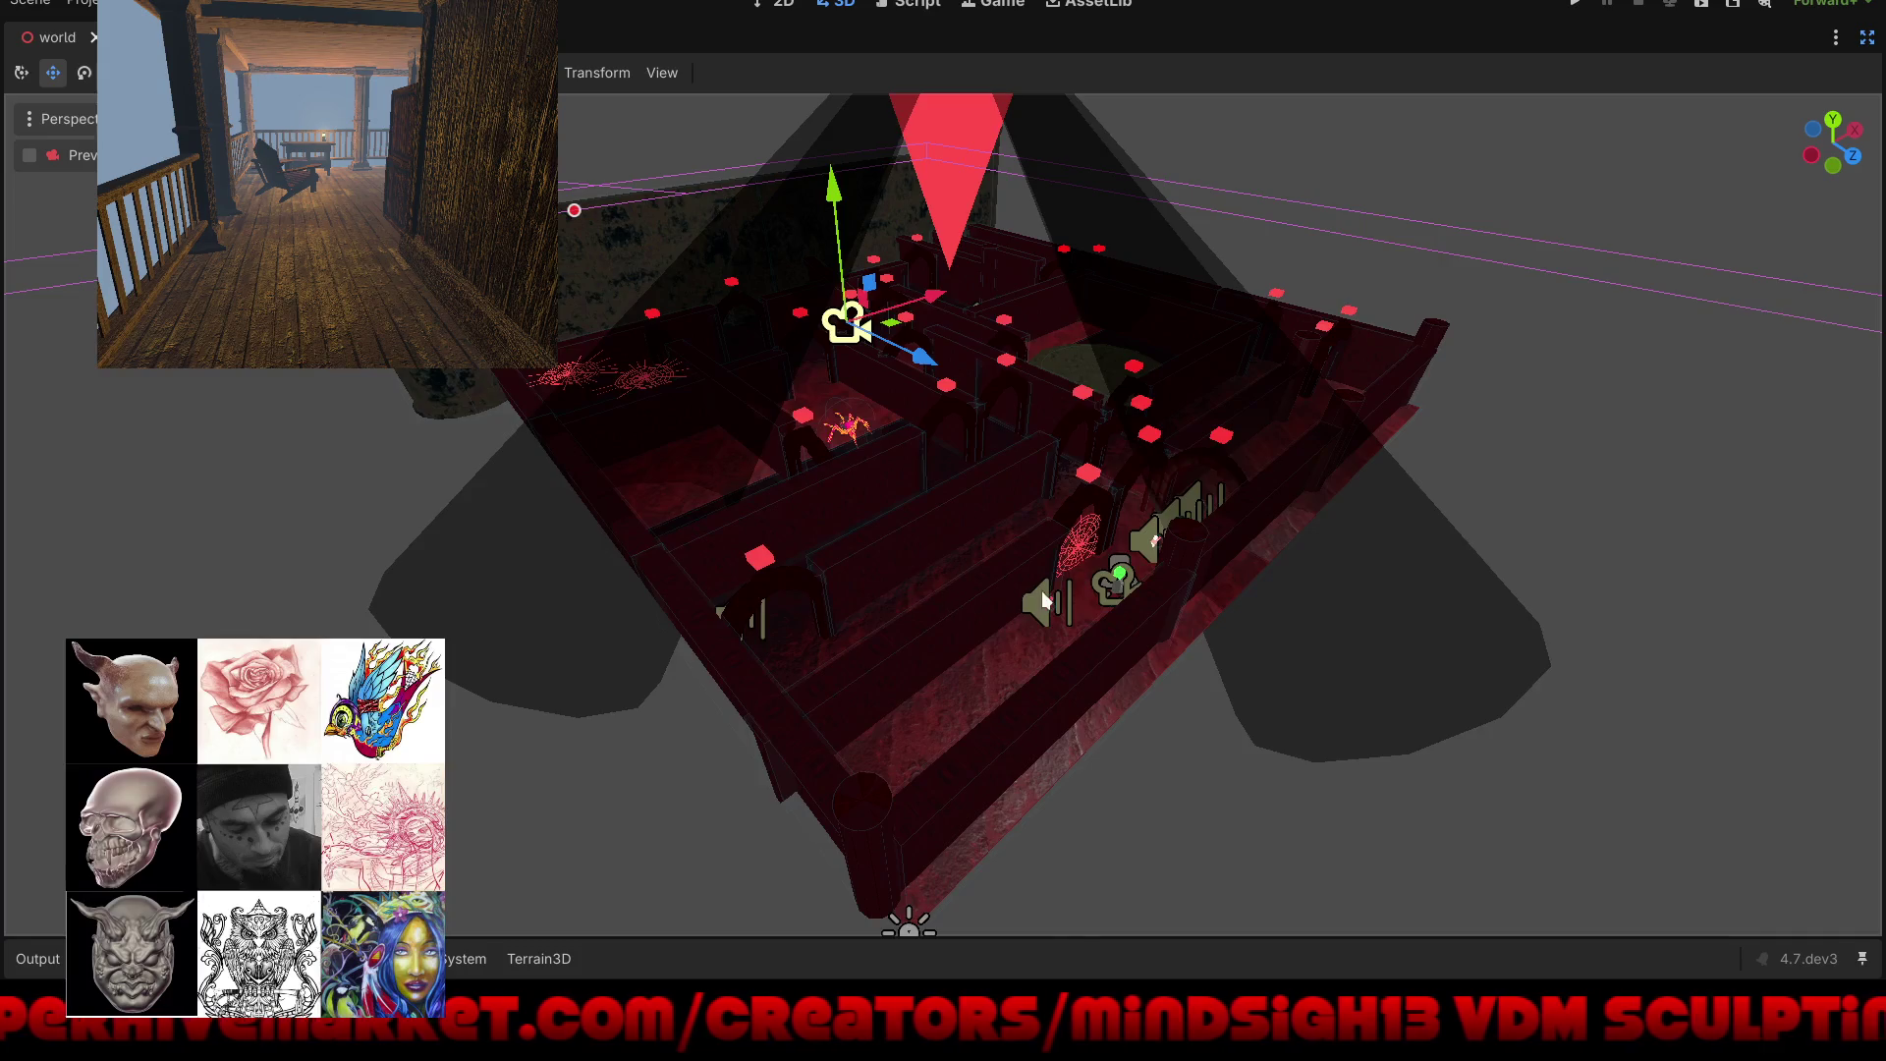
{"action": "scroll", "coordinate": [1042, 592], "scroll_direction": "up", "scroll_amount": 6}
{"action": "scroll", "coordinate": [1035, 574], "scroll_direction": "down", "scroll_amount": 5}
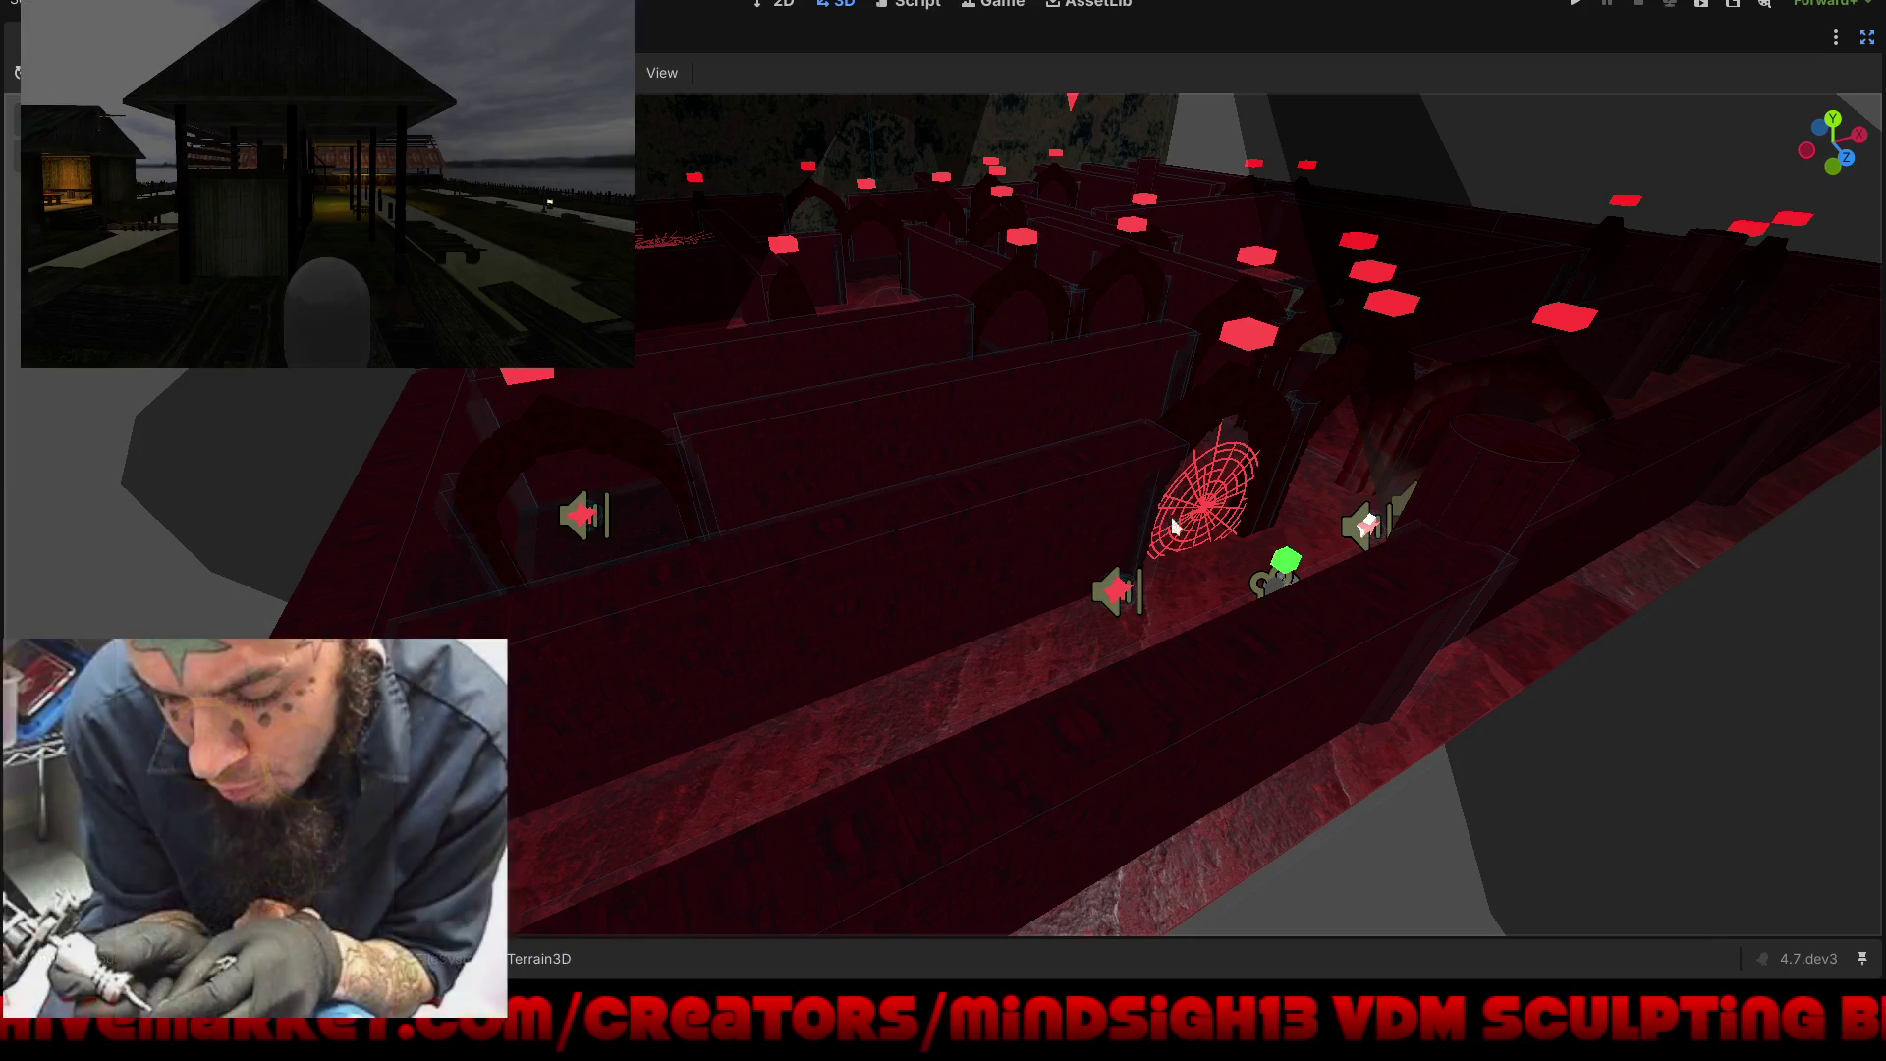
Step: Select the spider-web trap boxes and slide them left along X
{"action": "left_click", "coordinate": [1205, 512]}
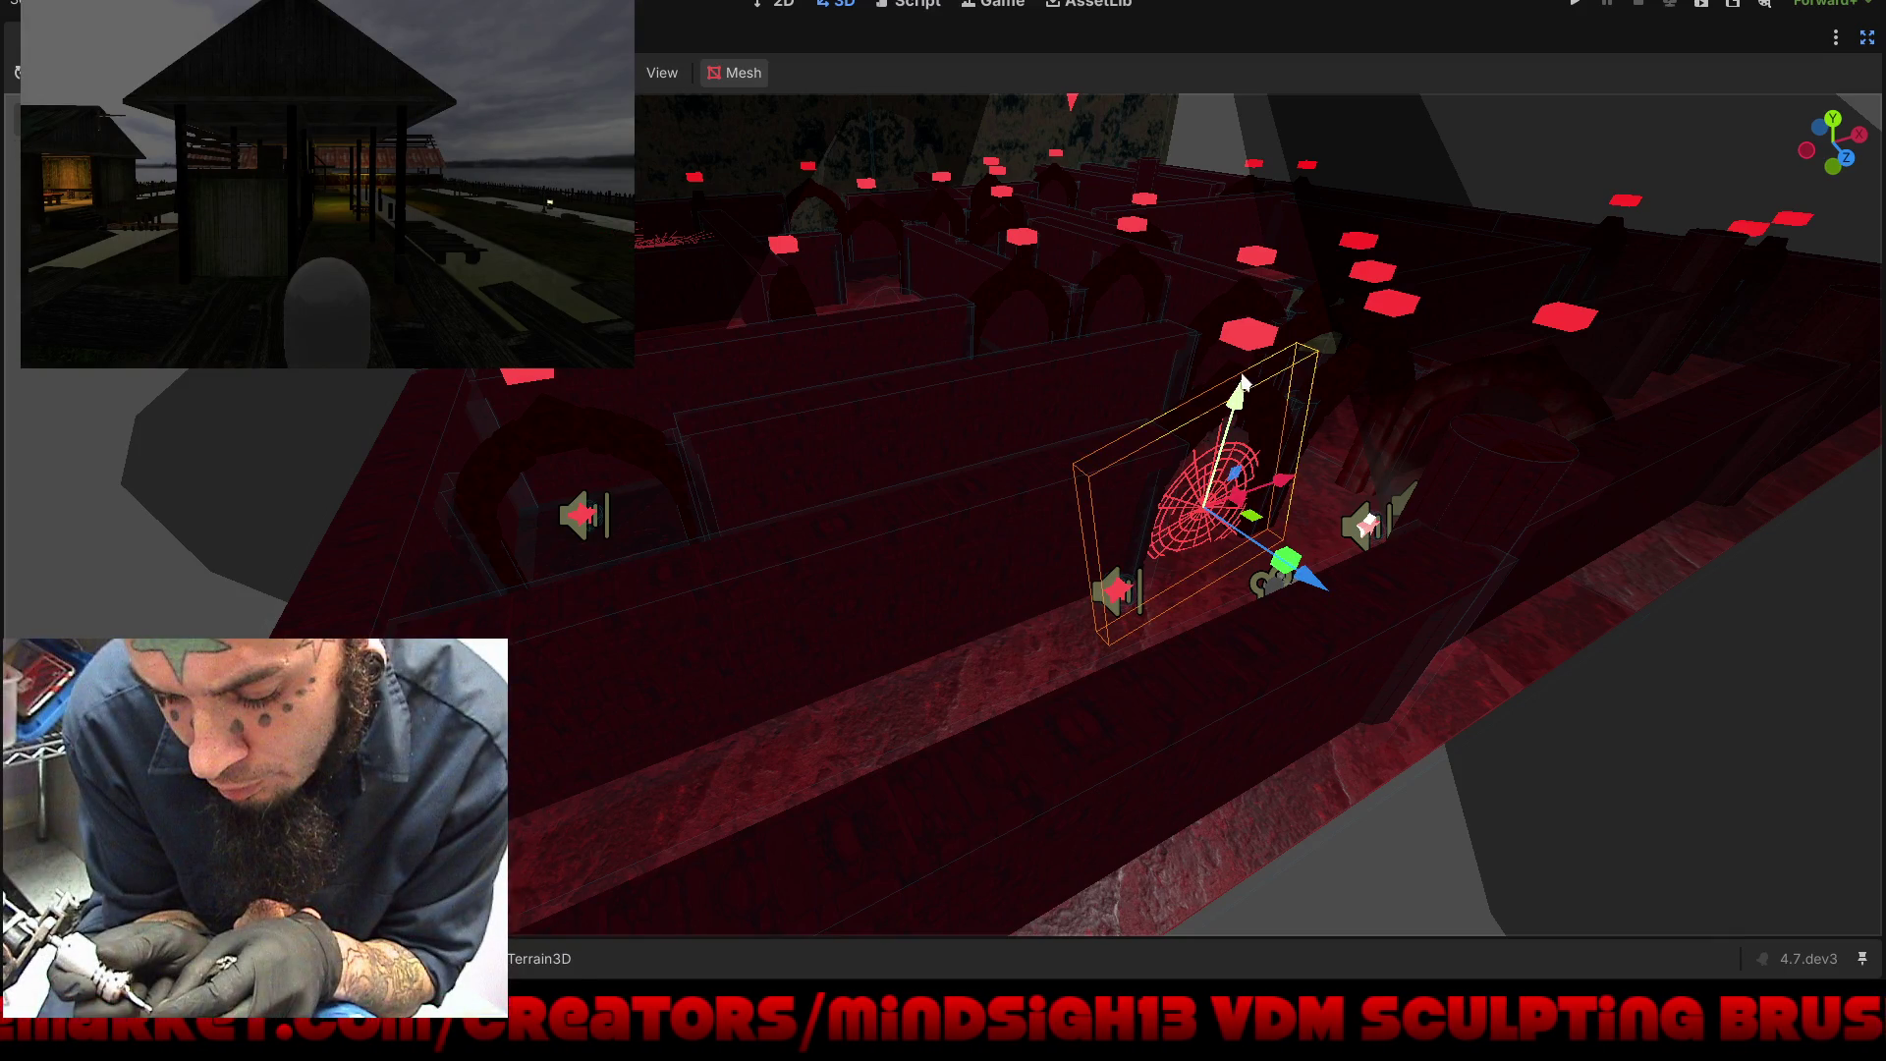
{"action": "scroll", "coordinate": [1264, 415], "scroll_direction": "up", "scroll_amount": 3}
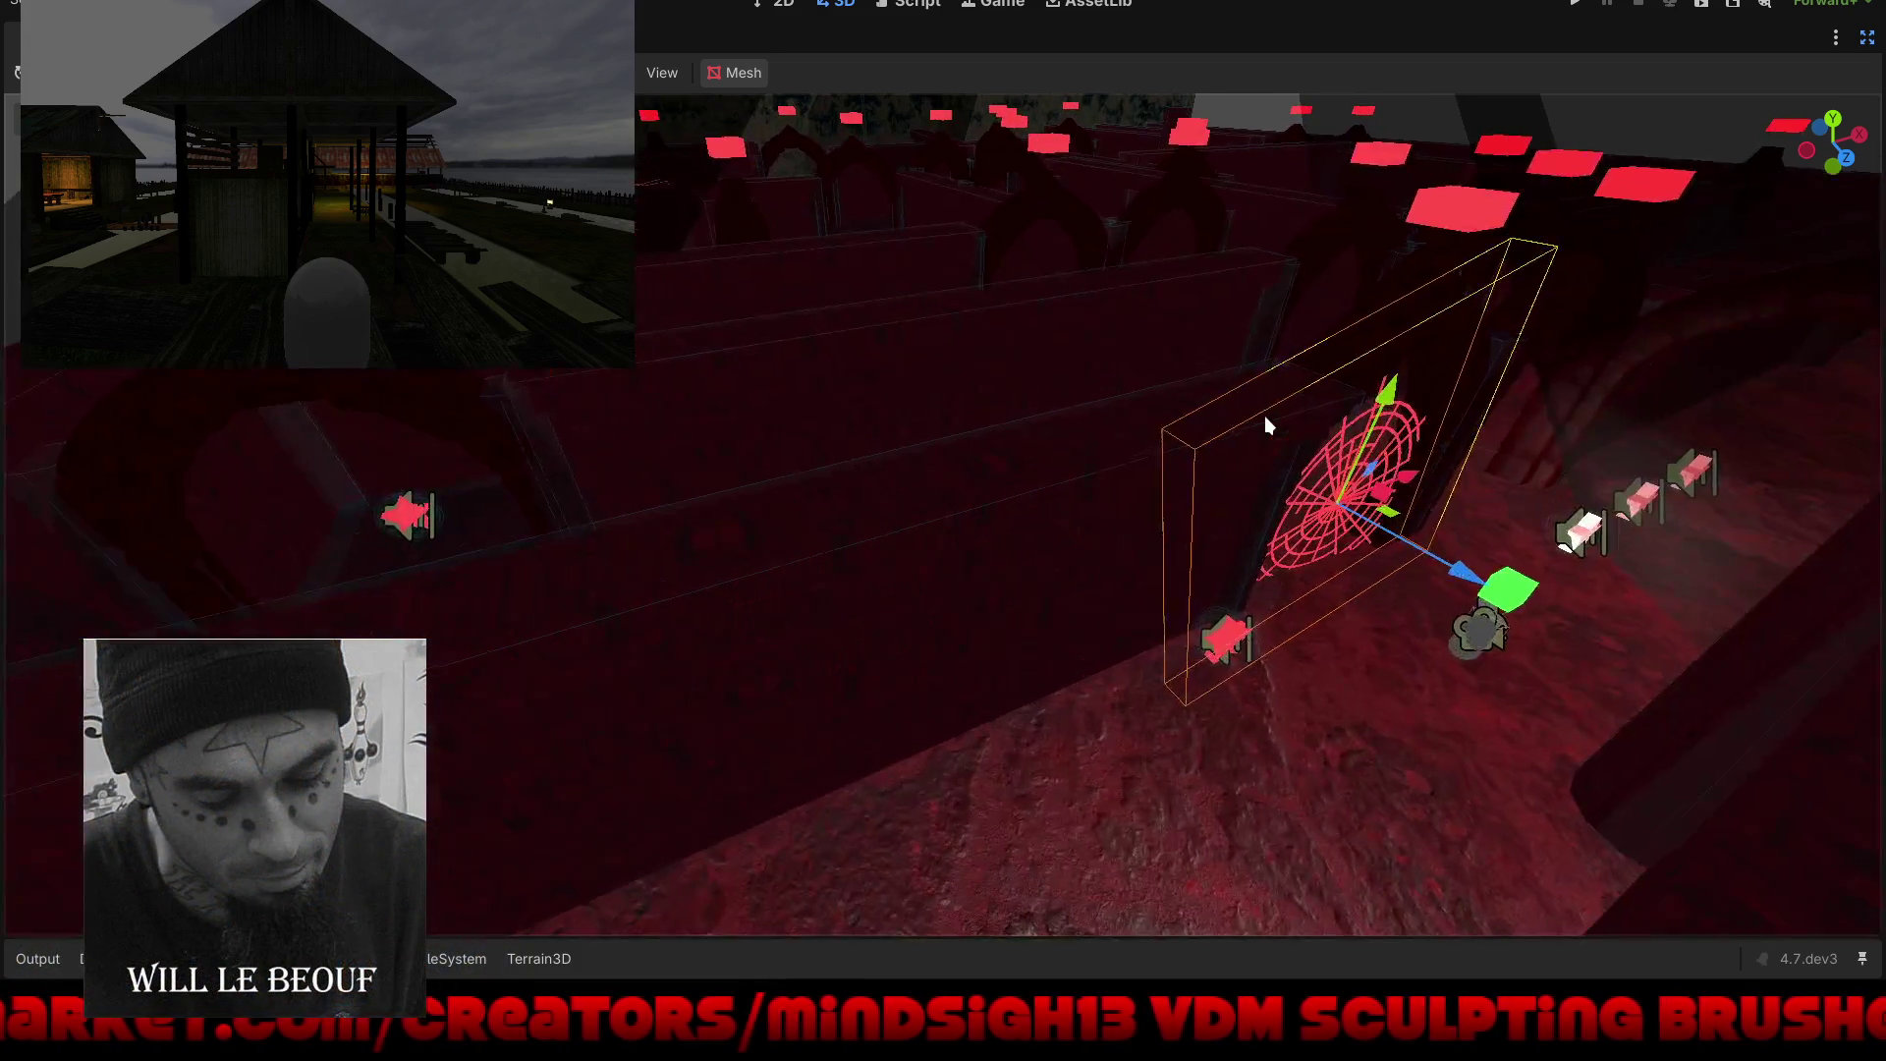
{"action": "left_click", "coordinate": [1377, 297], "text": "shift"}
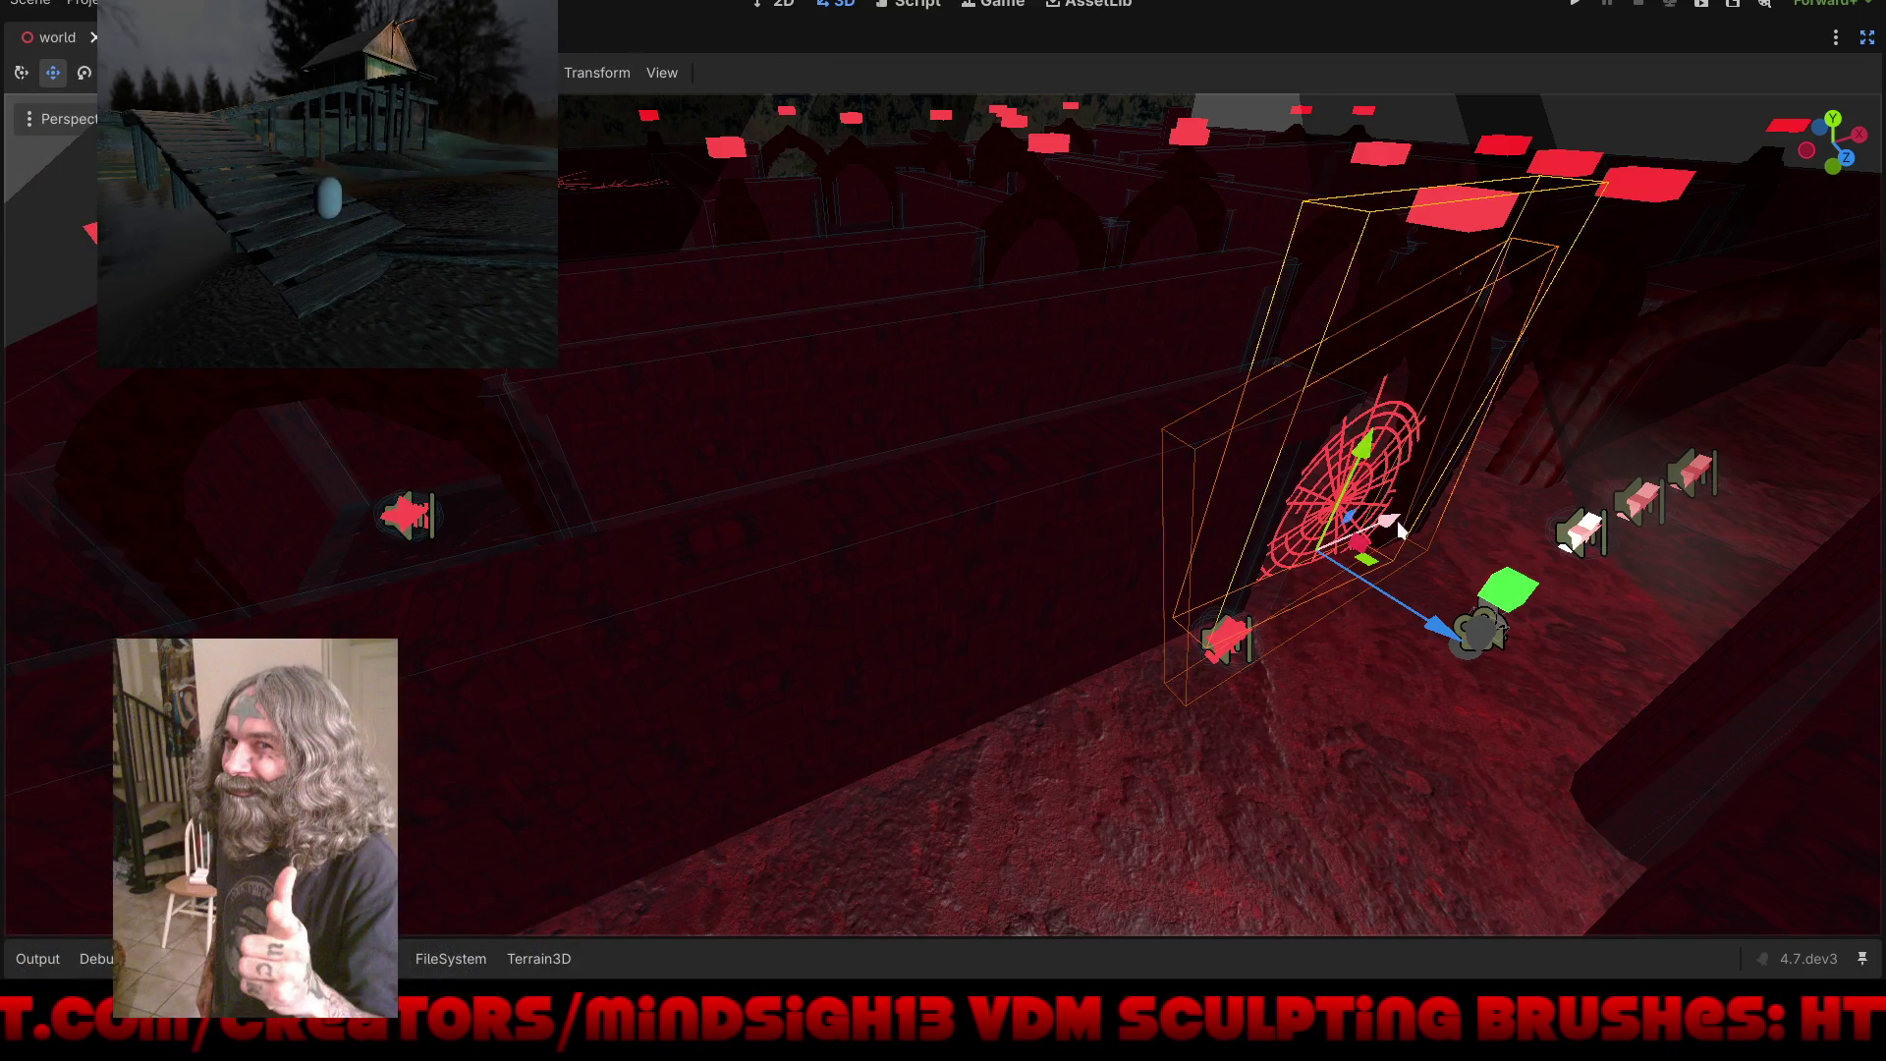
{"action": "mouse_move", "coordinate": [1397, 521]}
{"action": "left_mouse_down"}
{"action": "mouse_move", "coordinate": [884, 641]}
{"action": "mouse_move", "coordinate": [799, 694]}
{"action": "left_mouse_up"}
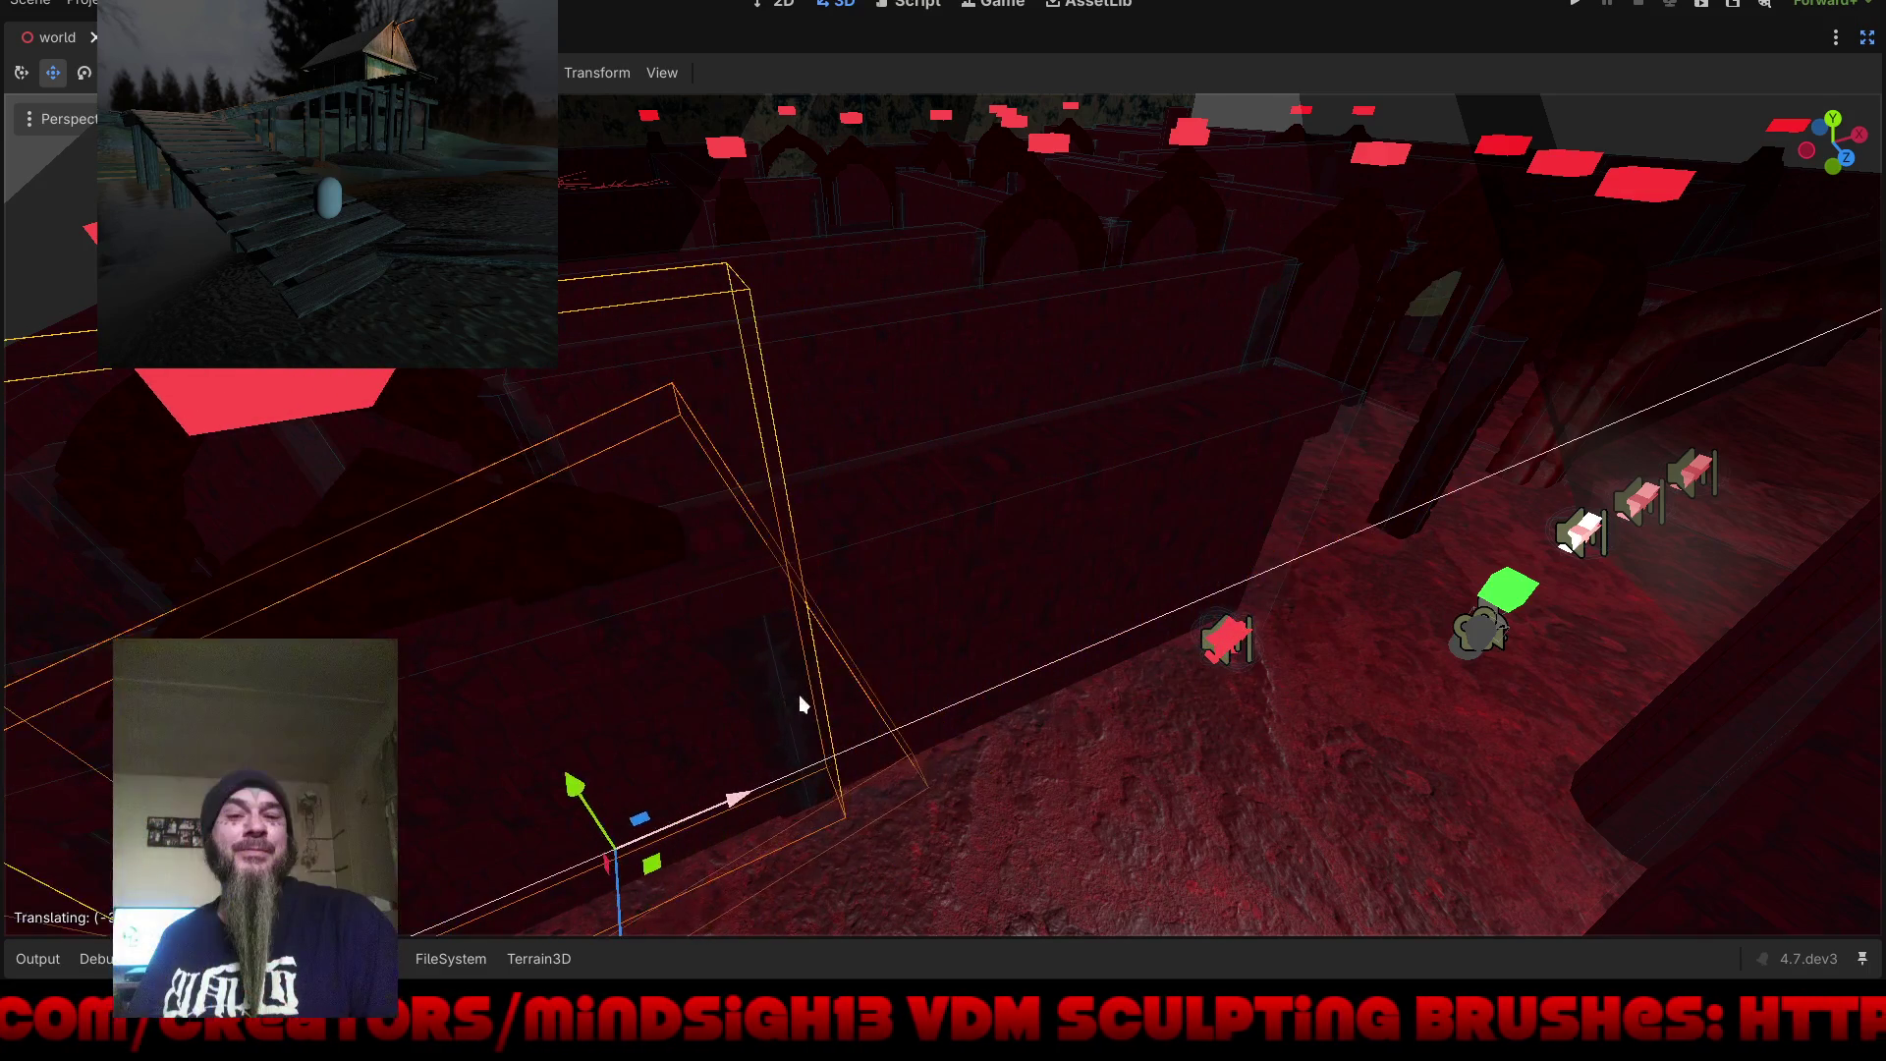
{"action": "scroll", "coordinate": [1130, 419], "scroll_direction": "down", "scroll_amount": 5}
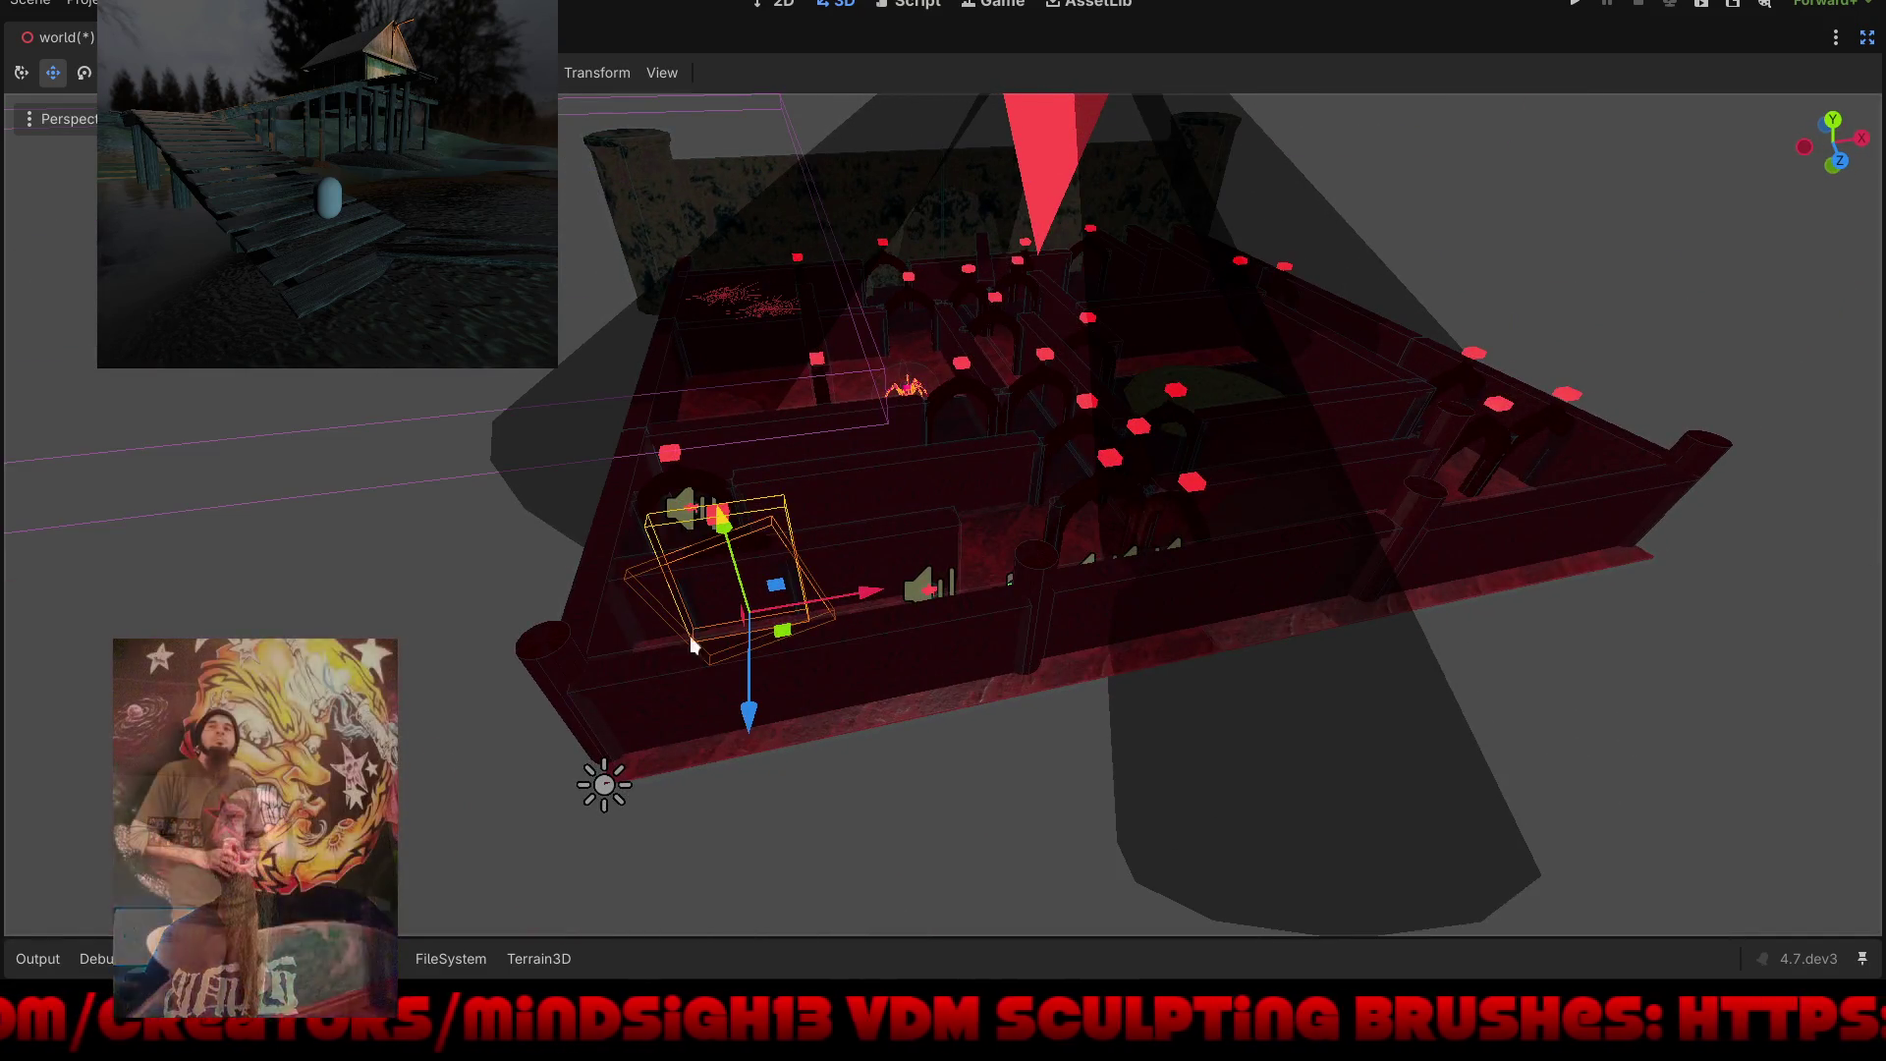
{"action": "scroll", "coordinate": [1139, 435], "scroll_direction": "up", "scroll_amount": 3}
{"action": "scroll", "coordinate": [859, 611], "scroll_direction": "down", "scroll_amount": 4}
{"action": "scroll", "coordinate": [859, 611], "scroll_direction": "up", "scroll_amount": 6}
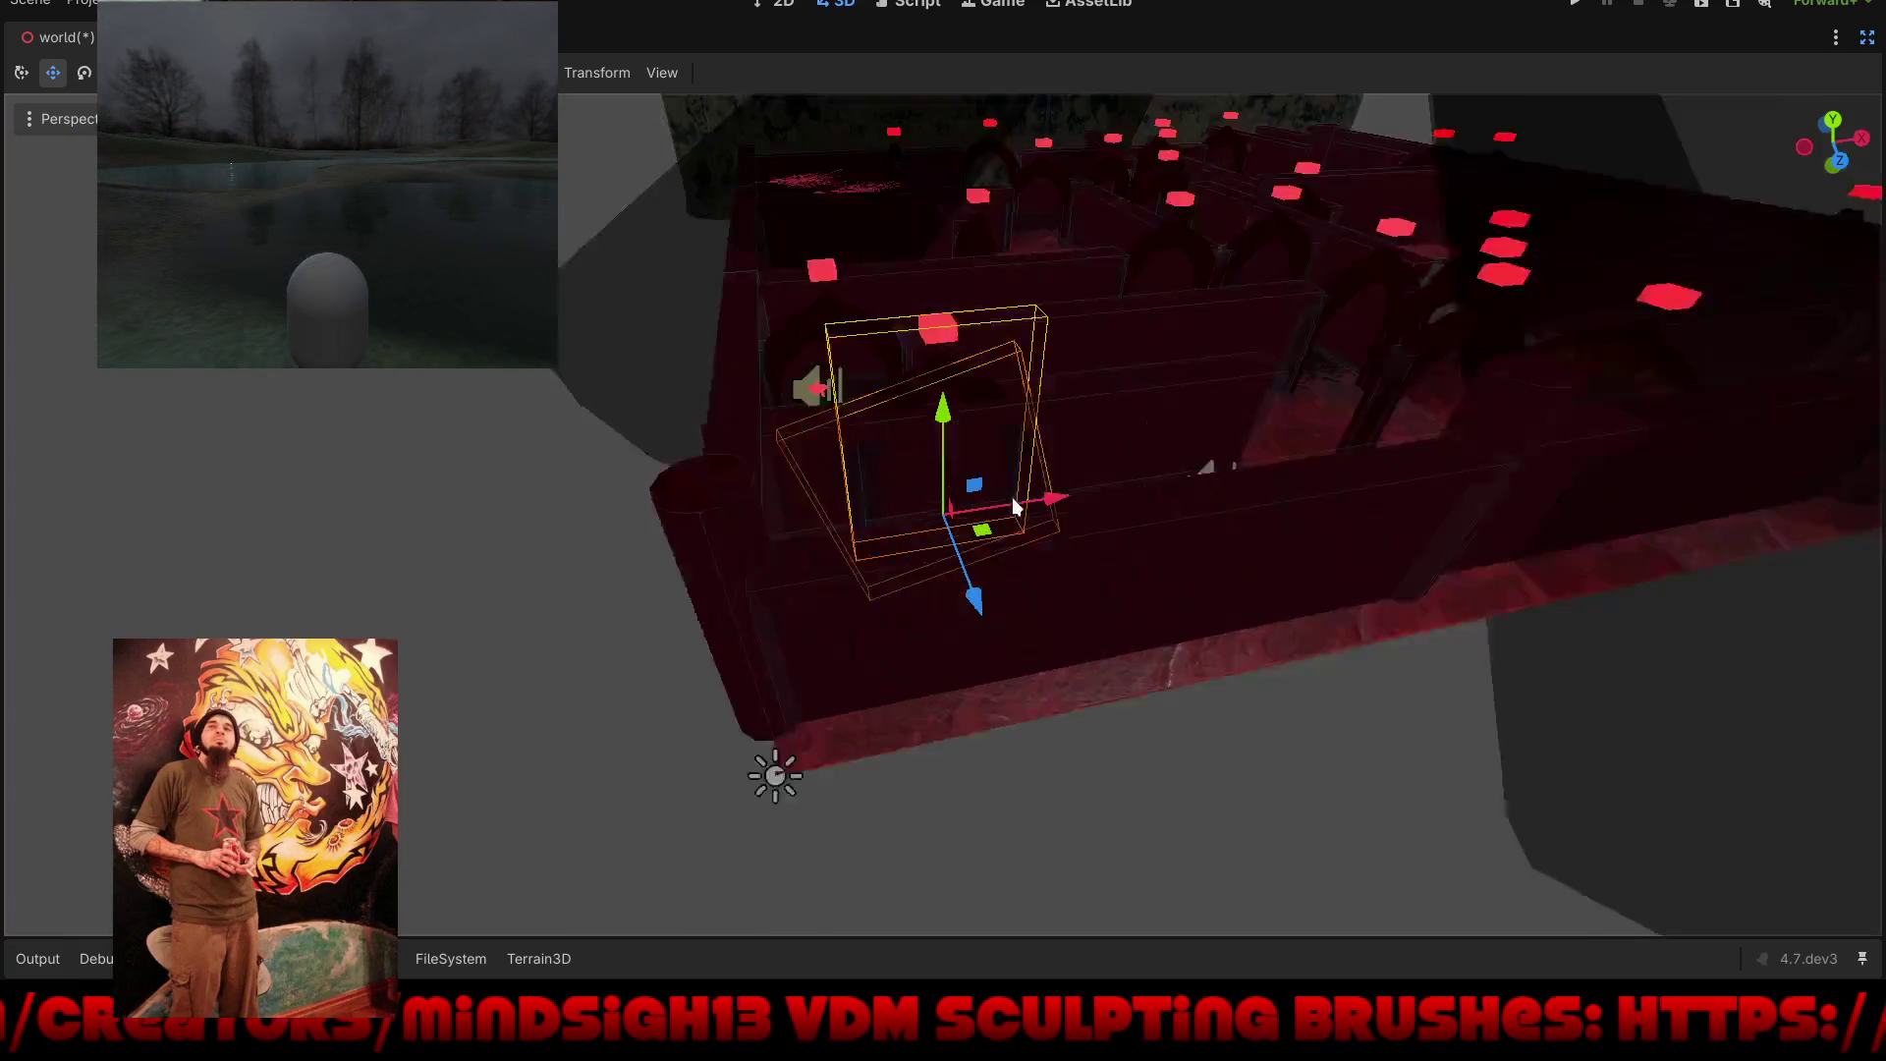
{"action": "scroll", "coordinate": [1080, 403], "scroll_direction": "up", "scroll_amount": 2}
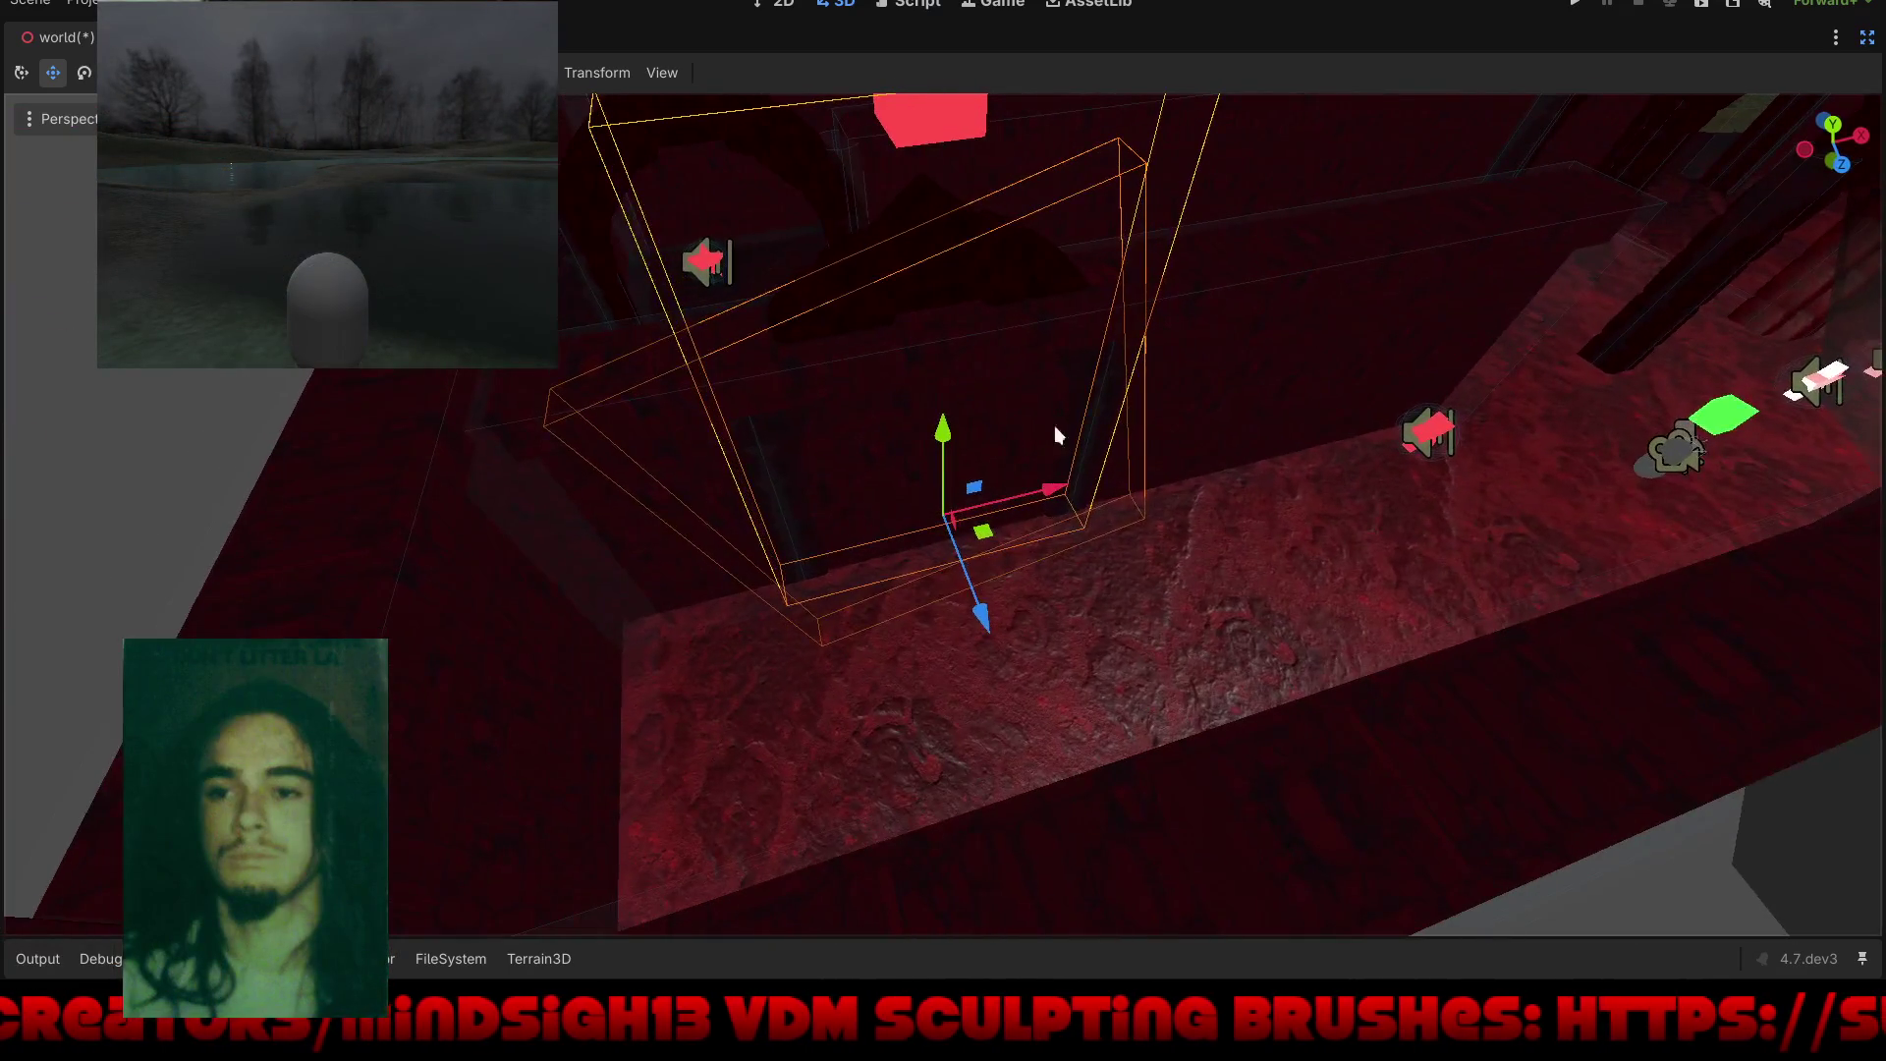
{"action": "left_click_drag", "start_coordinate": [986, 521], "coordinate": [901, 565]}
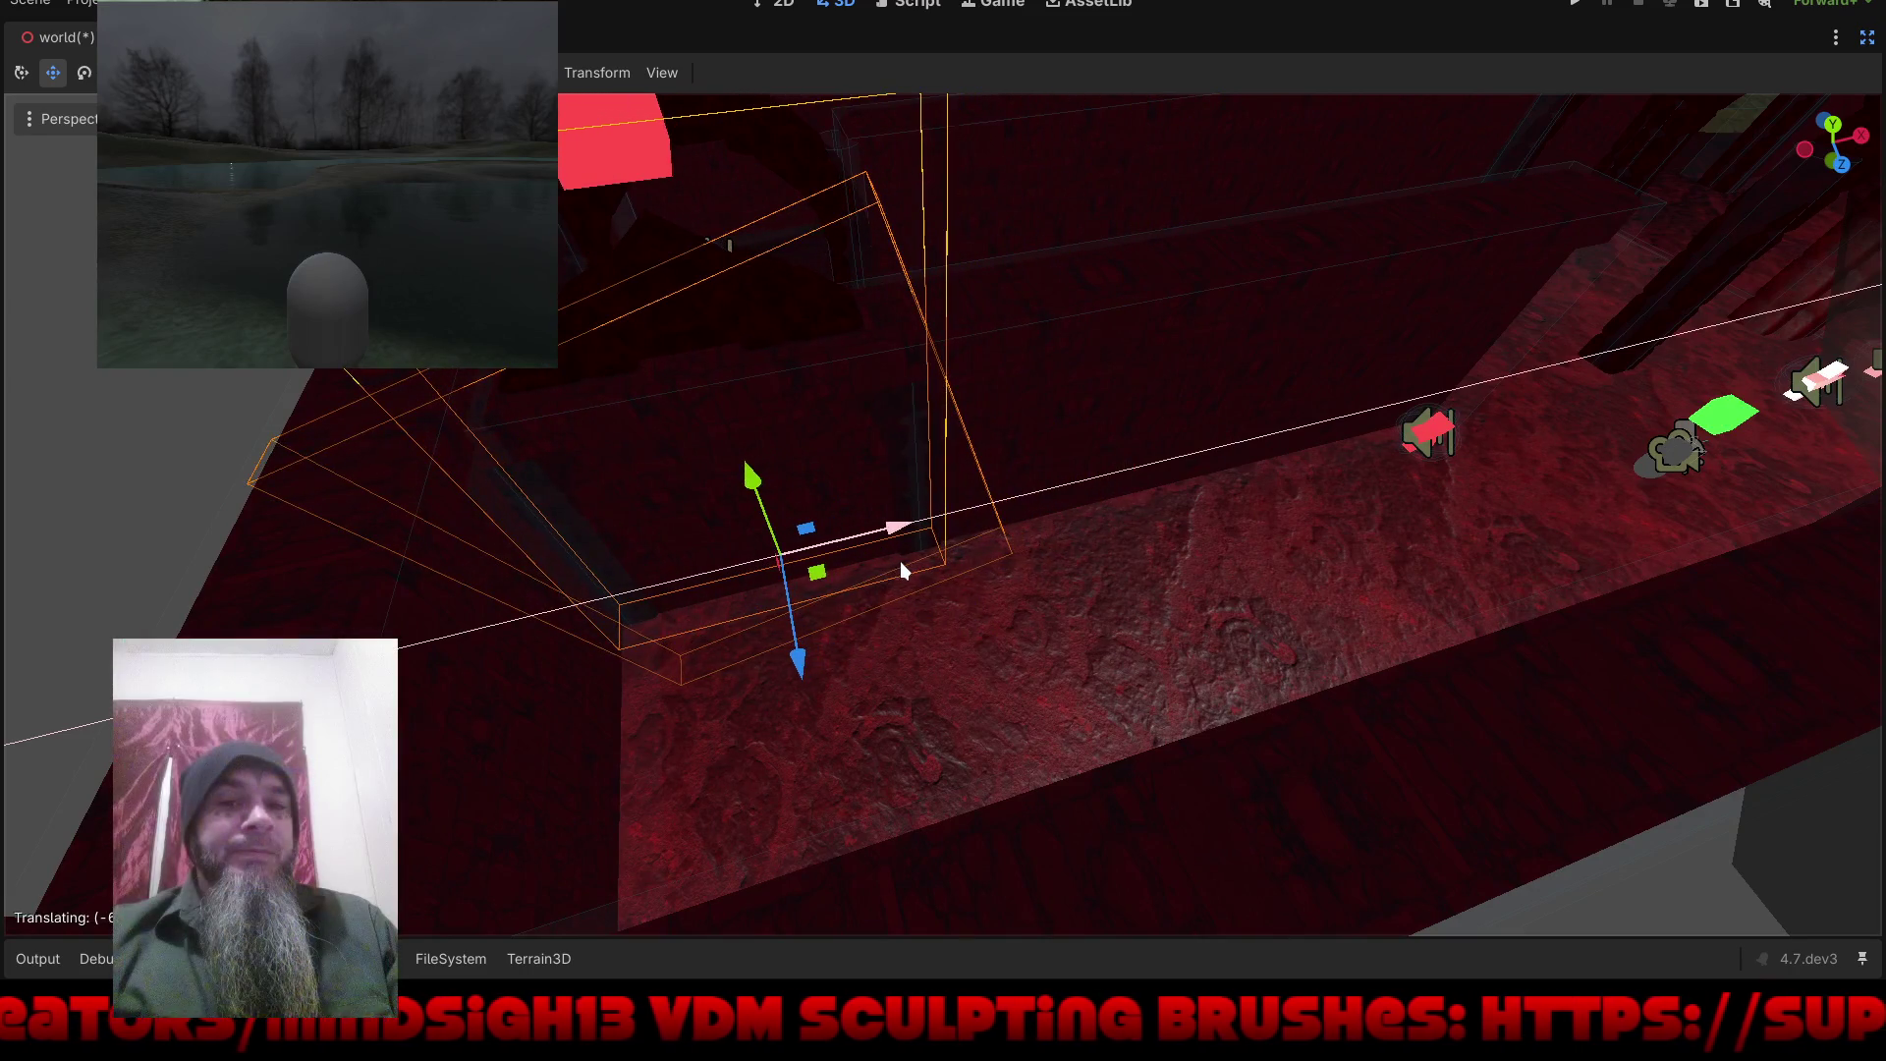
Step: Move the long trough-shaped box along X to a new spot
{"action": "left_click", "coordinate": [1202, 374]}
{"action": "mouse_move", "coordinate": [1184, 448]}
{"action": "left_mouse_down"}
{"action": "mouse_move", "coordinate": [1165, 454]}
{"action": "mouse_move", "coordinate": [1390, 339]}
{"action": "mouse_move", "coordinate": [1171, 363]}
{"action": "mouse_move", "coordinate": [446, 602]}
{"action": "left_mouse_up"}
{"action": "mouse_move", "coordinate": [789, 562]}
{"action": "left_mouse_down"}
{"action": "mouse_move", "coordinate": [869, 525]}
{"action": "mouse_move", "coordinate": [876, 499]}
{"action": "mouse_move", "coordinate": [896, 509]}
{"action": "left_mouse_up"}
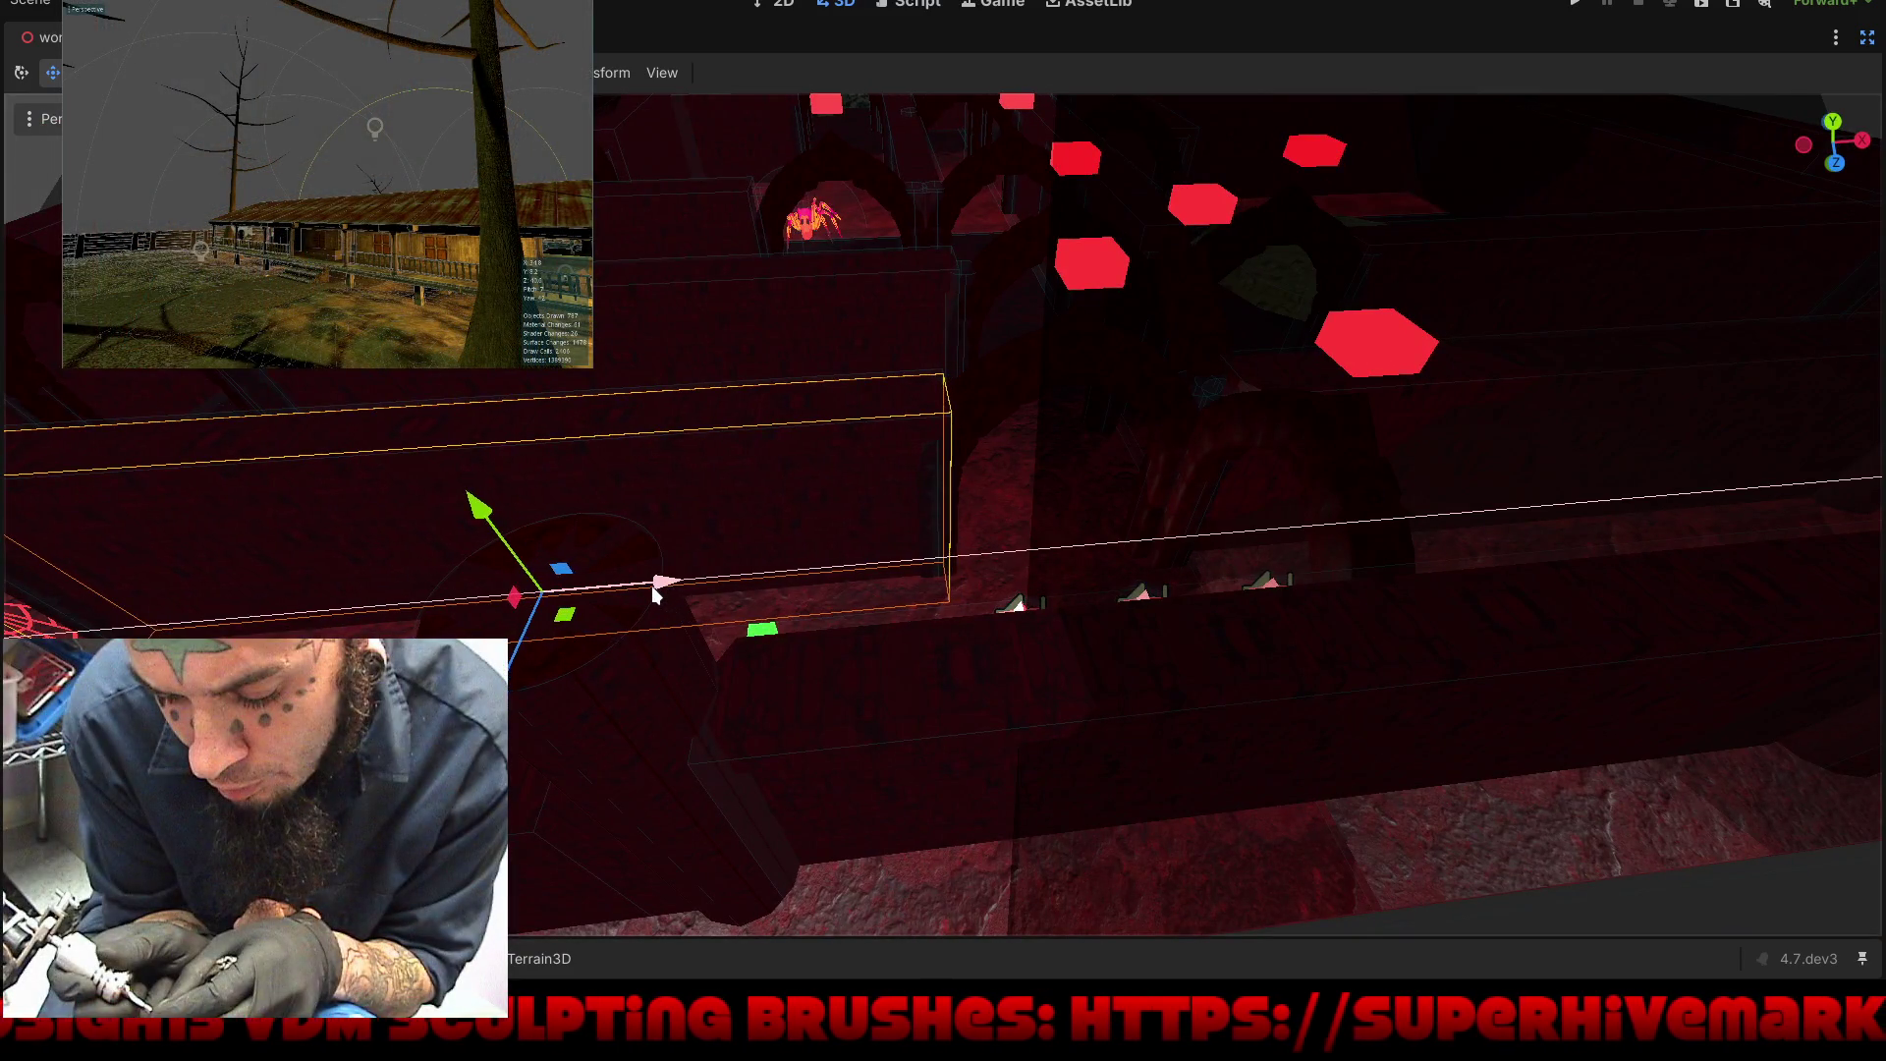
Step: Add the second tall wall box to the selection, shift both along X, and save
{"action": "mouse_move", "coordinate": [451, 547]}
{"action": "left_mouse_down"}
{"action": "mouse_move", "coordinate": [544, 529]}
{"action": "mouse_move", "coordinate": [1011, 551]}
{"action": "mouse_move", "coordinate": [1137, 534]}
{"action": "mouse_move", "coordinate": [810, 558]}
{"action": "mouse_move", "coordinate": [812, 595]}
{"action": "mouse_move", "coordinate": [929, 534]}
{"action": "mouse_move", "coordinate": [900, 546]}
{"action": "left_mouse_up"}
{"action": "mouse_move", "coordinate": [757, 698]}
{"action": "left_mouse_down"}
{"action": "mouse_move", "coordinate": [721, 717]}
{"action": "mouse_move", "coordinate": [825, 676]}
{"action": "left_mouse_up"}
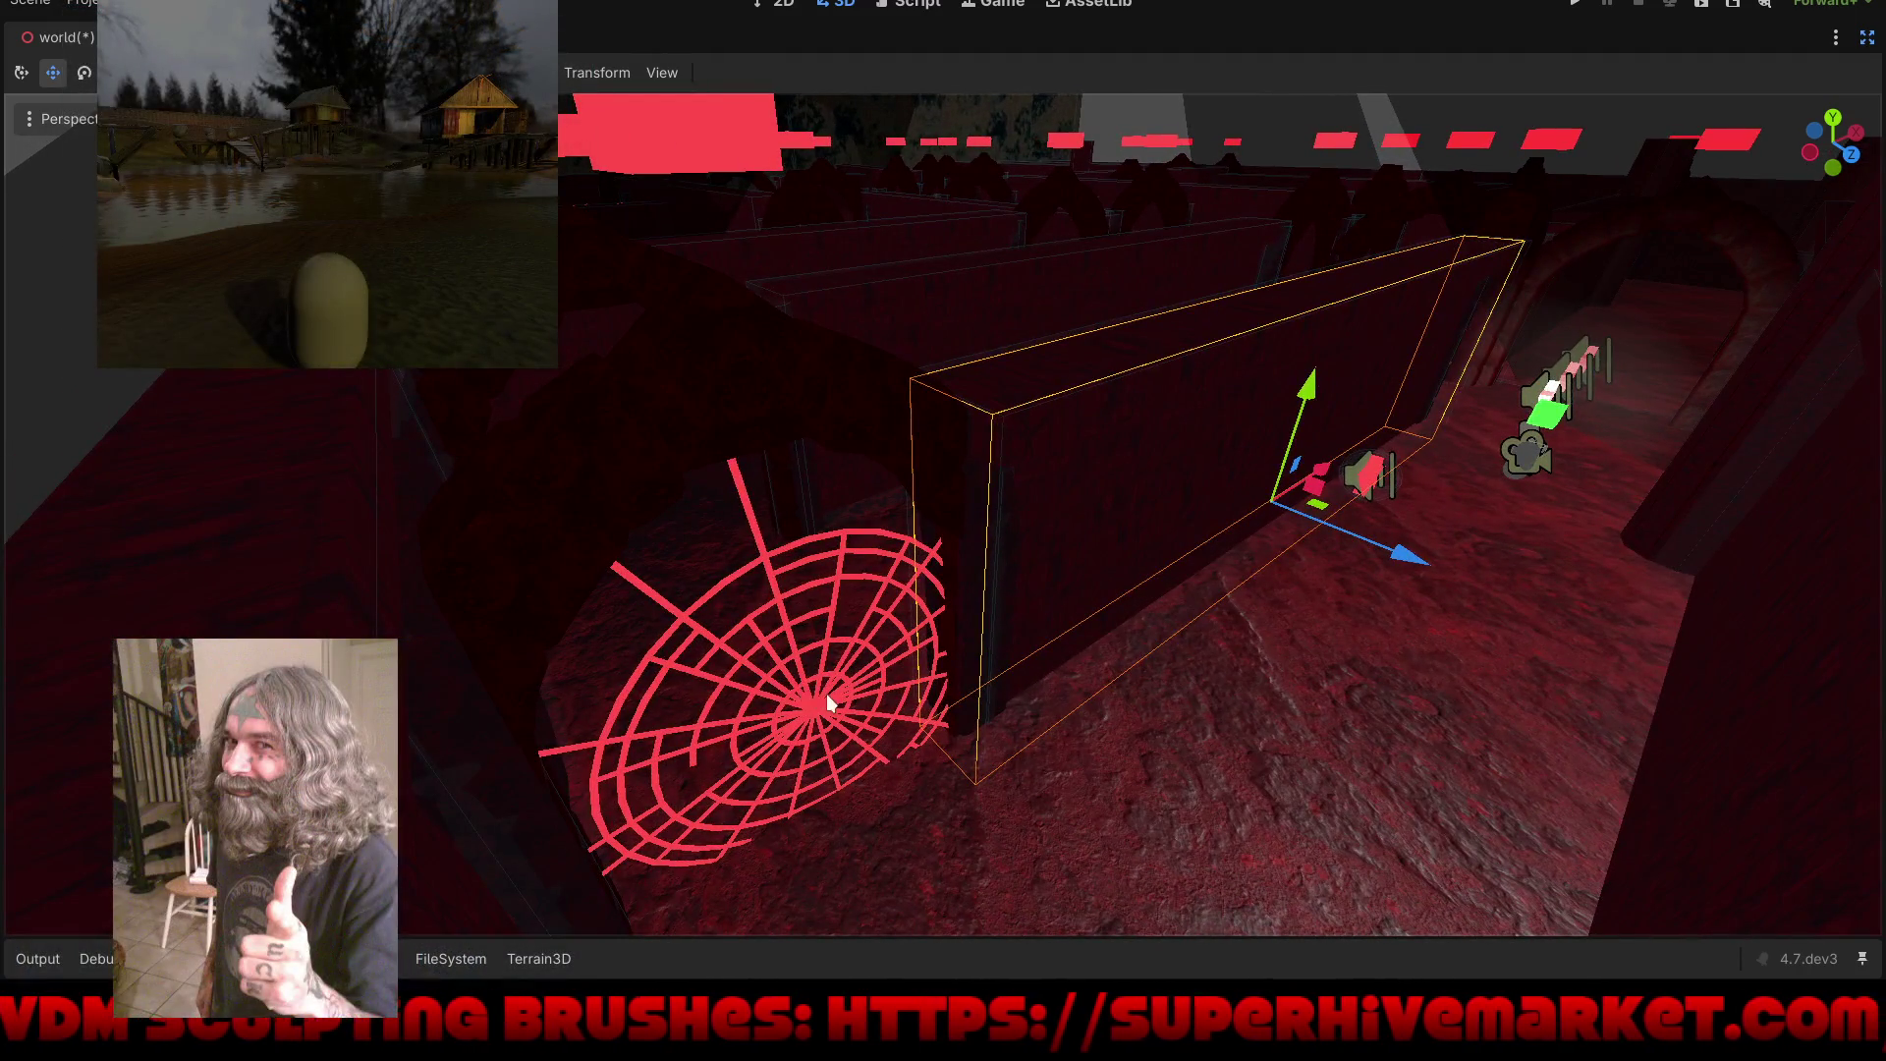
{"action": "left_click", "coordinate": [694, 324], "text": "shift"}
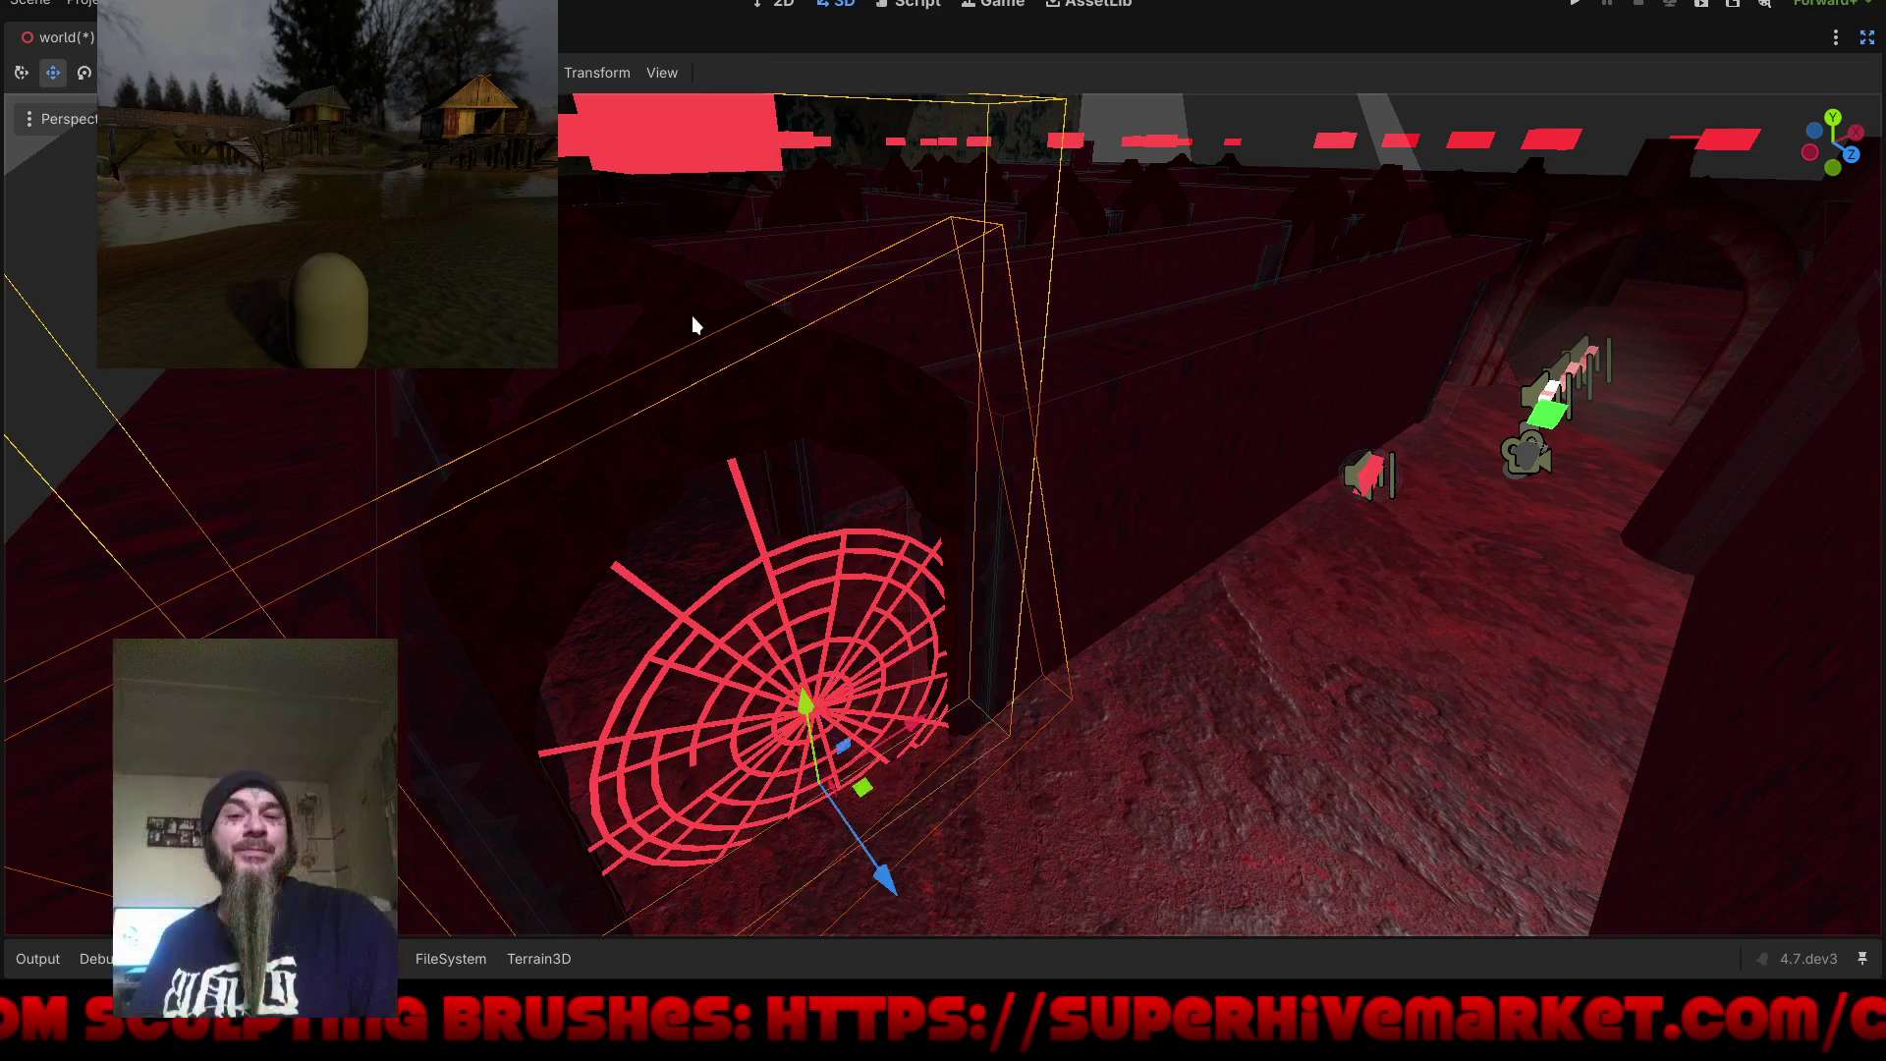
{"action": "left_click_drag", "start_coordinate": [912, 729], "coordinate": [899, 737]}
{"action": "mouse_move", "coordinate": [1163, 532]}
{"action": "left_mouse_down"}
{"action": "mouse_move", "coordinate": [1114, 463]}
{"action": "mouse_move", "coordinate": [1494, 557]}
{"action": "mouse_move", "coordinate": [1719, 444]}
{"action": "mouse_move", "coordinate": [1531, 428]}
{"action": "mouse_move", "coordinate": [1181, 578]}
{"action": "left_mouse_up"}
{"action": "key", "text": "ctrl+s"}
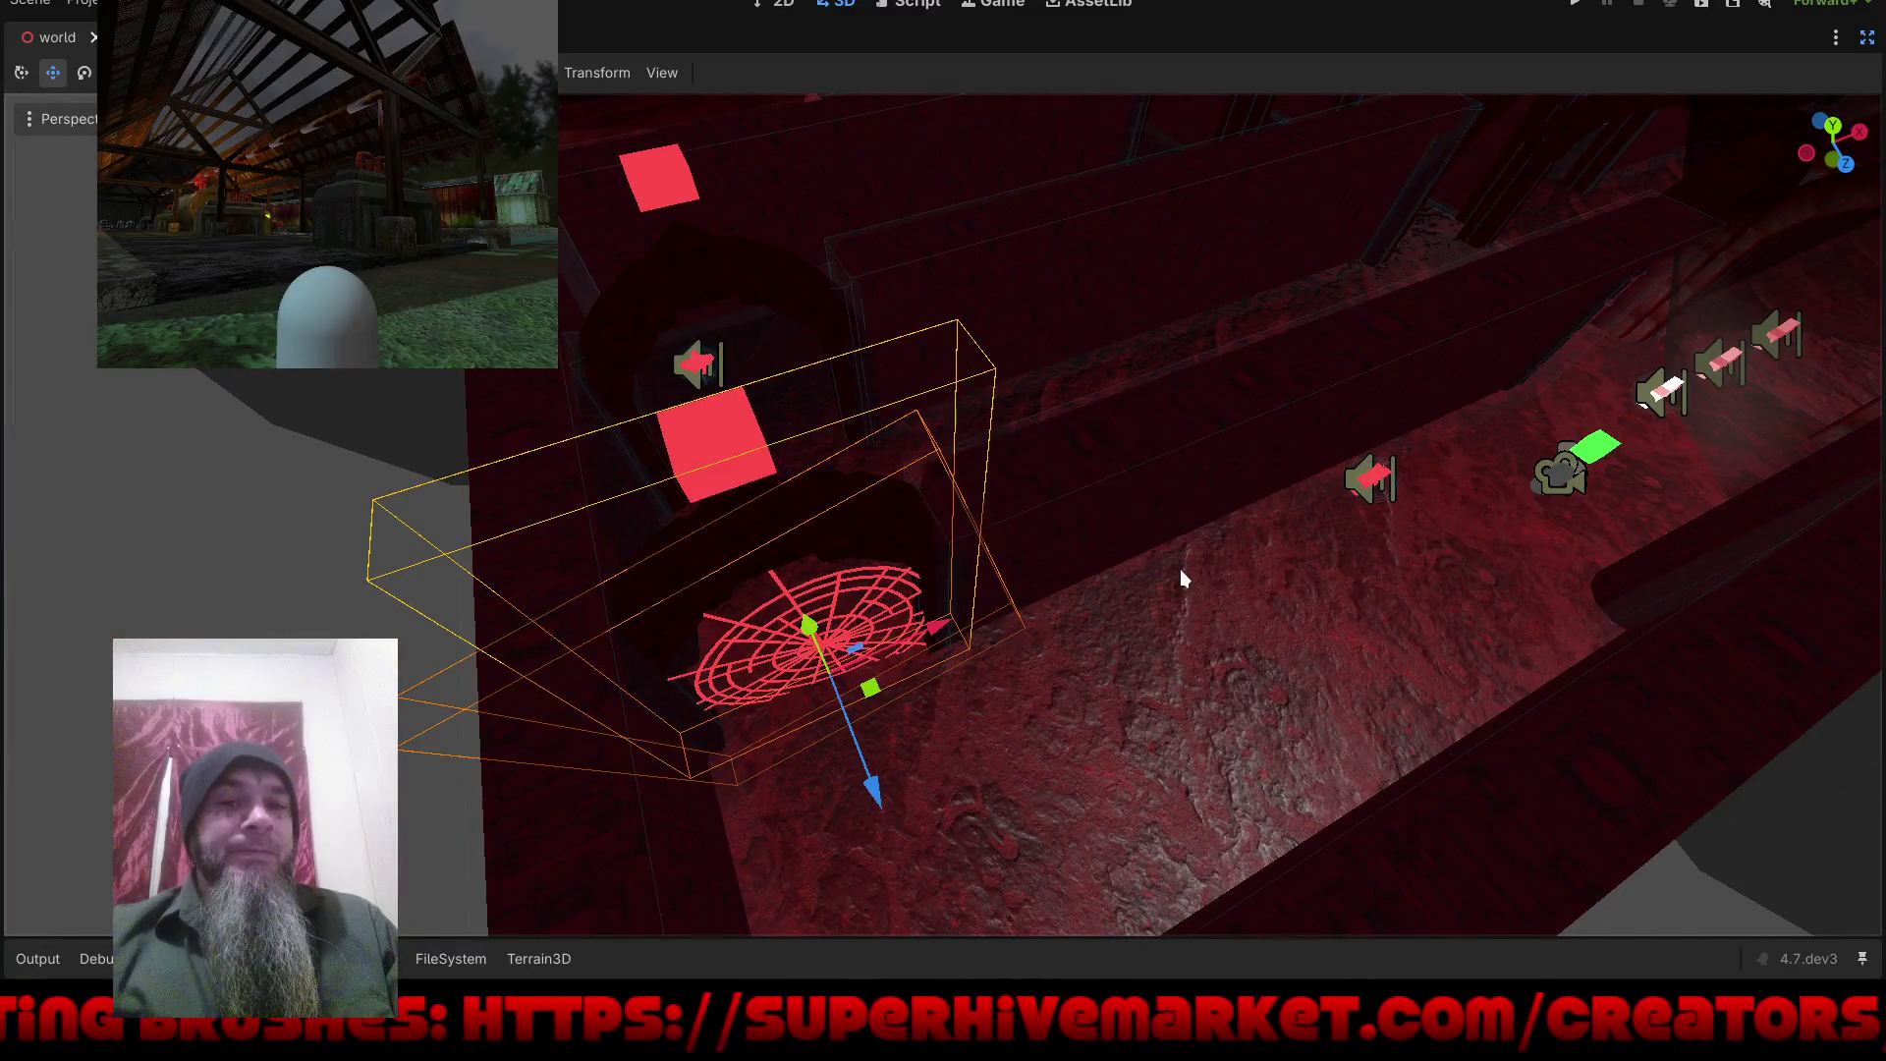
Step: Orbit around the trench to check placement and save the world scene again
{"action": "mouse_move", "coordinate": [1399, 567]}
{"action": "left_mouse_down"}
{"action": "mouse_move", "coordinate": [698, 650]}
{"action": "mouse_move", "coordinate": [695, 673]}
{"action": "left_mouse_up"}
{"action": "mouse_move", "coordinate": [921, 462]}
{"action": "left_mouse_down"}
{"action": "mouse_move", "coordinate": [713, 440]}
{"action": "mouse_move", "coordinate": [829, 480]}
{"action": "left_mouse_up"}
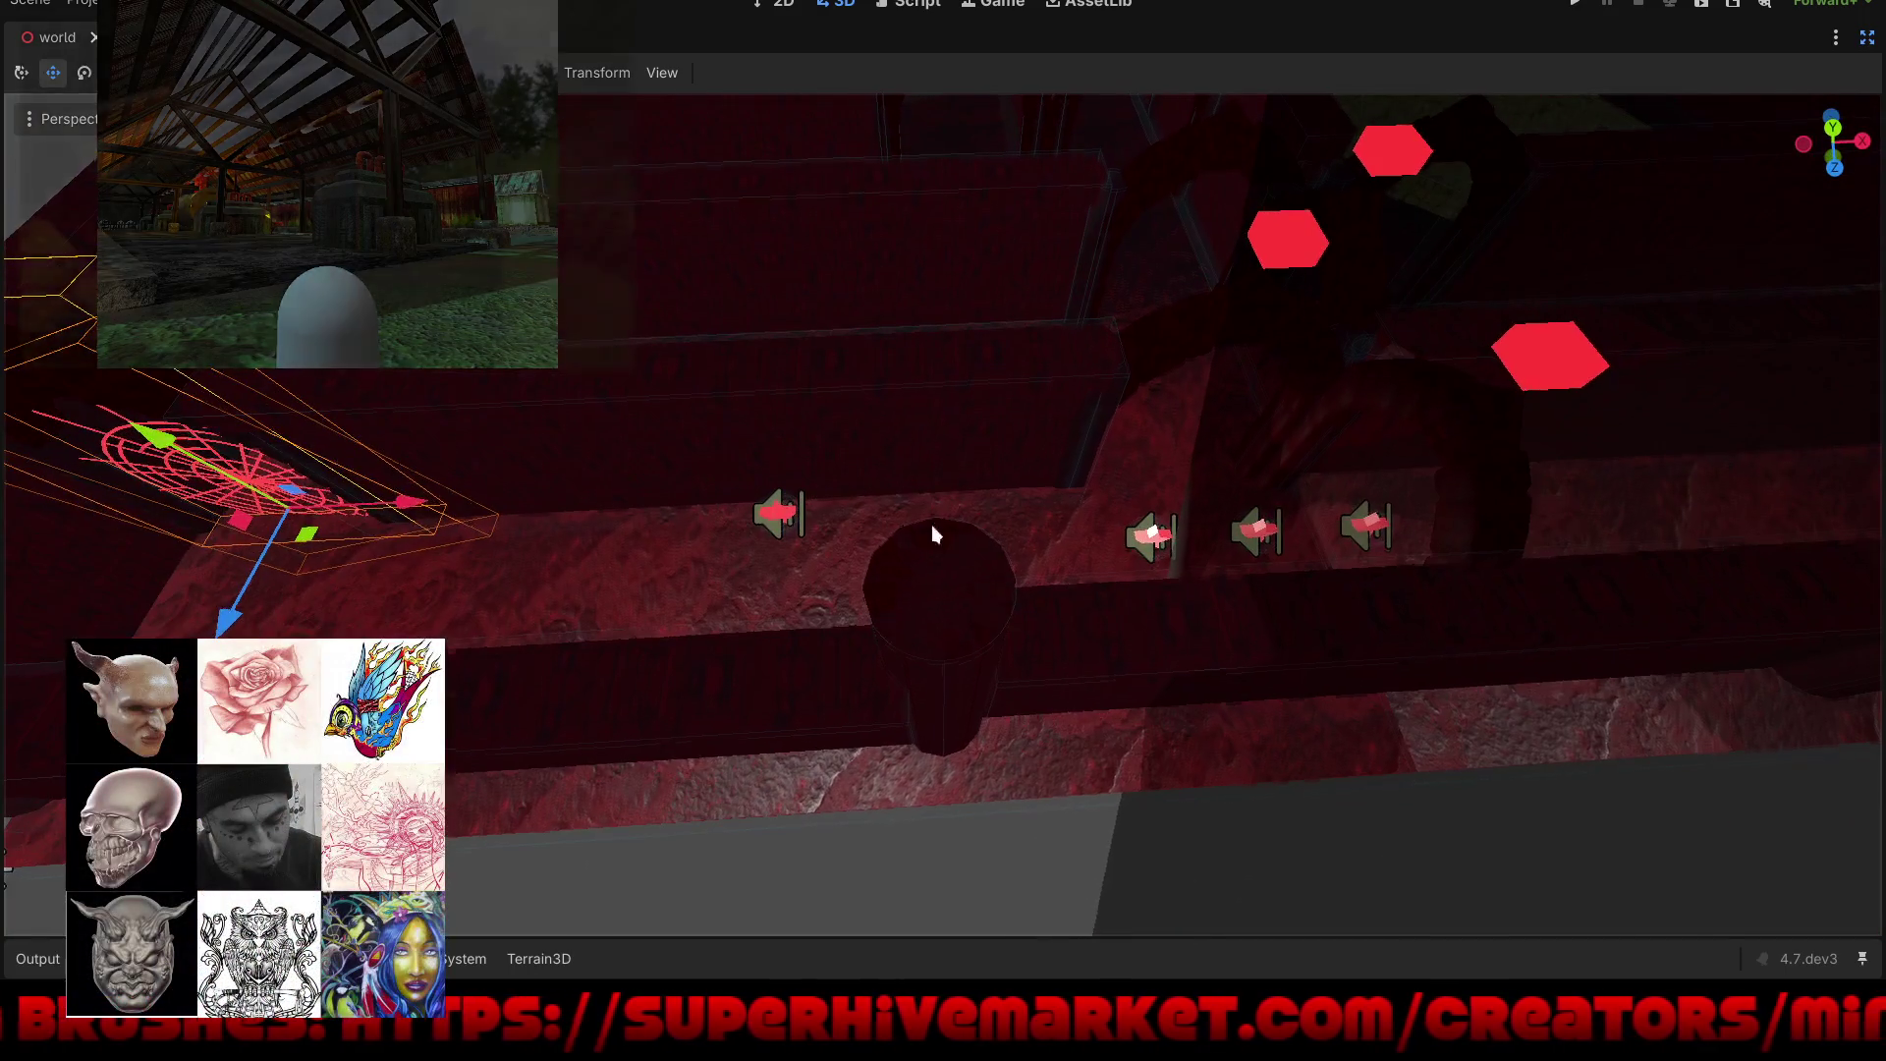
{"action": "left_click_drag", "start_coordinate": [932, 525], "coordinate": [916, 638]}
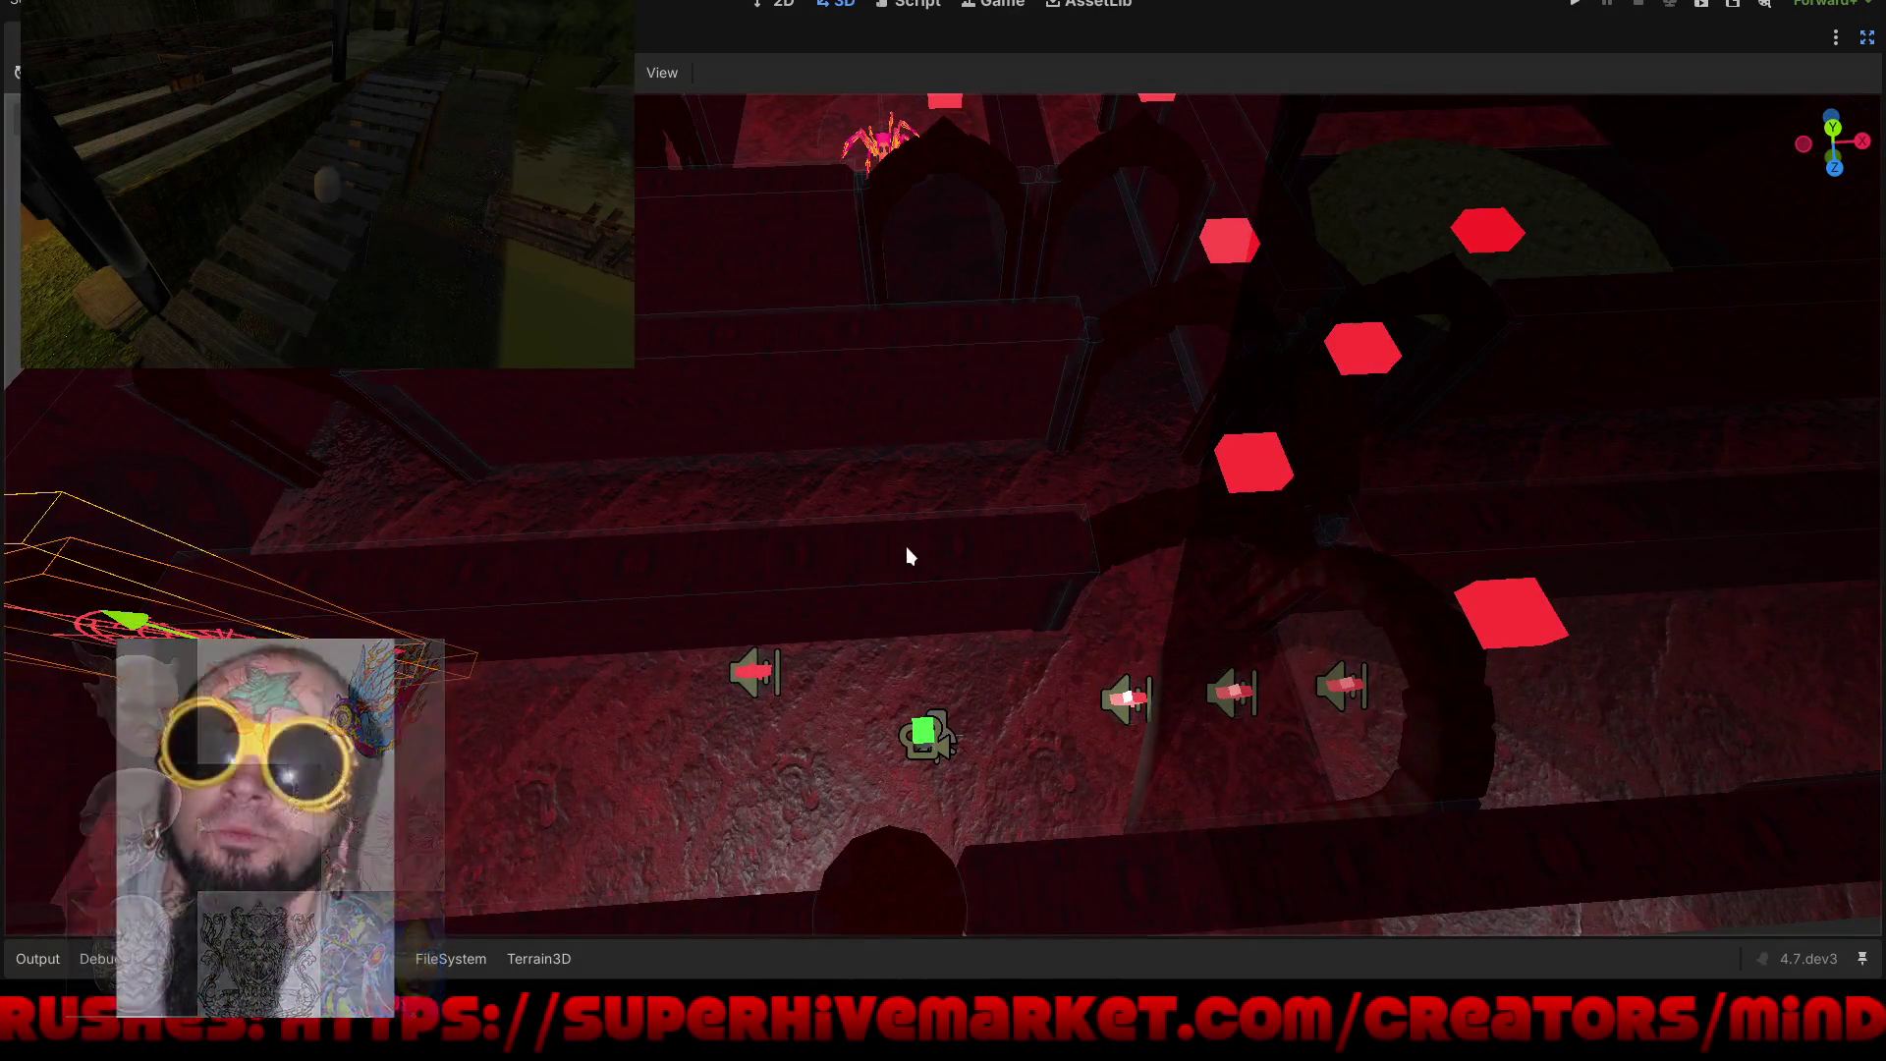
{"action": "mouse_move", "coordinate": [960, 497]}
{"action": "left_mouse_down"}
{"action": "mouse_move", "coordinate": [1187, 523]}
{"action": "mouse_move", "coordinate": [901, 547]}
{"action": "left_mouse_up"}
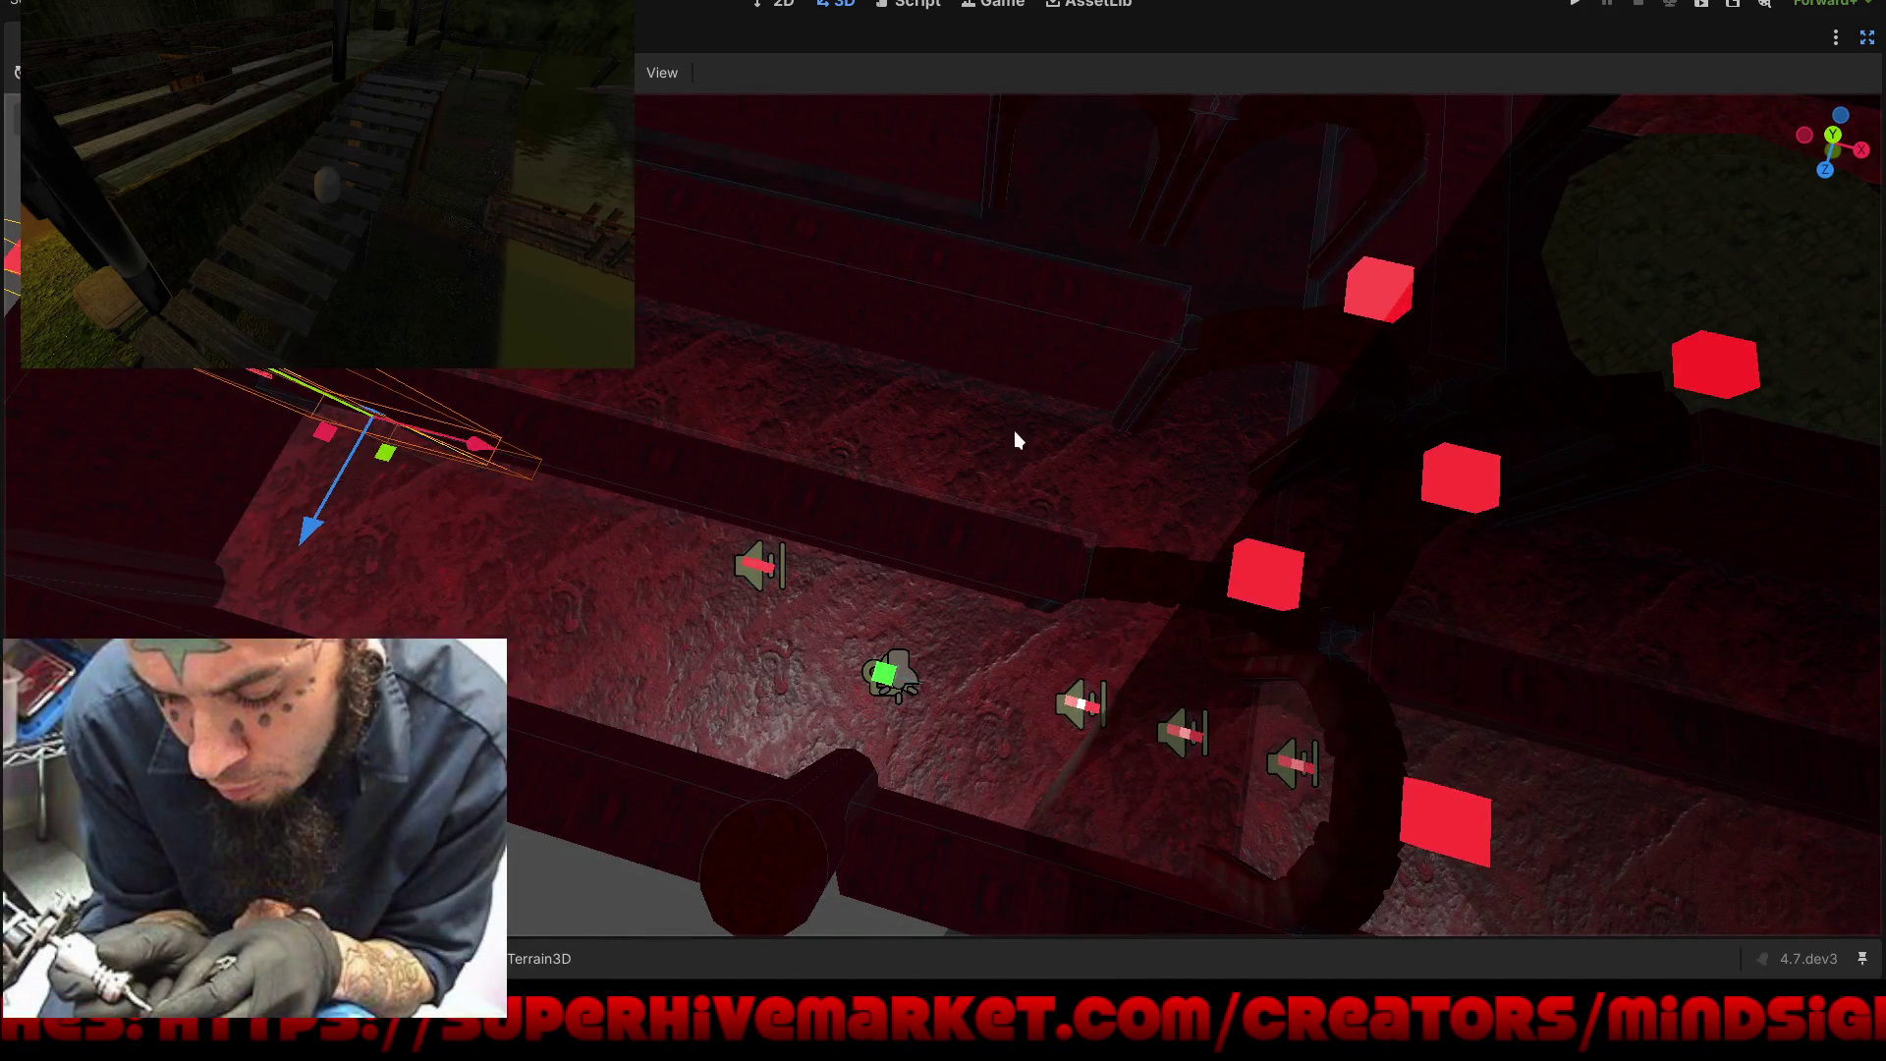
{"action": "mouse_move", "coordinate": [969, 364]}
{"action": "left_mouse_down"}
{"action": "mouse_move", "coordinate": [1040, 477]}
{"action": "mouse_move", "coordinate": [944, 672]}
{"action": "mouse_move", "coordinate": [722, 733]}
{"action": "mouse_move", "coordinate": [715, 766]}
{"action": "left_mouse_up"}
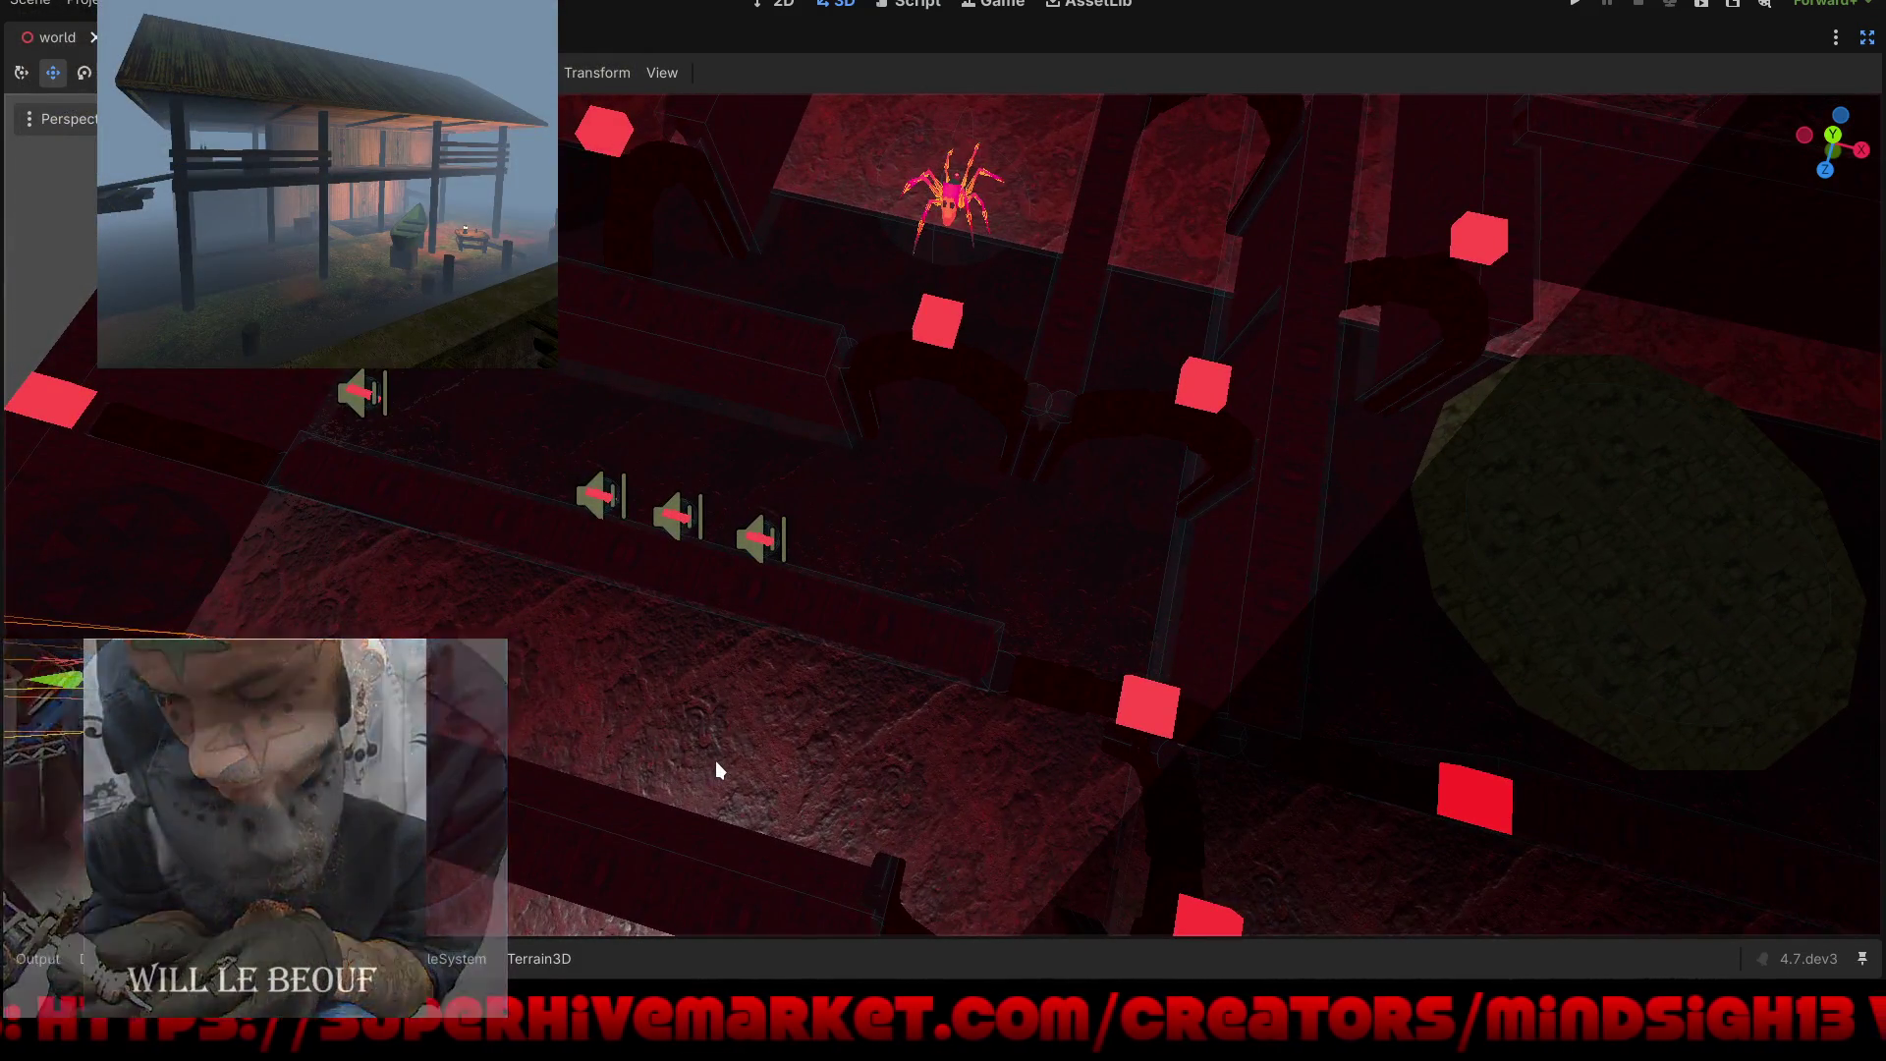
{"action": "left_click_drag", "start_coordinate": [692, 676], "coordinate": [633, 528]}
{"action": "key", "text": "ctrl+s"}
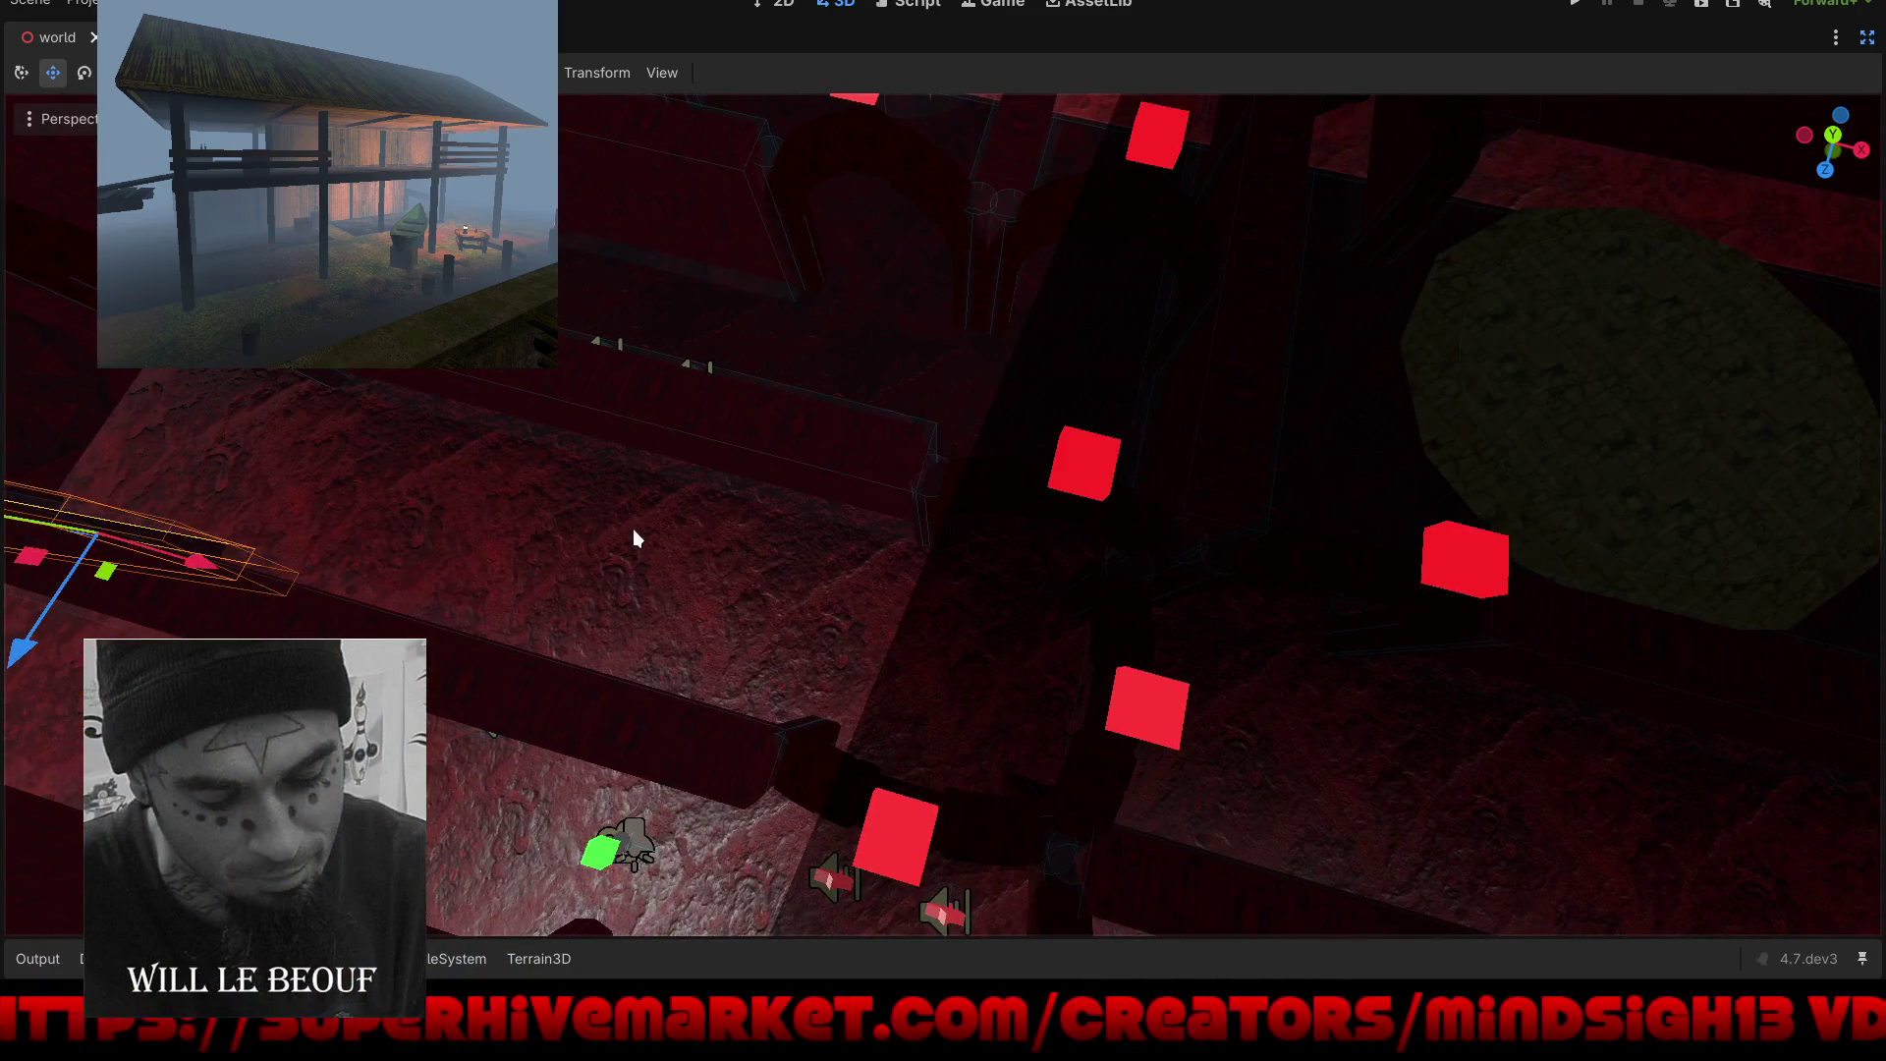
Step: Run the project to play-test the maze with the shifted wall boxes
{"action": "left_click", "coordinate": [1576, 4]}
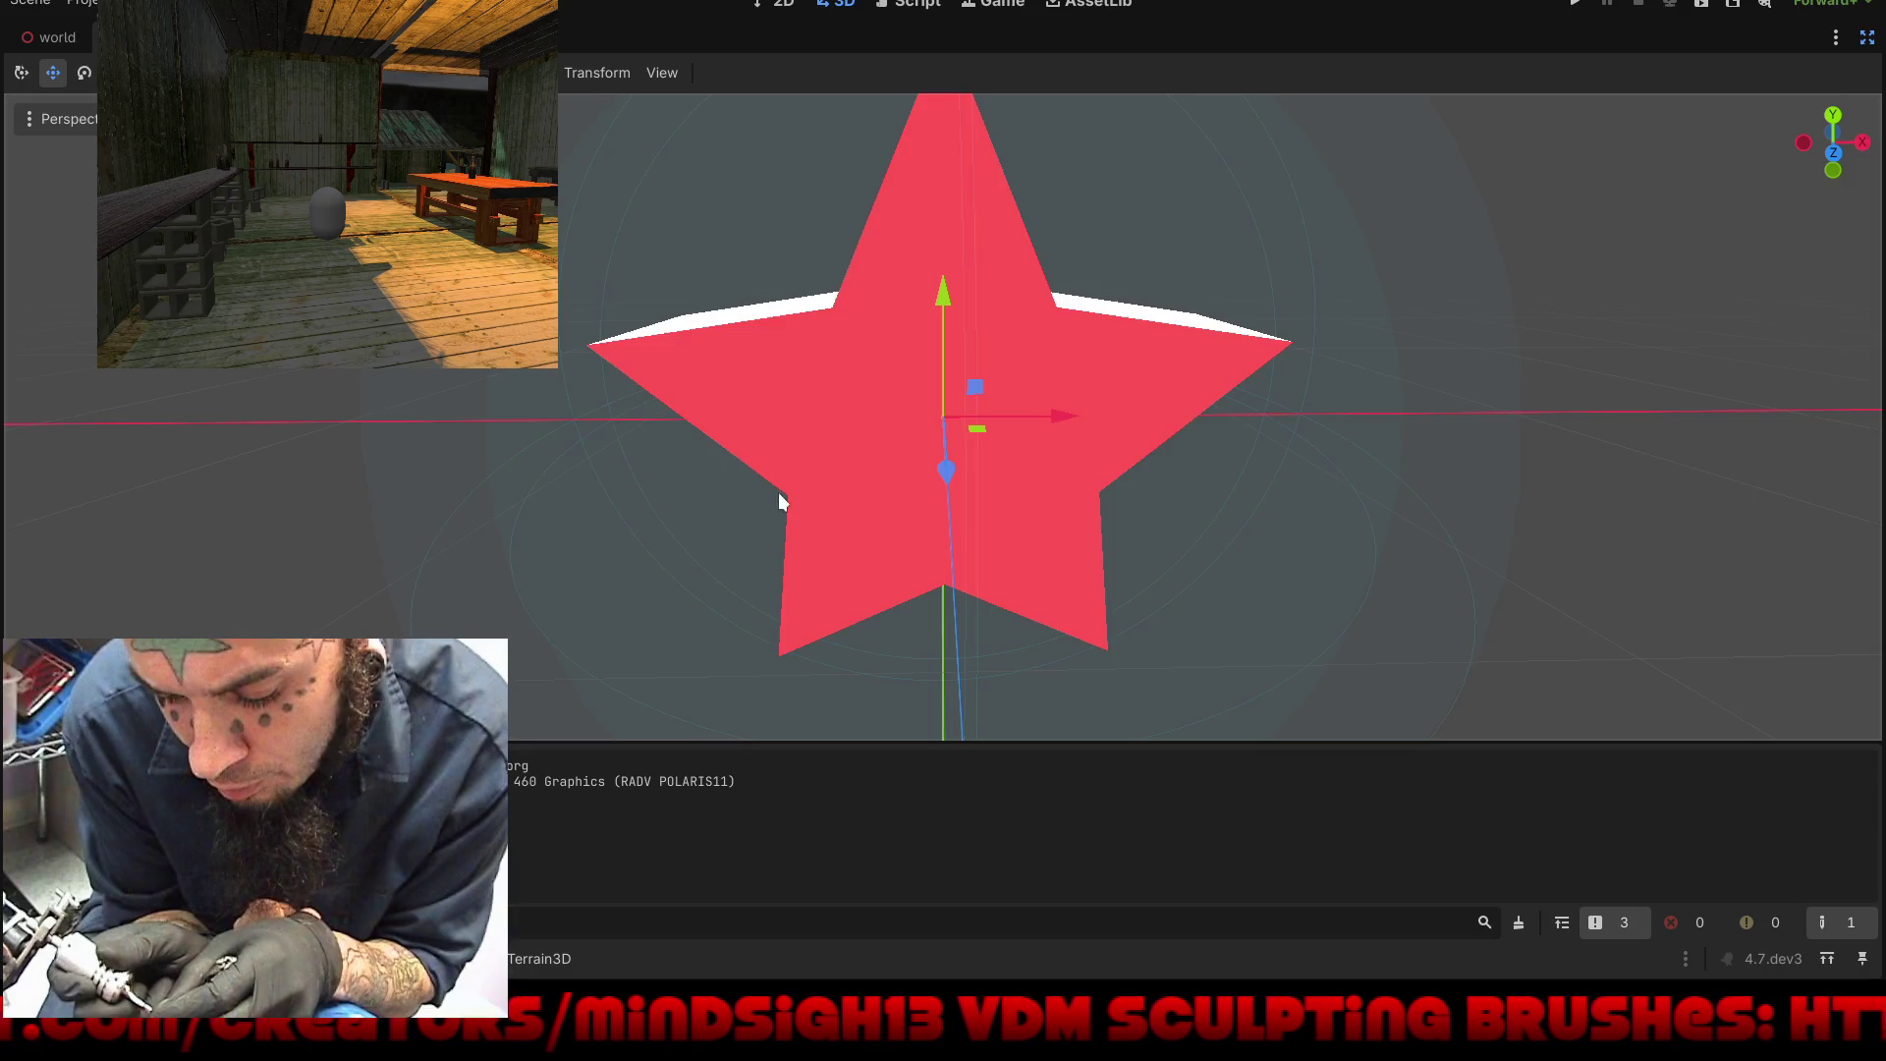
Step: Restore the side panels and select the star's Star_Root body
{"action": "scroll", "coordinate": [779, 493], "scroll_direction": "down", "scroll_amount": 5}
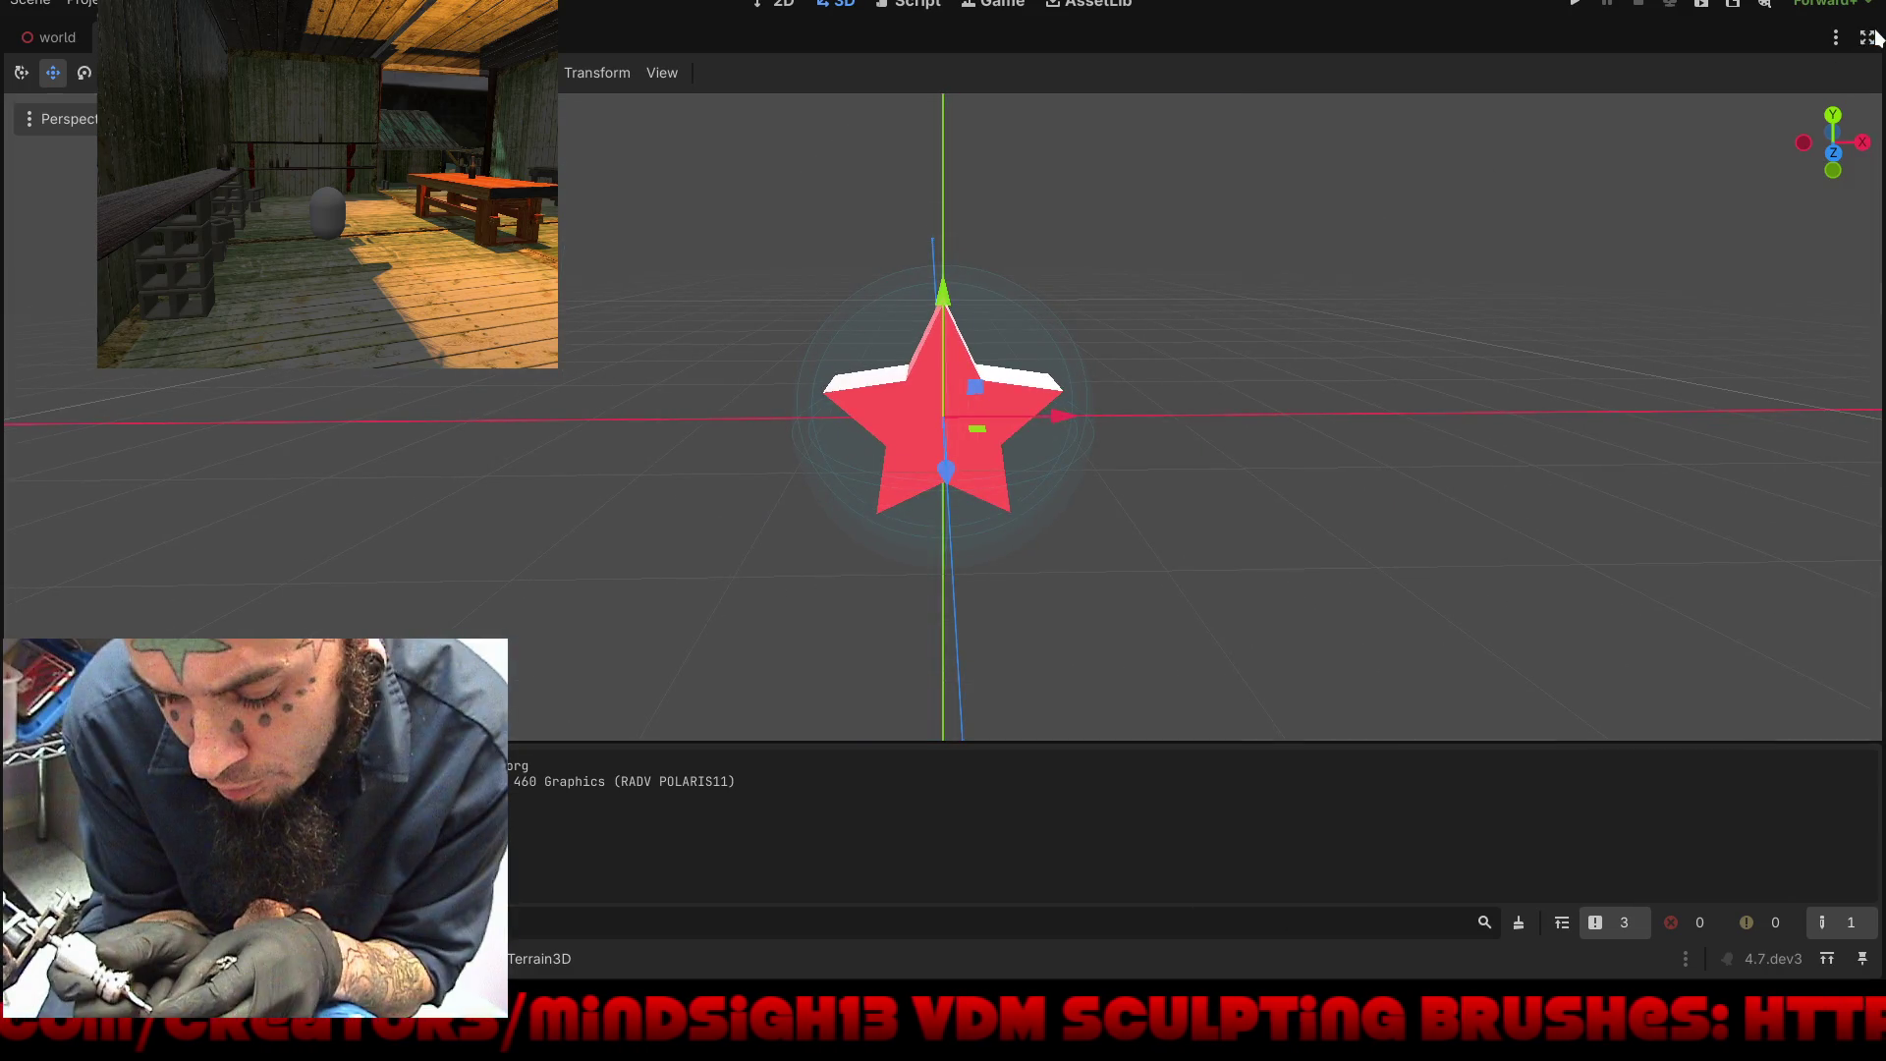
{"action": "left_click", "coordinate": [1872, 37]}
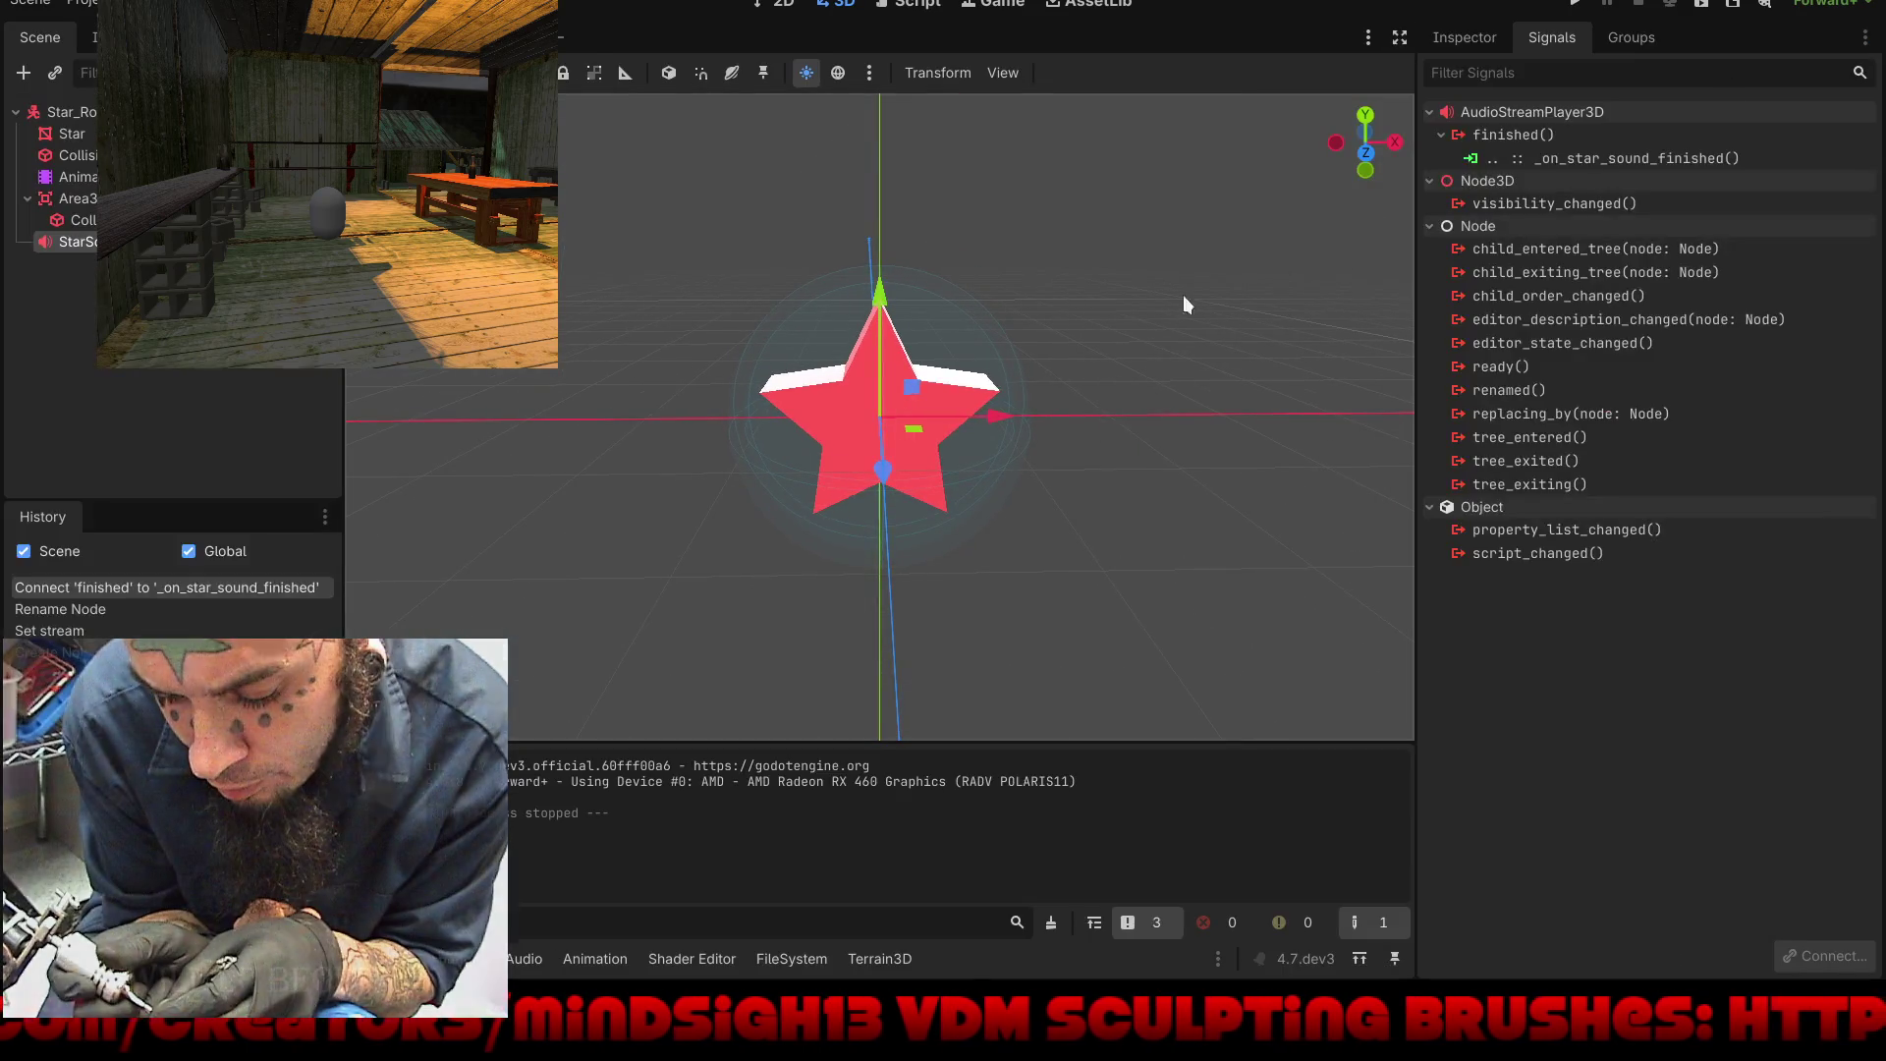
{"action": "left_click_drag", "start_coordinate": [898, 540], "coordinate": [1063, 486]}
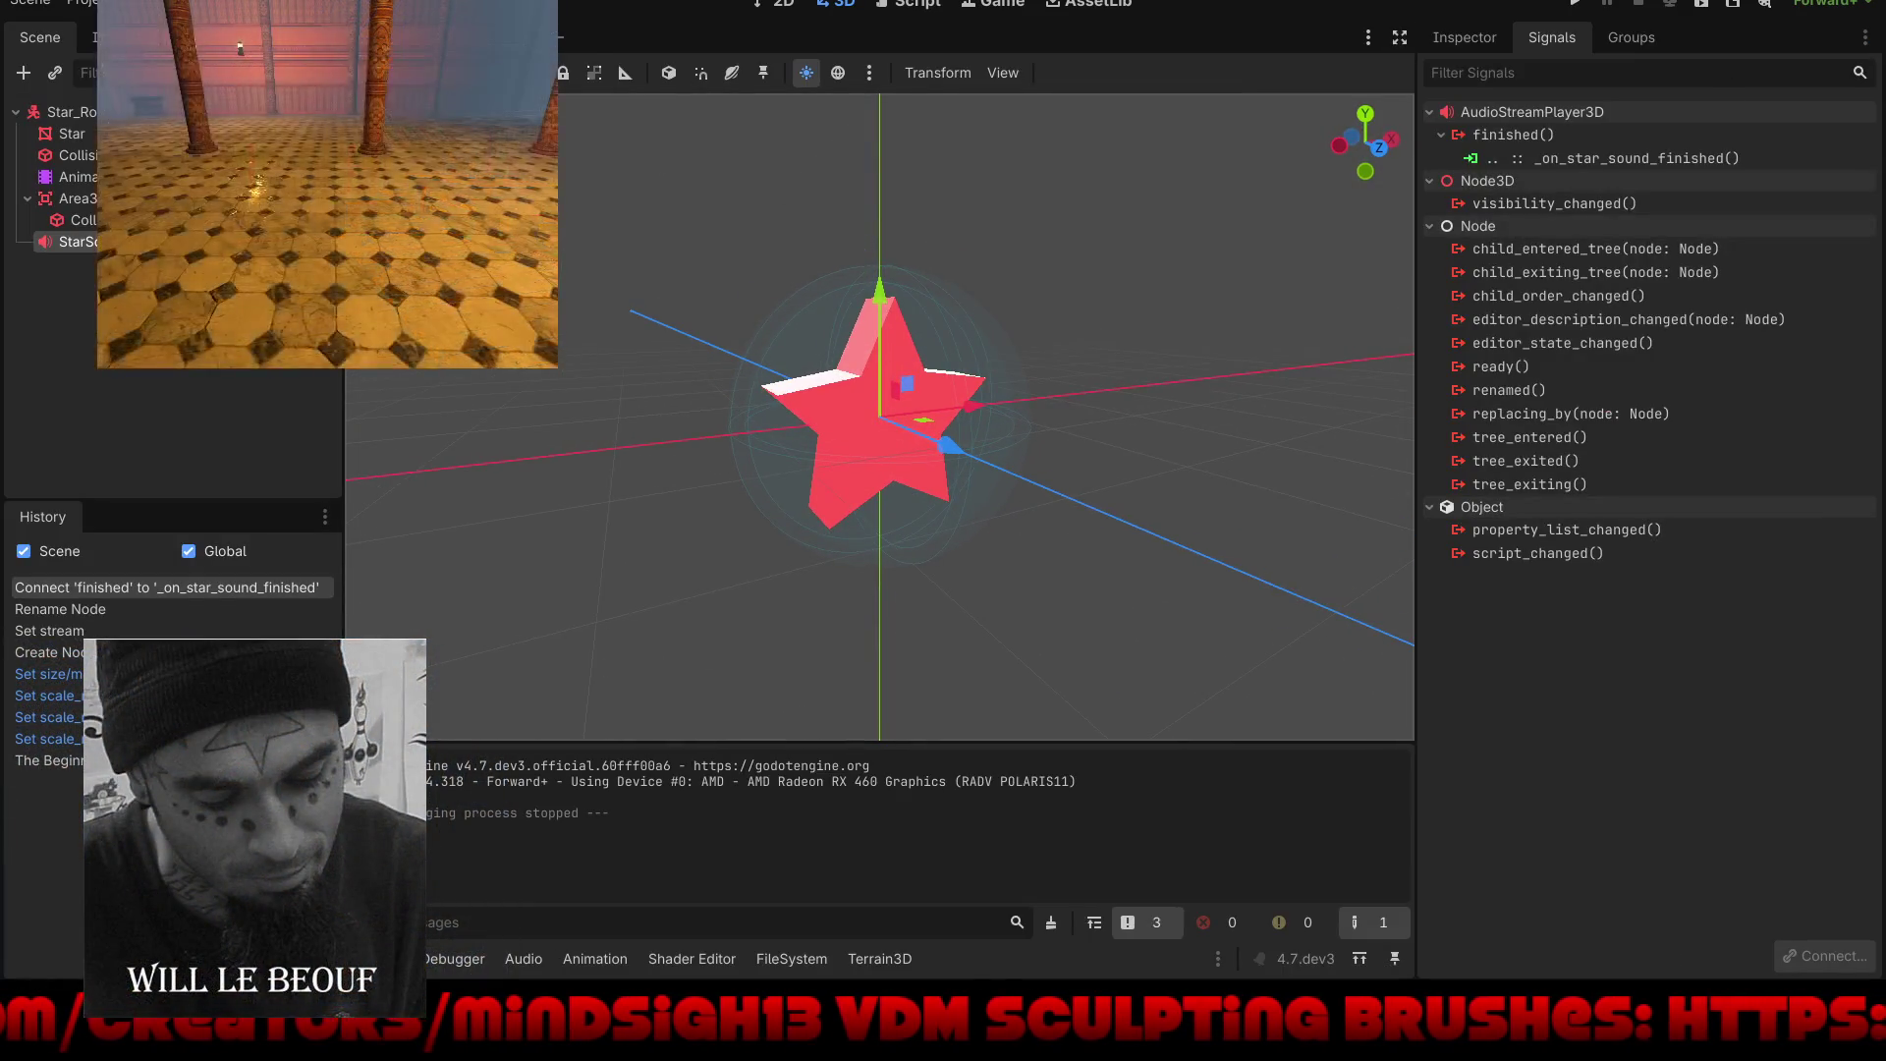
{"action": "left_click", "coordinate": [79, 155]}
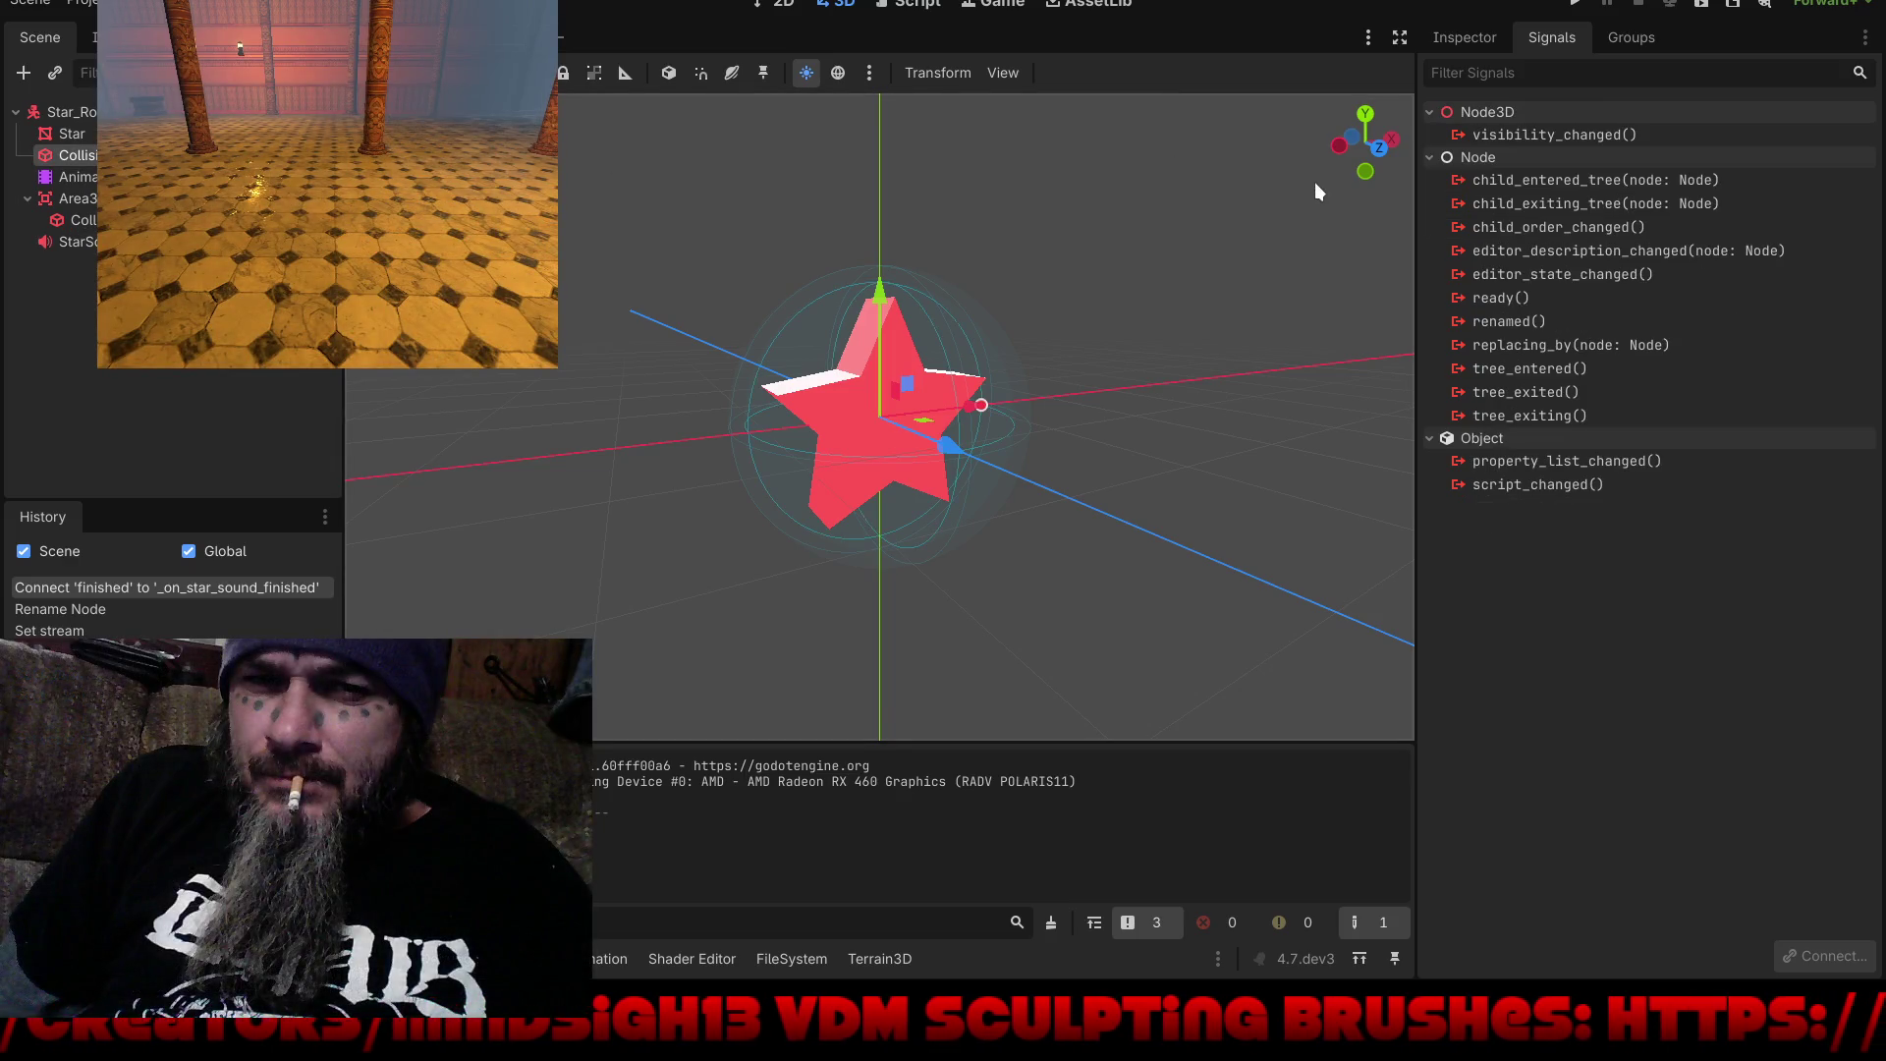
{"action": "left_click", "coordinate": [1469, 37]}
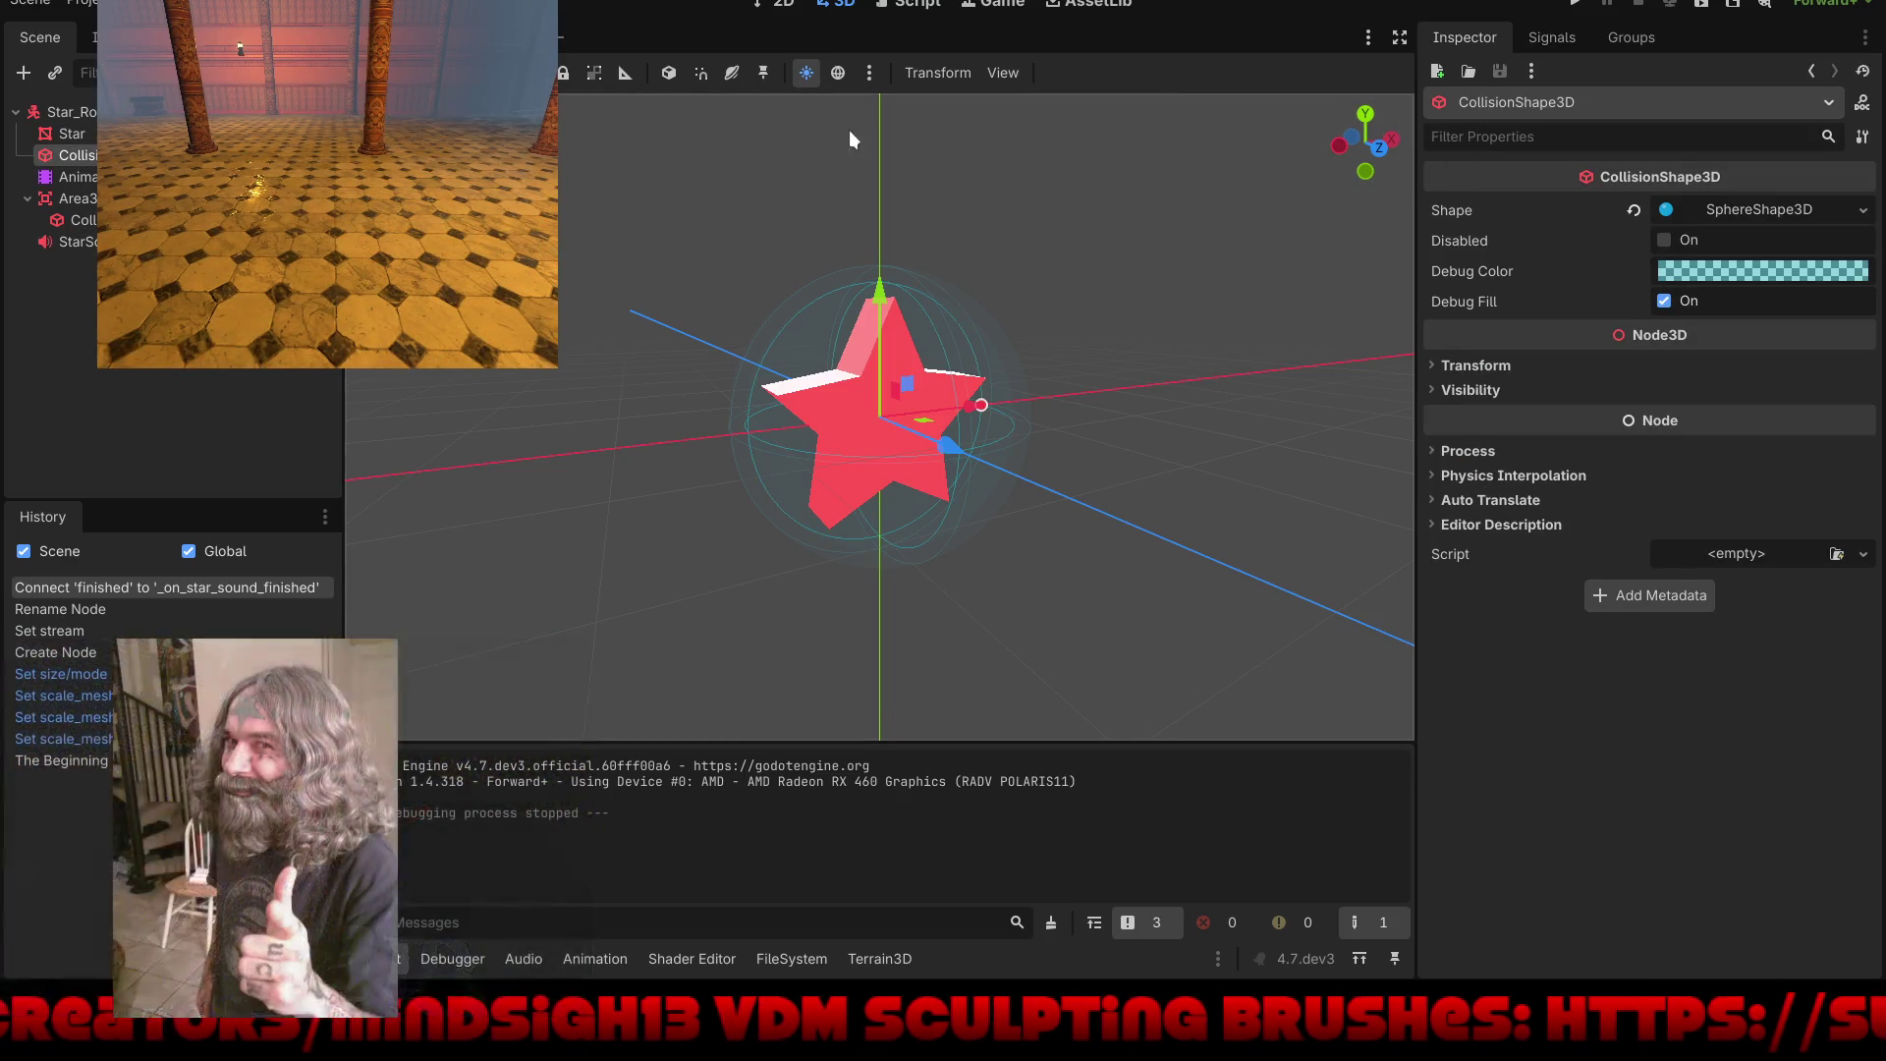
{"action": "left_click", "coordinate": [69, 112]}
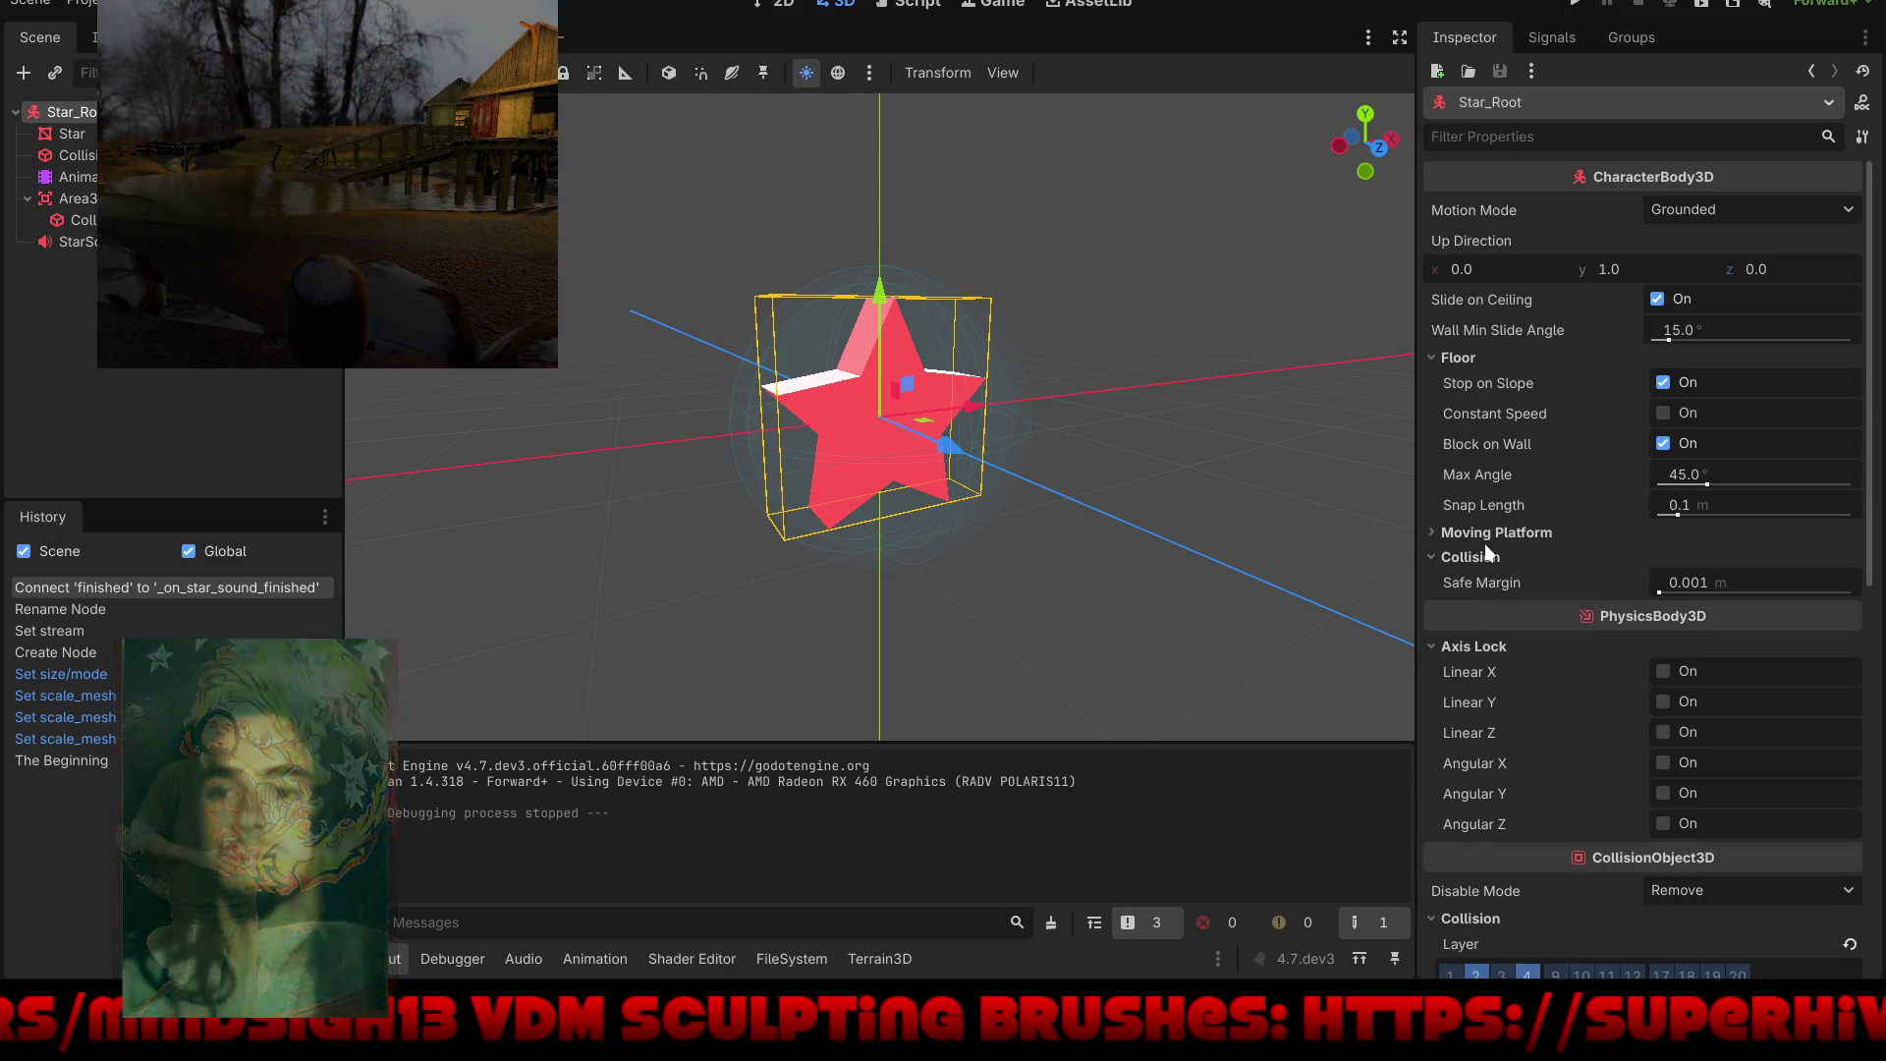
Step: Clear collision mask layers 1 and 2 so only layer 13 remains, then run the game
{"action": "scroll", "coordinate": [1499, 782], "scroll_direction": "down", "scroll_amount": 5}
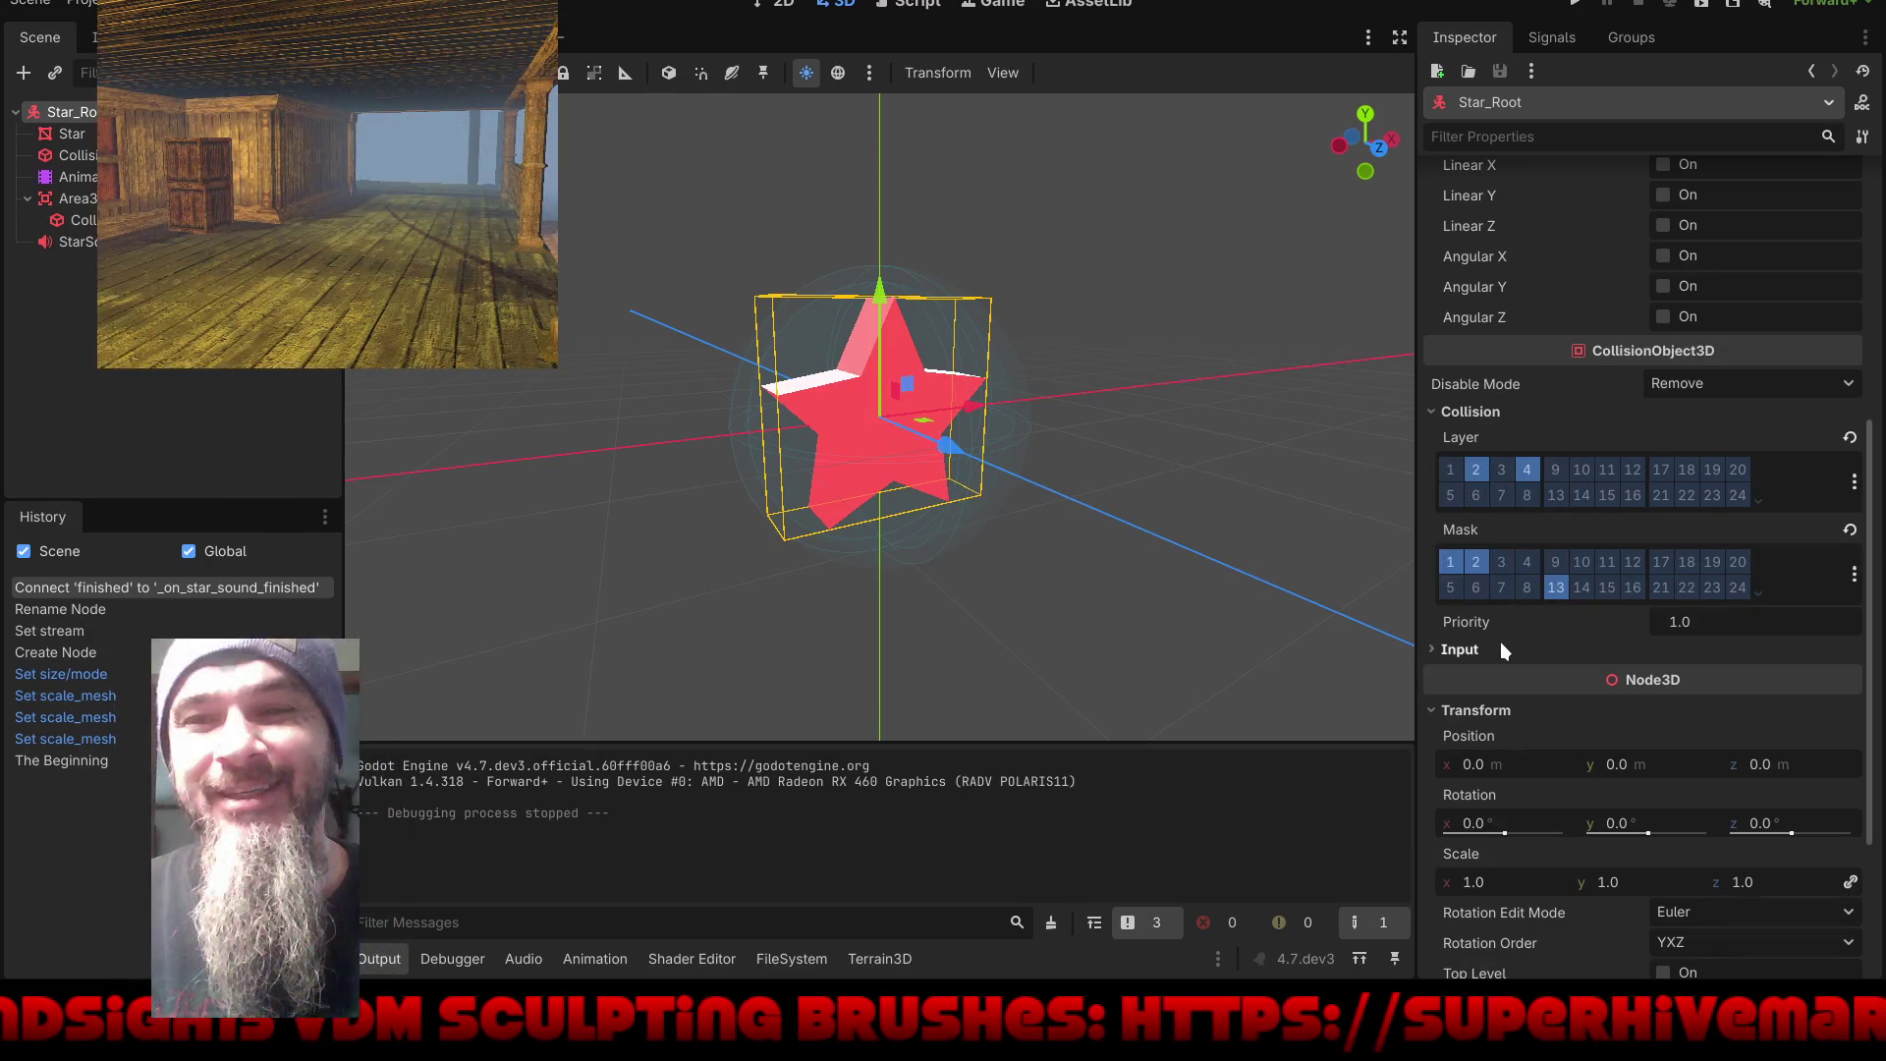
{"action": "left_click", "coordinate": [1474, 560]}
{"action": "left_click", "coordinate": [1453, 562]}
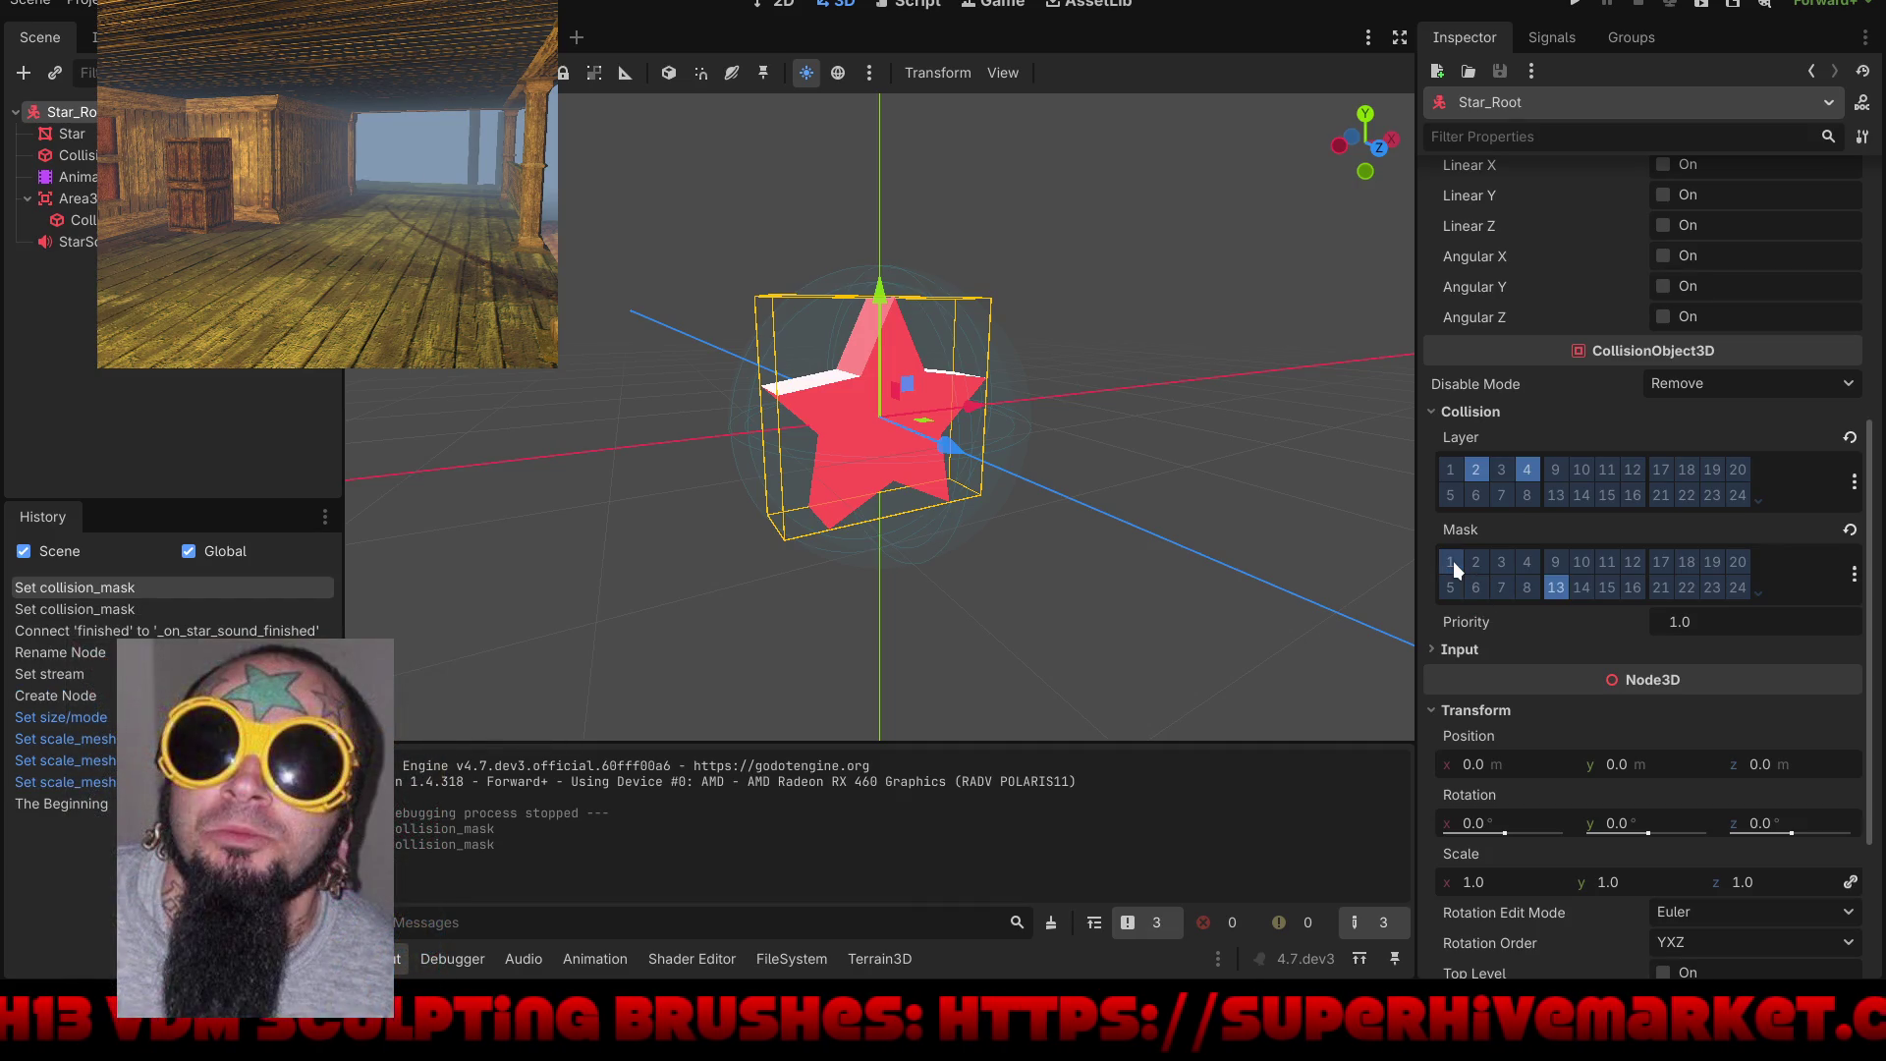
{"action": "left_click", "coordinate": [1572, 4]}
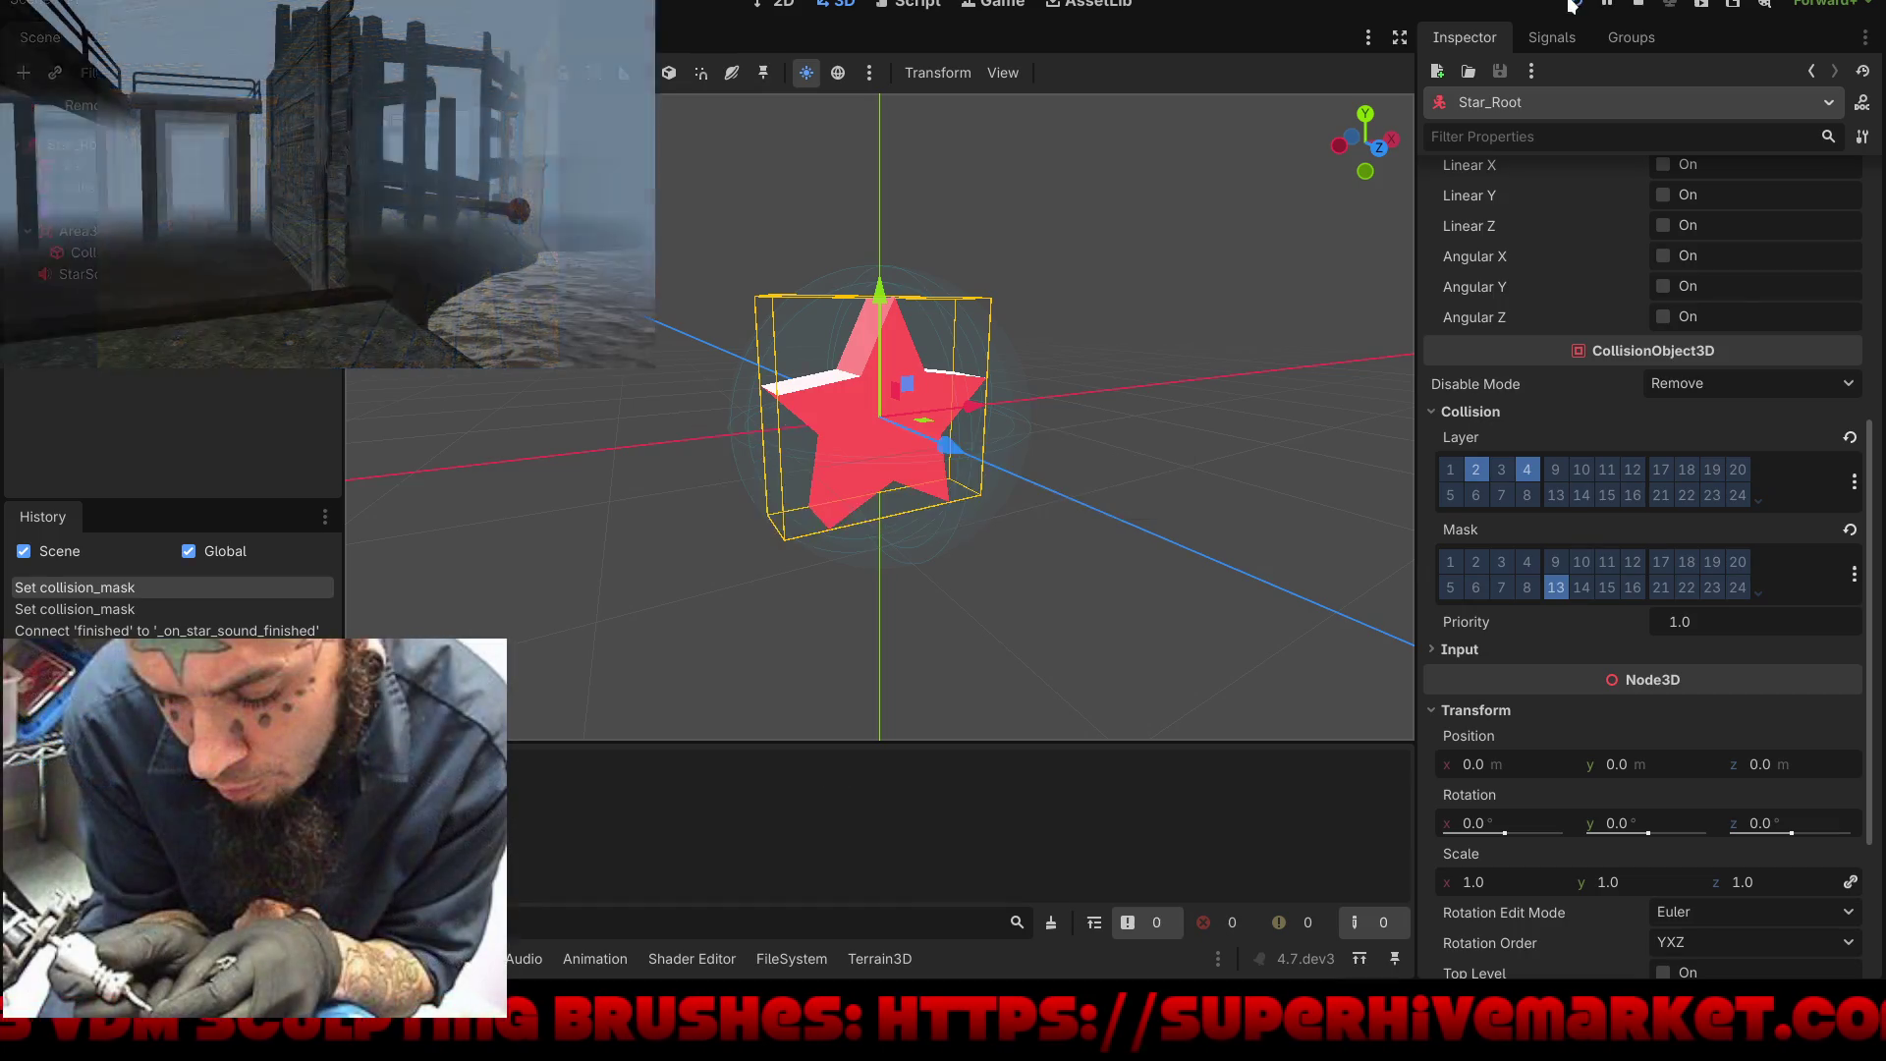
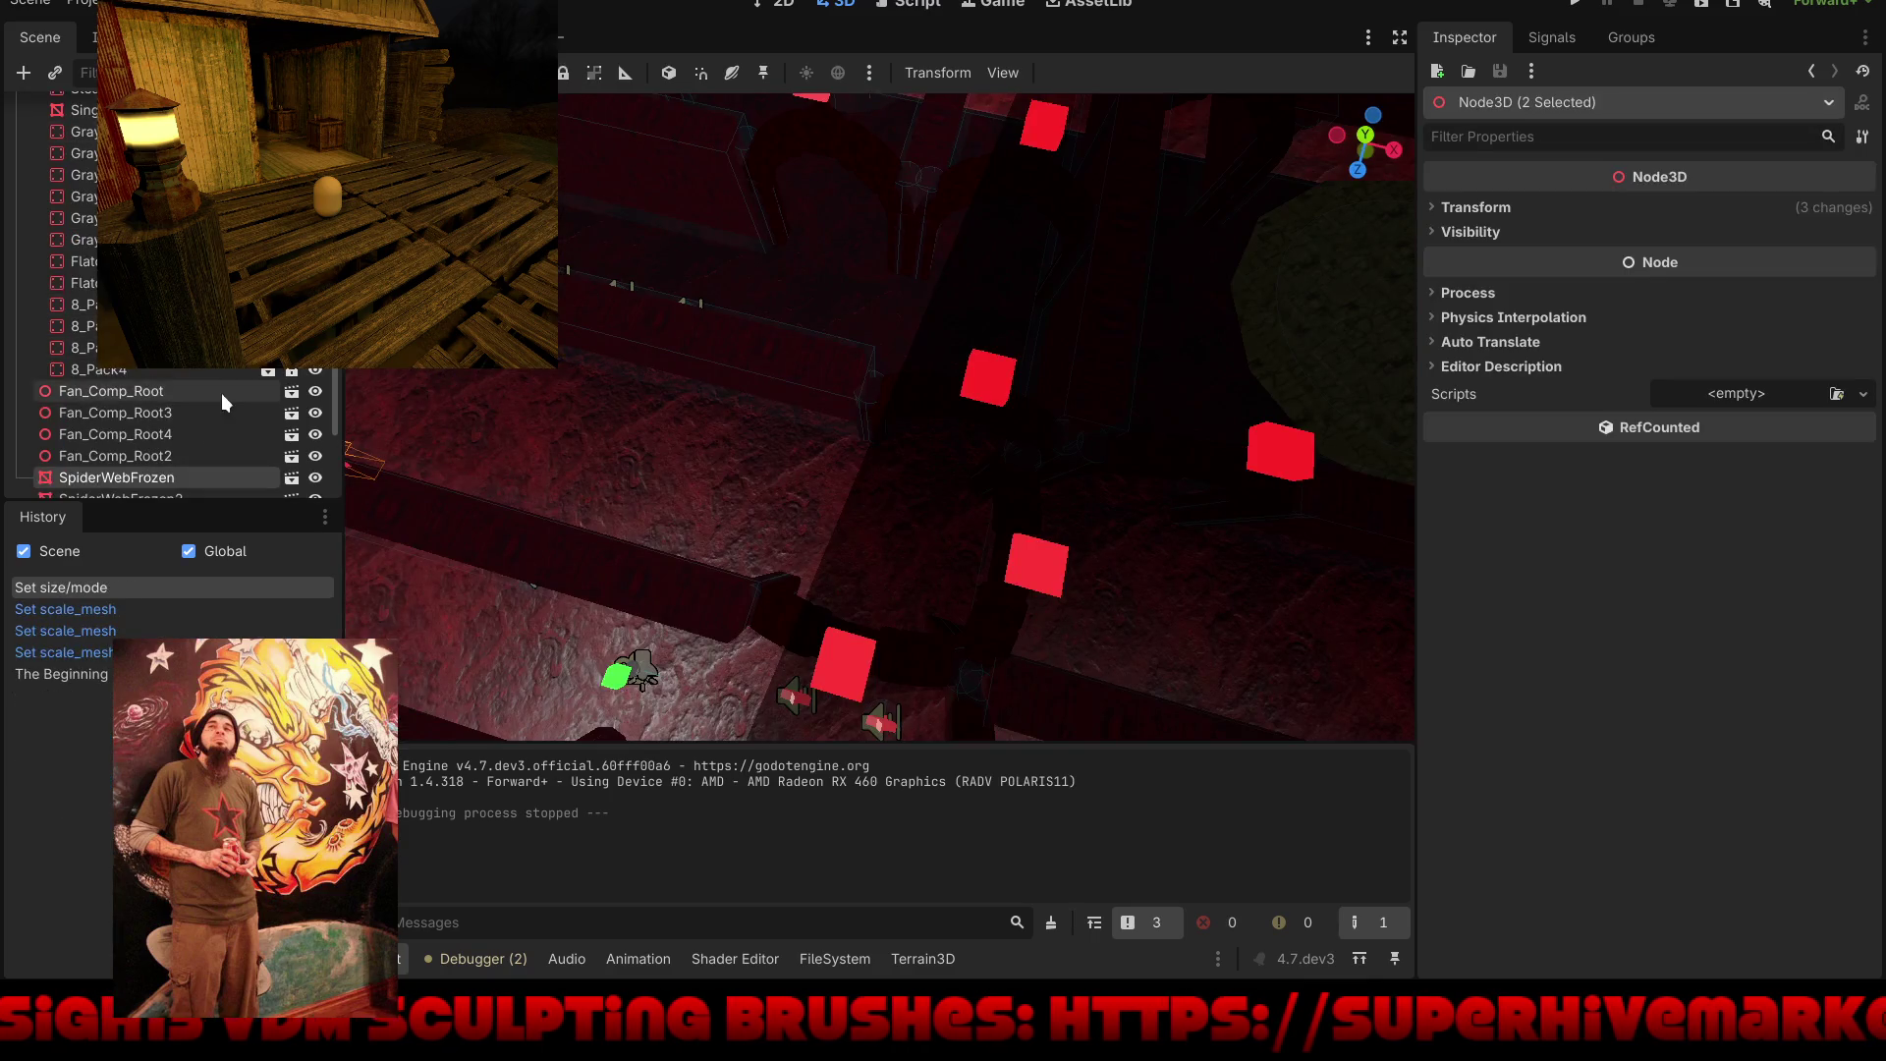
Step: Switch to the Player scene and select its SpotLight3D
{"action": "scroll", "coordinate": [222, 388], "scroll_direction": "up", "scroll_amount": 10}
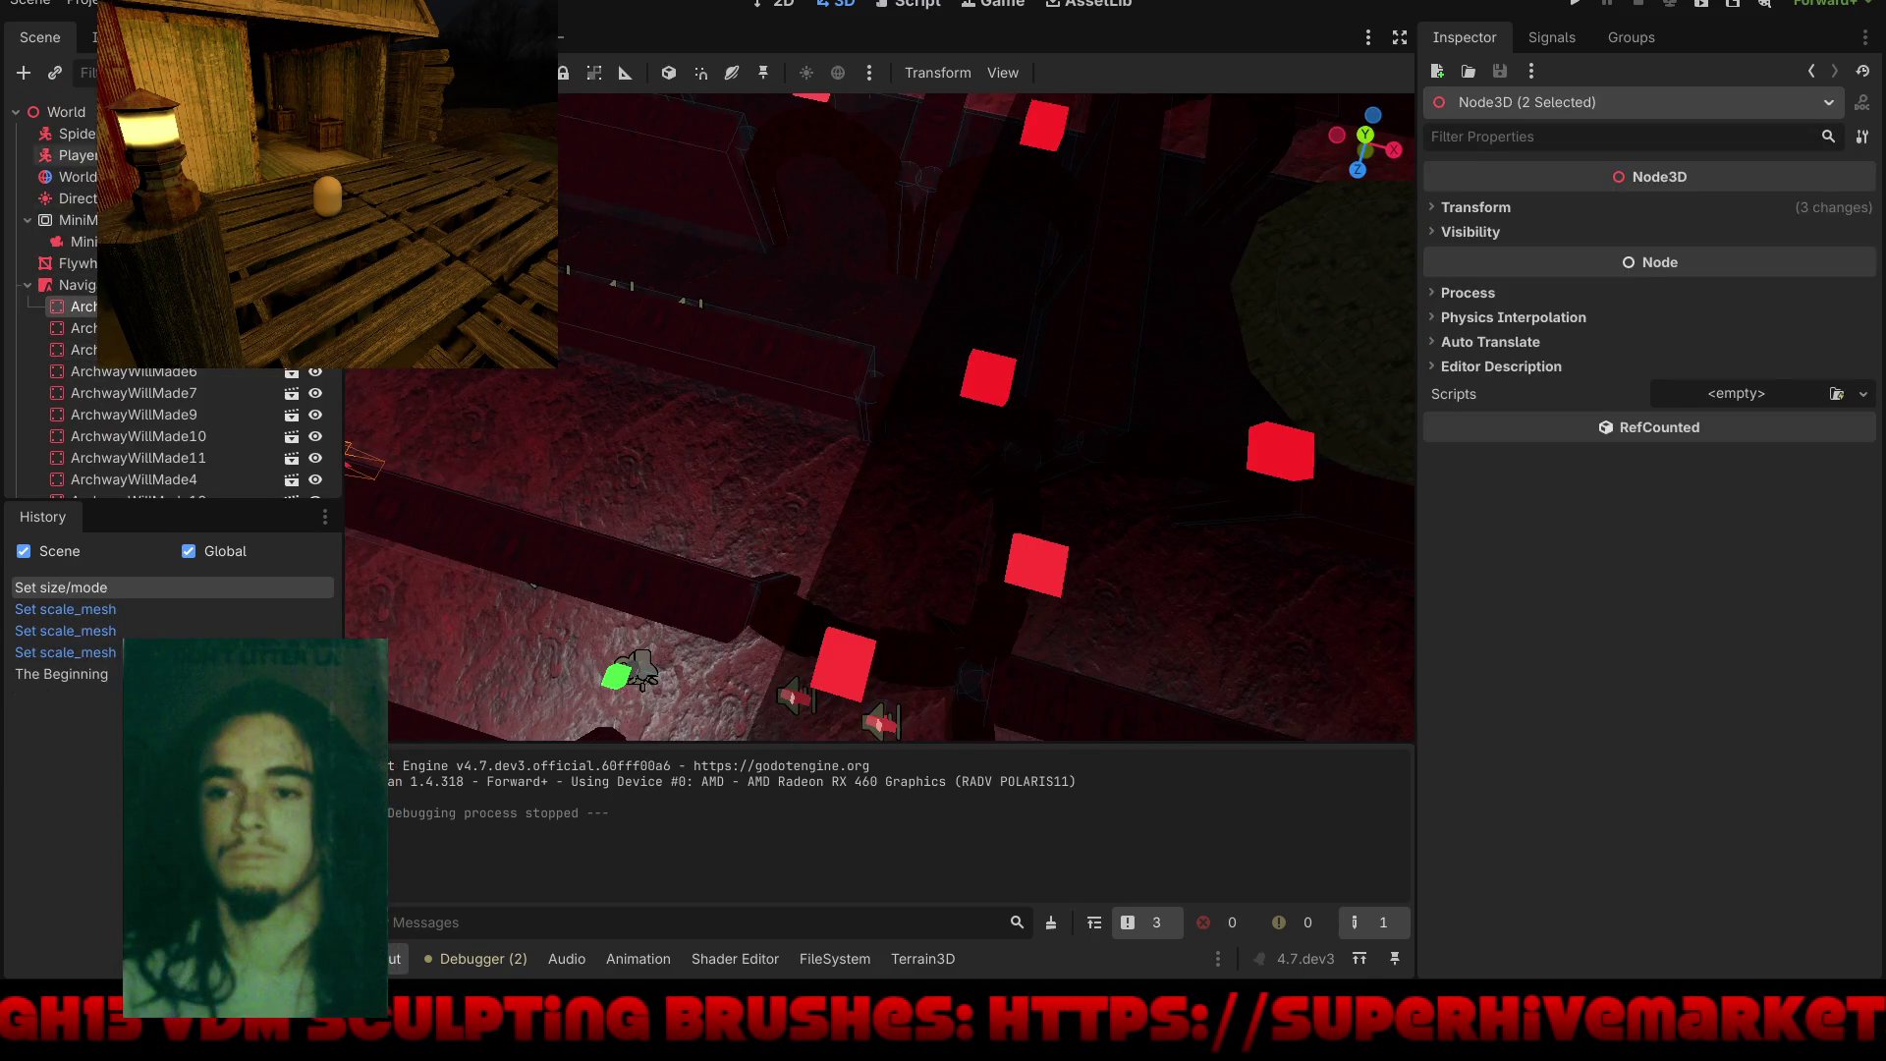
{"action": "key", "text": "ctrl+Tab"}
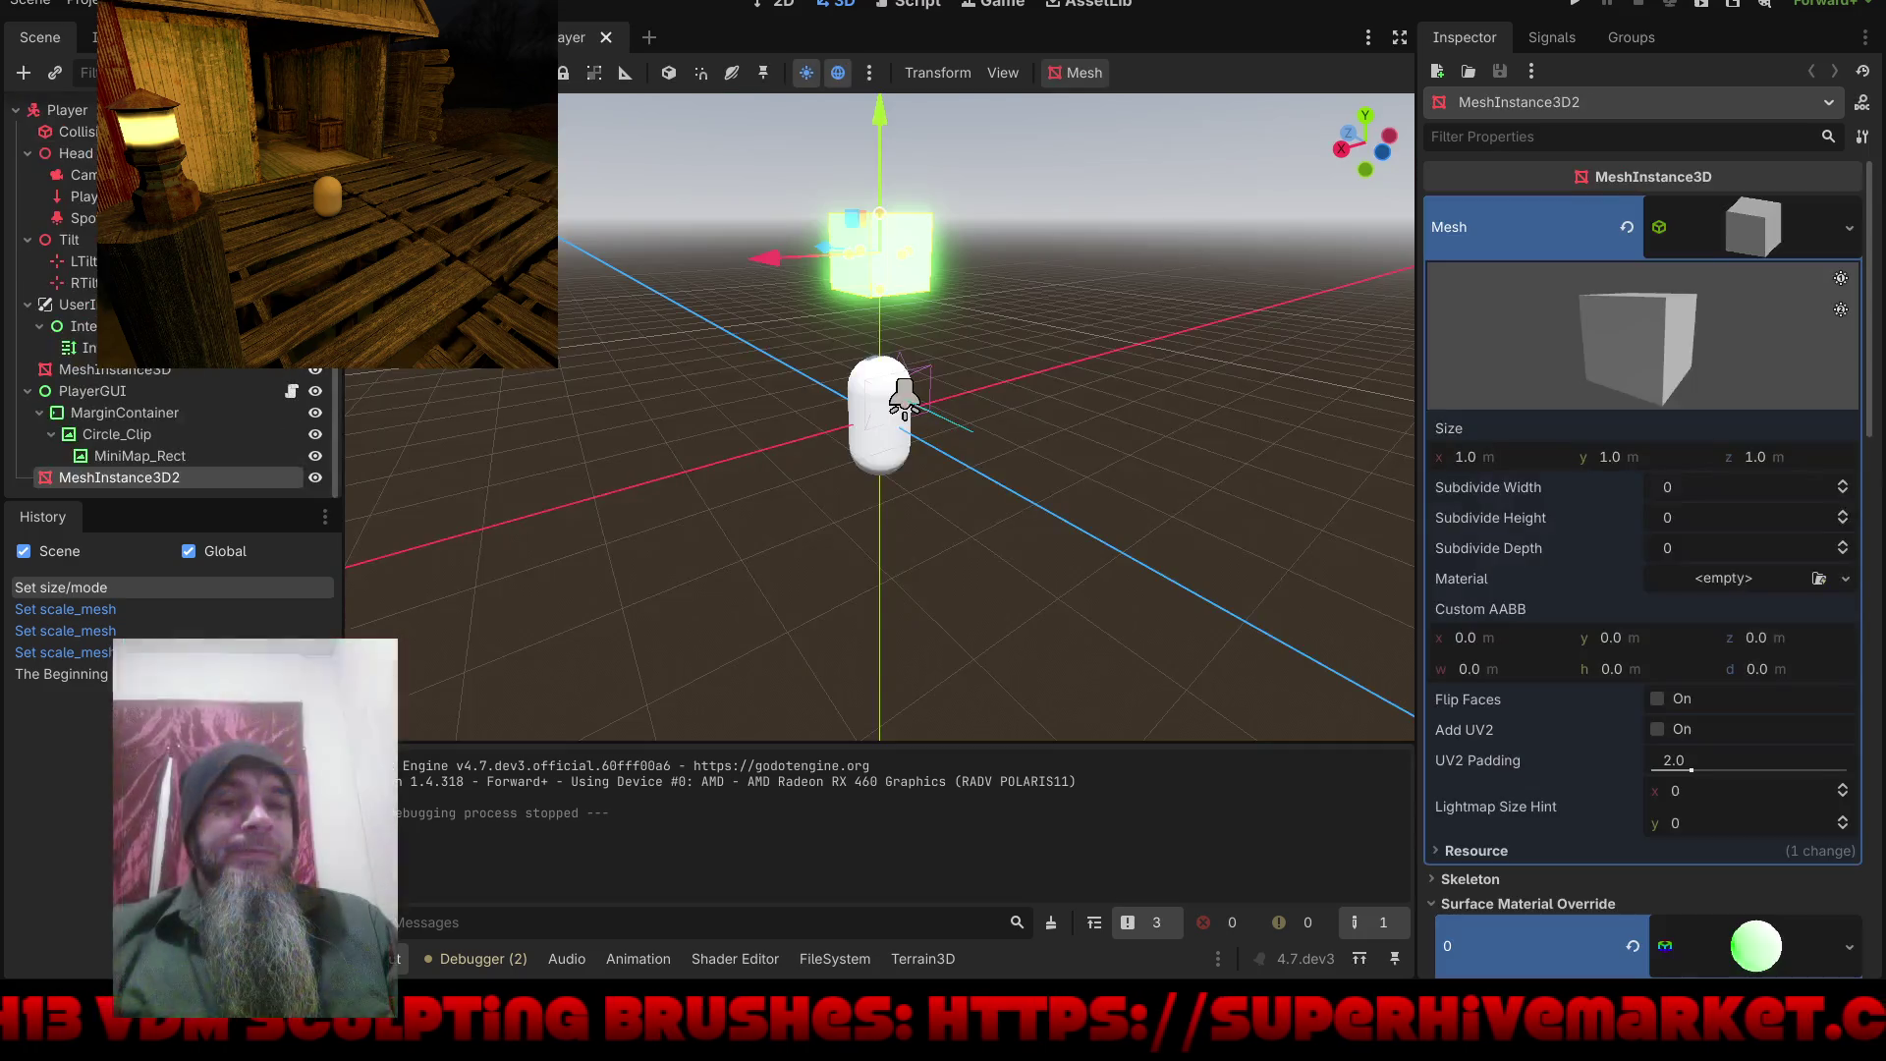
{"action": "left_click", "coordinate": [902, 400]}
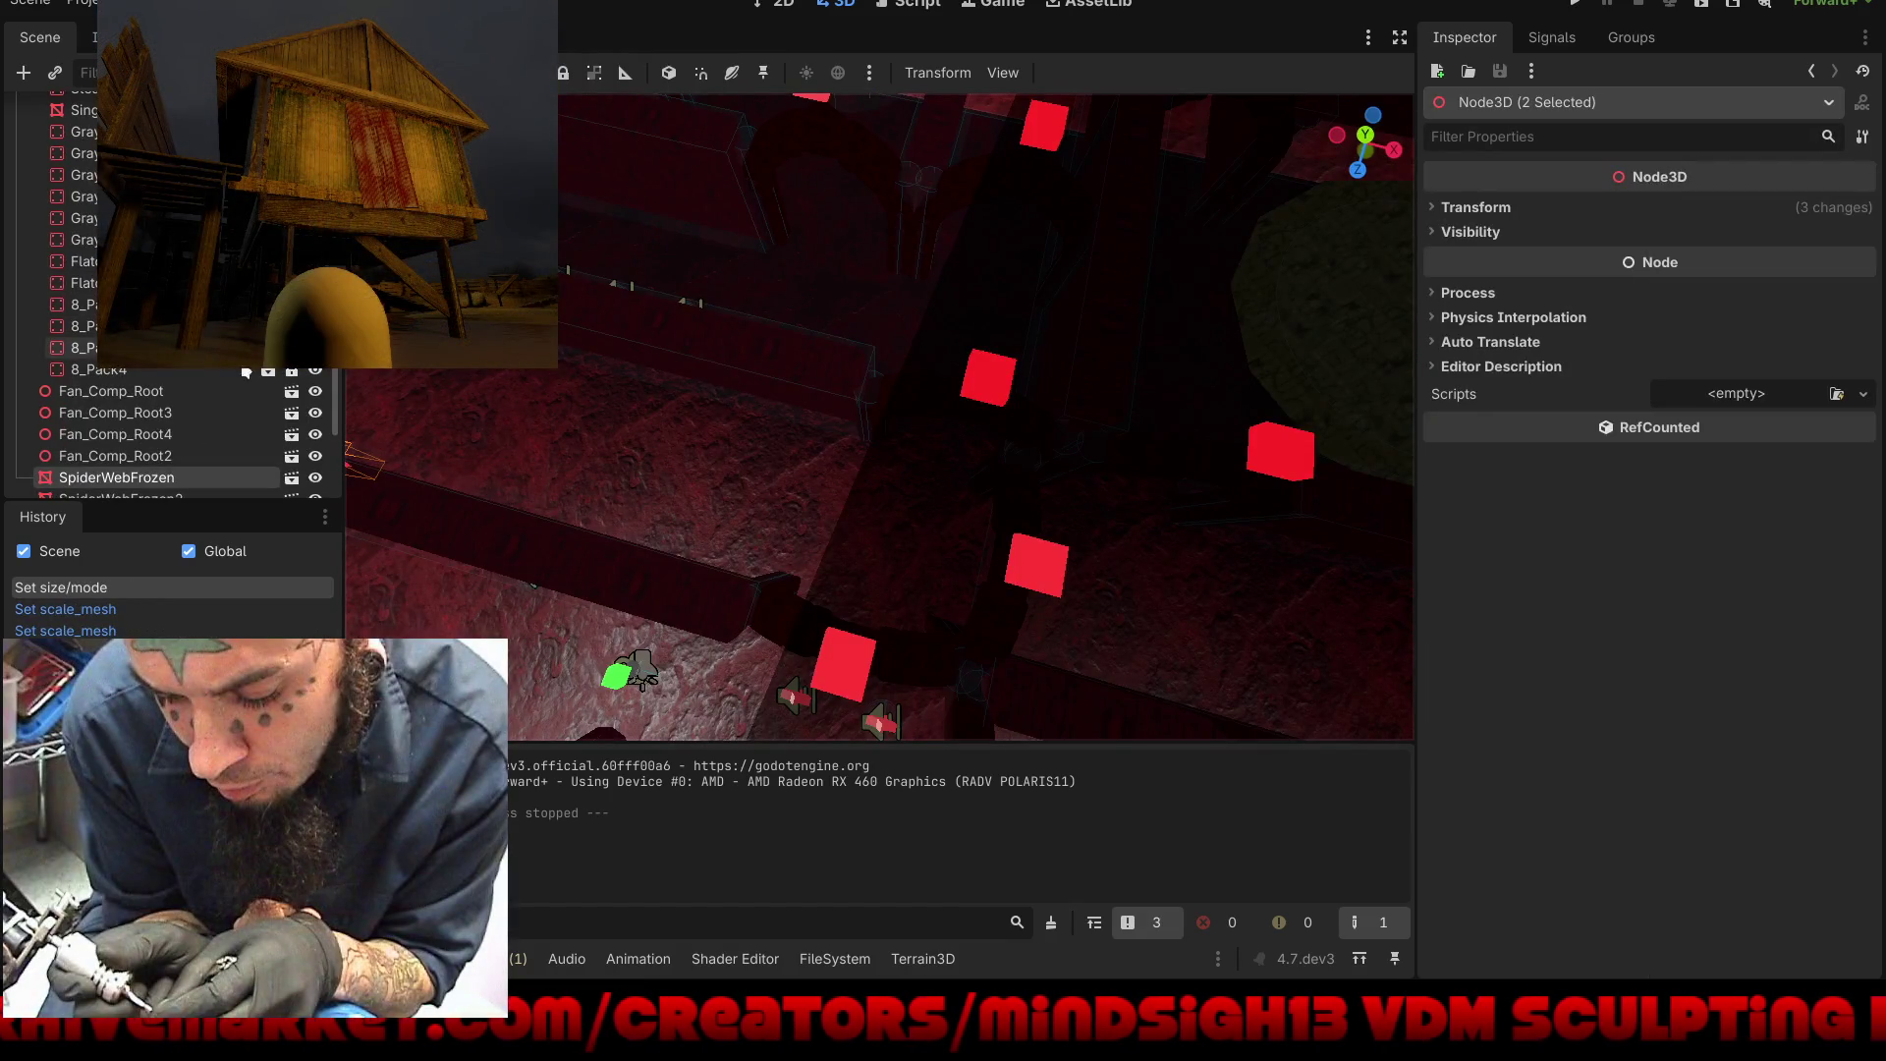
Step: Back in the world scene, select the Spider_New enemy in the Scene tree
{"action": "scroll", "coordinate": [244, 385], "scroll_direction": "down", "scroll_amount": 5}
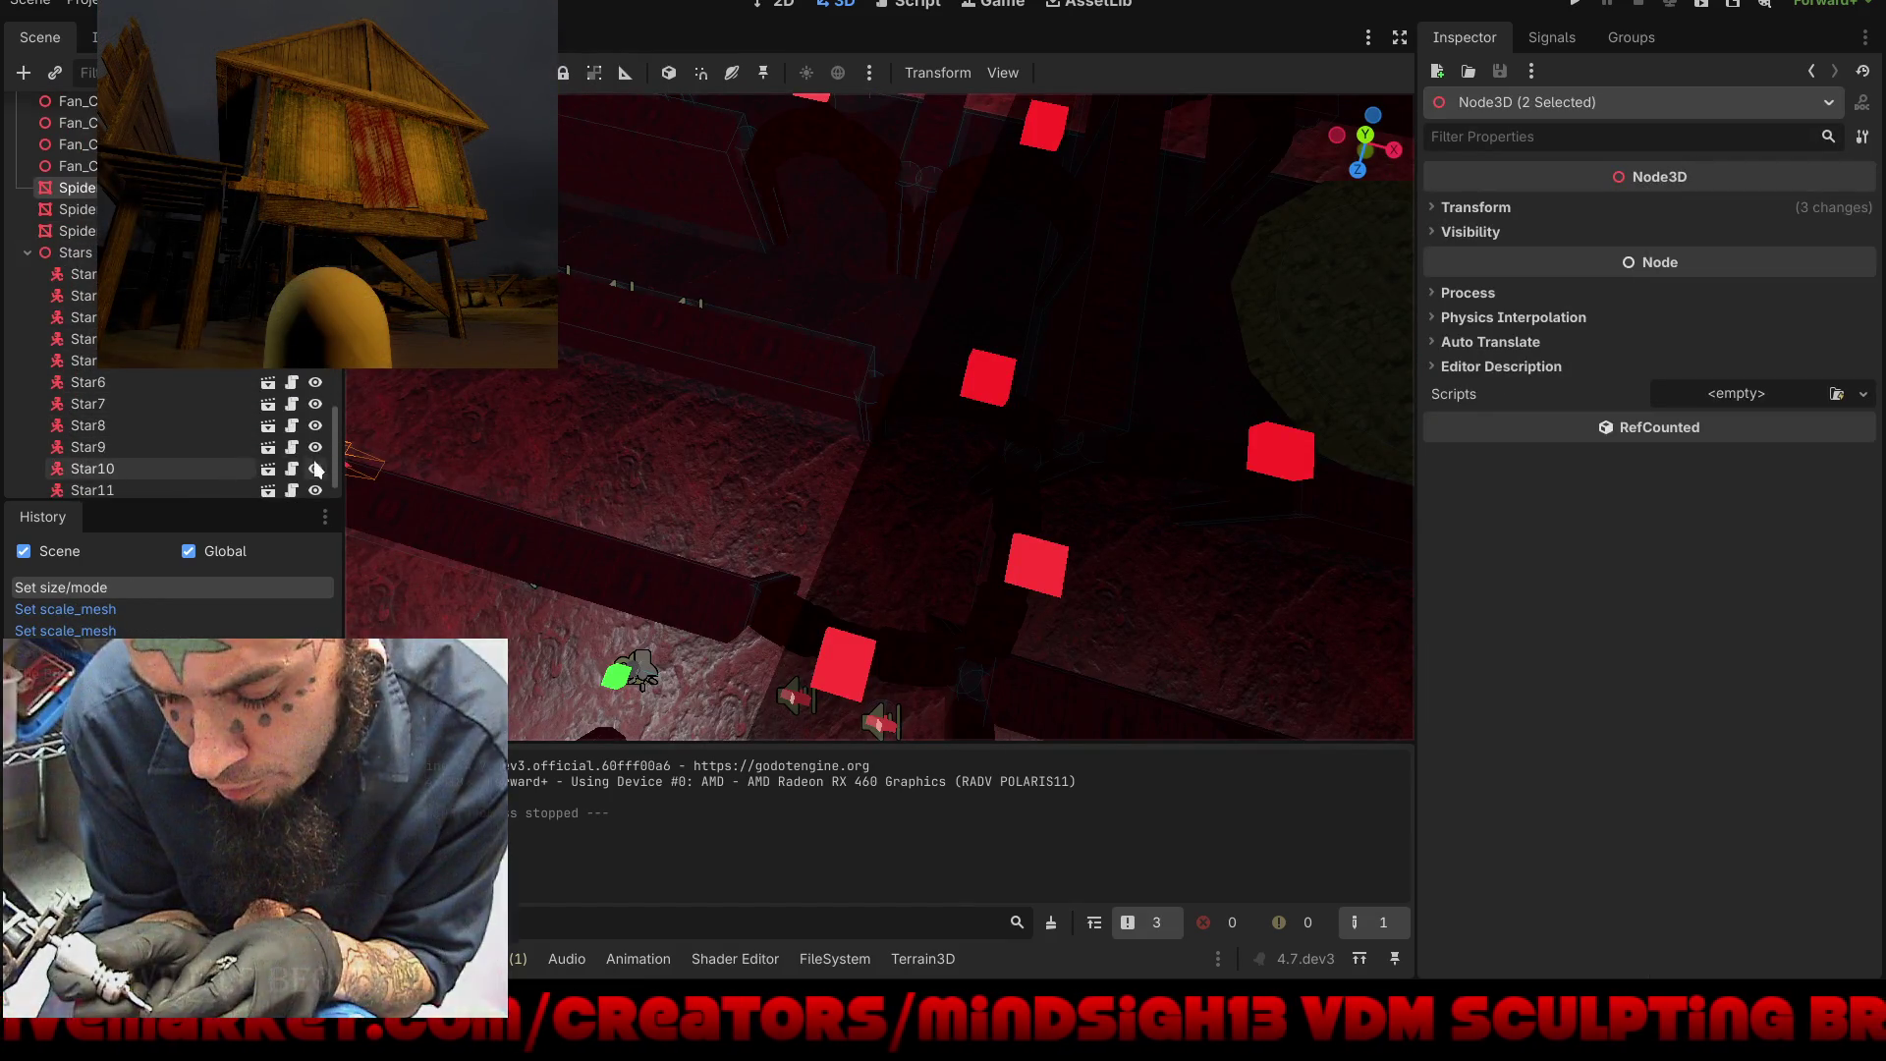
{"action": "scroll", "coordinate": [327, 458], "scroll_direction": "down", "scroll_amount": 2}
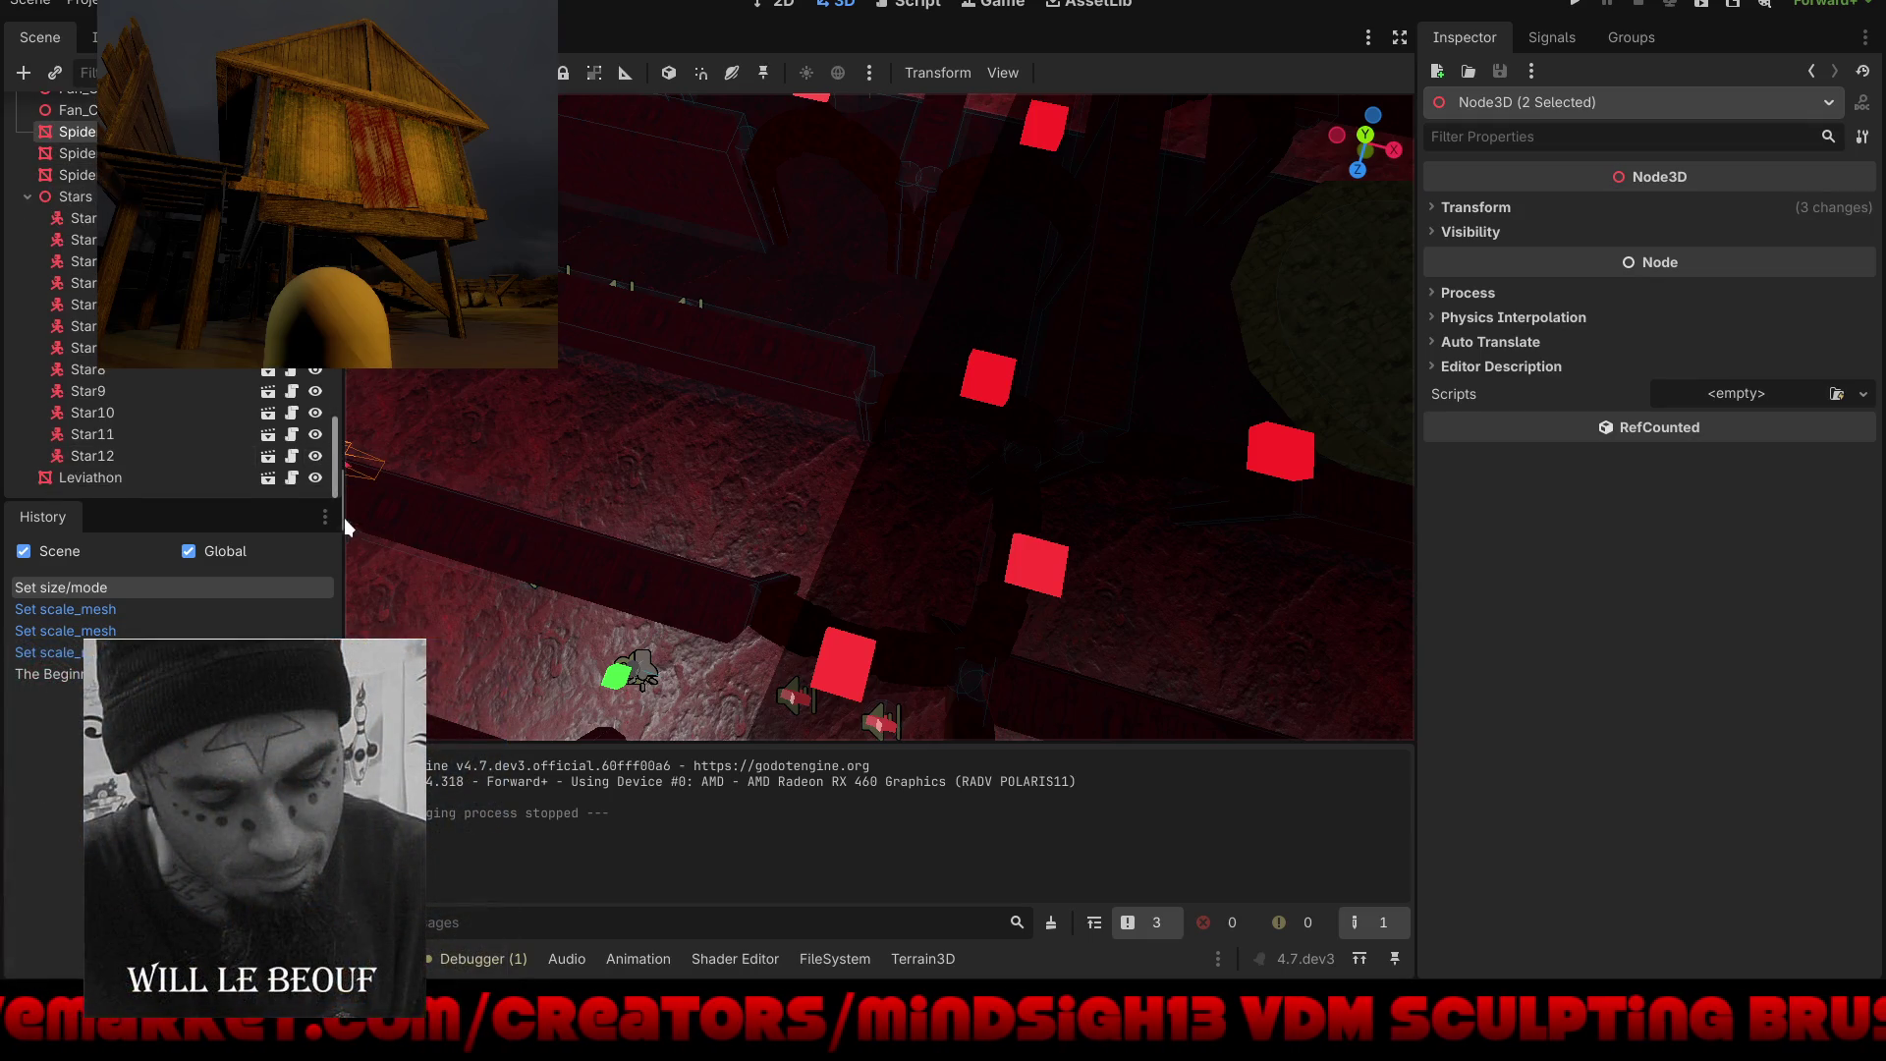
{"action": "scroll", "coordinate": [171, 295], "scroll_direction": "up", "scroll_amount": 10}
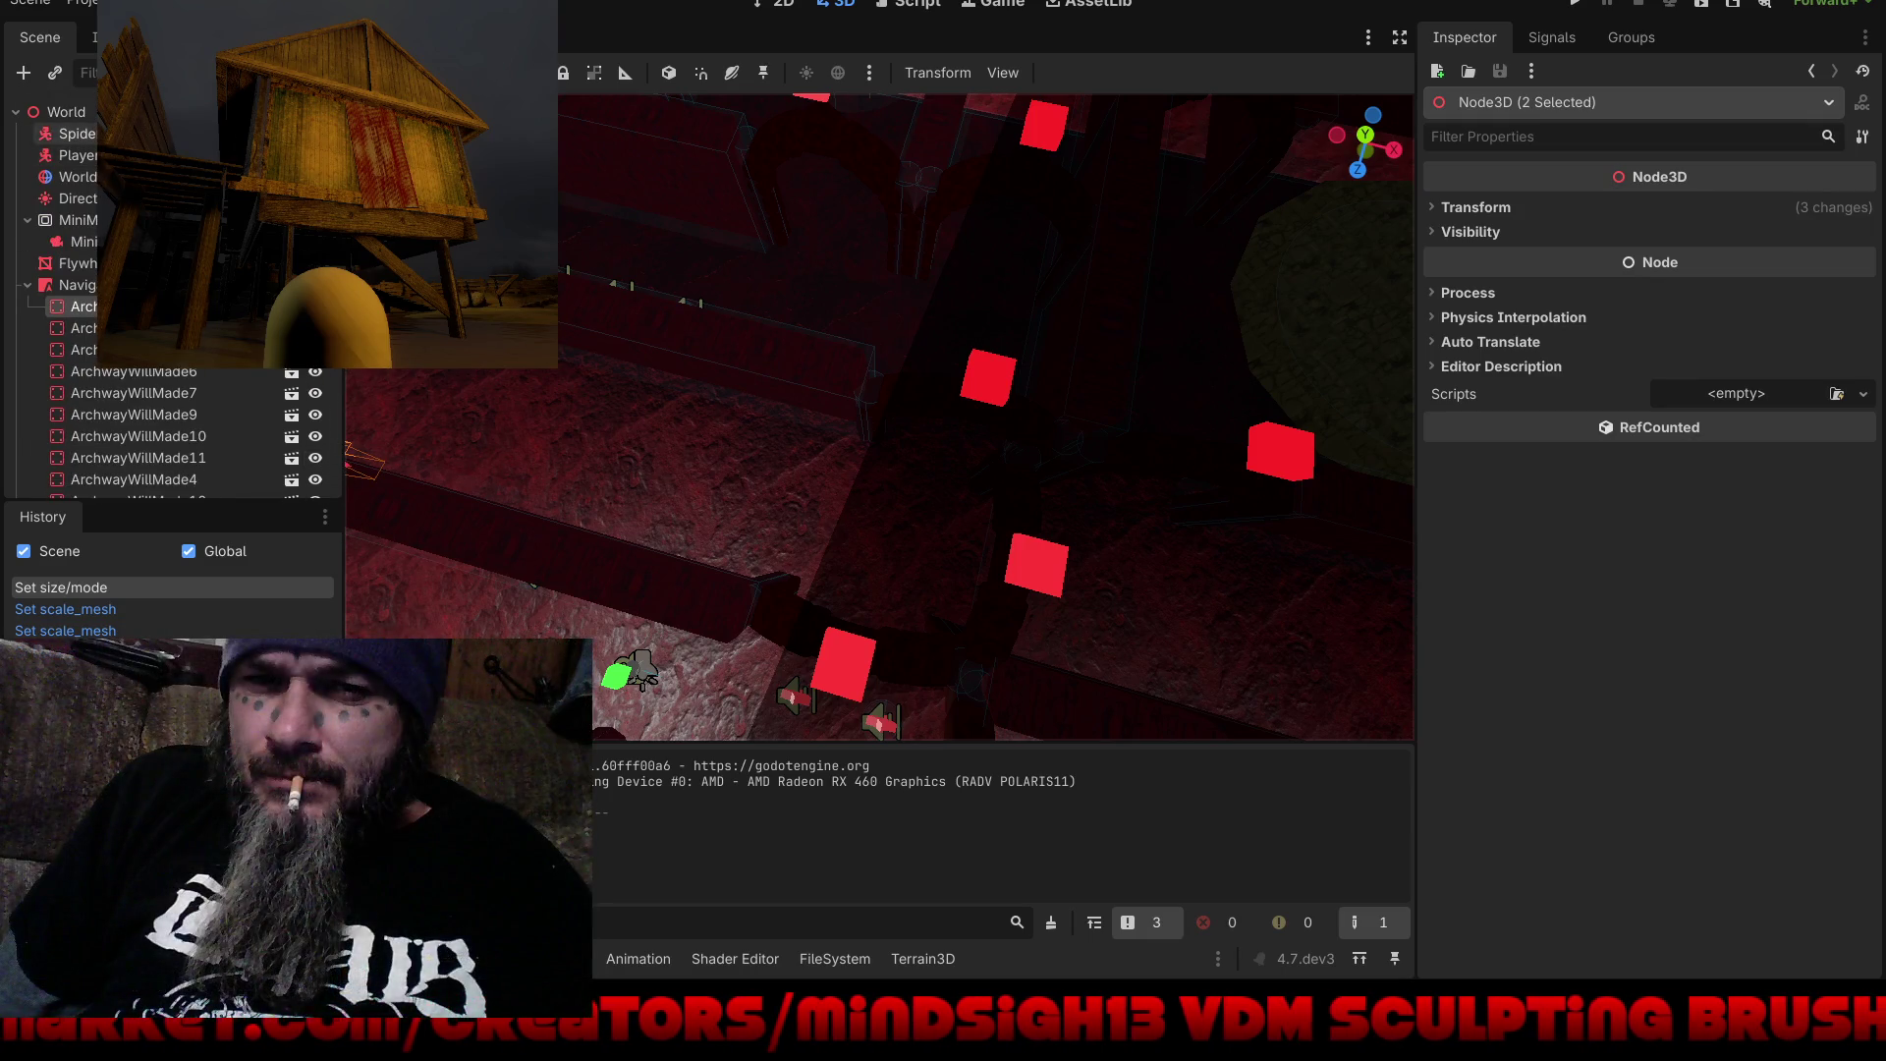
{"action": "left_click", "coordinate": [74, 134]}
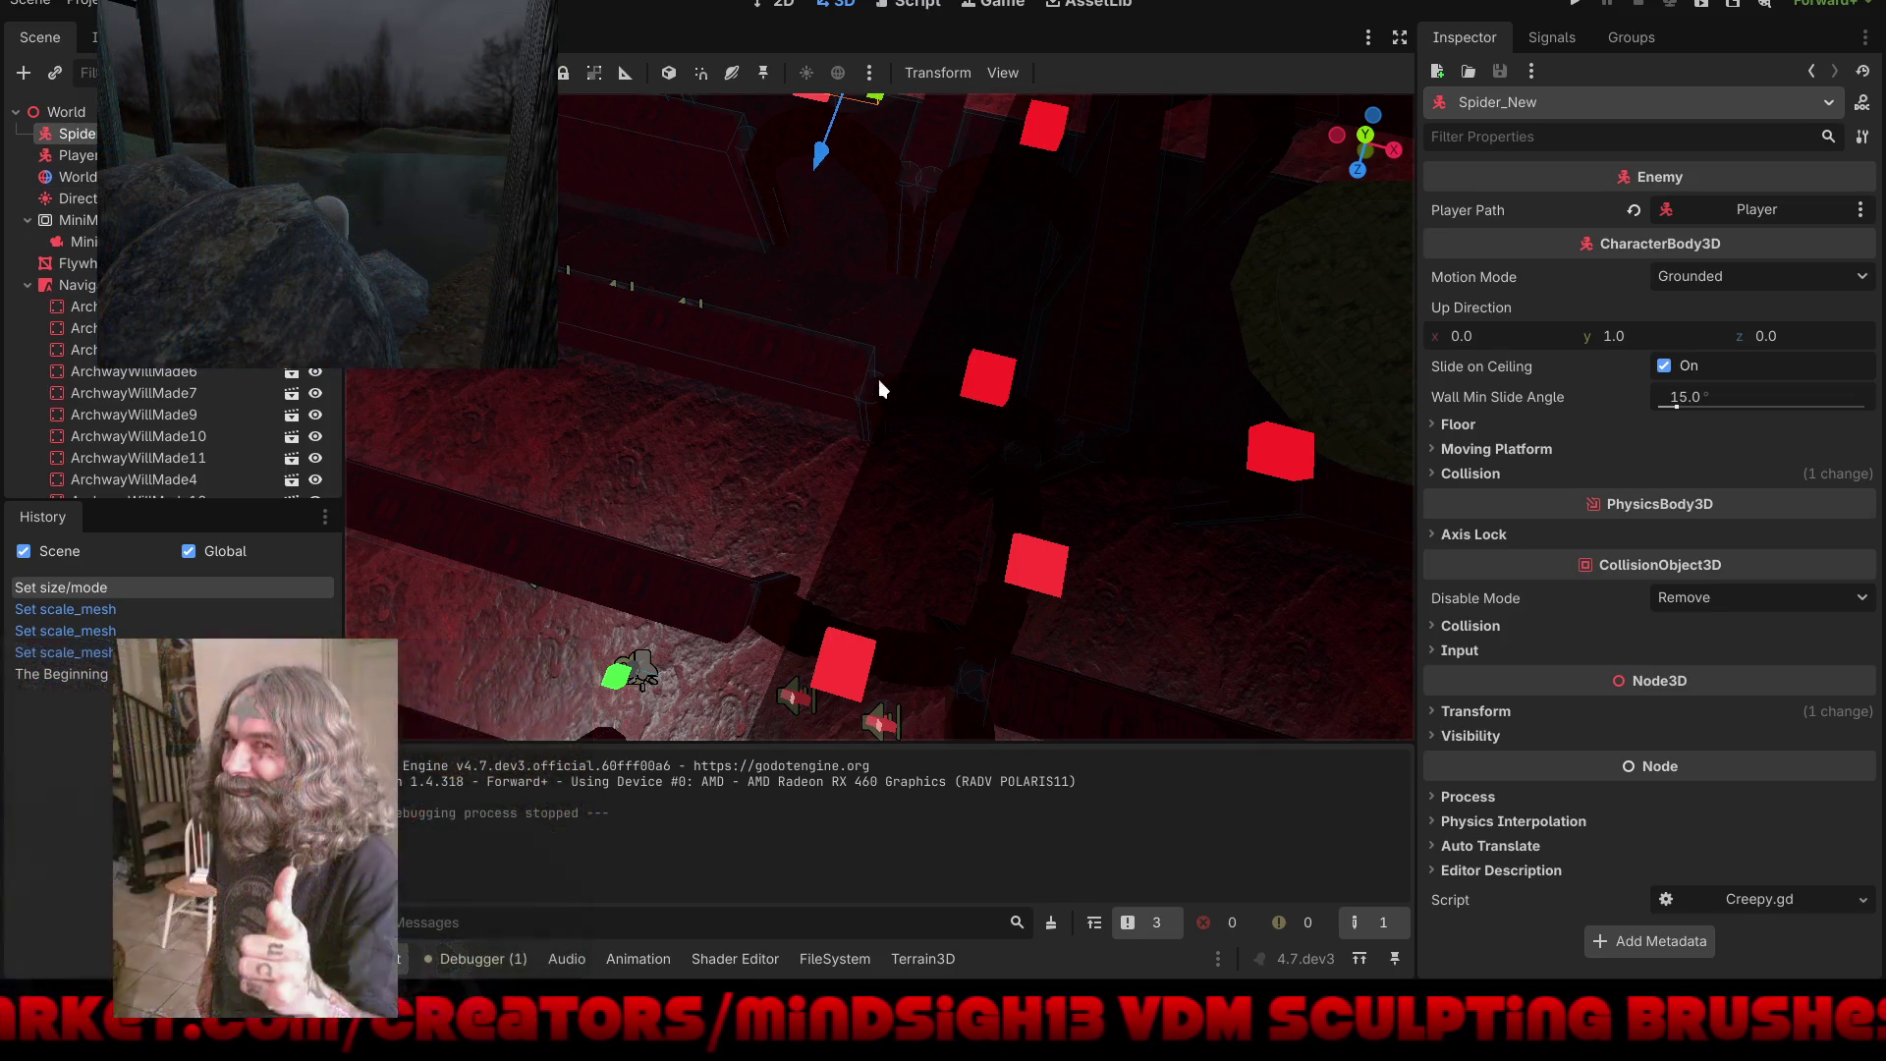
Step: Expand the 3D view to fill the editor, hide Output, and look down from top view onto the spider
{"action": "scroll", "coordinate": [882, 387], "scroll_direction": "down", "scroll_amount": 5}
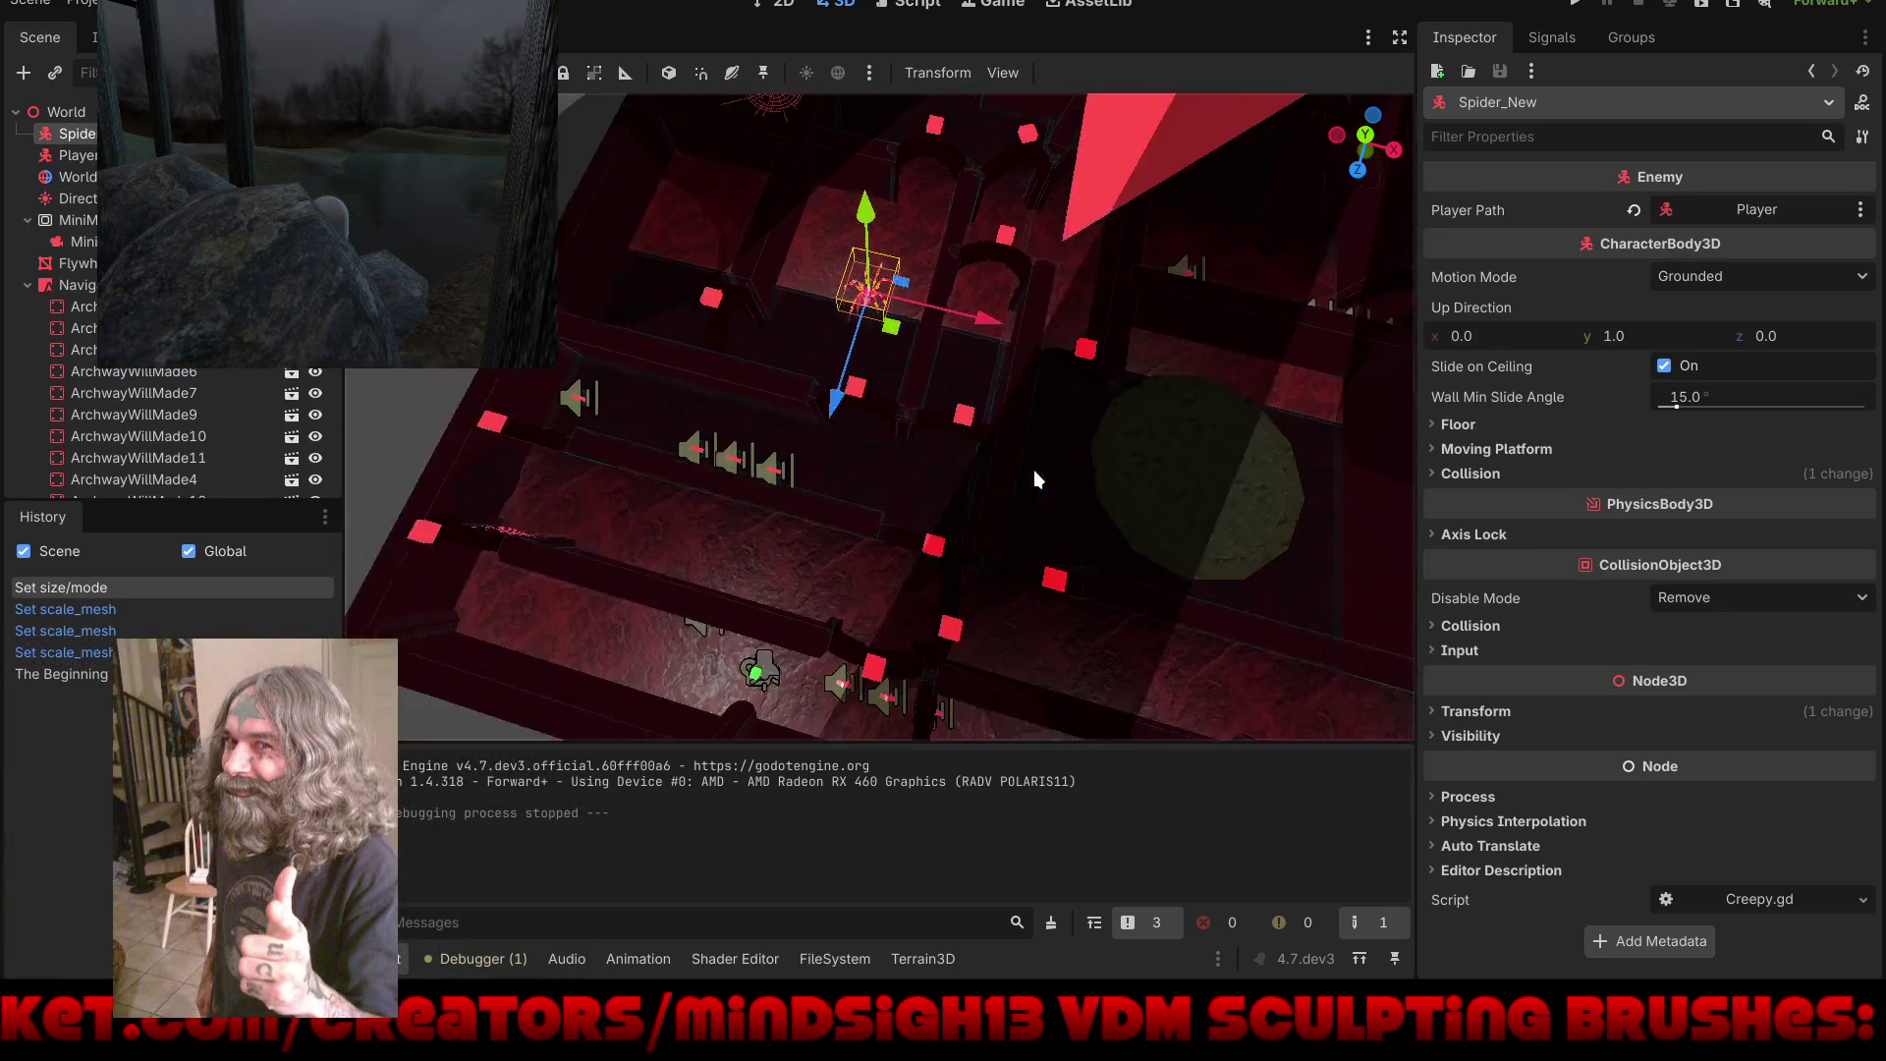
{"action": "left_click", "coordinate": [1400, 38]}
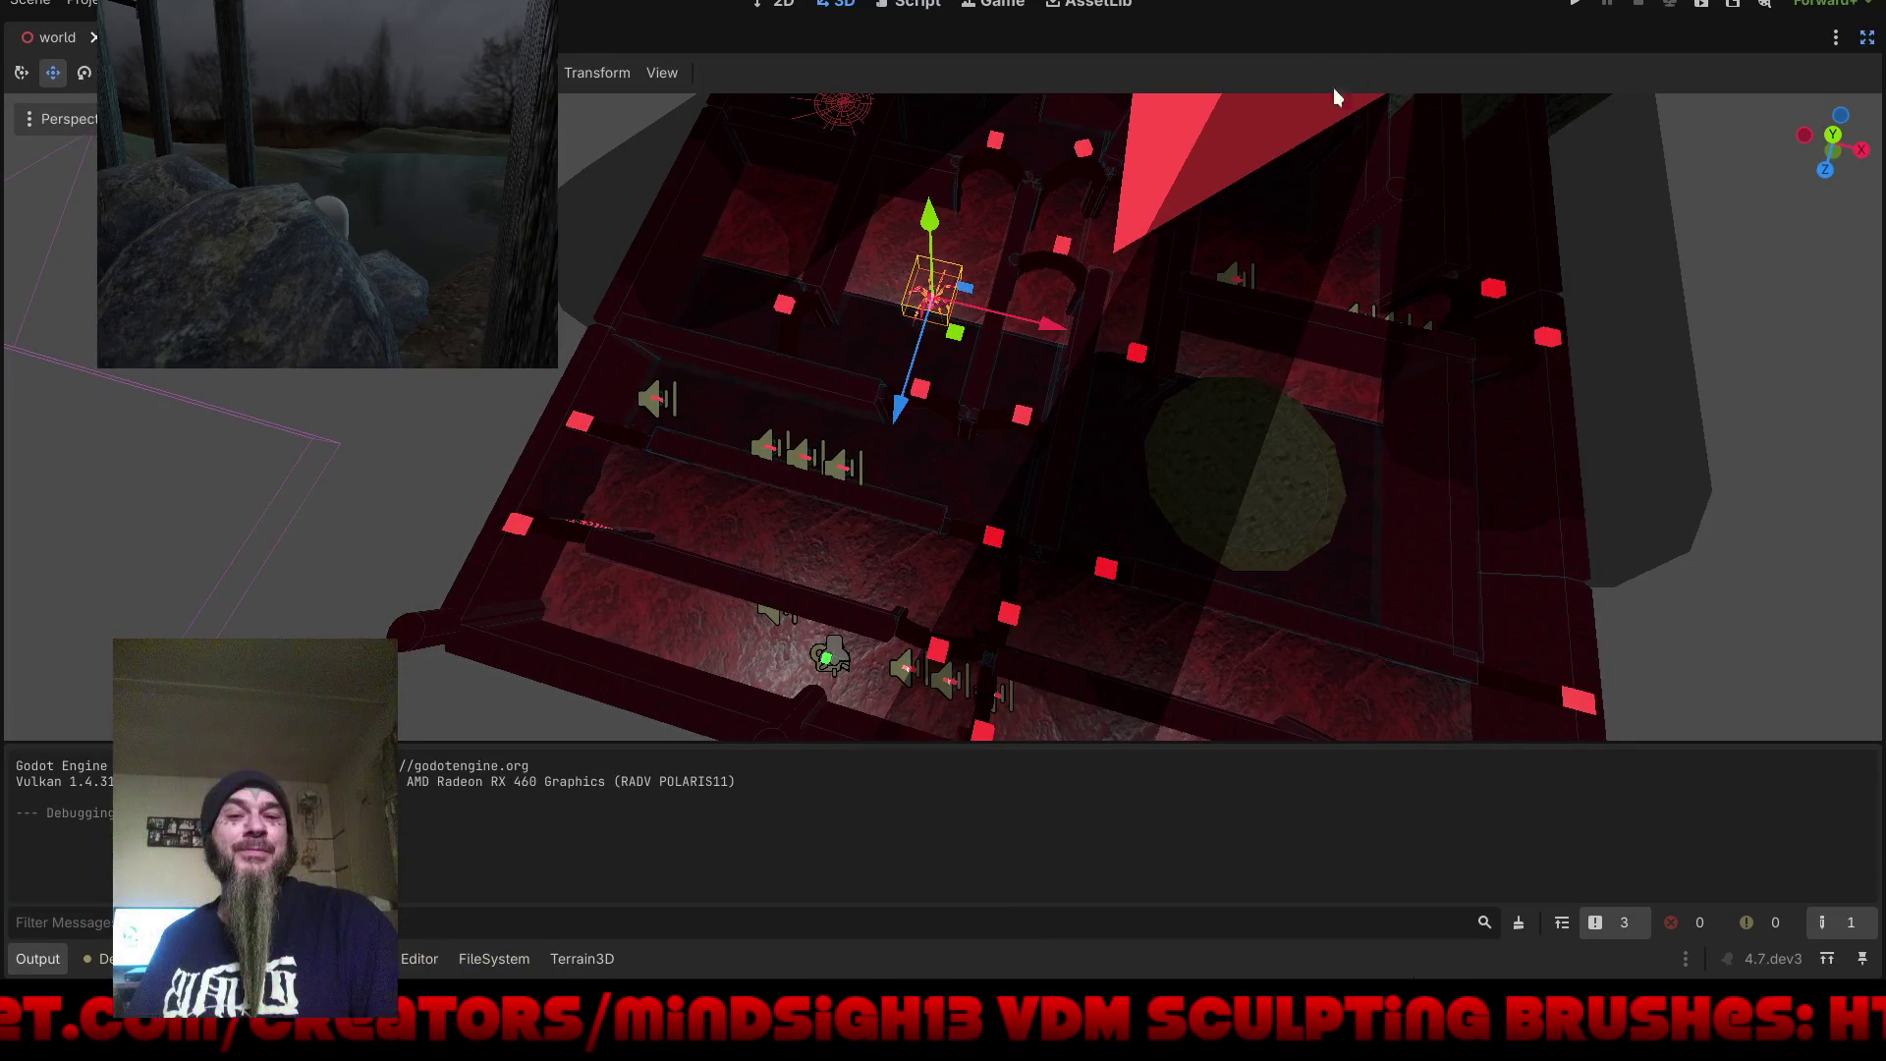
{"action": "left_click", "coordinate": [33, 968]}
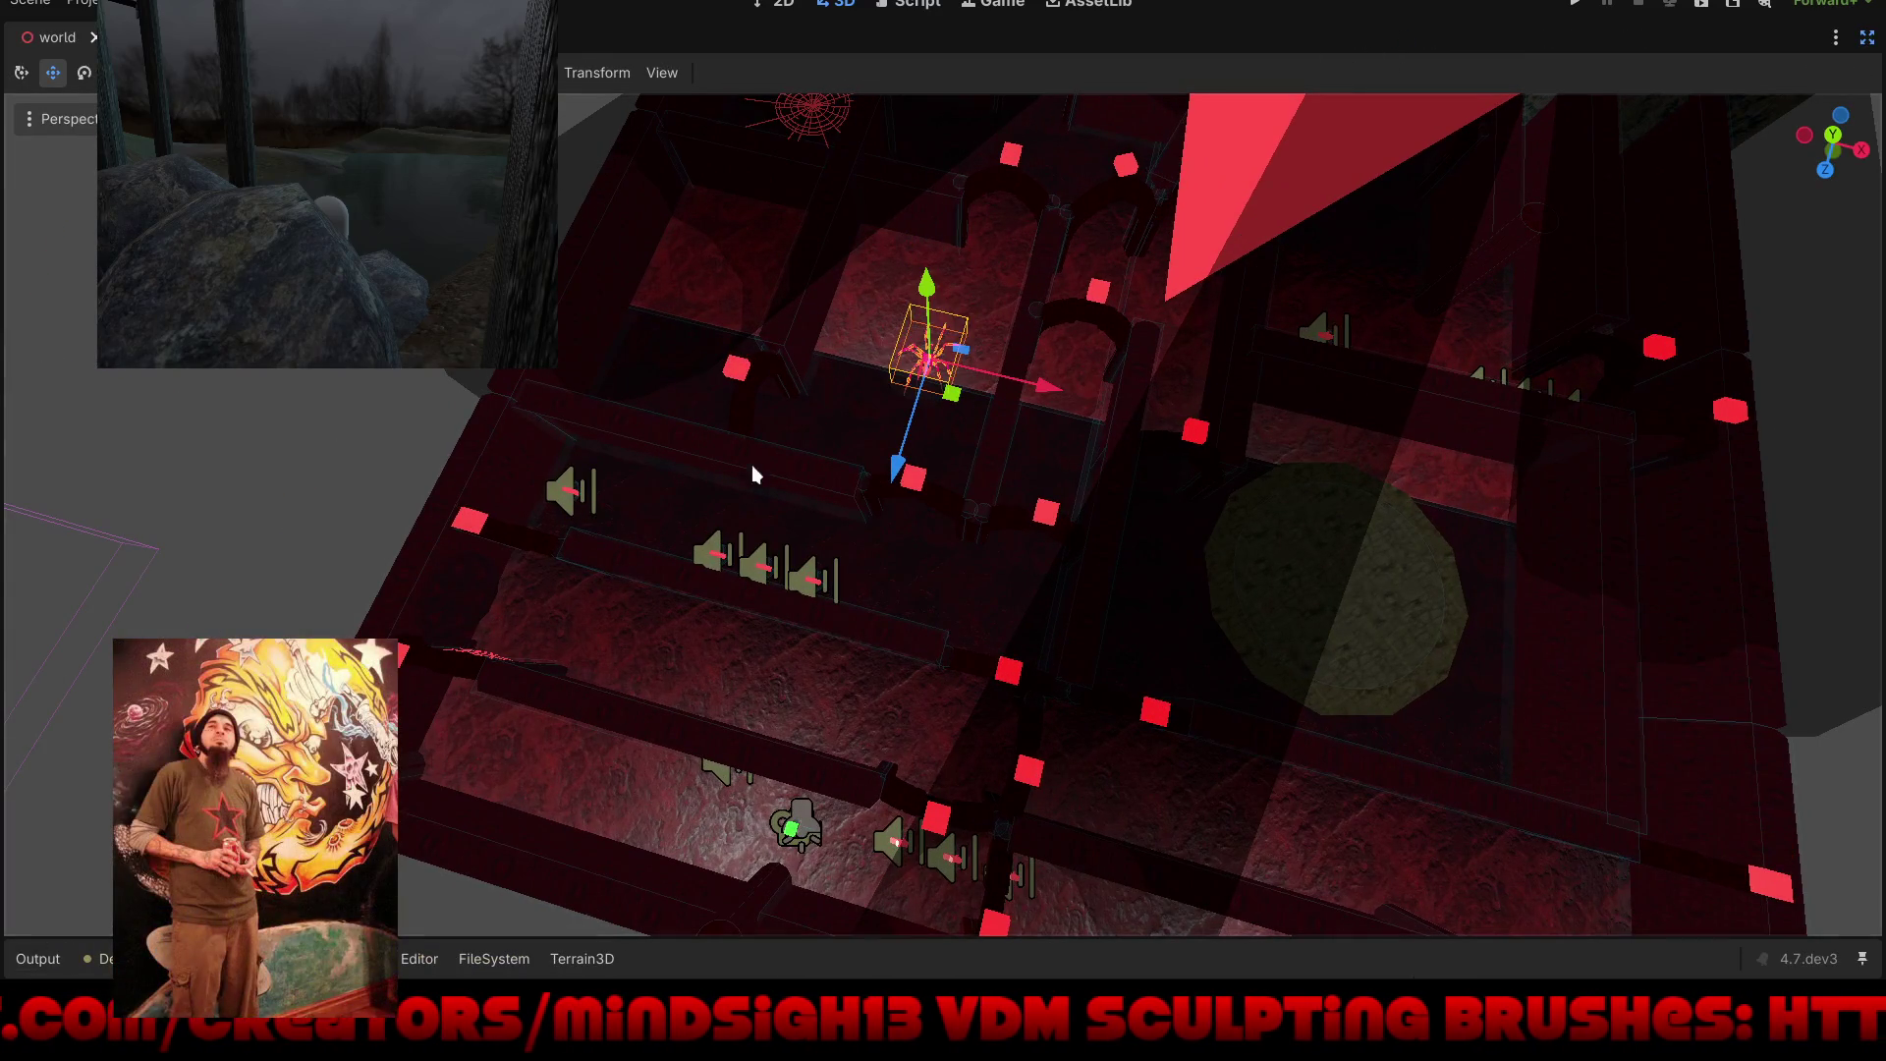
{"action": "key", "text": "KP_7"}
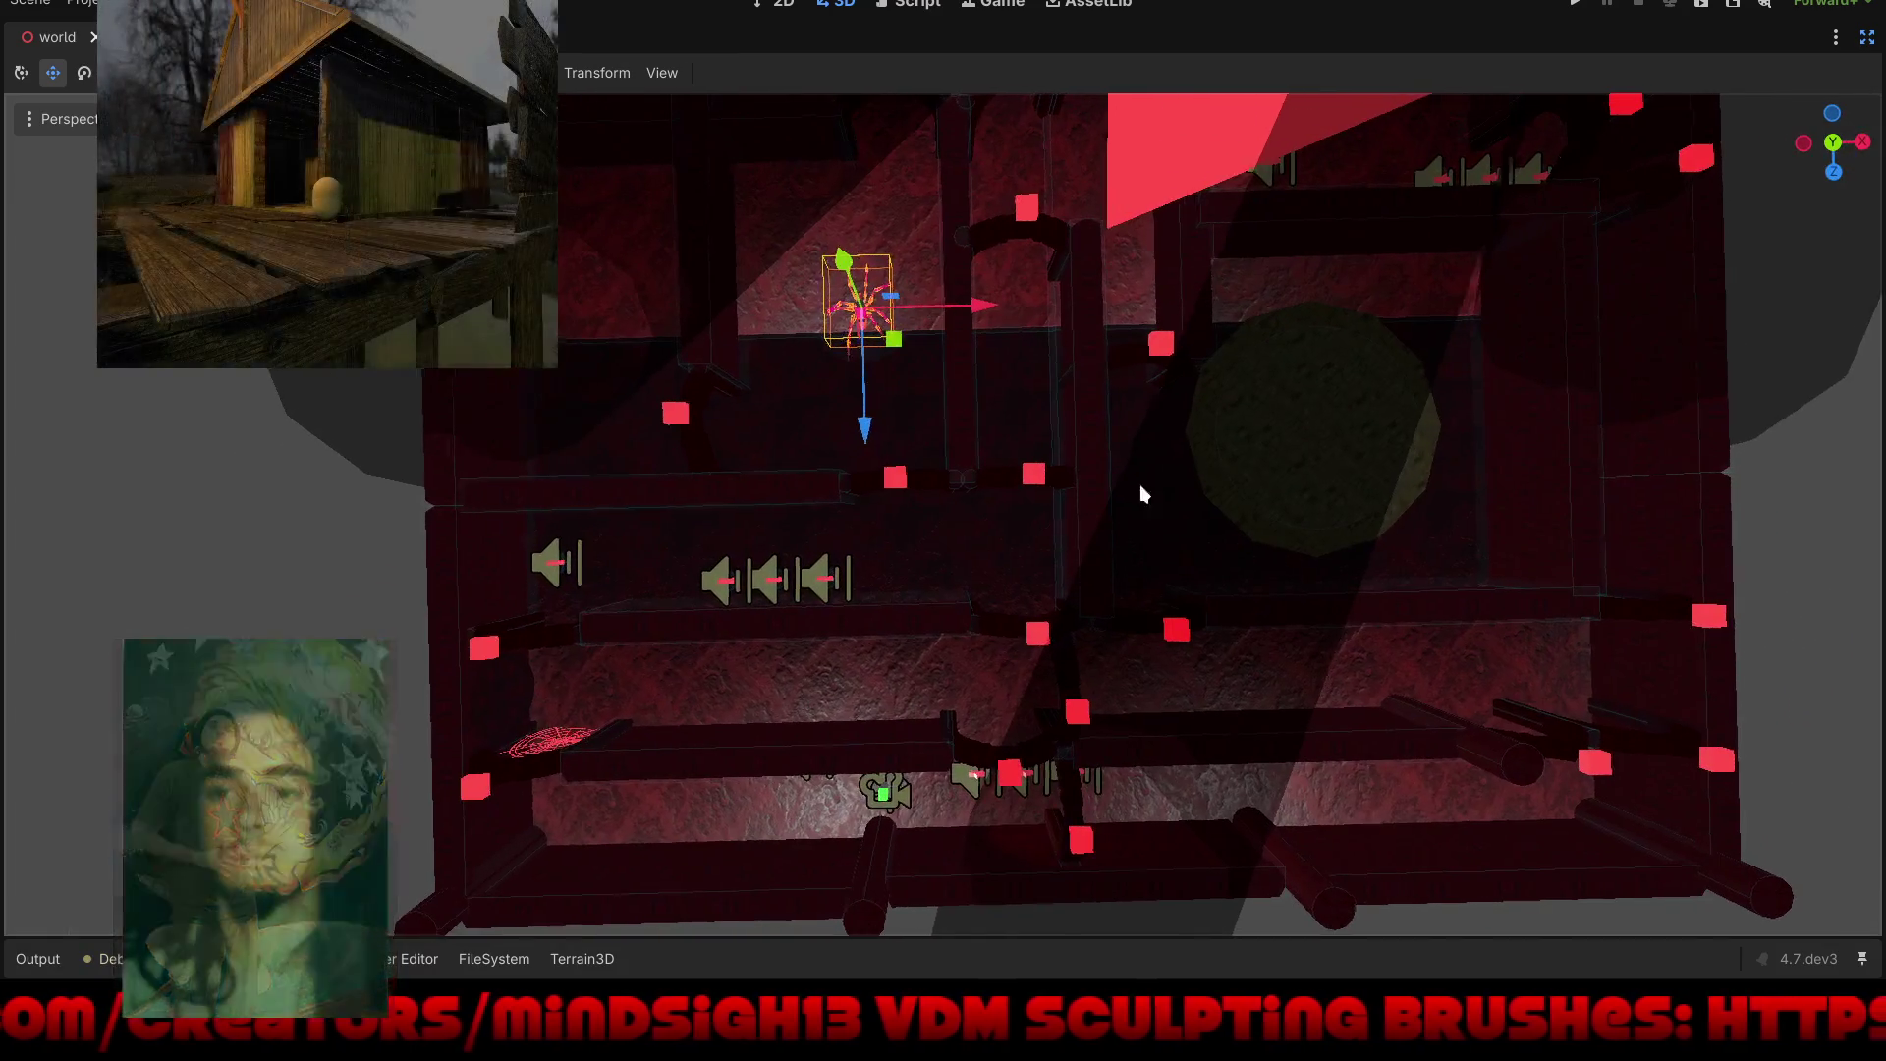
{"action": "scroll", "coordinate": [990, 580], "scroll_direction": "up", "scroll_amount": 3}
{"action": "left_click_drag", "start_coordinate": [1002, 569], "coordinate": [695, 505]}
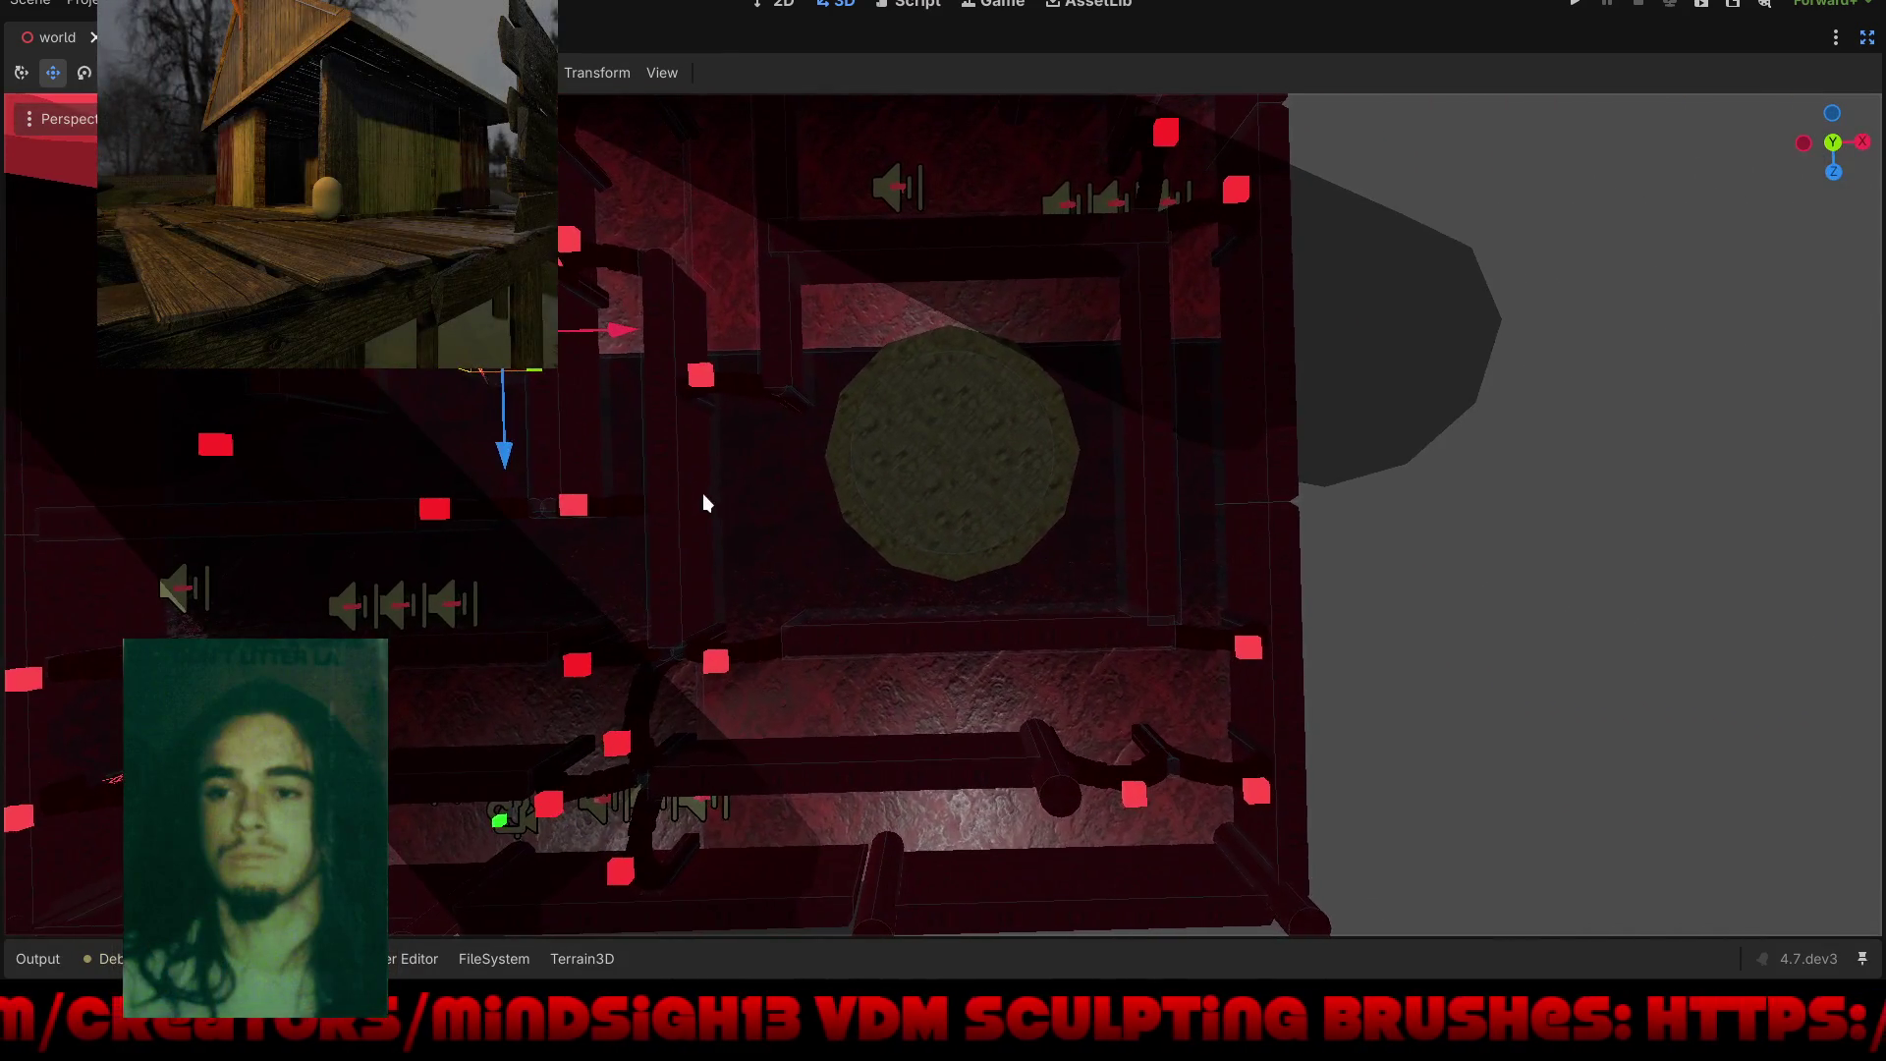
Step: Move the spider along X and Z into a new corridor spot and lower it to the floor
{"action": "key", "text": "g"}
{"action": "key", "text": "x"}
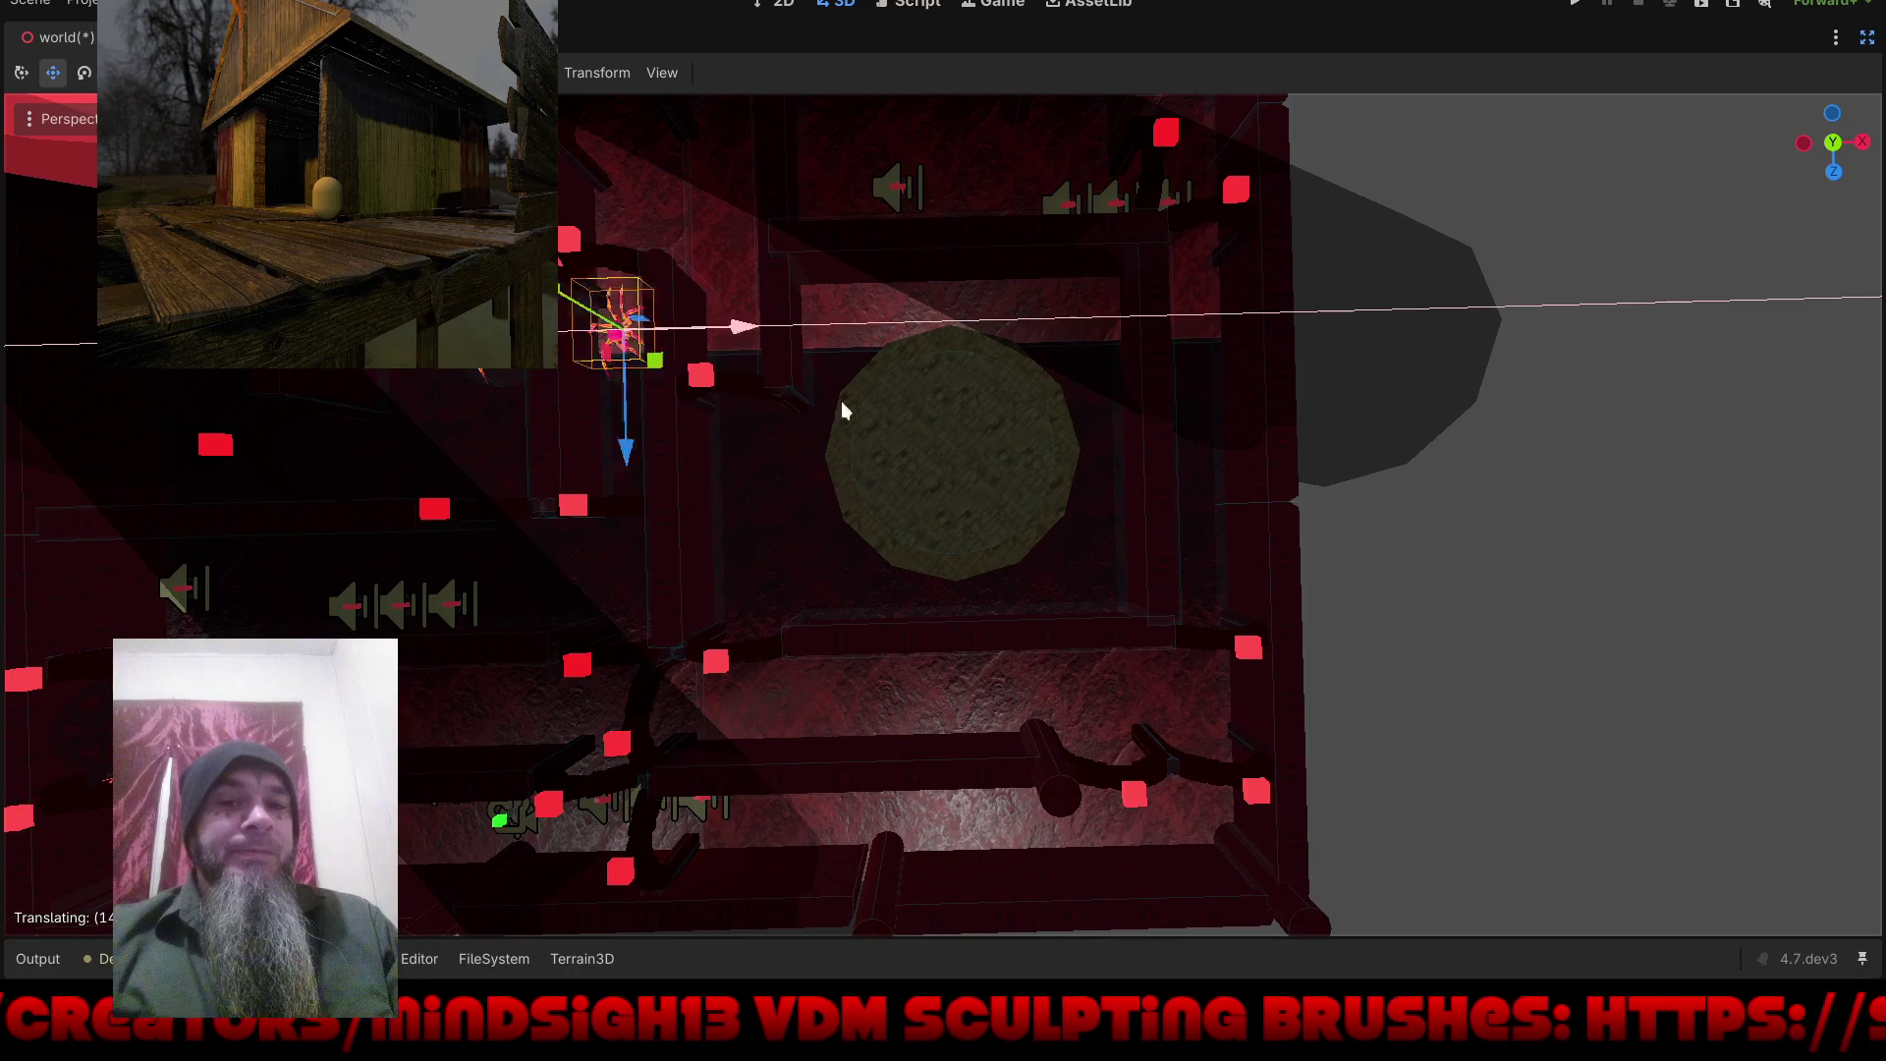
{"action": "left_click", "coordinate": [1057, 405]}
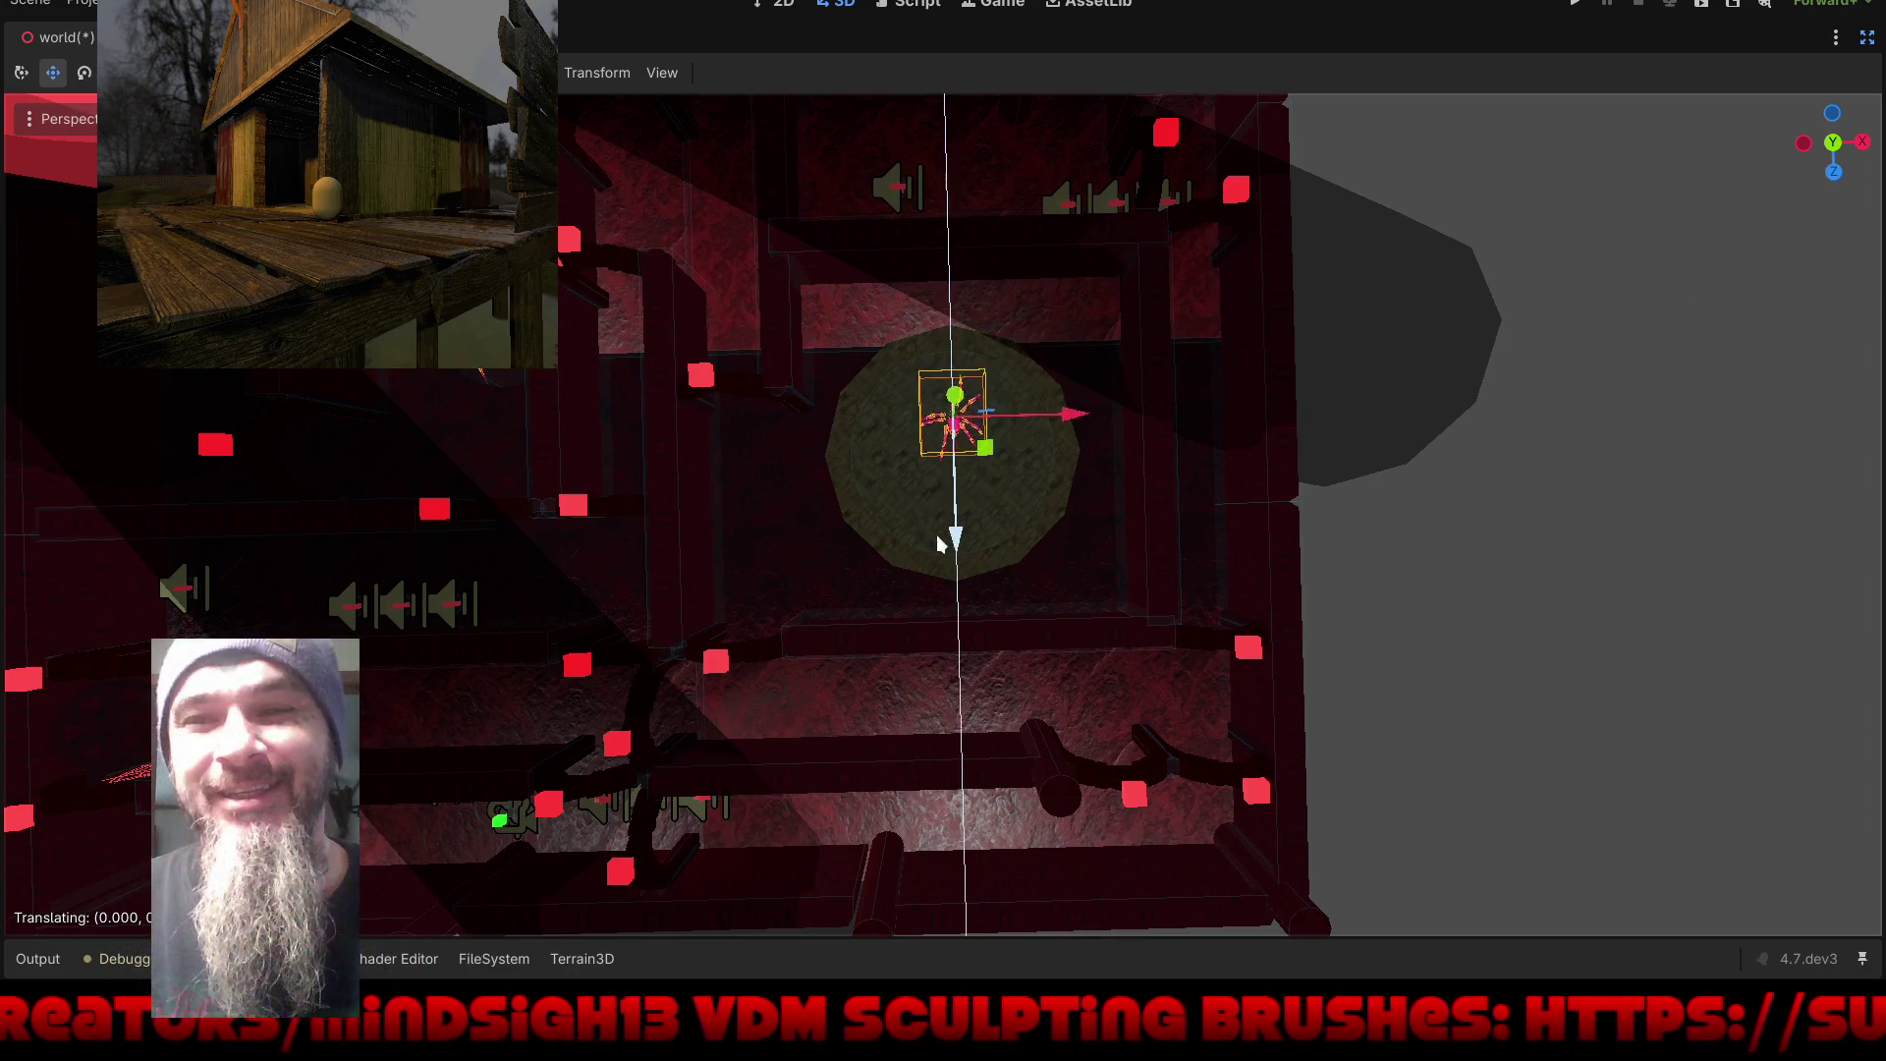
{"action": "left_click", "coordinate": [918, 574]}
{"action": "mouse_move", "coordinate": [1047, 522]}
{"action": "left_mouse_down"}
{"action": "mouse_move", "coordinate": [1077, 564]}
{"action": "mouse_move", "coordinate": [926, 400]}
{"action": "mouse_move", "coordinate": [1103, 636]}
{"action": "mouse_move", "coordinate": [1071, 579]}
{"action": "mouse_move", "coordinate": [872, 515]}
{"action": "left_mouse_up"}
{"action": "key", "text": "f"}
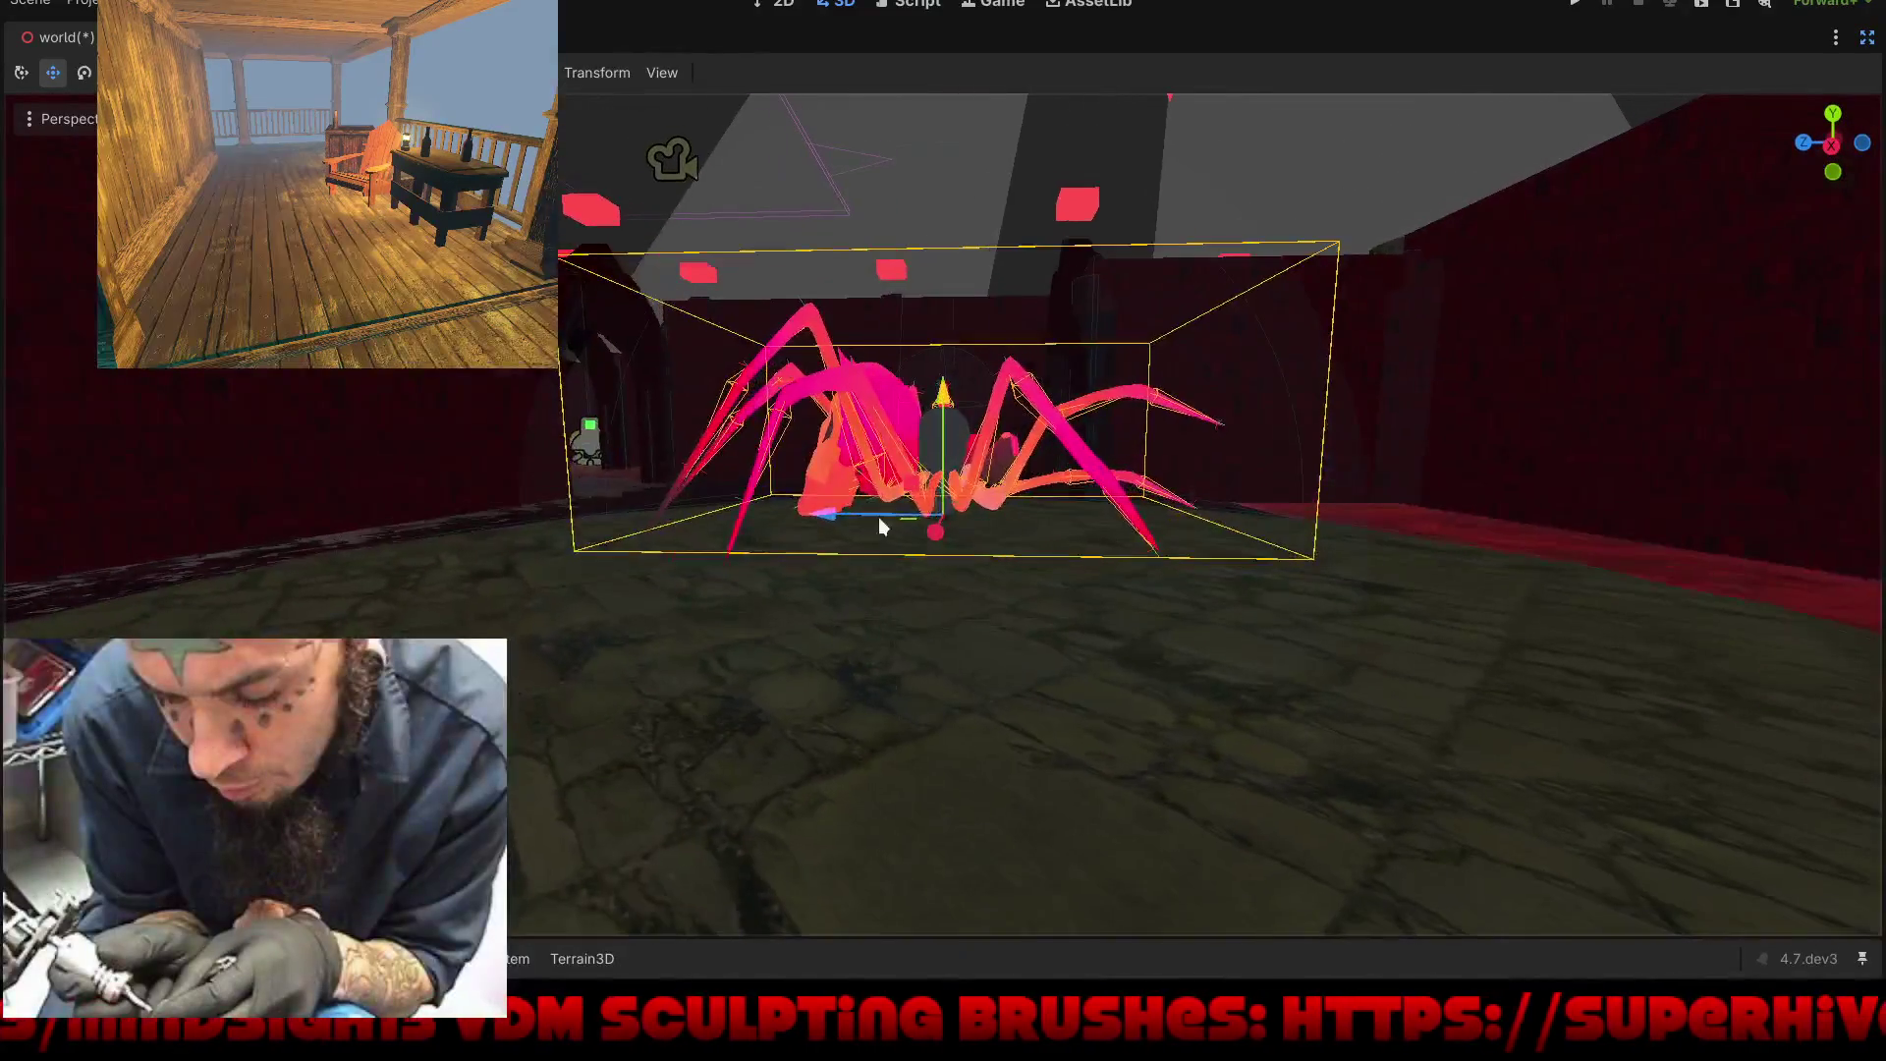
{"action": "mouse_move", "coordinate": [939, 397]}
{"action": "left_mouse_down"}
{"action": "mouse_move", "coordinate": [886, 434]}
{"action": "mouse_move", "coordinate": [888, 472]}
{"action": "mouse_move", "coordinate": [953, 447]}
{"action": "left_mouse_up"}
{"action": "mouse_move", "coordinate": [1372, 654]}
{"action": "left_mouse_down"}
{"action": "mouse_move", "coordinate": [757, 640]}
{"action": "mouse_move", "coordinate": [1322, 663]}
{"action": "mouse_move", "coordinate": [1185, 625]}
{"action": "mouse_move", "coordinate": [1225, 644]}
{"action": "mouse_move", "coordinate": [1107, 644]}
{"action": "mouse_move", "coordinate": [1247, 623]}
{"action": "mouse_move", "coordinate": [1453, 770]}
{"action": "mouse_move", "coordinate": [1445, 753]}
{"action": "mouse_move", "coordinate": [1073, 746]}
{"action": "mouse_move", "coordinate": [652, 874]}
{"action": "mouse_move", "coordinate": [754, 572]}
{"action": "mouse_move", "coordinate": [1007, 617]}
{"action": "mouse_move", "coordinate": [972, 789]}
{"action": "mouse_move", "coordinate": [884, 506]}
{"action": "left_mouse_up"}
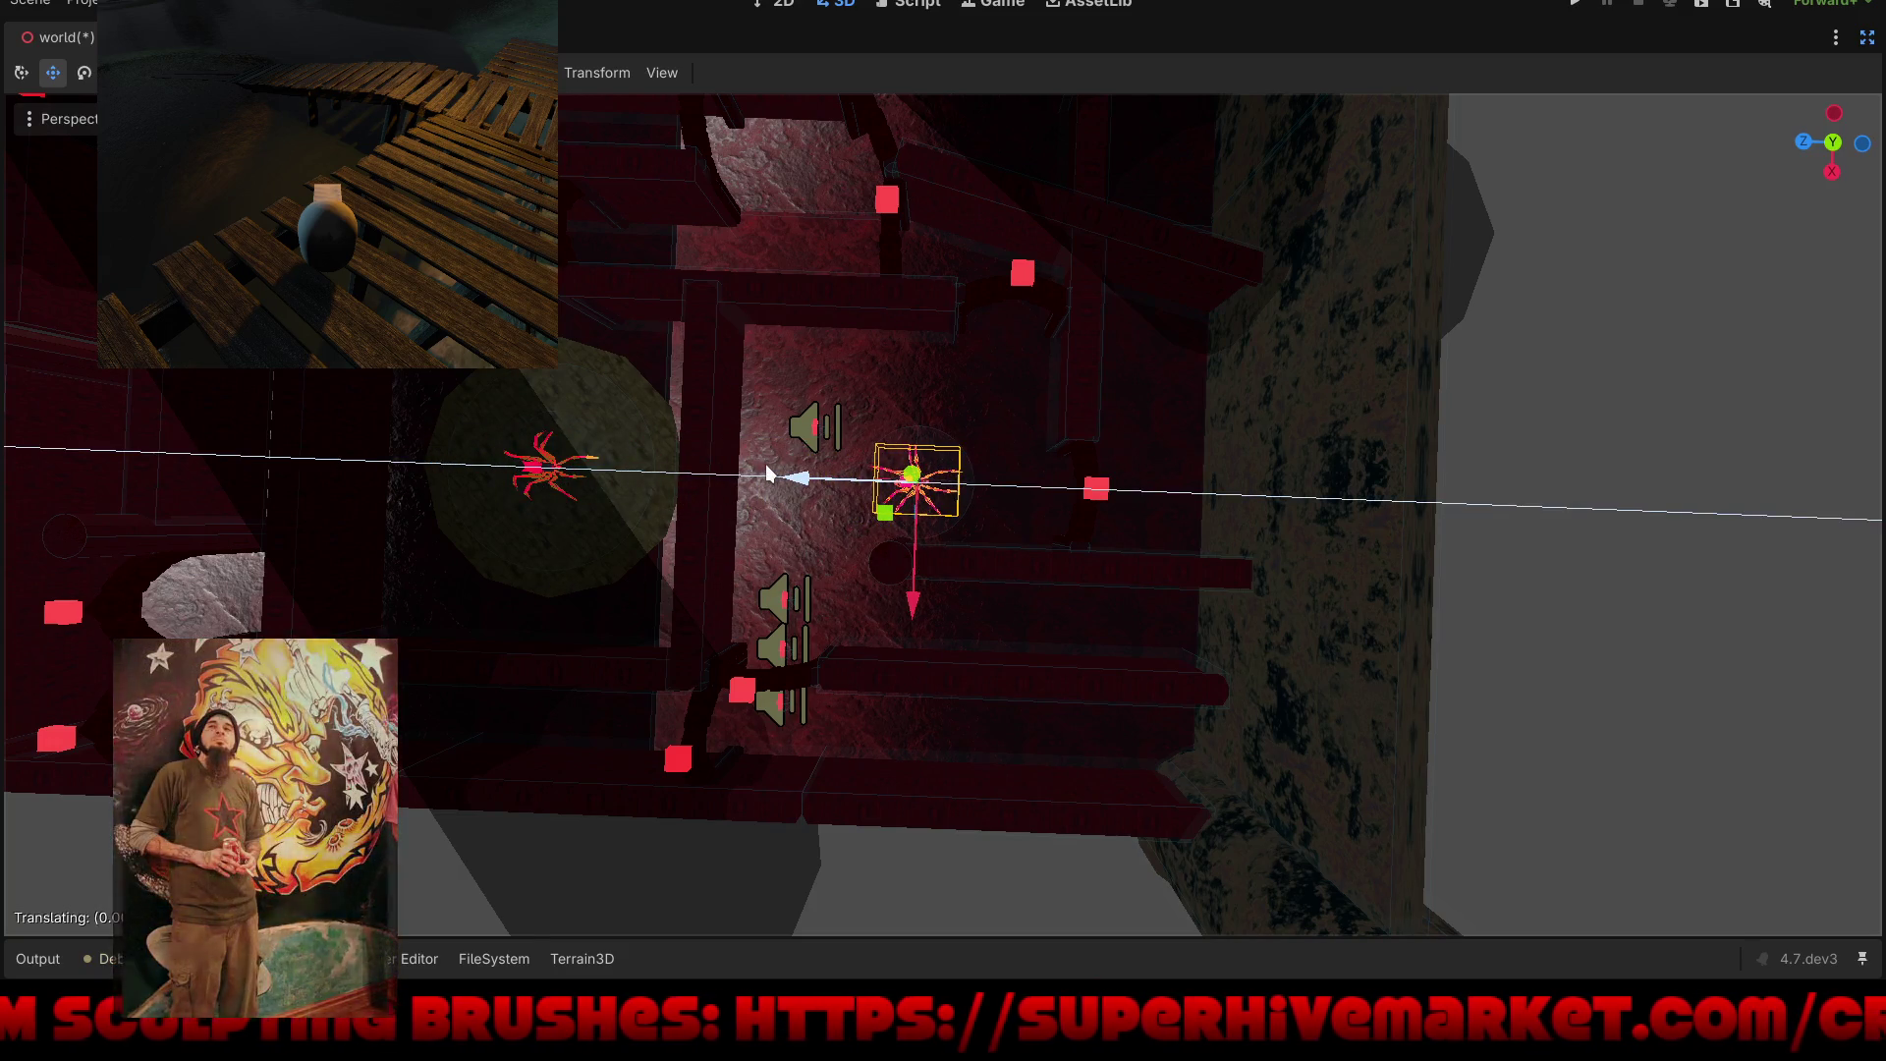
{"action": "left_click_drag", "start_coordinate": [770, 475], "coordinate": [877, 595]}
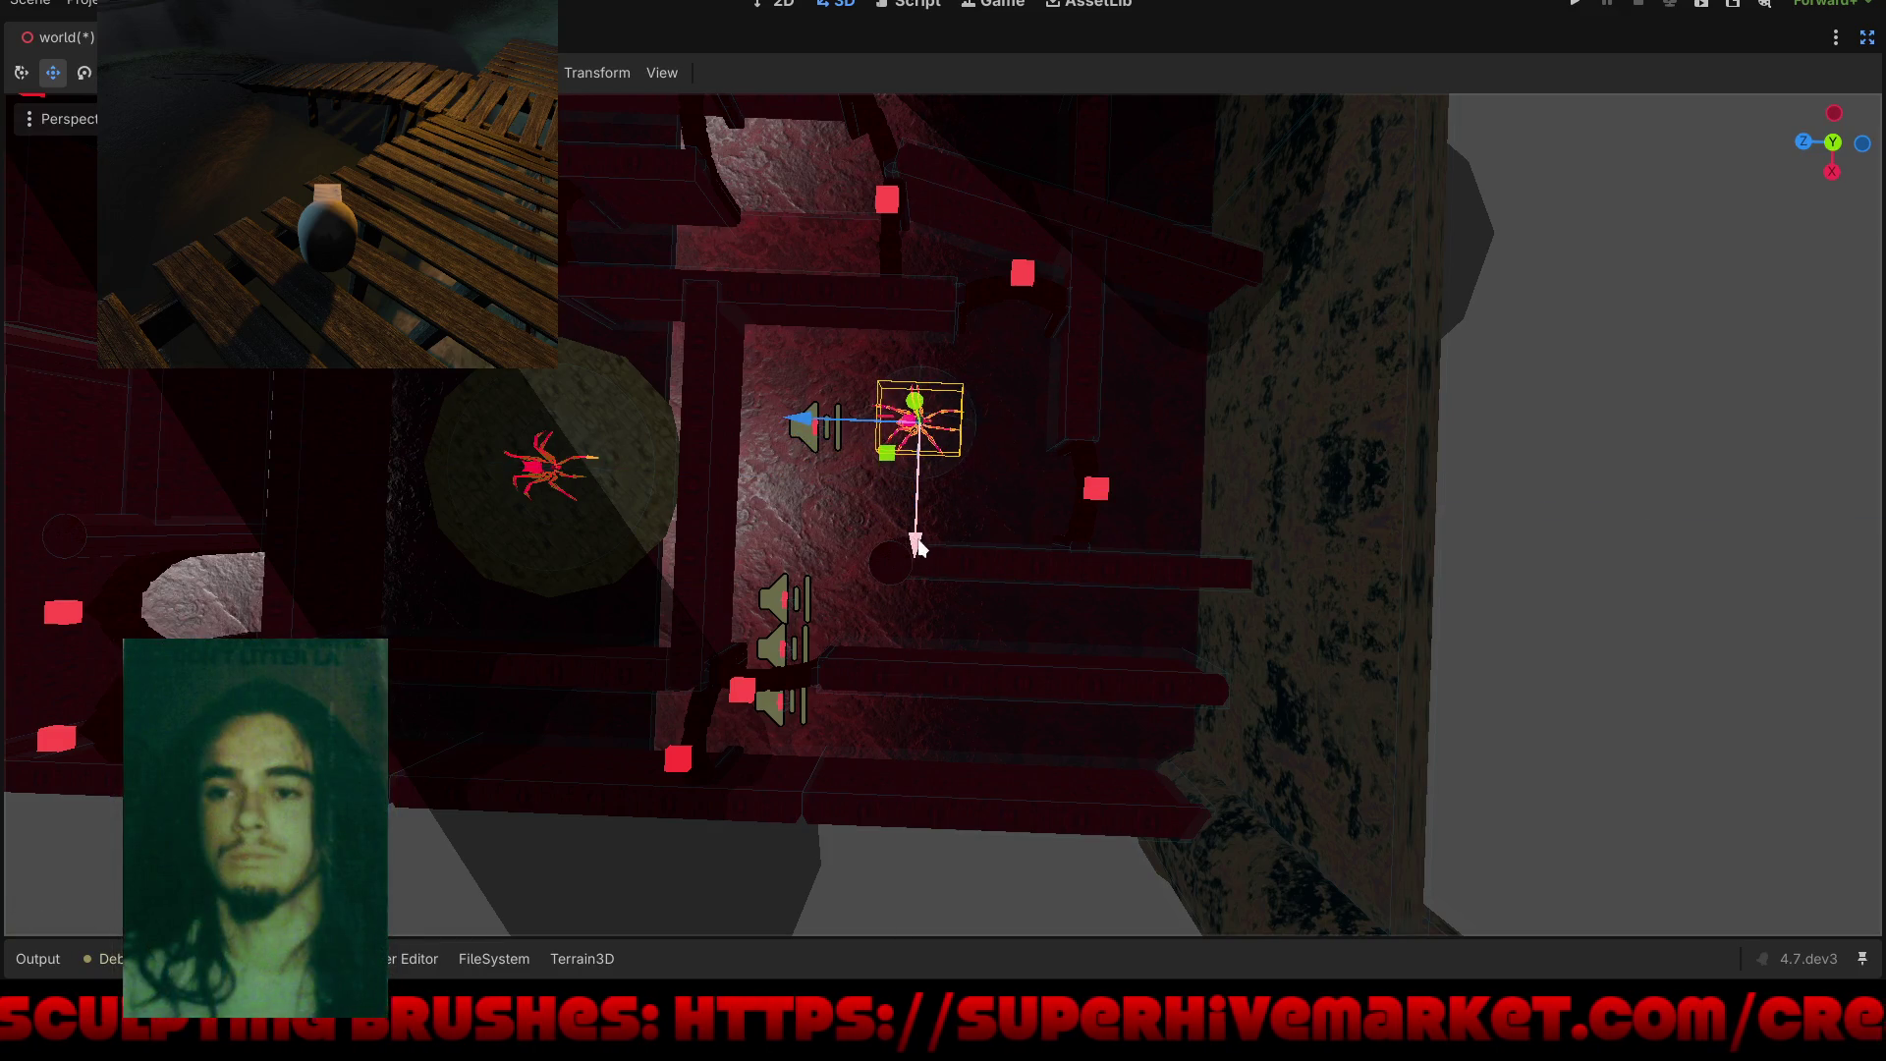
{"action": "key", "text": "f"}
{"action": "mouse_move", "coordinate": [1075, 707]}
{"action": "left_mouse_down"}
{"action": "mouse_move", "coordinate": [994, 463]}
{"action": "mouse_move", "coordinate": [847, 464]}
{"action": "mouse_move", "coordinate": [770, 416]}
{"action": "mouse_move", "coordinate": [863, 404]}
{"action": "mouse_move", "coordinate": [838, 425]}
{"action": "mouse_move", "coordinate": [935, 605]}
{"action": "mouse_move", "coordinate": [953, 597]}
{"action": "left_mouse_up"}
{"action": "left_click_drag", "start_coordinate": [940, 393], "coordinate": [885, 452]}
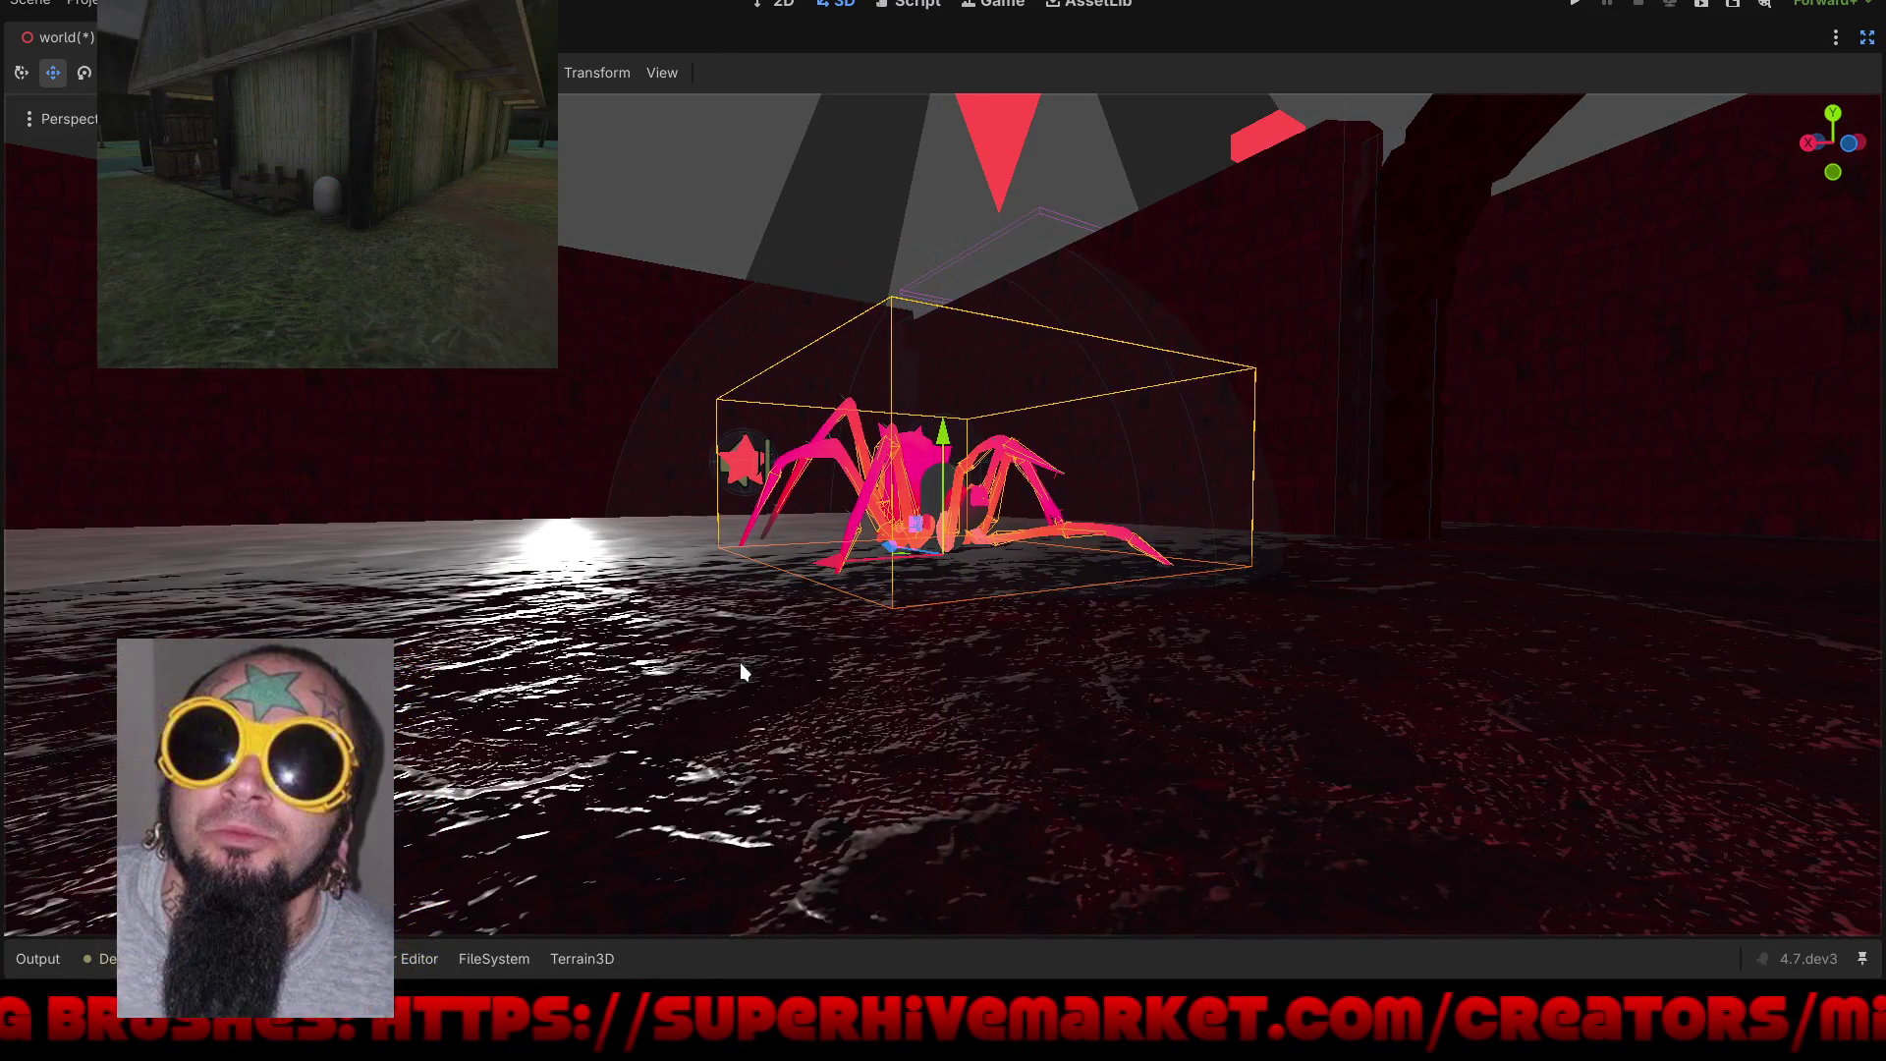
Step: Save the world scene with Ctrl+S
{"action": "key", "text": "ctrl+s"}
{"action": "mouse_move", "coordinate": [740, 662]}
{"action": "left_mouse_down"}
{"action": "mouse_move", "coordinate": [803, 757]}
{"action": "mouse_move", "coordinate": [788, 815]}
{"action": "mouse_move", "coordinate": [865, 662]}
{"action": "mouse_move", "coordinate": [984, 728]}
{"action": "mouse_move", "coordinate": [774, 666]}
{"action": "mouse_move", "coordinate": [840, 658]}
{"action": "mouse_move", "coordinate": [838, 639]}
{"action": "mouse_move", "coordinate": [876, 686]}
{"action": "mouse_move", "coordinate": [981, 737]}
{"action": "mouse_move", "coordinate": [980, 707]}
{"action": "mouse_move", "coordinate": [1023, 674]}
{"action": "mouse_move", "coordinate": [1010, 658]}
{"action": "mouse_move", "coordinate": [1024, 672]}
{"action": "left_mouse_up"}
{"action": "scroll", "coordinate": [912, 700], "scroll_direction": "up", "scroll_amount": 3}
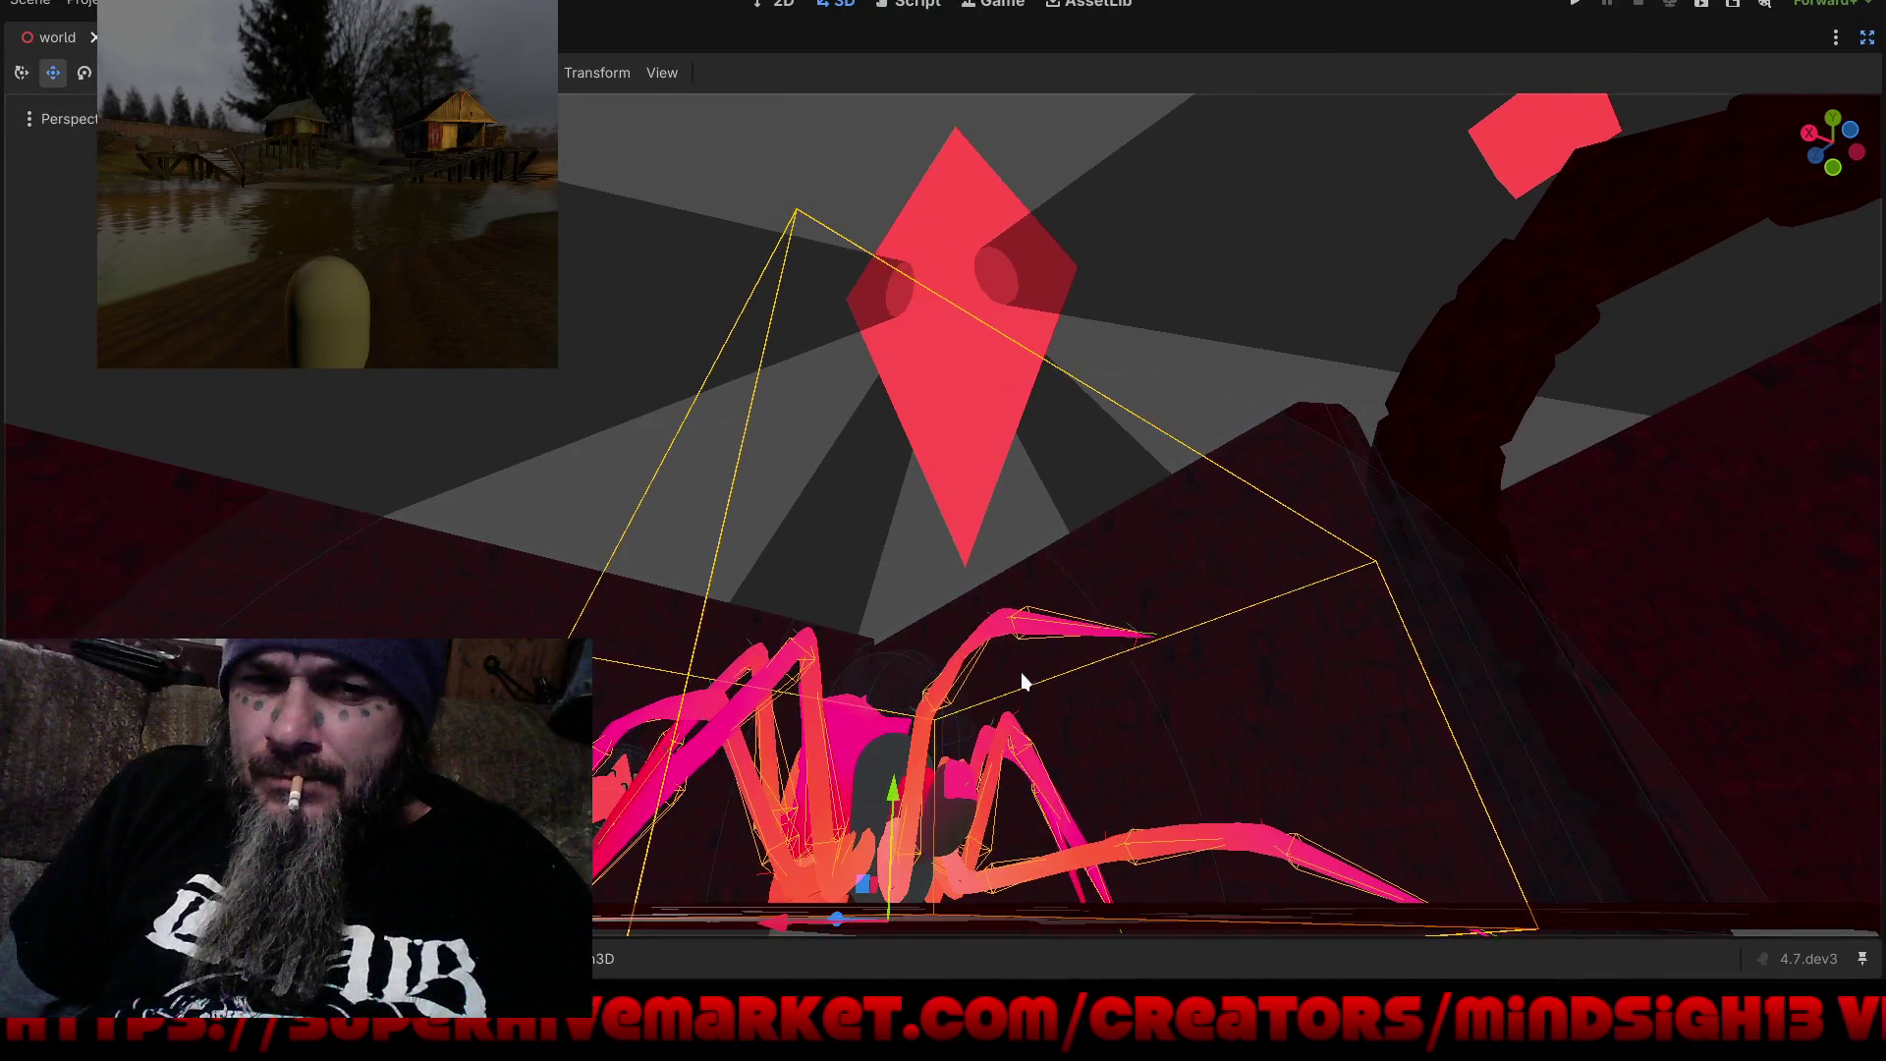
Step: Enable View Environment in the Perspective menu and orbit toward the red-glowing spider
{"action": "left_click", "coordinate": [65, 116]}
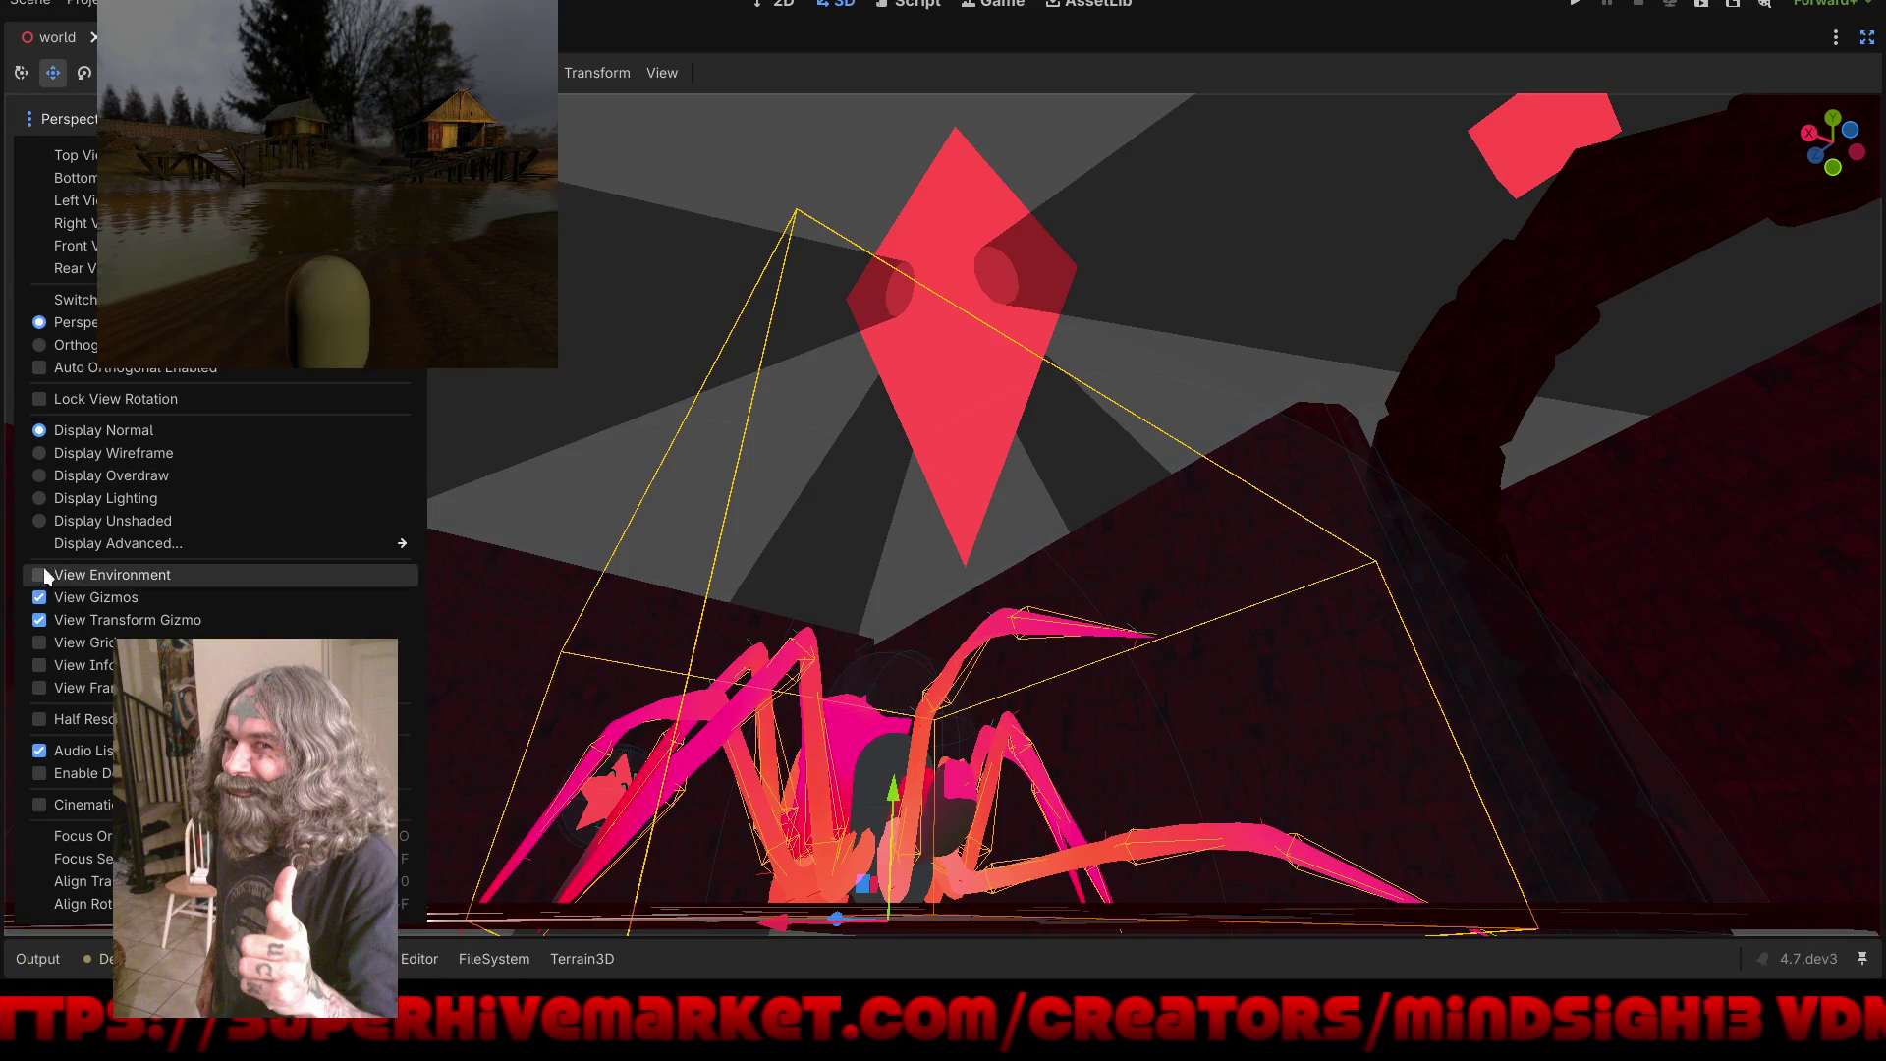
{"action": "left_click", "coordinate": [44, 575]}
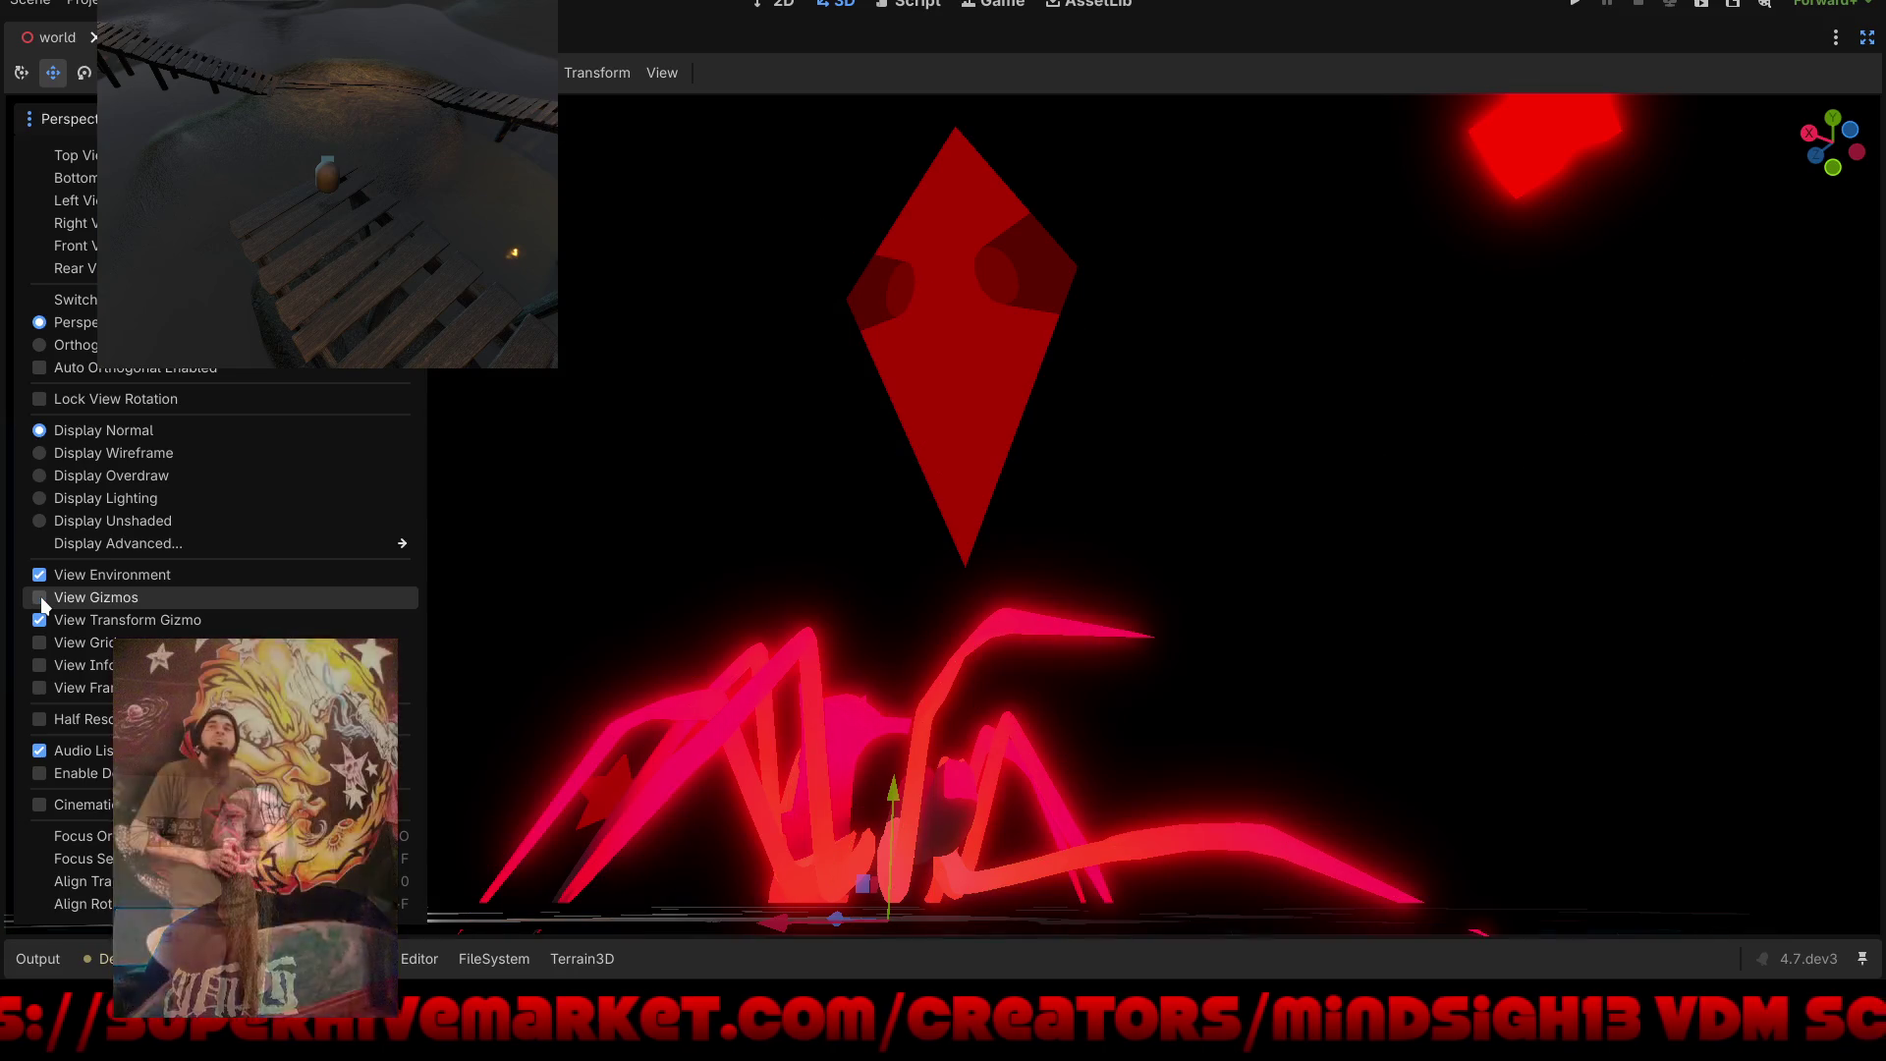
{"action": "left_click", "coordinate": [836, 92]}
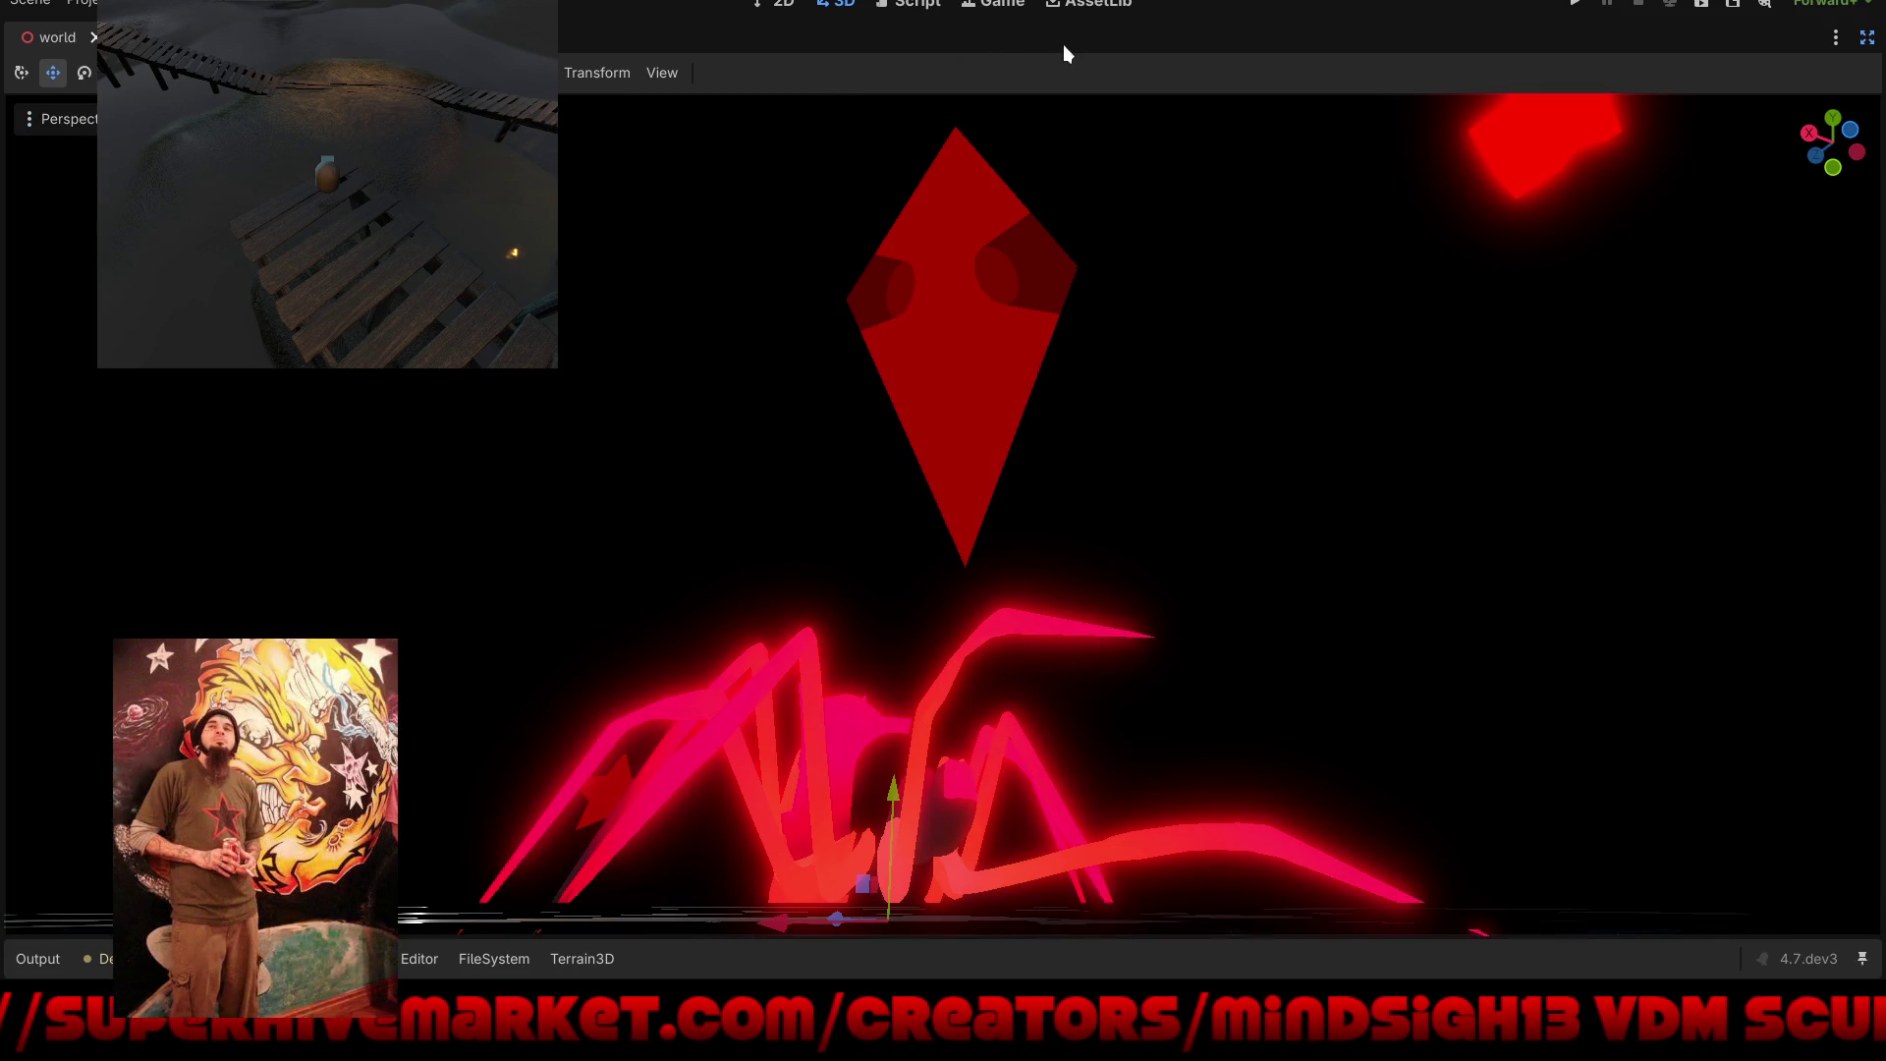
{"action": "mouse_move", "coordinate": [1063, 221]}
{"action": "left_mouse_down"}
{"action": "mouse_move", "coordinate": [1118, 269]}
{"action": "mouse_move", "coordinate": [1529, 430]}
{"action": "mouse_move", "coordinate": [1087, 295]}
{"action": "mouse_move", "coordinate": [1098, 260]}
{"action": "mouse_move", "coordinate": [1075, 269]}
{"action": "left_mouse_up"}
{"action": "key", "text": "ctrl+shift+F11"}
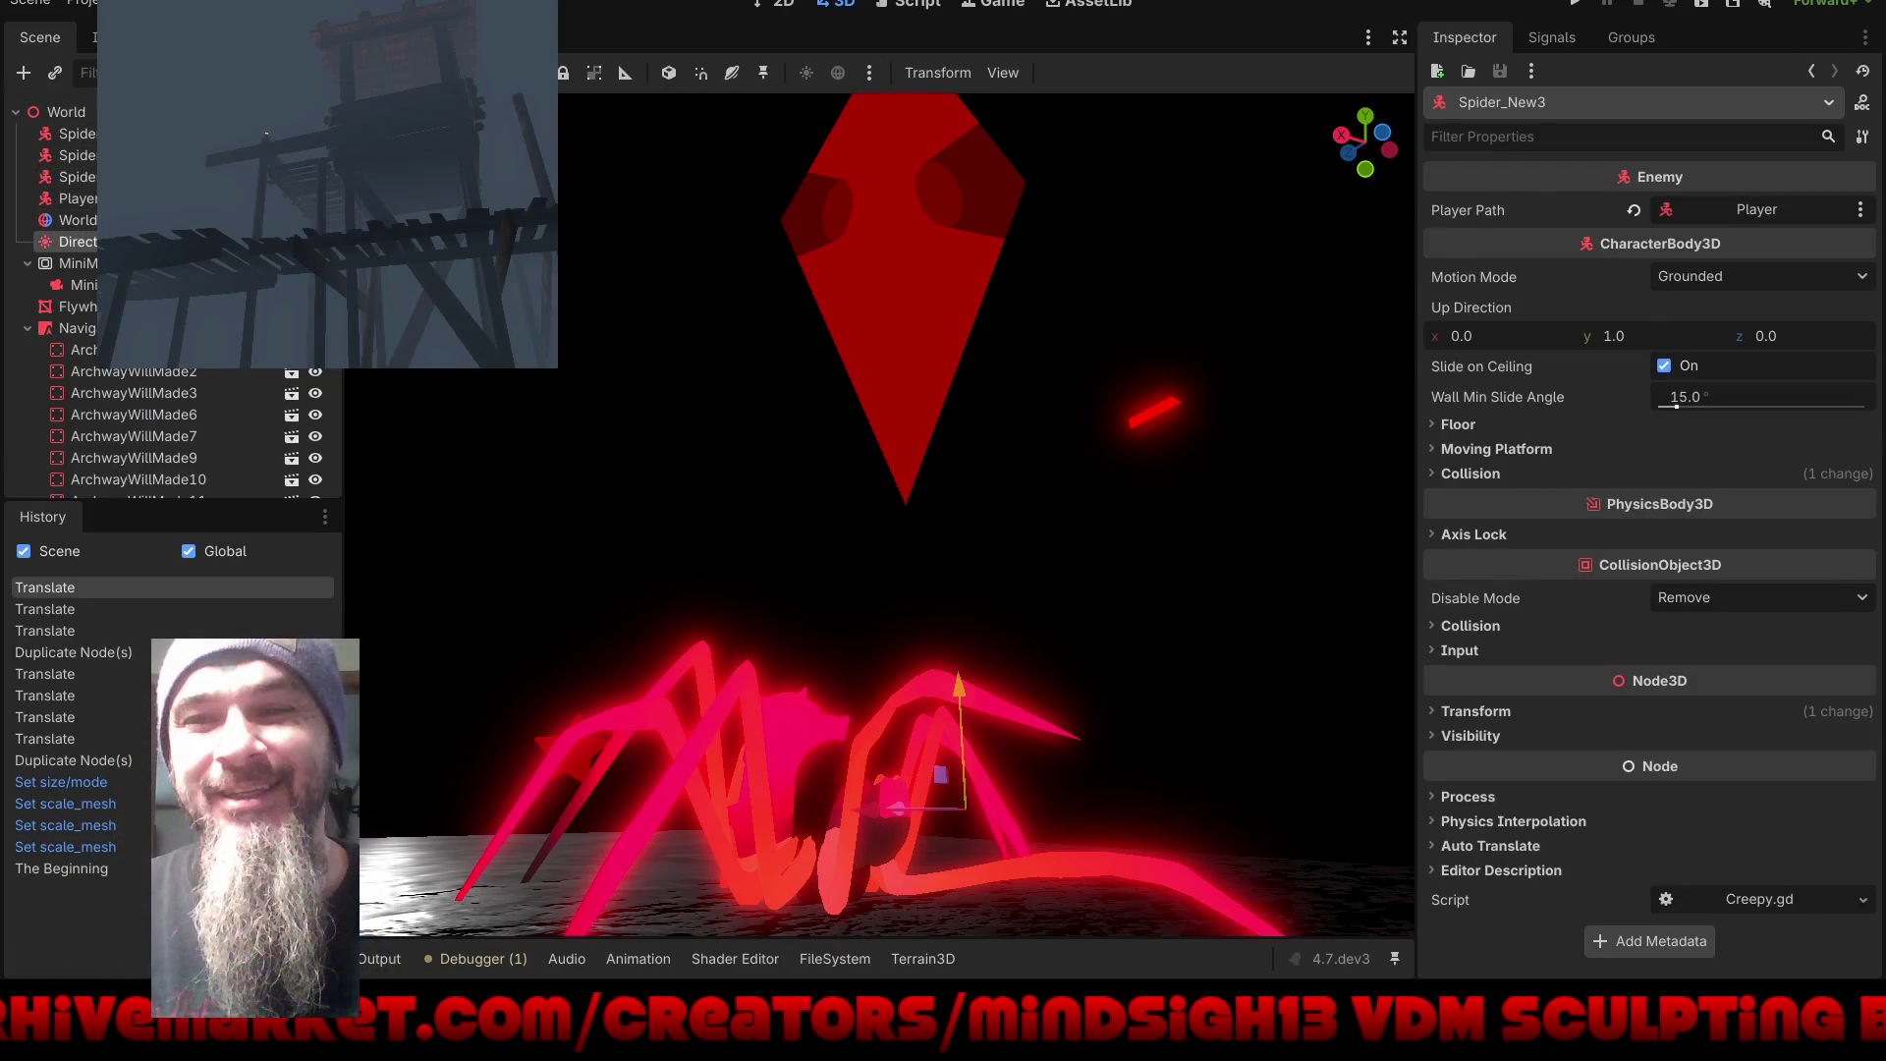
{"action": "left_click_drag", "start_coordinate": [1678, 367], "coordinate": [1668, 375]}
{"action": "left_click", "coordinate": [1718, 352]}
{"action": "type", "text": "0.1"}
{"action": "key", "text": "Return"}
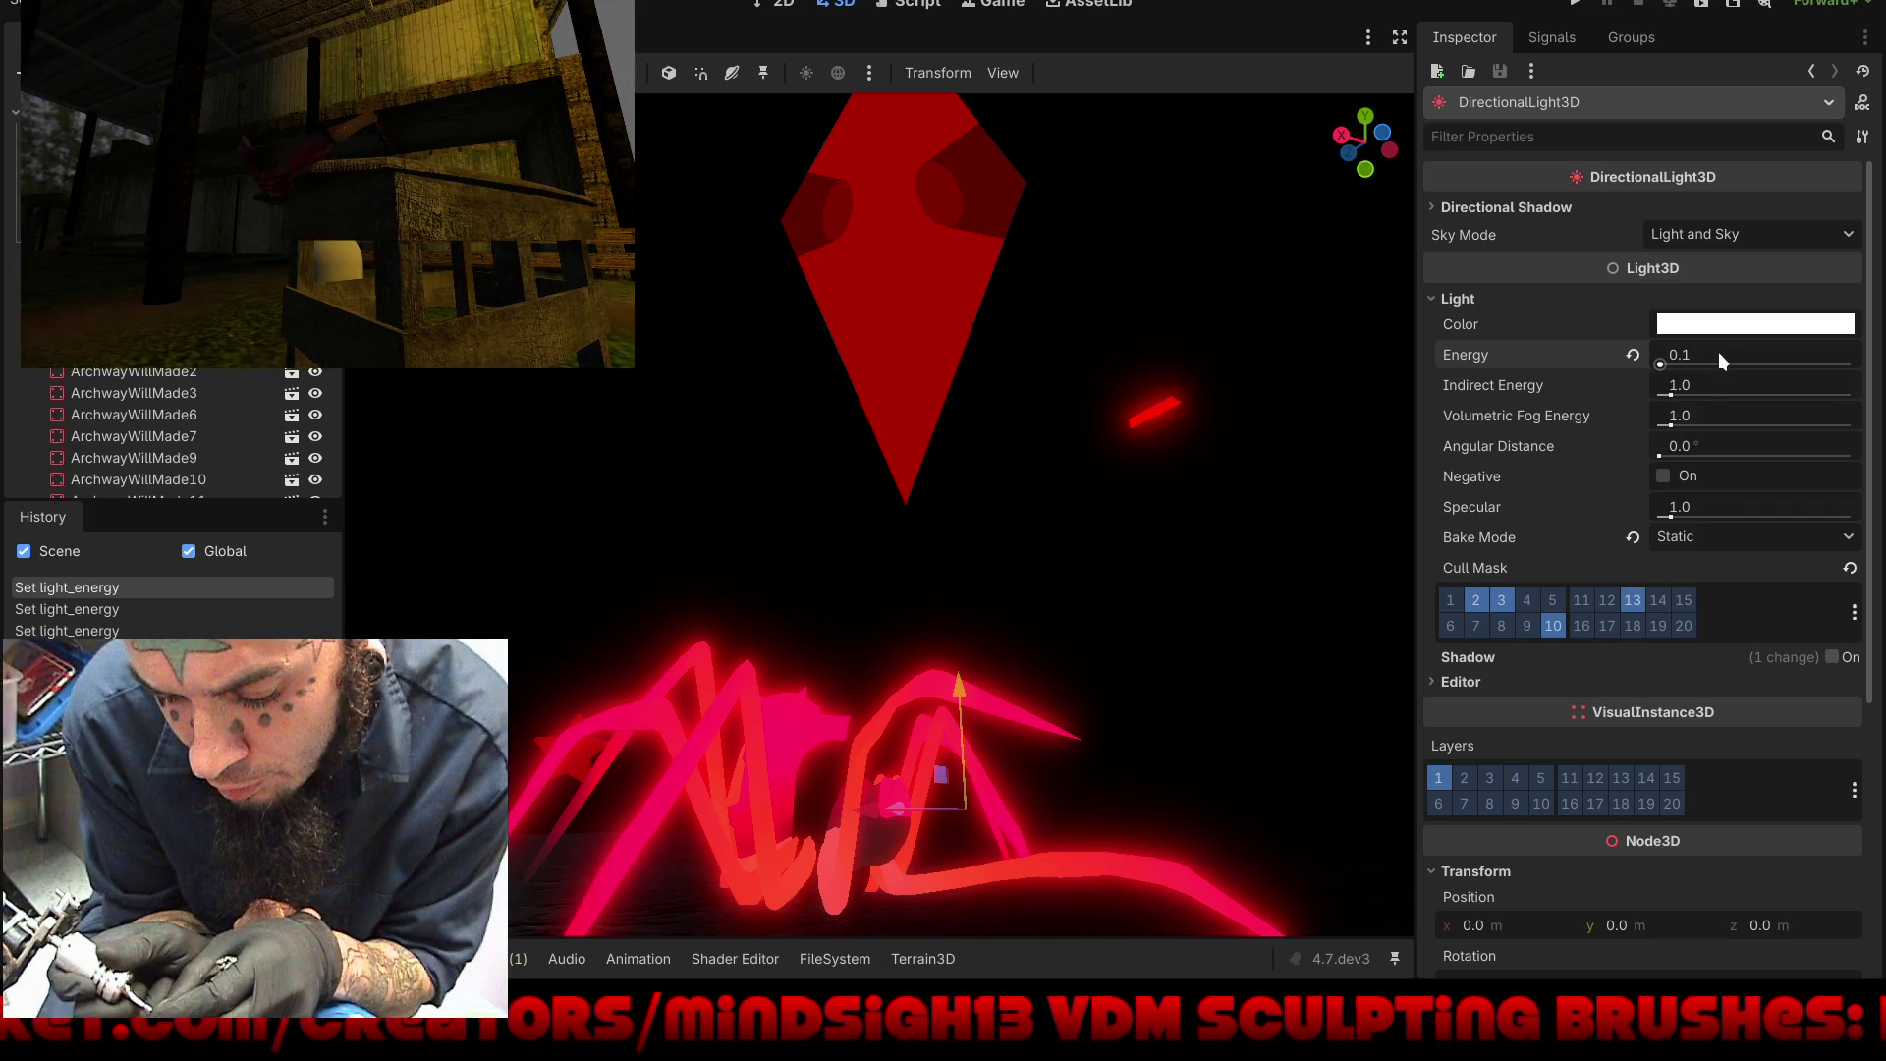
{"action": "mouse_move", "coordinate": [1684, 391]}
{"action": "left_mouse_down"}
{"action": "mouse_move", "coordinate": [1637, 397]}
{"action": "mouse_move", "coordinate": [1832, 394]}
{"action": "mouse_move", "coordinate": [1881, 342]}
{"action": "left_mouse_up"}
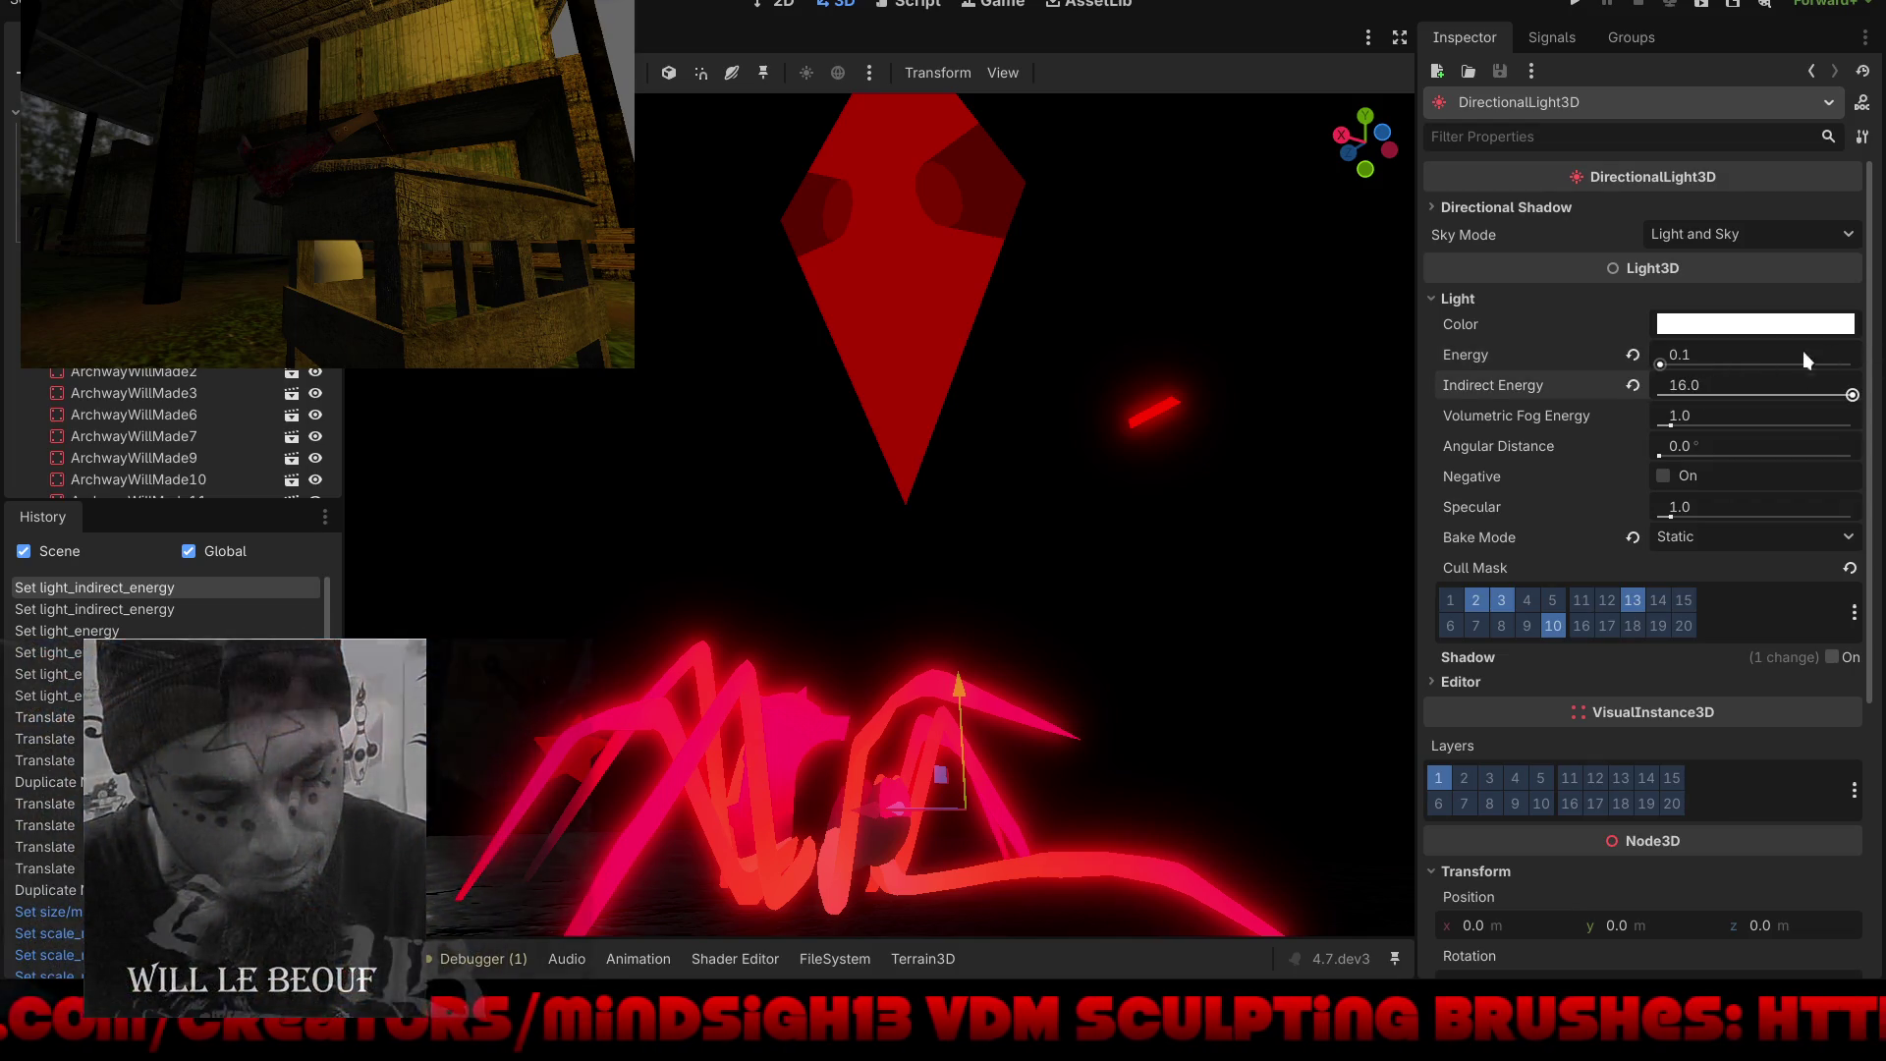
{"action": "left_click_drag", "start_coordinate": [1725, 385], "coordinate": [1641, 381]}
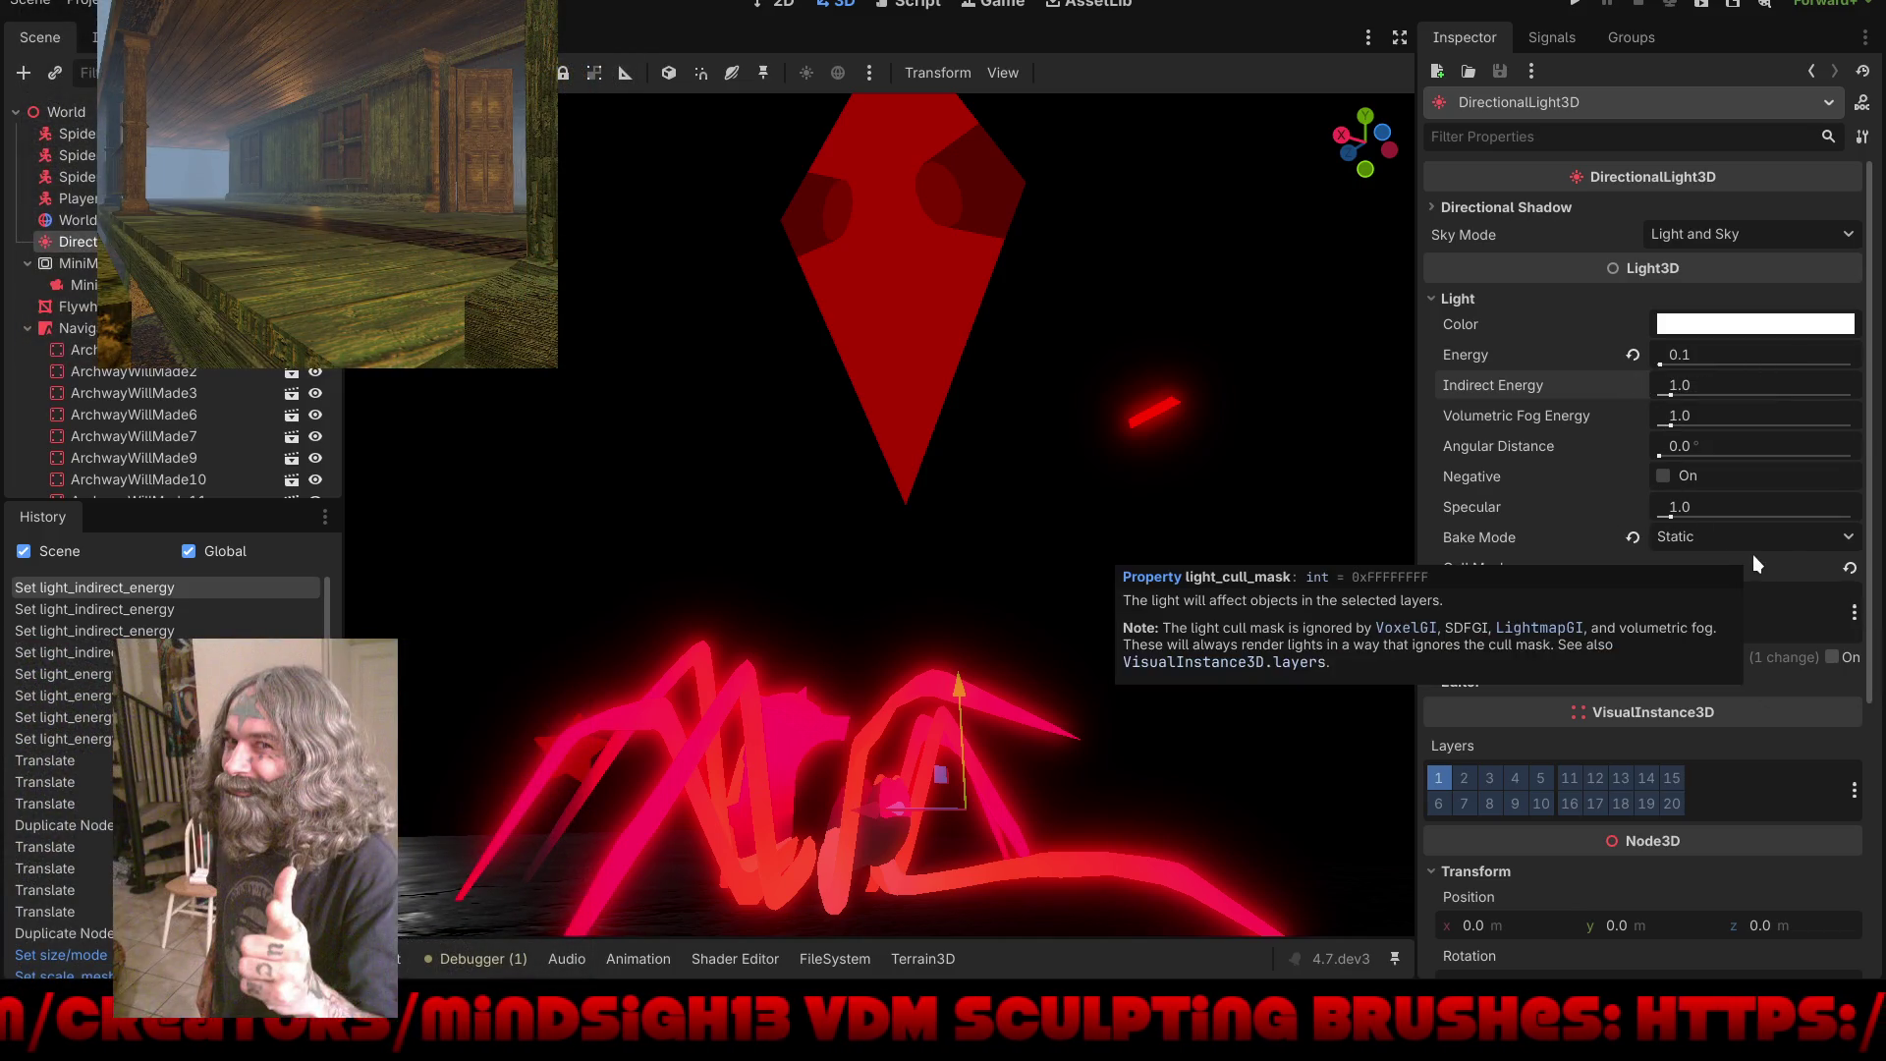
{"action": "left_click", "coordinate": [1632, 537]}
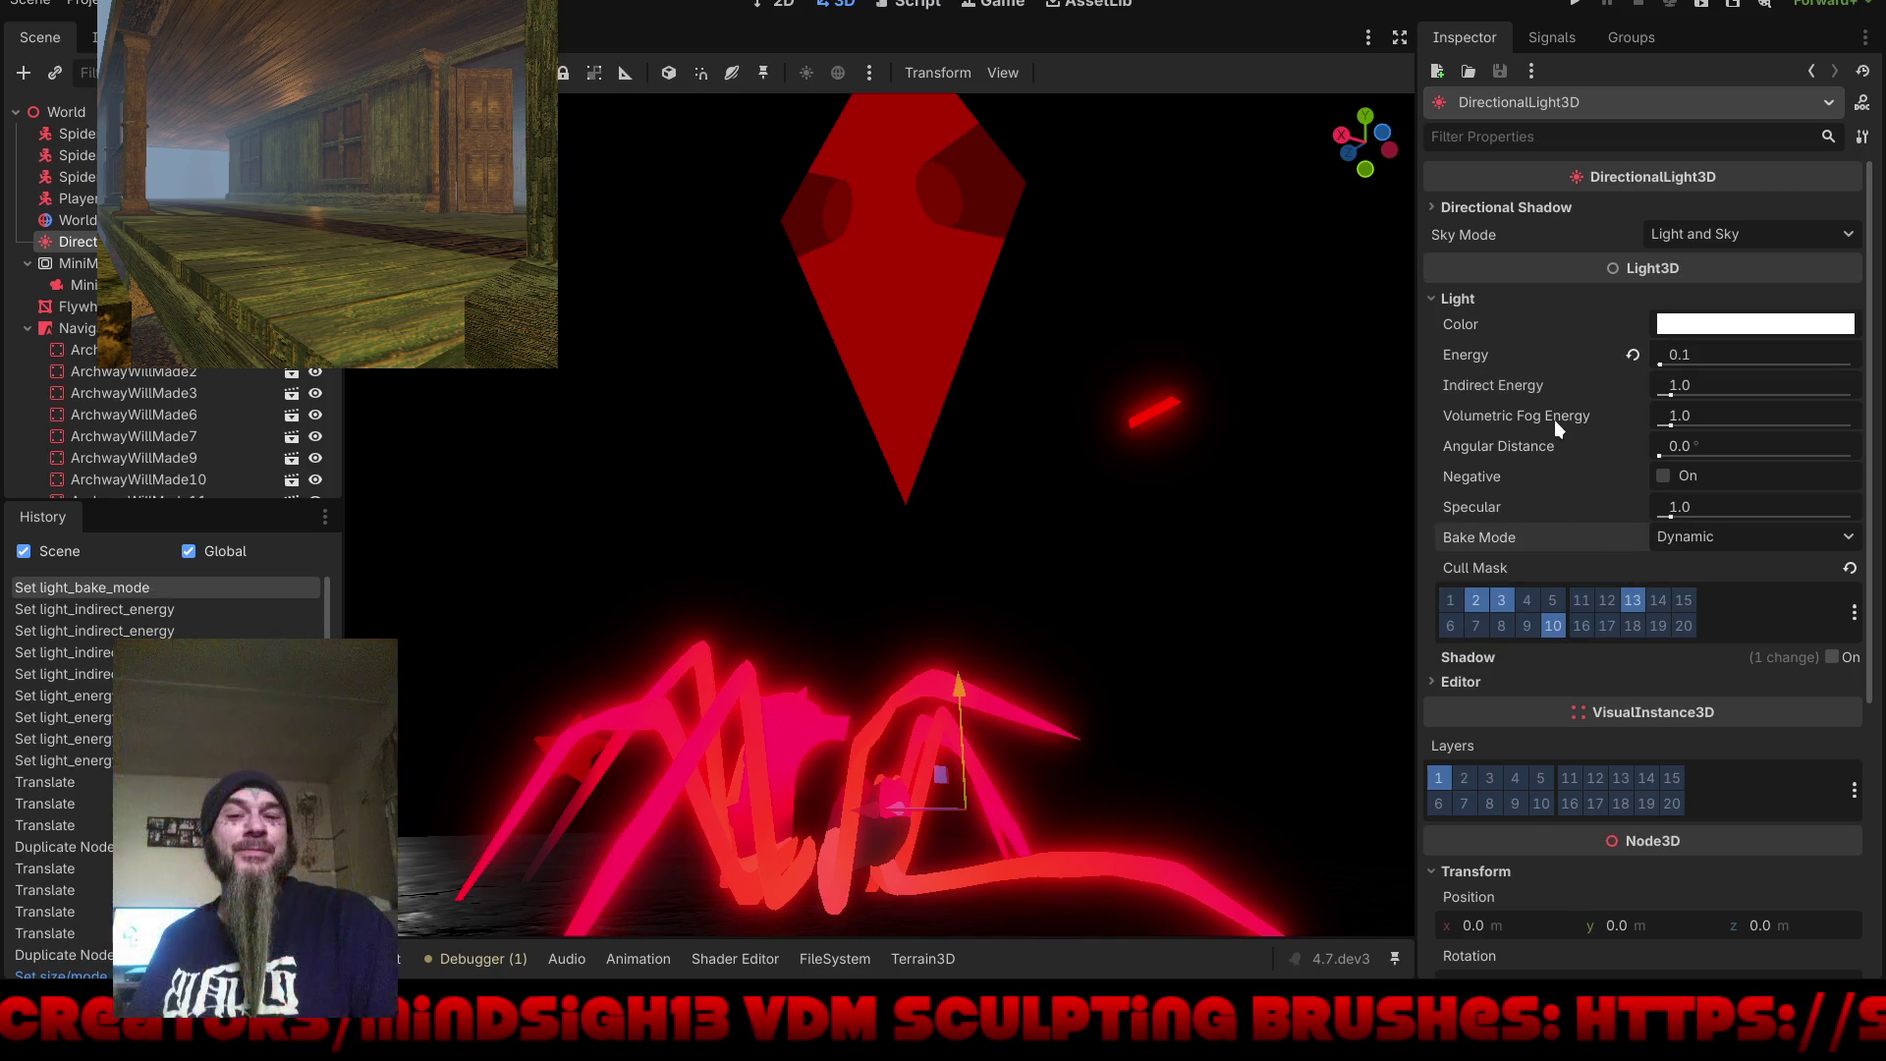
{"action": "scroll", "coordinate": [1555, 422], "scroll_direction": "down", "scroll_amount": 5}
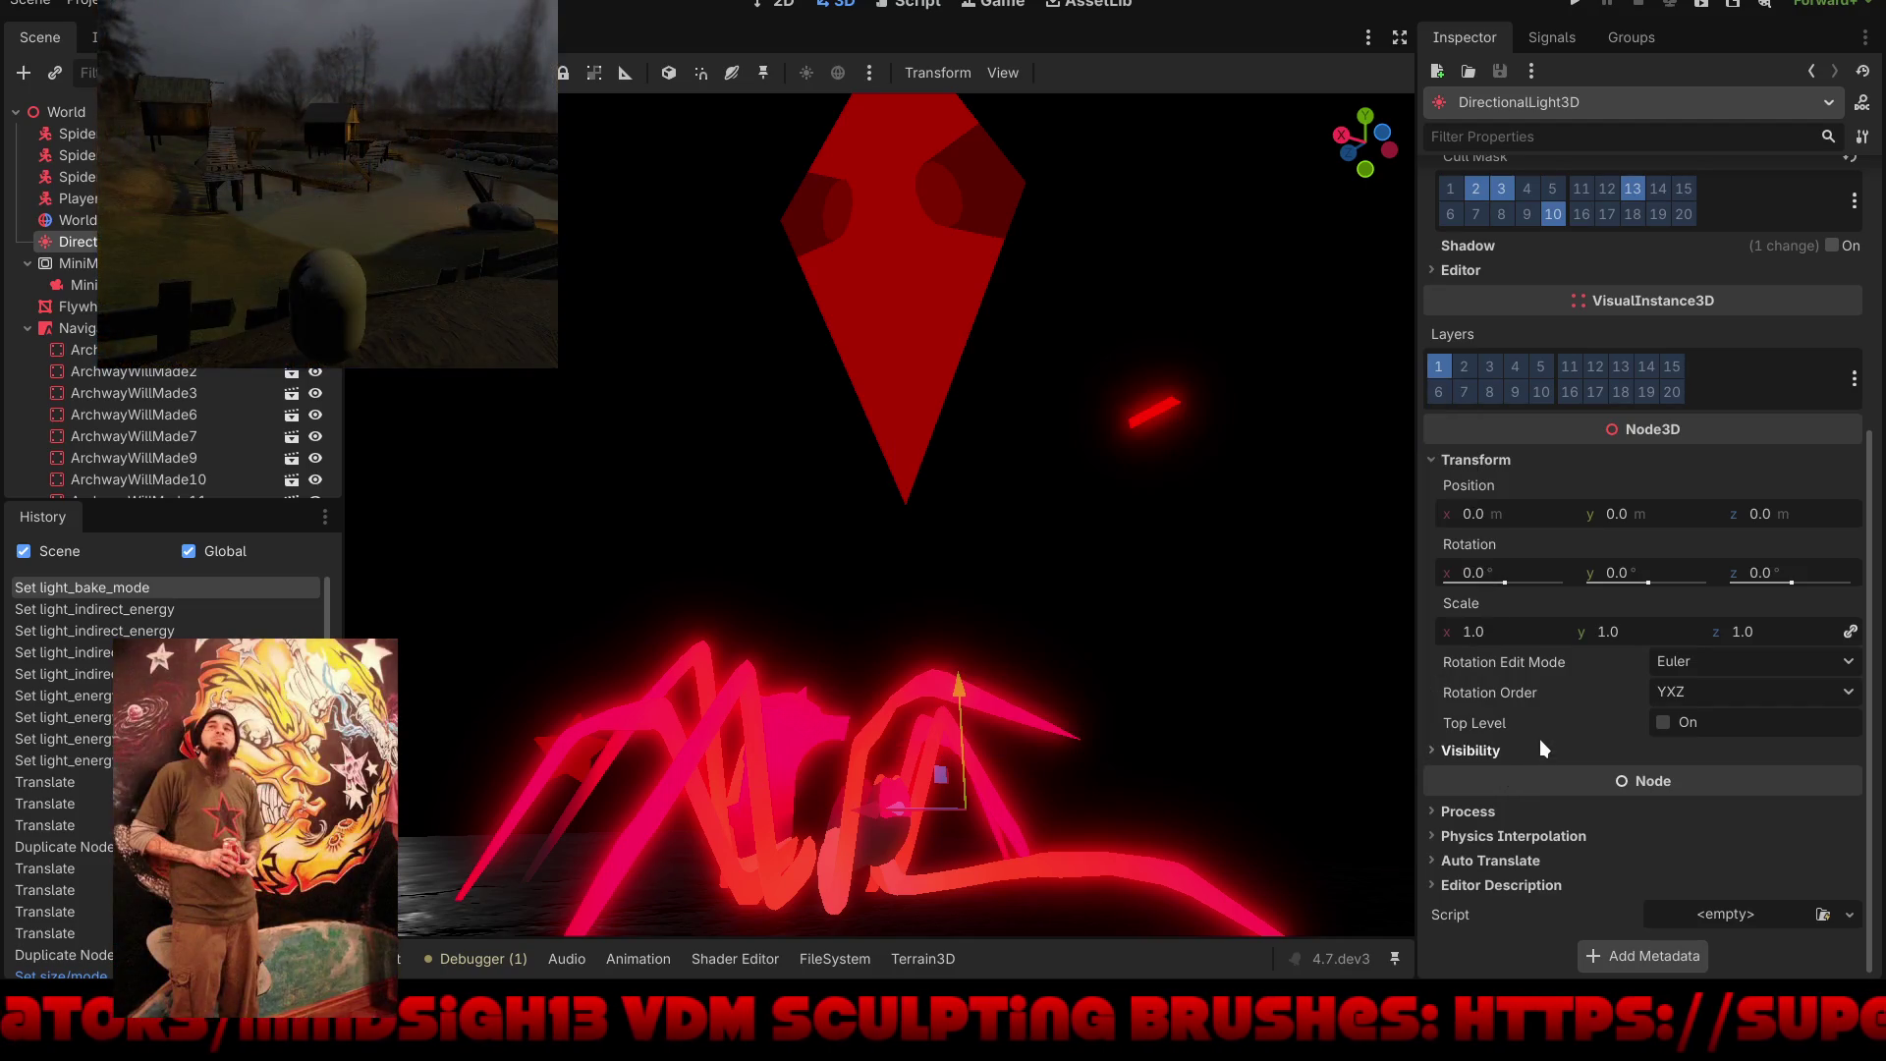
{"action": "scroll", "coordinate": [1540, 737], "scroll_direction": "up", "scroll_amount": 1}
{"action": "scroll", "coordinate": [1540, 735], "scroll_direction": "up", "scroll_amount": 1}
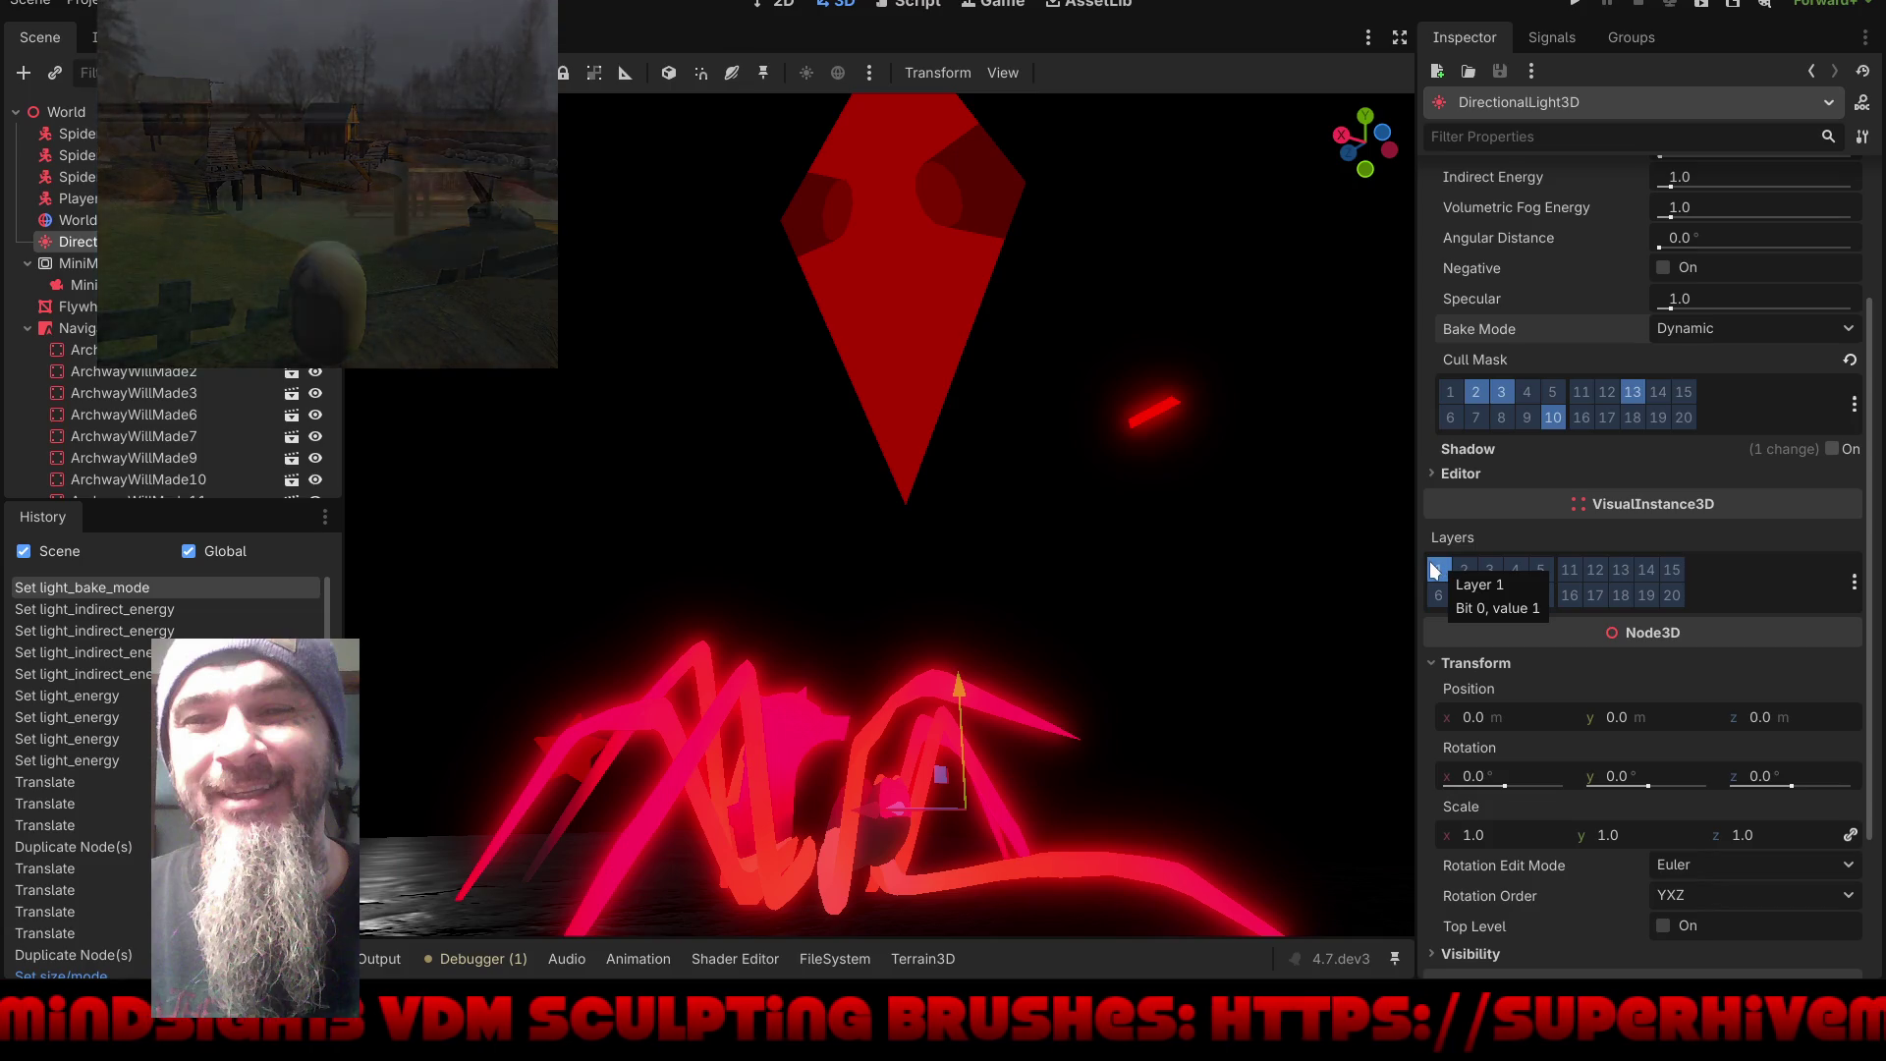
{"action": "mouse_move", "coordinate": [1440, 533]}
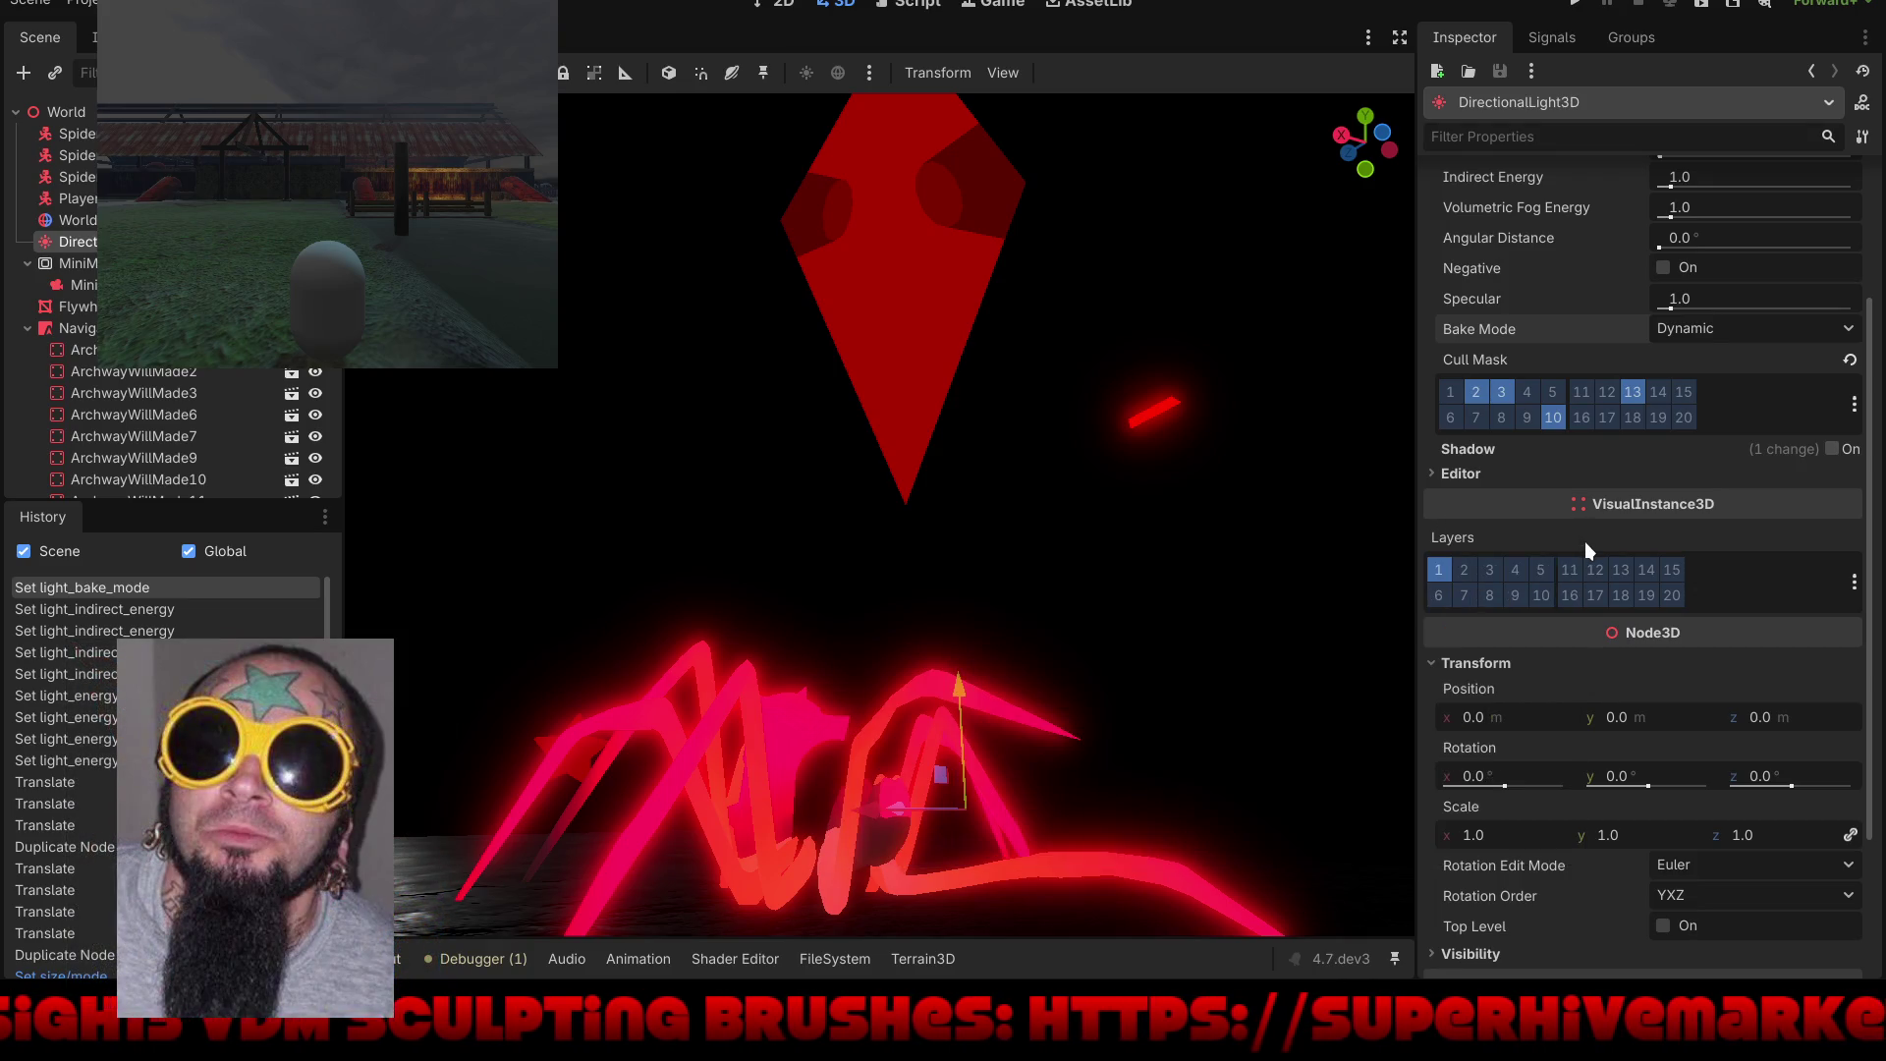
{"action": "mouse_move", "coordinate": [1583, 540]}
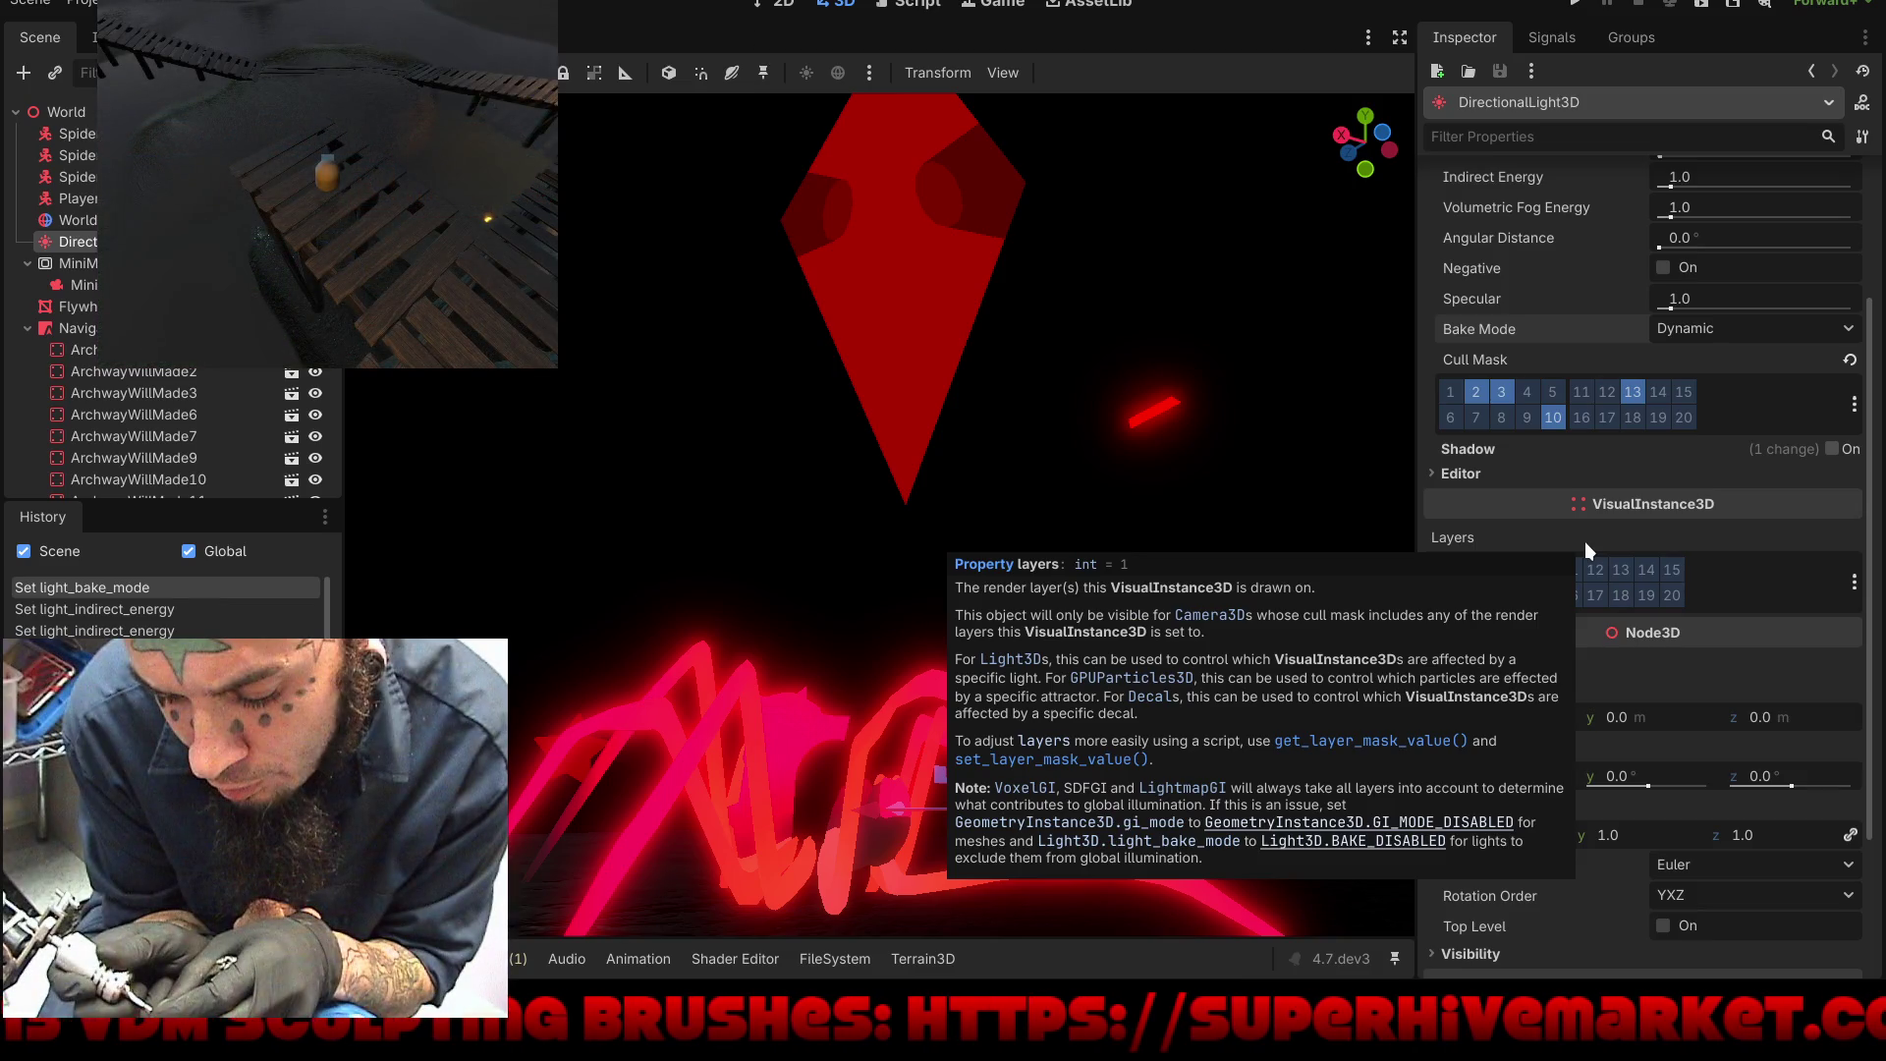
{"action": "mouse_move", "coordinate": [788, 447]}
{"action": "left_mouse_down"}
{"action": "mouse_move", "coordinate": [893, 507]}
{"action": "mouse_move", "coordinate": [933, 617]}
{"action": "mouse_move", "coordinate": [889, 597]}
{"action": "left_mouse_up"}
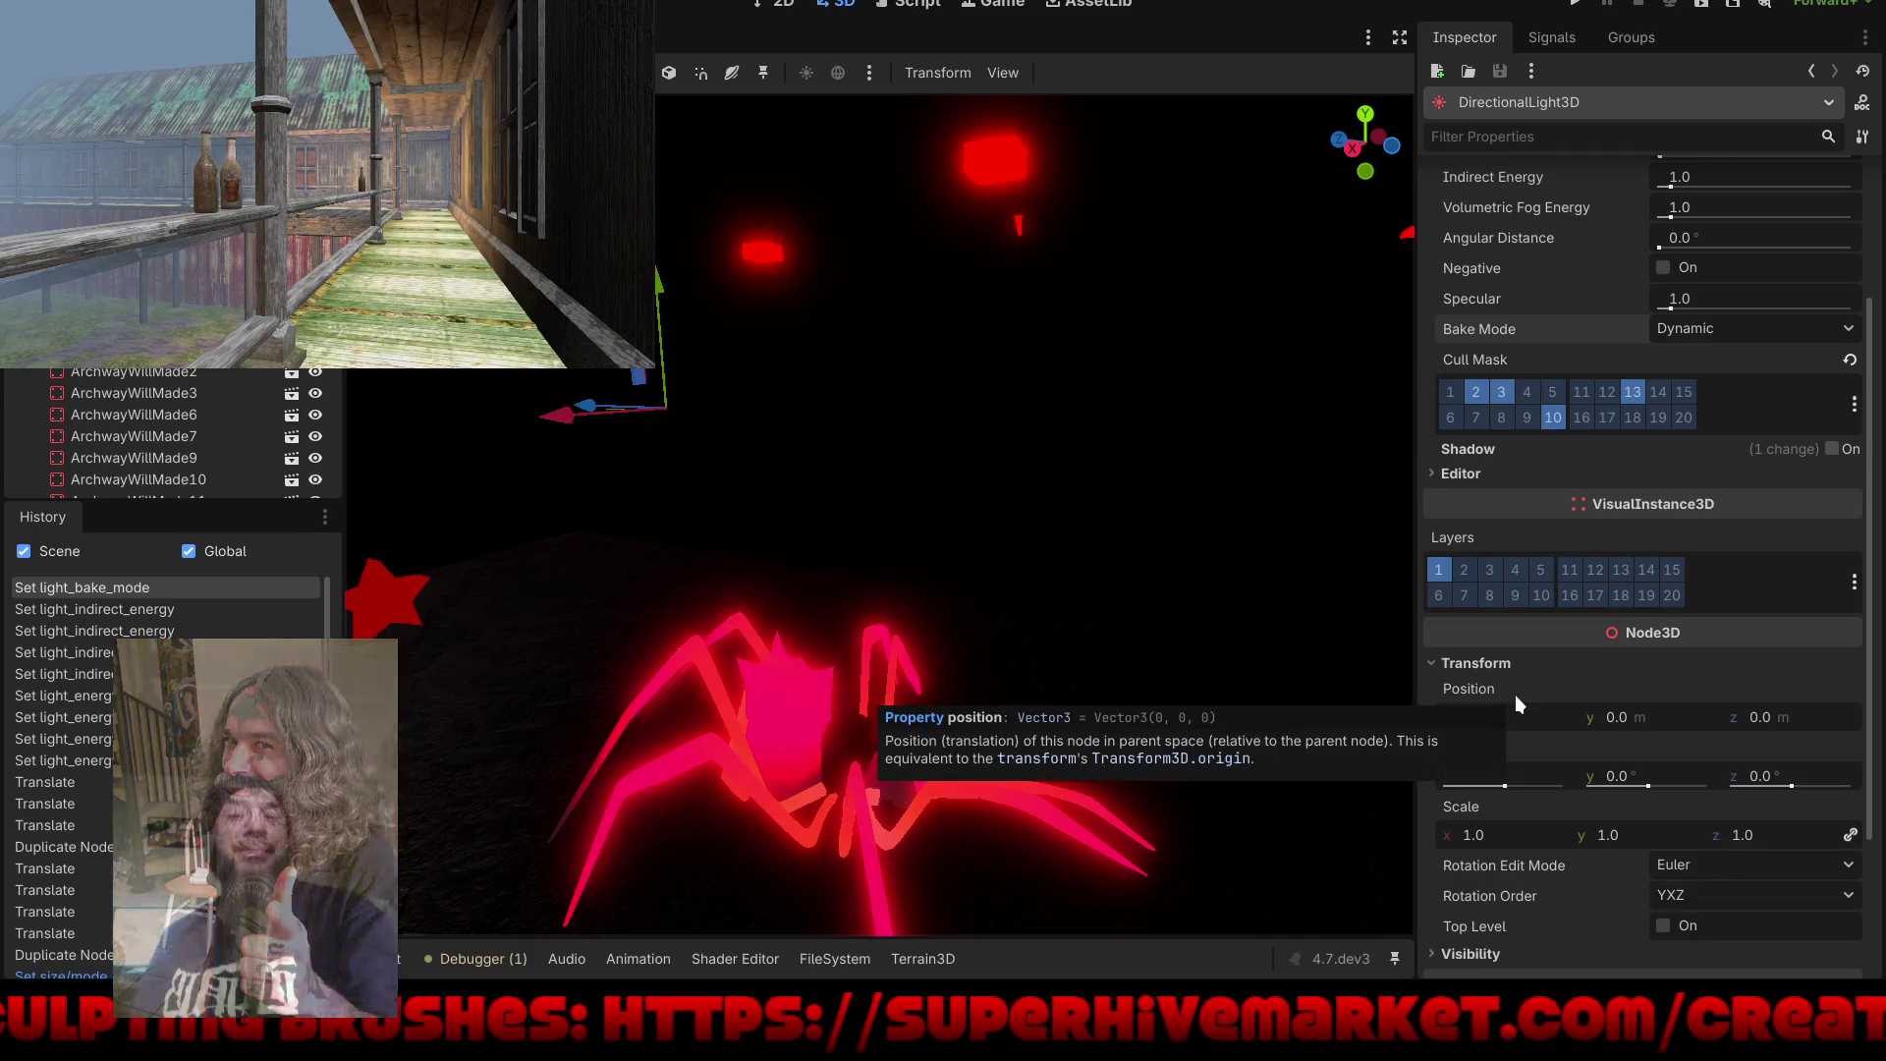
{"action": "scroll", "coordinate": [1515, 694], "scroll_direction": "down", "scroll_amount": 2}
{"action": "scroll", "coordinate": [1515, 694], "scroll_direction": "up", "scroll_amount": 4}
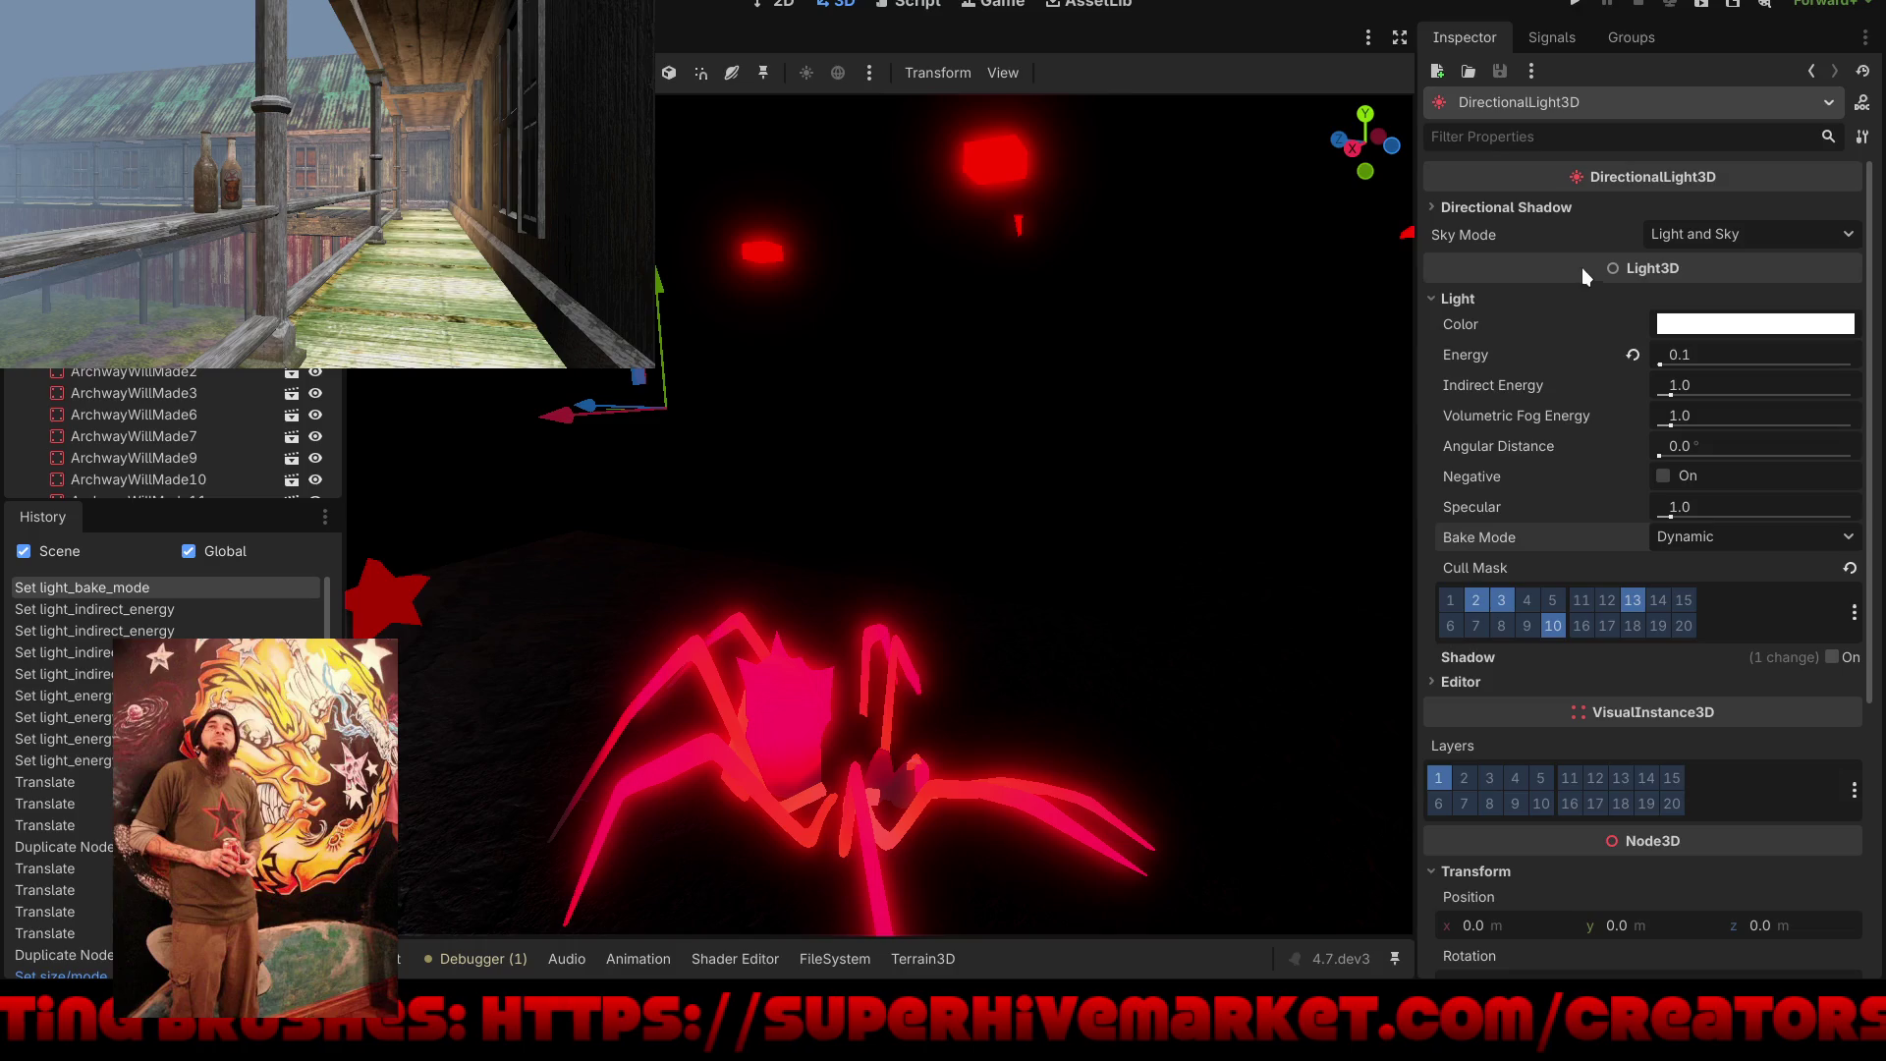
Step: Set the directional light's Sky Mode to Light Only and toggle the NavigationRegion3D gizmo
{"action": "left_click", "coordinate": [1700, 233]}
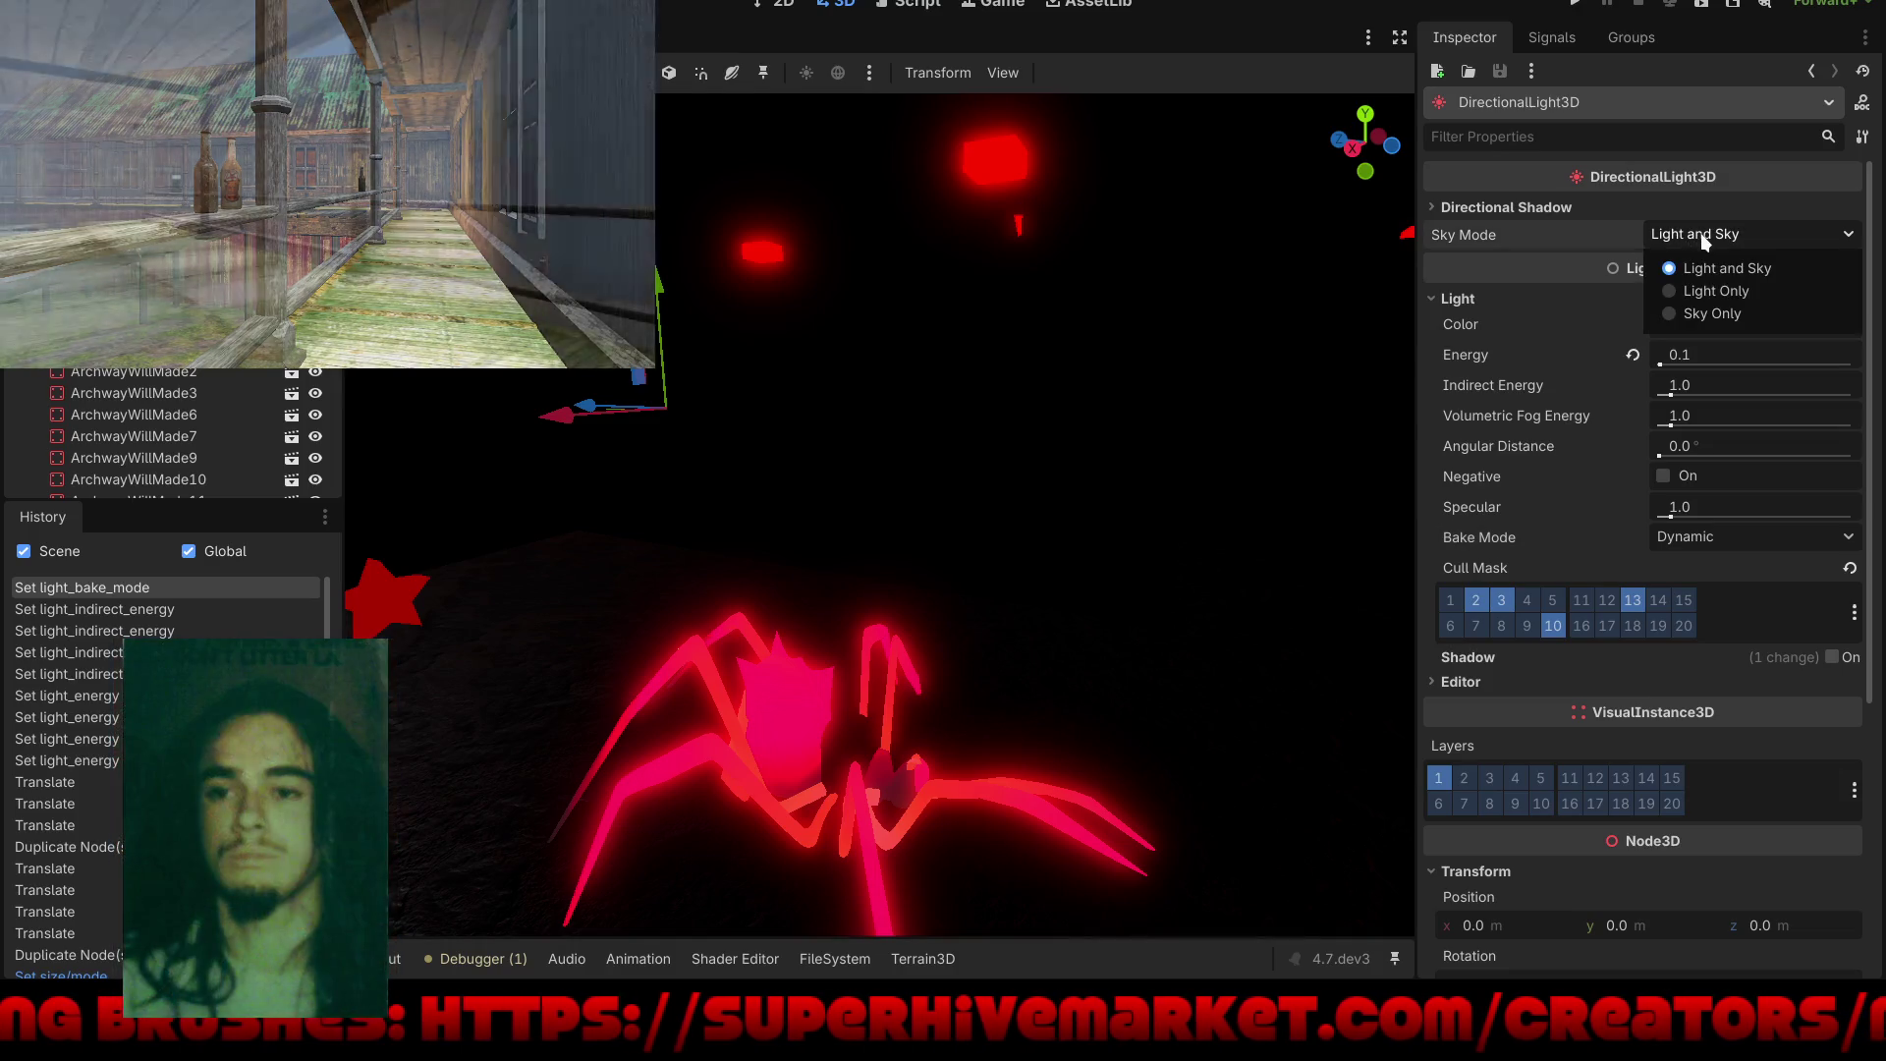
{"action": "left_click", "coordinate": [1667, 291]}
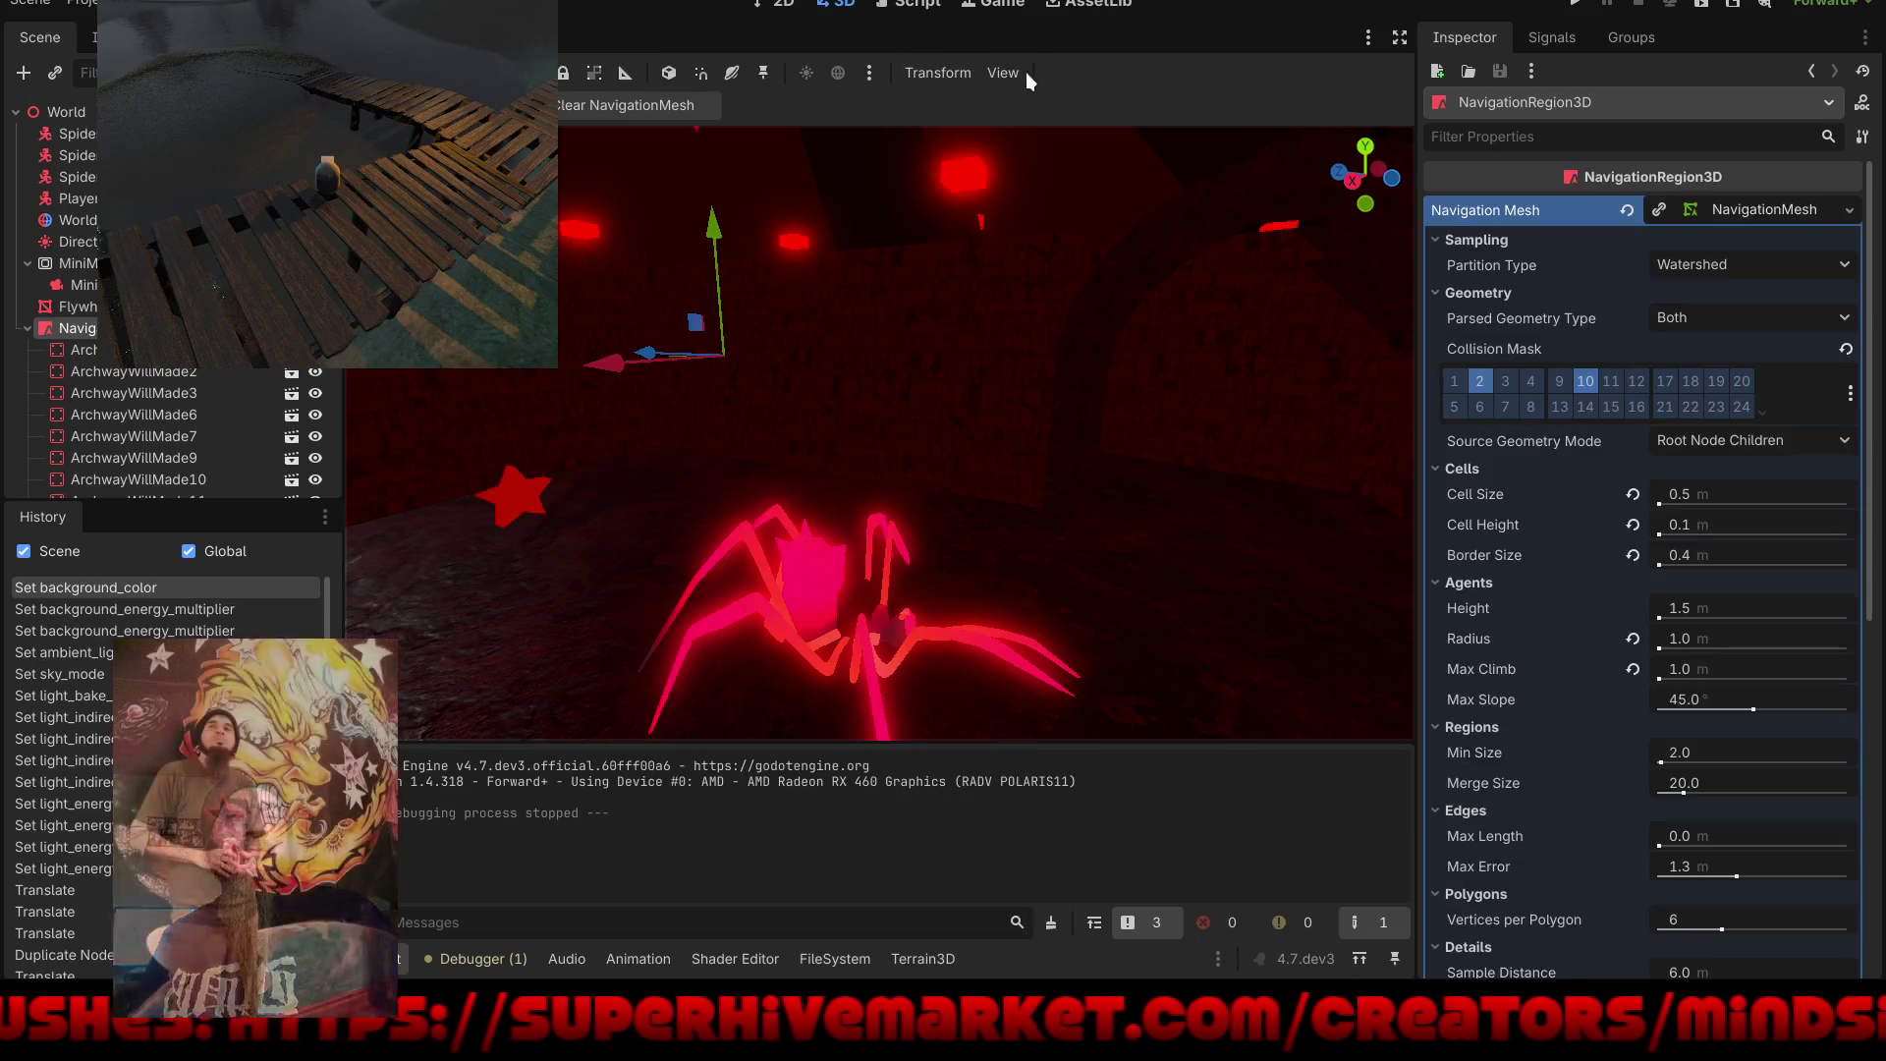
{"action": "left_click", "coordinate": [1003, 71]}
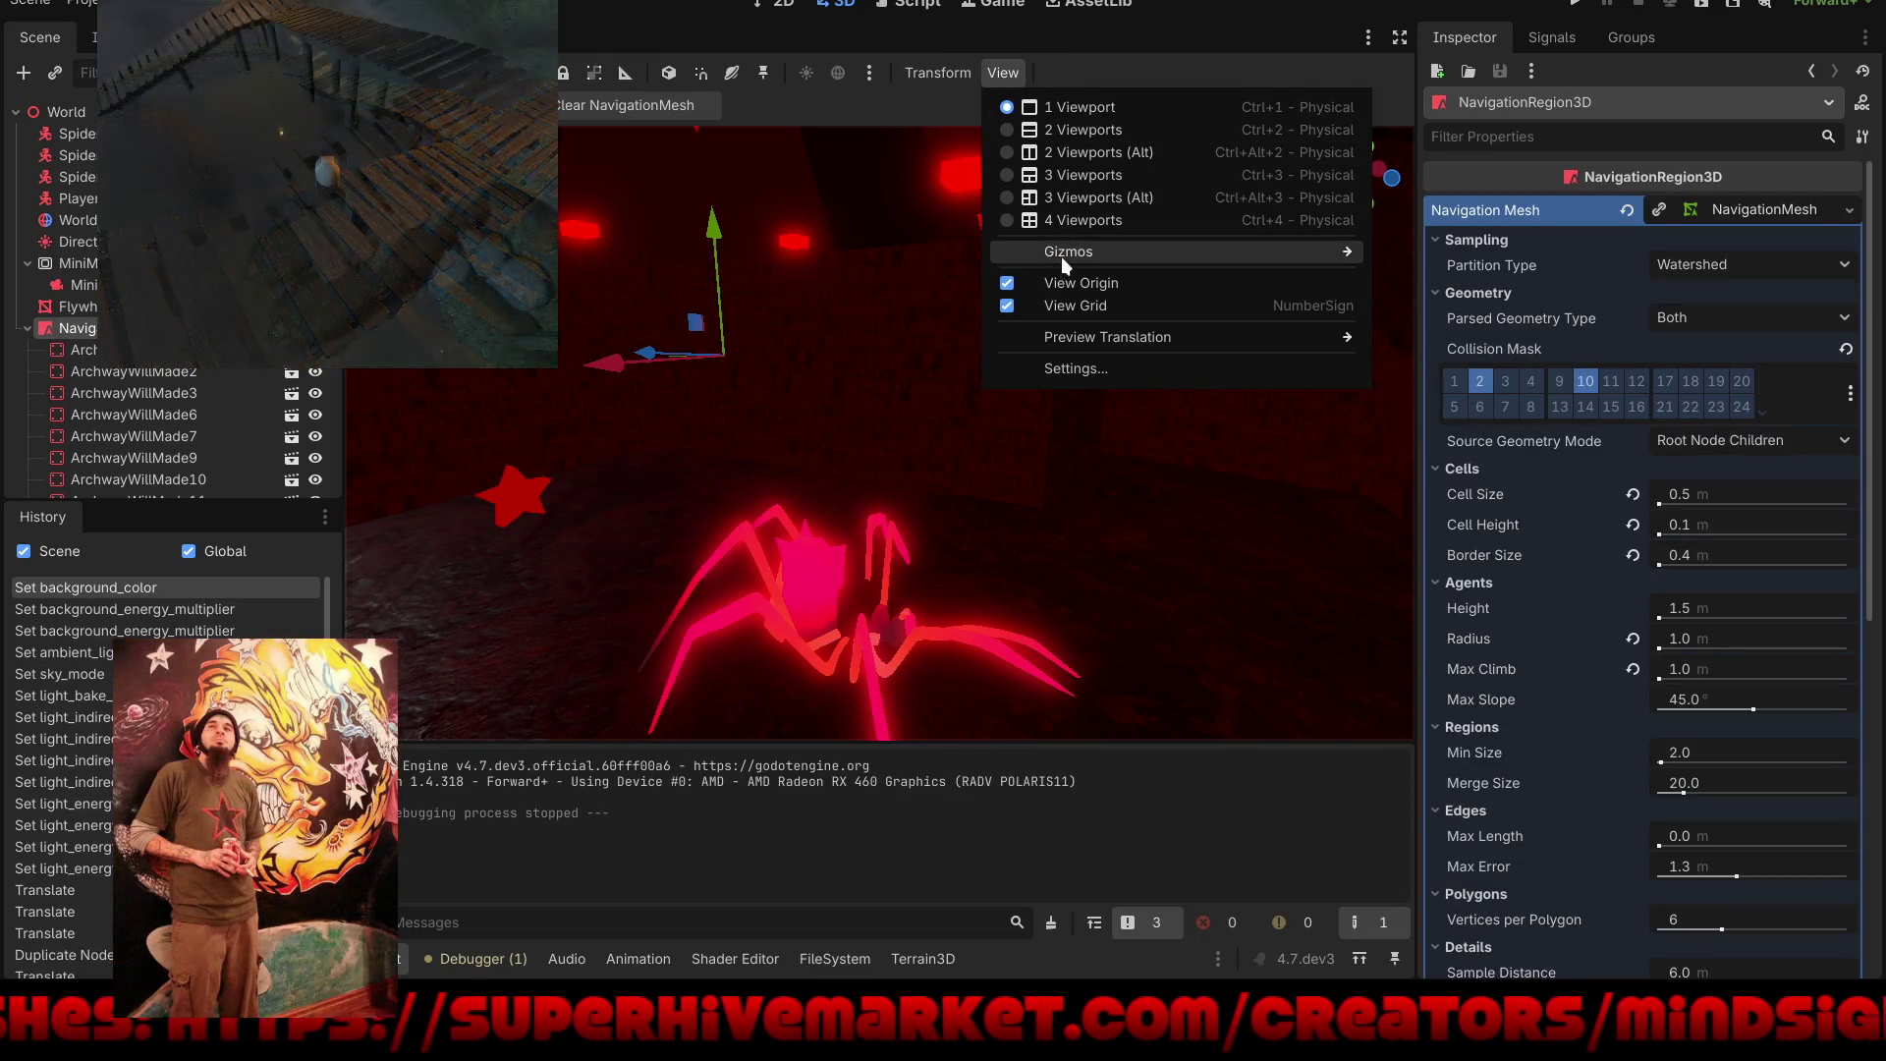
{"action": "mouse_move", "coordinate": [1061, 256]}
{"action": "left_click", "coordinate": [1405, 604]}
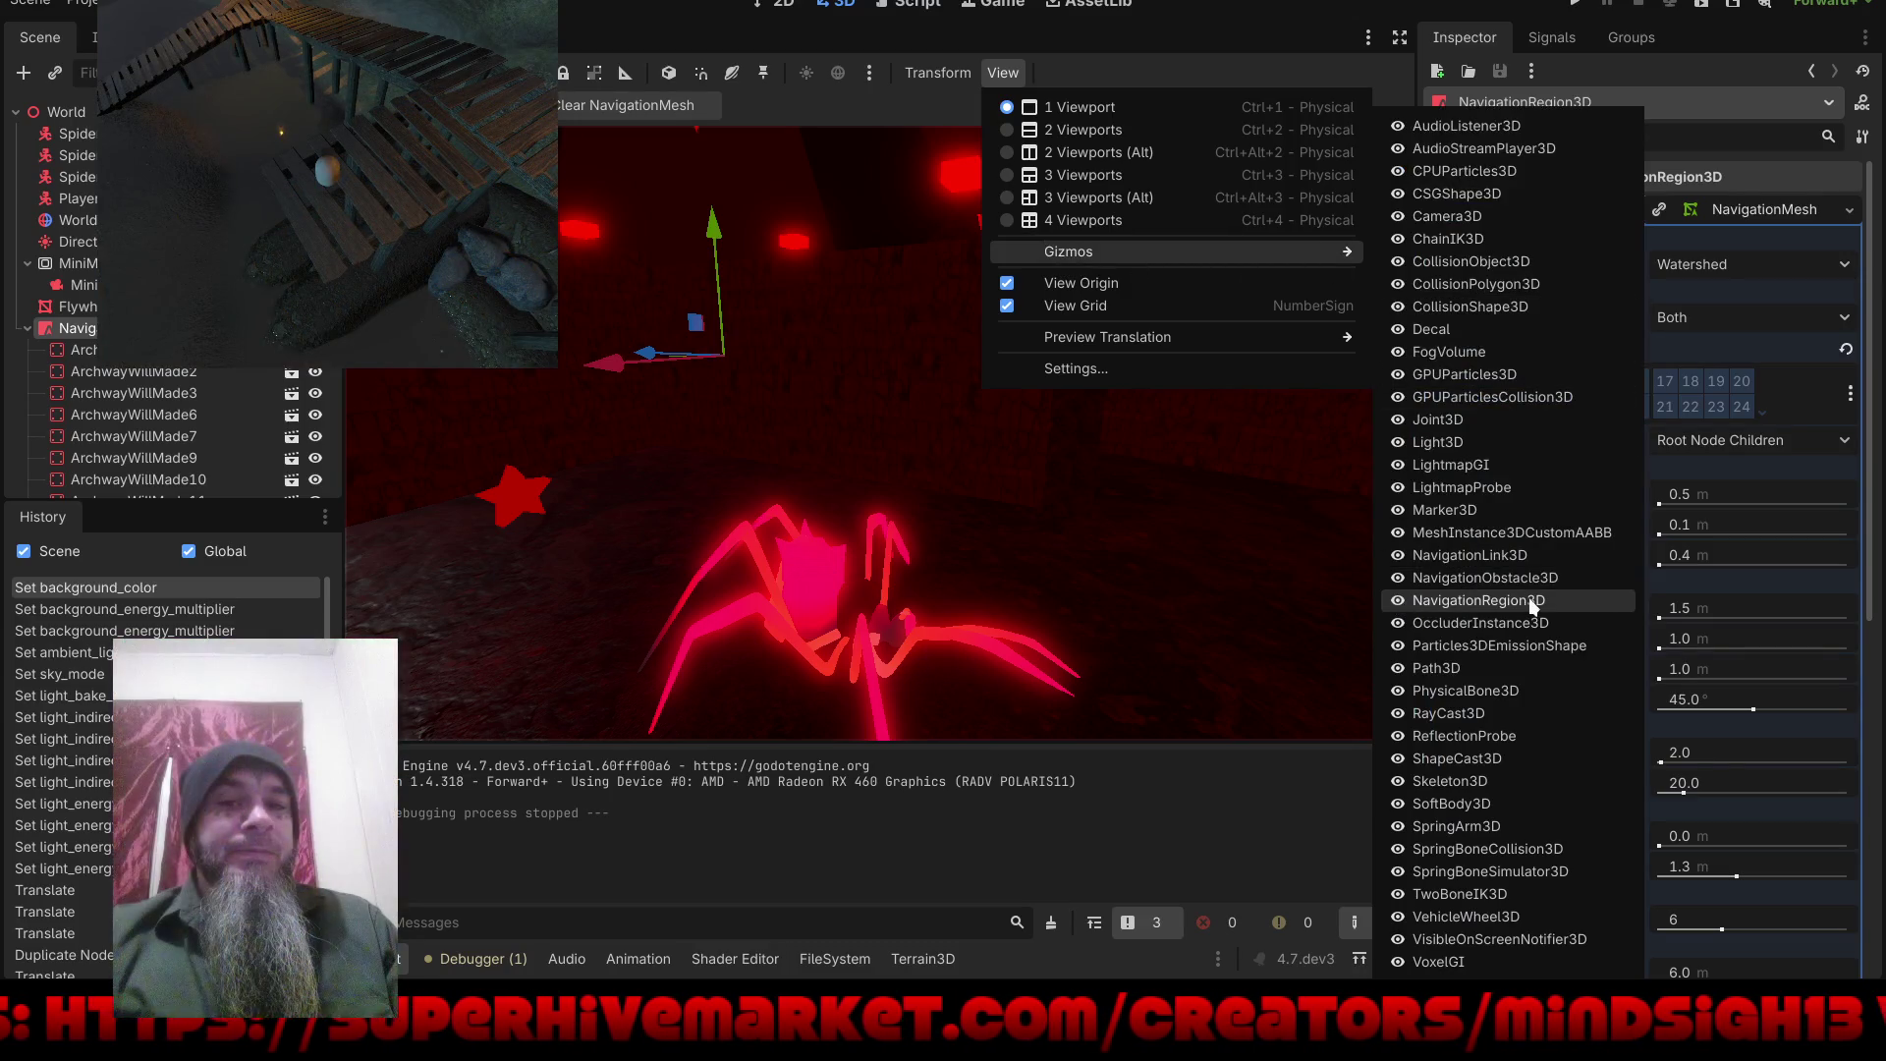
{"action": "left_click", "coordinate": [1207, 14]}
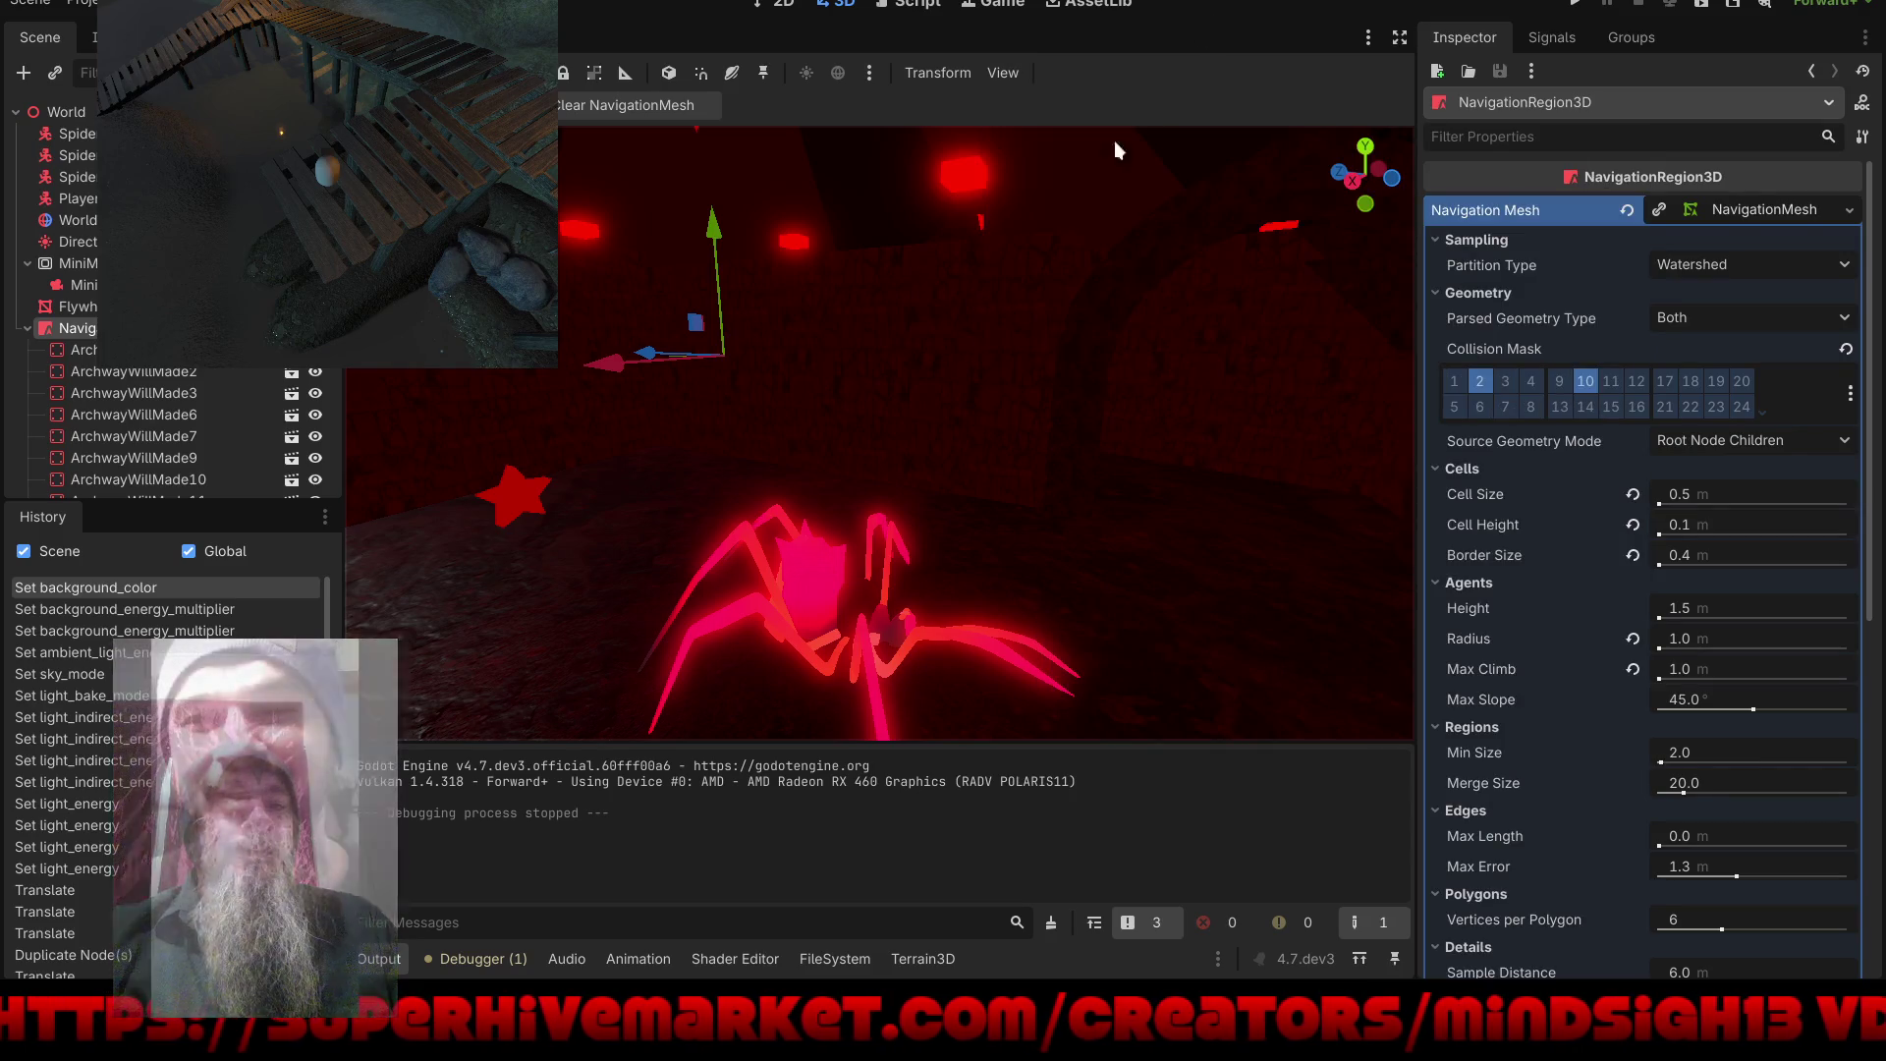
{"action": "left_click_drag", "start_coordinate": [1053, 344], "coordinate": [1061, 482]}
Step: Enable View Gizmos so the teal navmesh shows, then hide the bottom panel and fill the window
{"action": "left_click", "coordinate": [398, 146]}
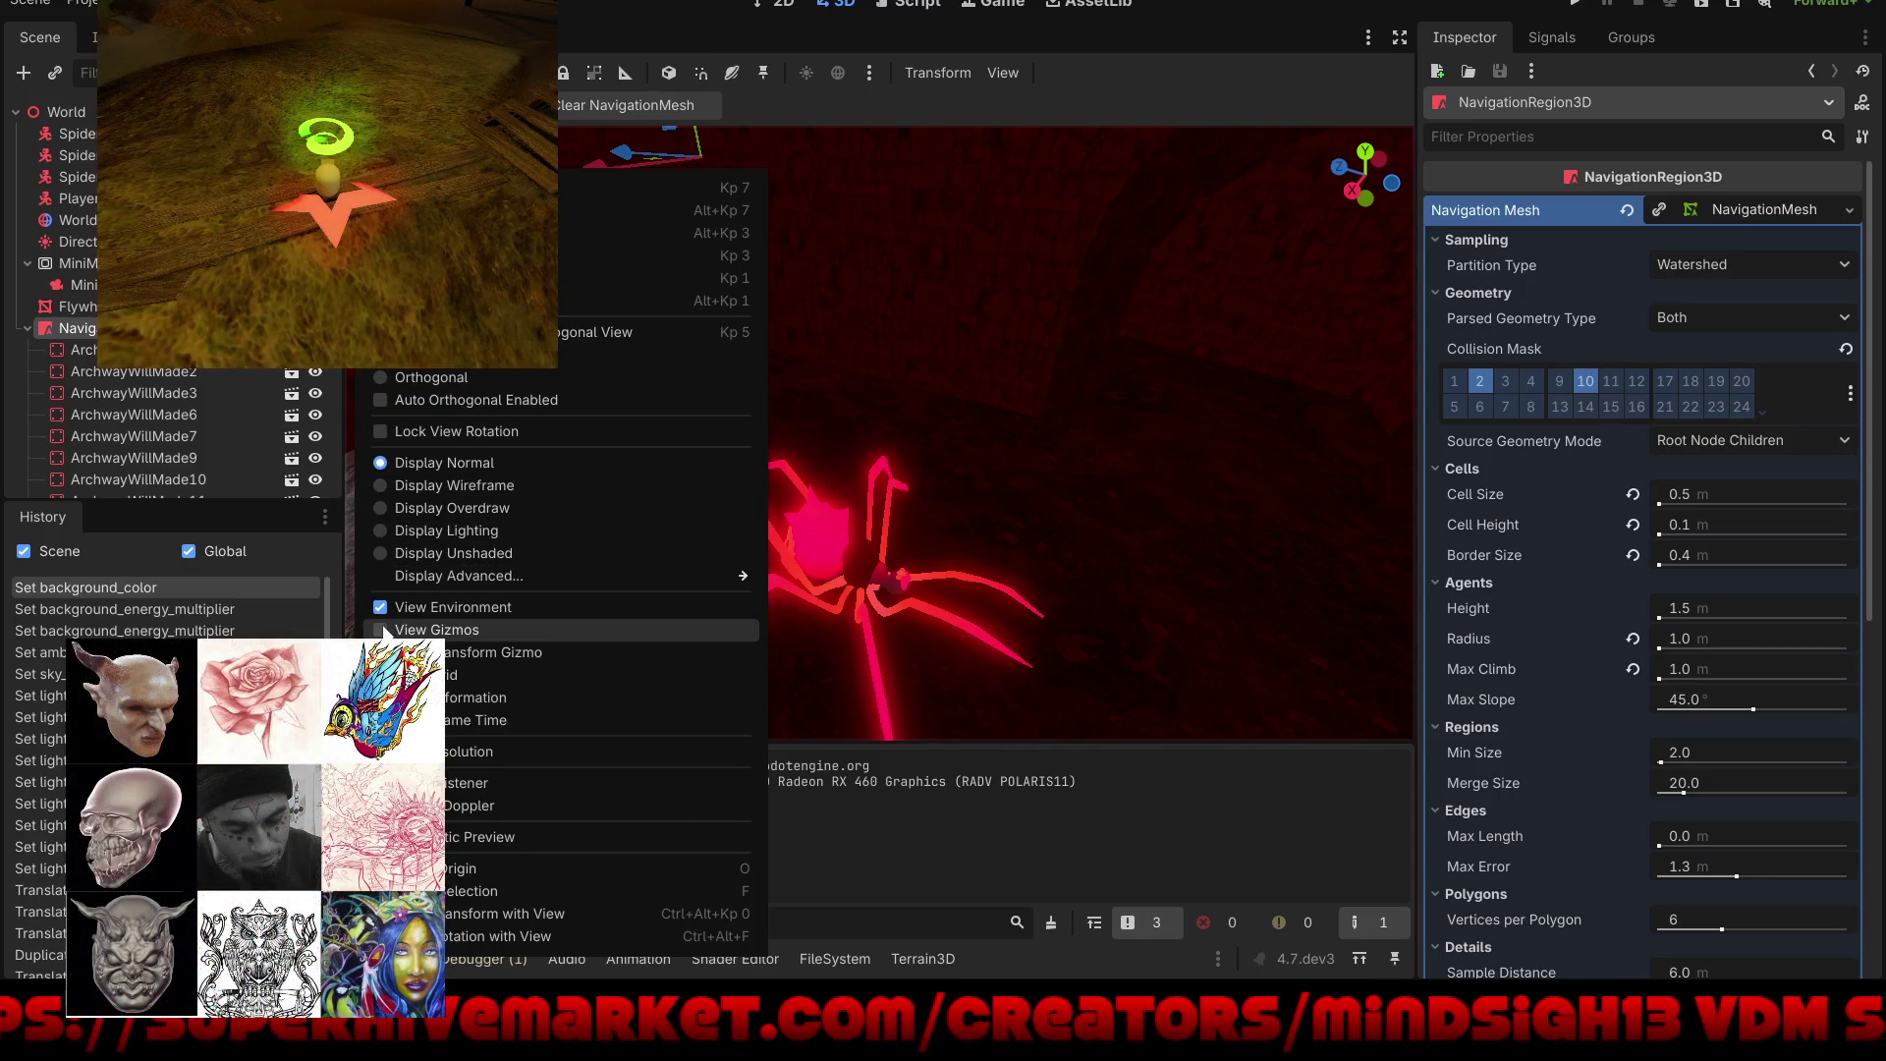
{"action": "left_click", "coordinate": [386, 630]}
{"action": "left_click", "coordinate": [1157, 145]}
{"action": "mouse_move", "coordinate": [1105, 462]}
{"action": "left_mouse_down"}
{"action": "mouse_move", "coordinate": [952, 505]}
{"action": "mouse_move", "coordinate": [1204, 298]}
{"action": "mouse_move", "coordinate": [856, 357]}
{"action": "mouse_move", "coordinate": [928, 451]}
{"action": "left_mouse_up"}
{"action": "scroll", "coordinate": [953, 448], "scroll_direction": "up", "scroll_amount": 5}
{"action": "left_click_drag", "start_coordinate": [875, 527], "coordinate": [362, 499]}
{"action": "scroll", "coordinate": [880, 433], "scroll_direction": "down", "scroll_amount": 3}
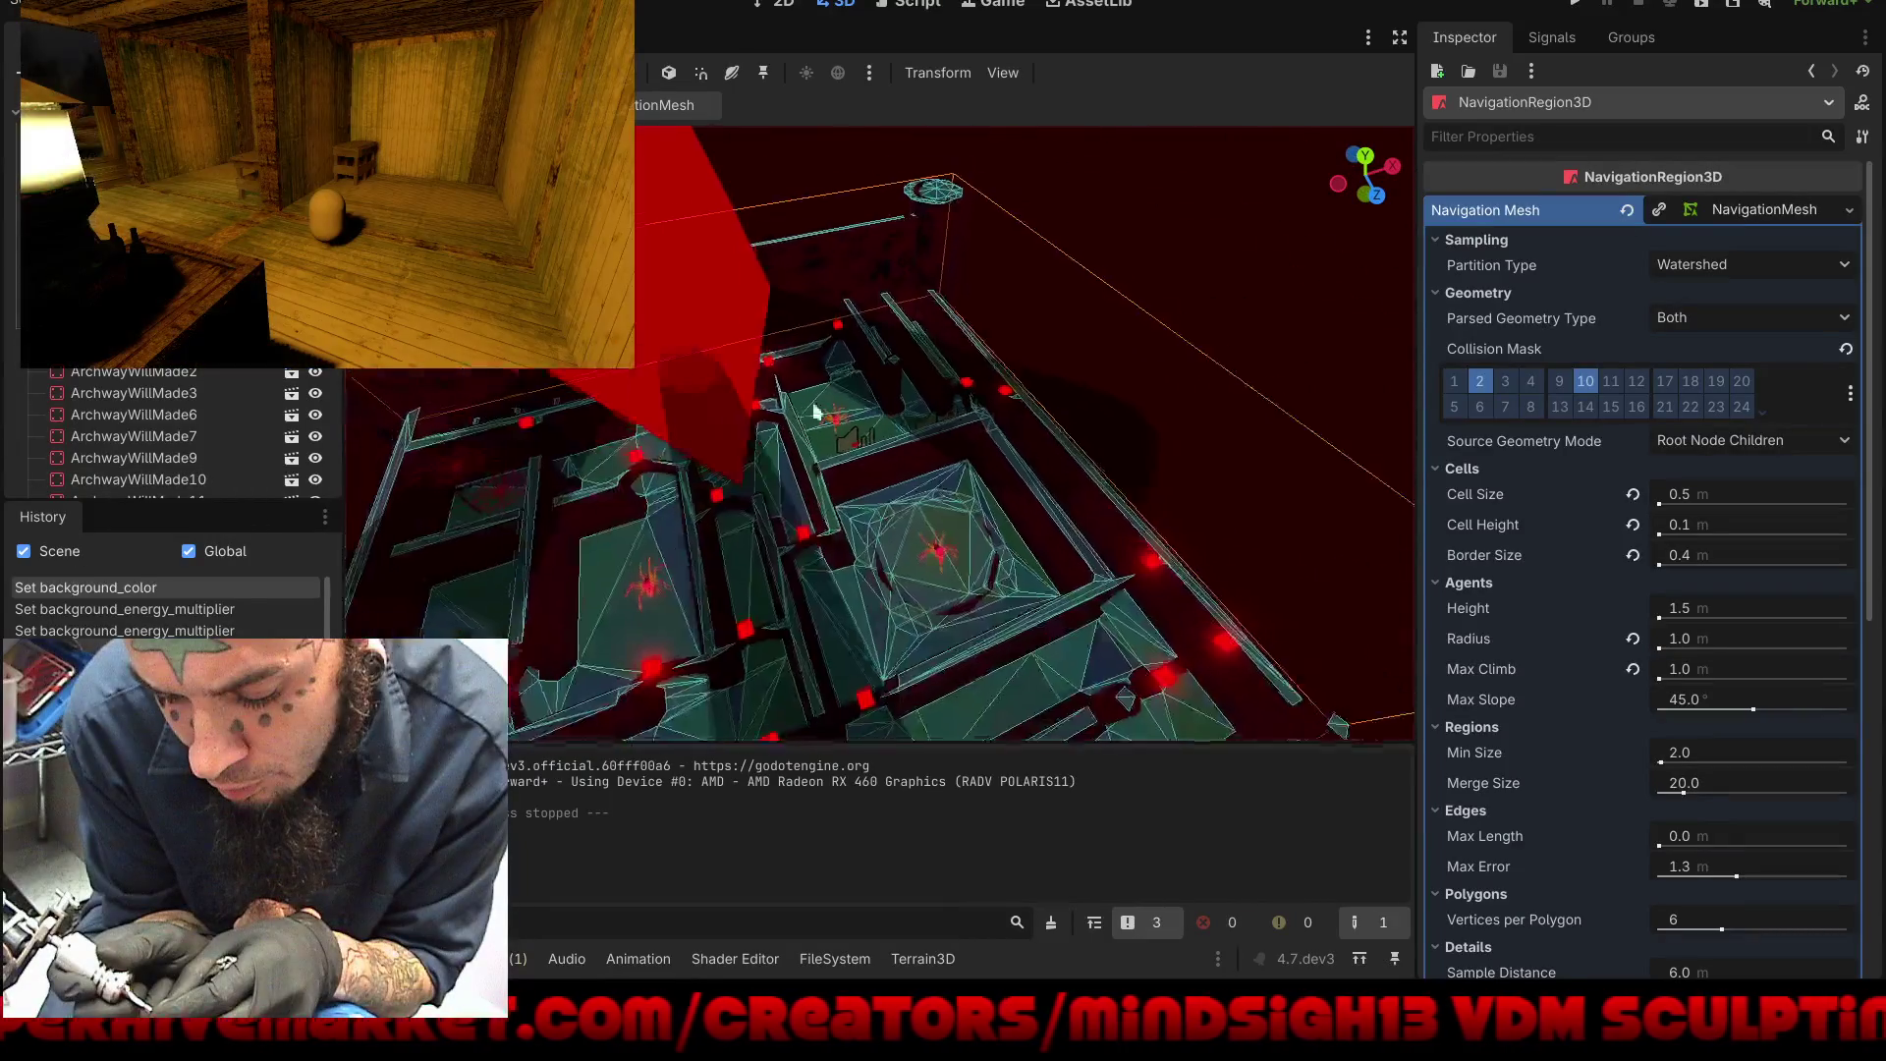
{"action": "key", "text": "ctrl+j"}
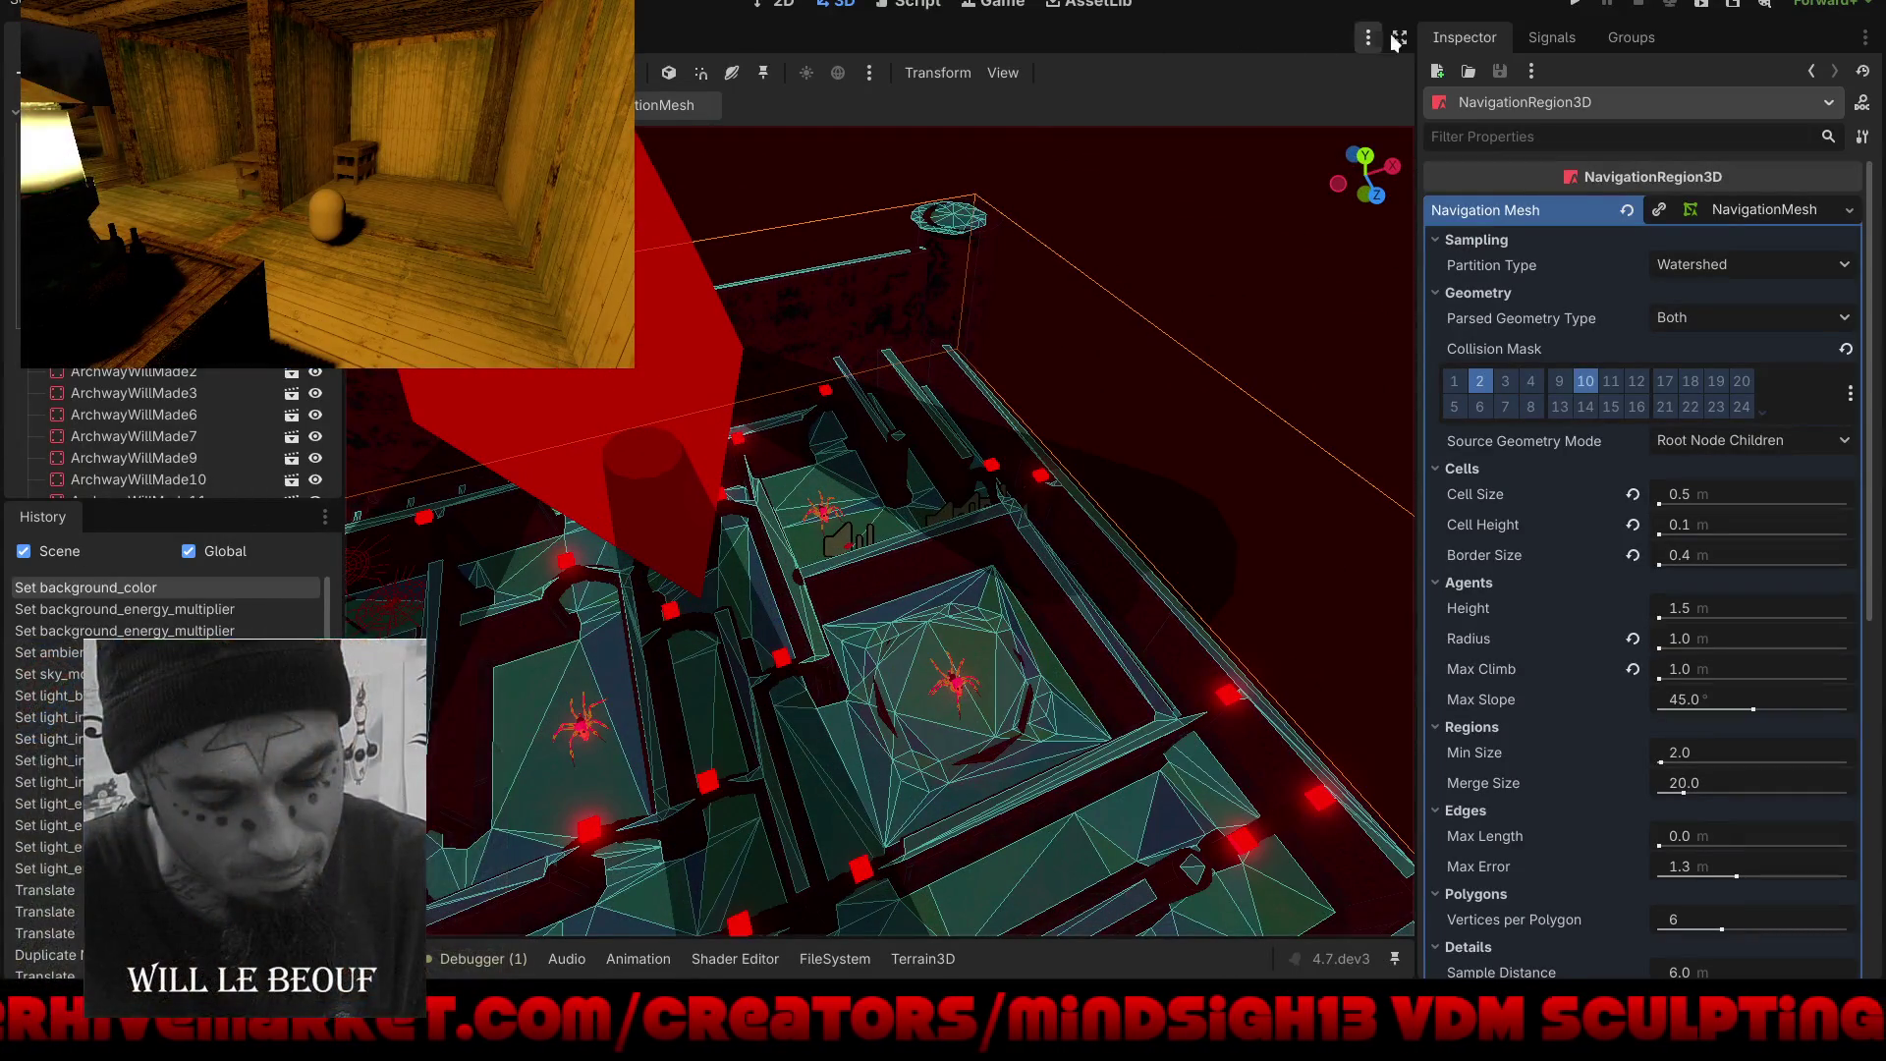
{"action": "left_click", "coordinate": [1400, 38]}
Step: Clear the maze's navigation mesh, bake it again, then run the game
{"action": "mouse_move", "coordinate": [1222, 450]}
{"action": "left_mouse_down"}
{"action": "mouse_move", "coordinate": [1301, 228]}
{"action": "mouse_move", "coordinate": [1282, 193]}
{"action": "left_mouse_up"}
{"action": "scroll", "coordinate": [1012, 444], "scroll_direction": "up", "scroll_amount": 3}
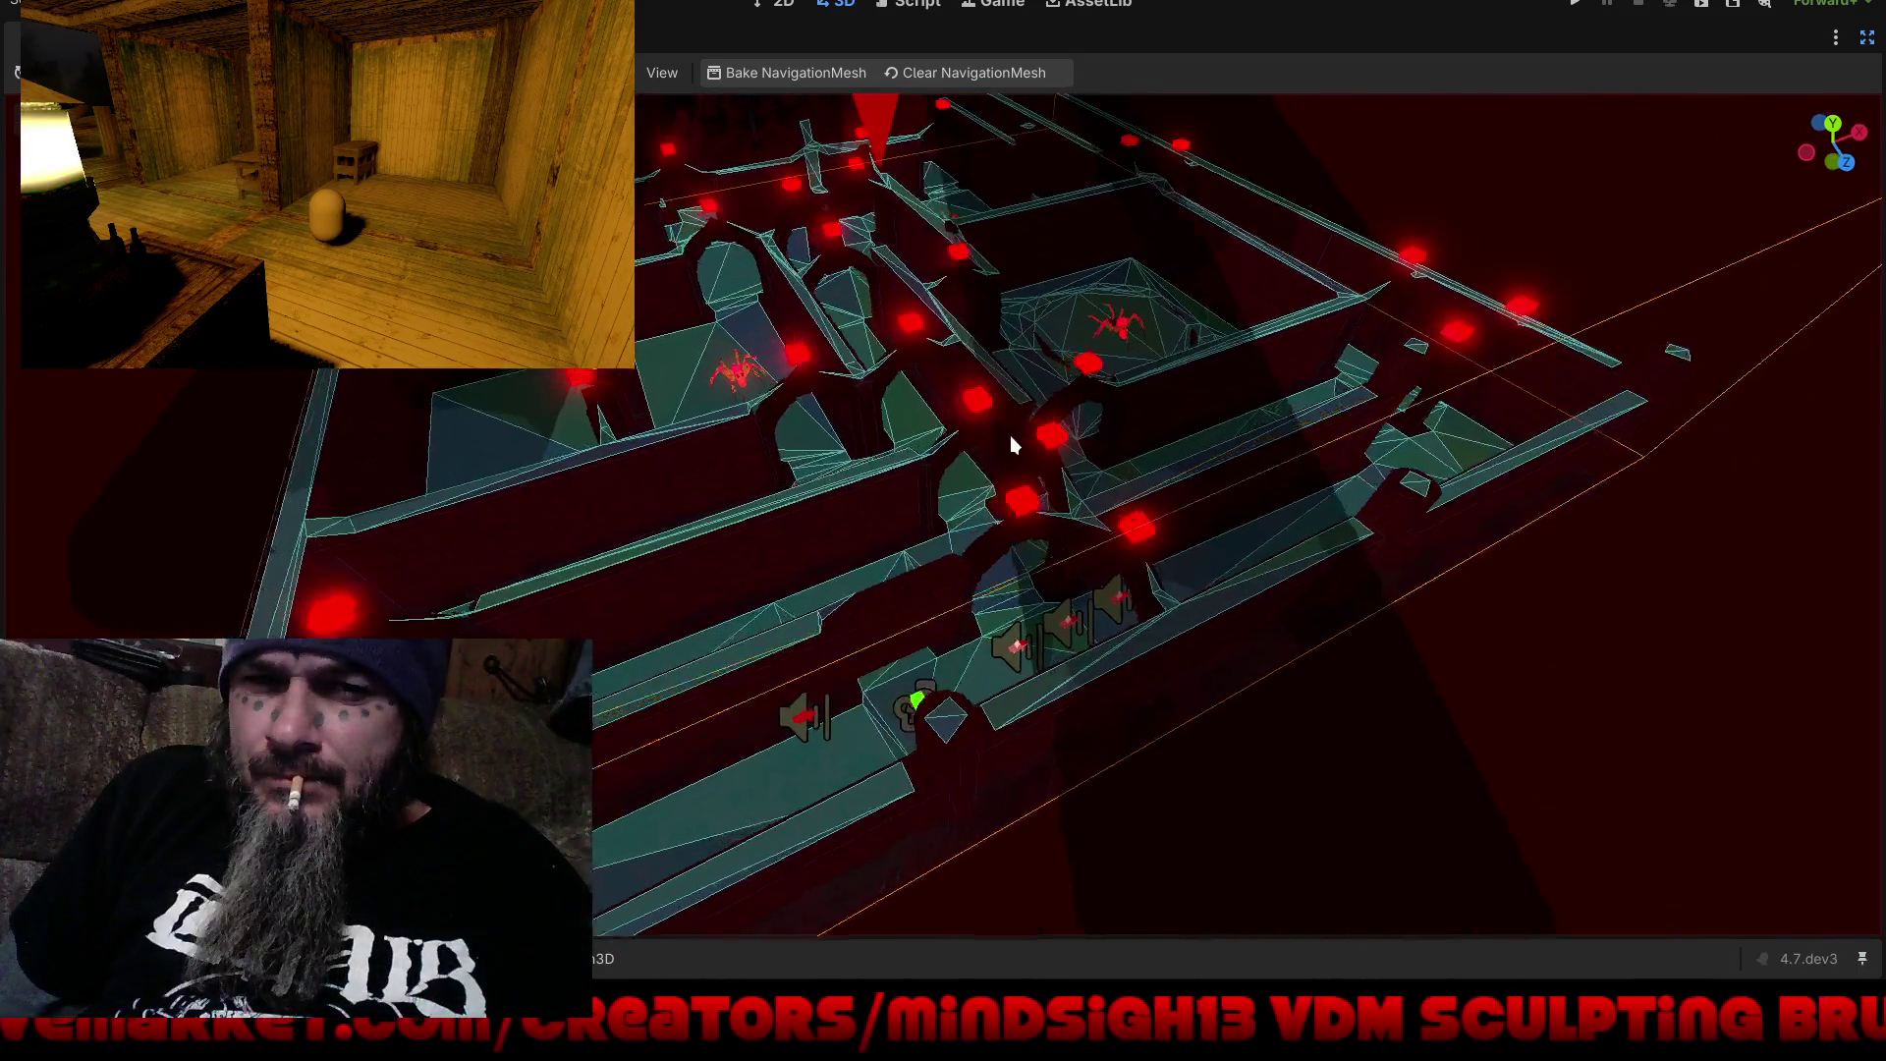
{"action": "scroll", "coordinate": [1012, 442], "scroll_direction": "down", "scroll_amount": 3}
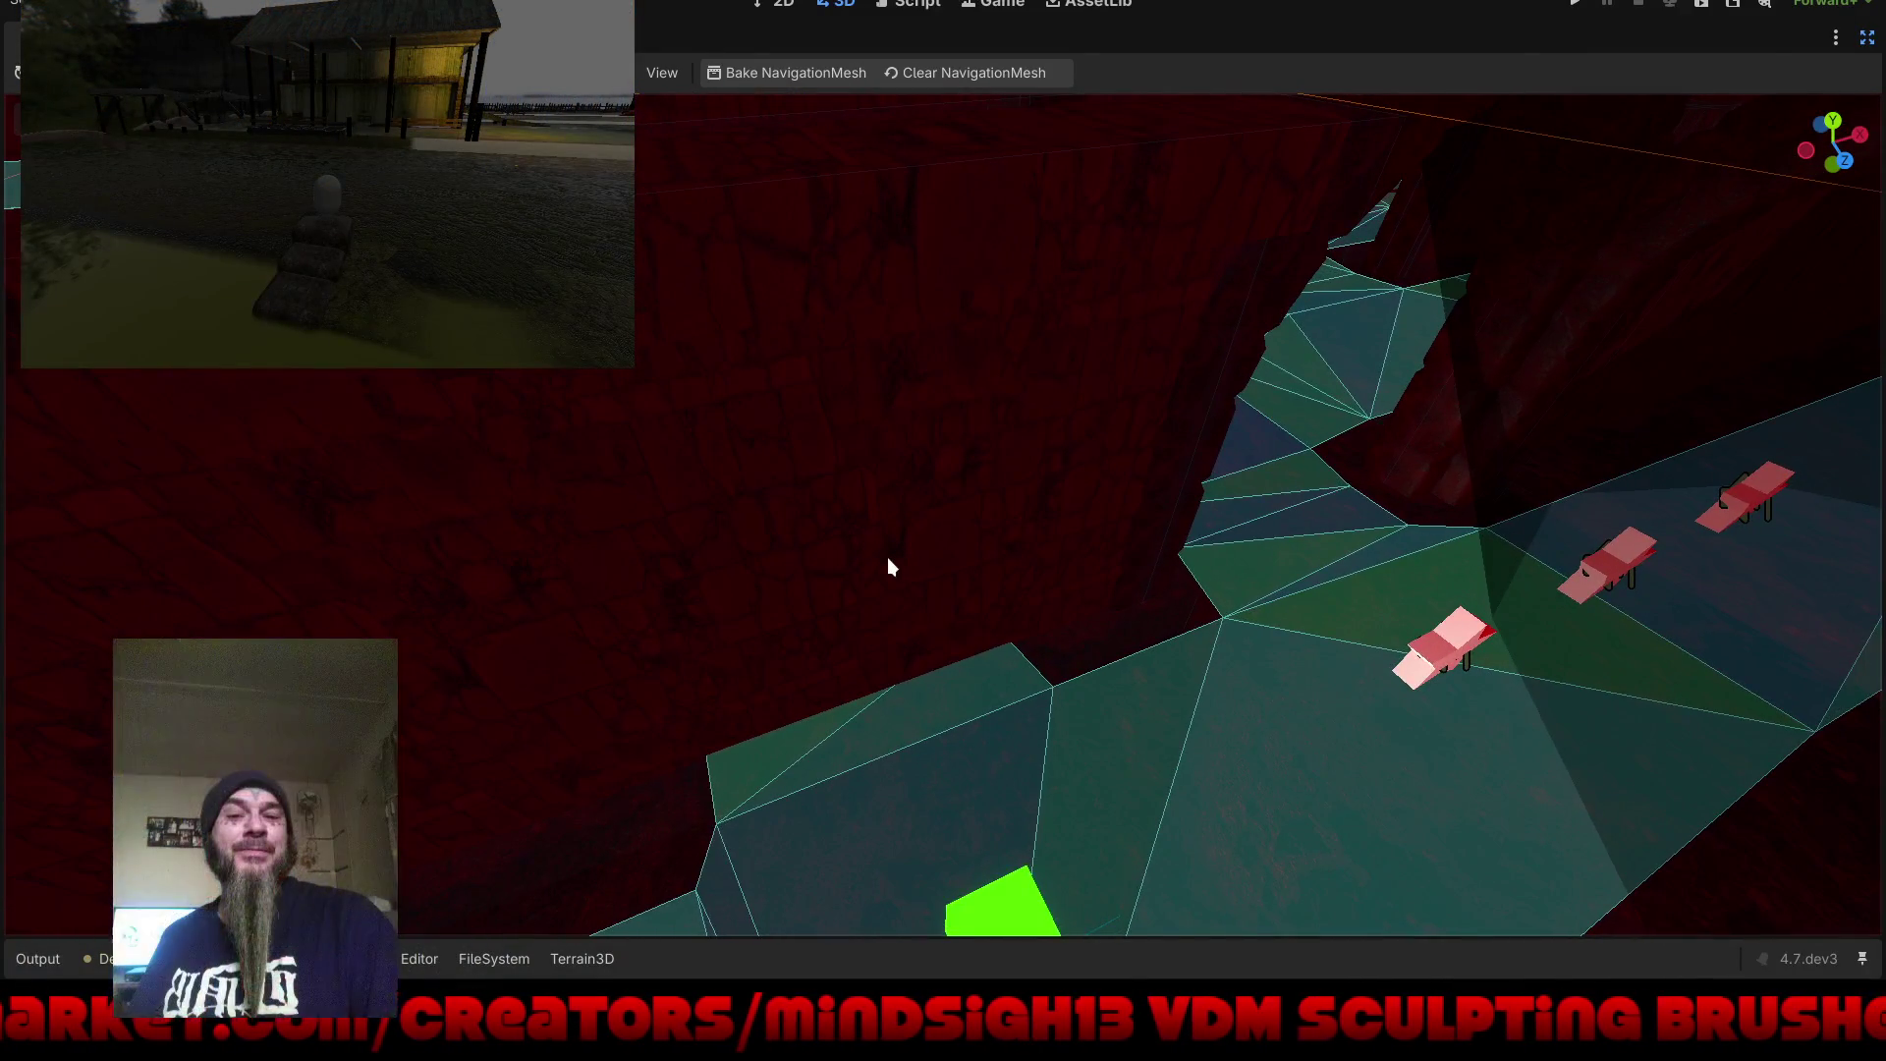
{"action": "left_click", "coordinate": [982, 72]}
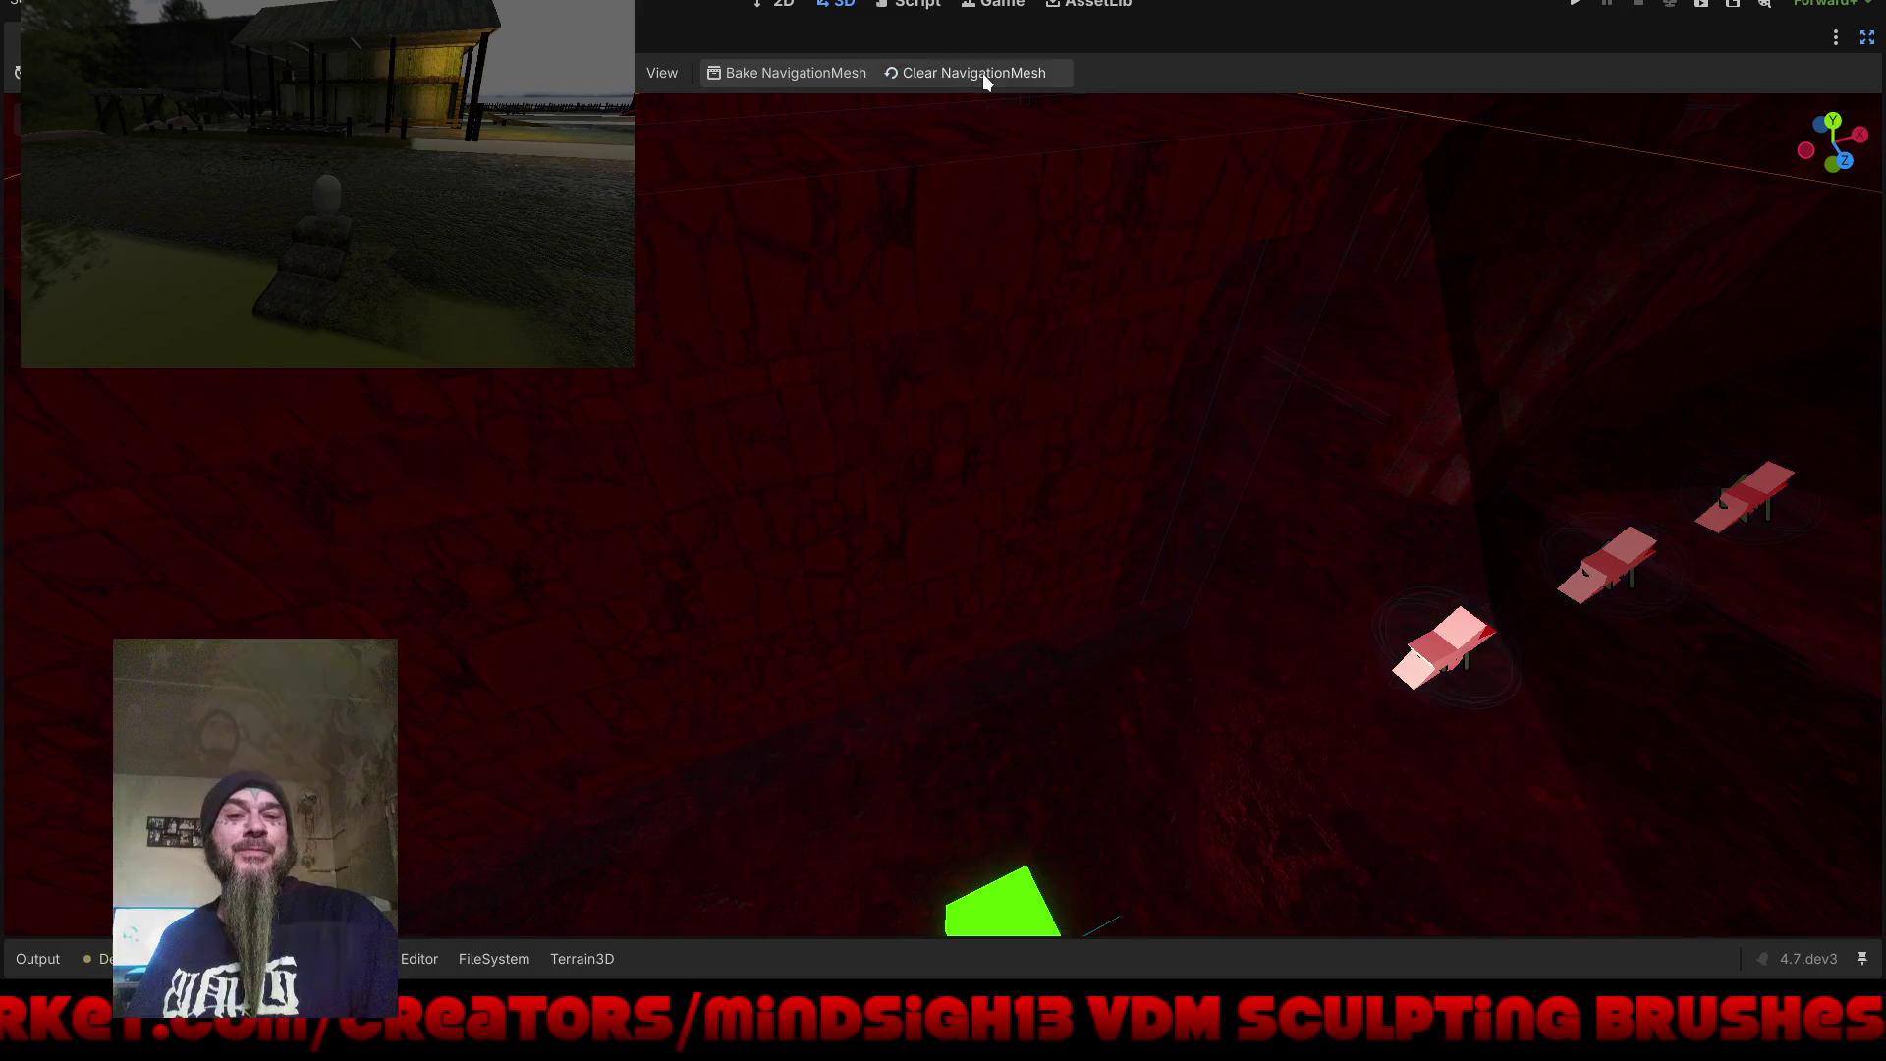
{"action": "left_click", "coordinate": [801, 75]}
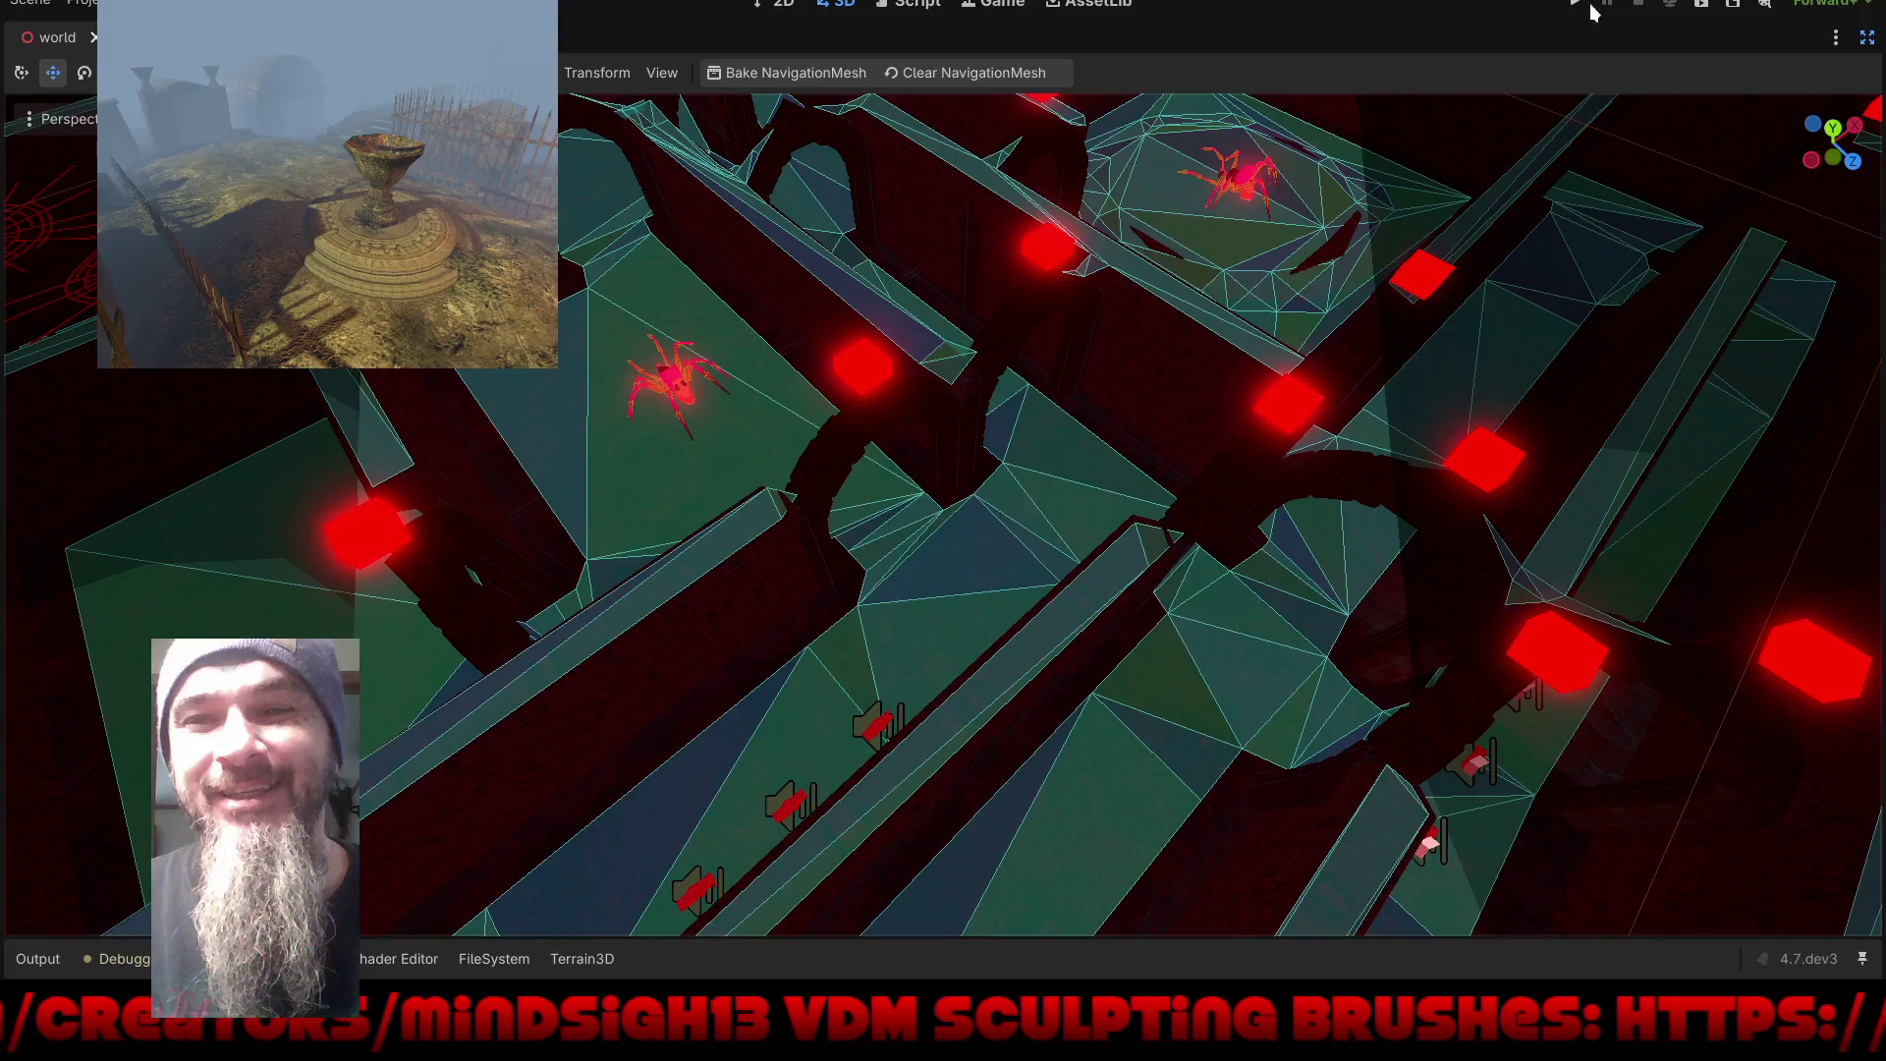
{"action": "left_click", "coordinate": [1575, 7]}
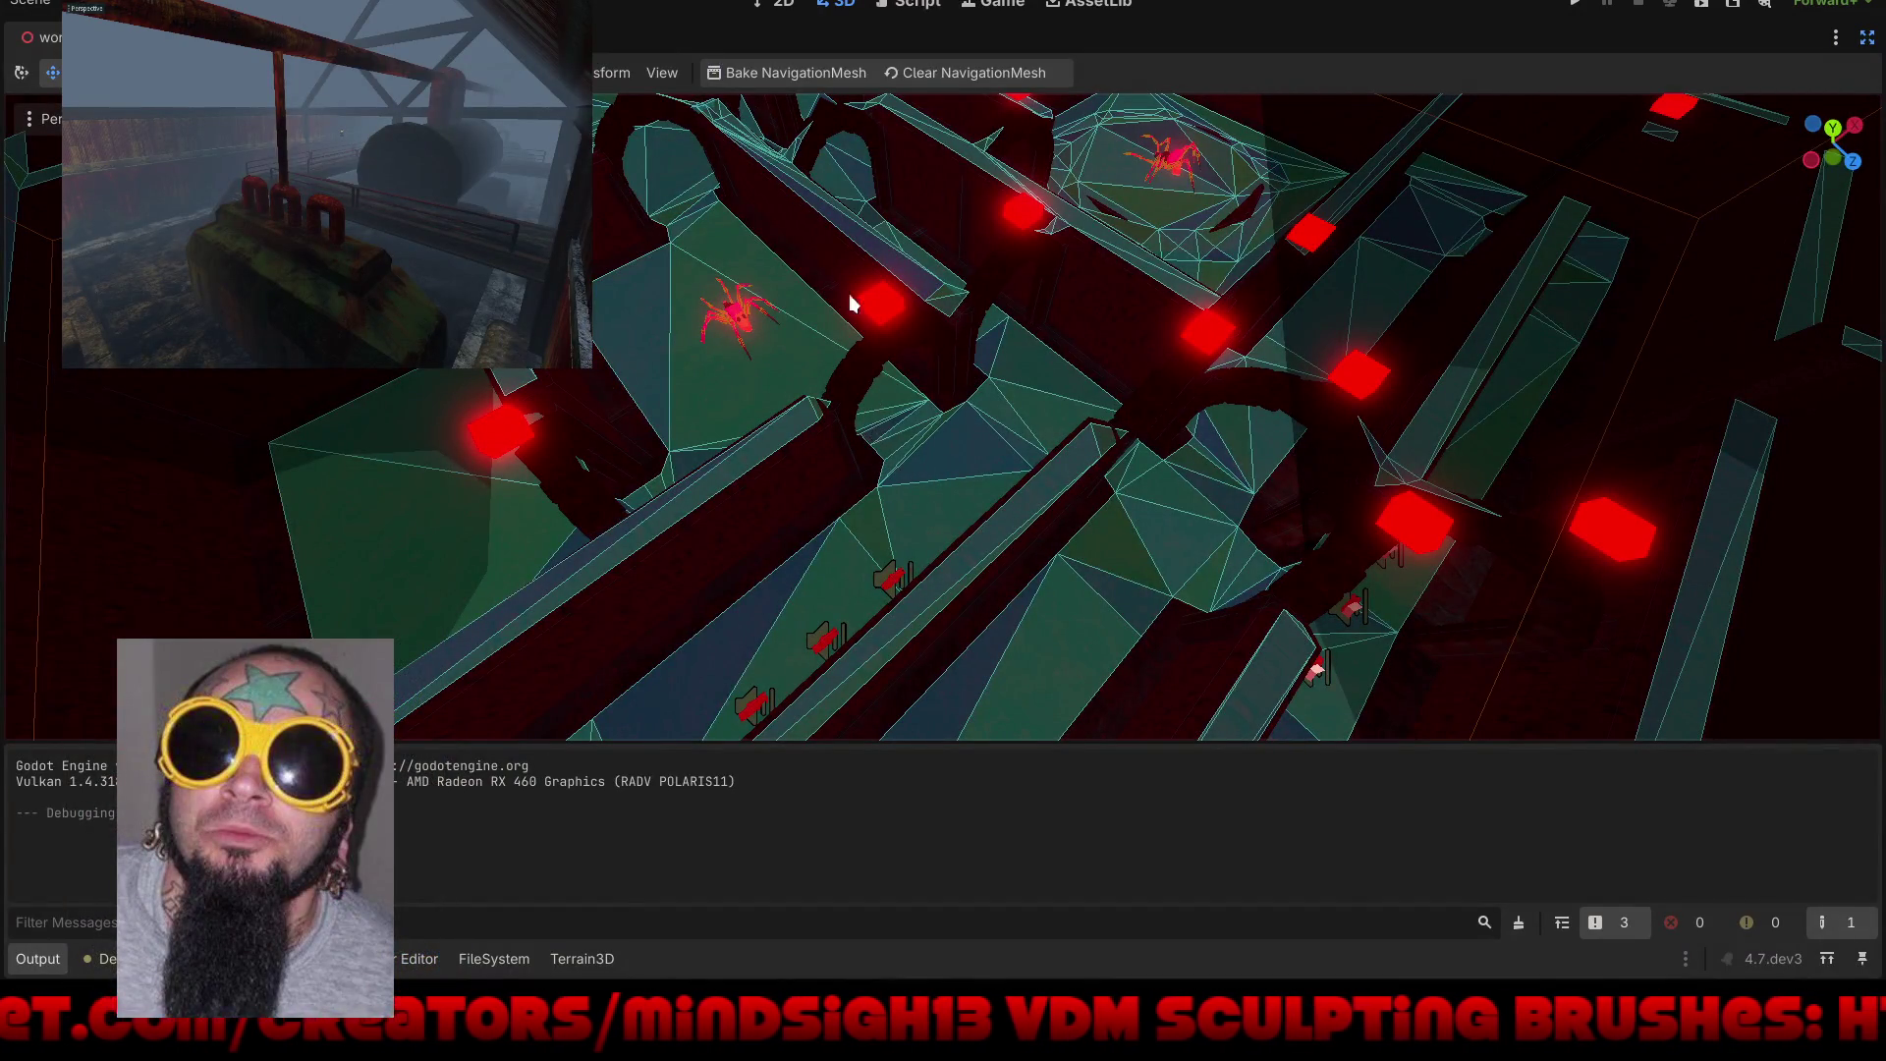
Step: After the play-test, open the viewport's Perspective view options menu
{"action": "left_click", "coordinate": [662, 74]}
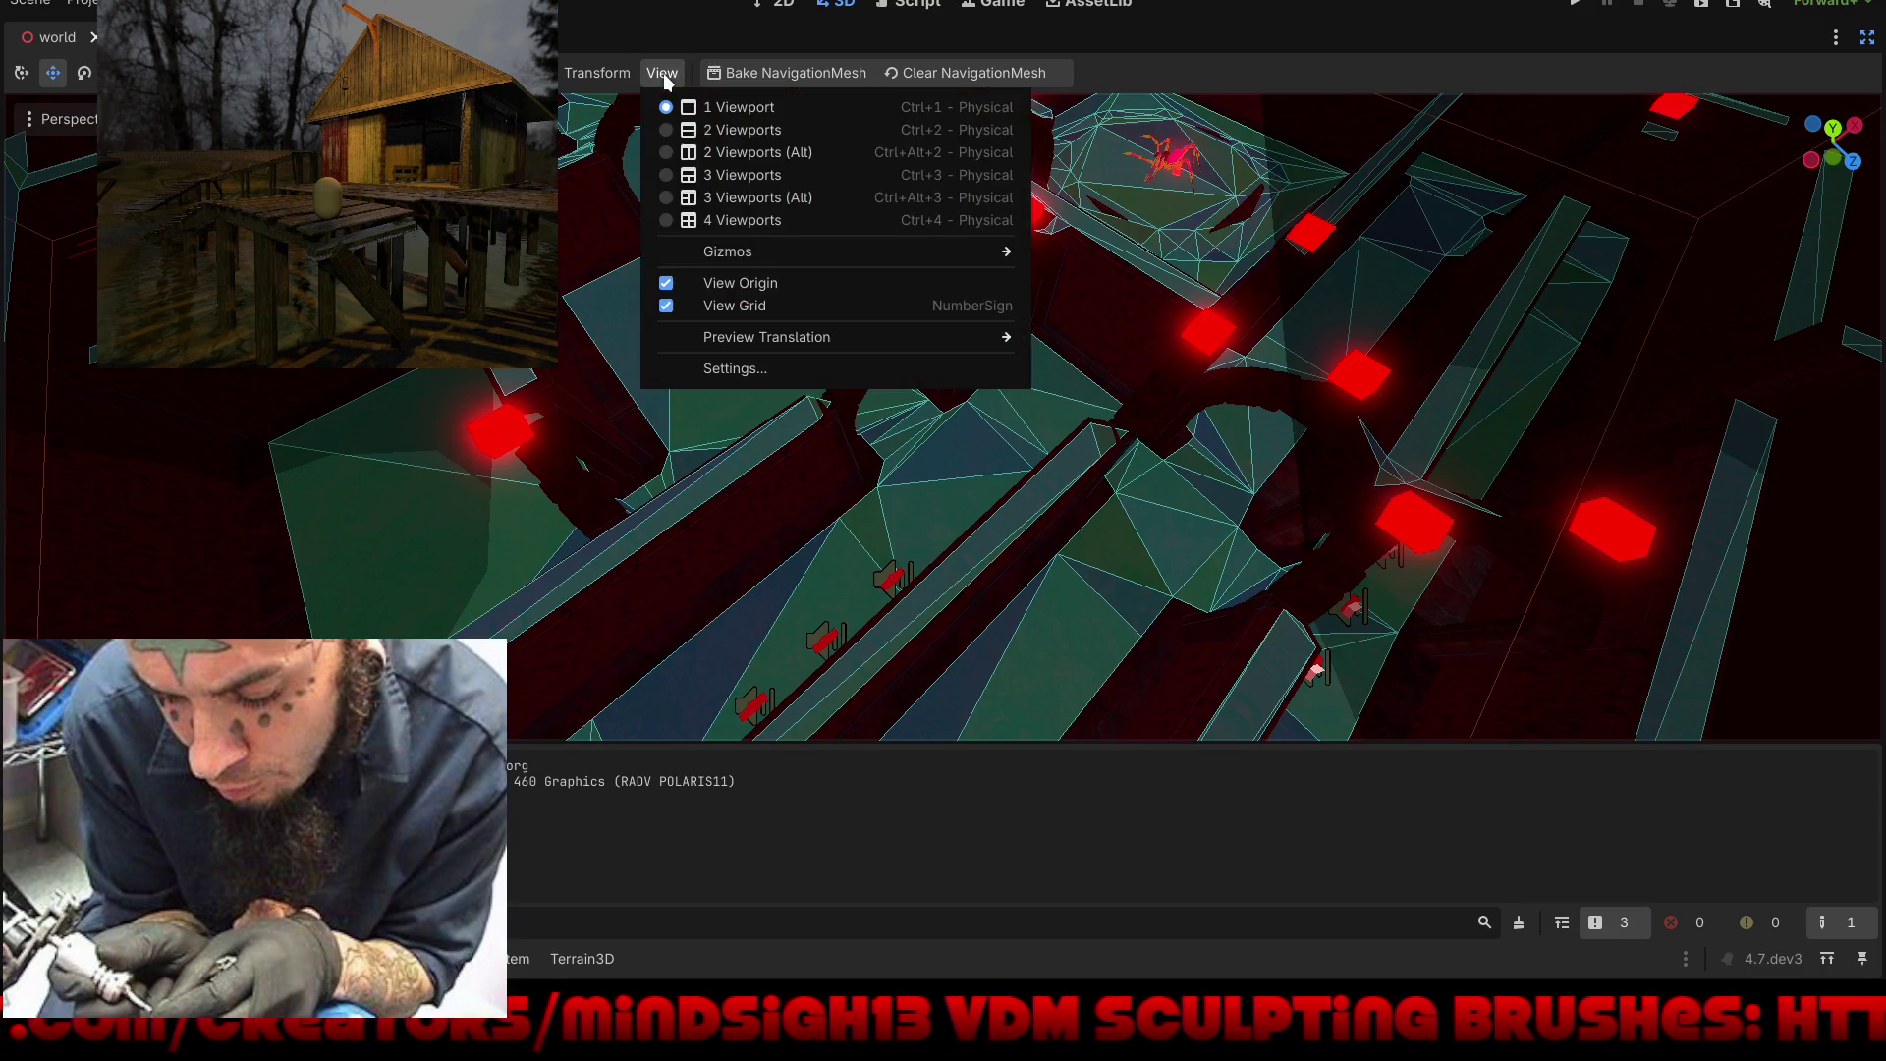
Step: Hide the NavigationRegion3D gizmo under View > Gizmos, then orbit closer around the level
{"action": "mouse_move", "coordinate": [688, 256]}
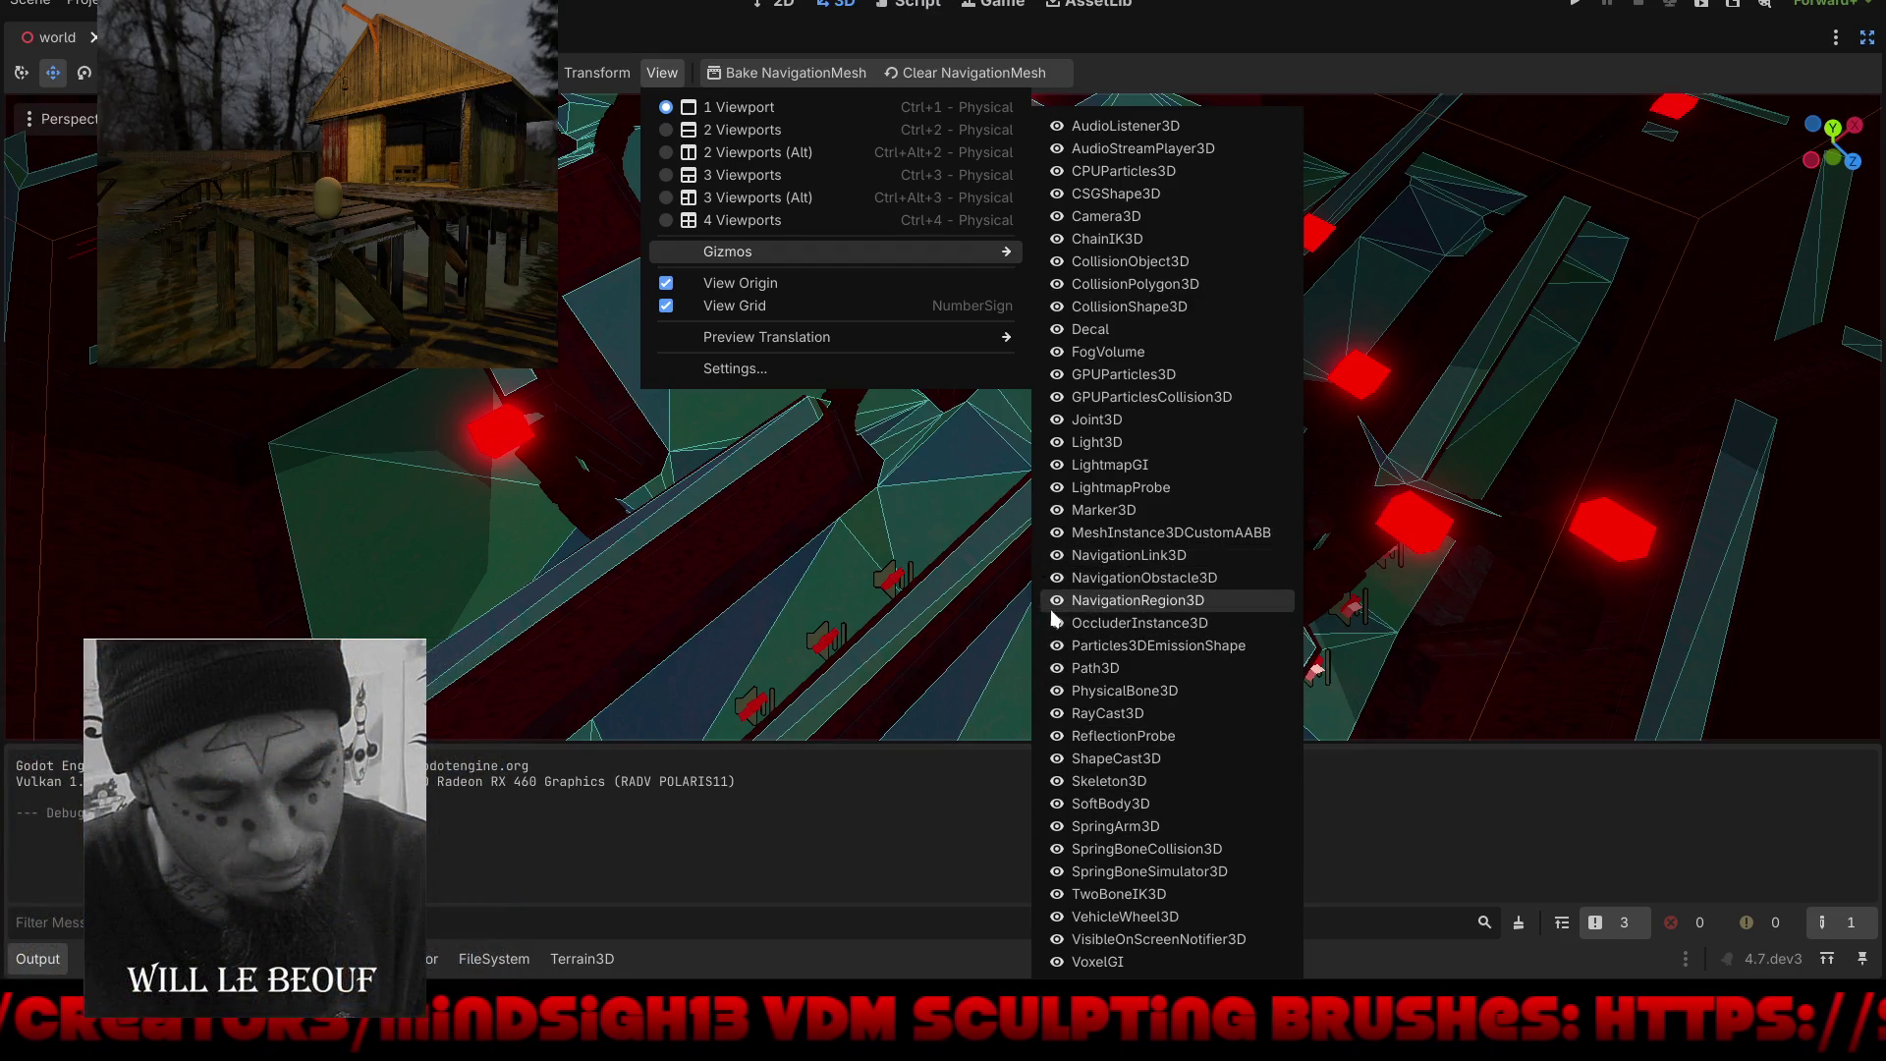
{"action": "left_click", "coordinate": [1058, 600]}
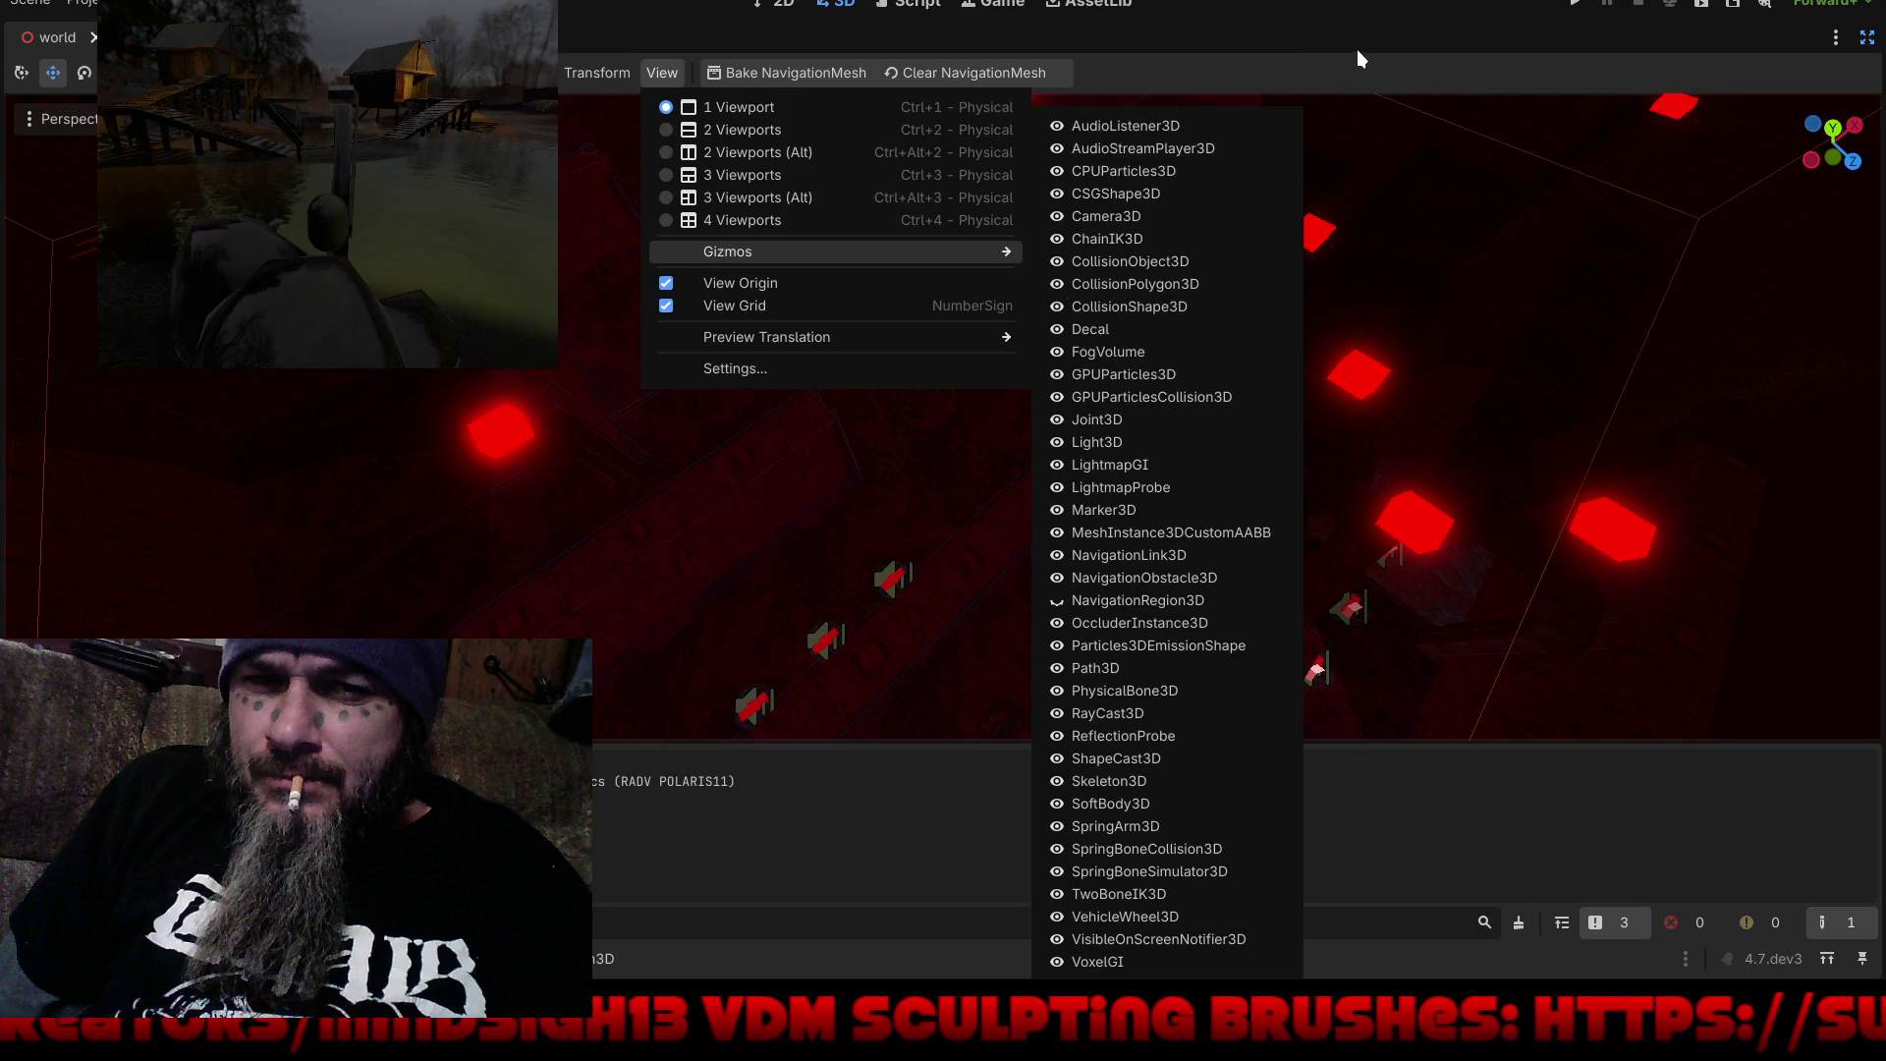
{"action": "left_click", "coordinate": [1362, 62]}
{"action": "mouse_move", "coordinate": [928, 479]}
{"action": "left_mouse_down"}
{"action": "mouse_move", "coordinate": [1326, 439]}
{"action": "mouse_move", "coordinate": [1308, 424]}
{"action": "left_mouse_up"}
{"action": "scroll", "coordinate": [828, 521], "scroll_direction": "down", "scroll_amount": 10}
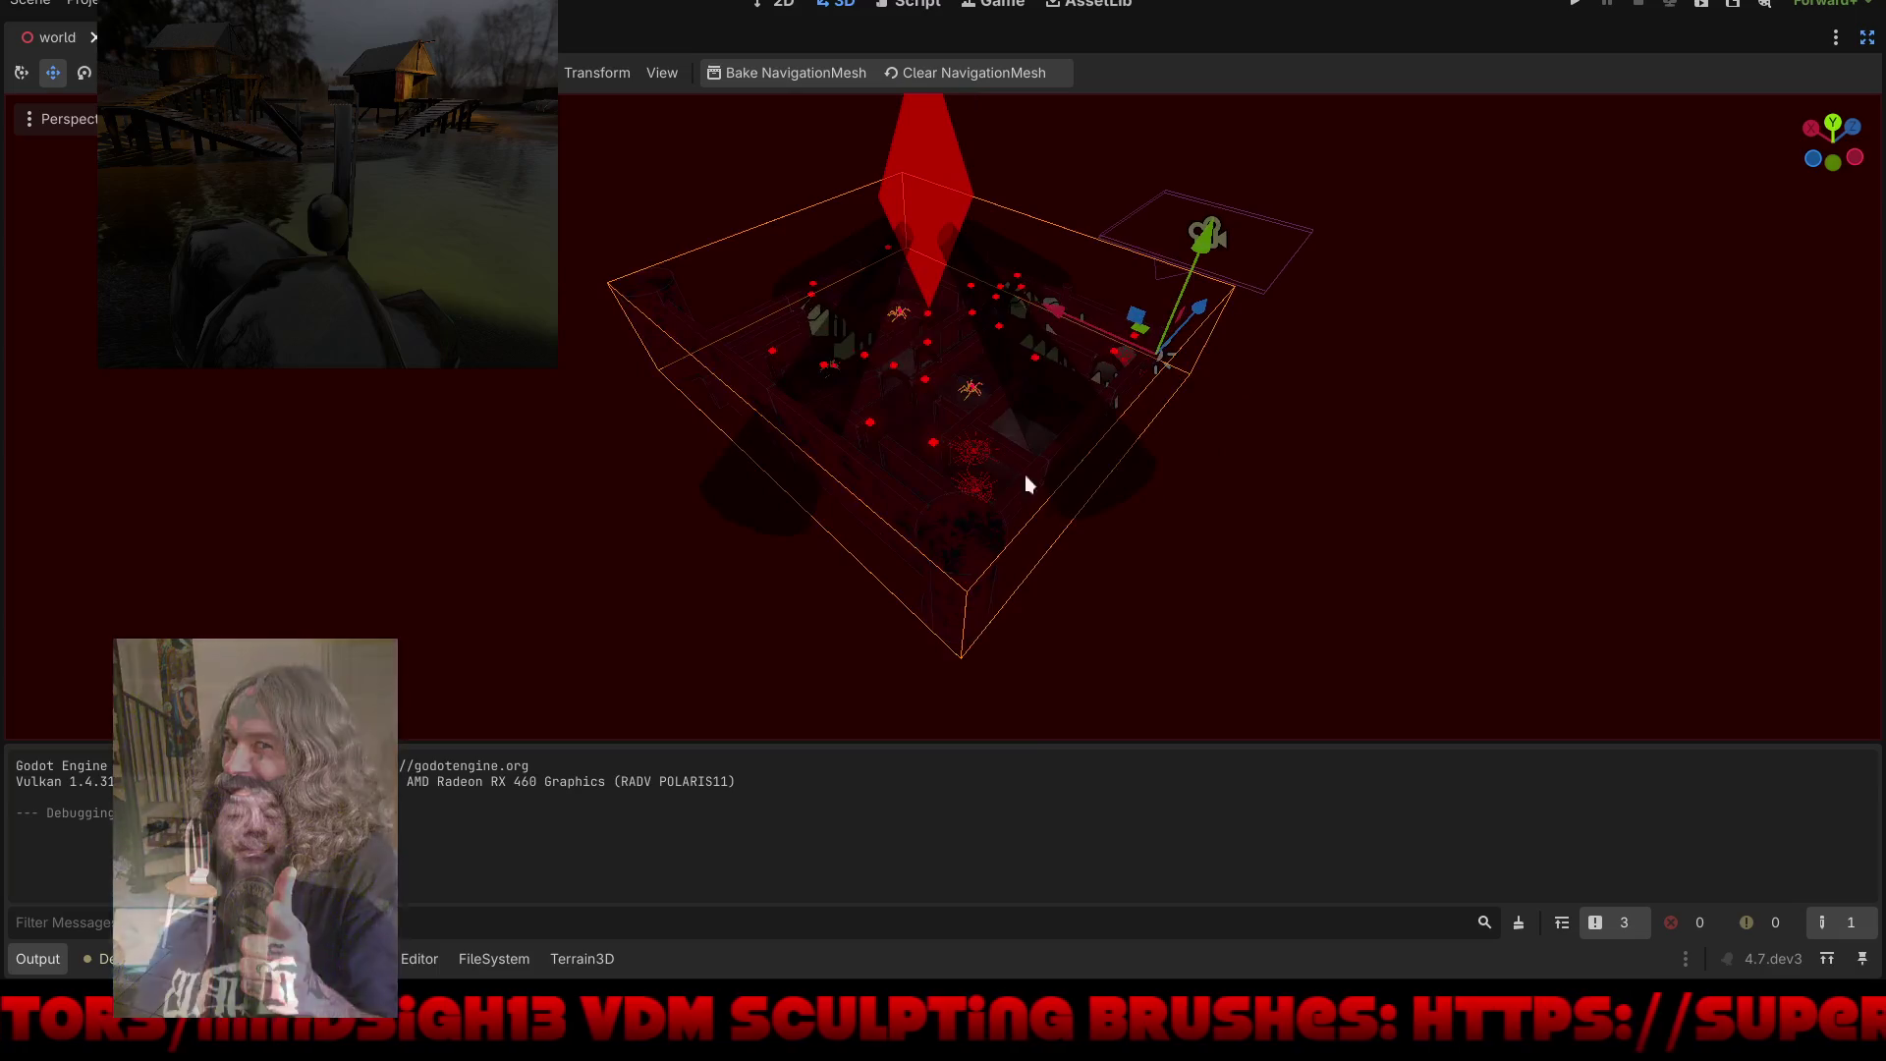
{"action": "scroll", "coordinate": [969, 492], "scroll_direction": "up", "scroll_amount": 8}
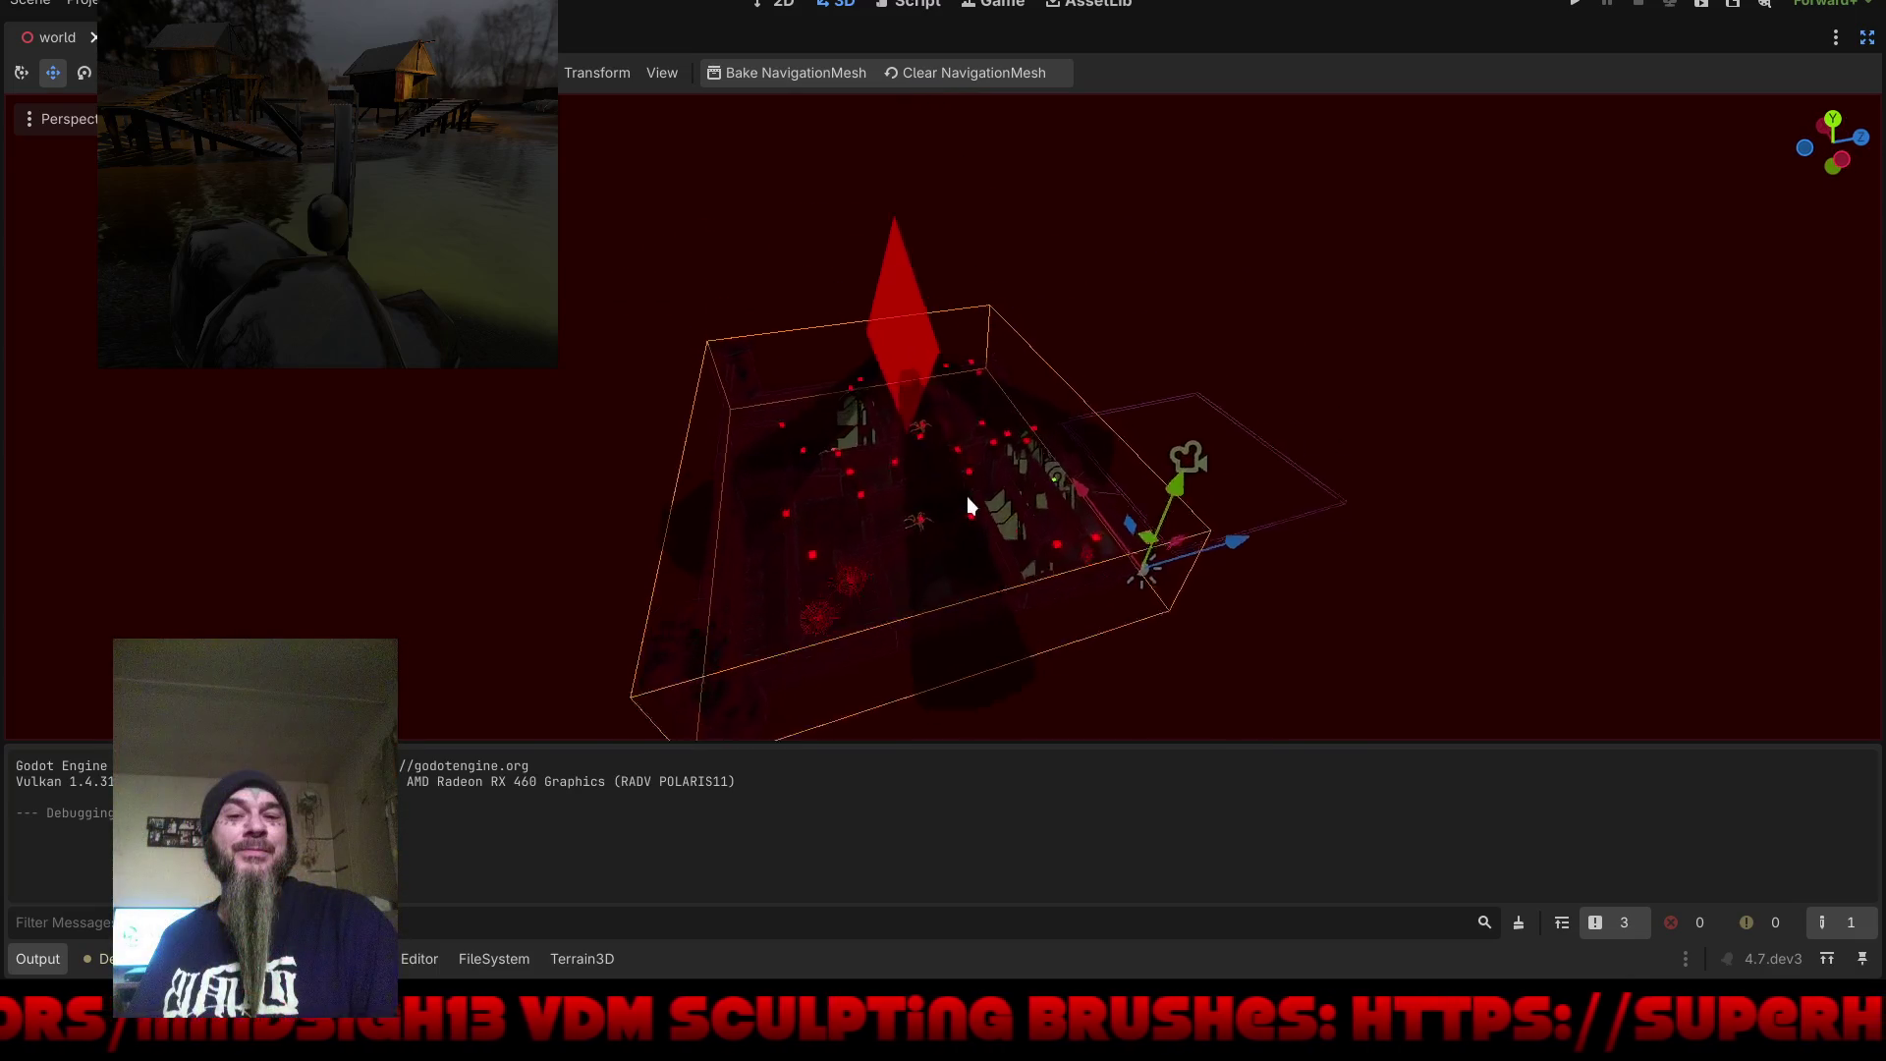
{"action": "scroll", "coordinate": [828, 480], "scroll_direction": "down", "scroll_amount": 3}
{"action": "left_click_drag", "start_coordinate": [827, 479], "coordinate": [729, 452]}
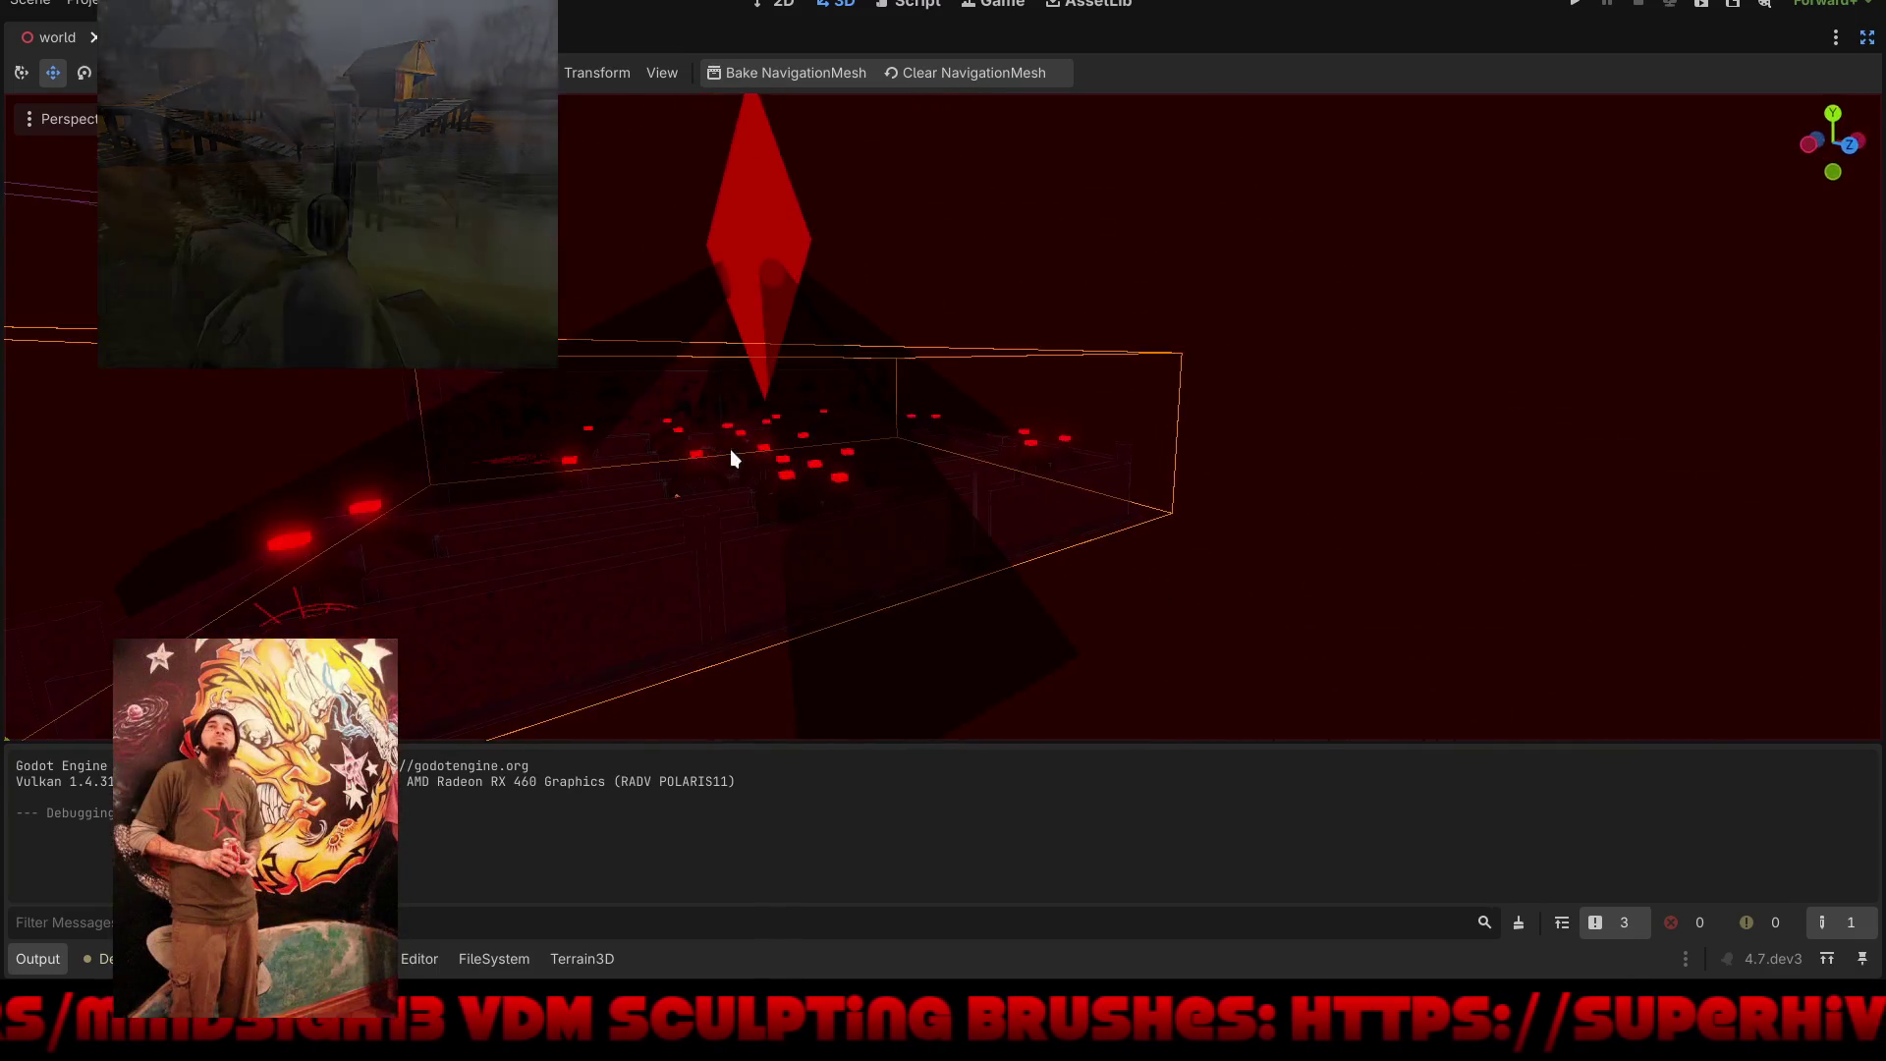
{"action": "left_click", "coordinate": [110, 959]}
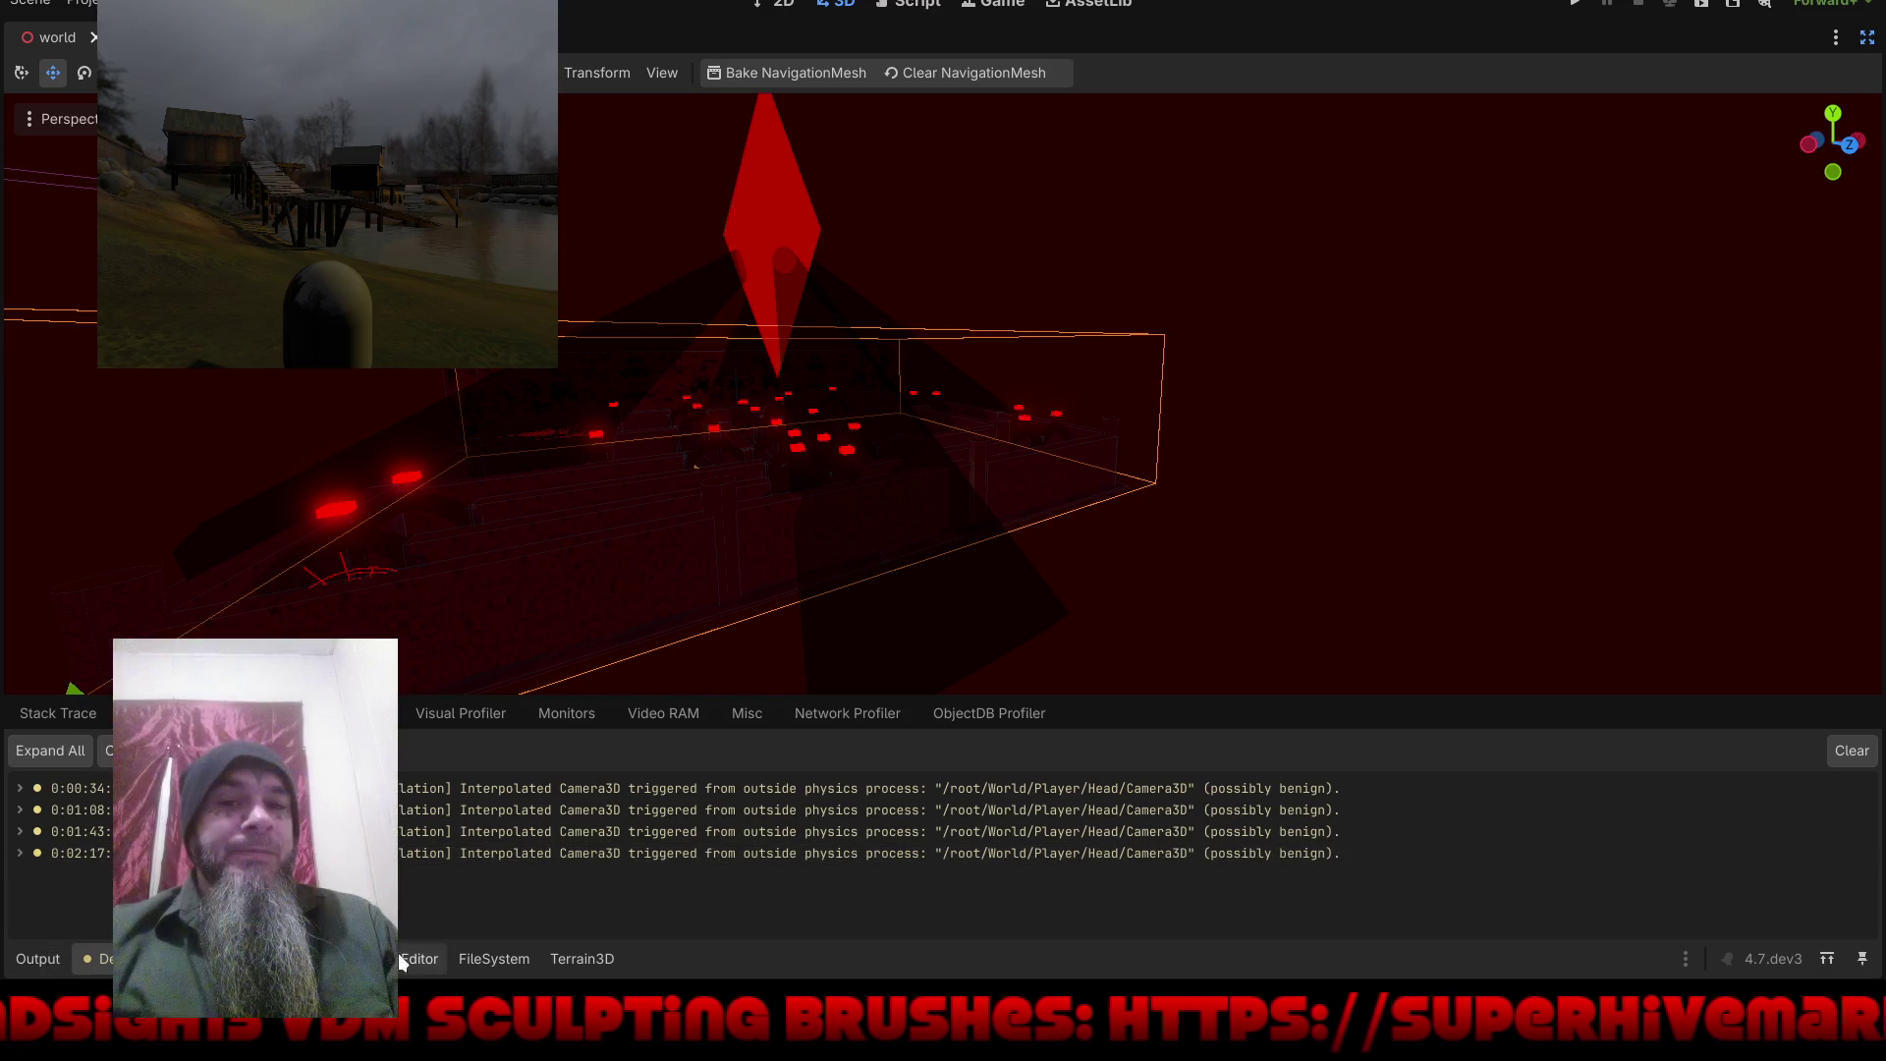
{"action": "left_click", "coordinate": [30, 958]}
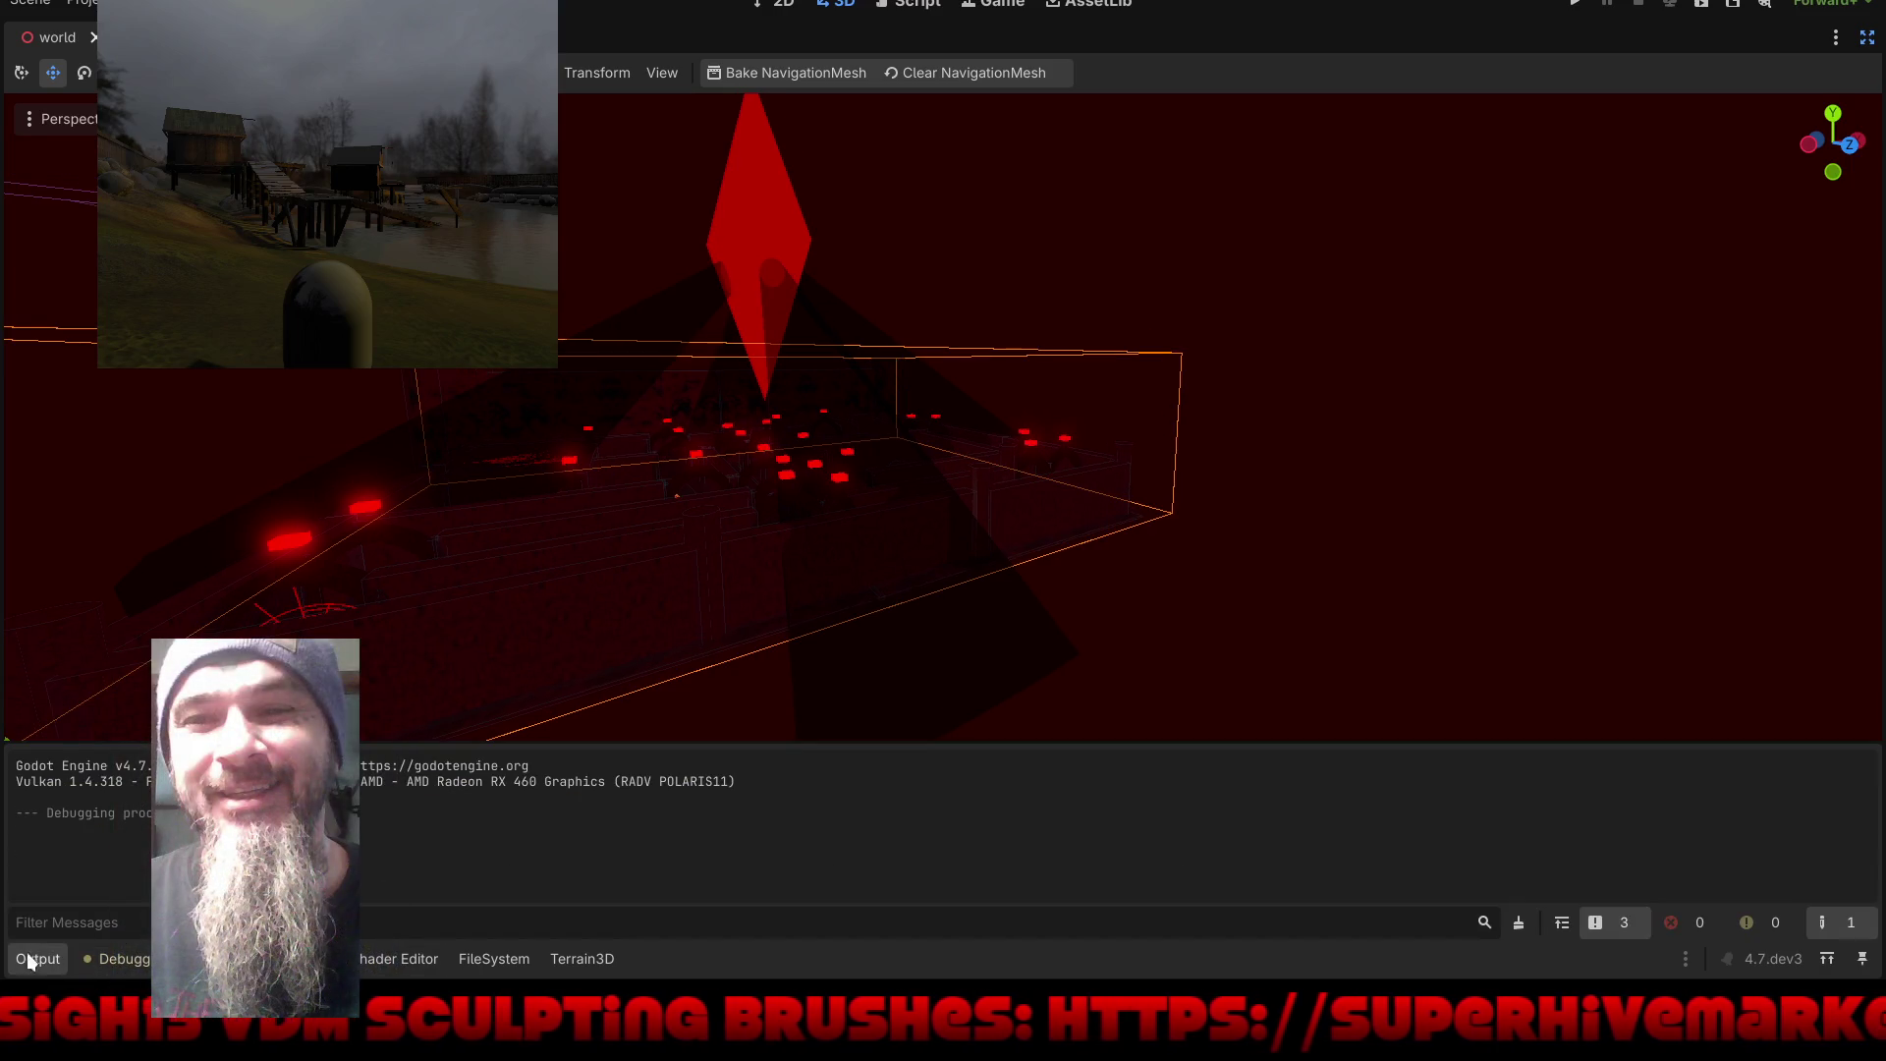
{"action": "left_click", "coordinate": [32, 959]}
{"action": "mouse_move", "coordinate": [969, 651]}
{"action": "left_mouse_down"}
{"action": "mouse_move", "coordinate": [986, 552]}
{"action": "mouse_move", "coordinate": [933, 757]}
{"action": "mouse_move", "coordinate": [735, 733]}
{"action": "mouse_move", "coordinate": [580, 678]}
{"action": "left_mouse_up"}
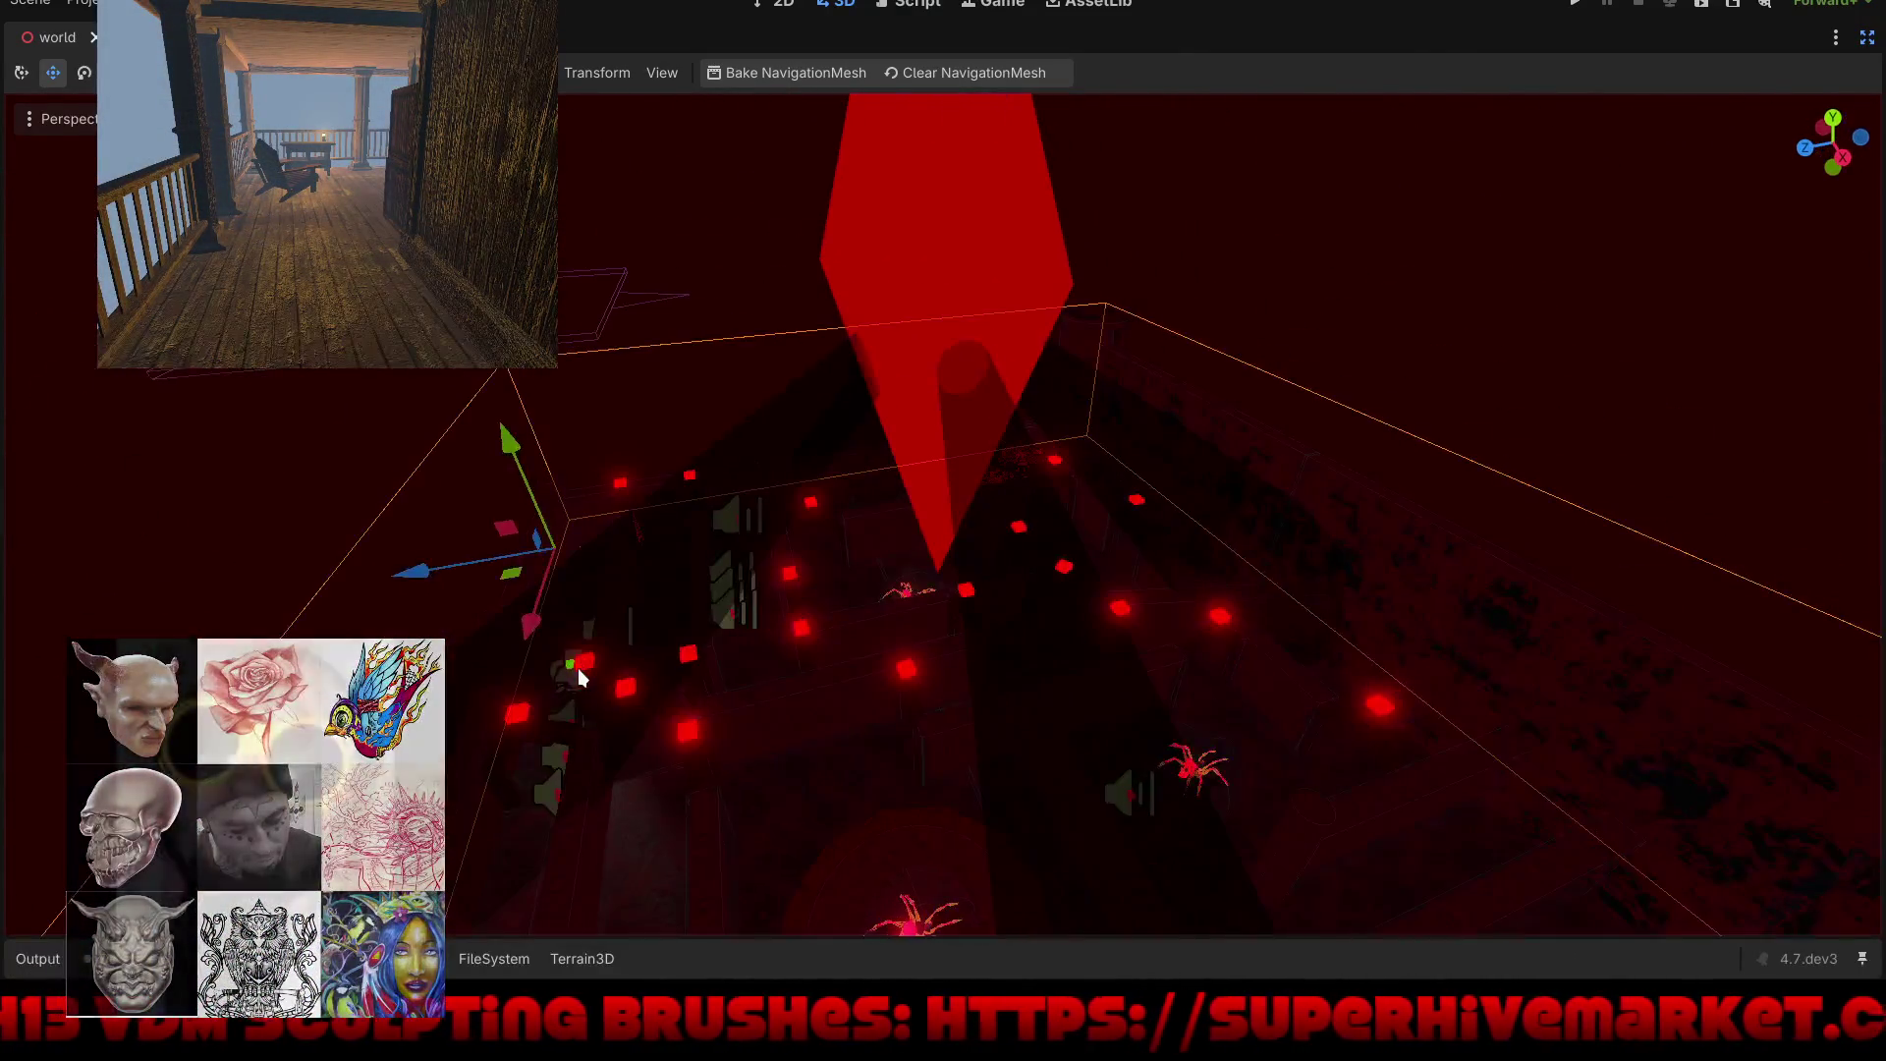
{"action": "mouse_move", "coordinate": [661, 737]}
{"action": "left_mouse_down"}
{"action": "mouse_move", "coordinate": [623, 560]}
{"action": "mouse_move", "coordinate": [686, 534]}
{"action": "mouse_move", "coordinate": [934, 631]}
{"action": "mouse_move", "coordinate": [861, 615]}
{"action": "mouse_move", "coordinate": [1055, 657]}
{"action": "mouse_move", "coordinate": [702, 566]}
{"action": "mouse_move", "coordinate": [827, 545]}
{"action": "mouse_move", "coordinate": [871, 471]}
{"action": "mouse_move", "coordinate": [762, 551]}
{"action": "mouse_move", "coordinate": [1153, 535]}
{"action": "mouse_move", "coordinate": [905, 498]}
{"action": "mouse_move", "coordinate": [743, 528]}
{"action": "left_mouse_up"}
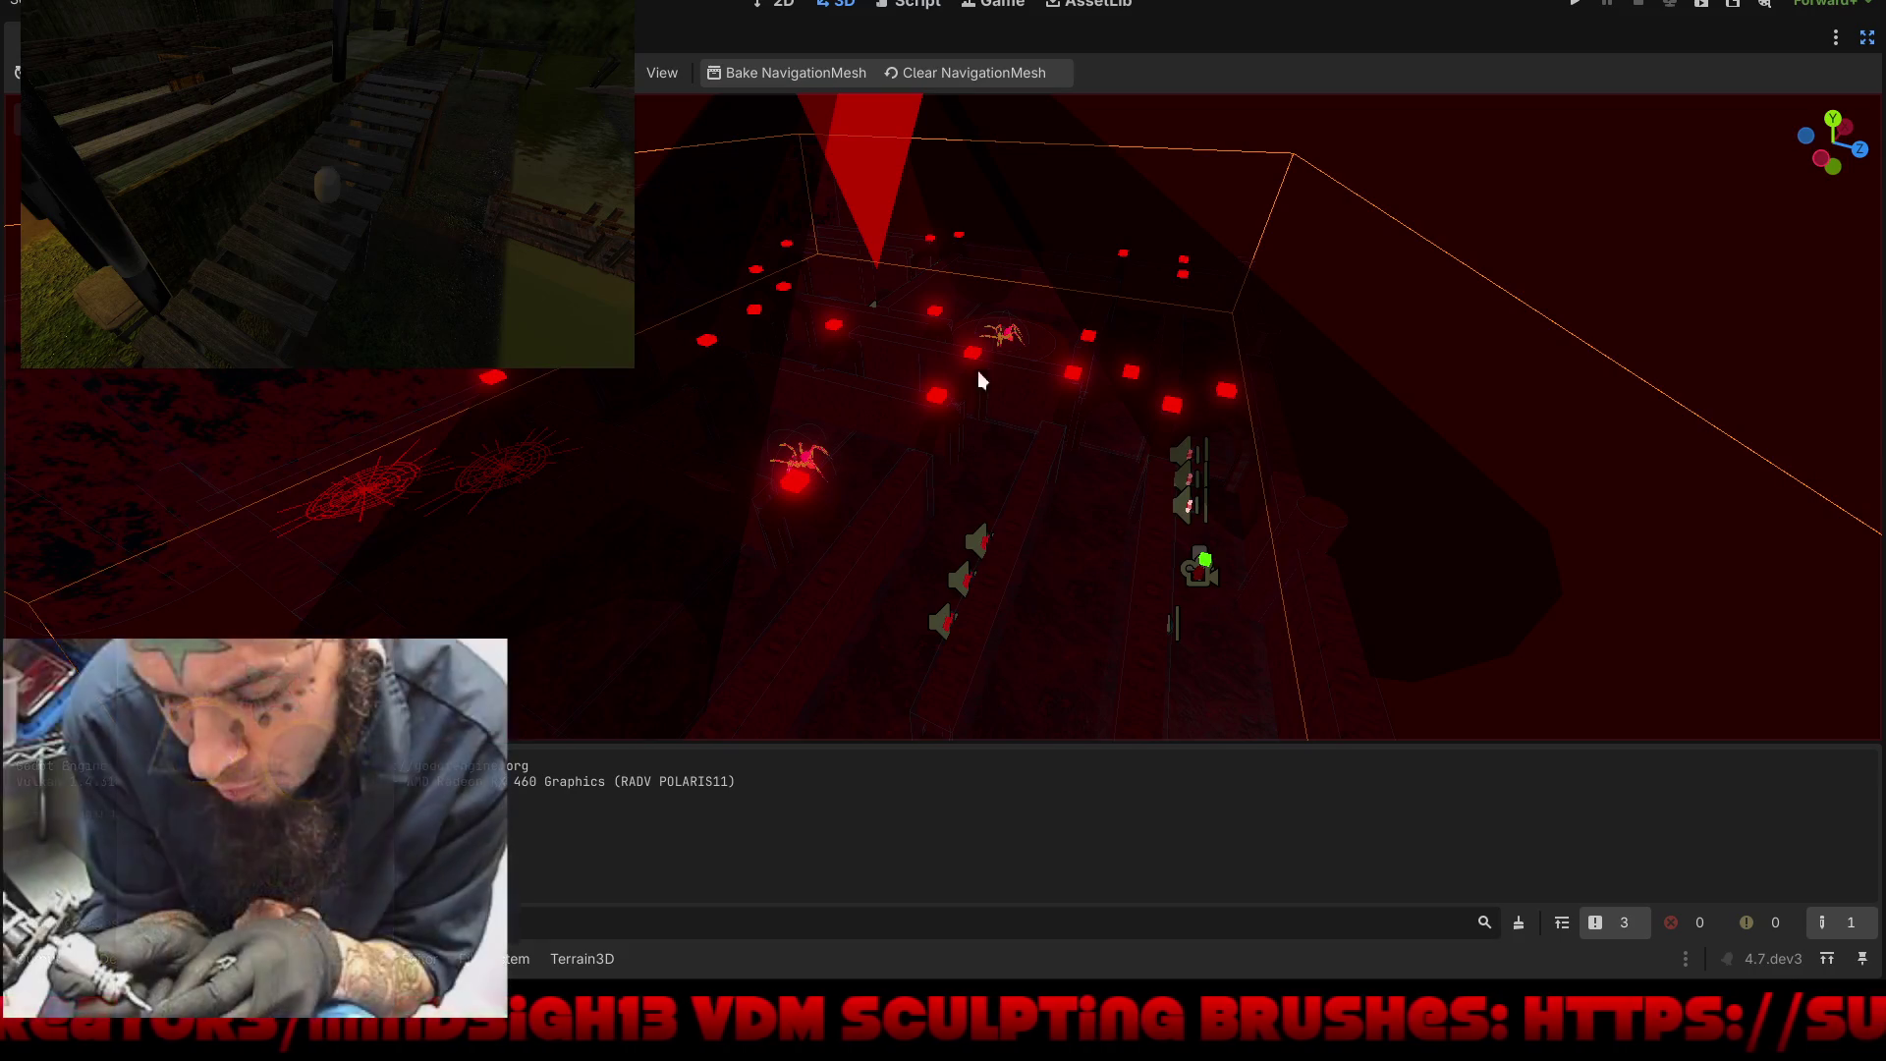
Step: Restore the side docks and expand Spider_New's collision layer and mask settings
{"action": "left_click", "coordinate": [1871, 36]}
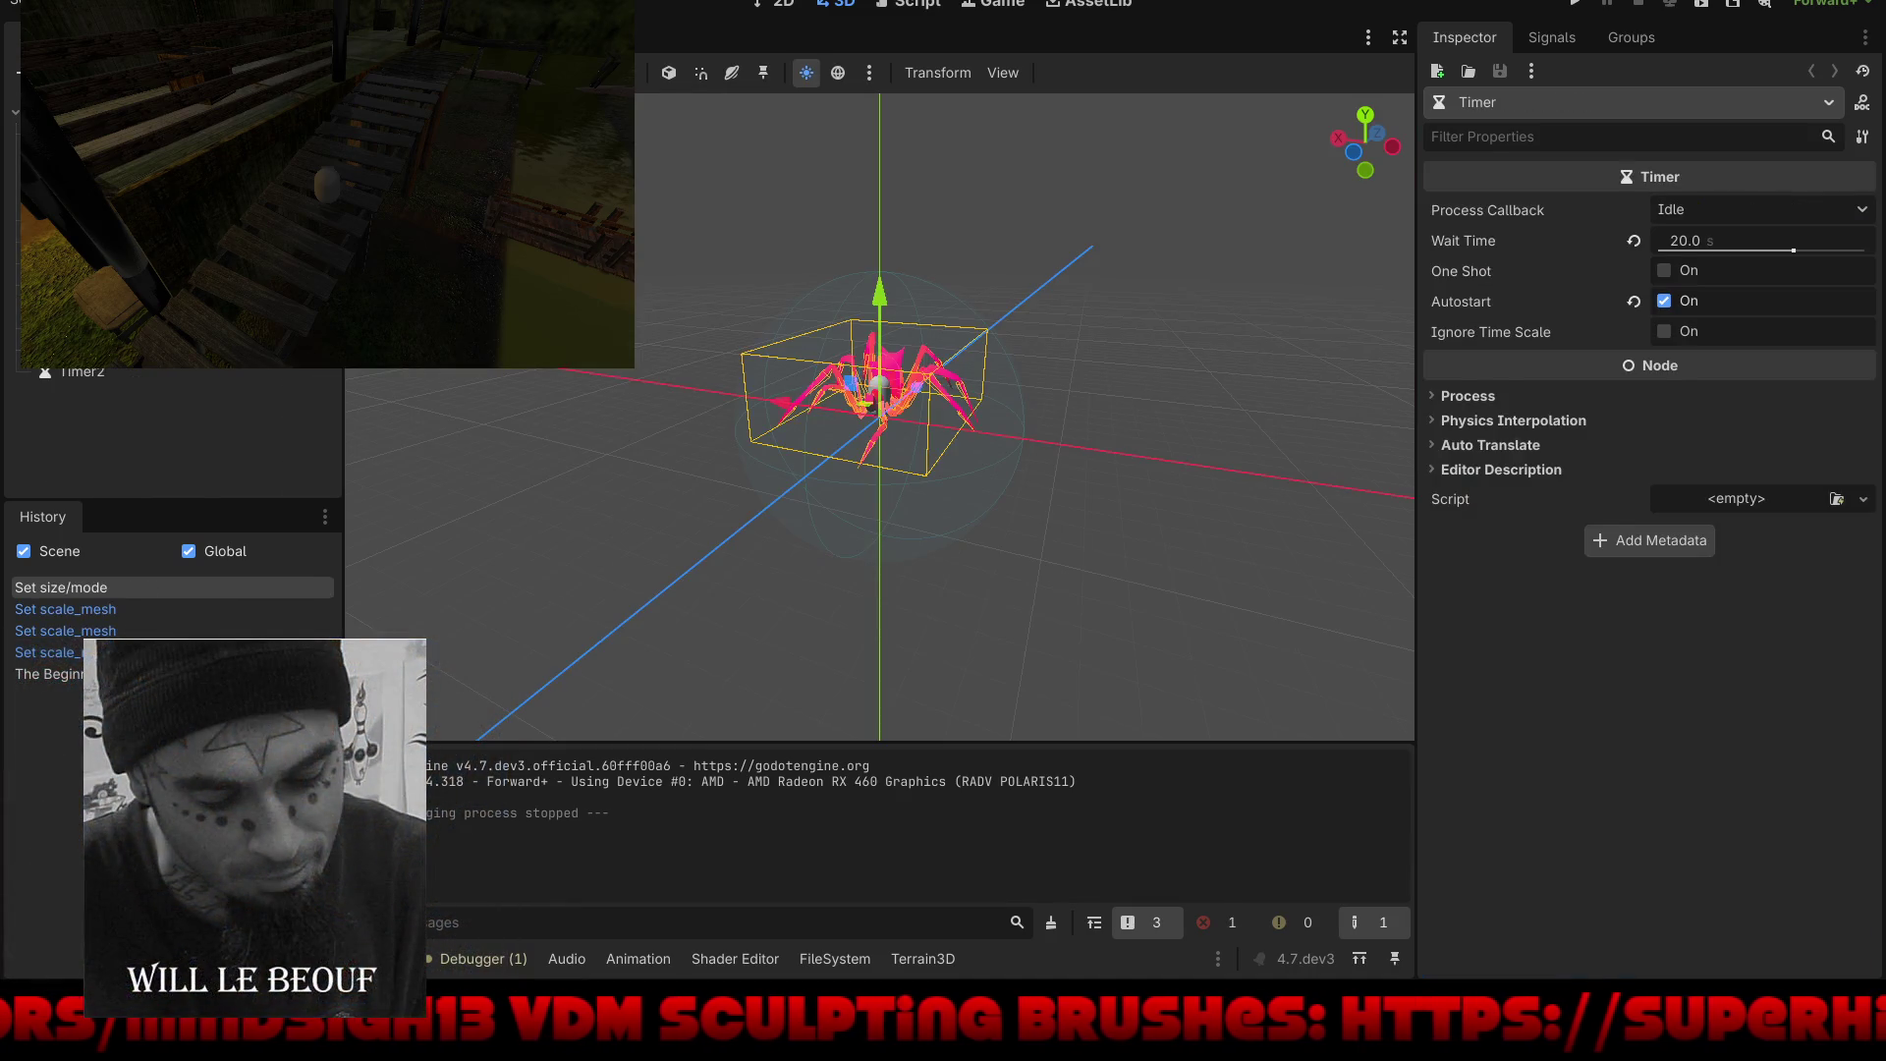
{"action": "left_click", "coordinate": [1435, 472]}
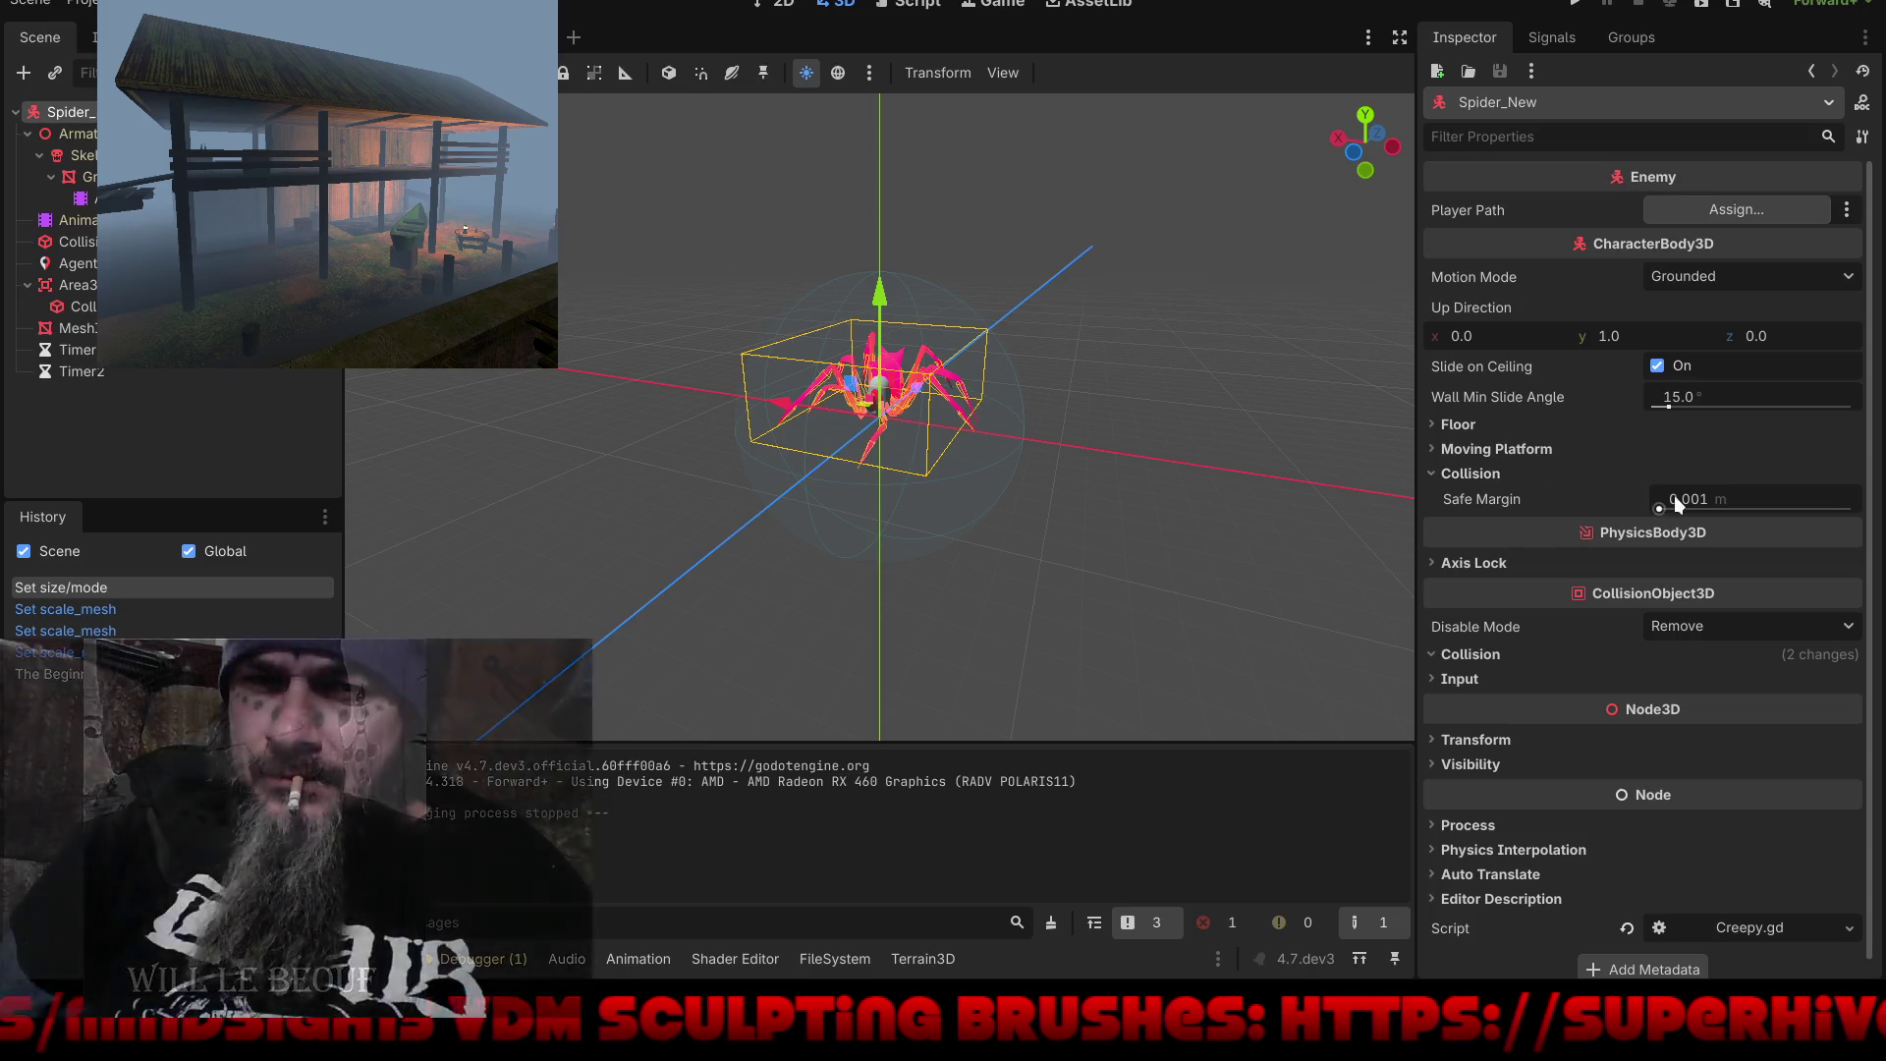
{"action": "left_click", "coordinate": [1470, 656]}
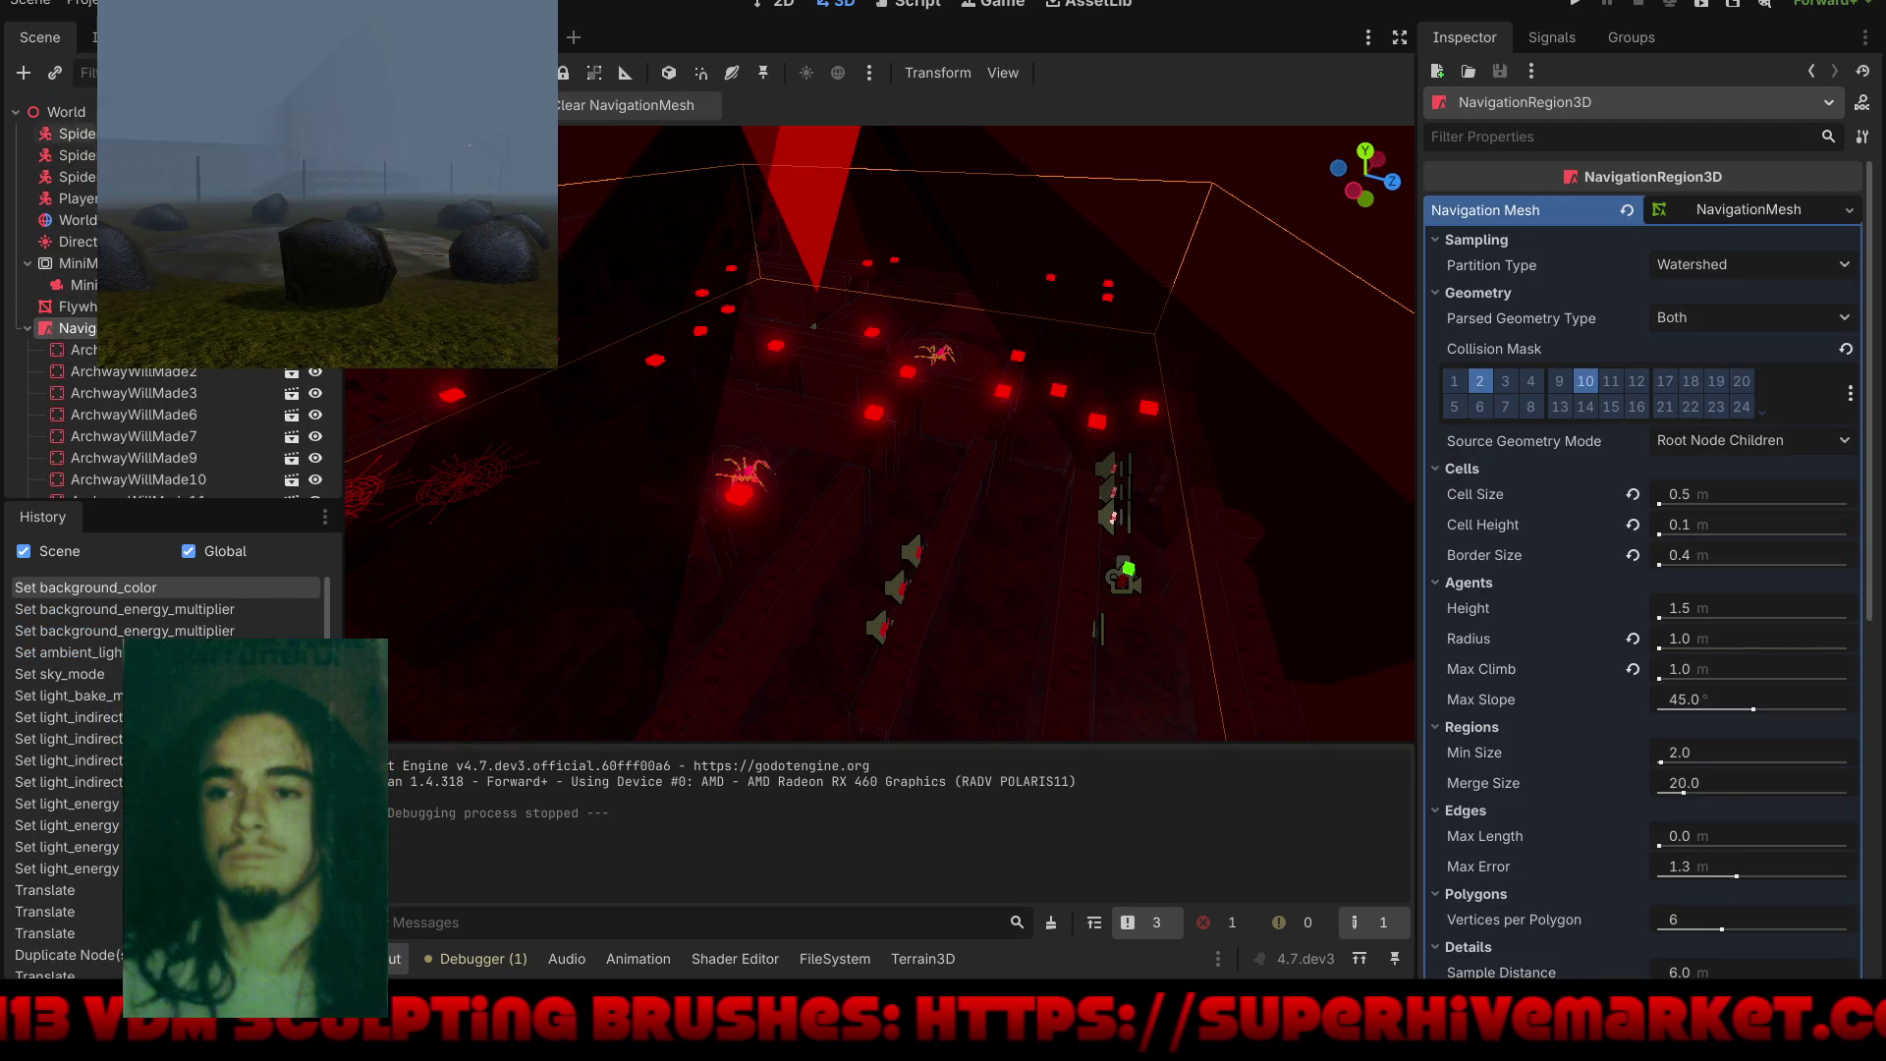
Step: Scroll the Scene tree down to the Star nodes
{"action": "scroll", "coordinate": [191, 452], "scroll_direction": "down", "scroll_amount": 10}
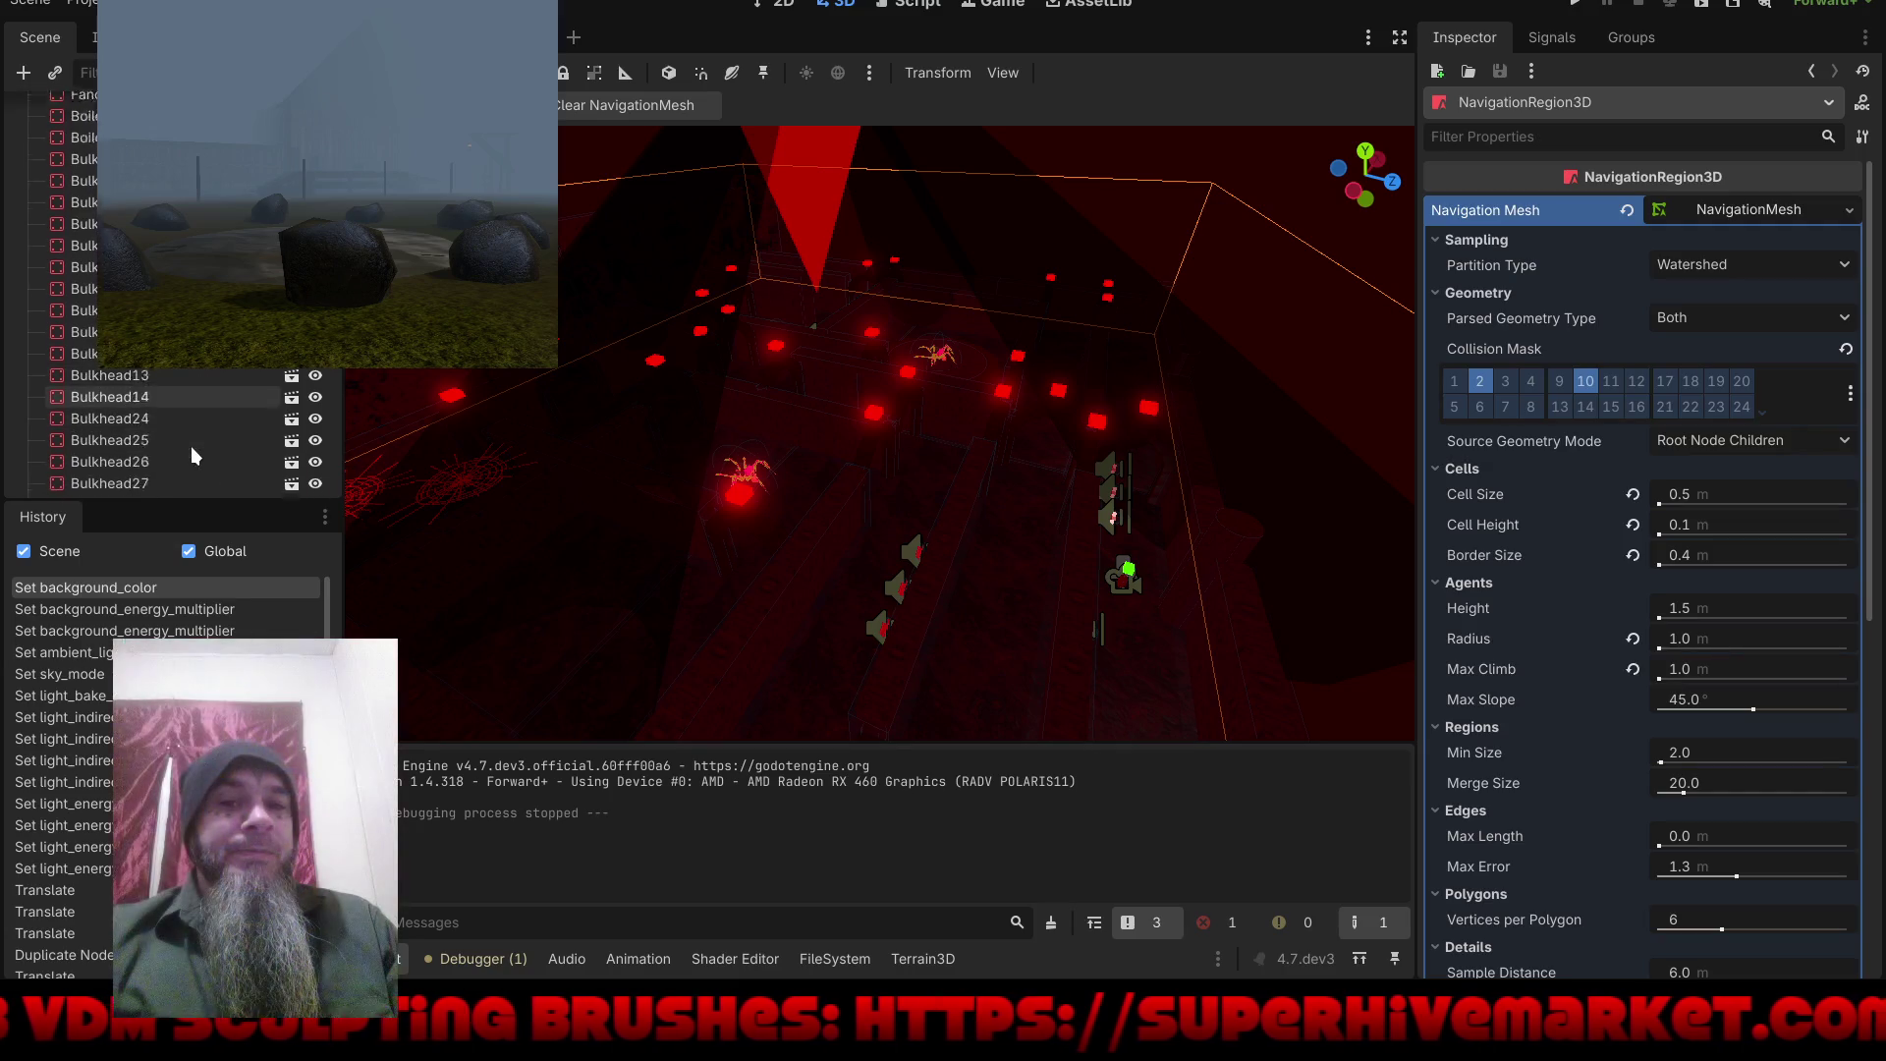
{"action": "scroll", "coordinate": [189, 444], "scroll_direction": "down", "scroll_amount": 5}
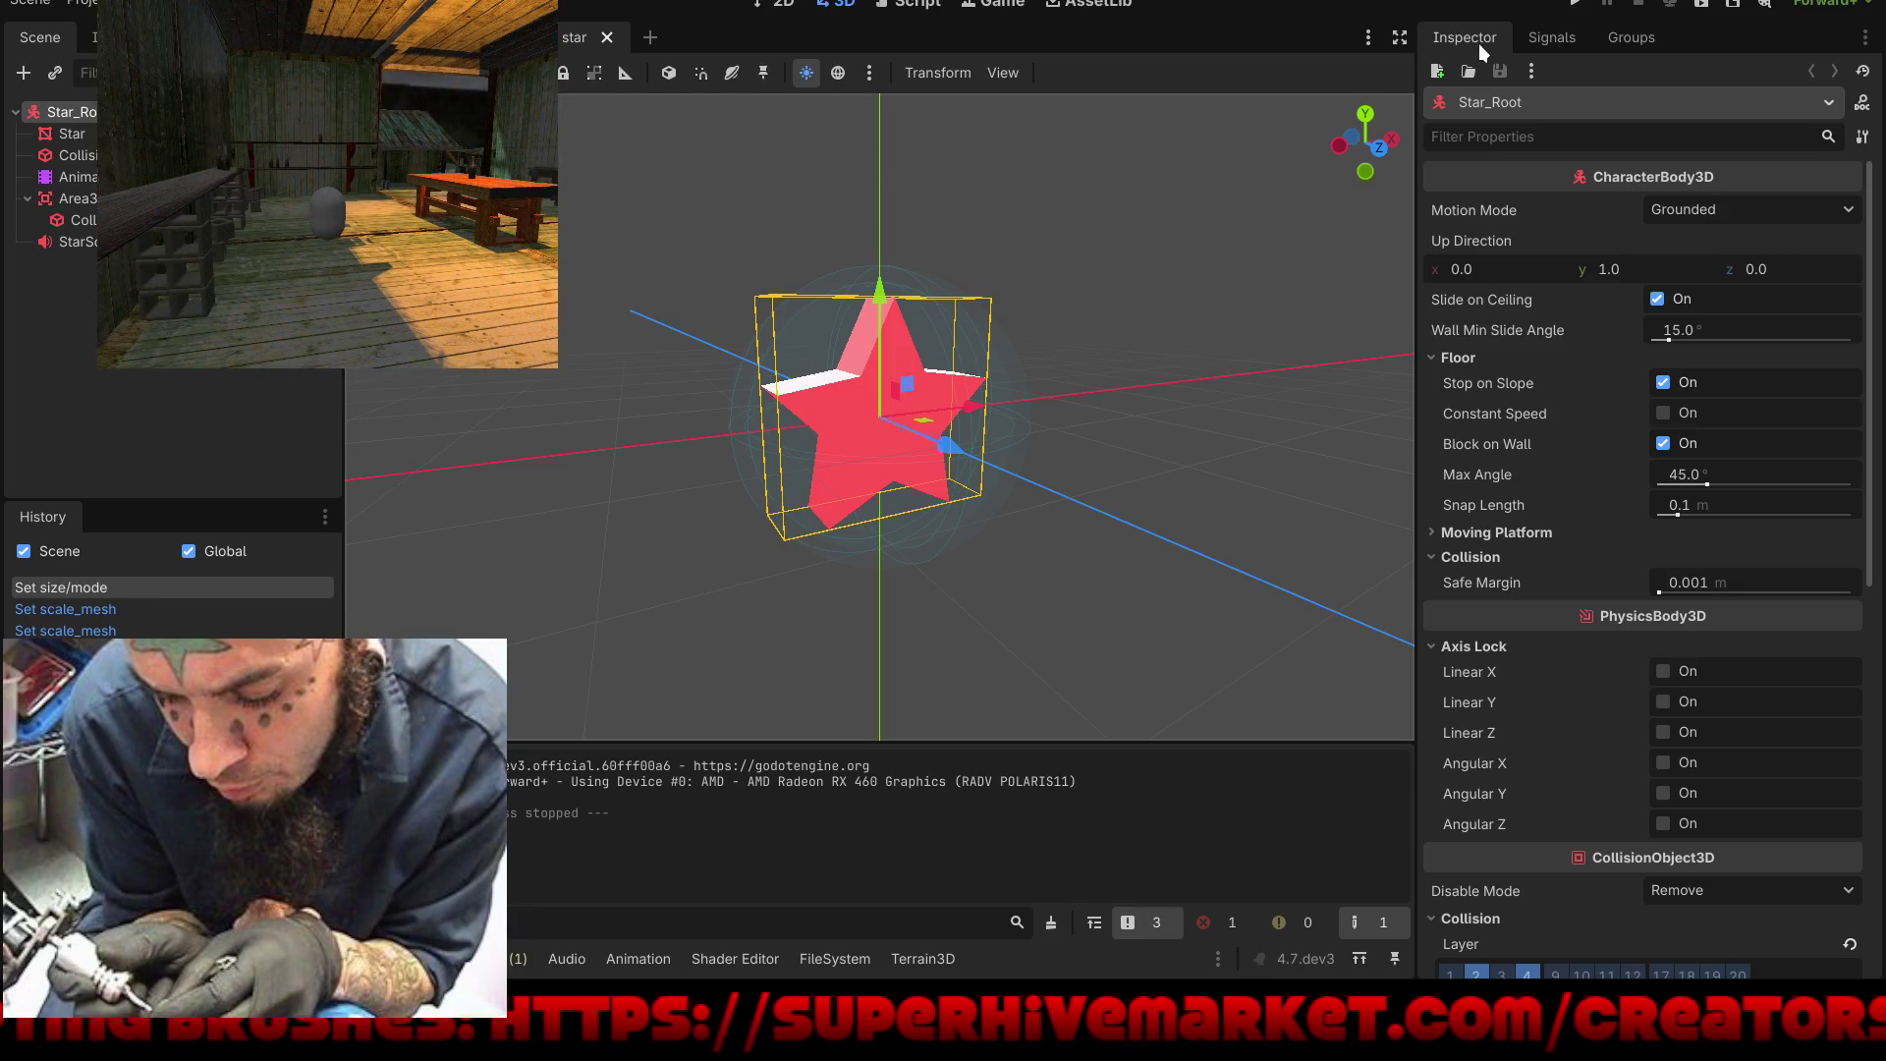
Step: Set Star_Root's collision mask to layers 2 and 6, turning off bit 13
{"action": "scroll", "coordinate": [1542, 519], "scroll_direction": "down", "scroll_amount": 10}
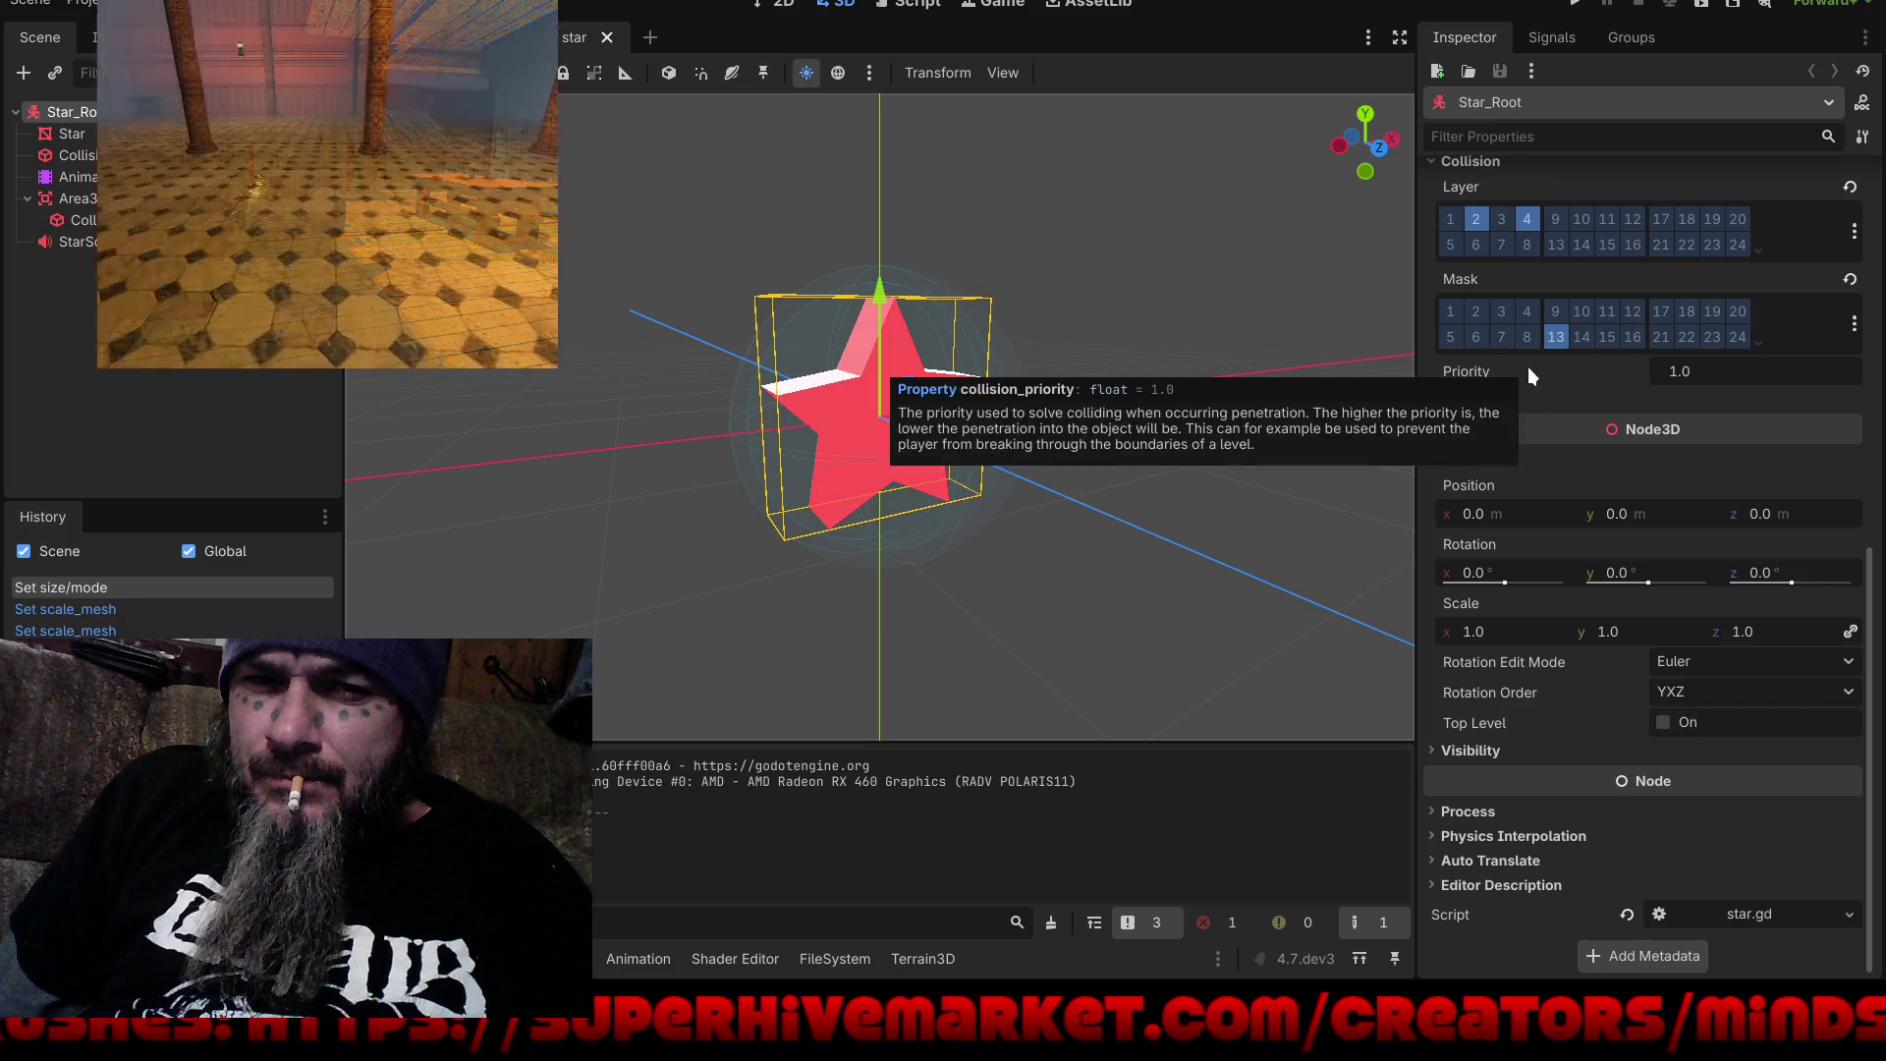
{"action": "left_click", "coordinate": [1558, 338]}
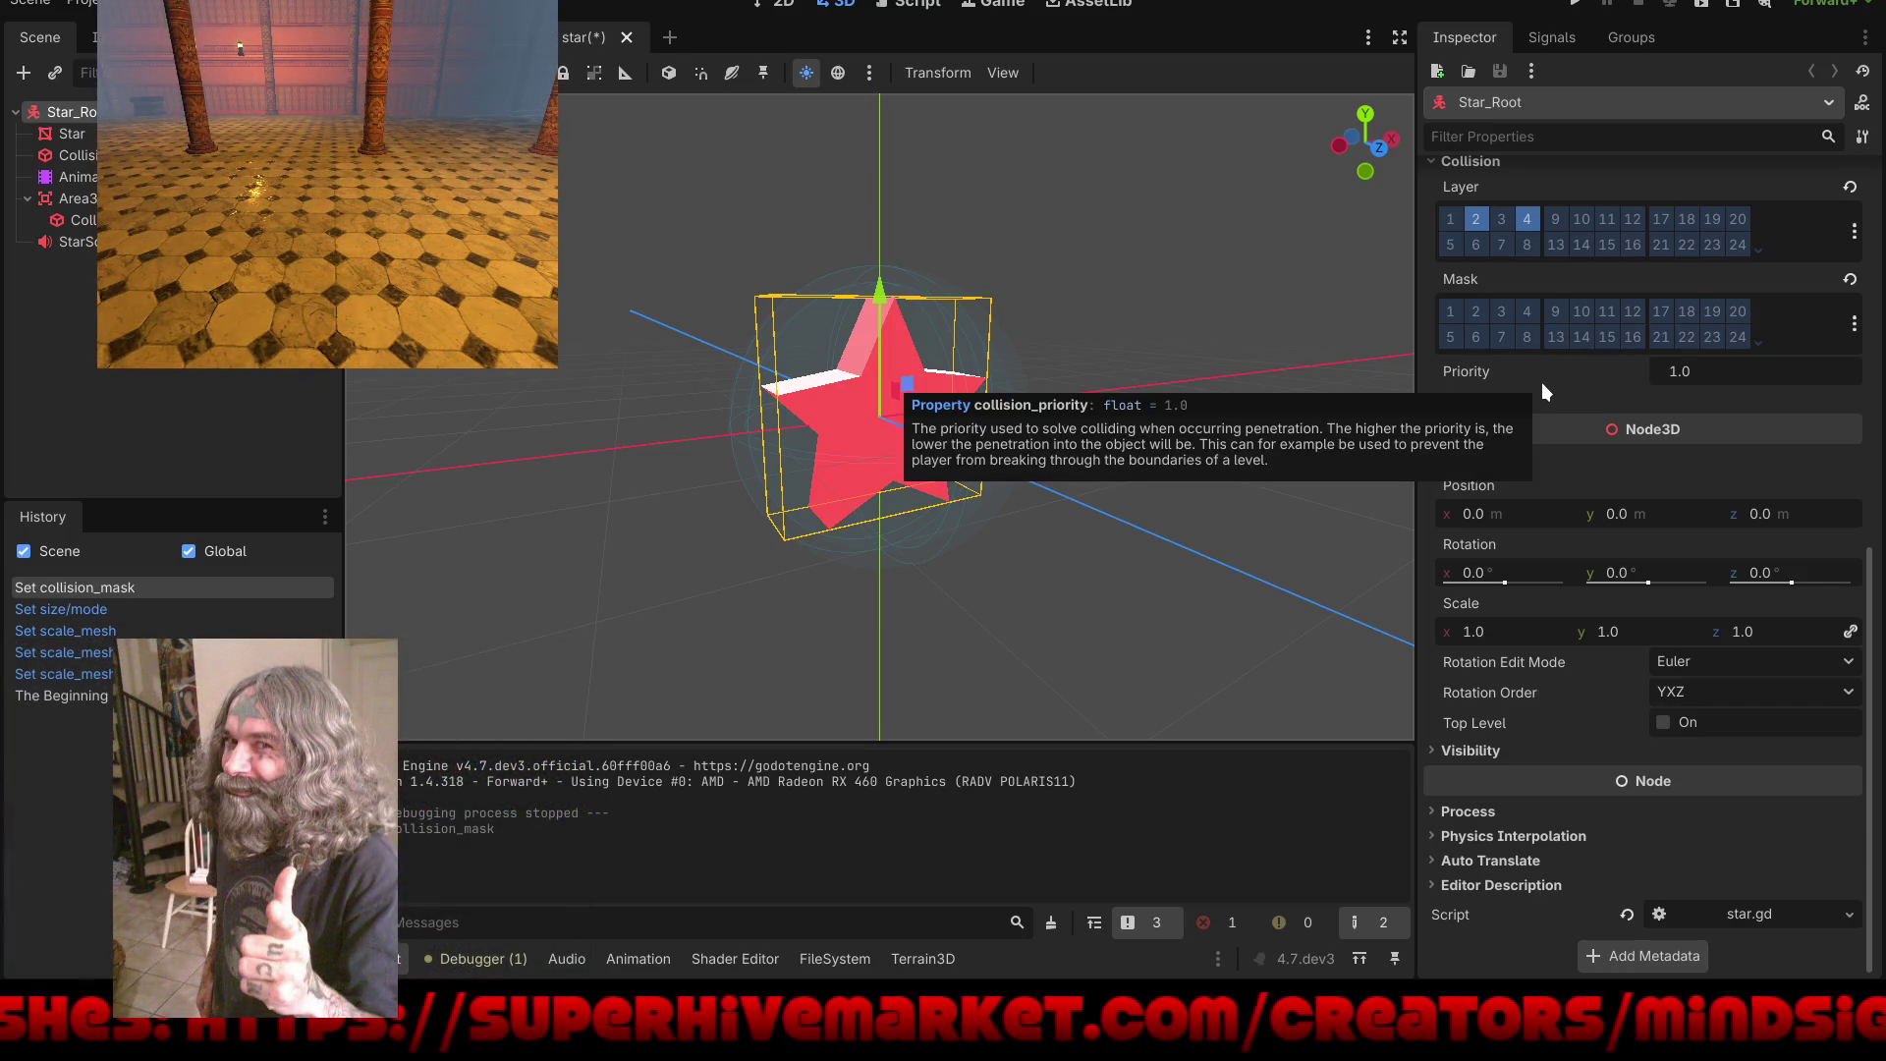
{"action": "mouse_move", "coordinate": [1547, 373]}
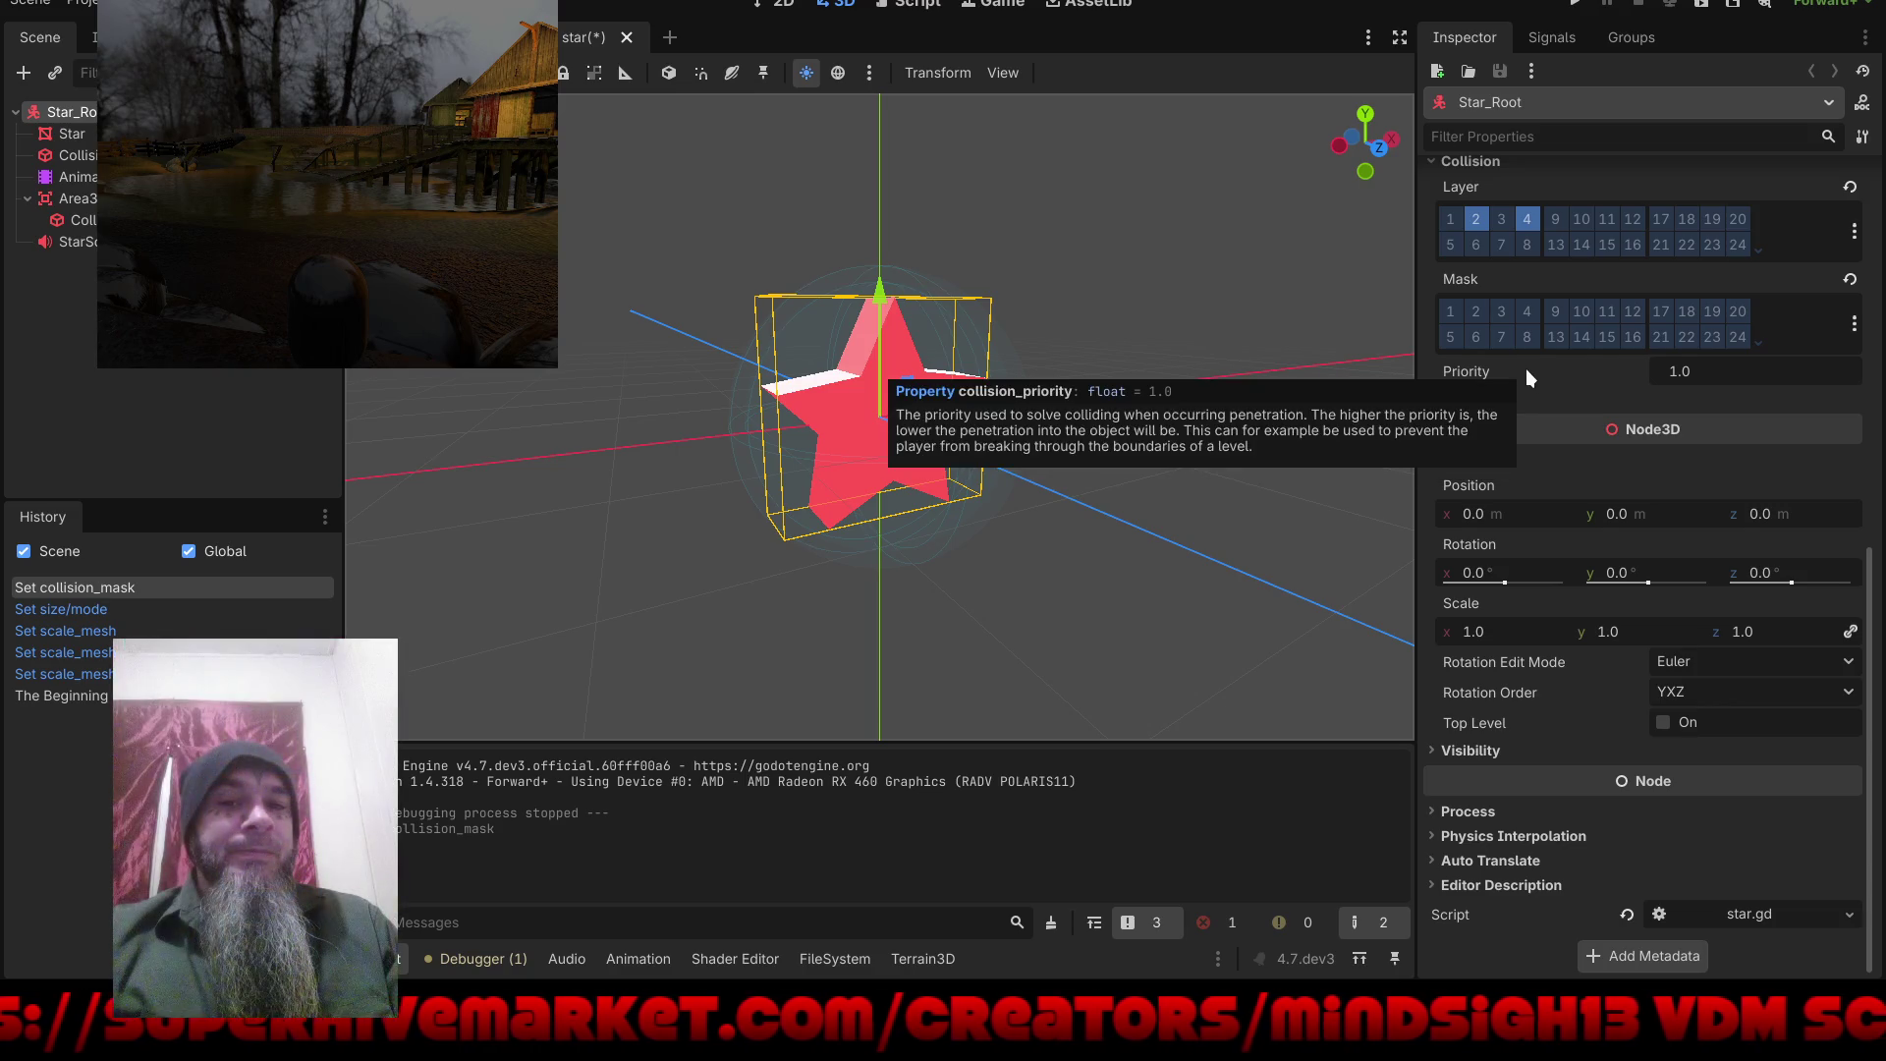
{"action": "left_click", "coordinate": [1475, 311]}
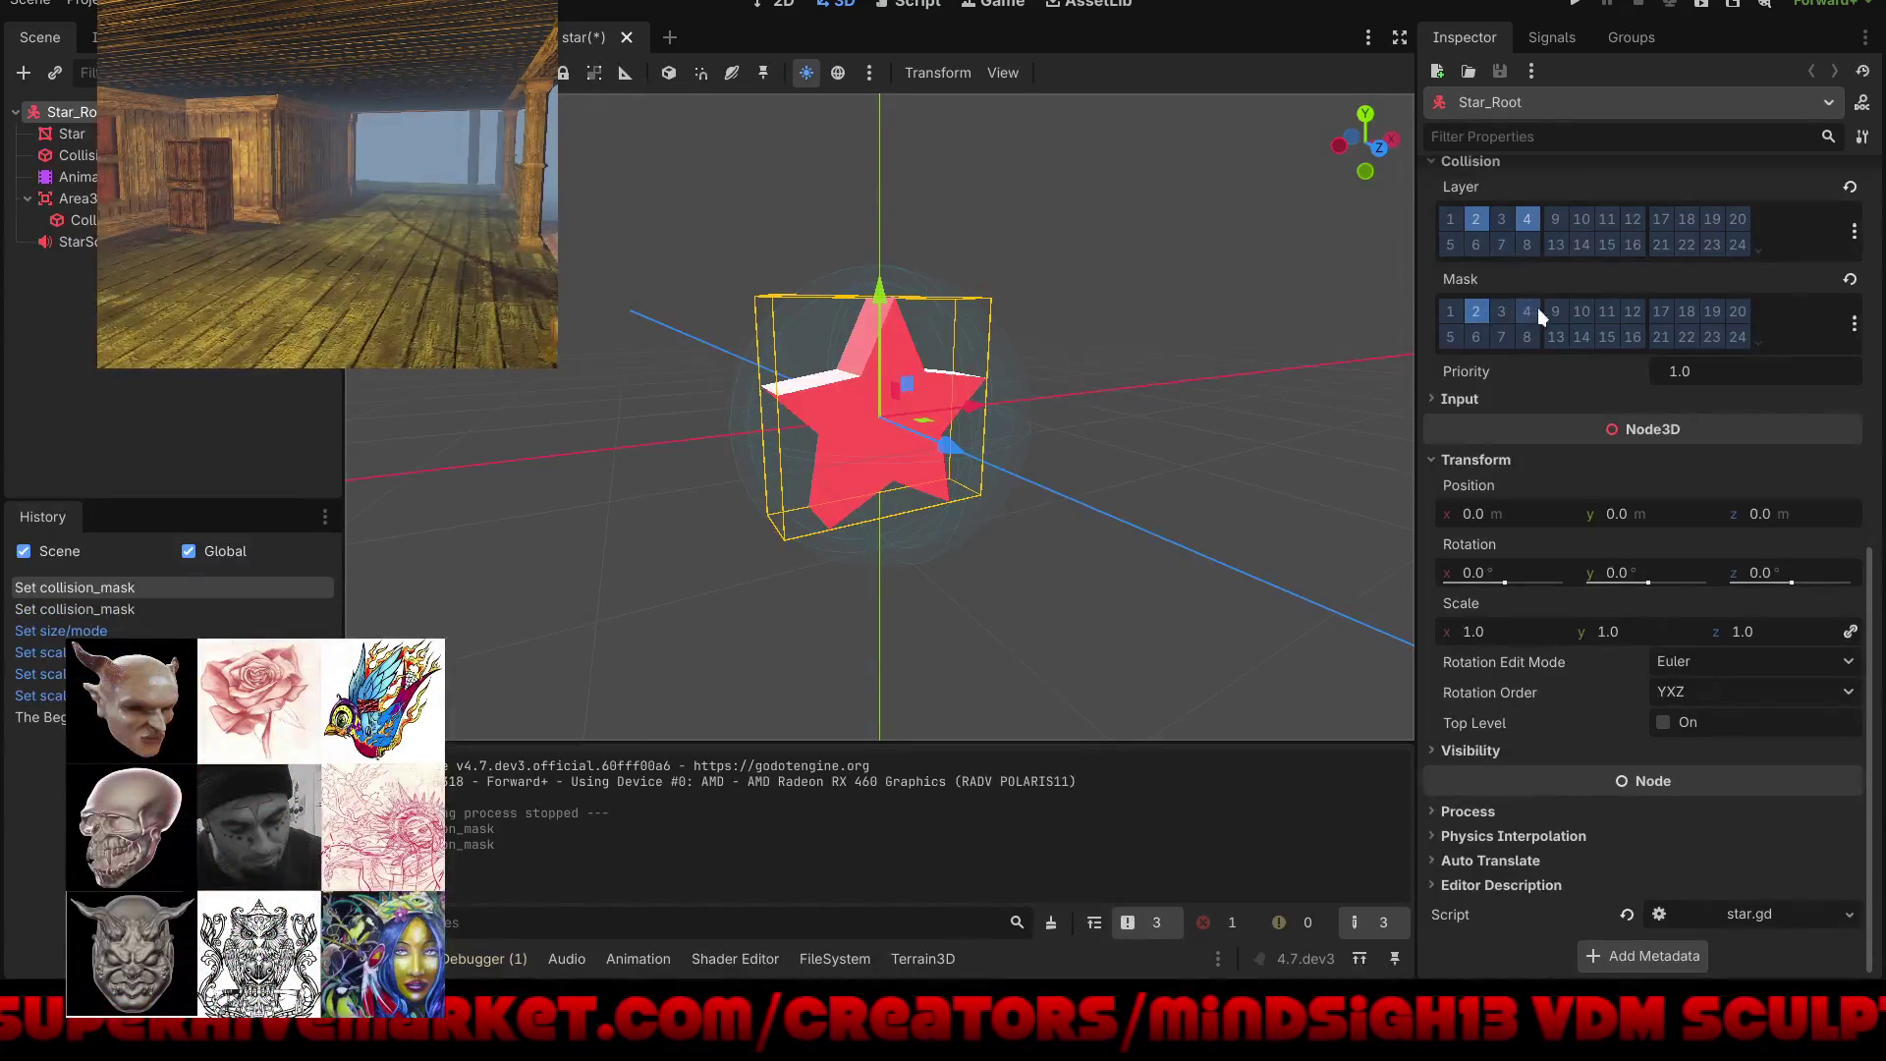
{"action": "left_click", "coordinate": [1475, 339]}
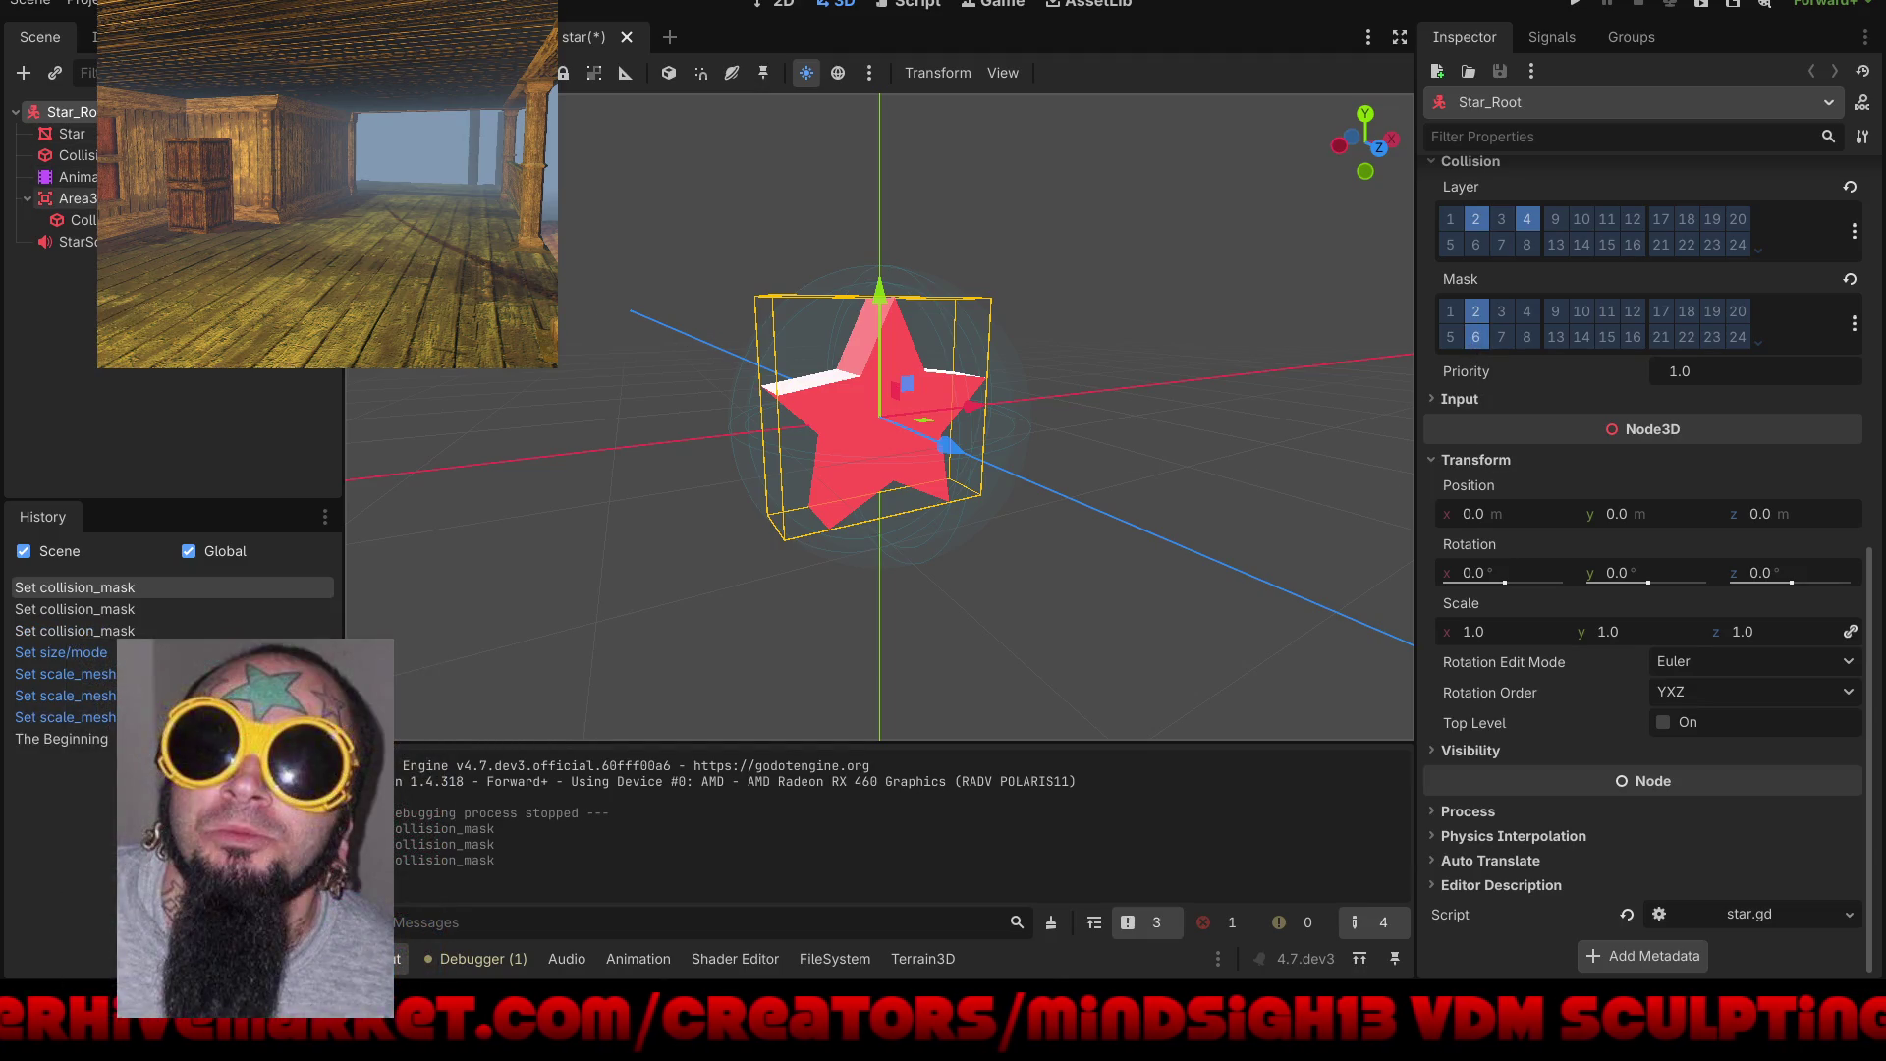
Step: Select Area3D, test-run the star pickup, then go to the sound-clip folder in Dolphin
{"action": "left_click", "coordinate": [74, 198]}
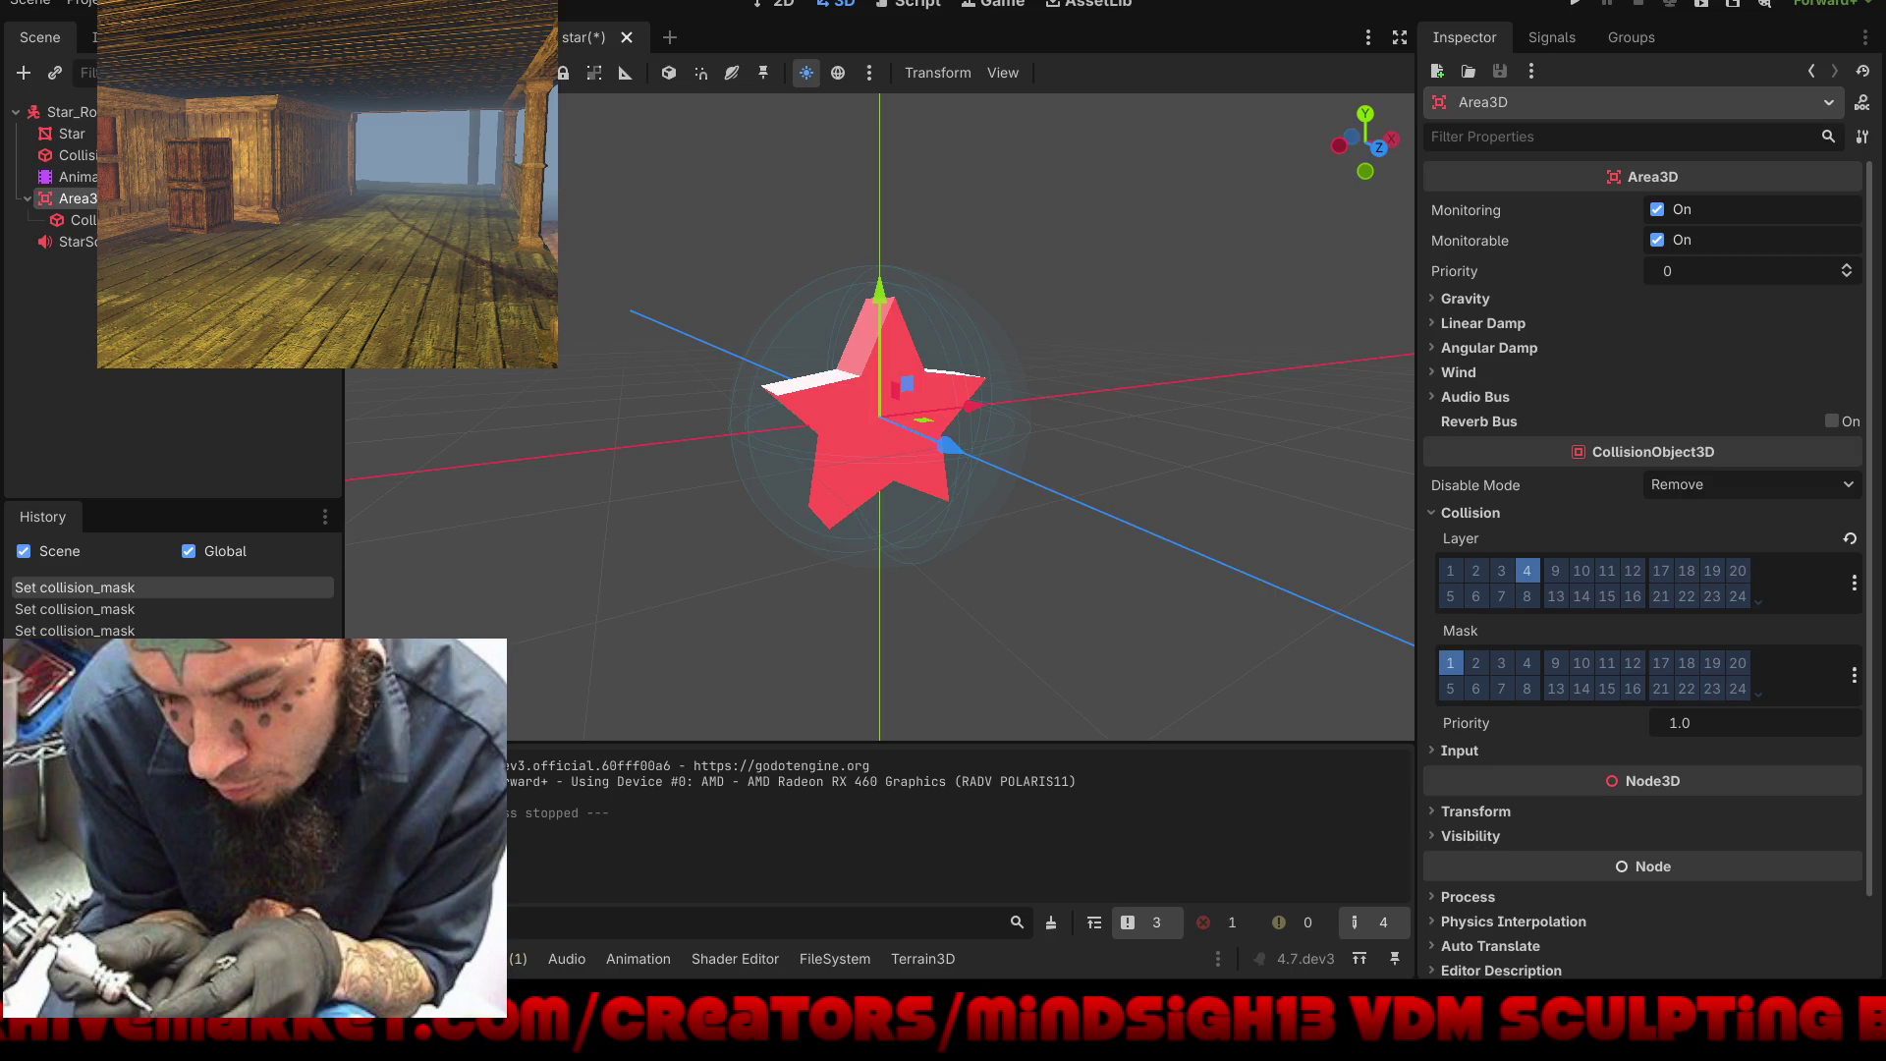
{"action": "left_click", "coordinate": [1563, 5]}
{"action": "key", "text": "w"}
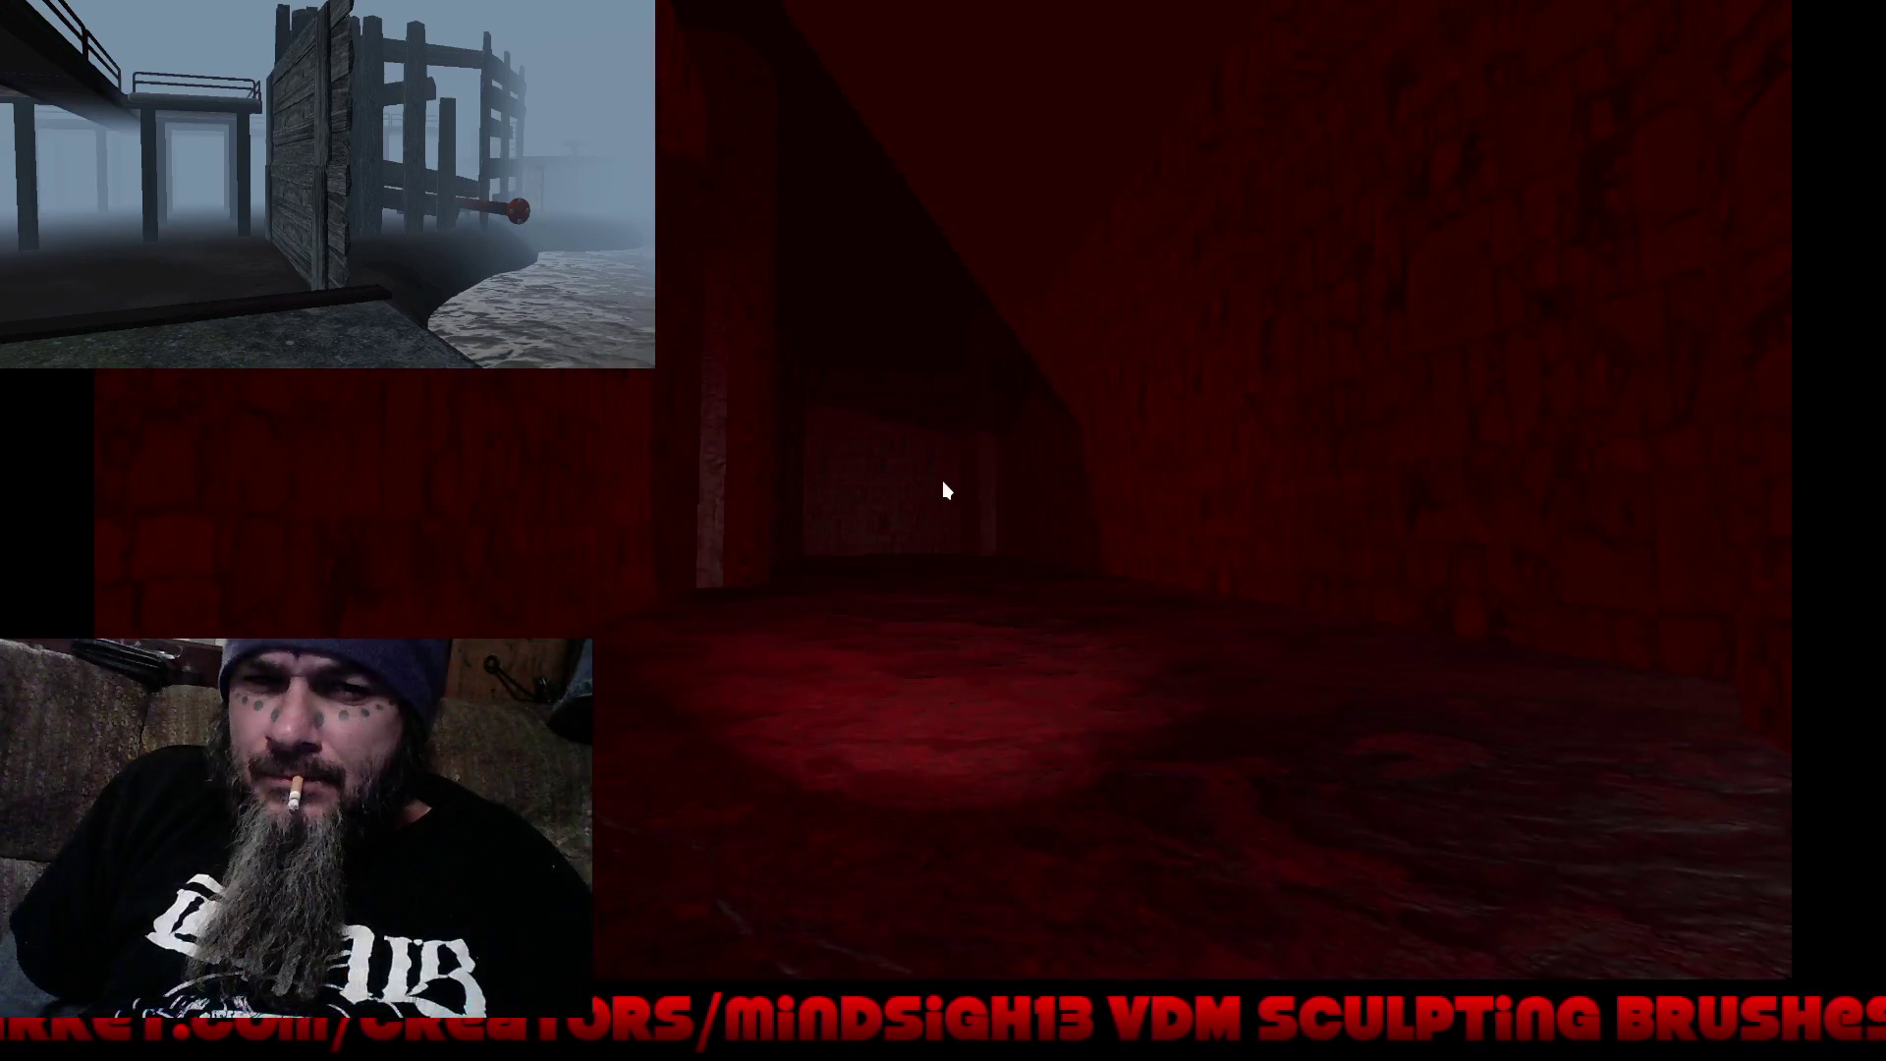
{"action": "key", "text": "Escape"}
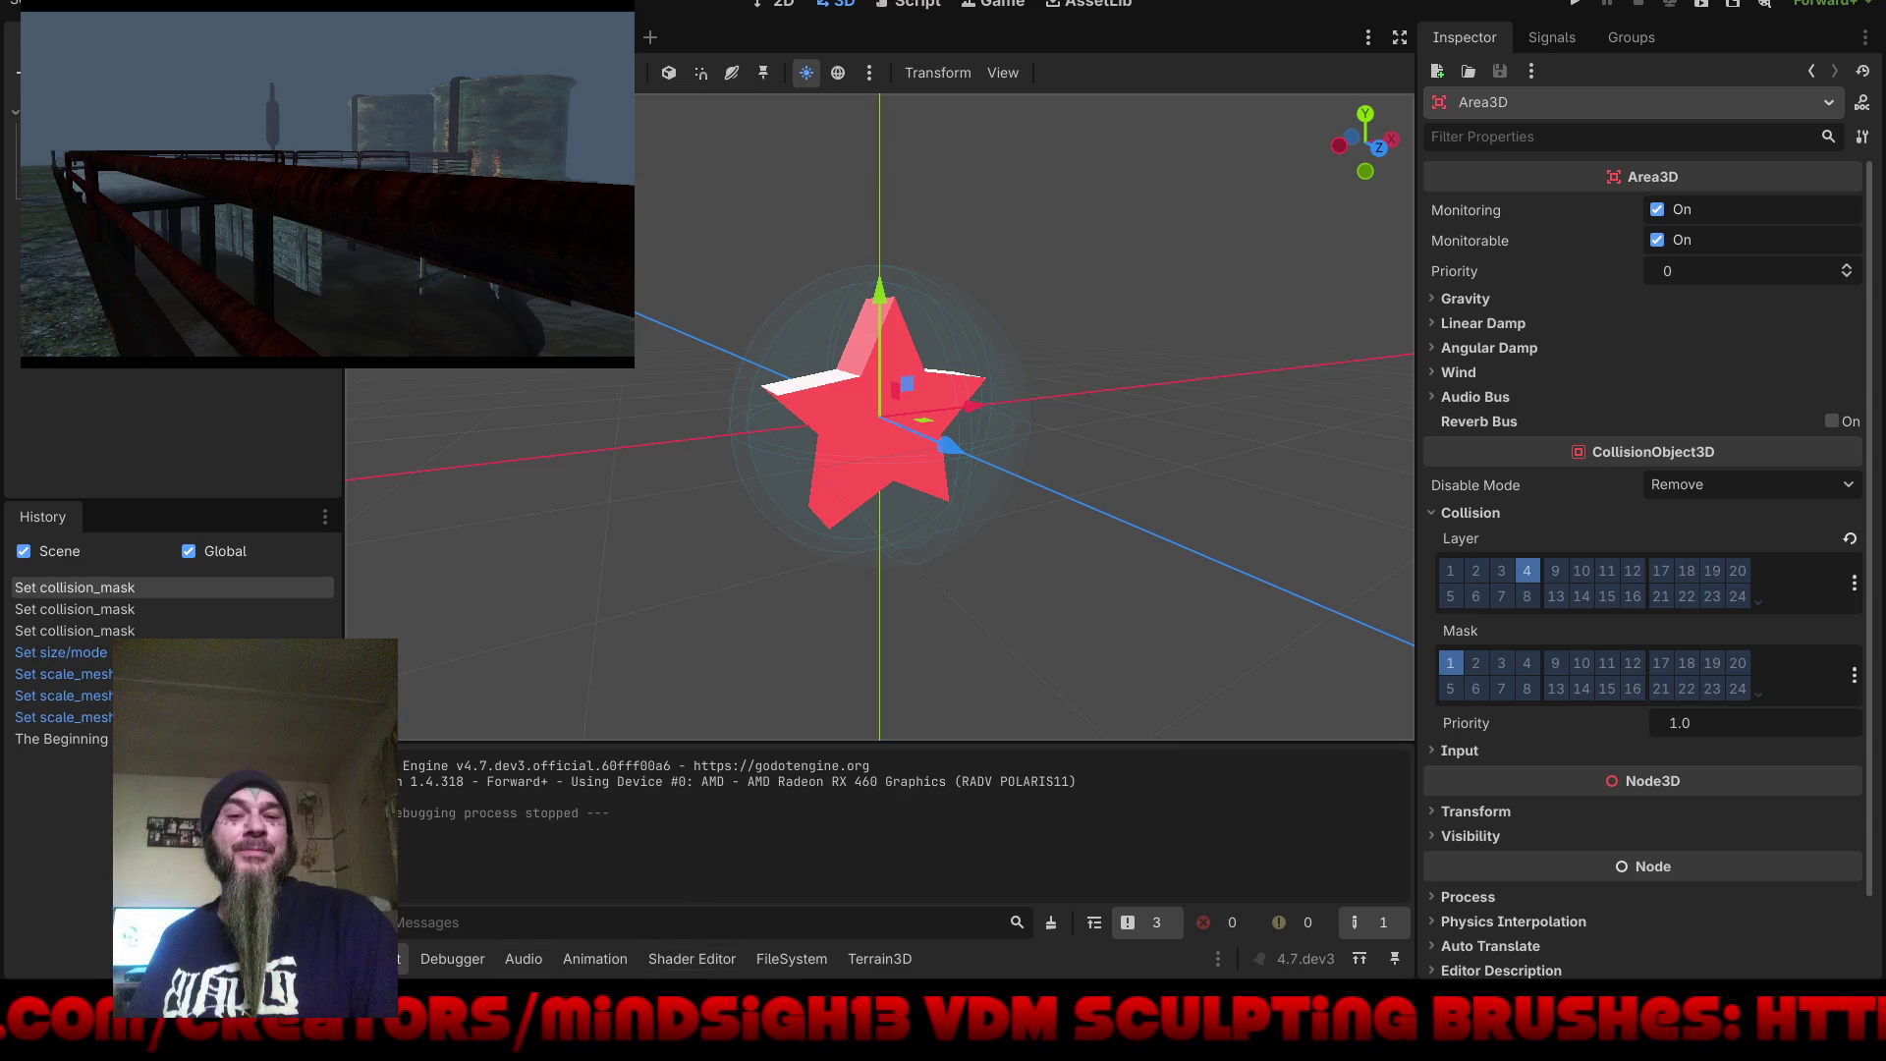
{"action": "key", "text": "alt+Tab"}
{"action": "key", "text": "alt+Left"}
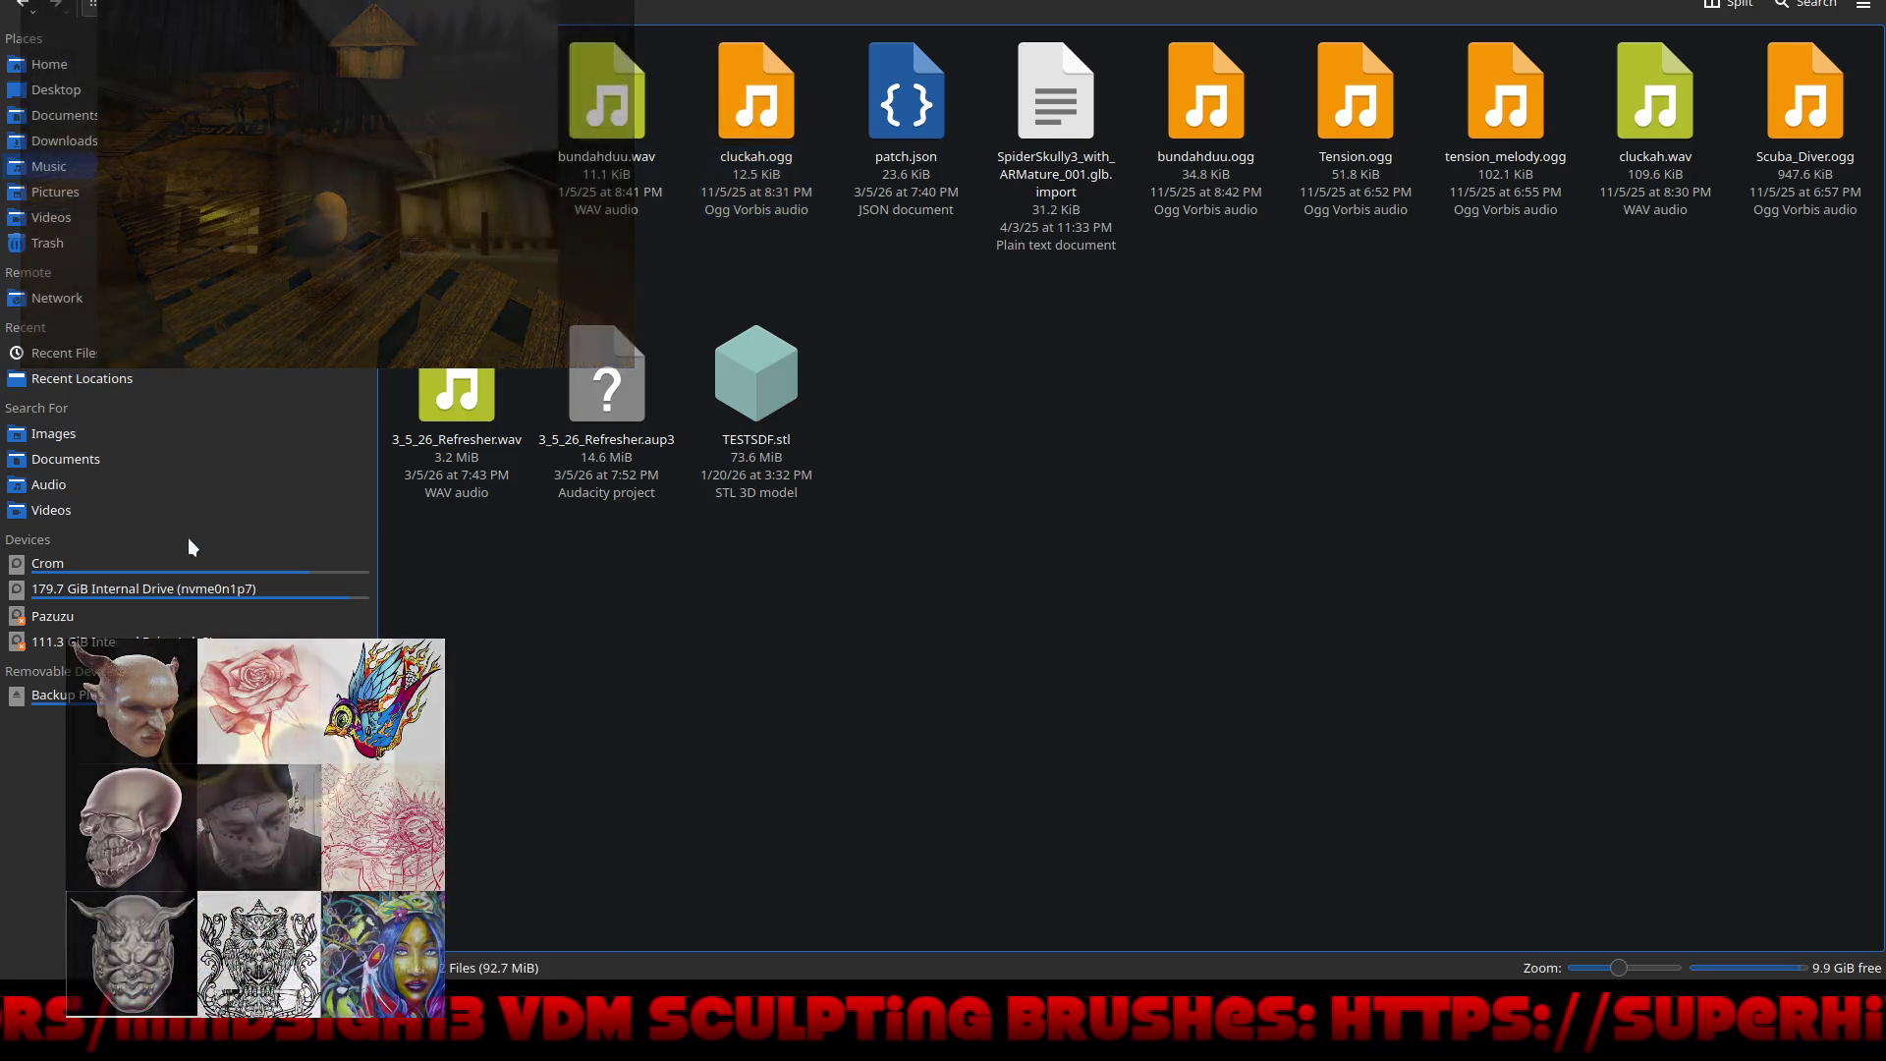
Step: Open the Sounds folder under Crom > Documents > New_Game in Dolphin
{"action": "left_click", "coordinate": [191, 564]}
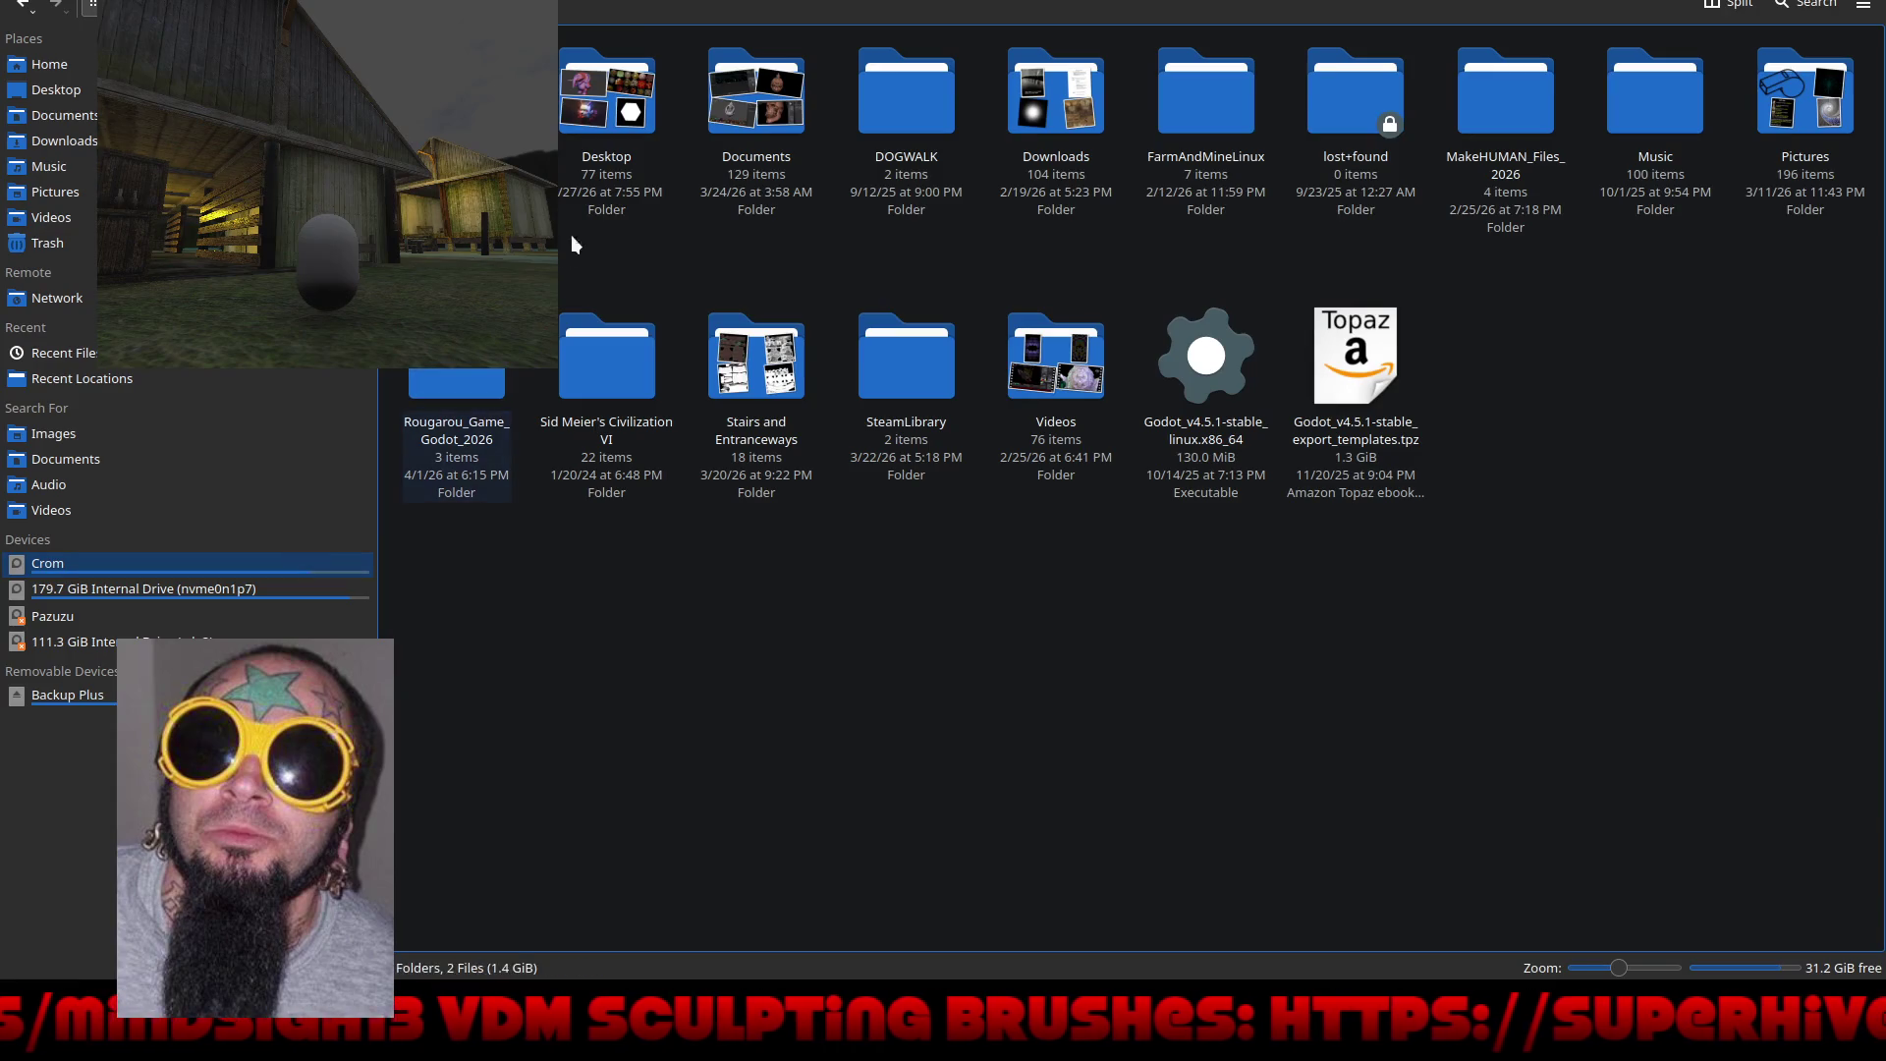
{"action": "double_click", "coordinate": [743, 110]}
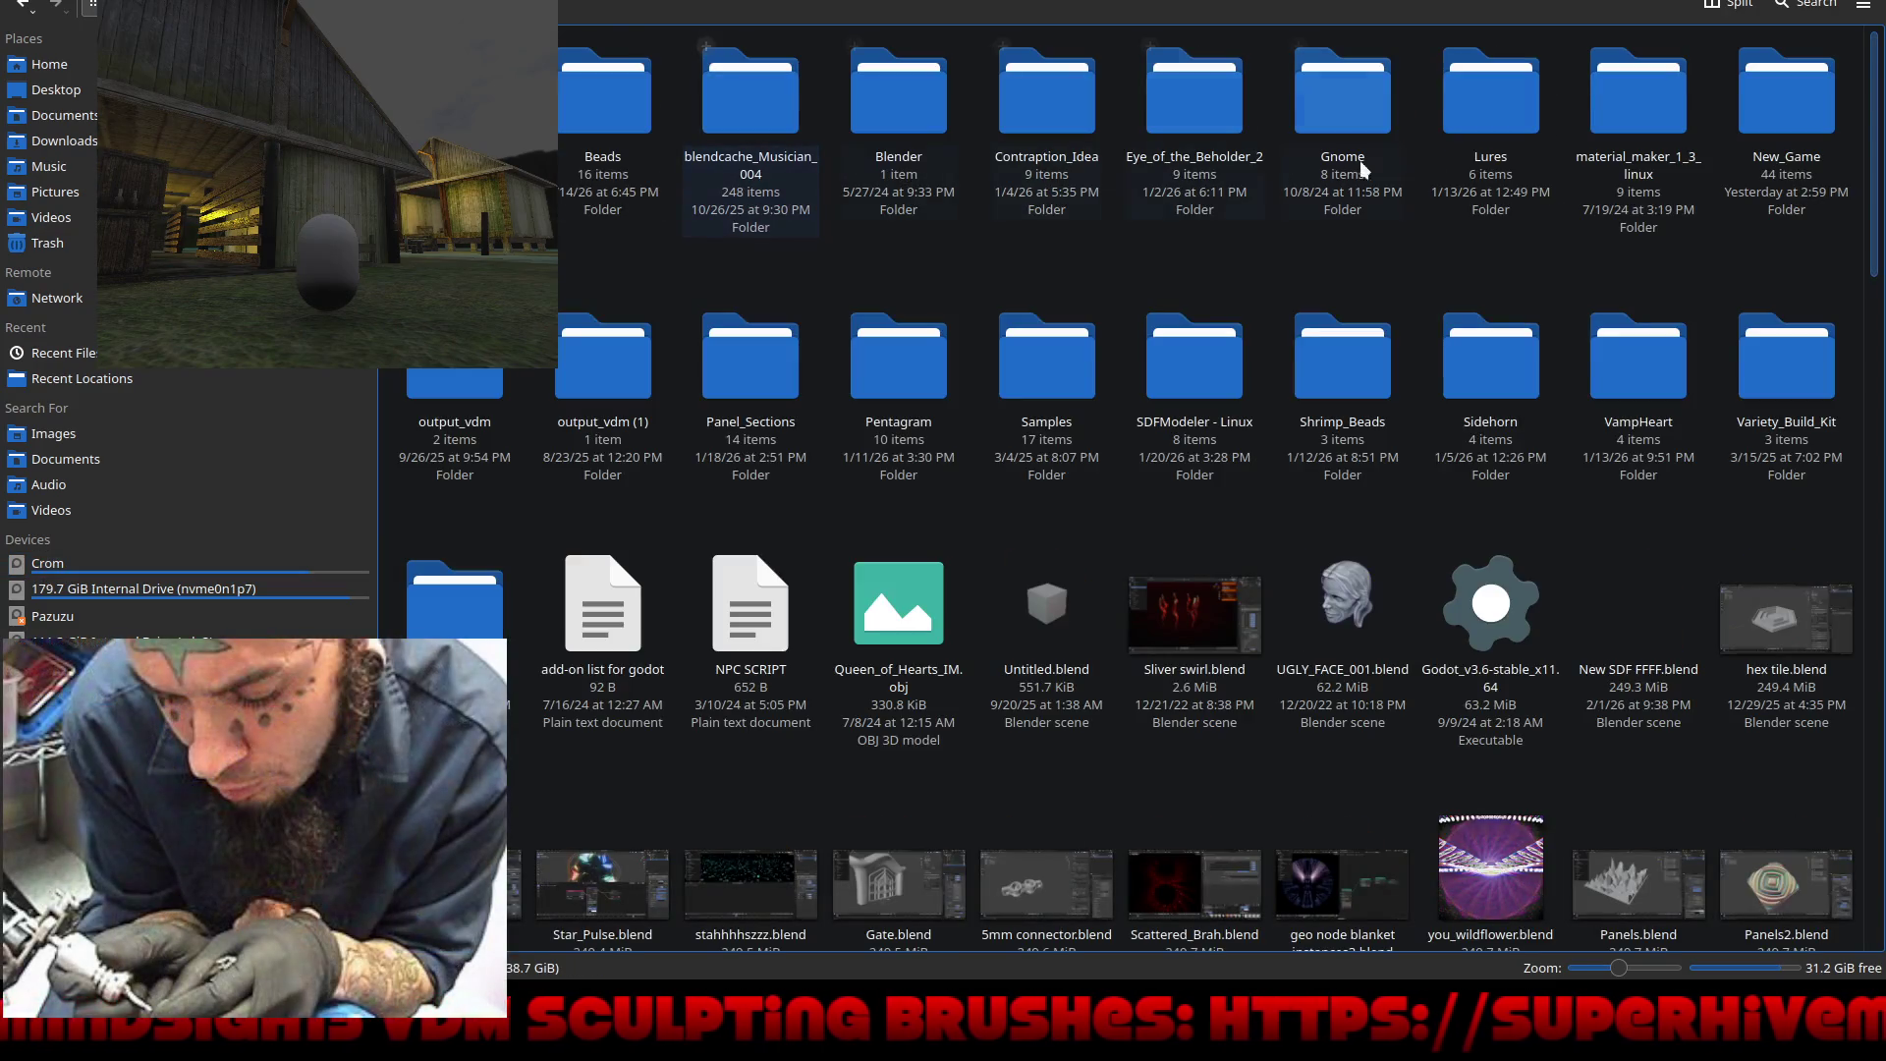
{"action": "double_click", "coordinate": [1794, 96]}
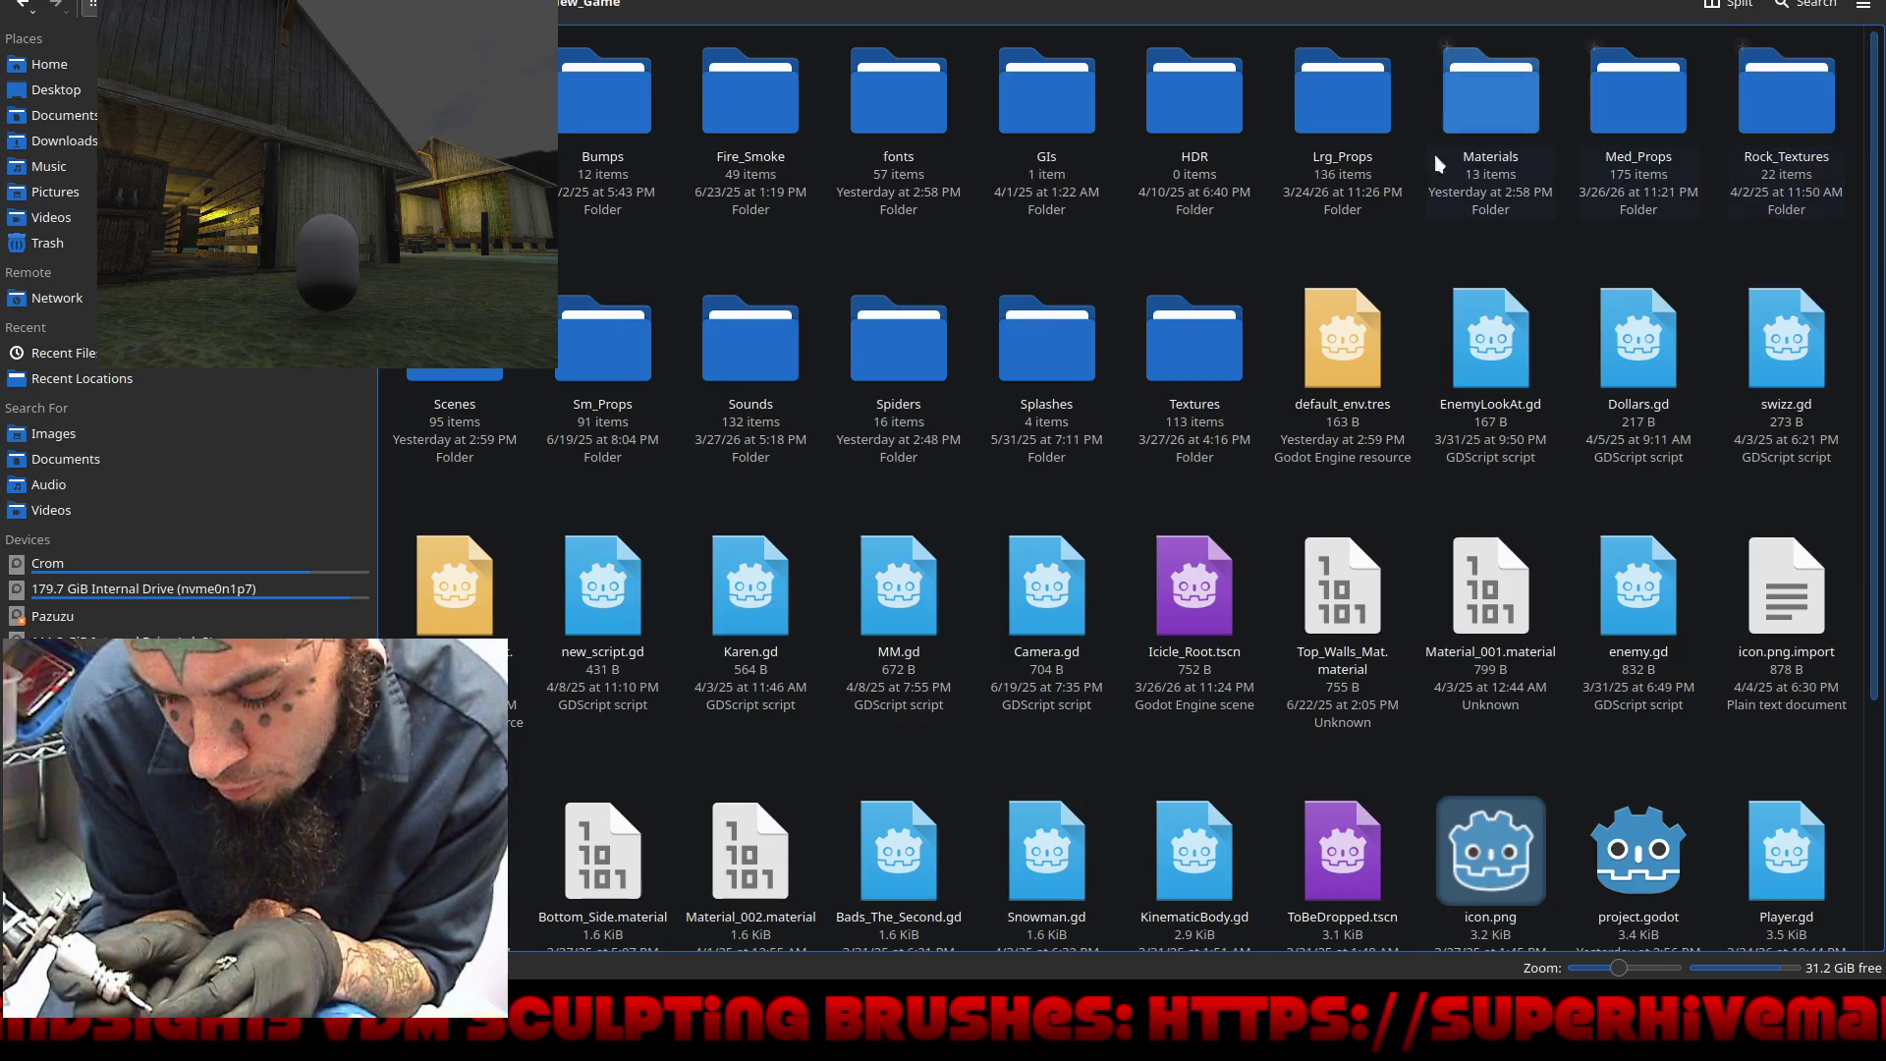
{"action": "double_click", "coordinate": [751, 326]}
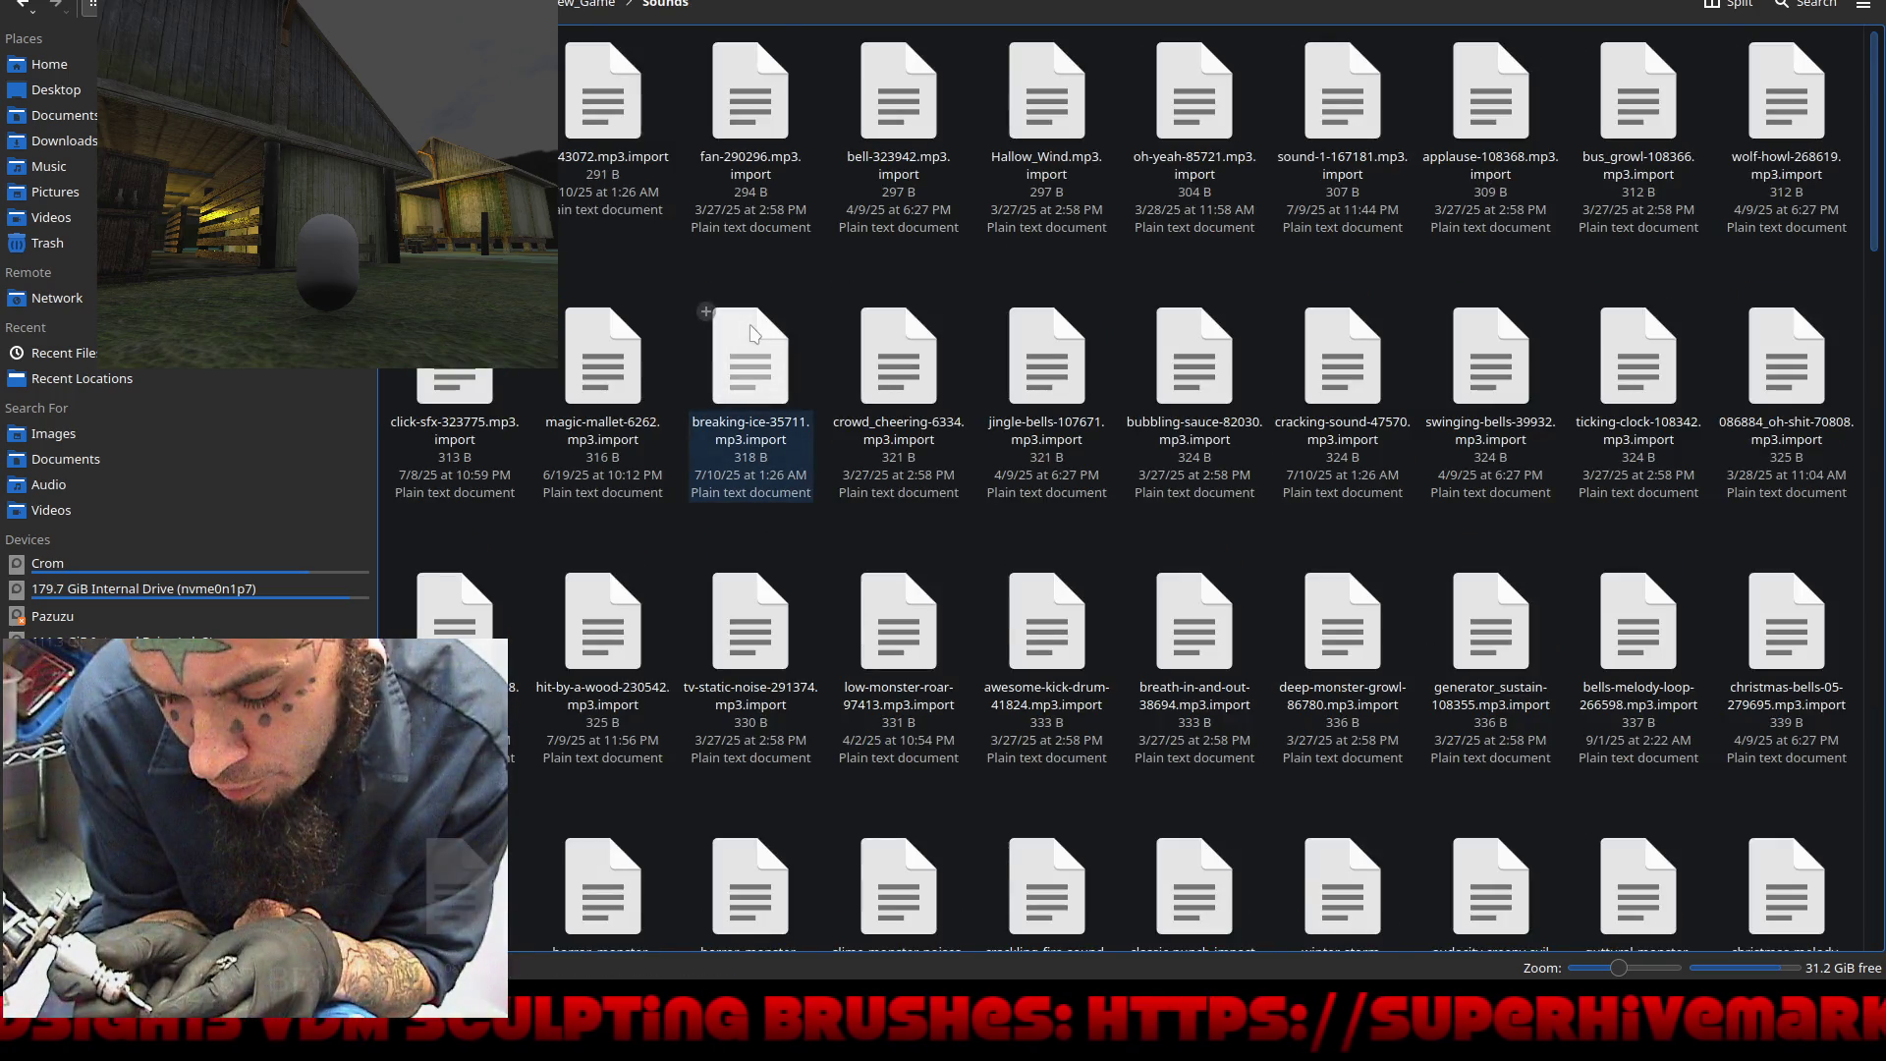
Step: Preview tv-static-noise-291374.mp3 and browse through the sound list
{"action": "scroll", "coordinate": [751, 335], "scroll_direction": "down", "scroll_amount": 10}
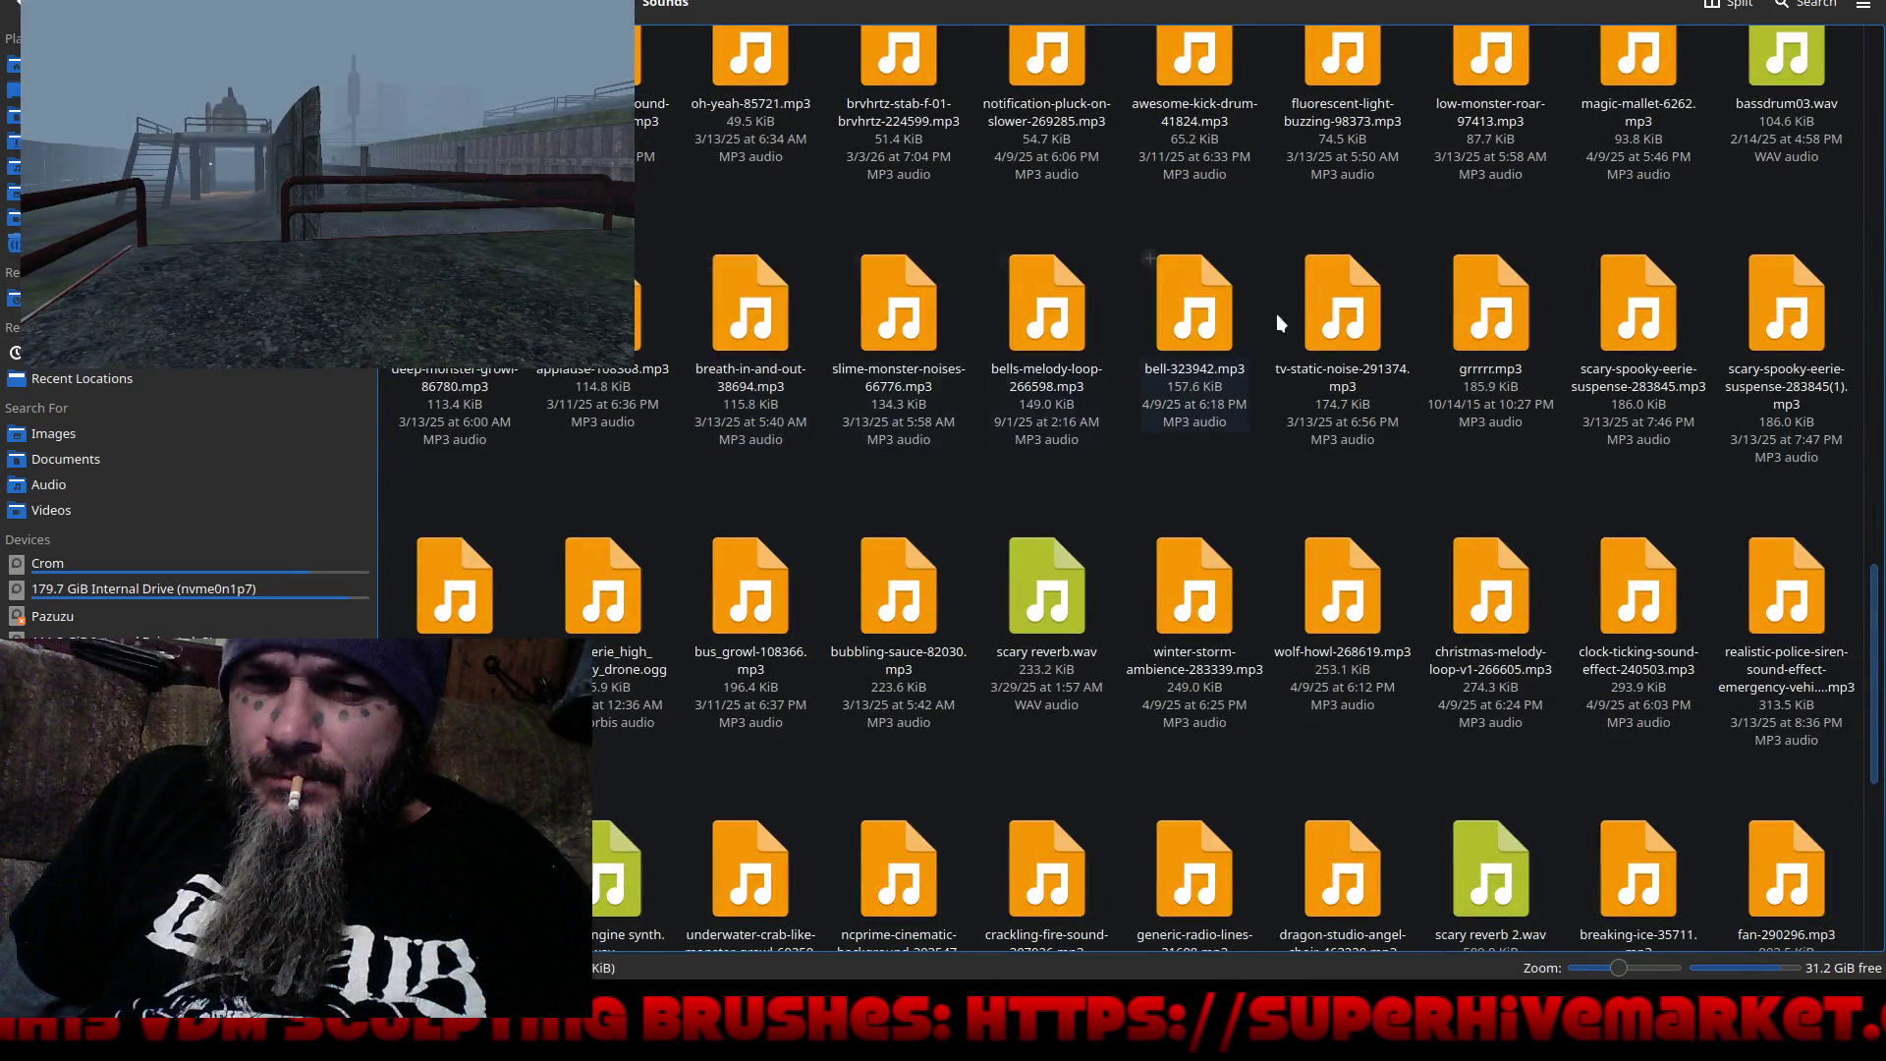
{"action": "double_click", "coordinate": [1329, 320]}
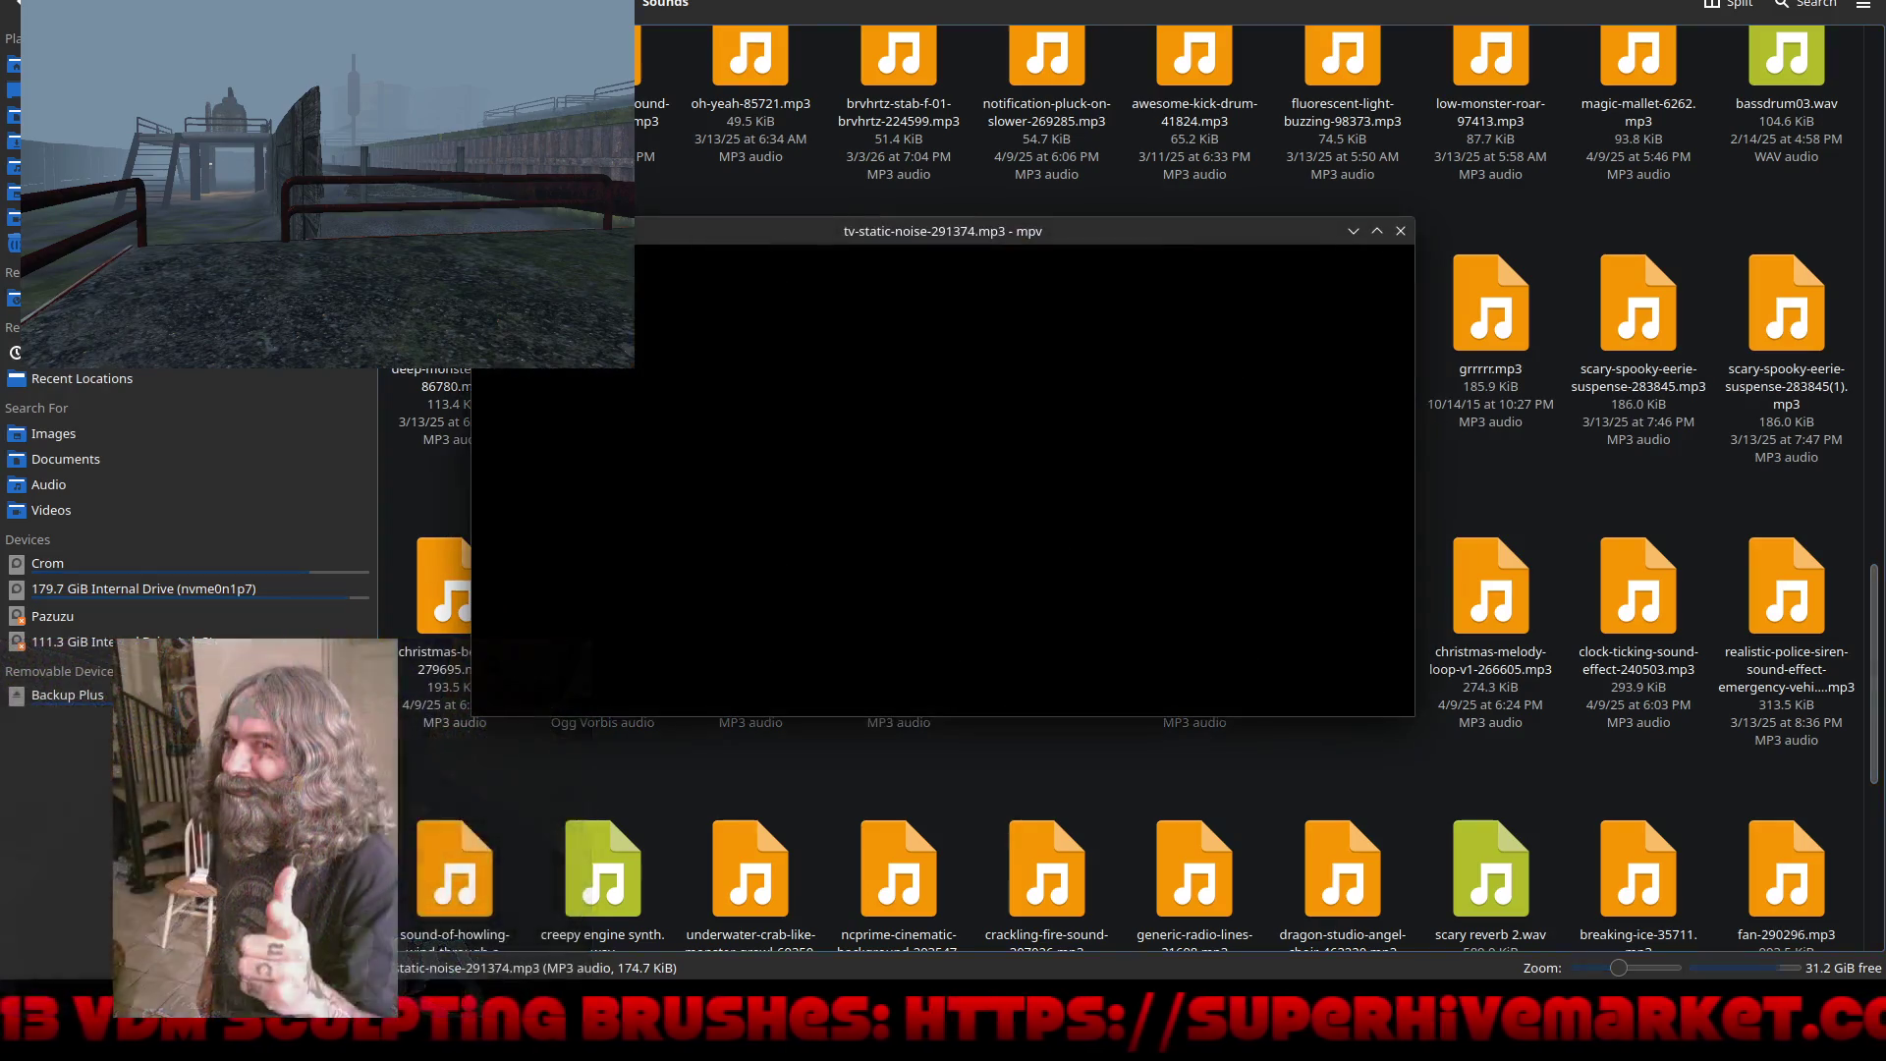
{"action": "left_click", "coordinate": [1402, 233]}
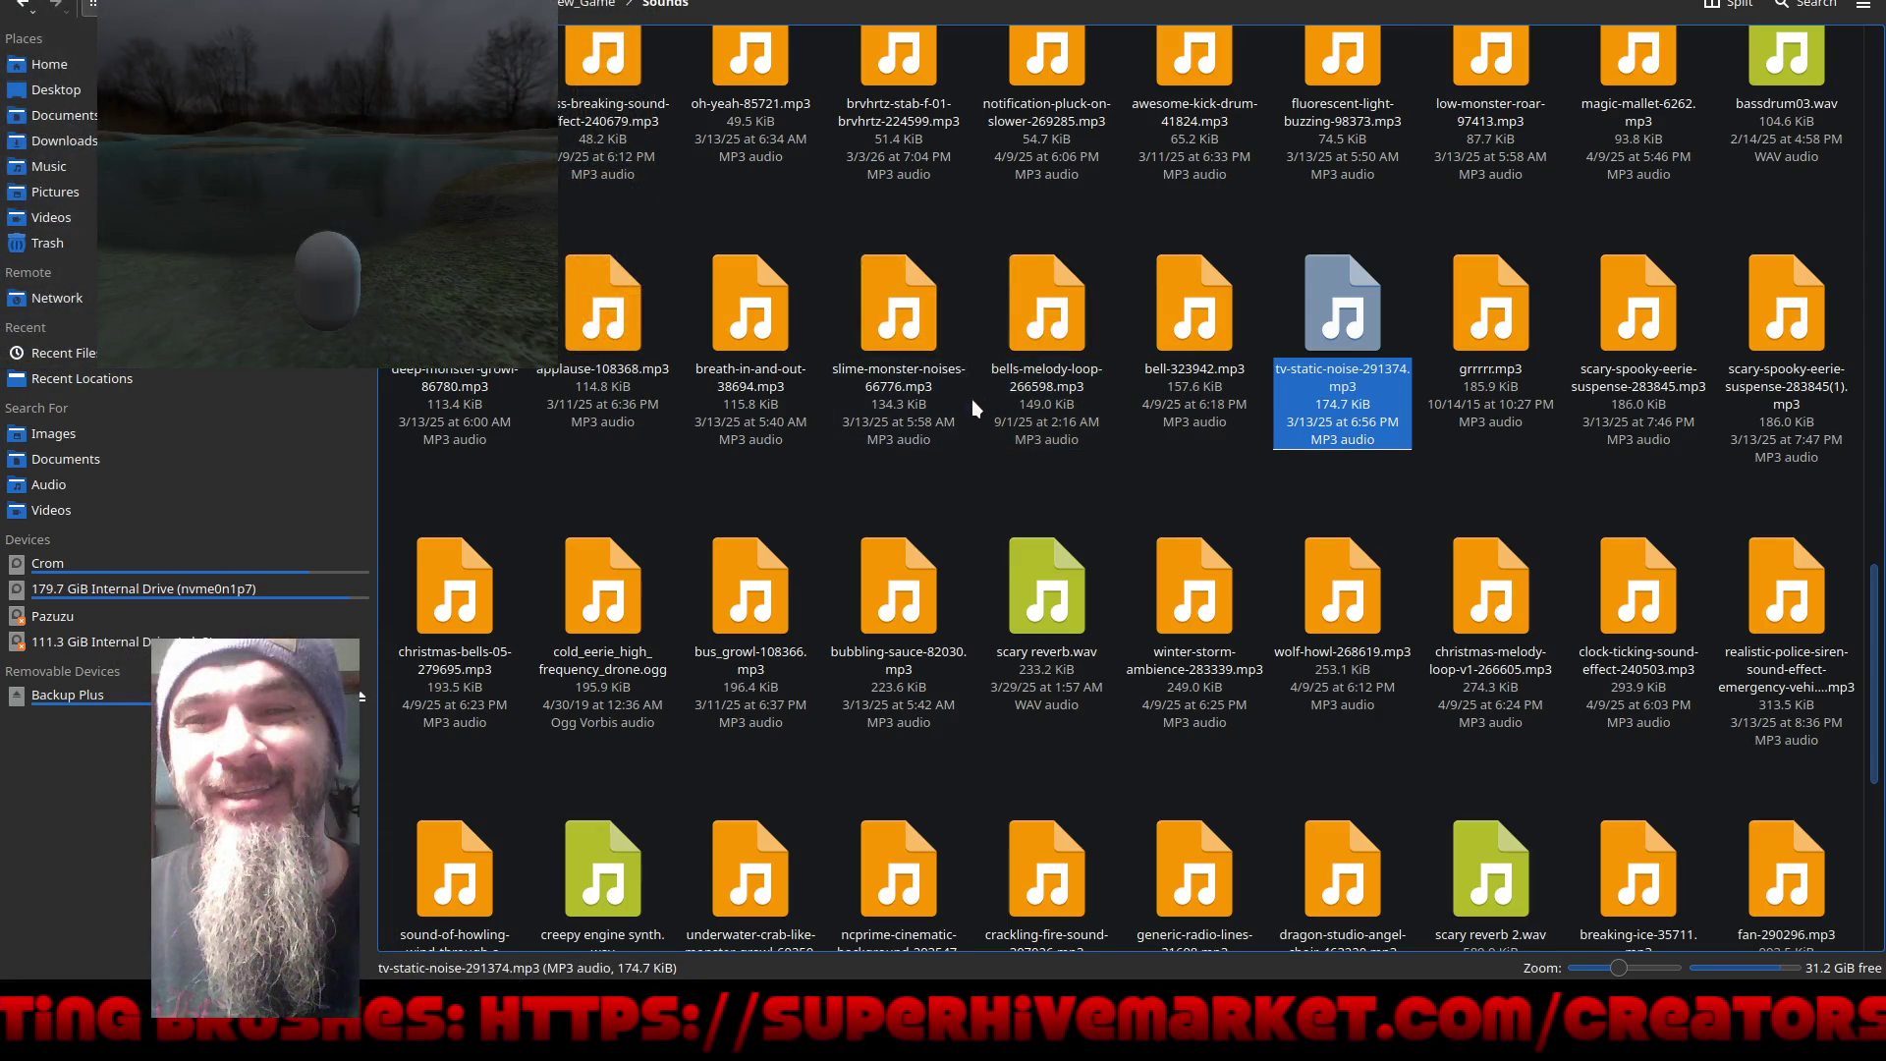
{"action": "scroll", "coordinate": [987, 462], "scroll_direction": "down", "scroll_amount": 5}
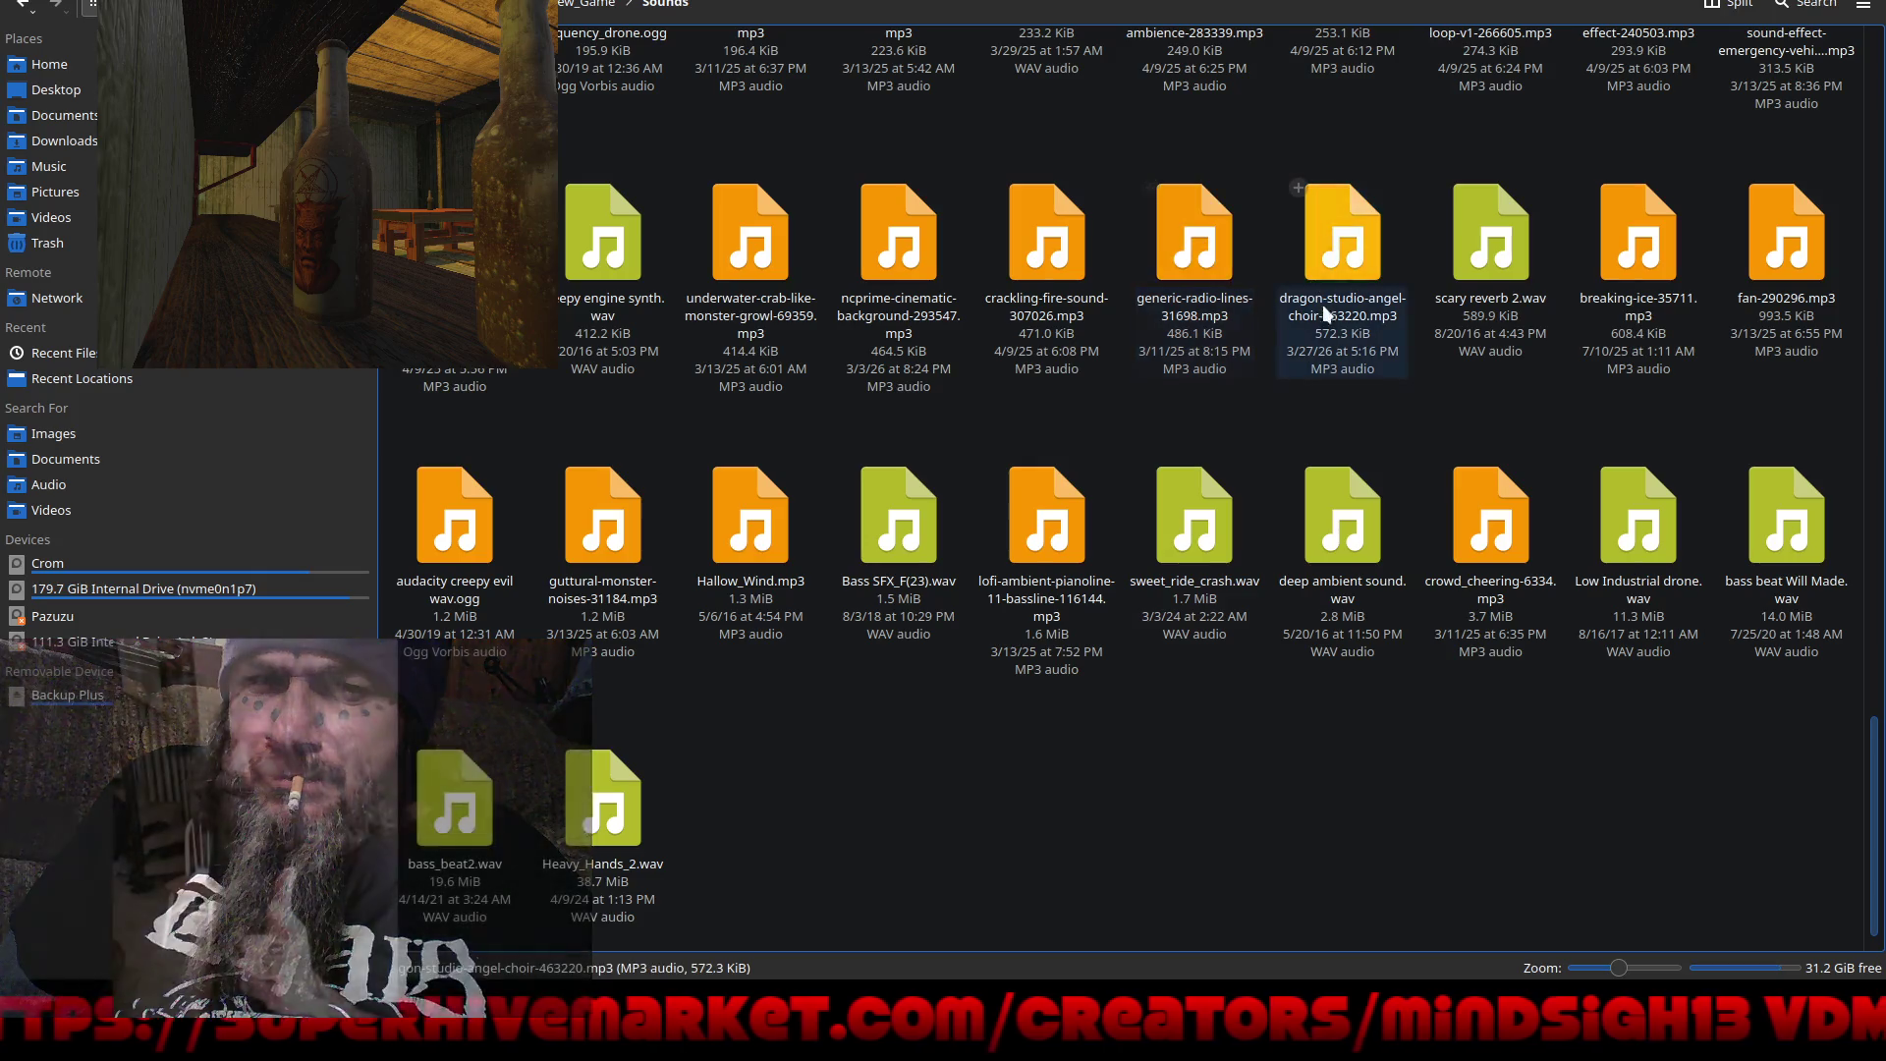
{"action": "scroll", "coordinate": [1305, 399], "scroll_direction": "up", "scroll_amount": 3}
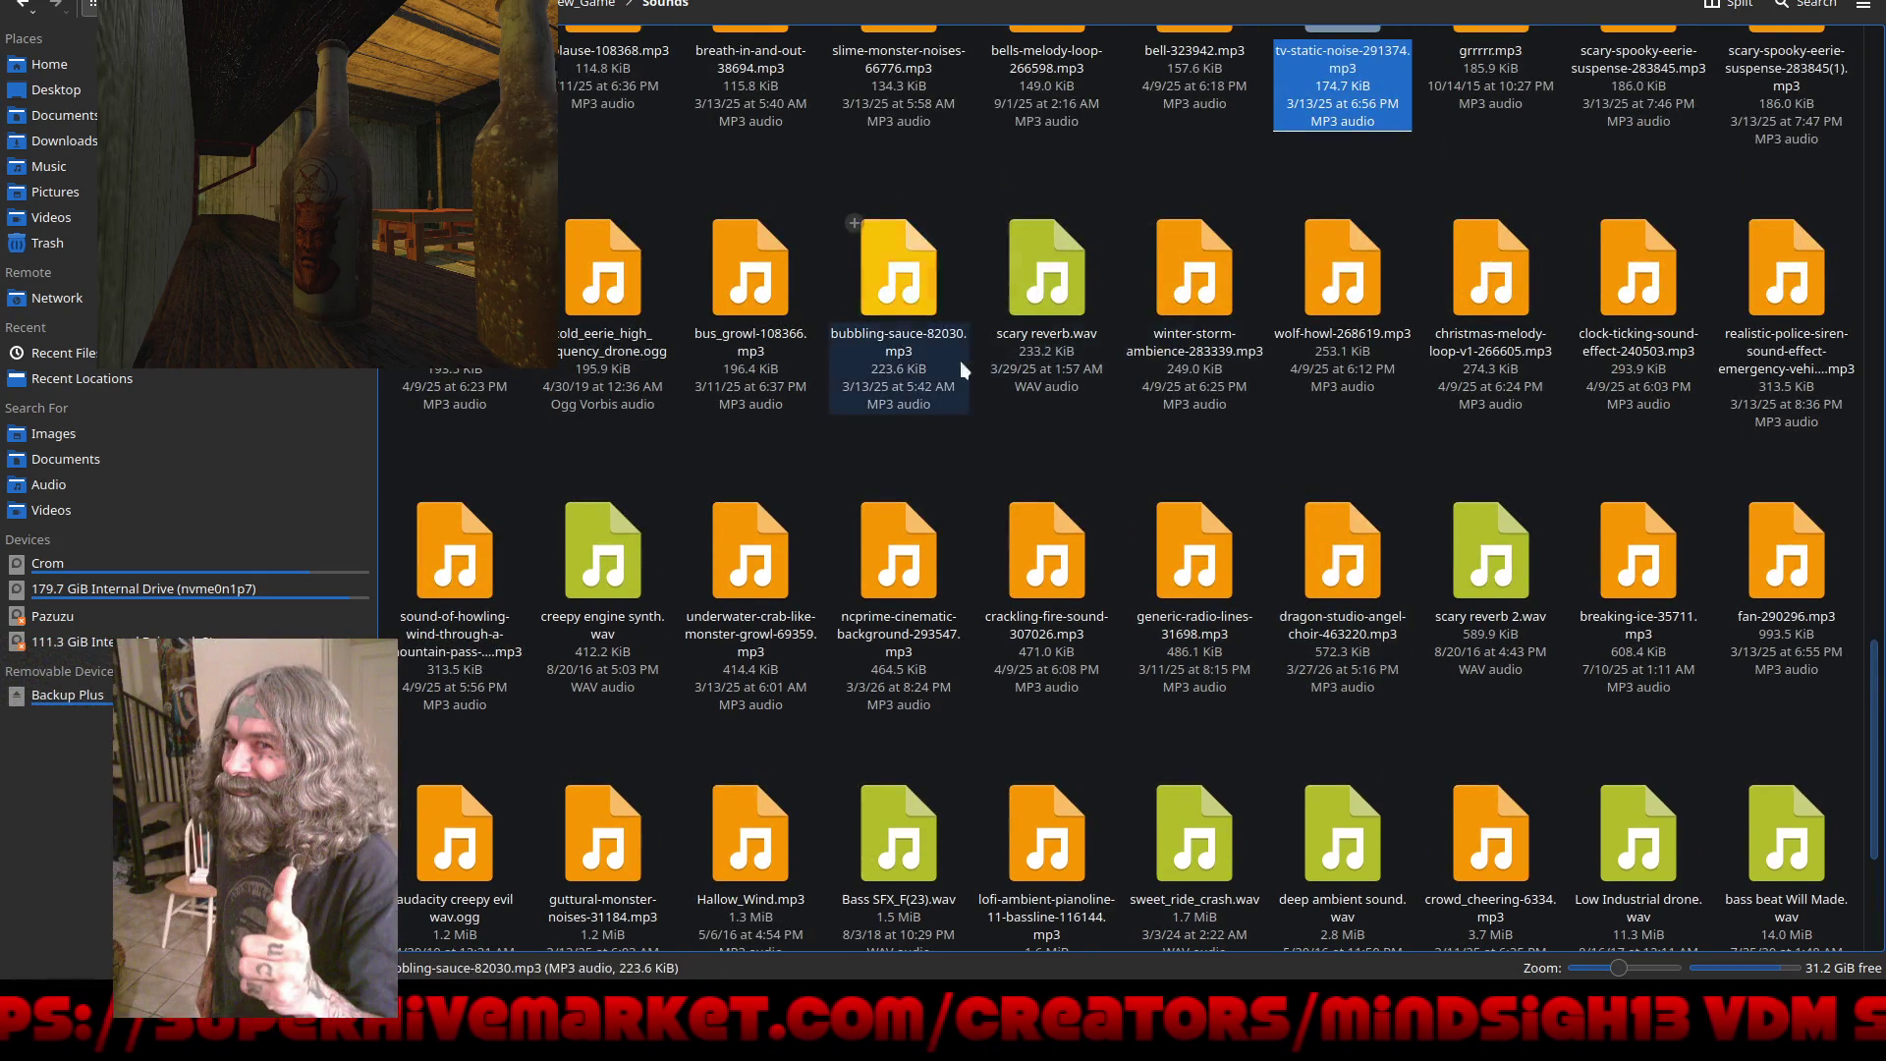
{"action": "scroll", "coordinate": [898, 445], "scroll_direction": "up", "scroll_amount": 3}
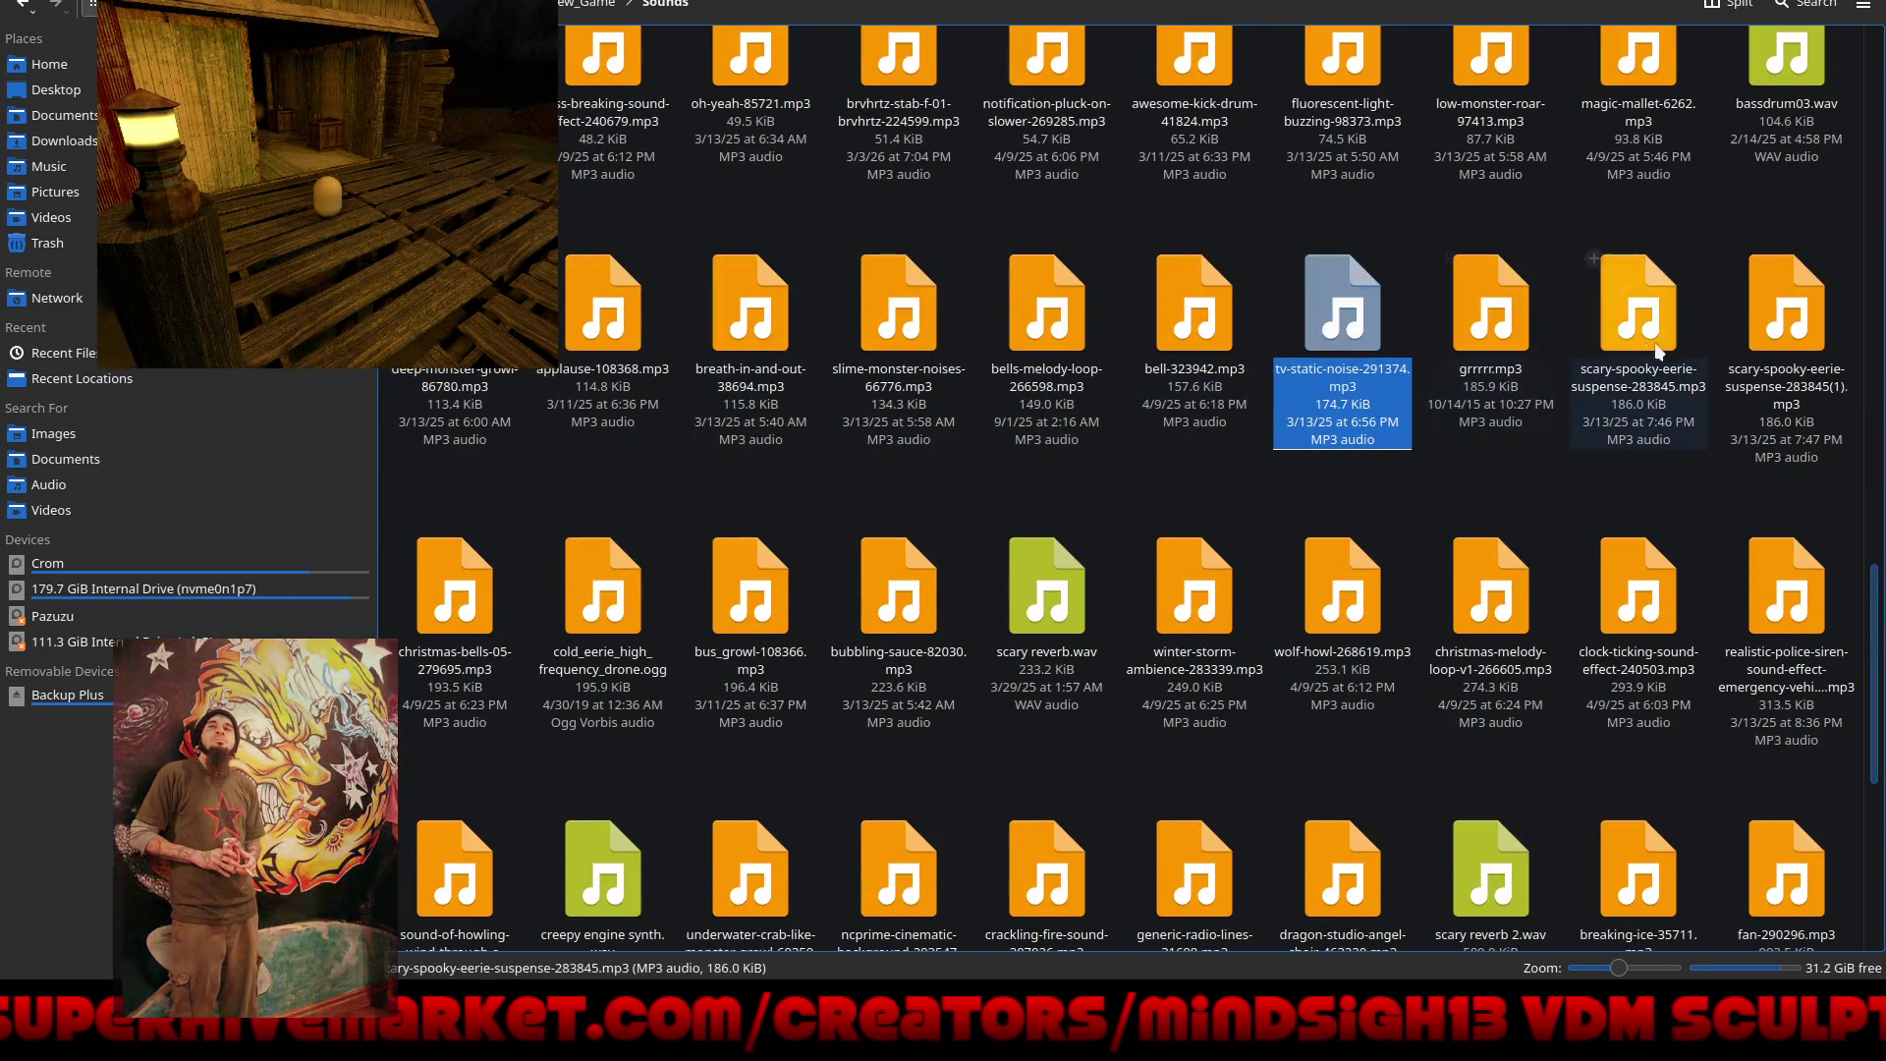
{"action": "scroll", "coordinate": [1824, 383], "scroll_direction": "up", "scroll_amount": 5}
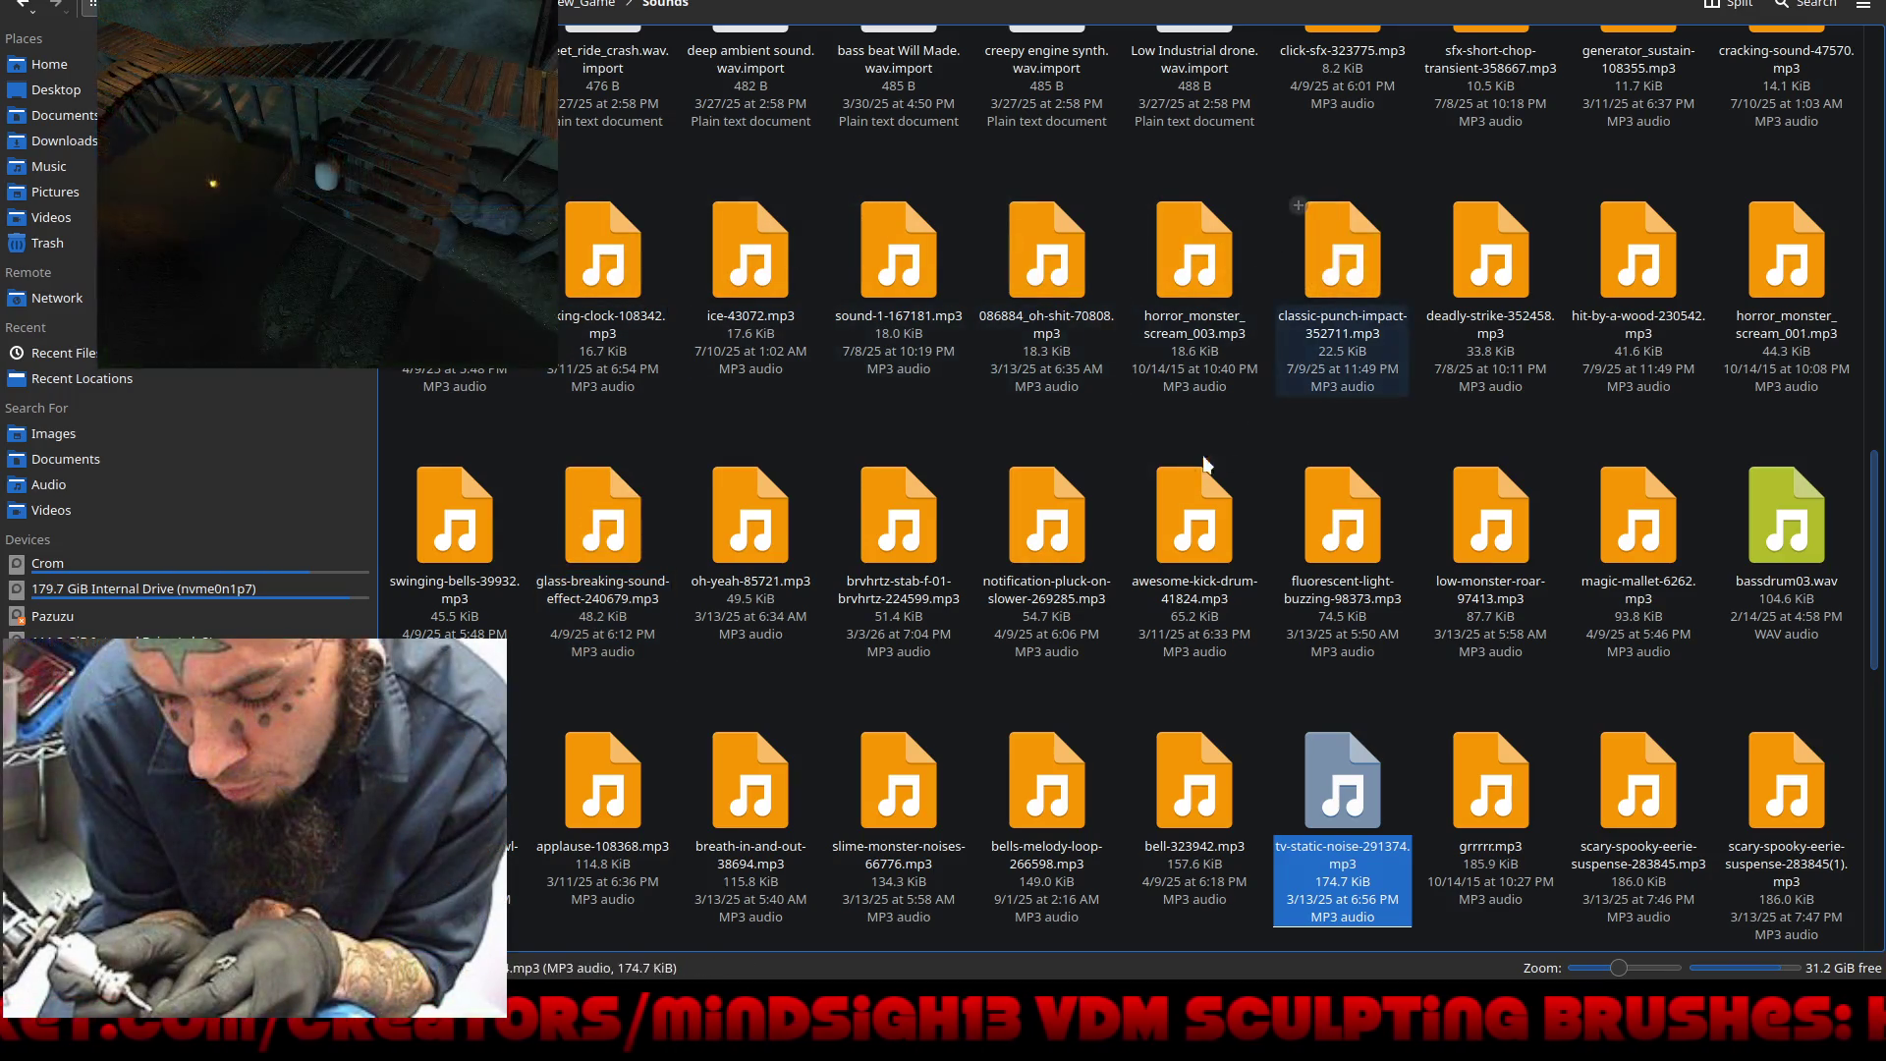
{"action": "scroll", "coordinate": [1153, 497], "scroll_direction": "up", "scroll_amount": 2}
{"action": "scroll", "coordinate": [1153, 497], "scroll_direction": "up", "scroll_amount": 1}
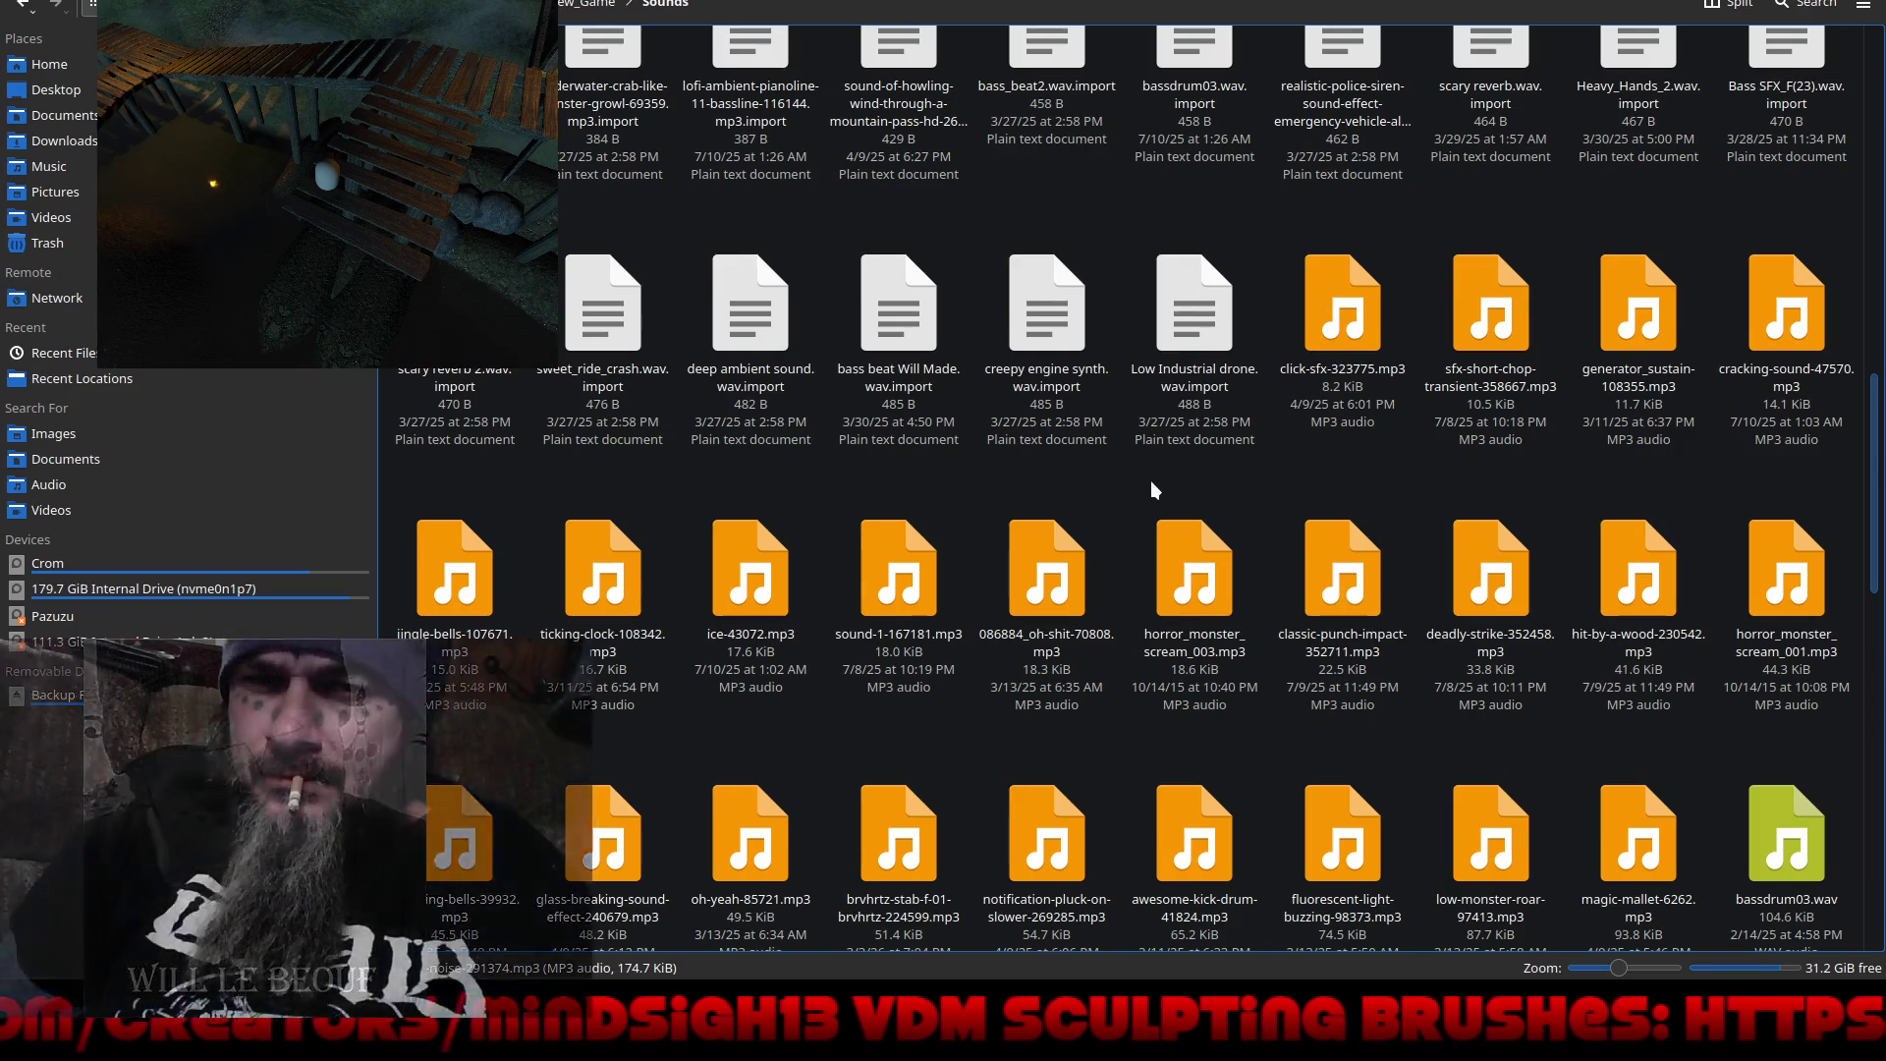
Step: Preview ice-43072.mp3, then play magic-mallet-6262.mp3
{"action": "left_click", "coordinate": [1523, 322]}
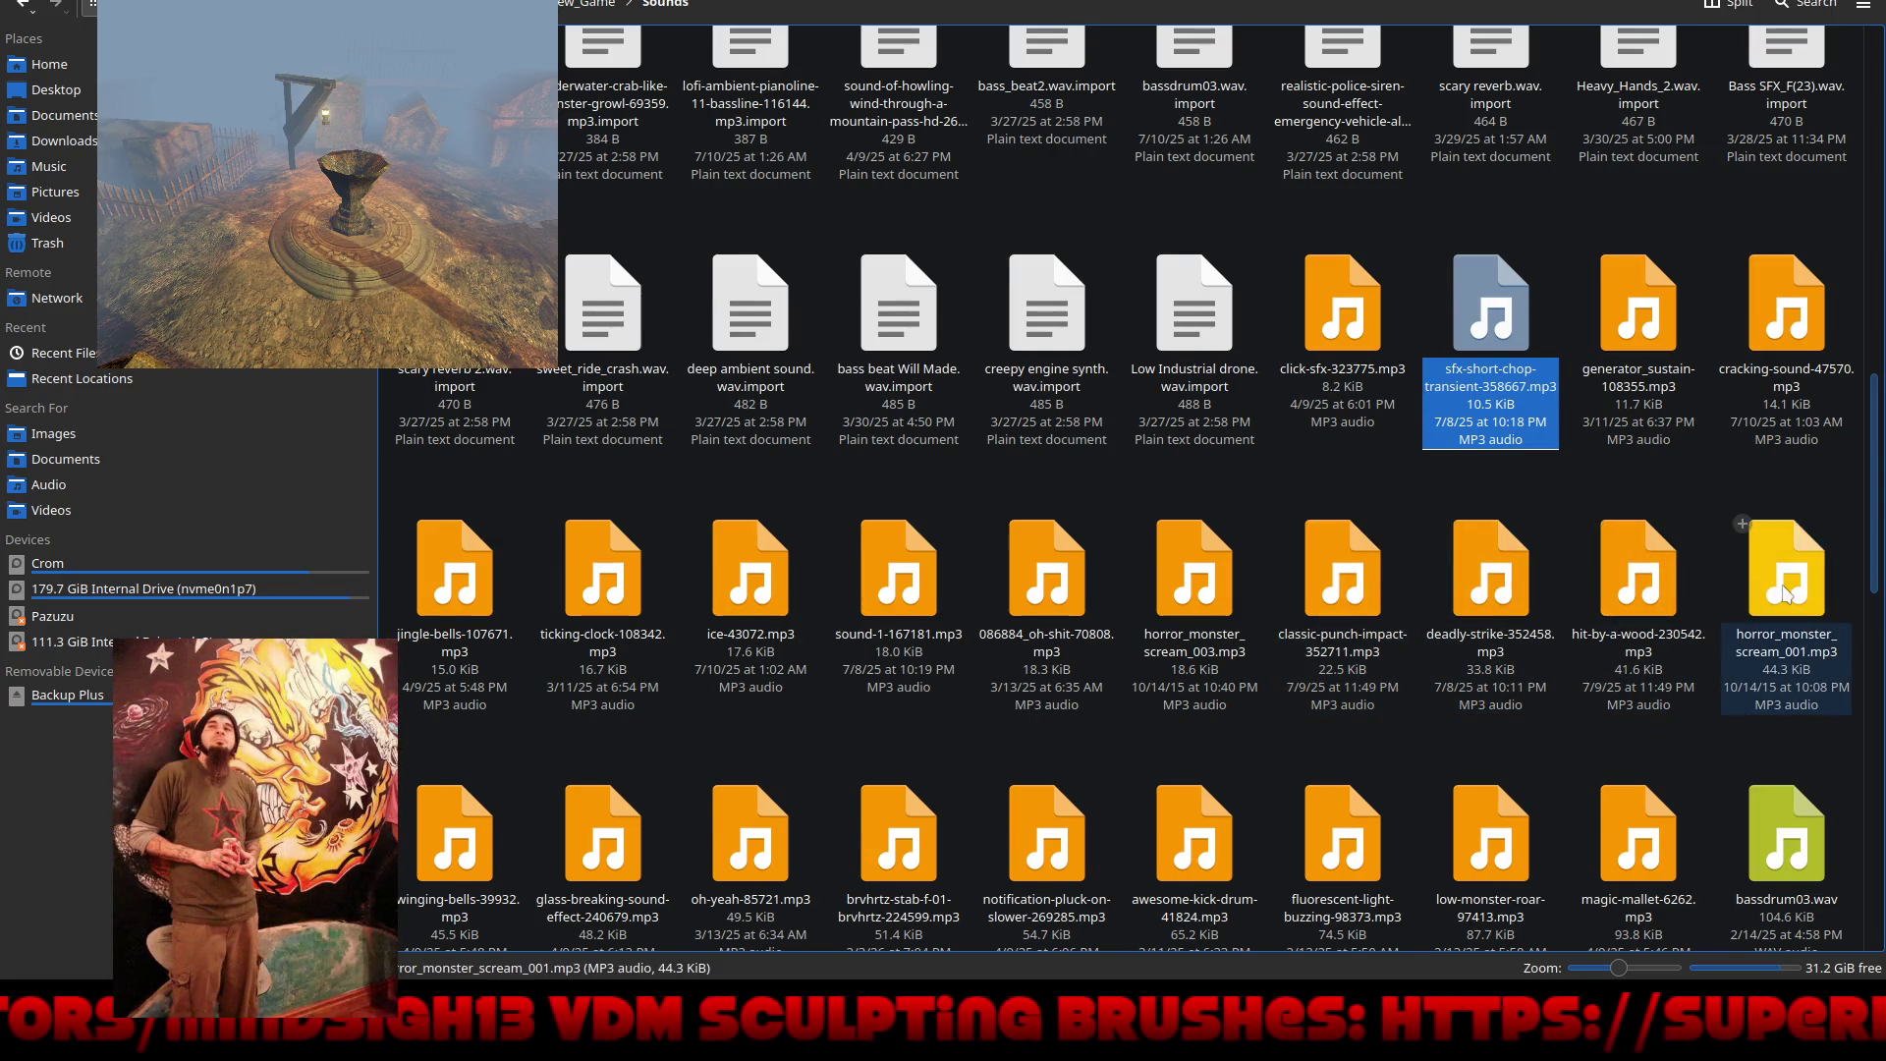
{"action": "double_click", "coordinate": [745, 587]}
{"action": "left_click", "coordinate": [1356, 284]}
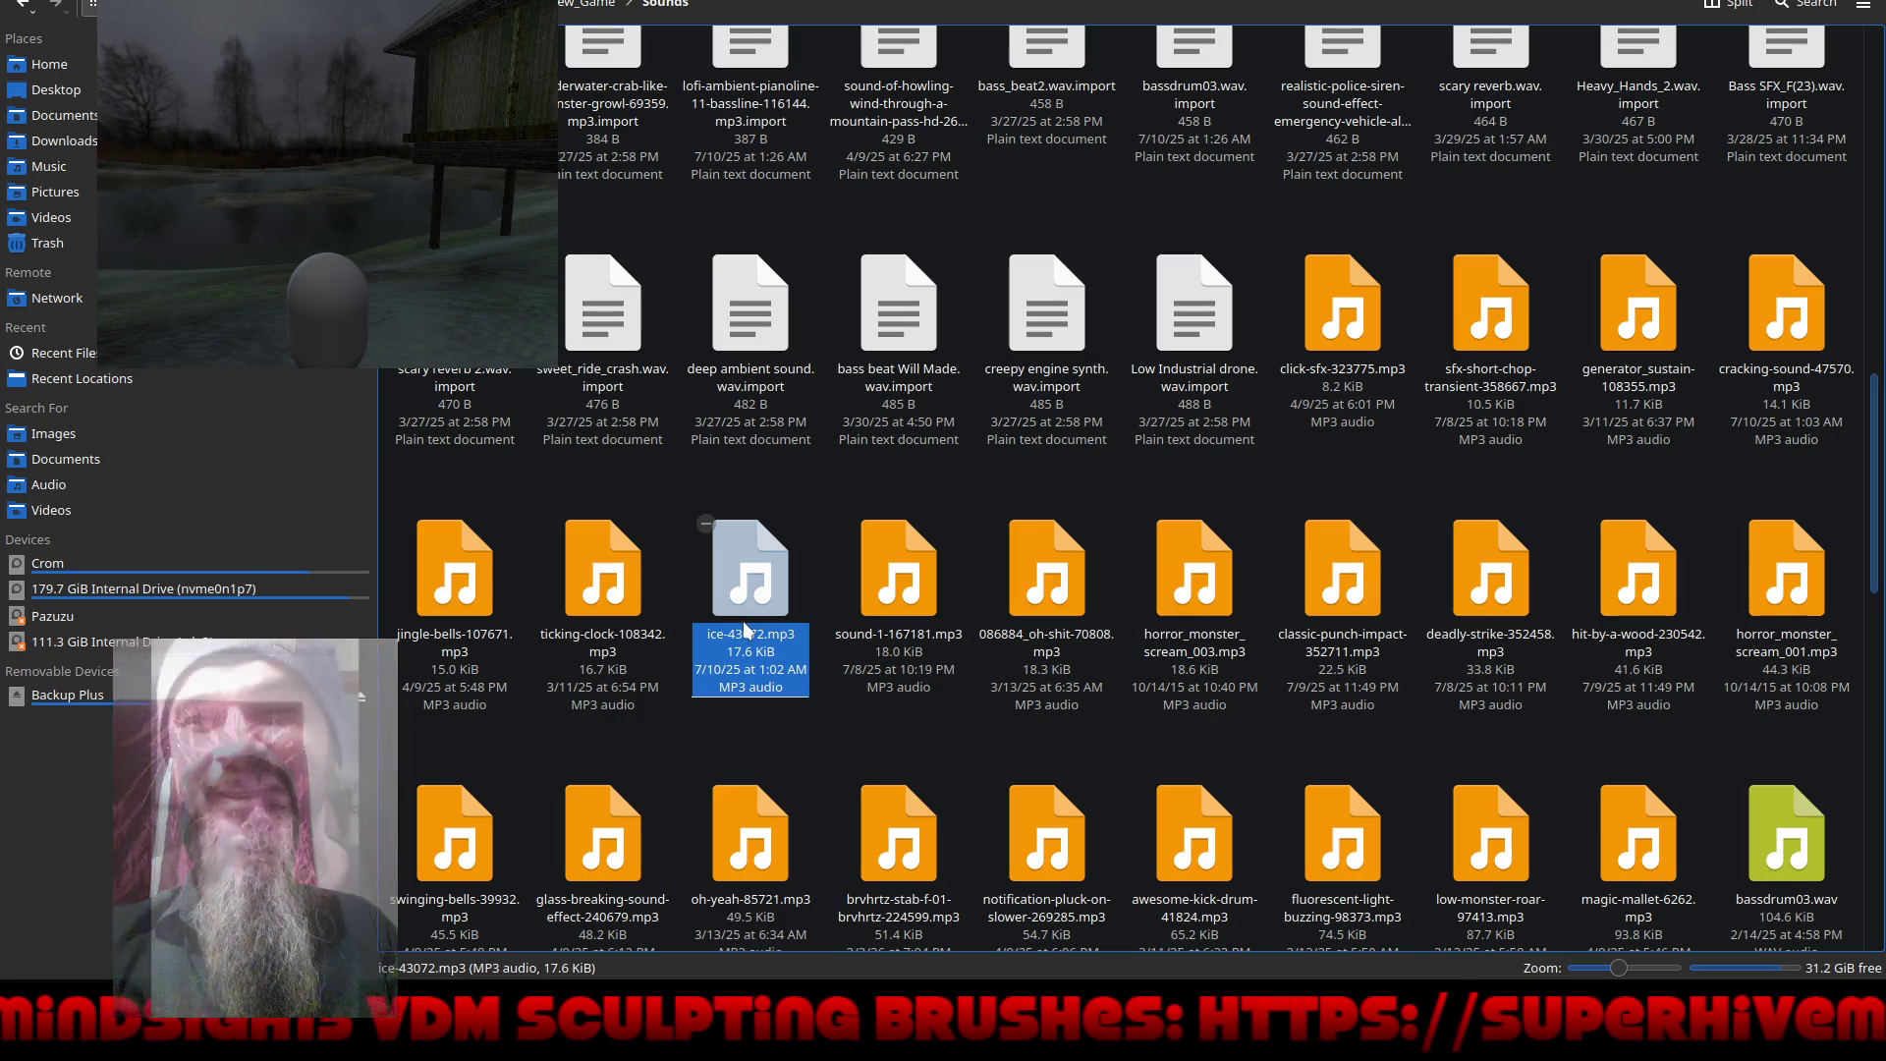
{"action": "scroll", "coordinate": [743, 621], "scroll_direction": "down", "scroll_amount": 3}
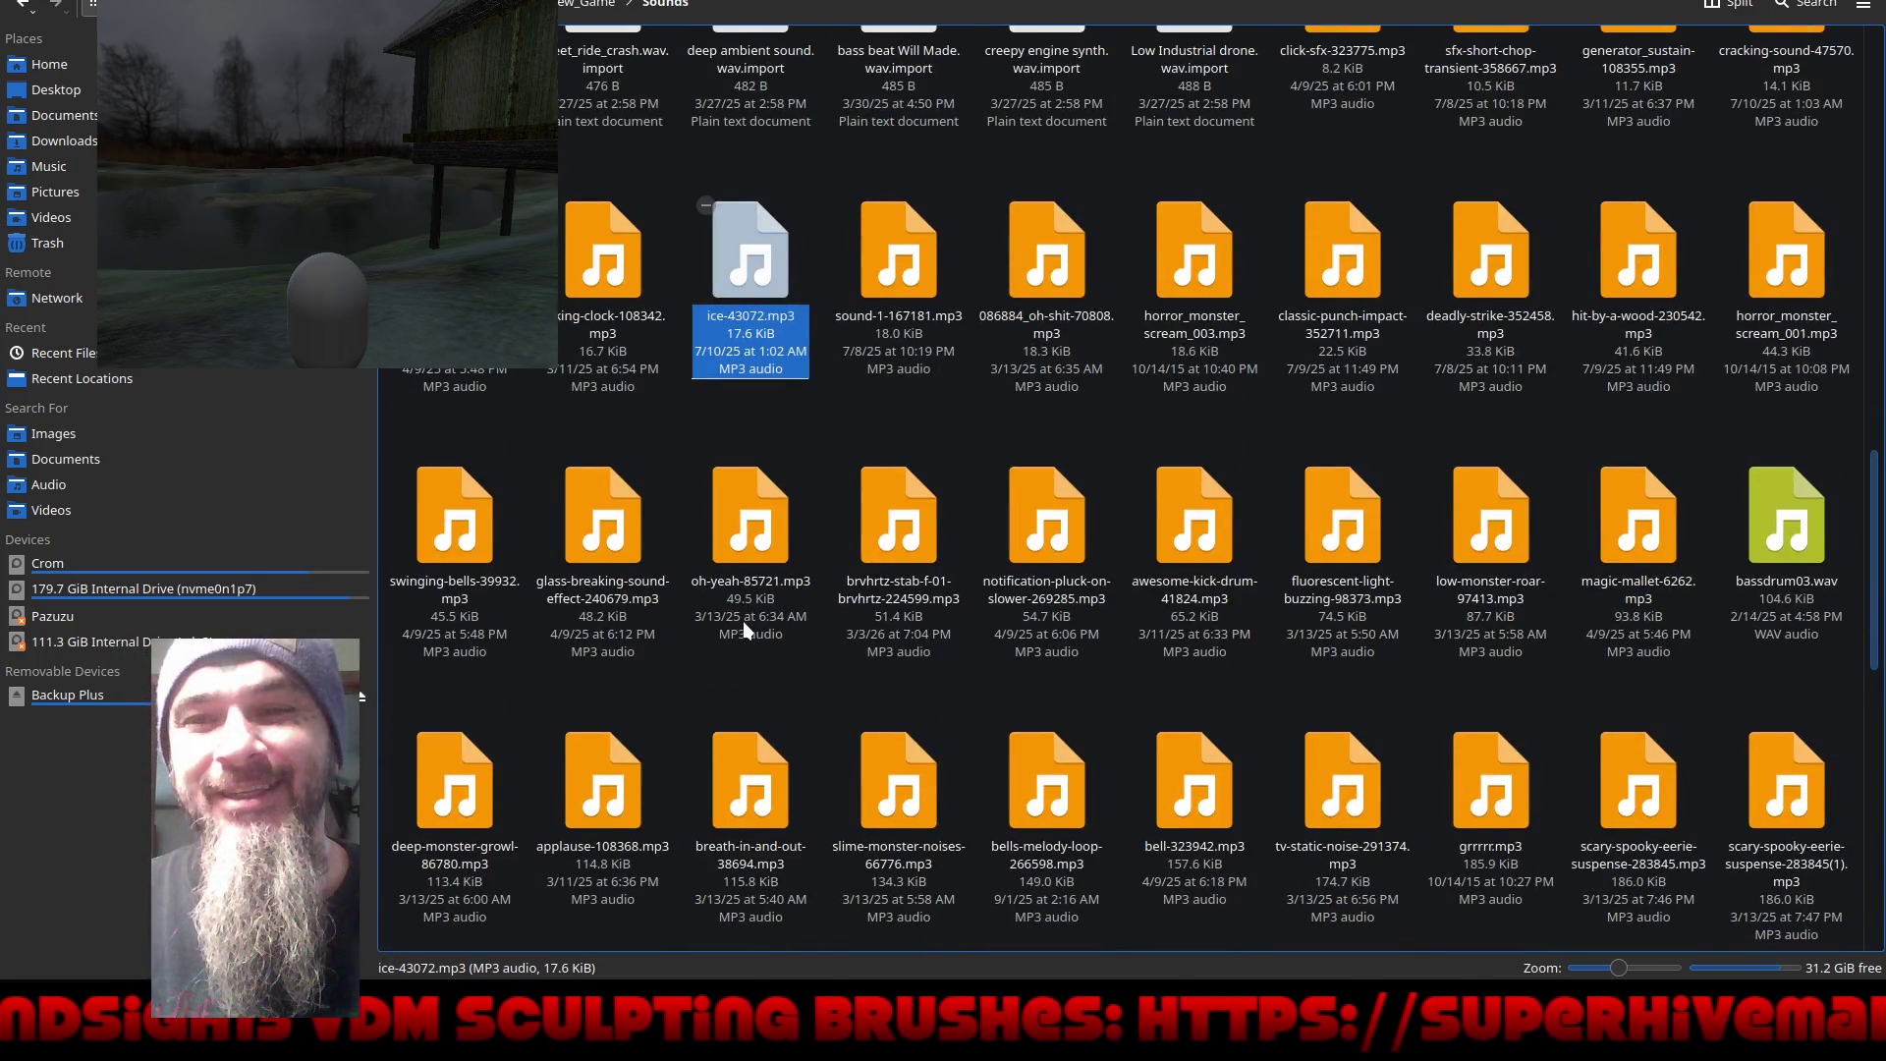
{"action": "scroll", "coordinate": [743, 621], "scroll_direction": "down", "scroll_amount": 2}
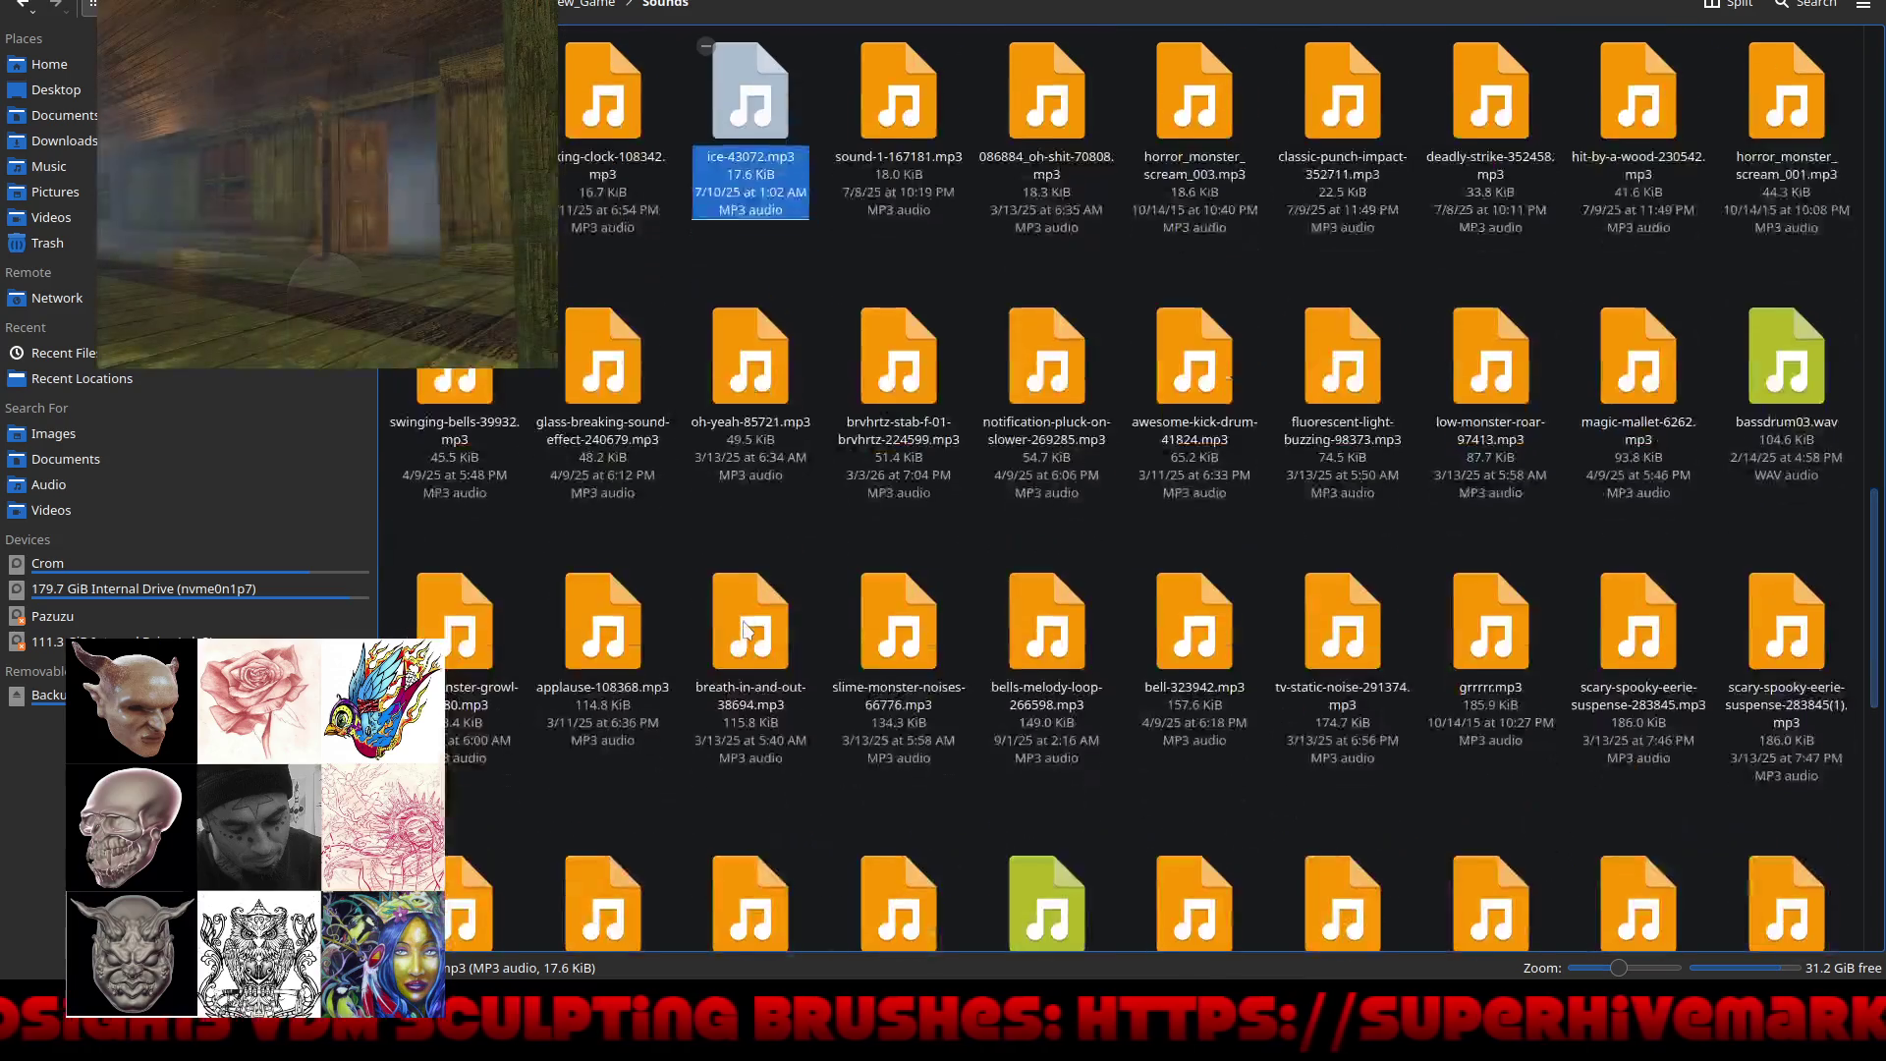
{"action": "left_click", "coordinate": [1623, 378]}
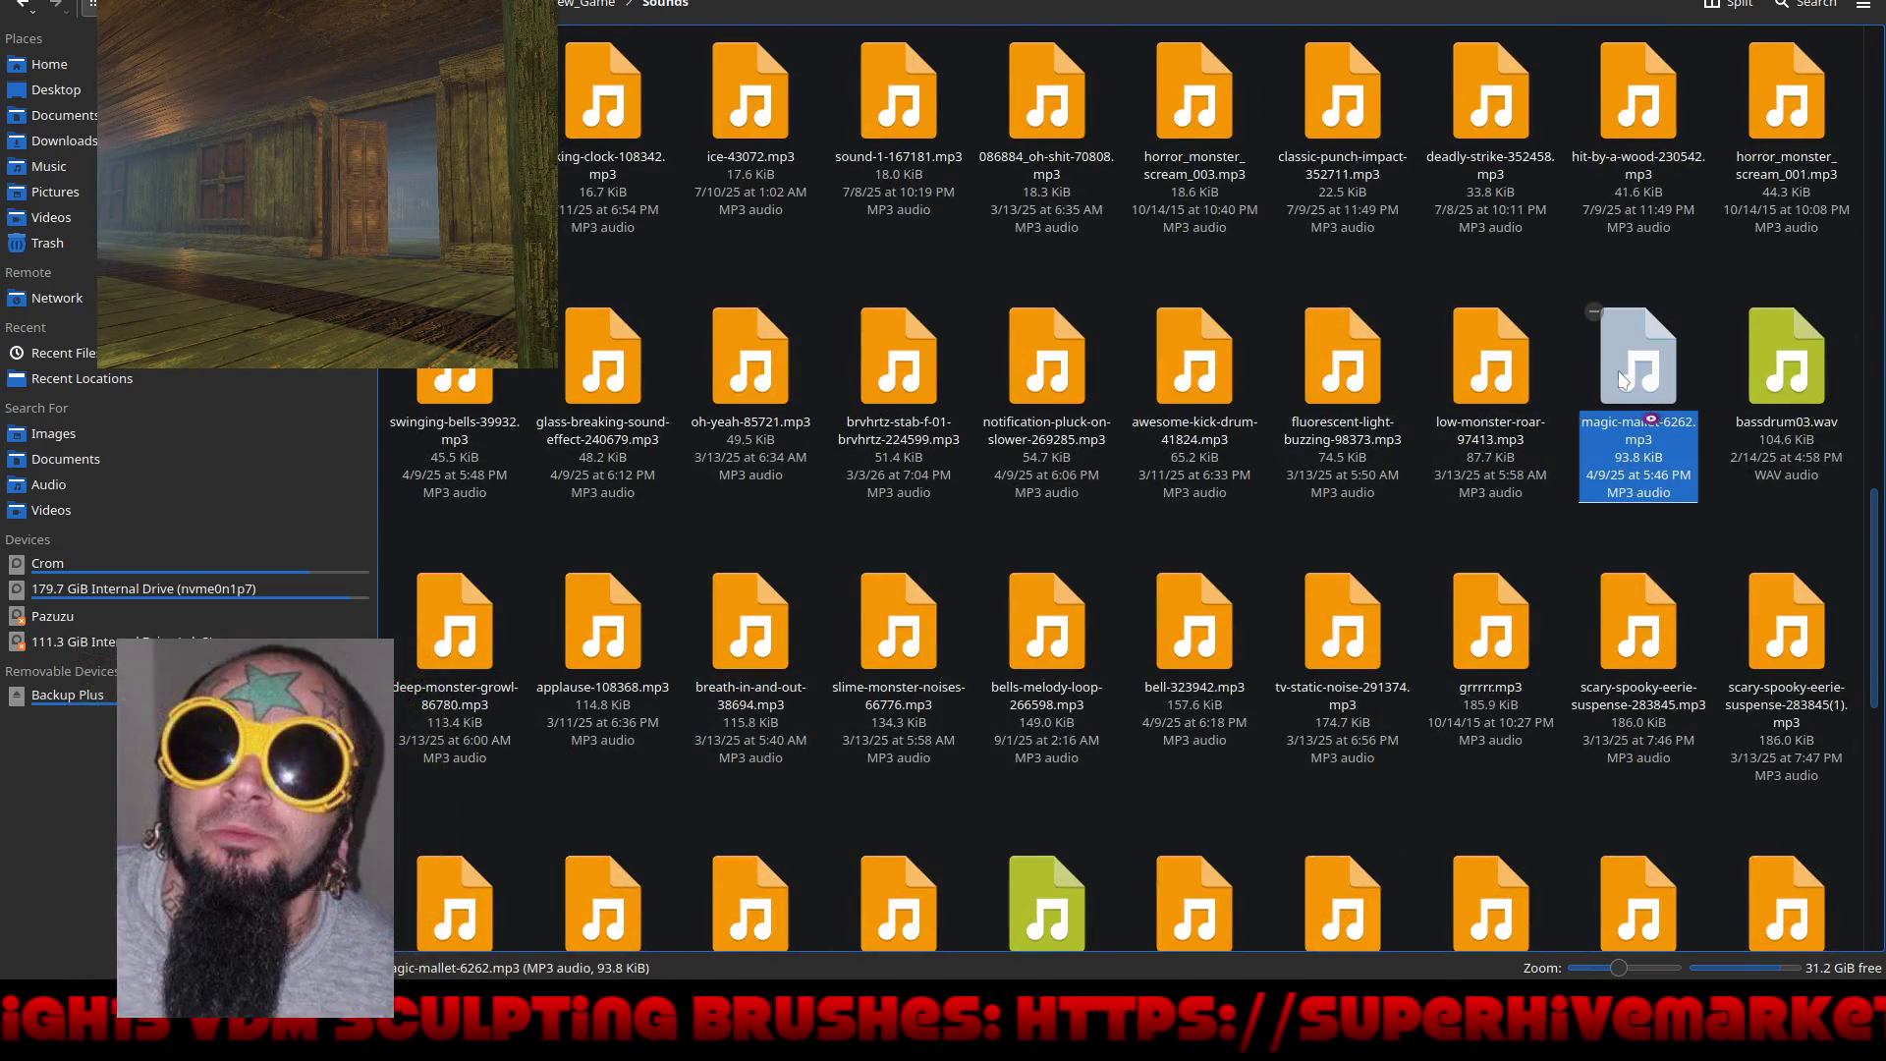
{"action": "double_click", "coordinate": [1623, 378]}
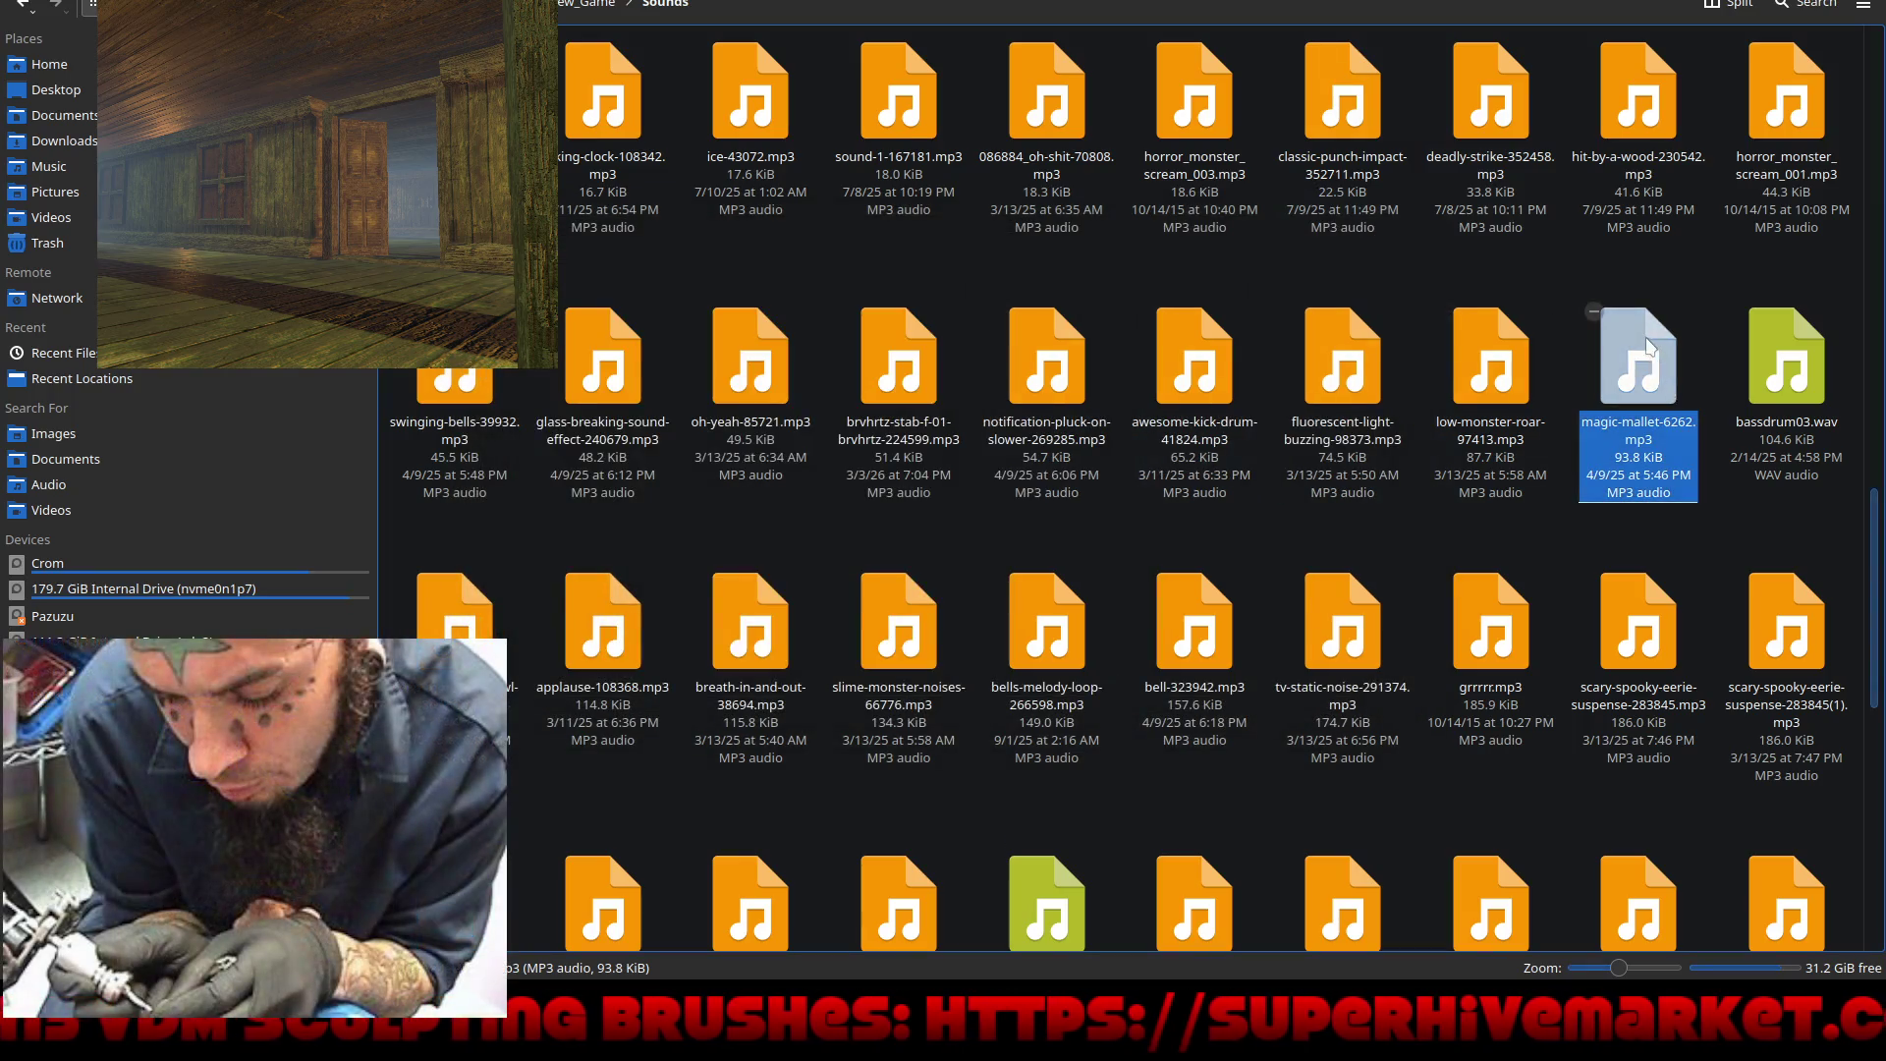
Step: Copy magic-mallet-6262.mp3 and go to the rougarou-beginnings project's Sounds folder on Crom
{"action": "right_click", "coordinate": [1650, 344]}
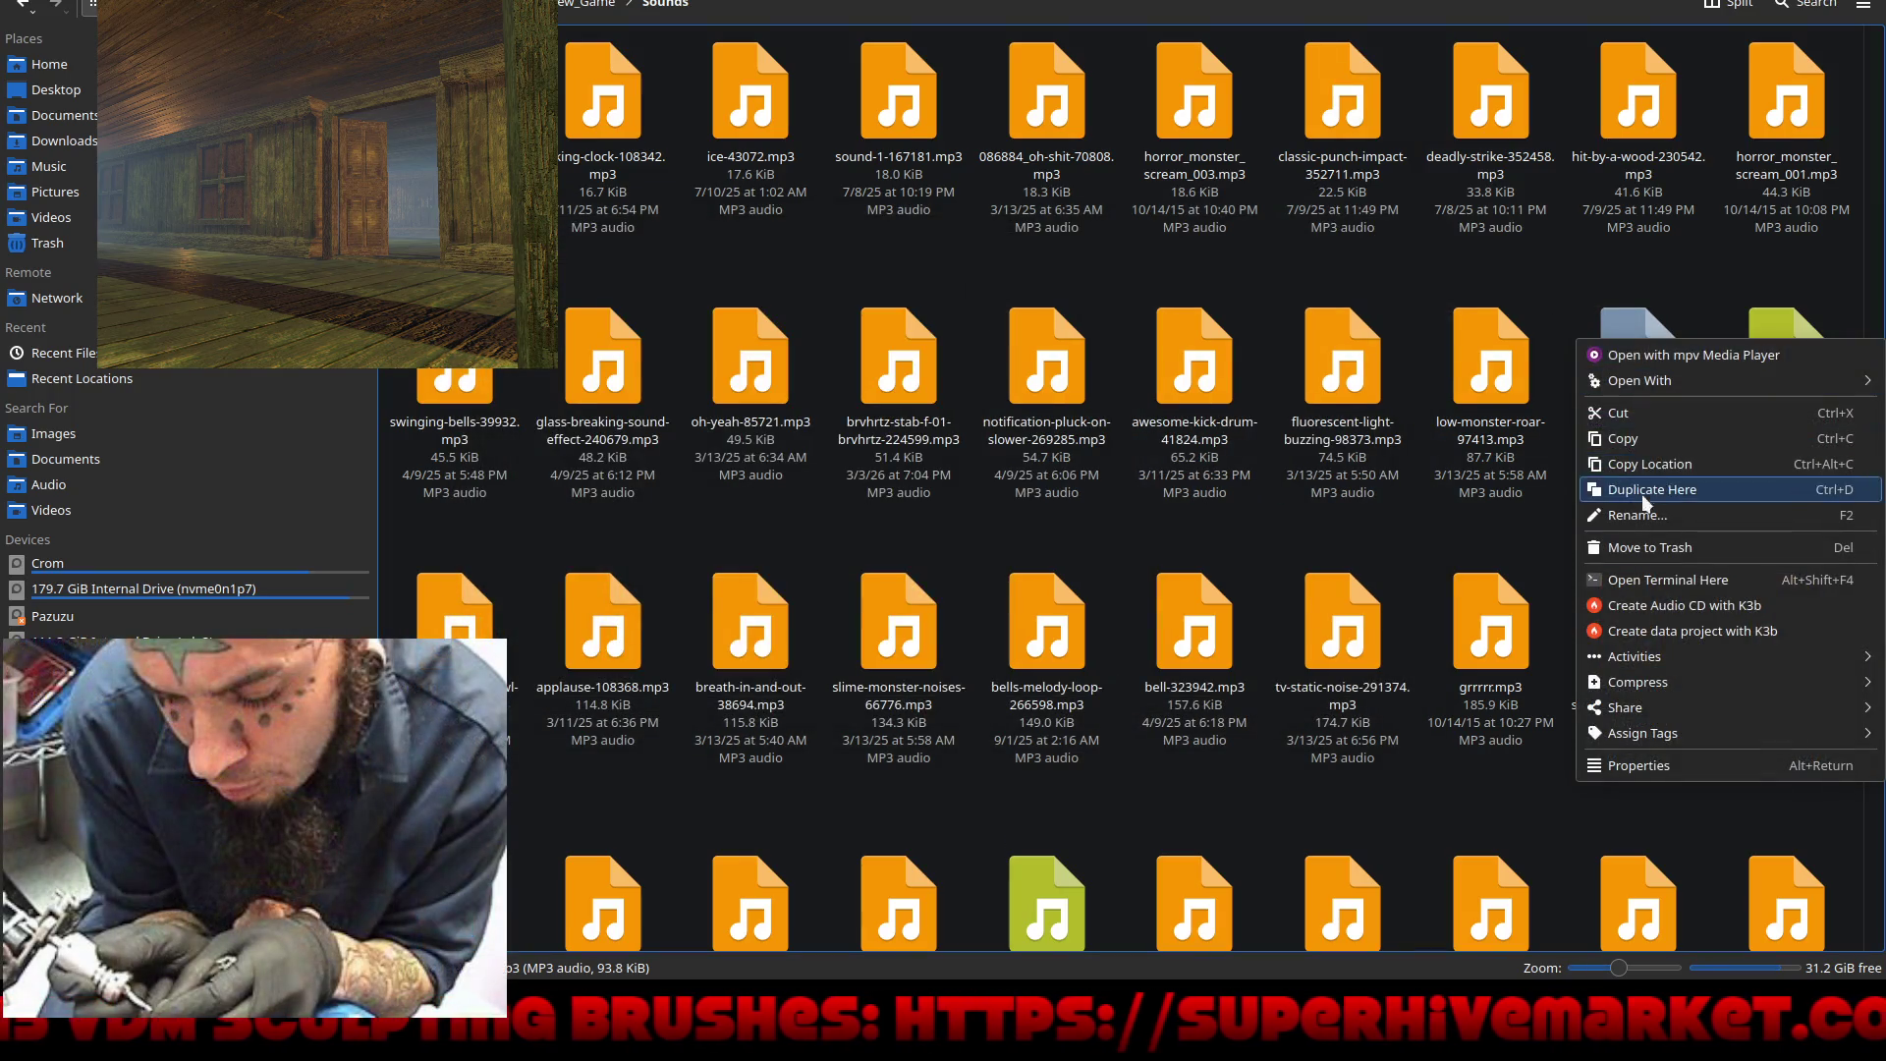
{"action": "mouse_move", "coordinate": [1664, 685]}
{"action": "left_click", "coordinate": [1631, 436]}
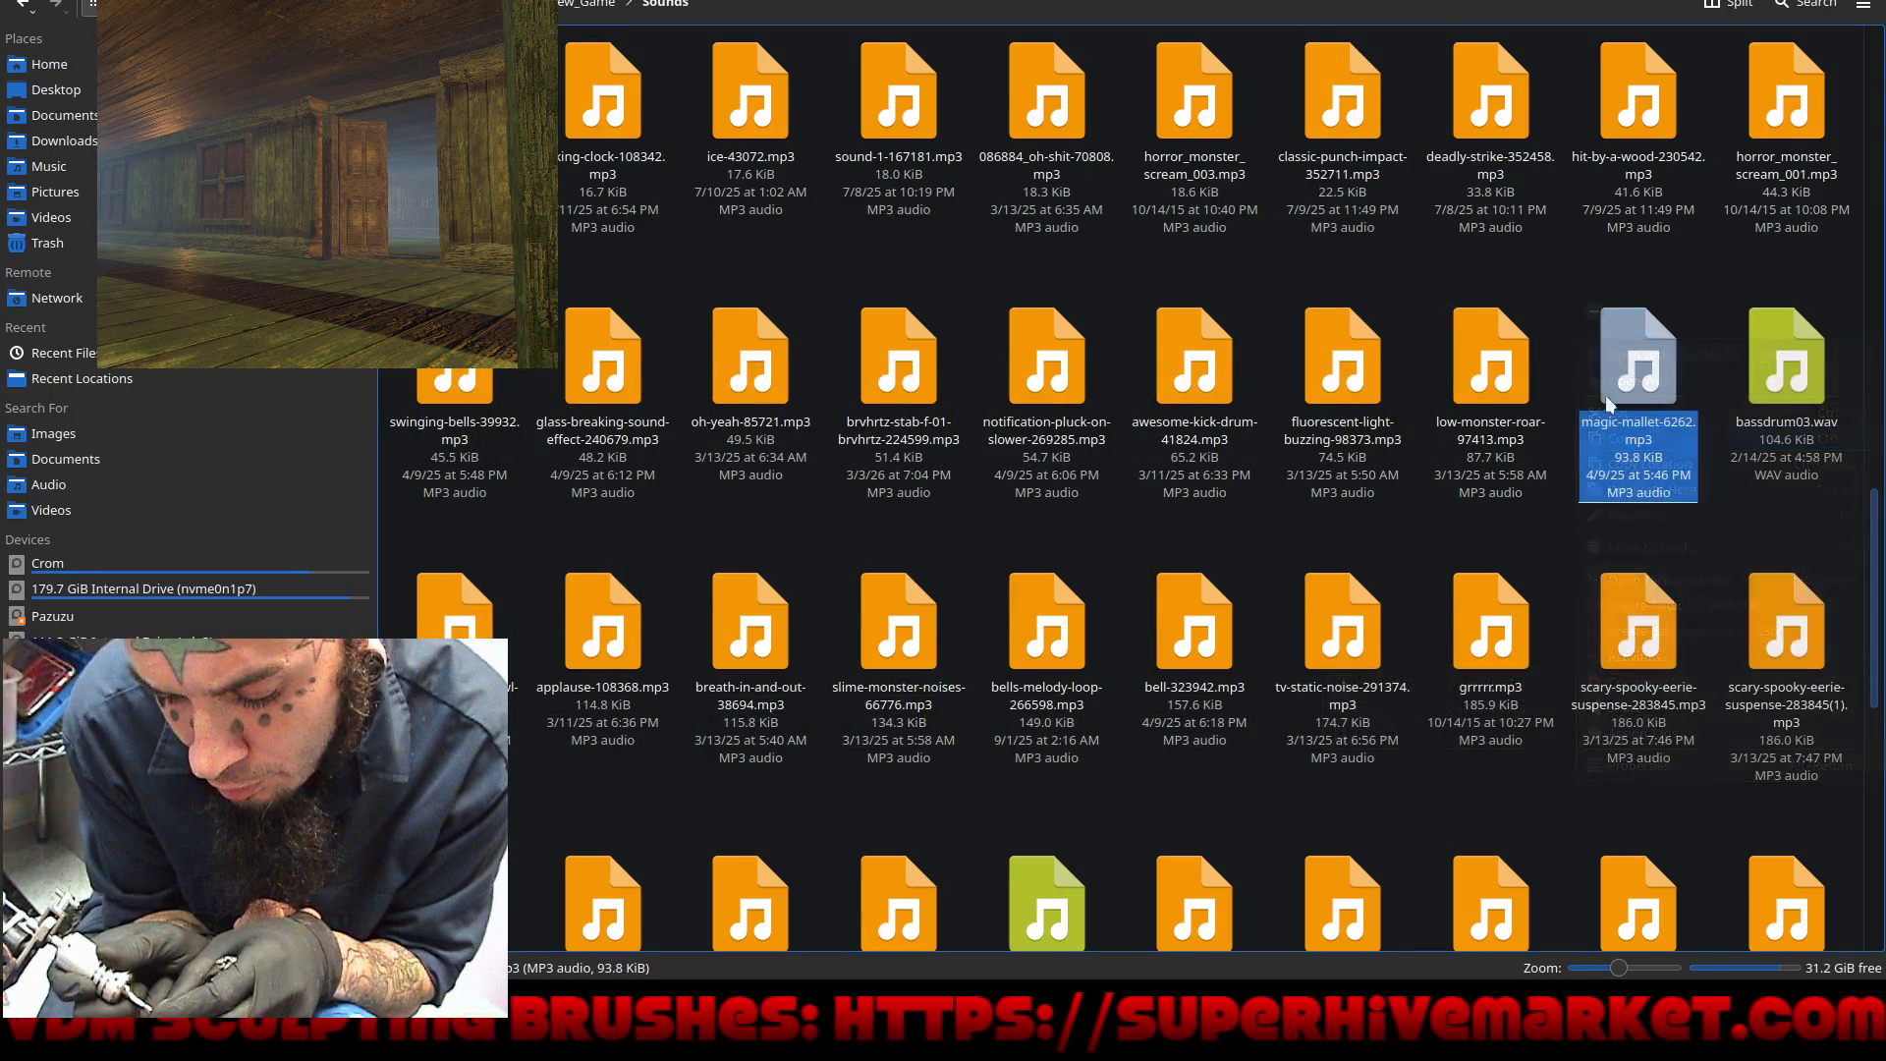
{"action": "left_click", "coordinate": [128, 560]}
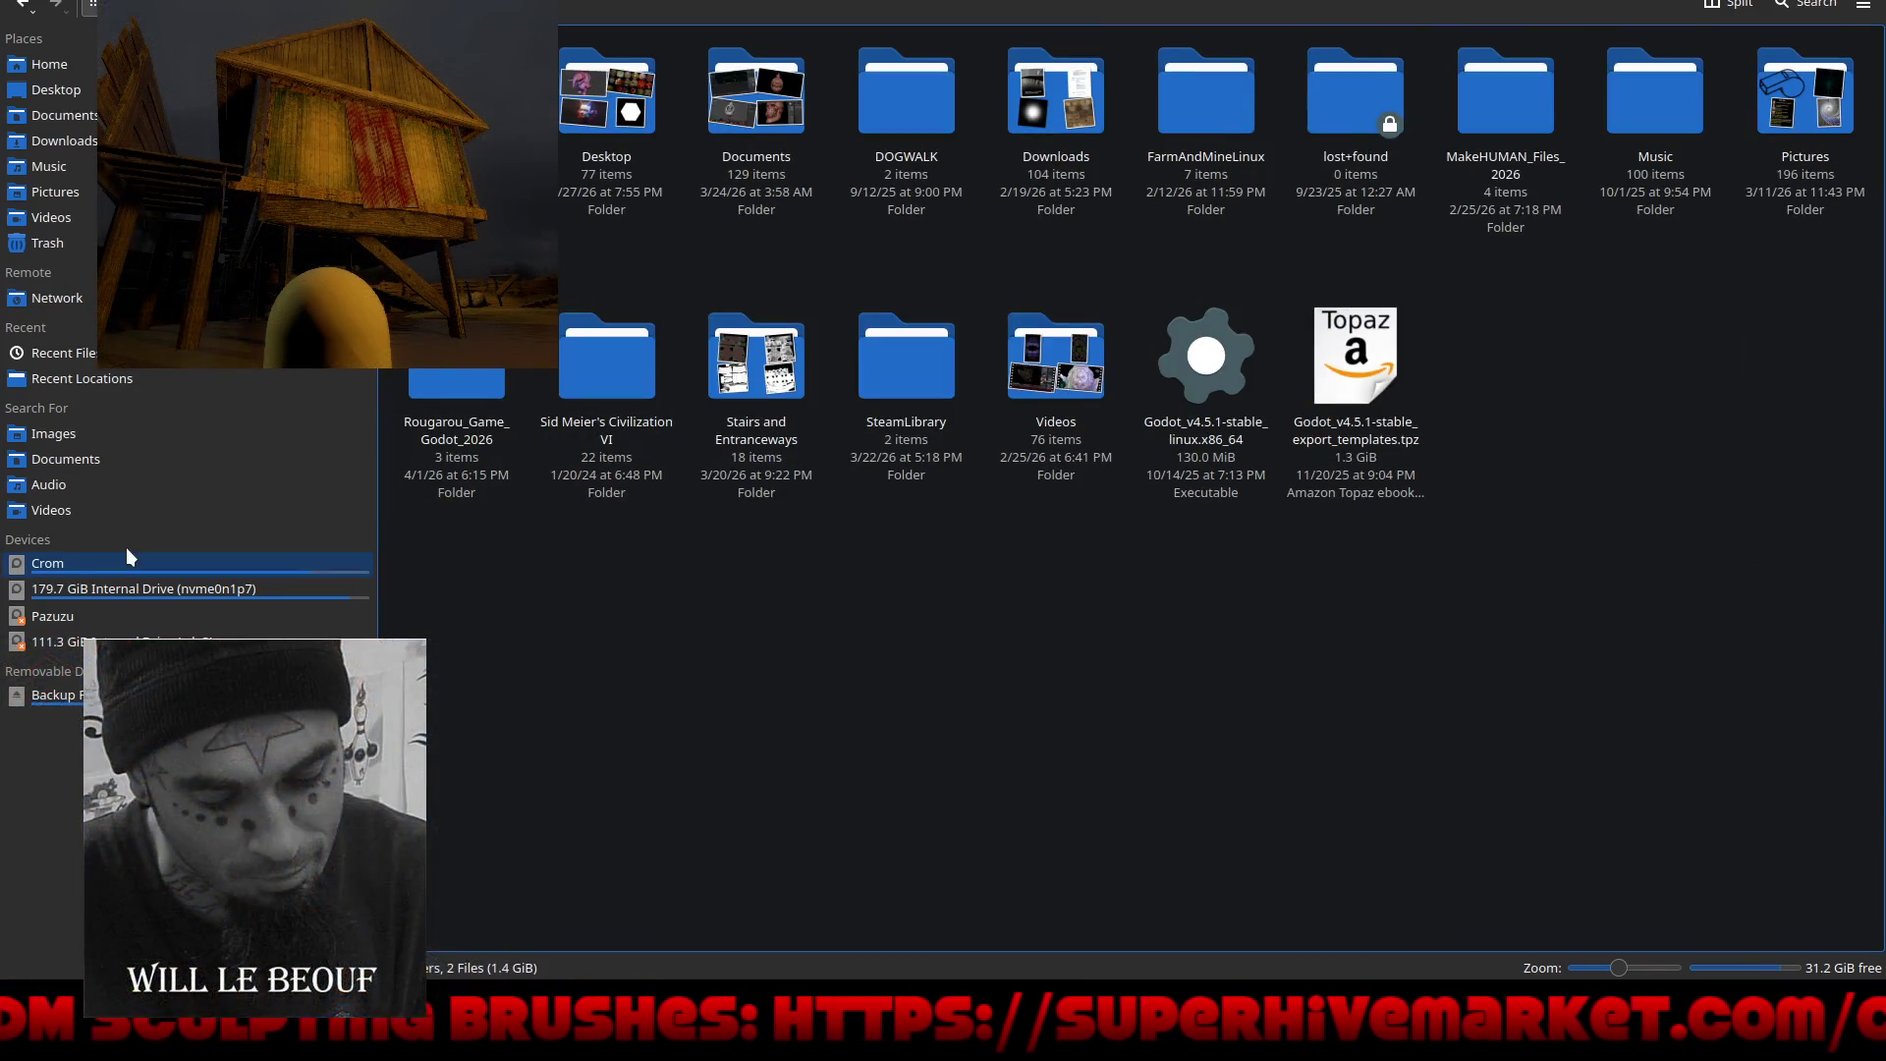
{"action": "double_click", "coordinate": [487, 370]}
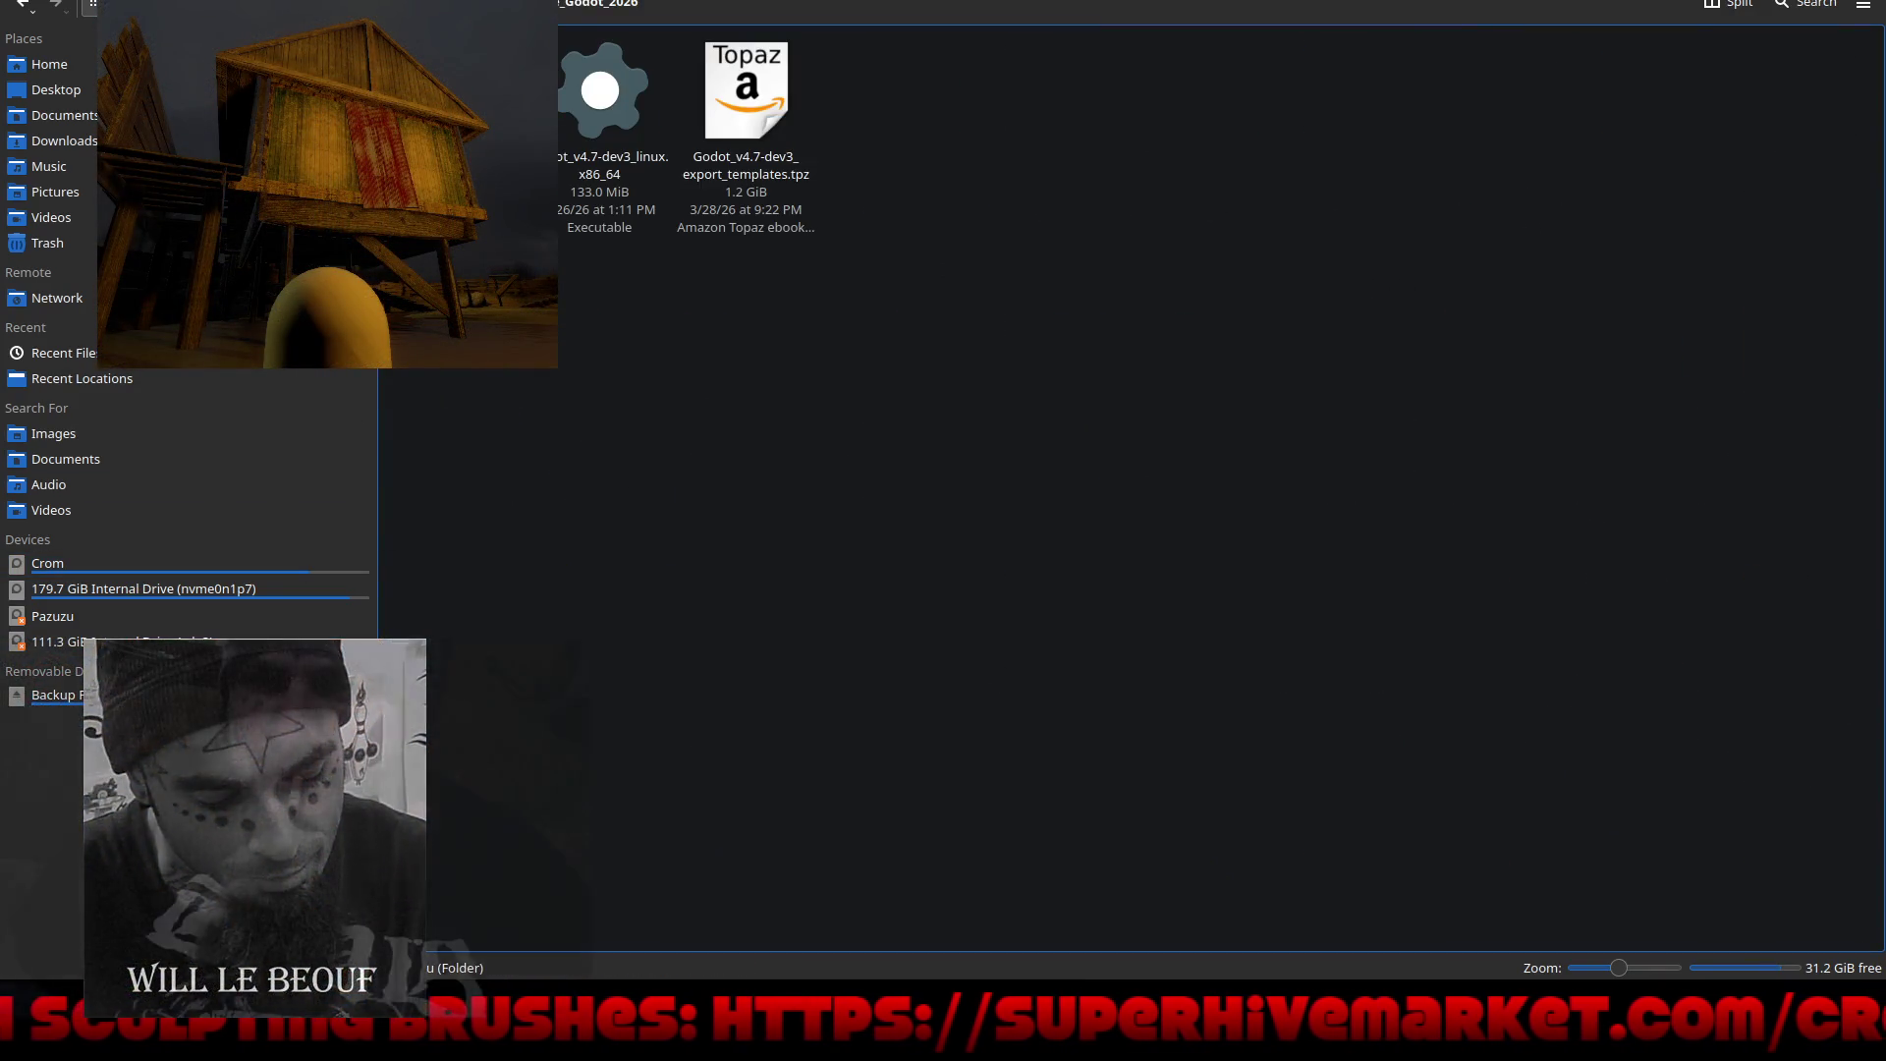
{"action": "double_click", "coordinate": [487, 370]}
{"action": "double_click", "coordinate": [457, 94]}
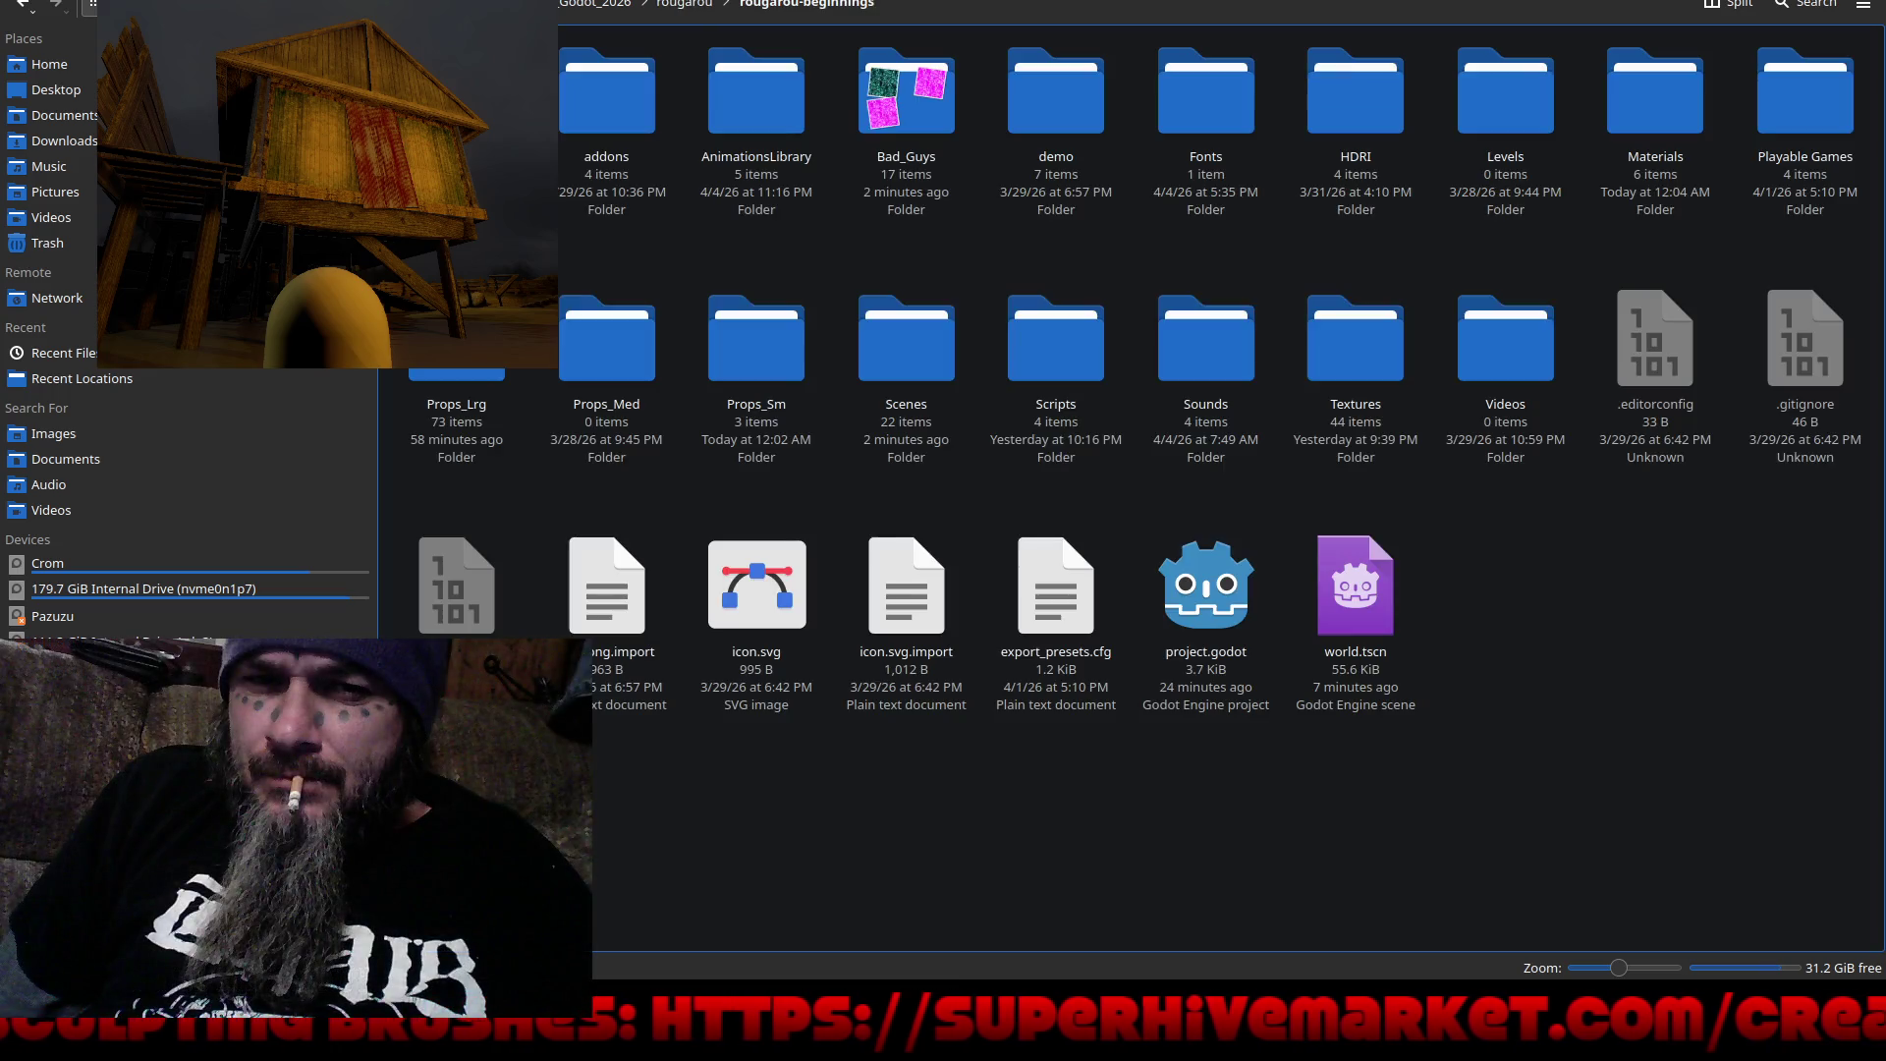
{"action": "double_click", "coordinate": [1182, 351]}
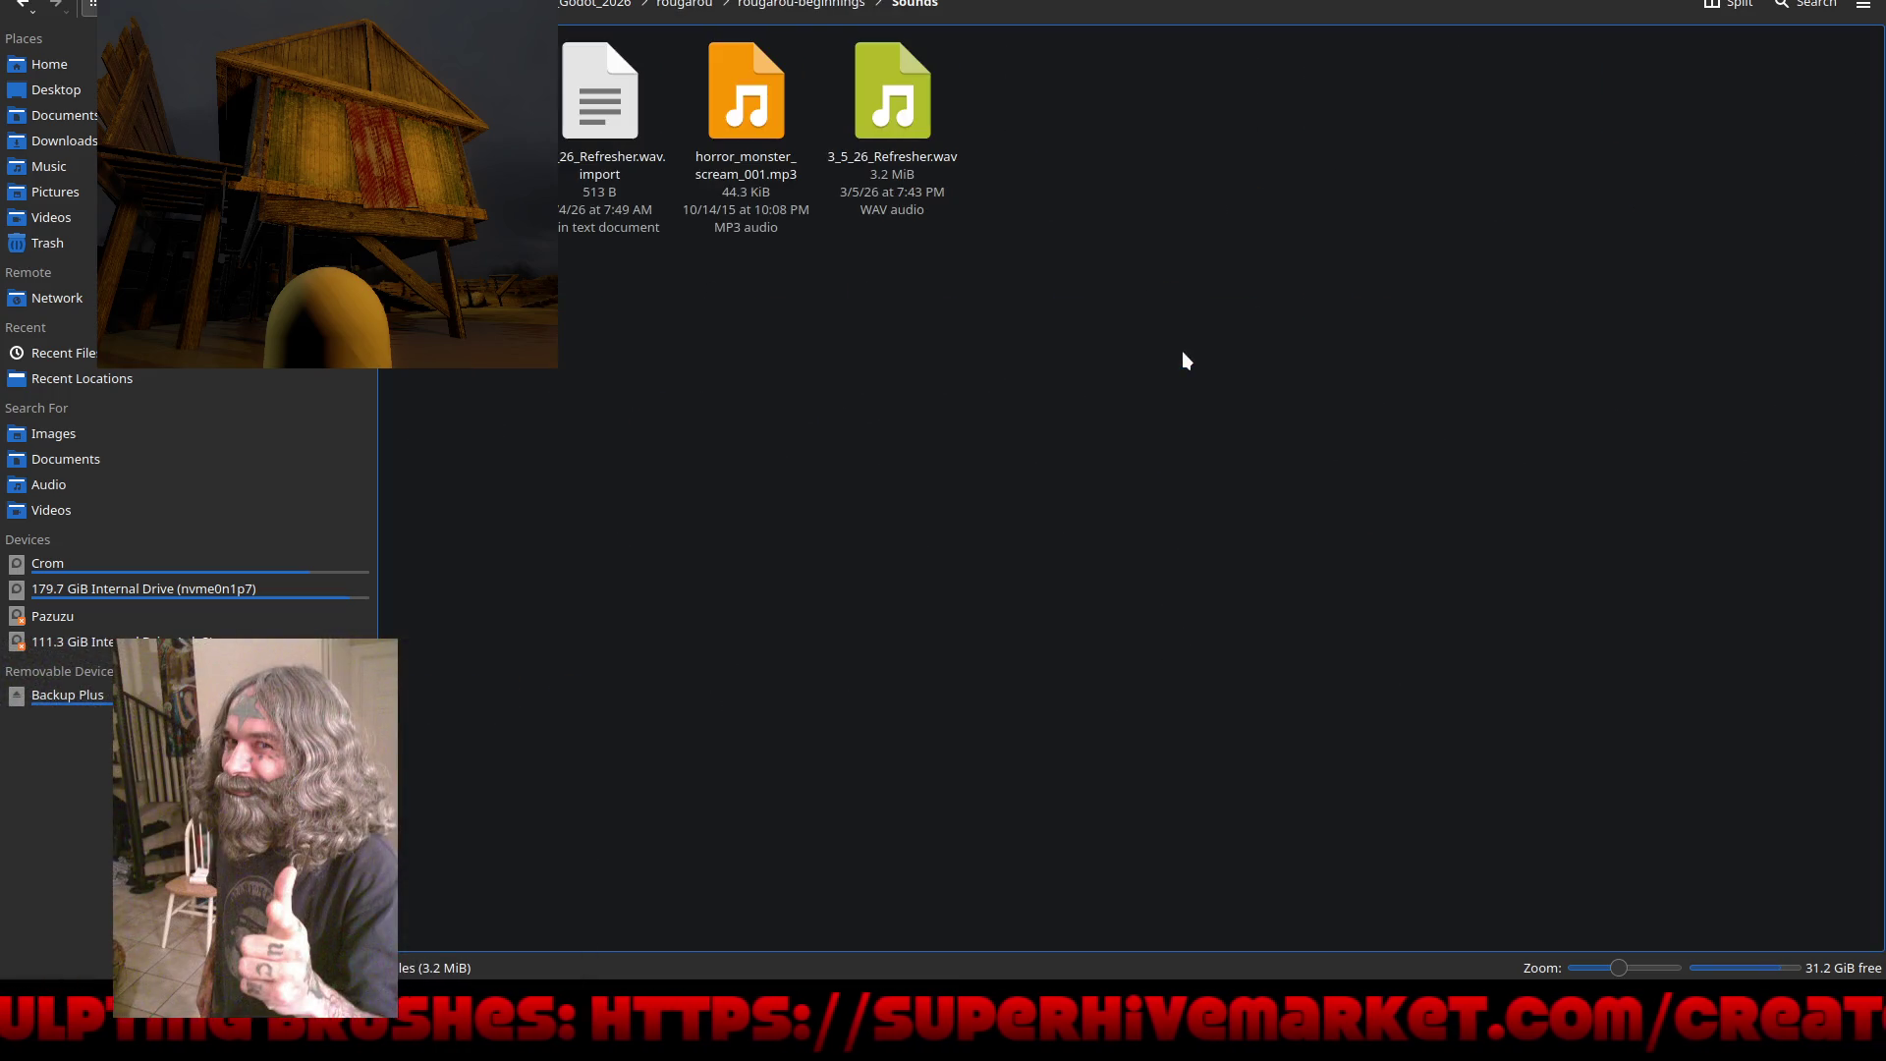
Step: Paste magic-mallet-6262.mp3 into the Sounds folder and return to Godot
{"action": "right_click", "coordinate": [1016, 352]}
{"action": "mouse_move", "coordinate": [1046, 393]}
{"action": "left_click", "coordinate": [1076, 432]}
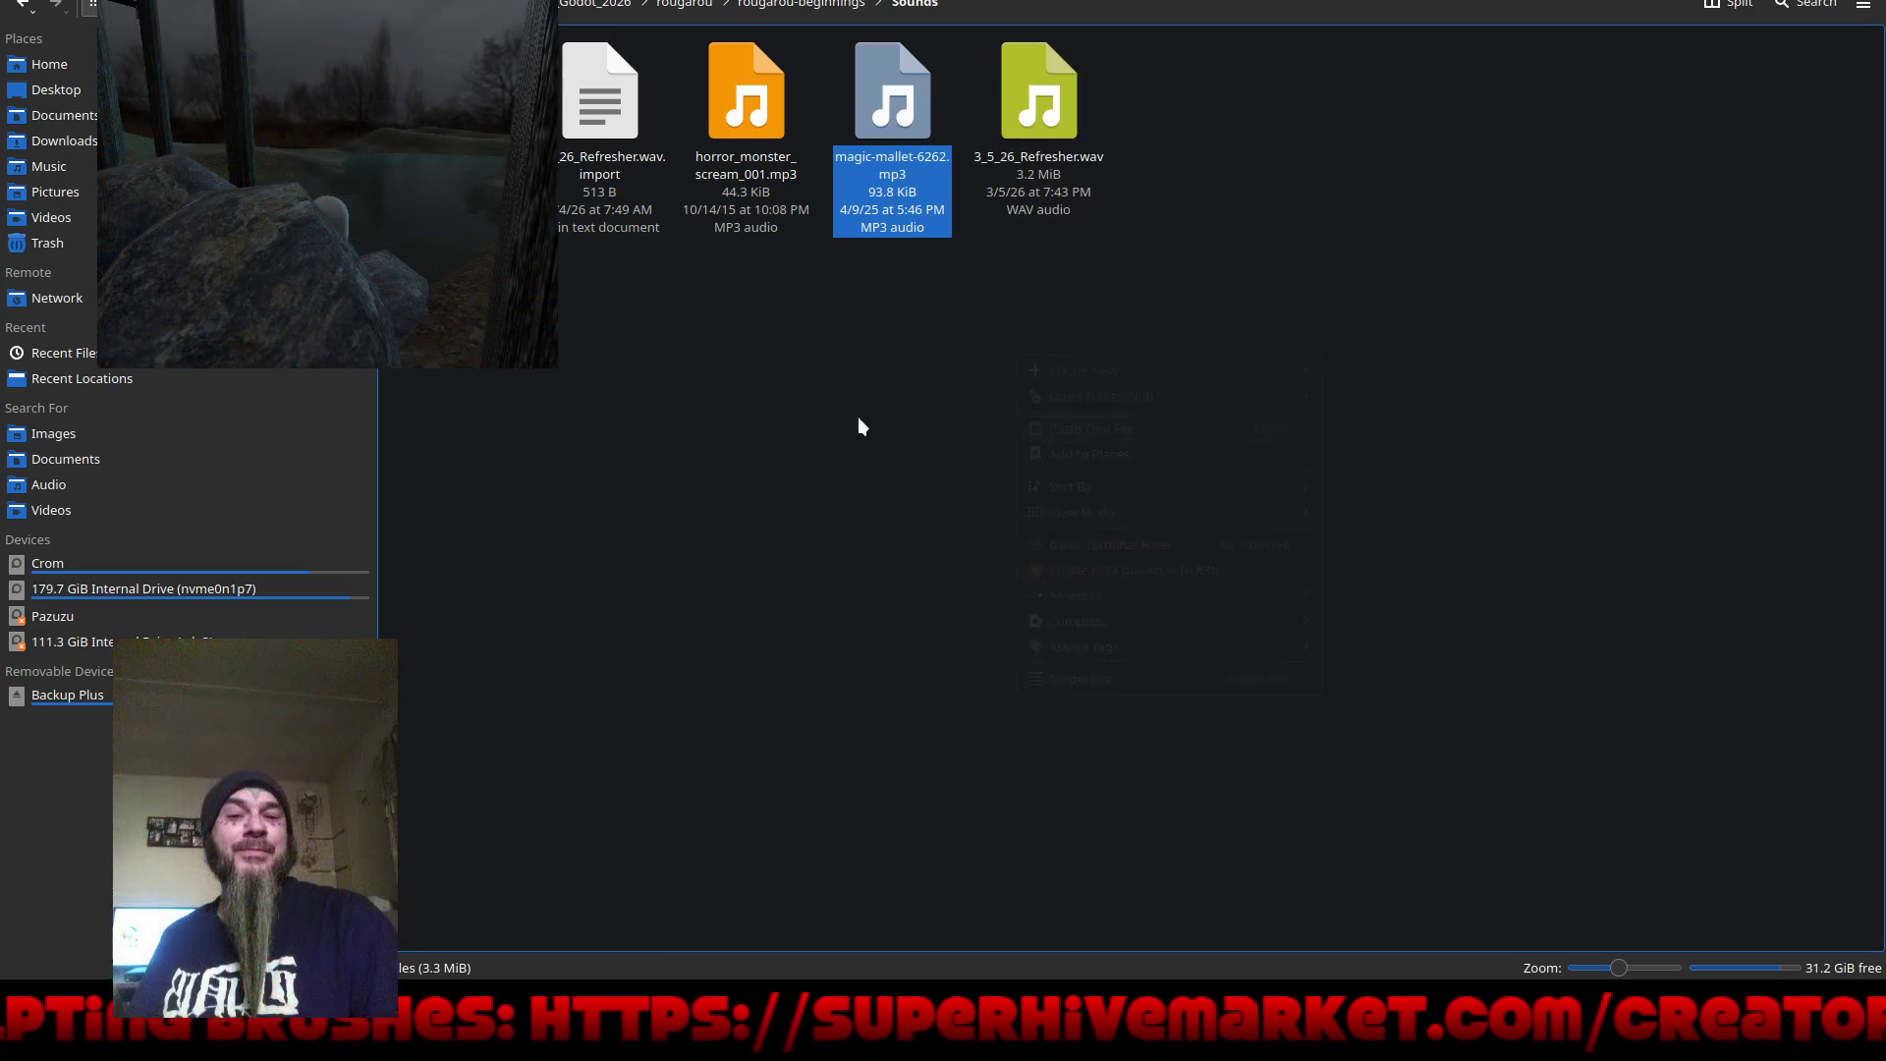
{"action": "key", "text": "alt+Tab"}
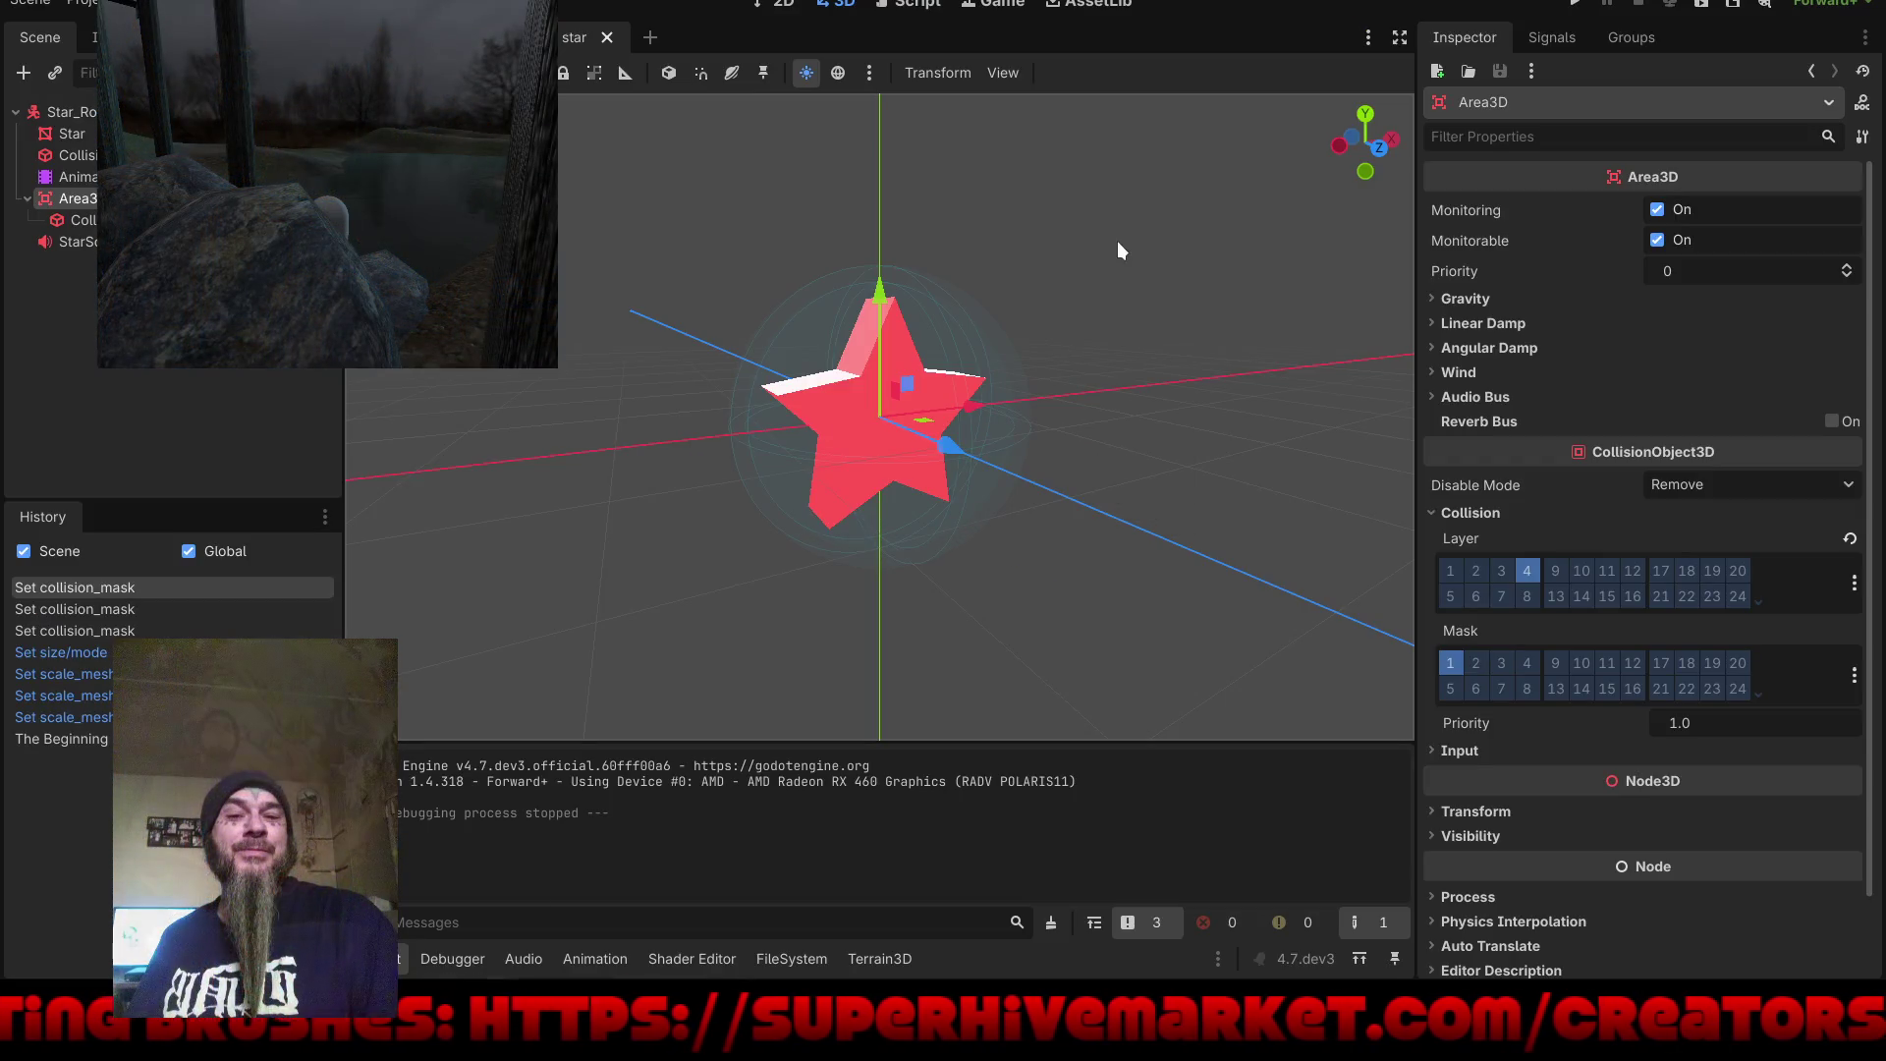
Step: Find magic-mallet-6262.mp3 in Godot's FileSystem panel, then go back to Dolphin
{"action": "left_click", "coordinate": [804, 963]}
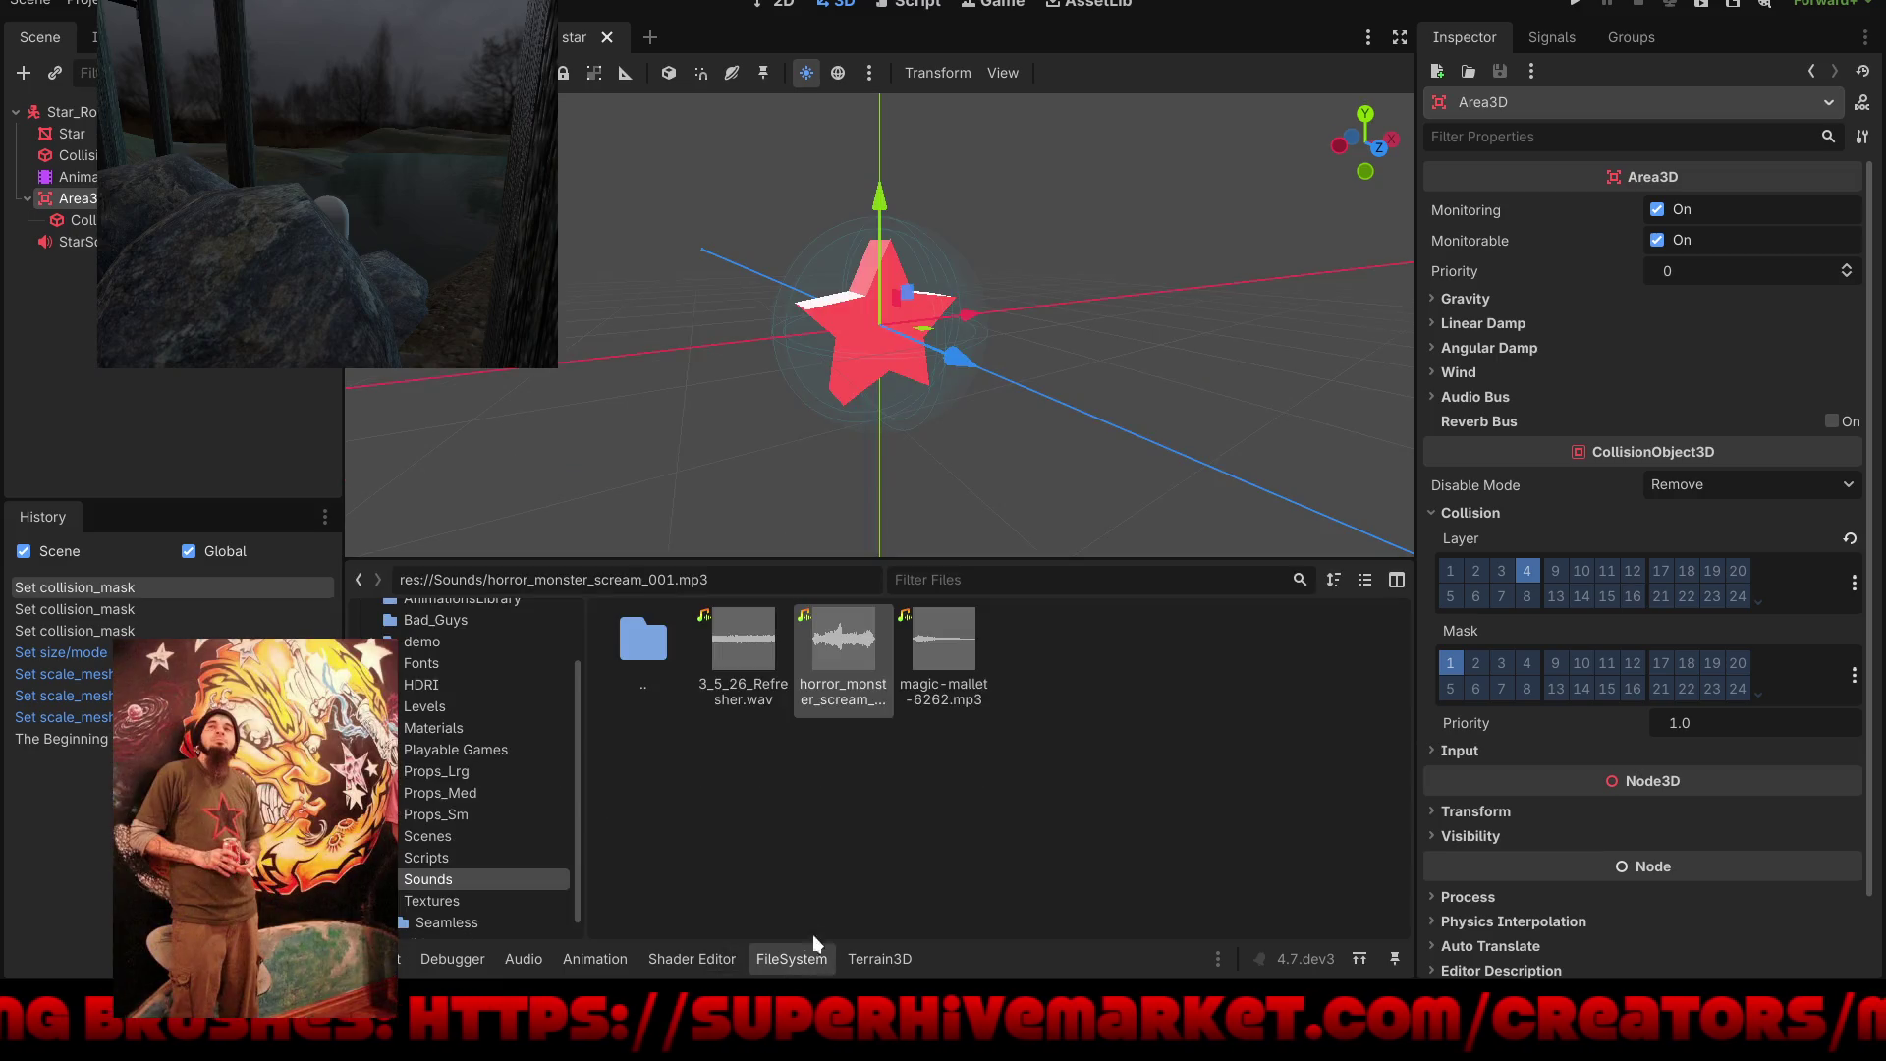
{"action": "mouse_move", "coordinate": [949, 645]}
{"action": "left_mouse_down"}
{"action": "mouse_move", "coordinate": [1121, 639]}
{"action": "mouse_move", "coordinate": [1049, 779]}
{"action": "left_mouse_up"}
{"action": "key", "text": "alt+Tab"}
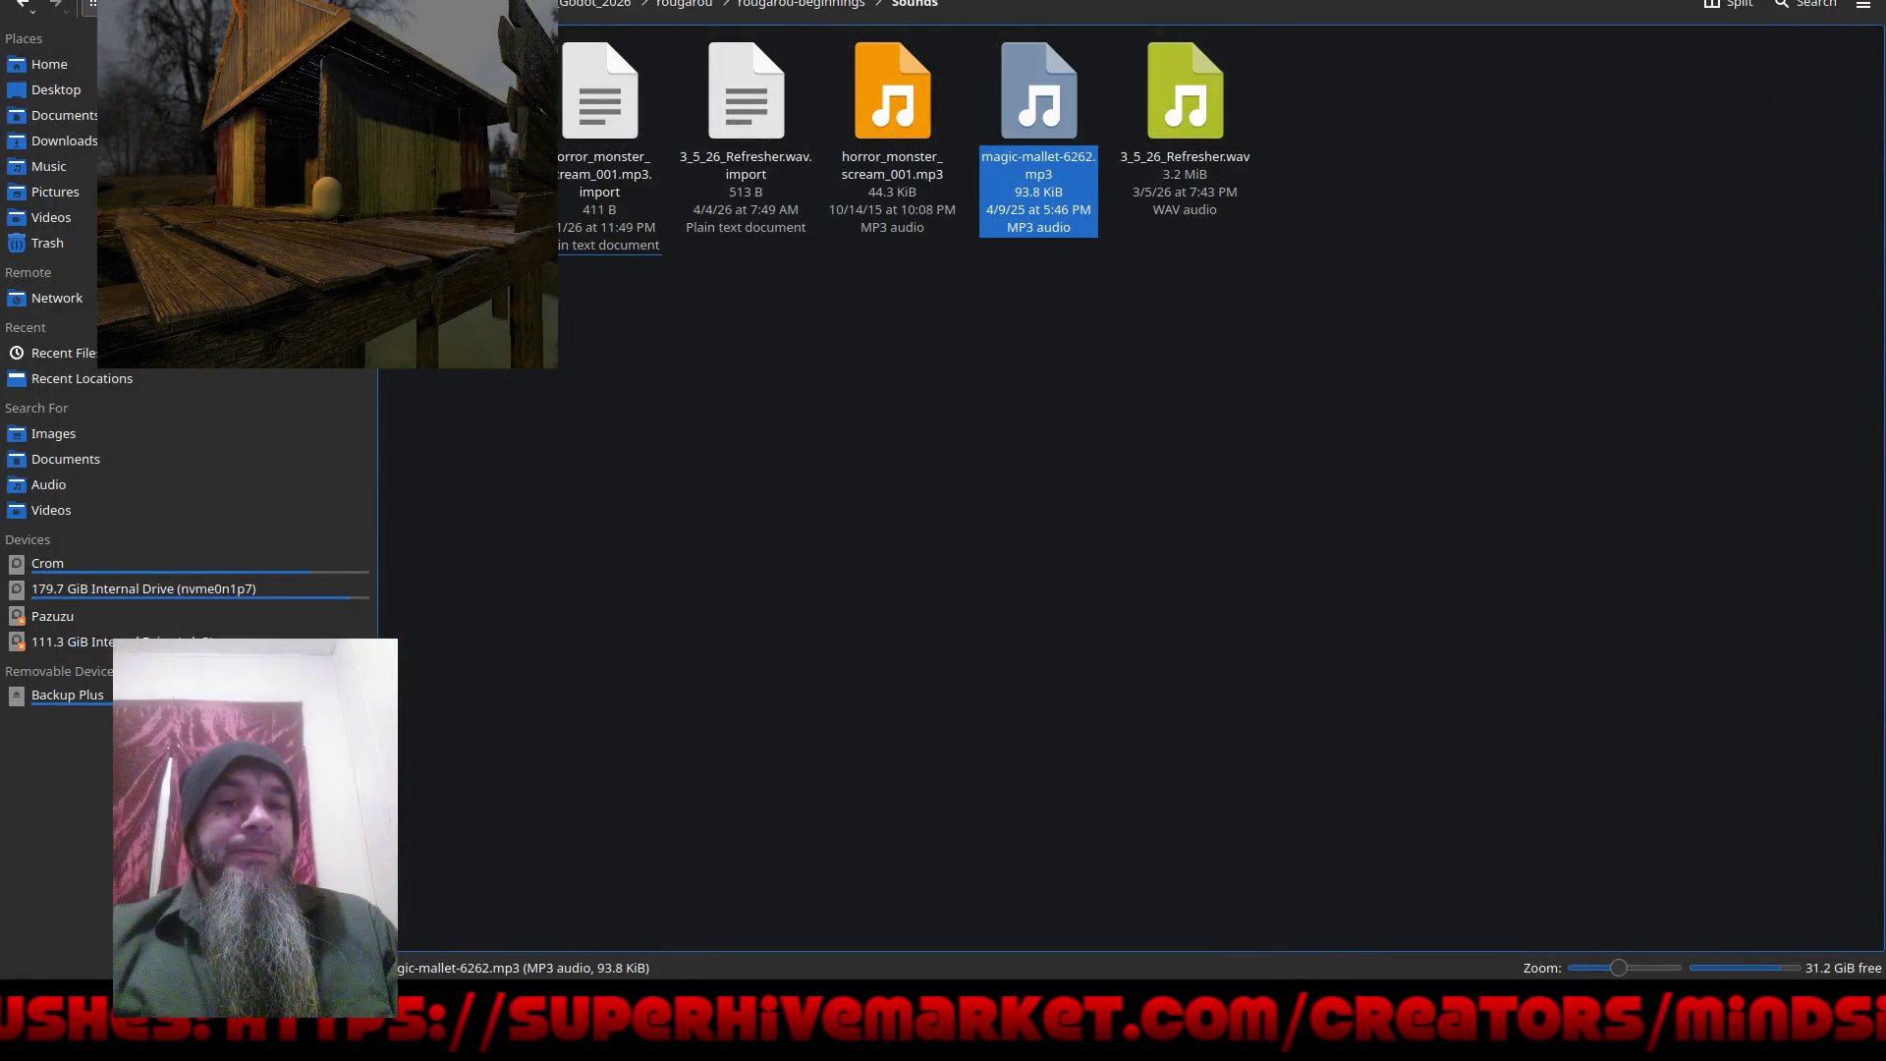
Step: Launch Godot 4.7 from Crom > Rougarou_Game_Godot_2026 and open the rougarou-beginnings project
{"action": "mouse_move", "coordinate": [121, 1002]}
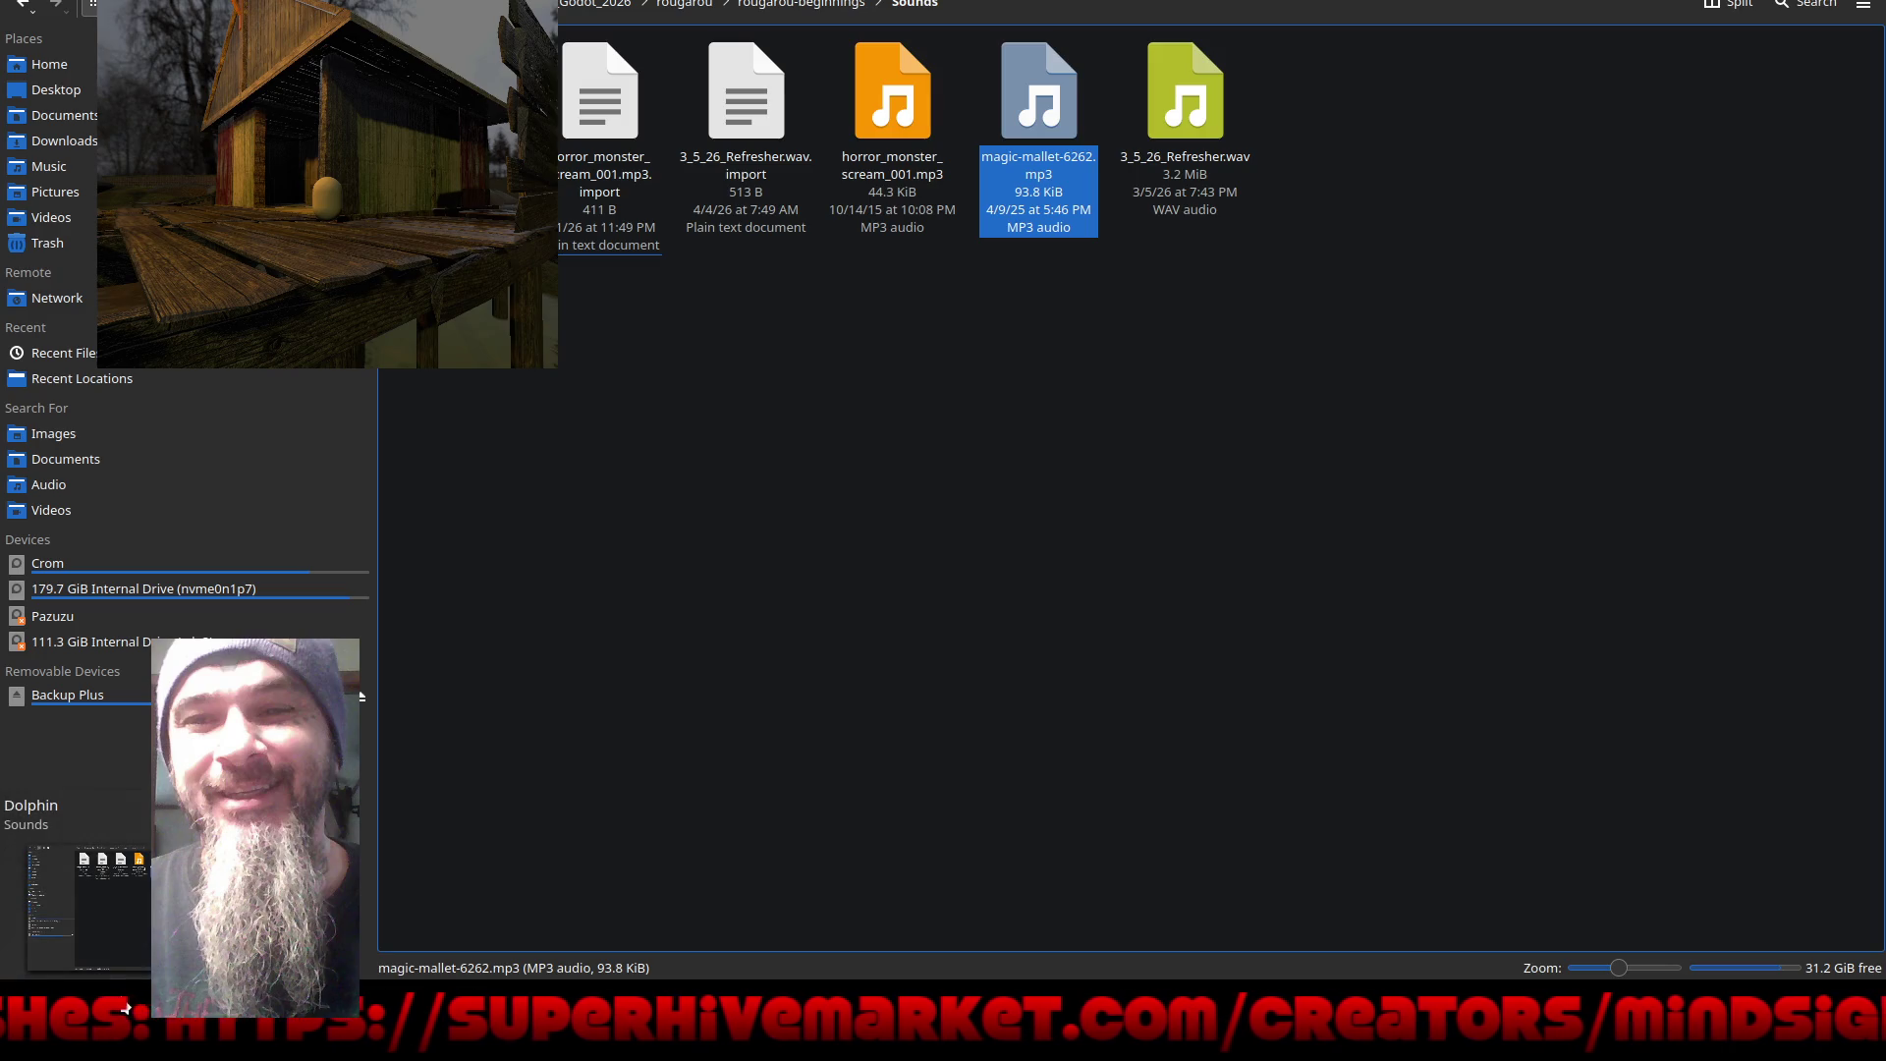
{"action": "left_click", "coordinate": [121, 1002]}
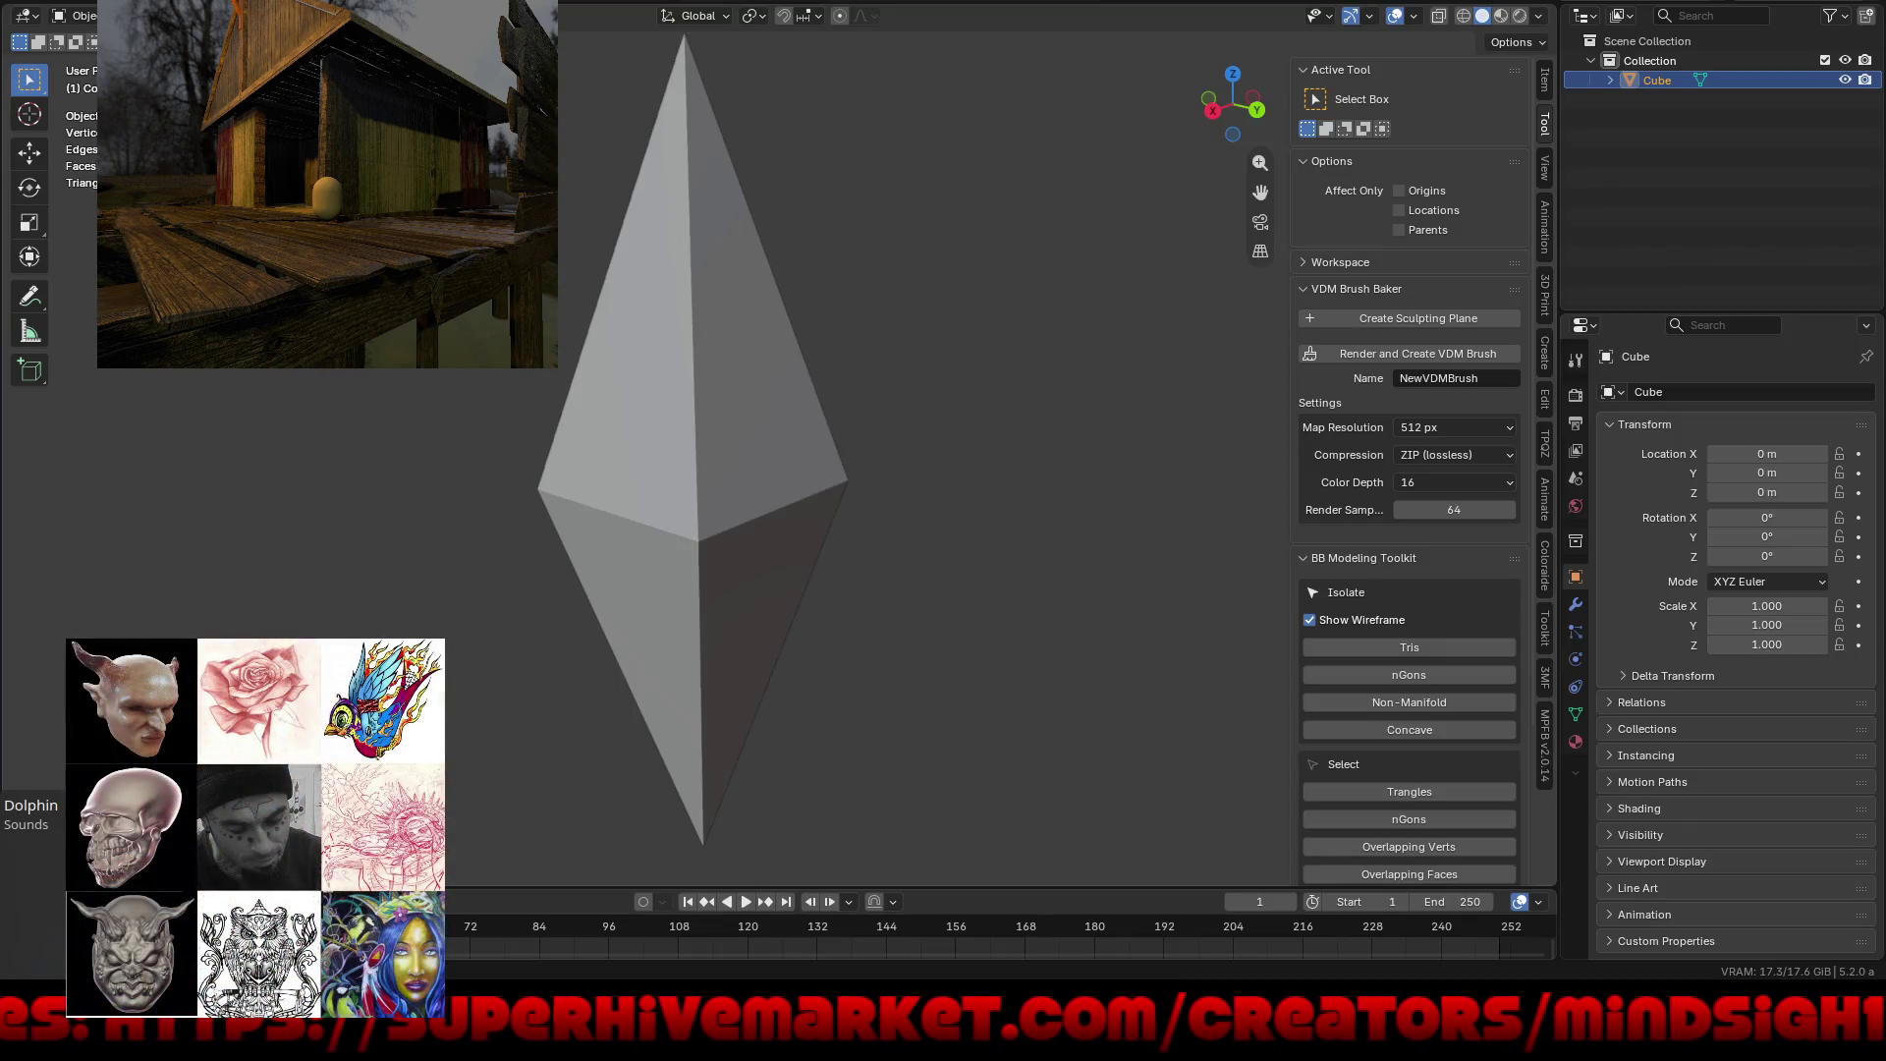
{"action": "left_click", "coordinate": [121, 1003]}
{"action": "left_click", "coordinate": [120, 562]}
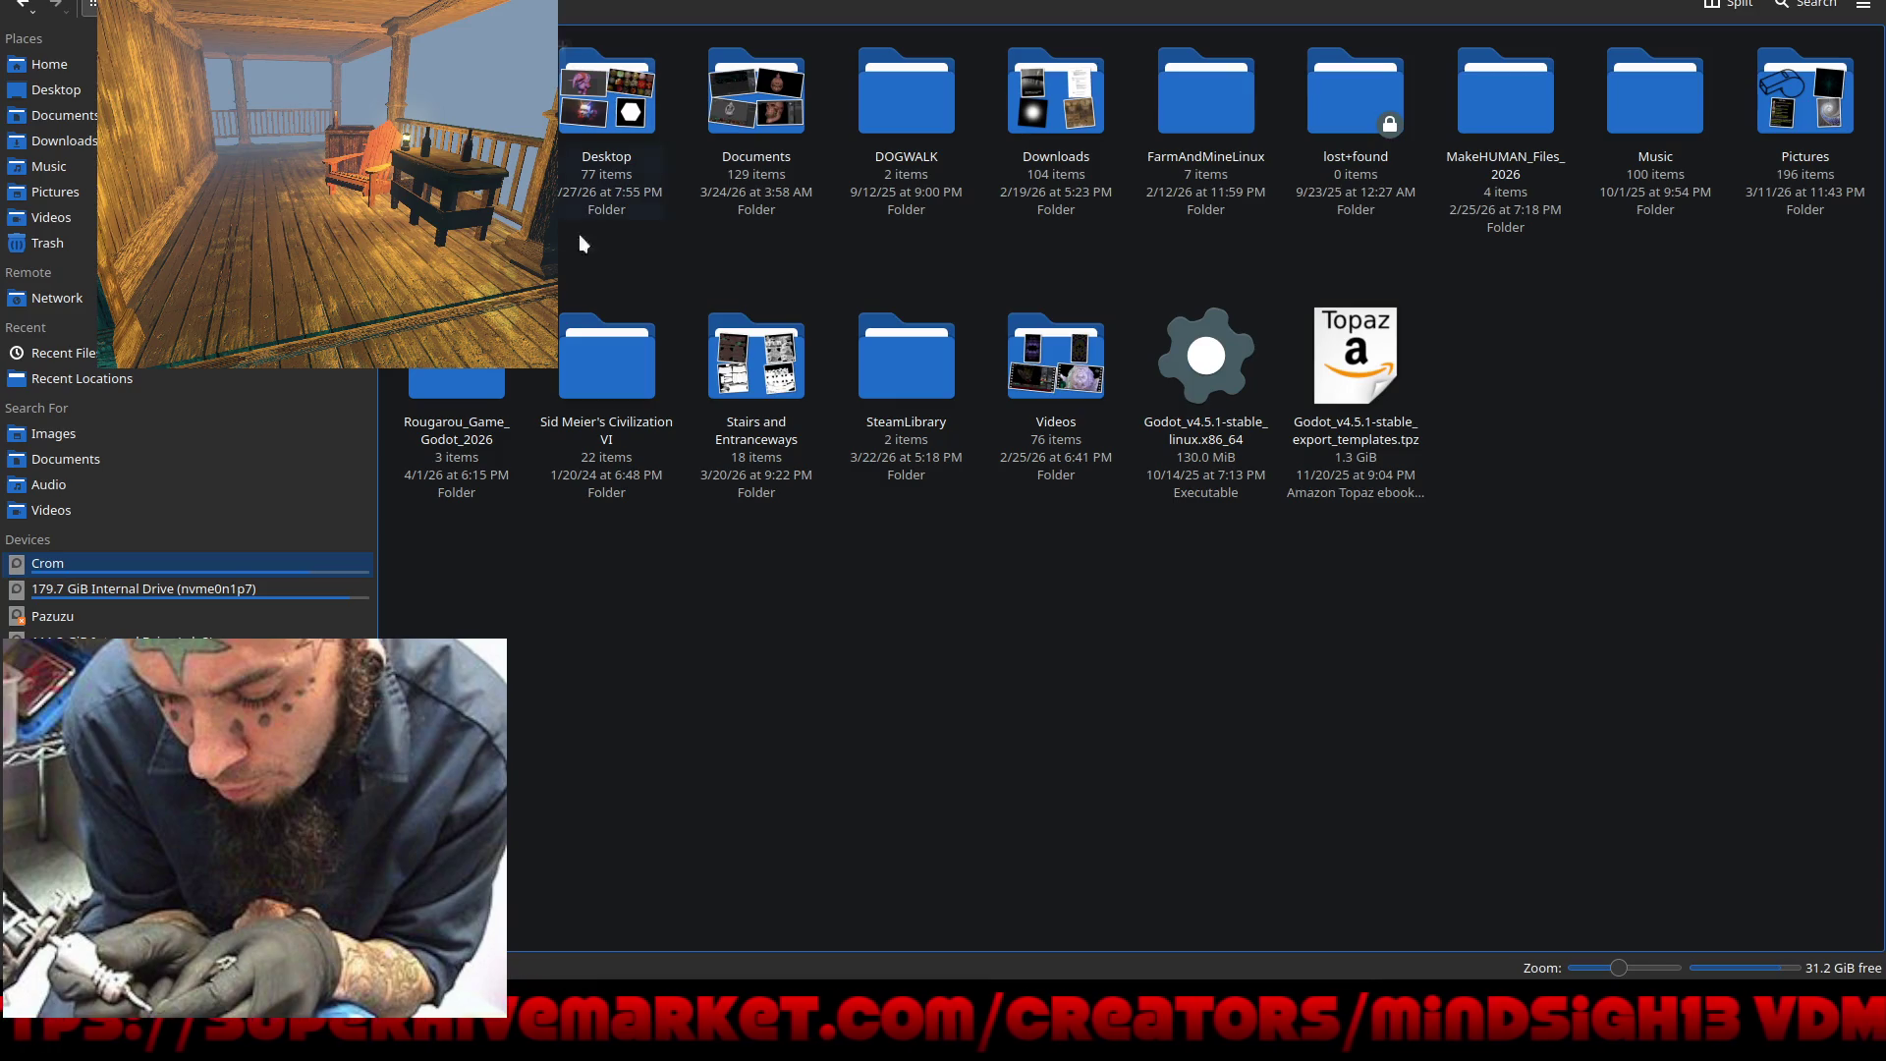
{"action": "left_click", "coordinate": [444, 395]}
{"action": "left_click", "coordinate": [628, 111]}
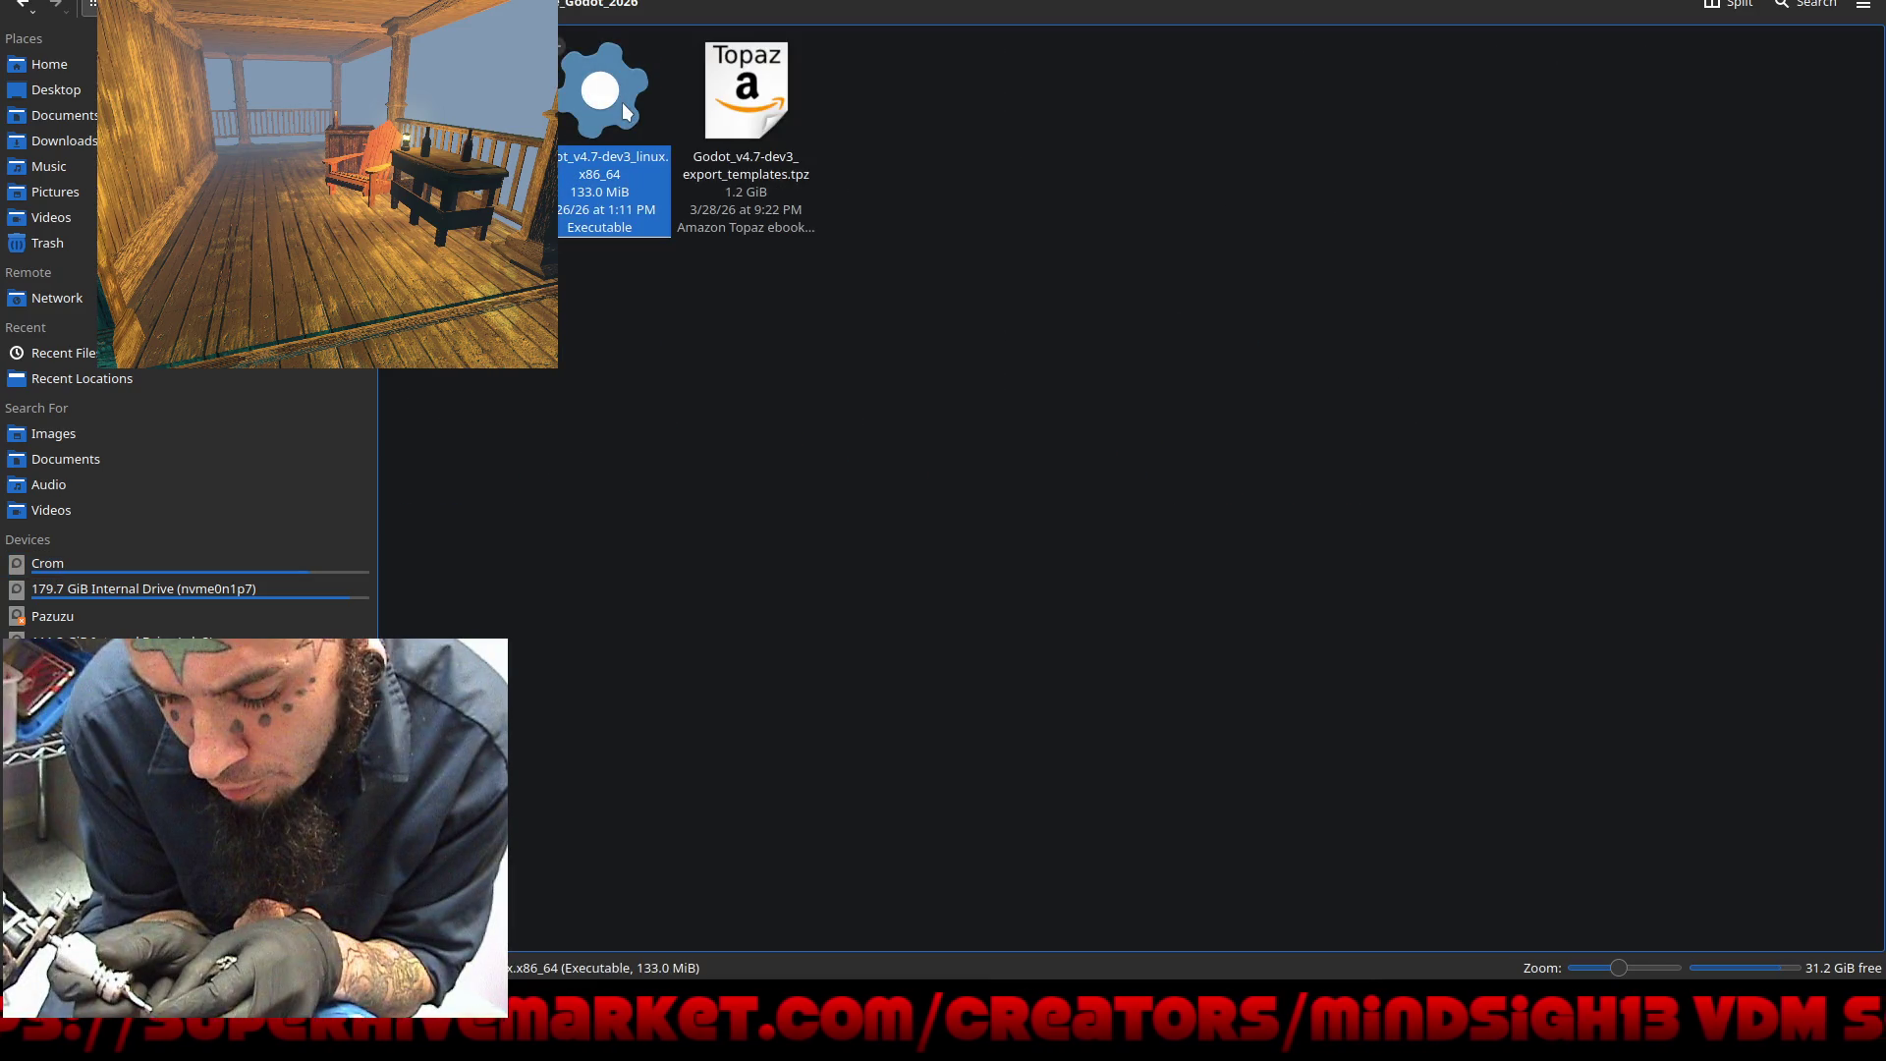
{"action": "left_click", "coordinate": [869, 208]}
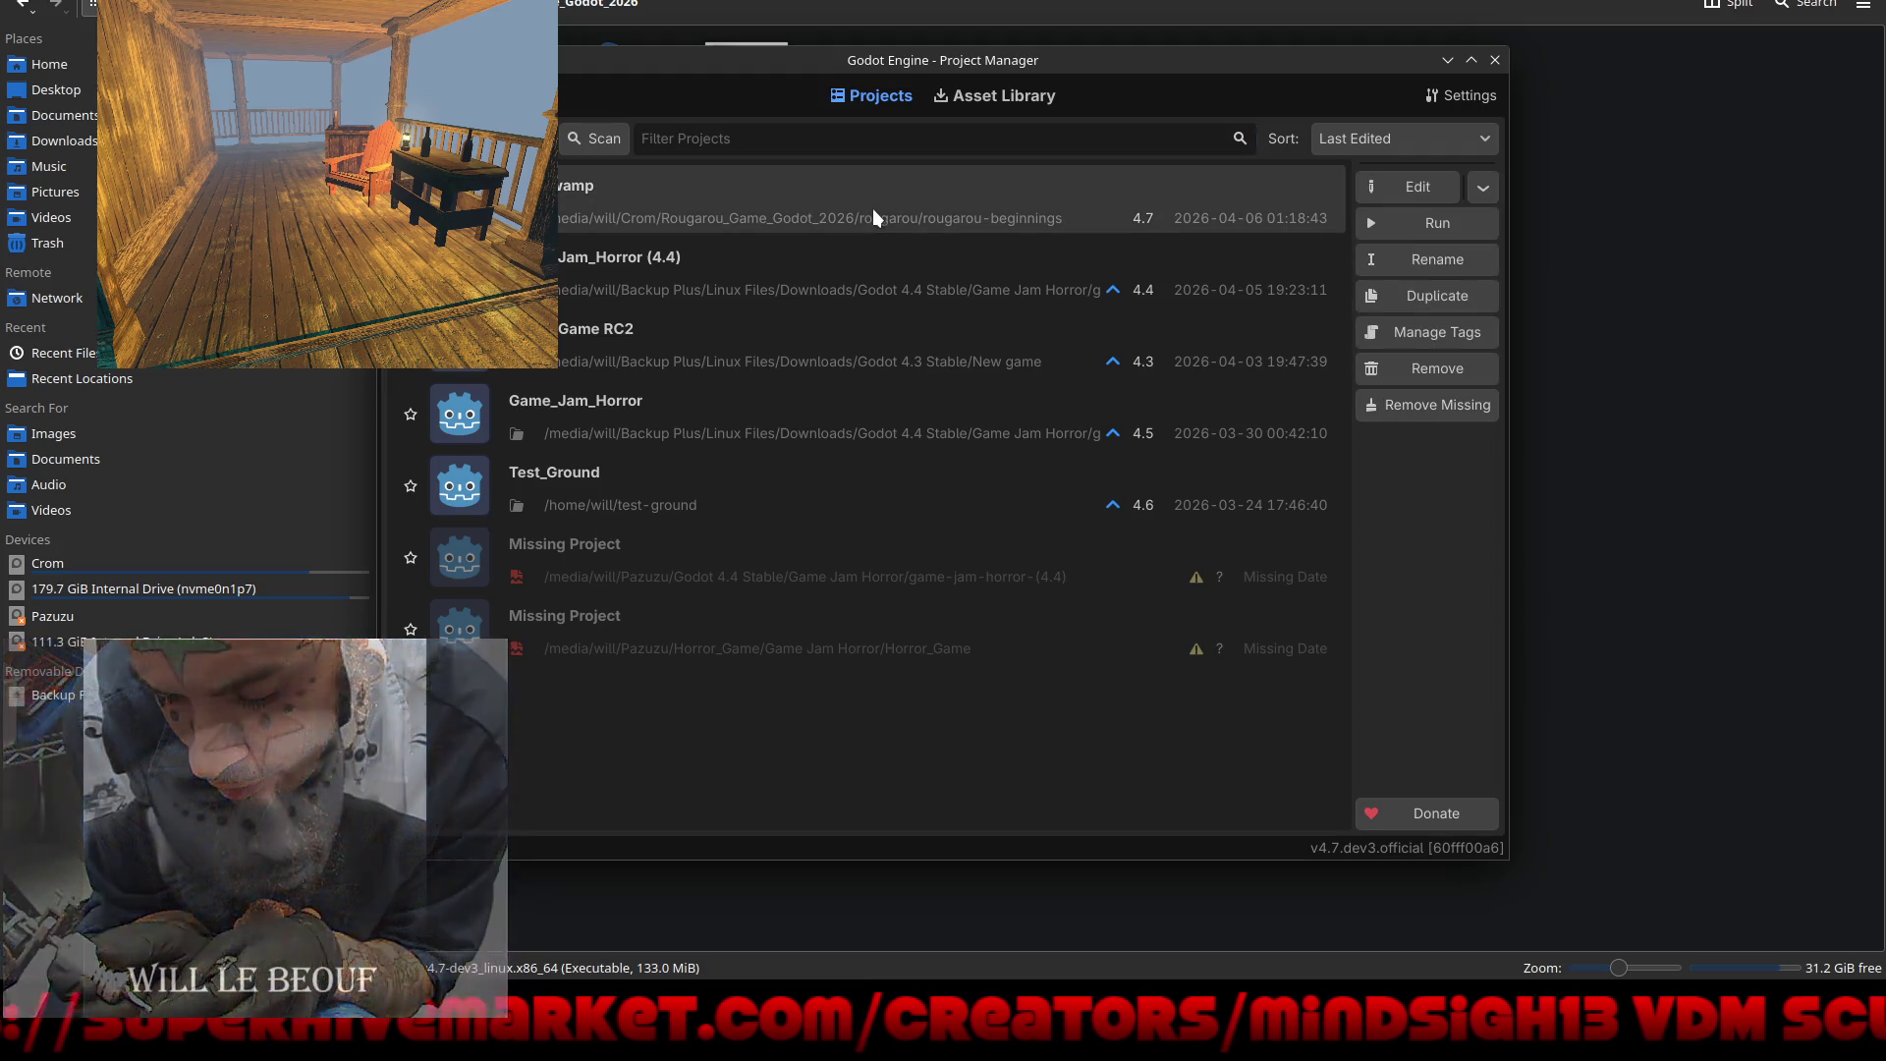
{"action": "left_click", "coordinate": [1411, 190]}
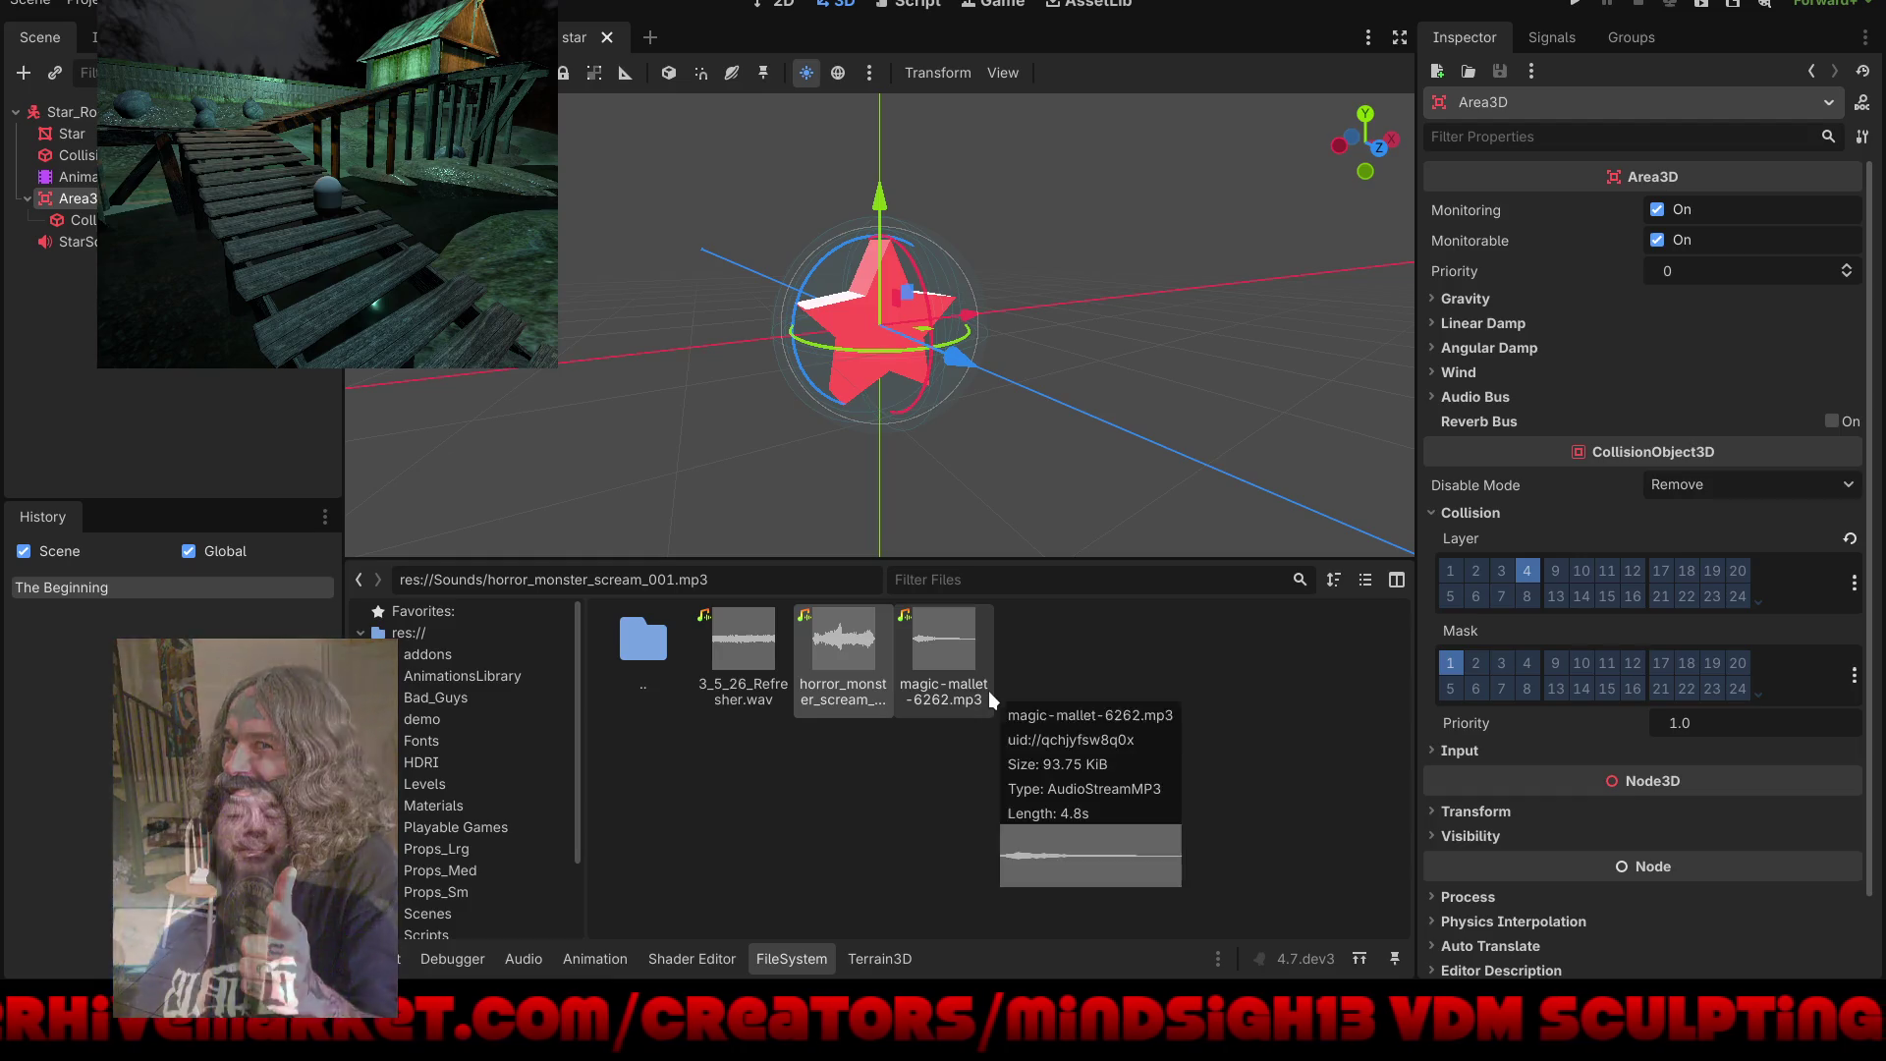
Step: Set StarSound's stream to magic-mallet-6262.mp3 and run the project
{"action": "left_click", "coordinate": [68, 242]}
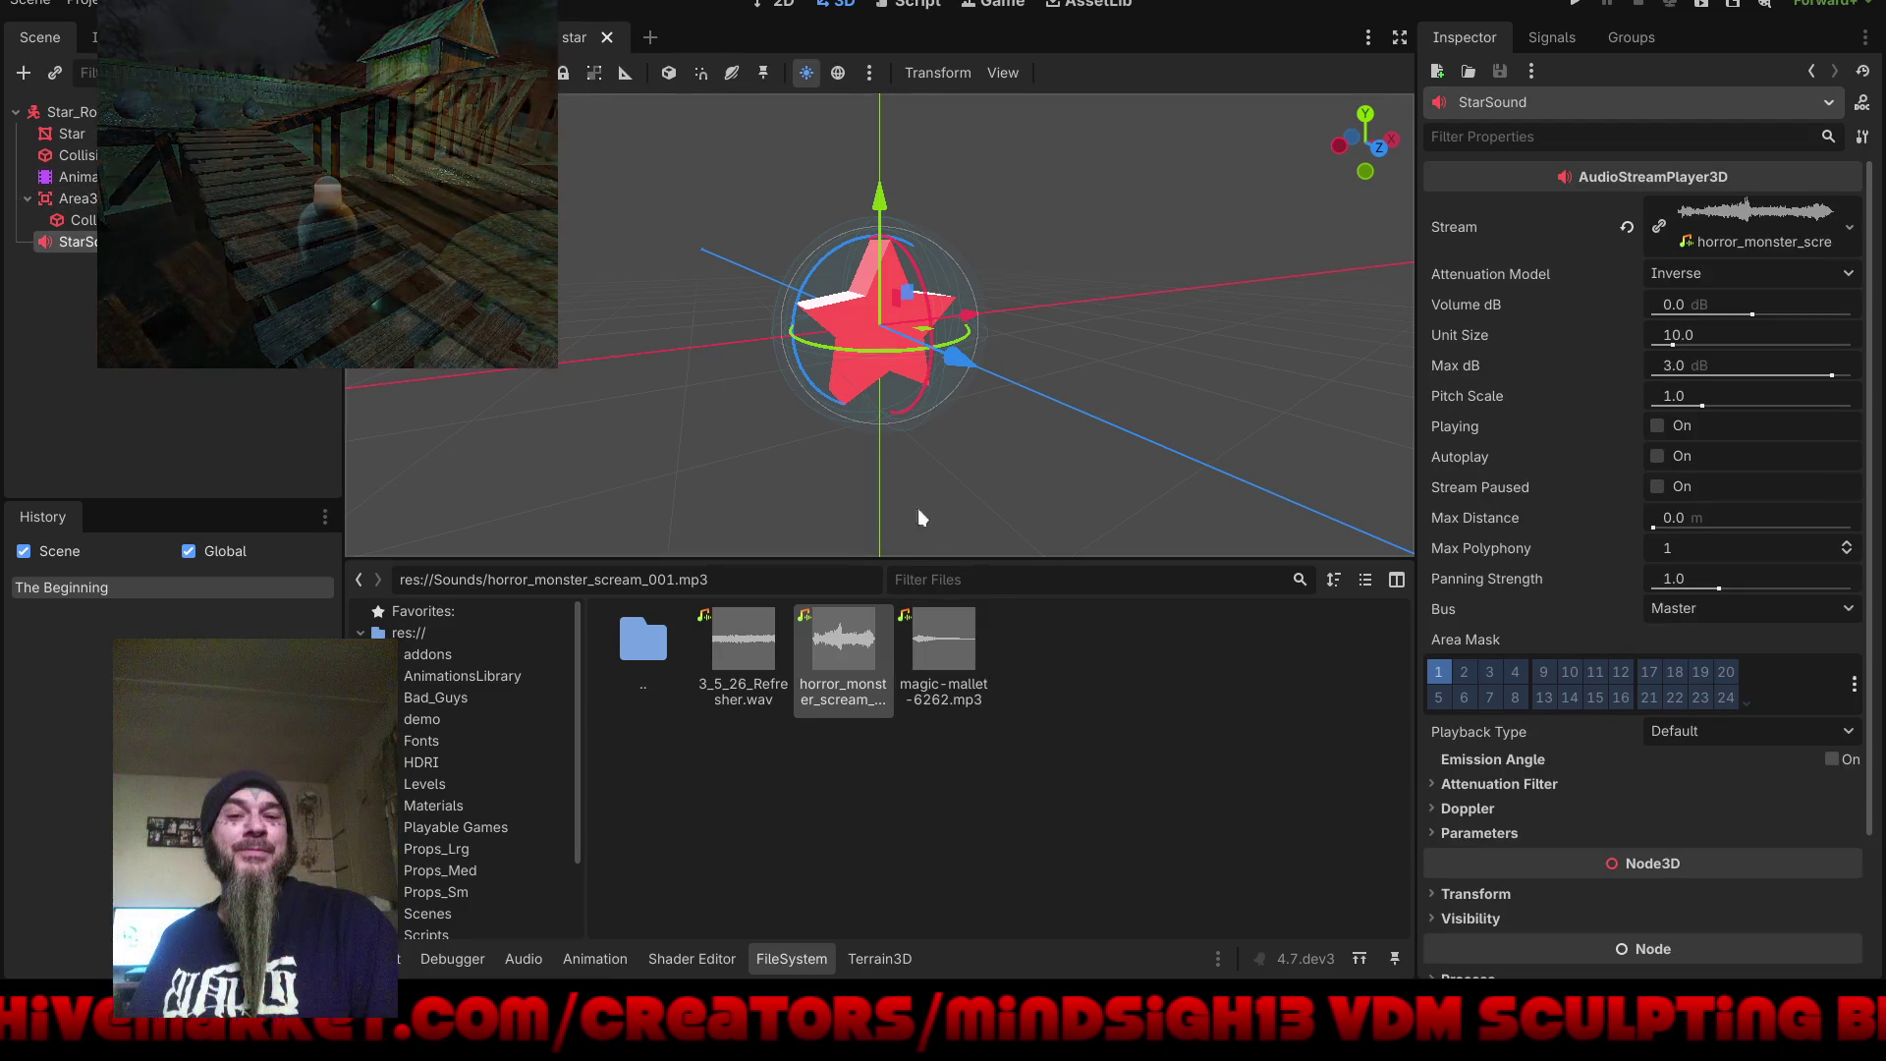
{"action": "left_click_drag", "start_coordinate": [918, 656], "coordinate": [1376, 530]}
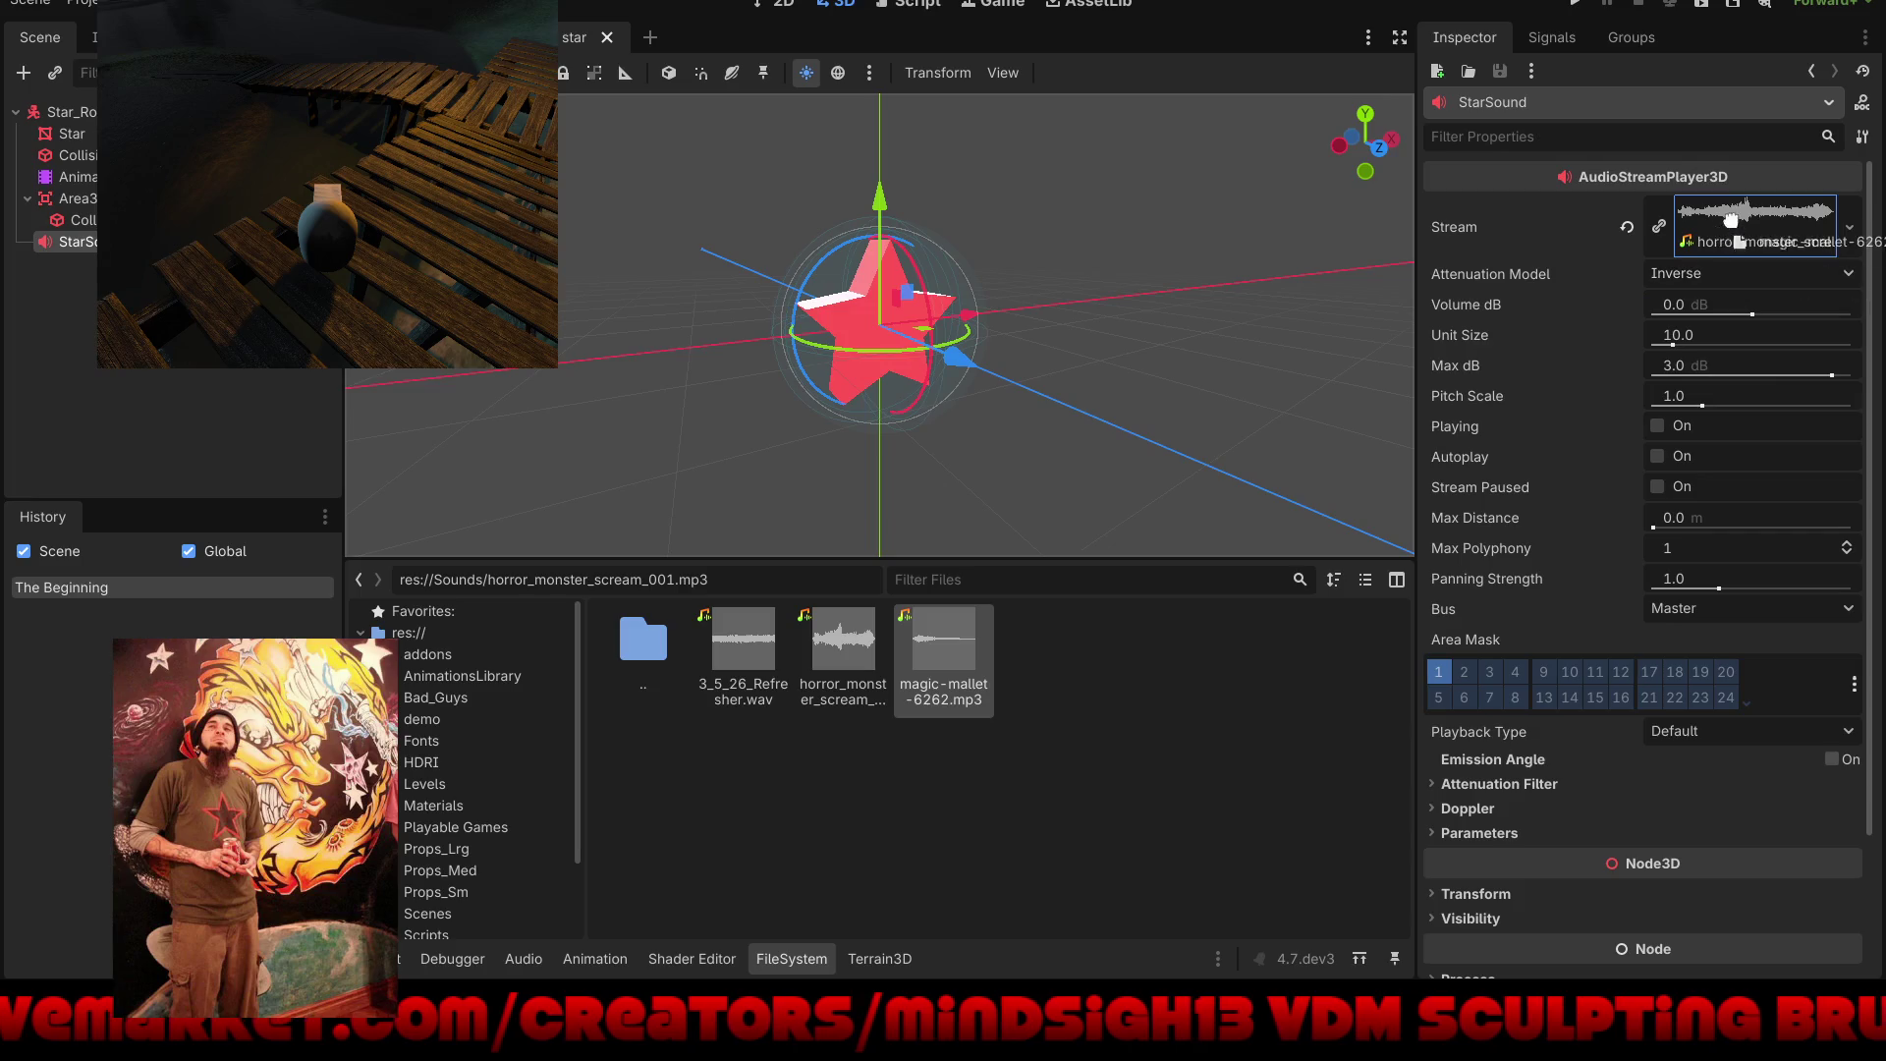
{"action": "left_click", "coordinate": [1576, 4]}
Step: Walk forward with W through the star pickups and turn on the flashlight with F
{"action": "key", "text": "w"}
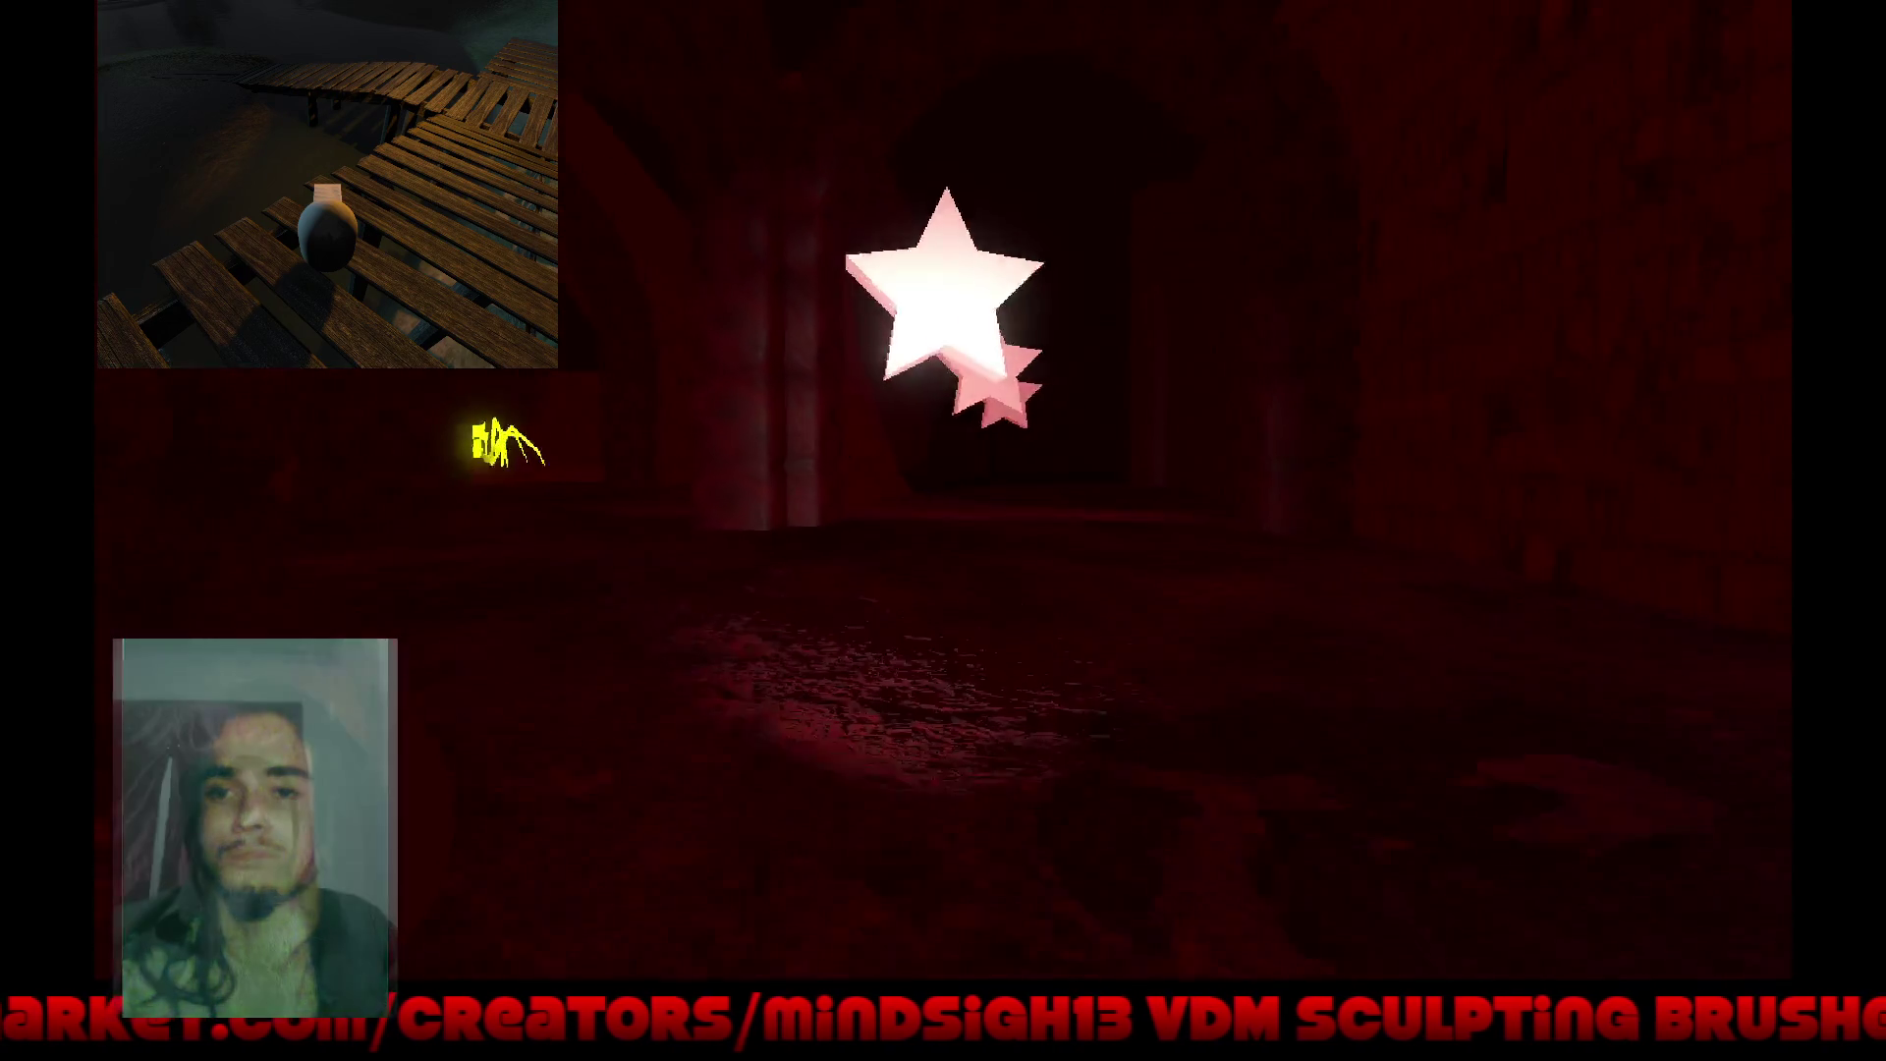
{"action": "key", "text": "w"}
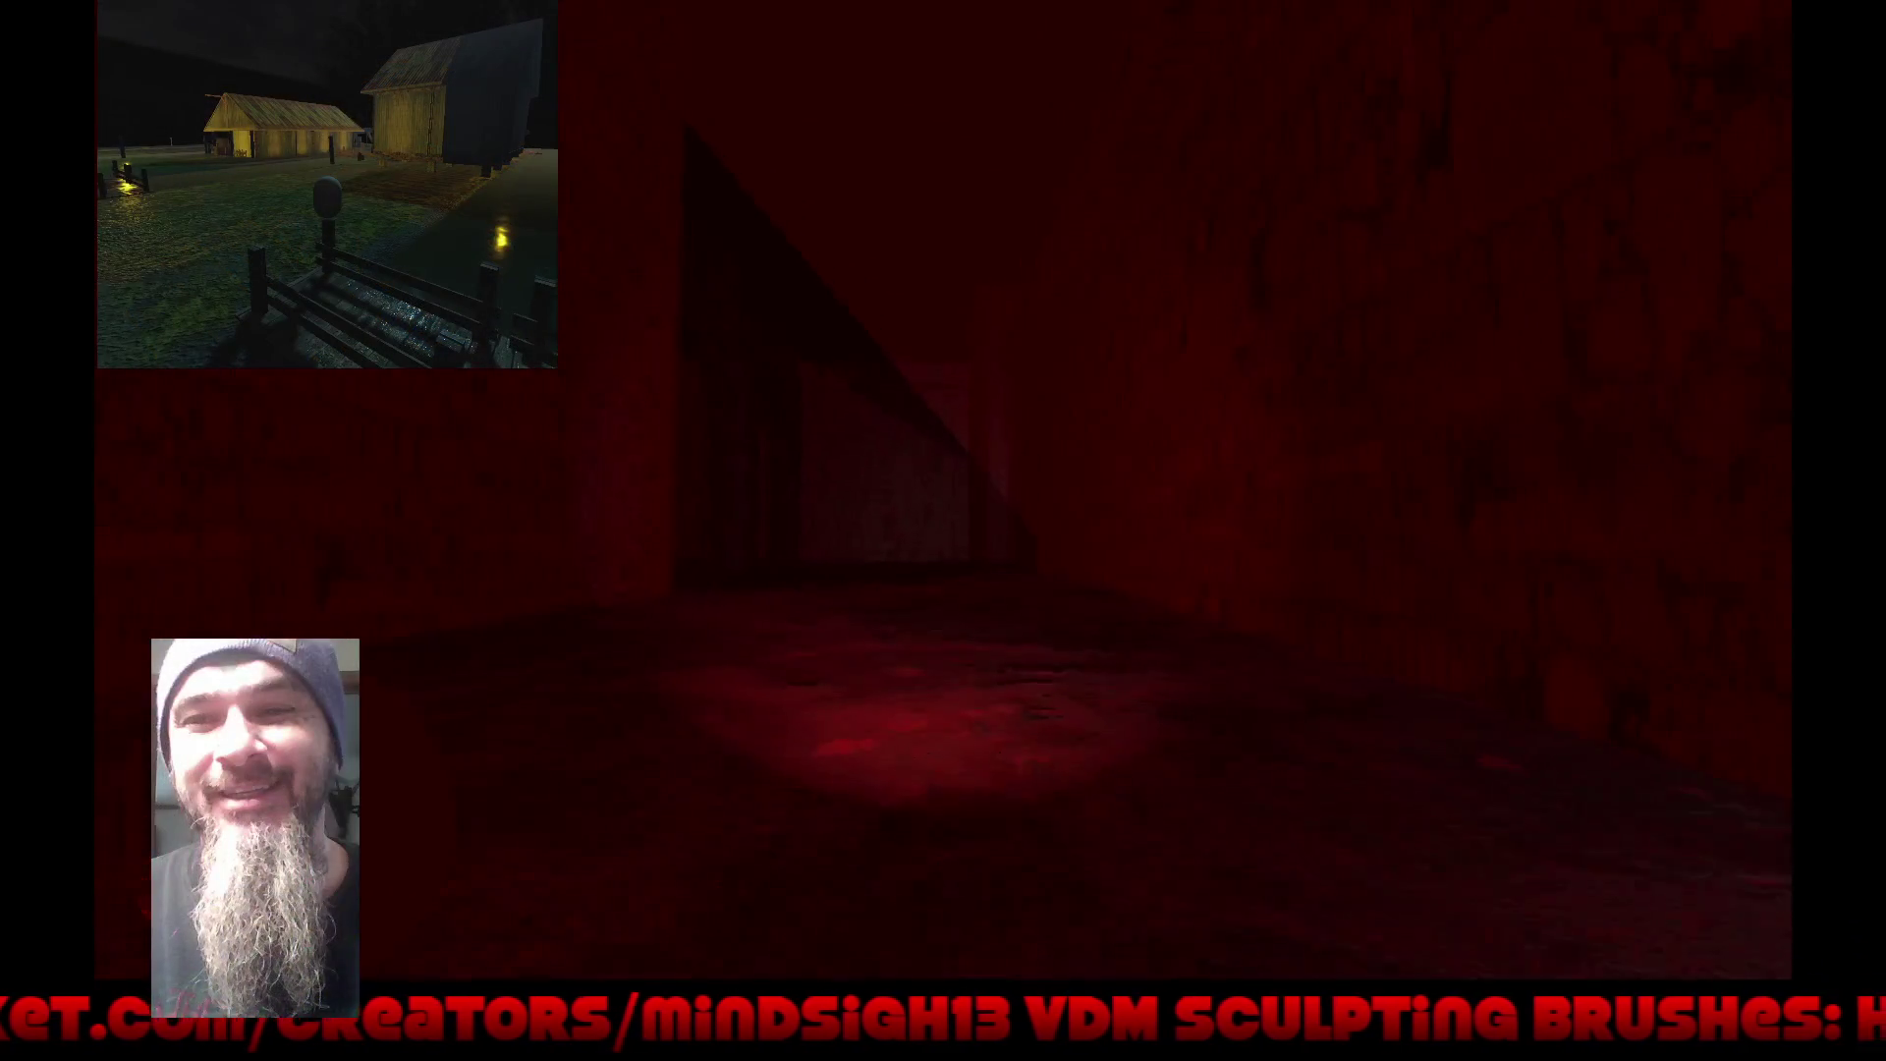
{"action": "key", "text": "f"}
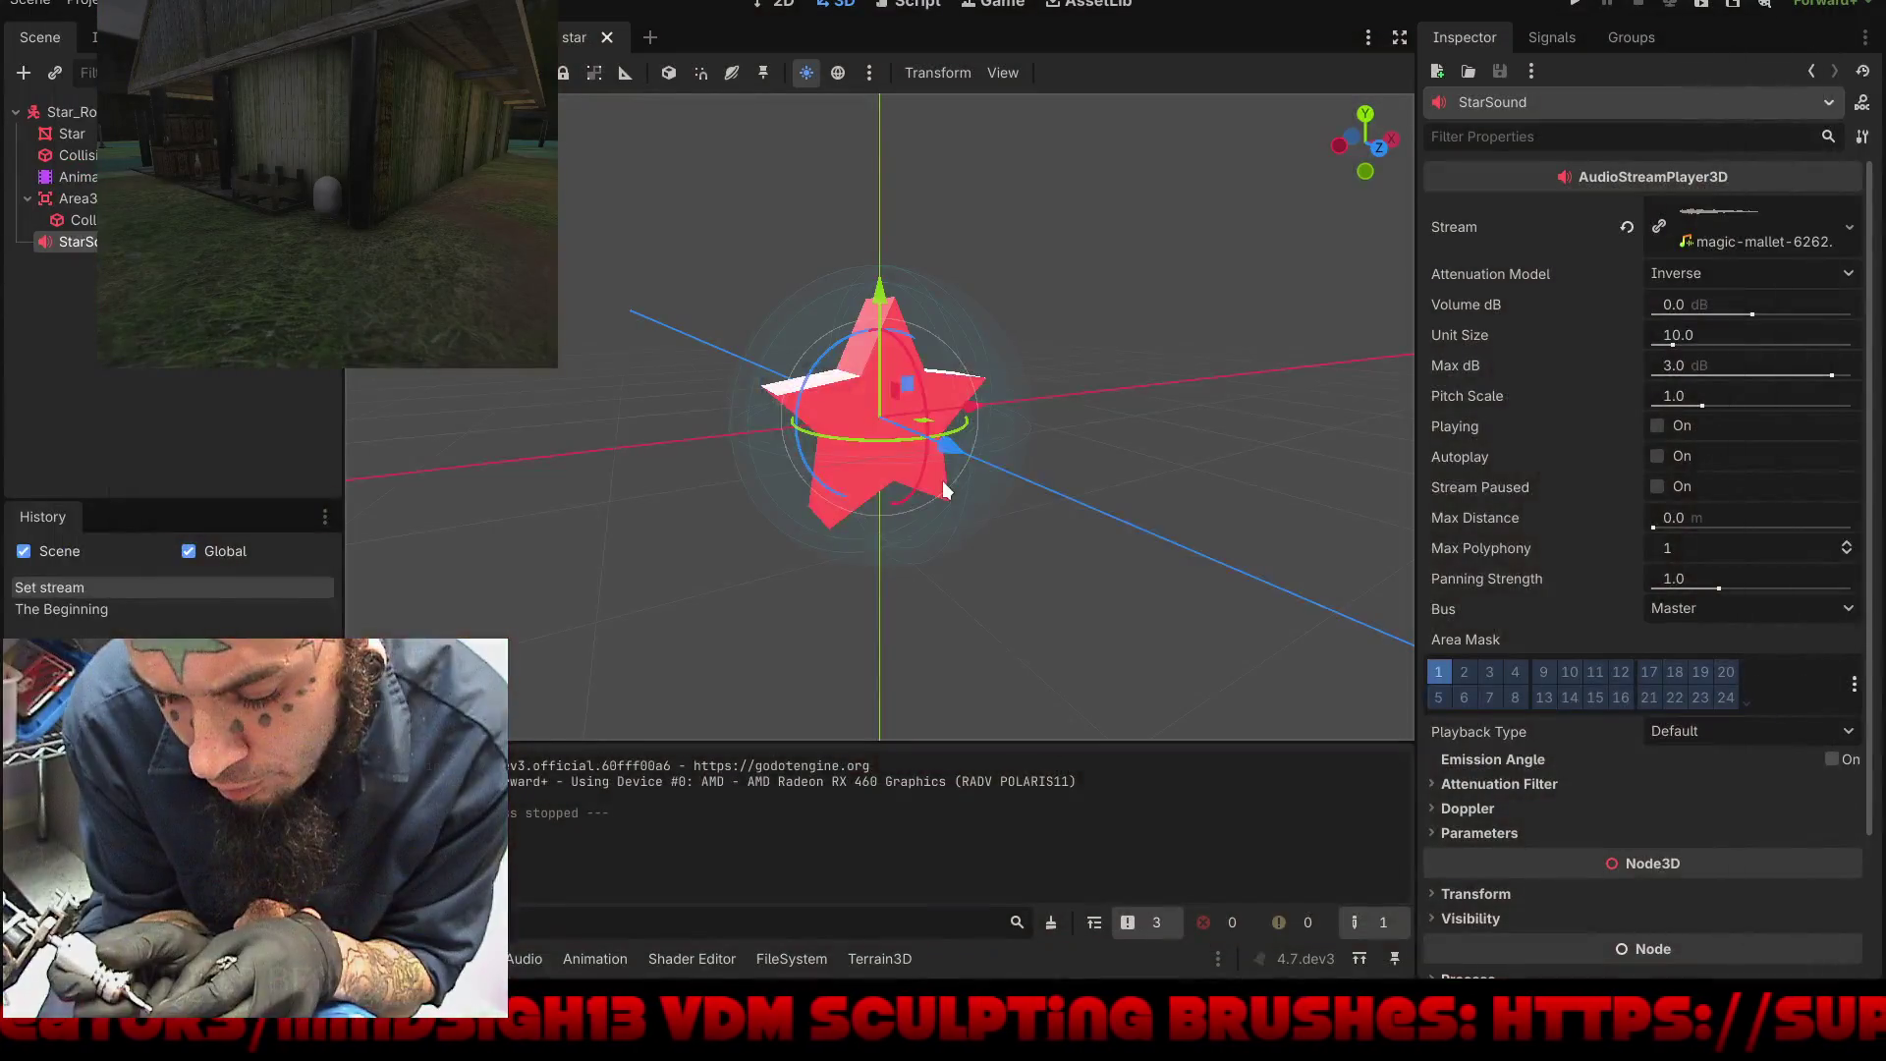
Step: Review the MP3 import settings of magic-mallet-6262.mp3 in the Import dock
{"action": "left_click", "coordinate": [792, 962]}
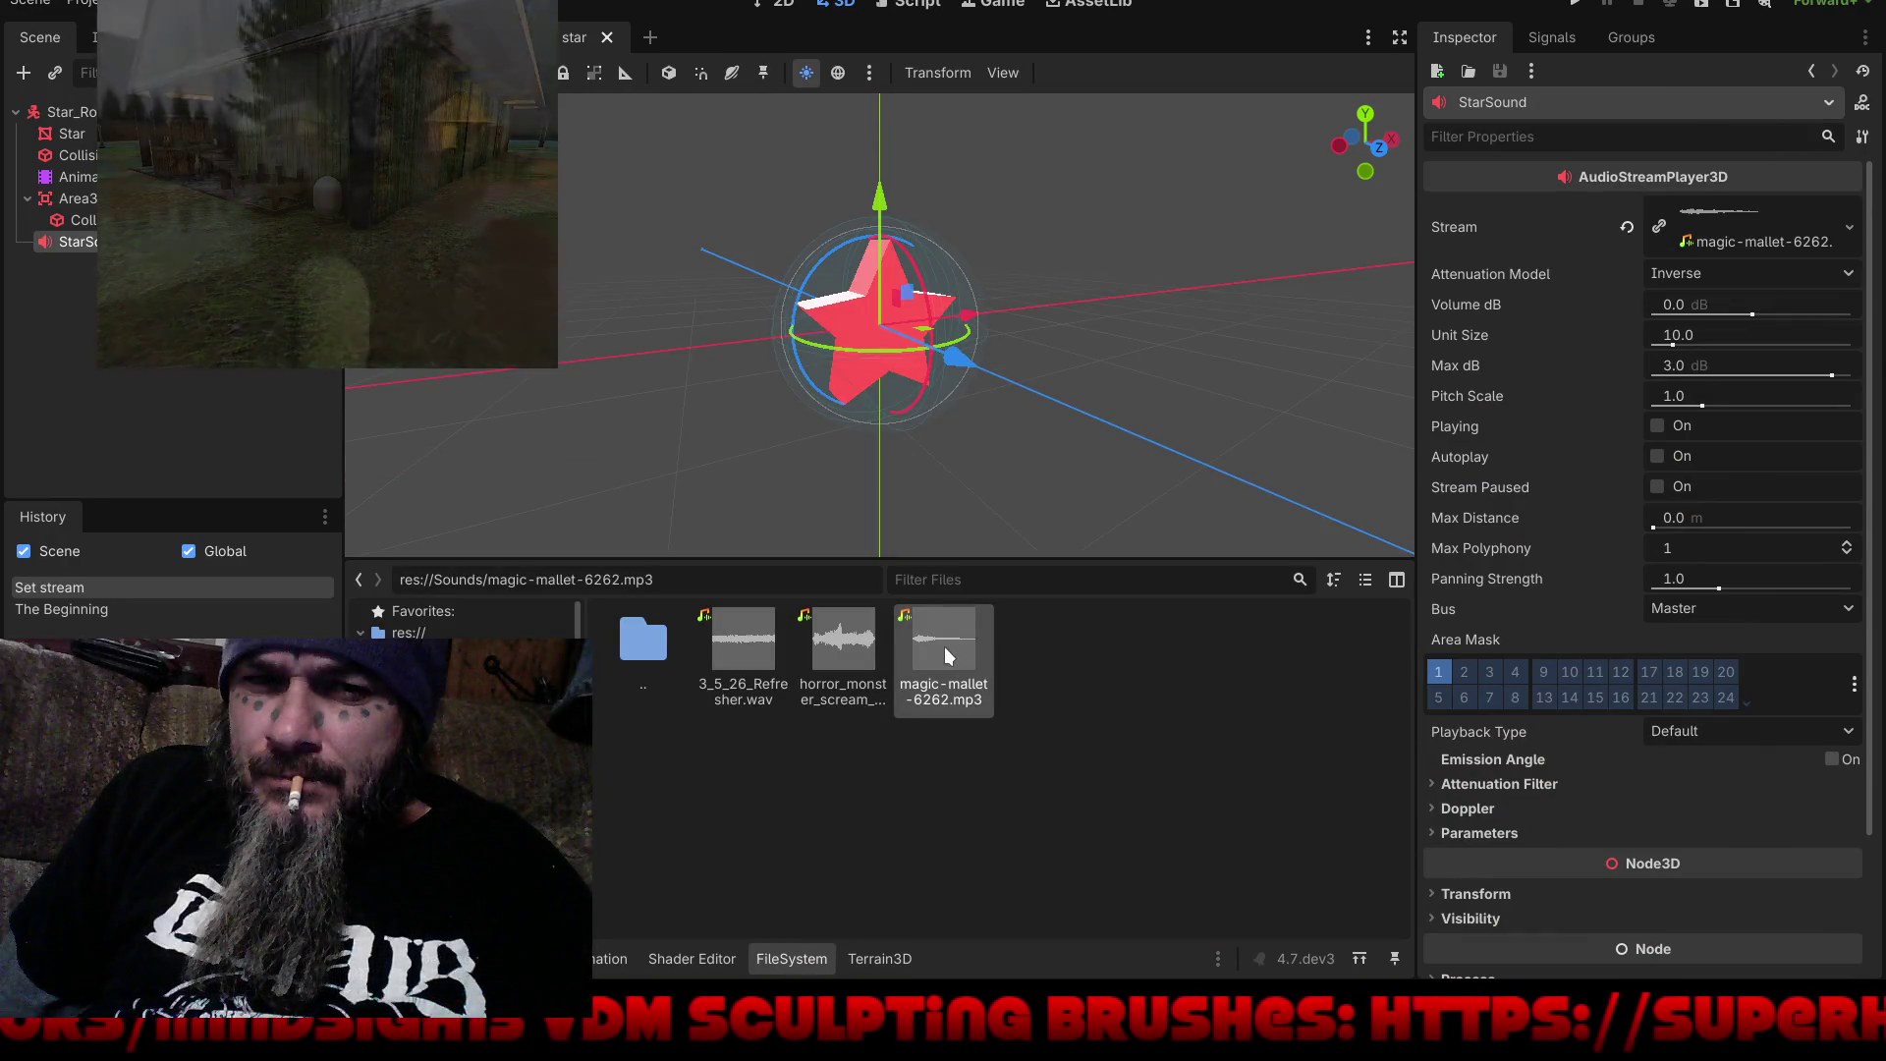
{"action": "left_click", "coordinate": [96, 38]}
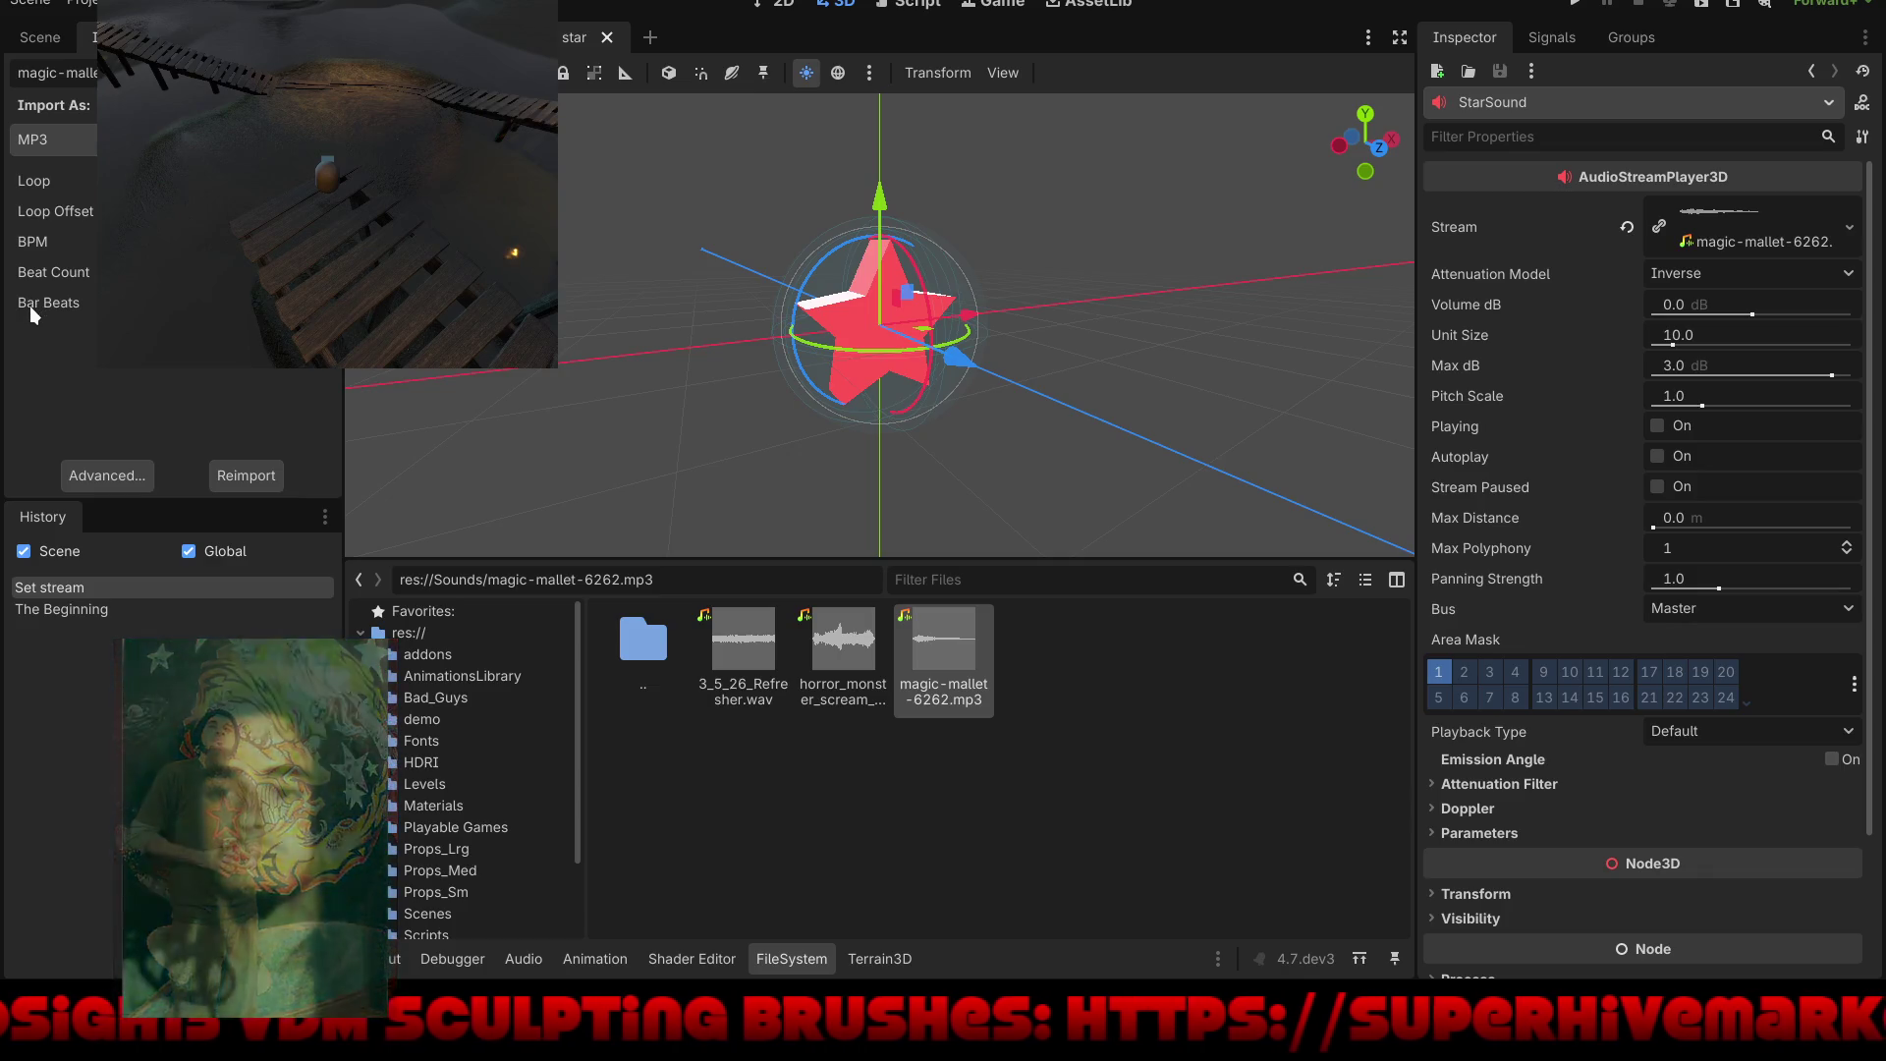
{"action": "mouse_move", "coordinate": [29, 304]}
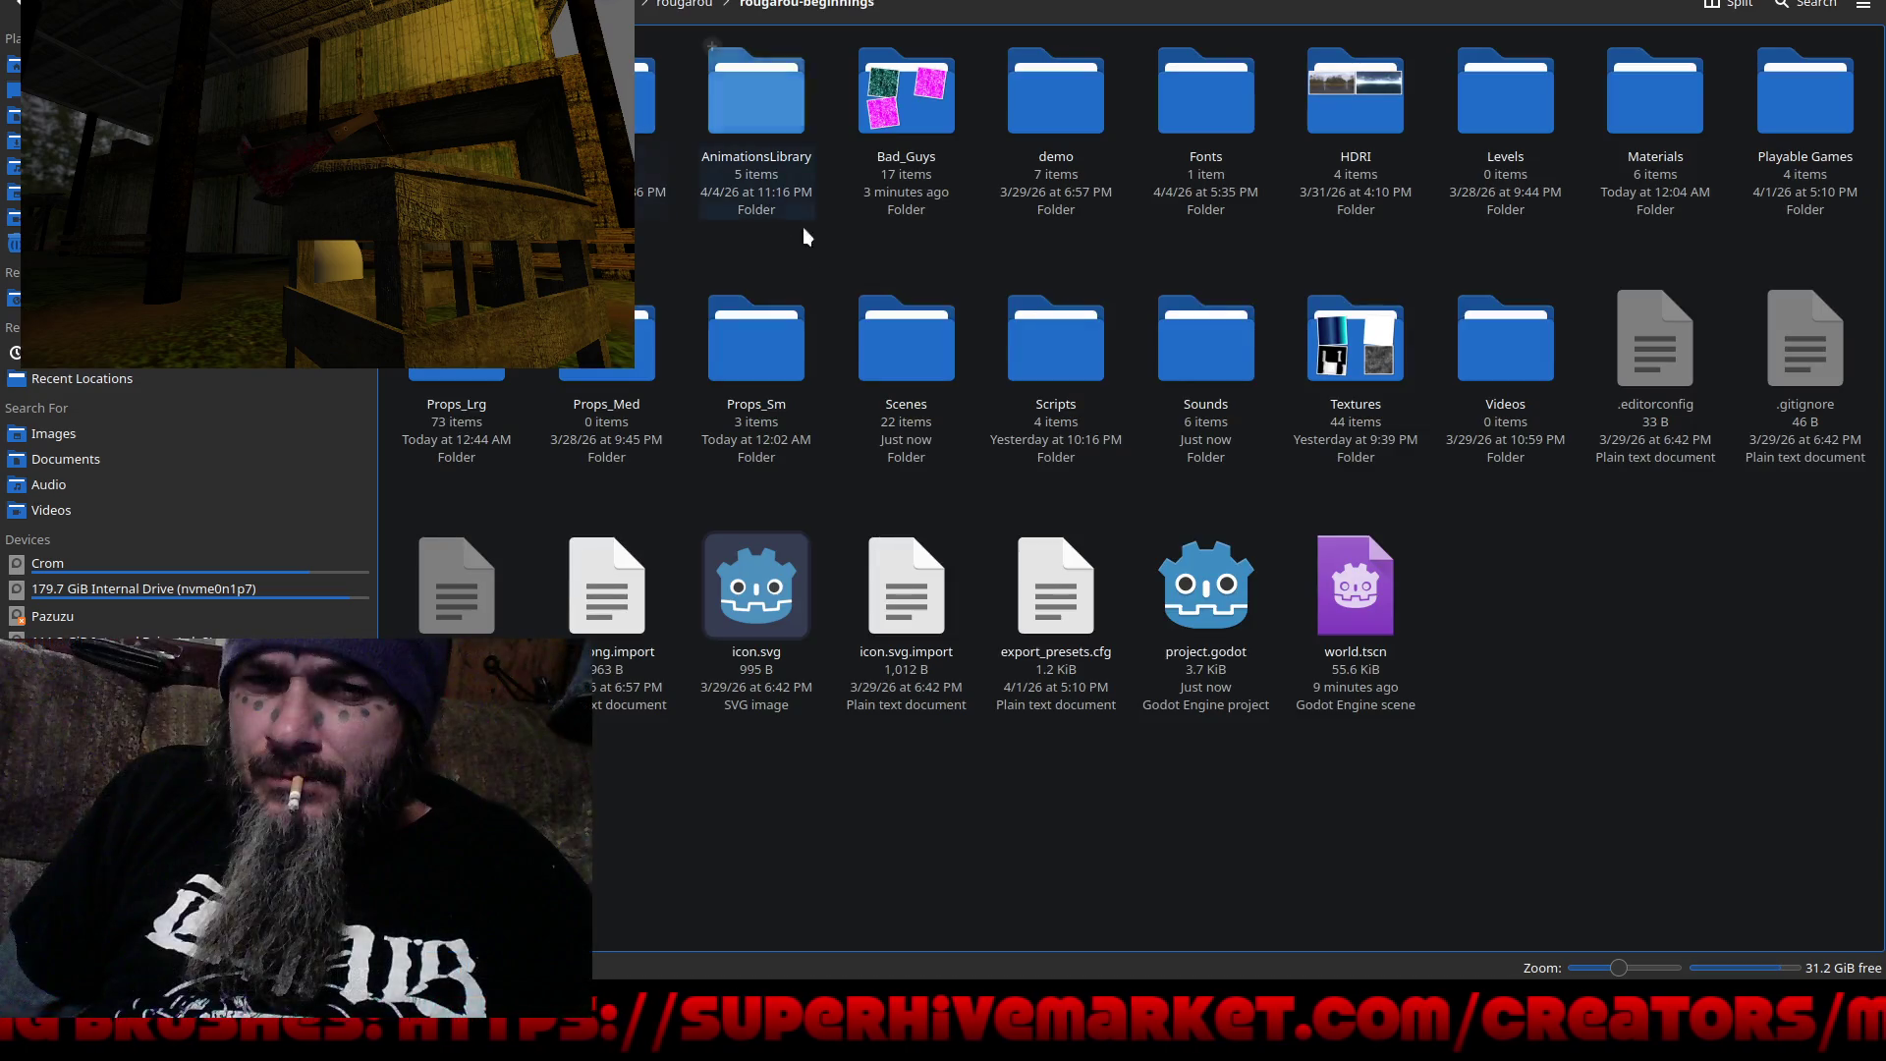
Step: Open magic-mallet-6262.mp3 from the project's Sounds folder in Audacity
{"action": "double_click", "coordinate": [1211, 367]}
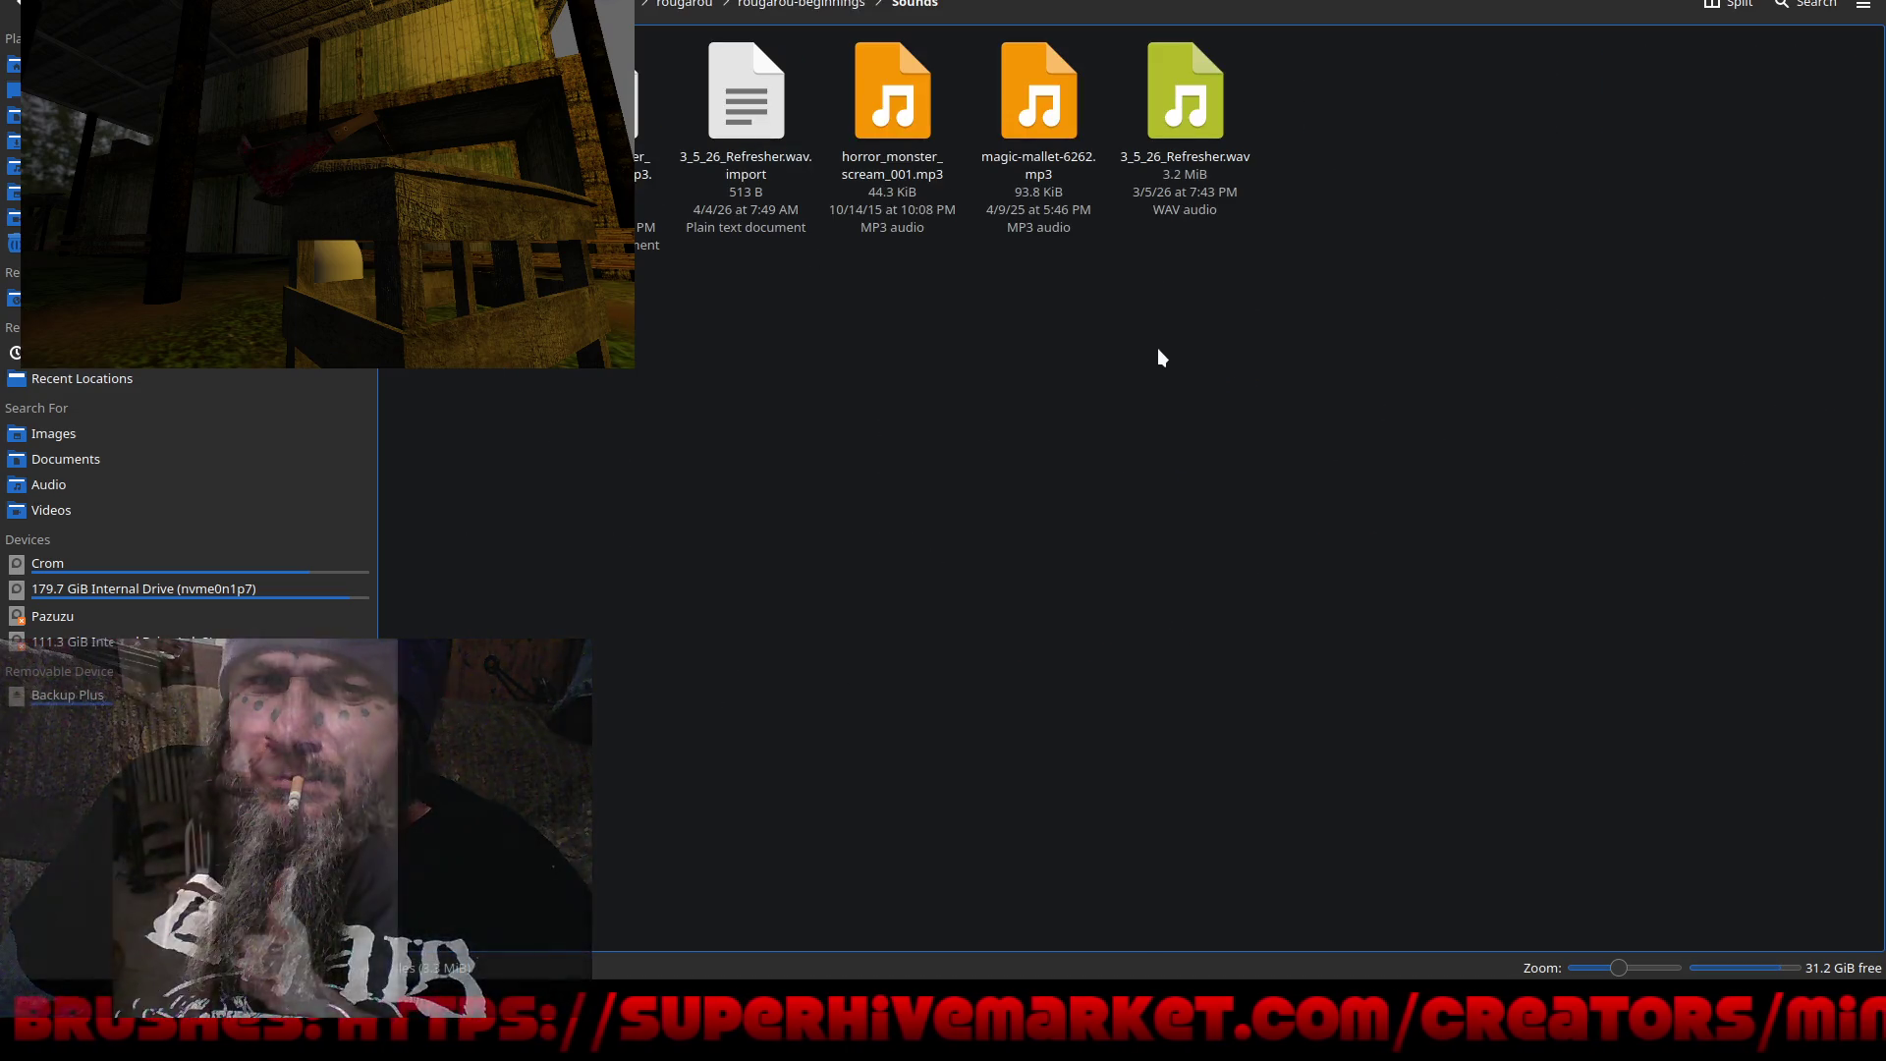
{"action": "right_click", "coordinate": [1059, 94]}
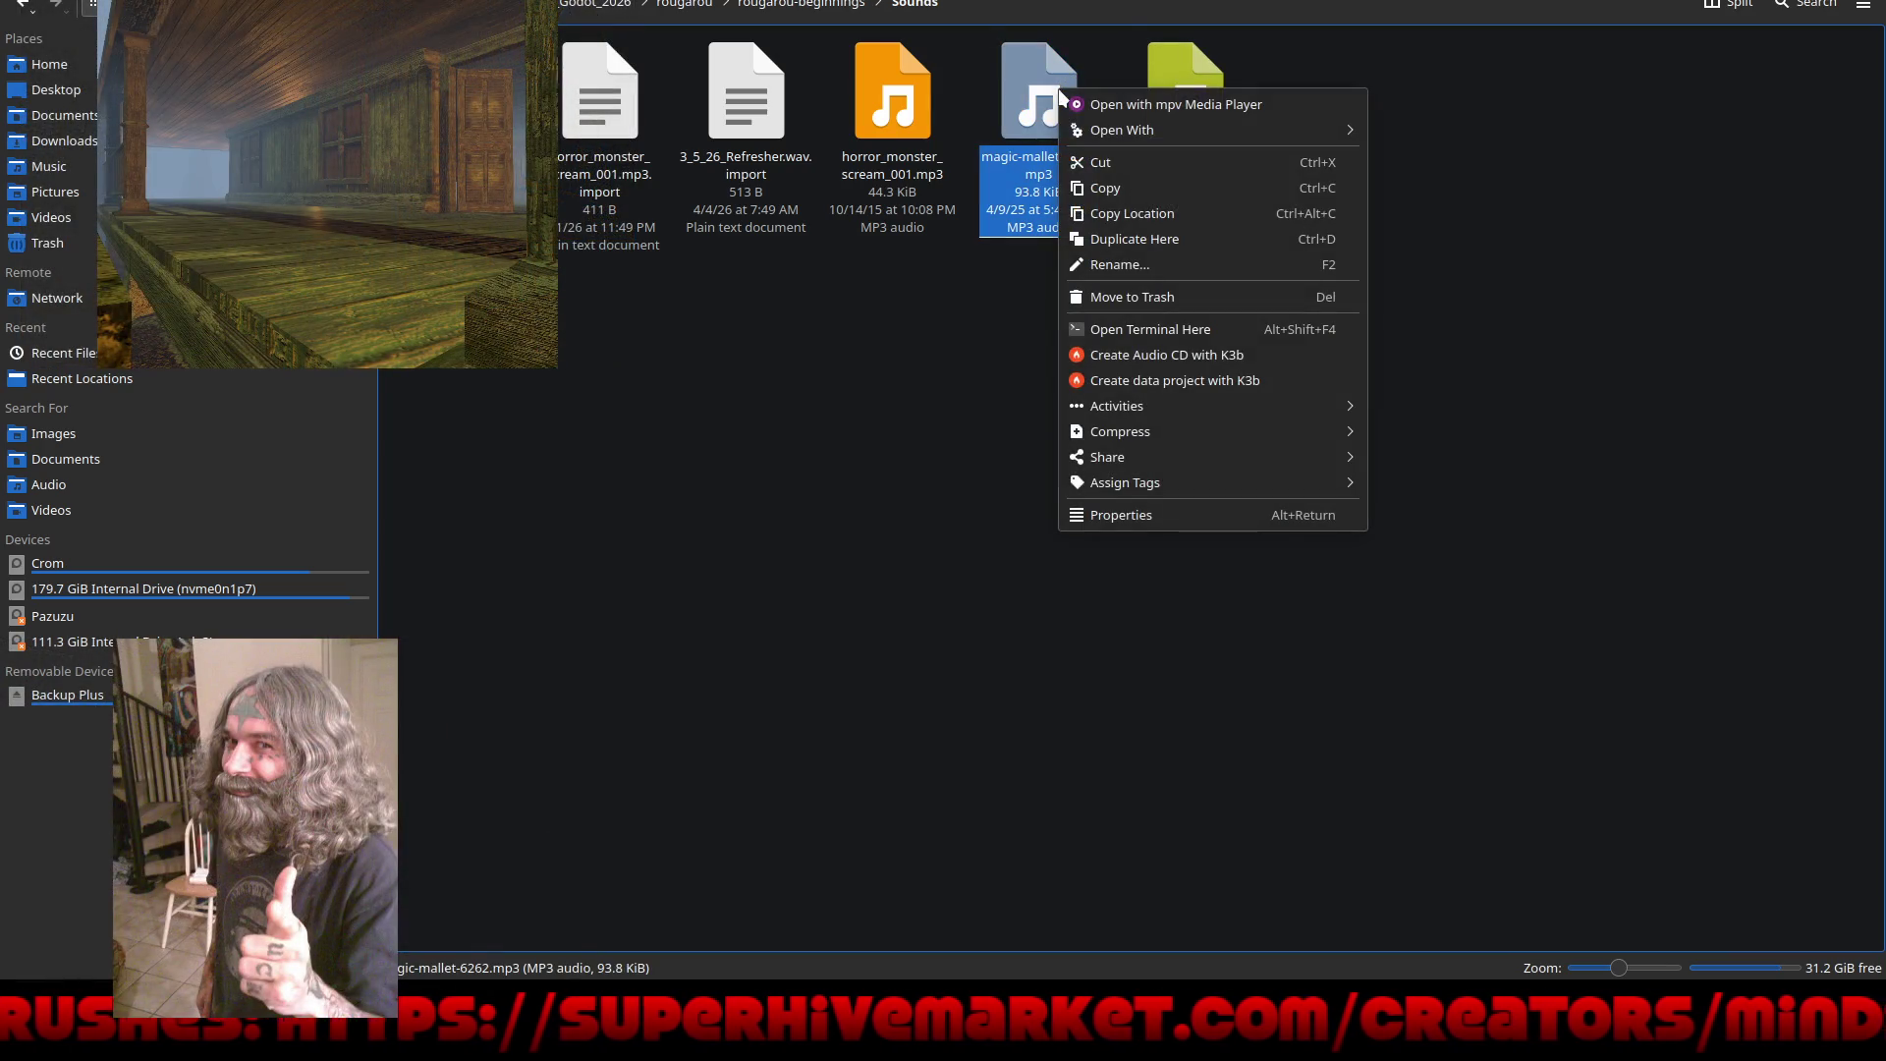
{"action": "mouse_move", "coordinate": [1130, 130]}
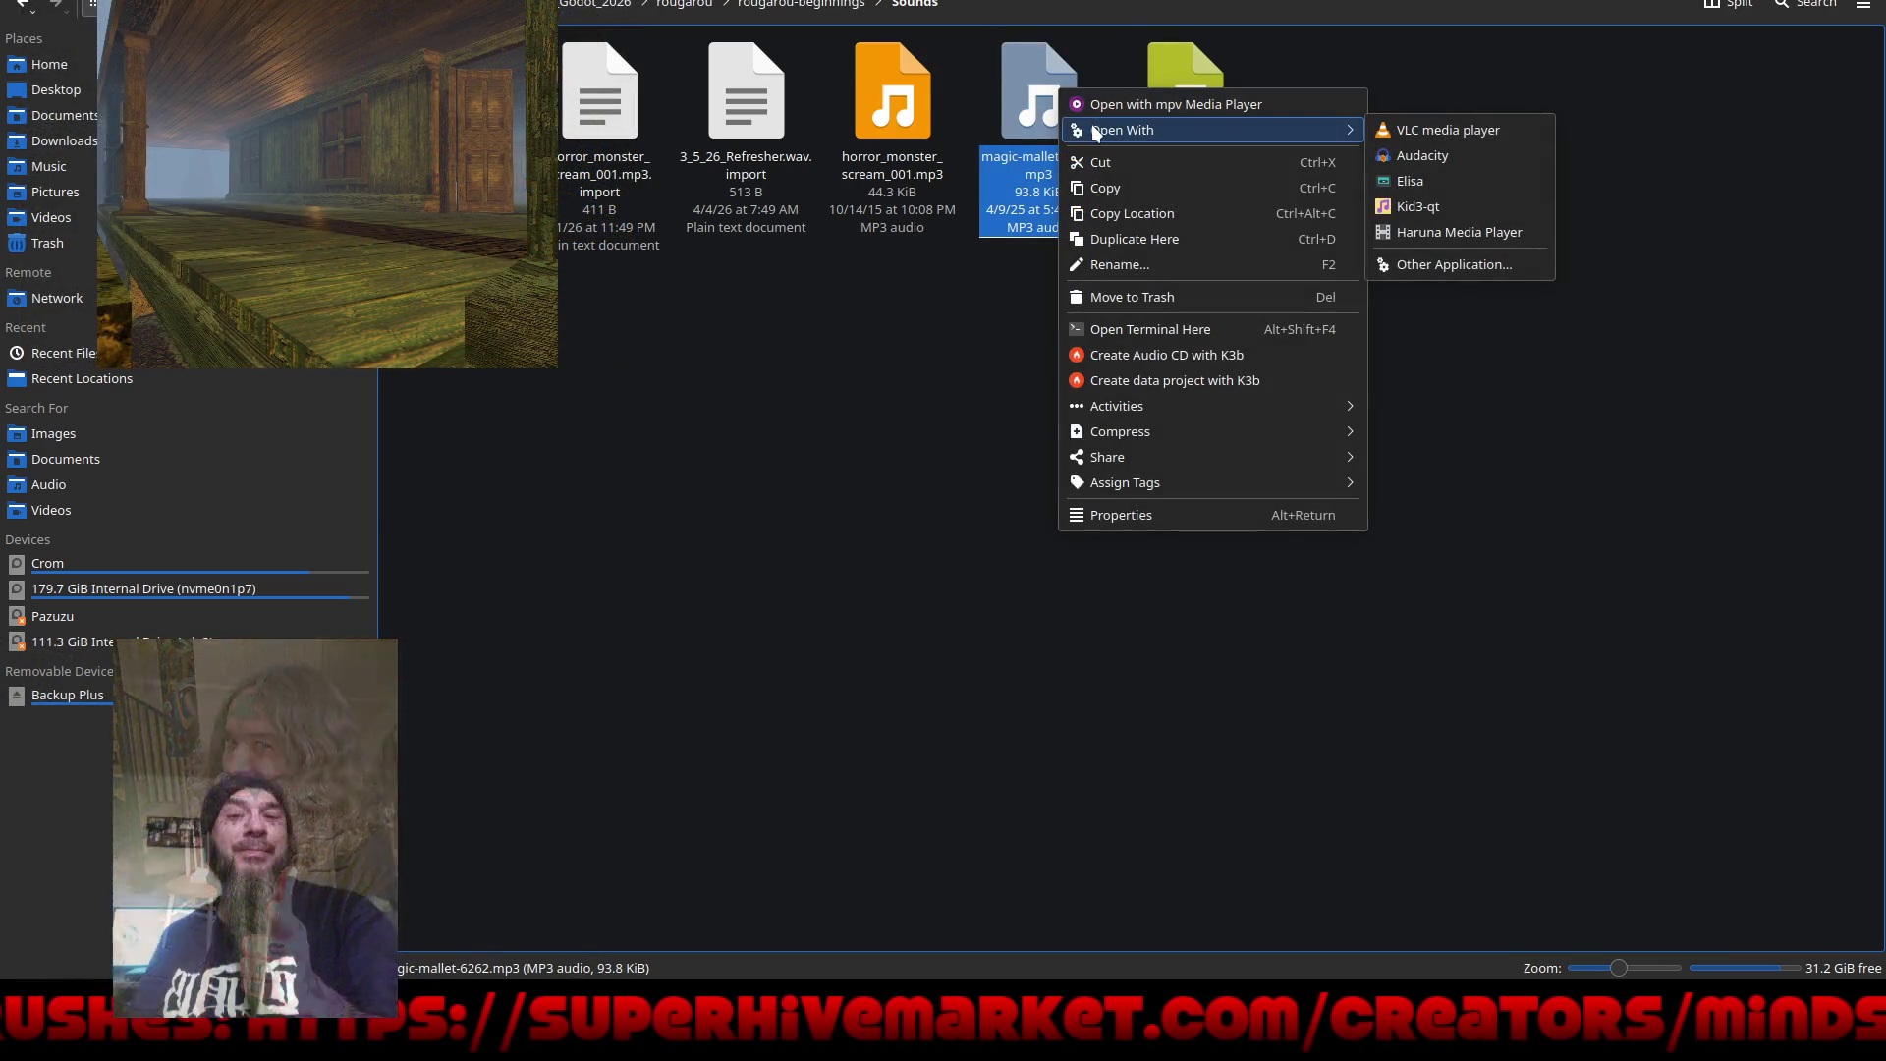
{"action": "left_click", "coordinate": [1455, 156]}
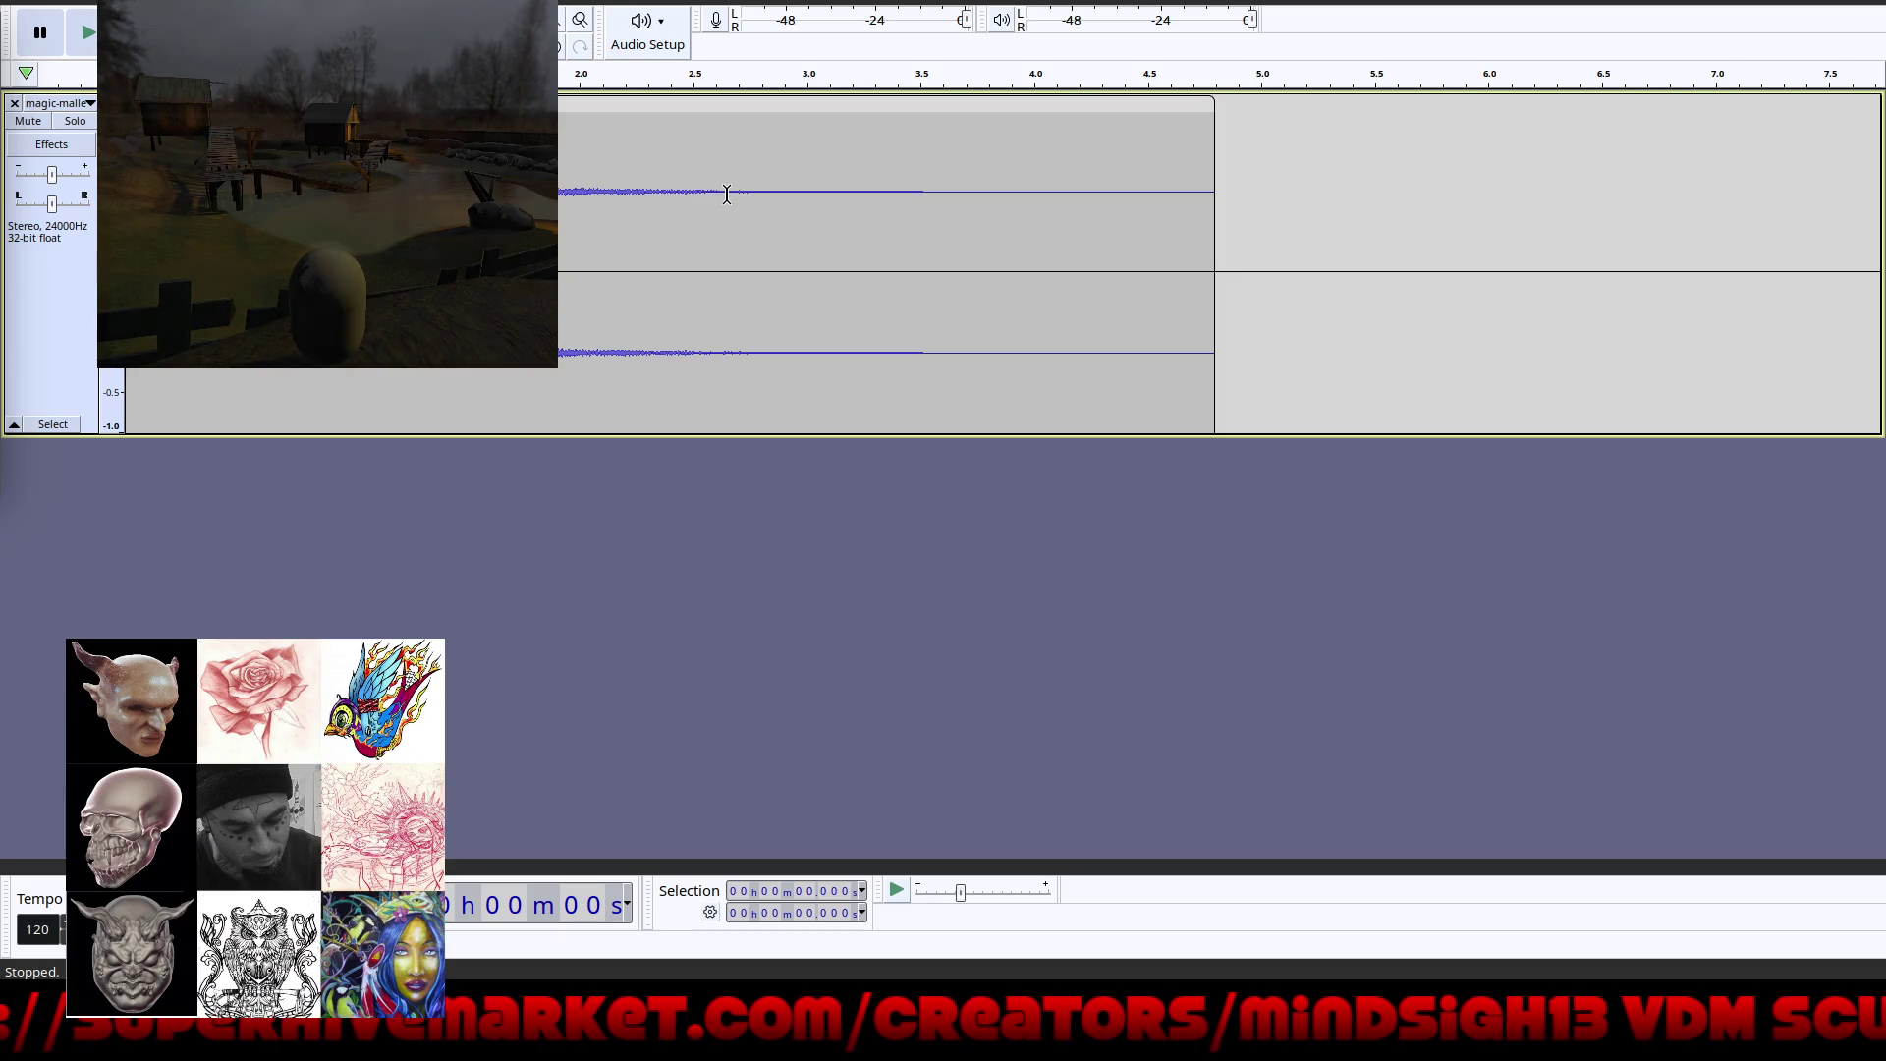
Step: Delete everything after 2.595 s and the first 0.164 s, then play the clip
{"action": "mouse_move", "coordinate": [716, 198]}
{"action": "left_mouse_down"}
{"action": "mouse_move", "coordinate": [1339, 244]}
{"action": "mouse_move", "coordinate": [1241, 238]}
{"action": "left_mouse_up"}
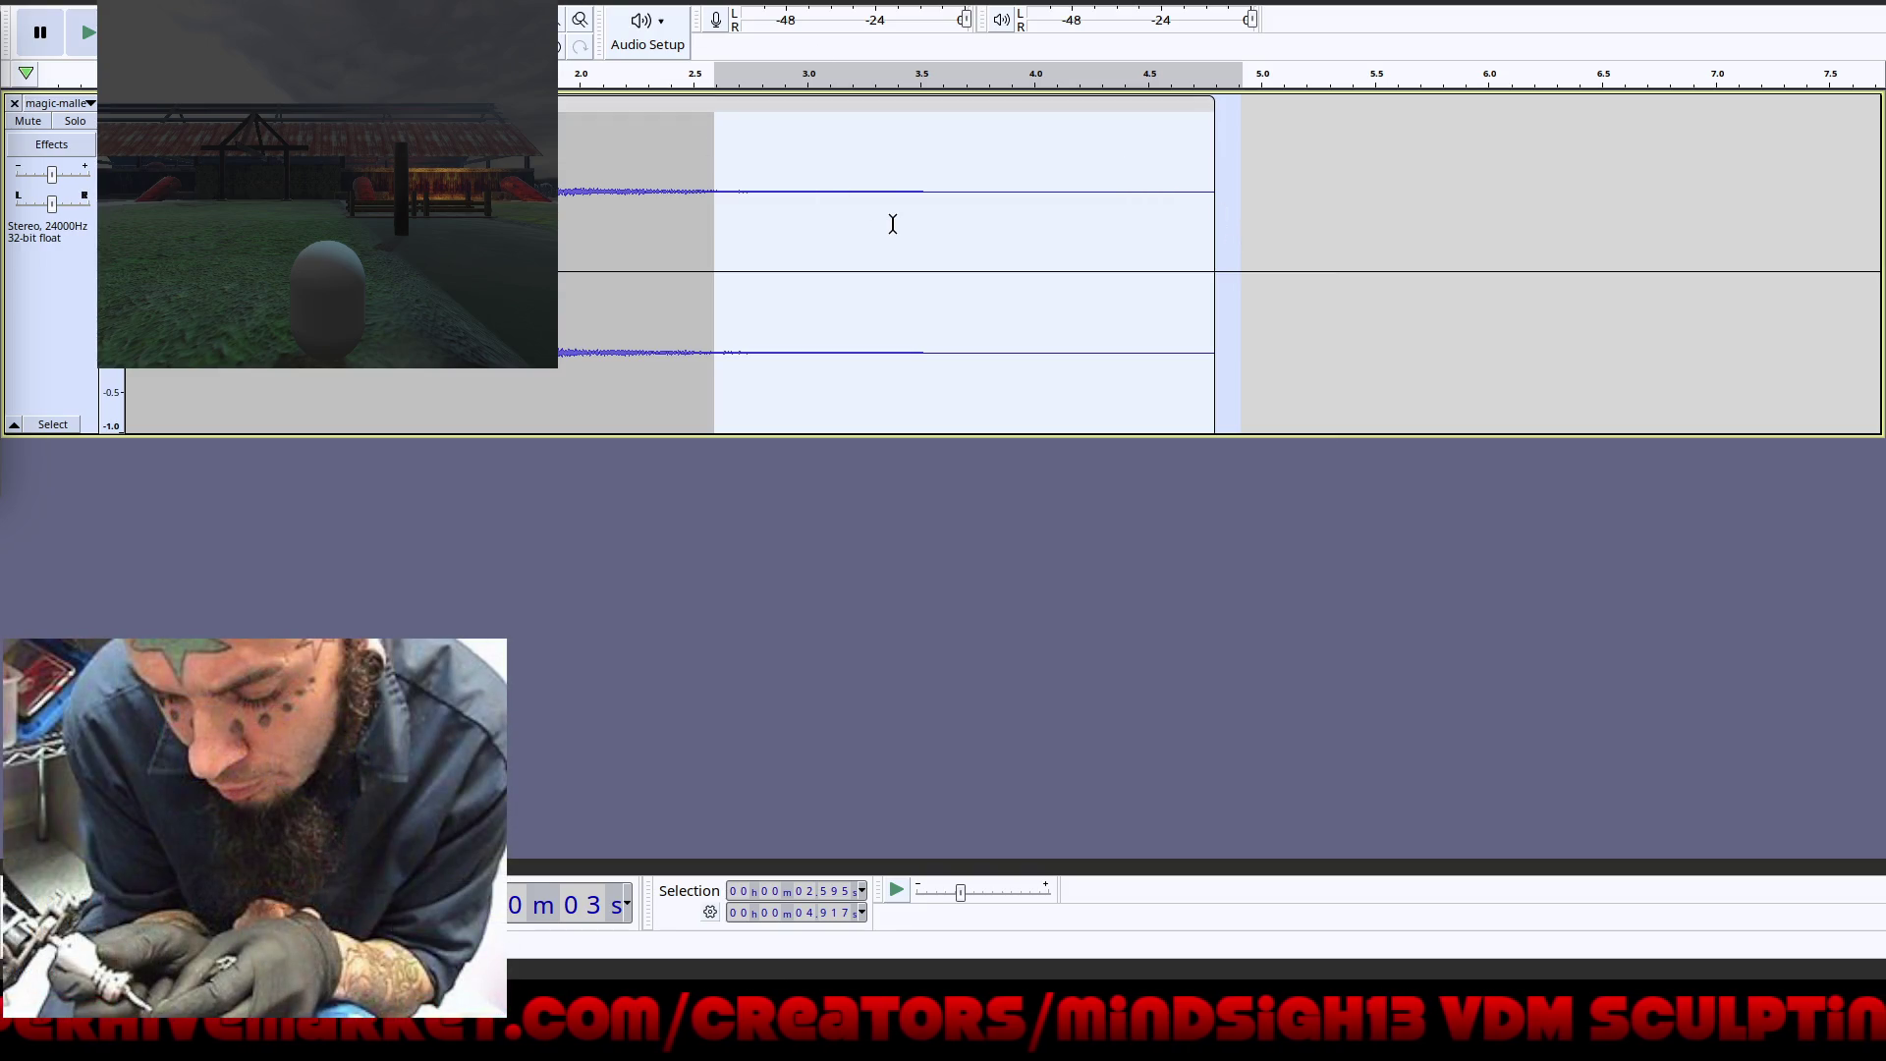
{"action": "key", "text": "Delete"}
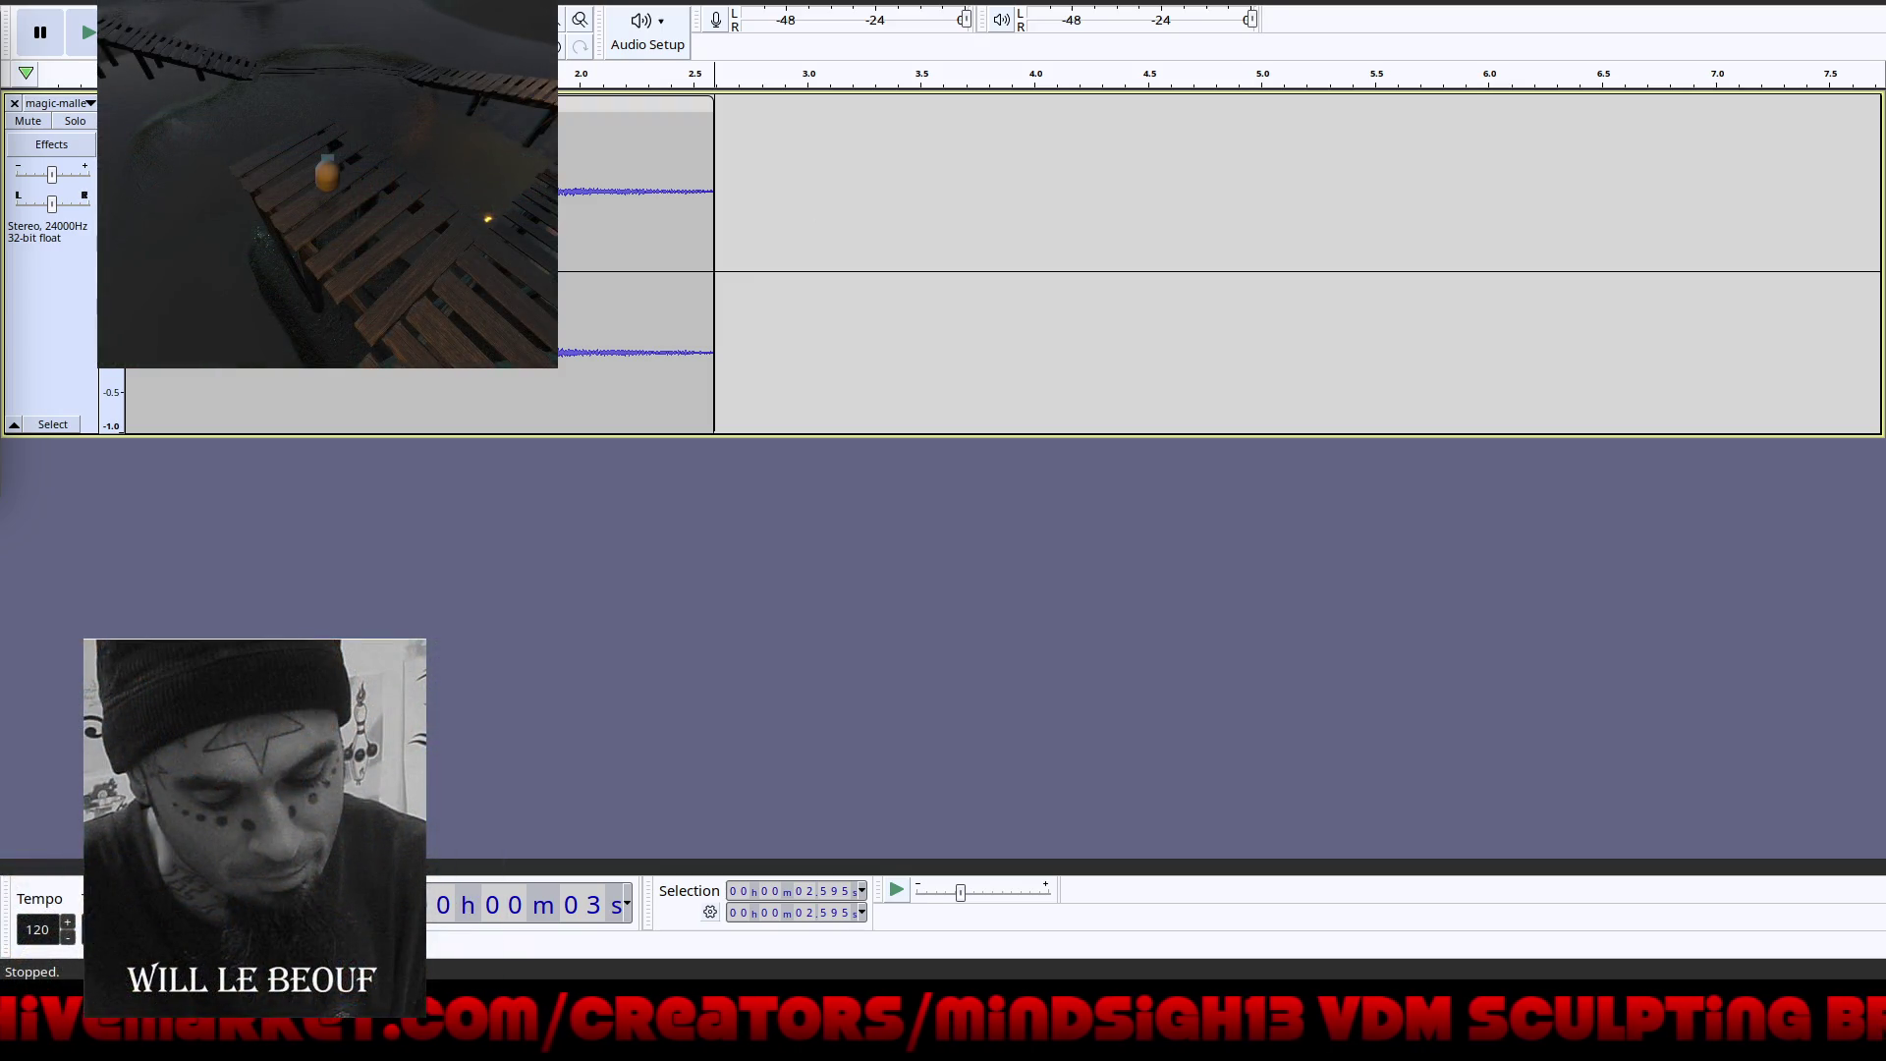
{"action": "left_click_drag", "start_coordinate": [163, 295], "coordinate": [124, 295]}
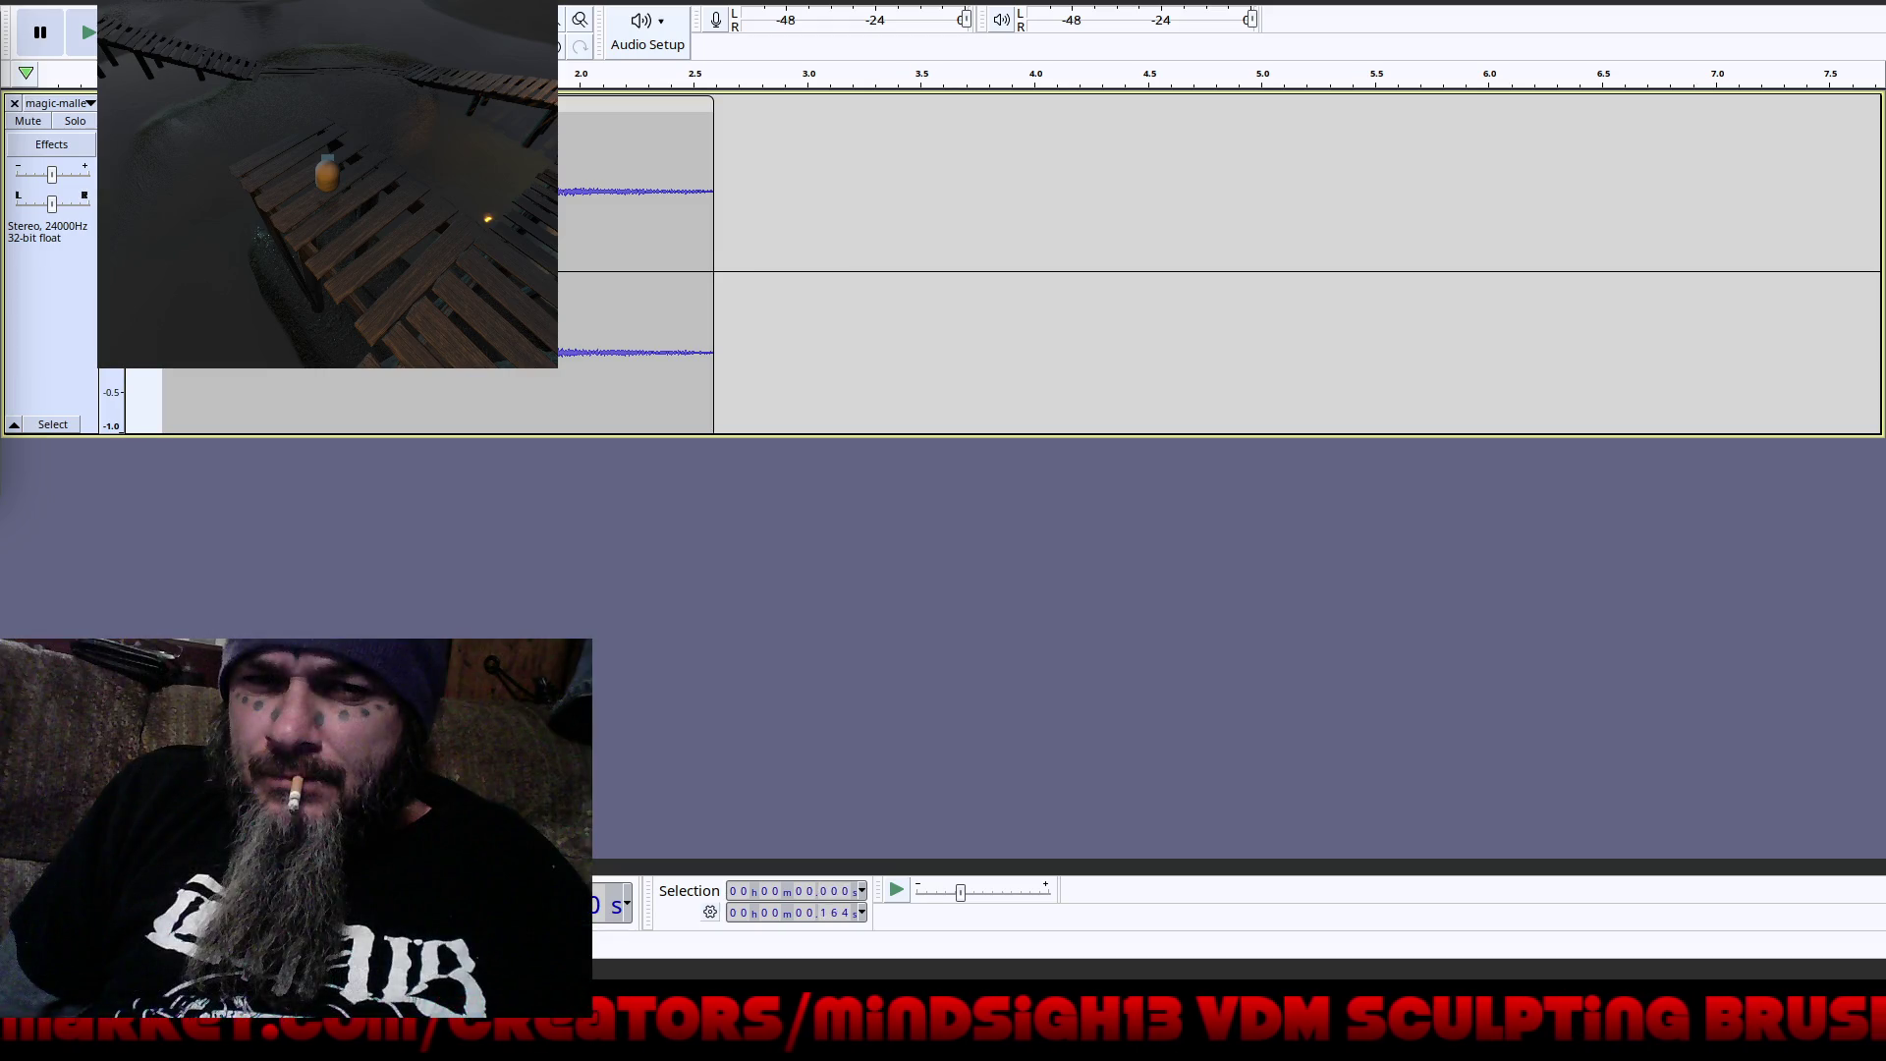
{"action": "key", "text": "Delete"}
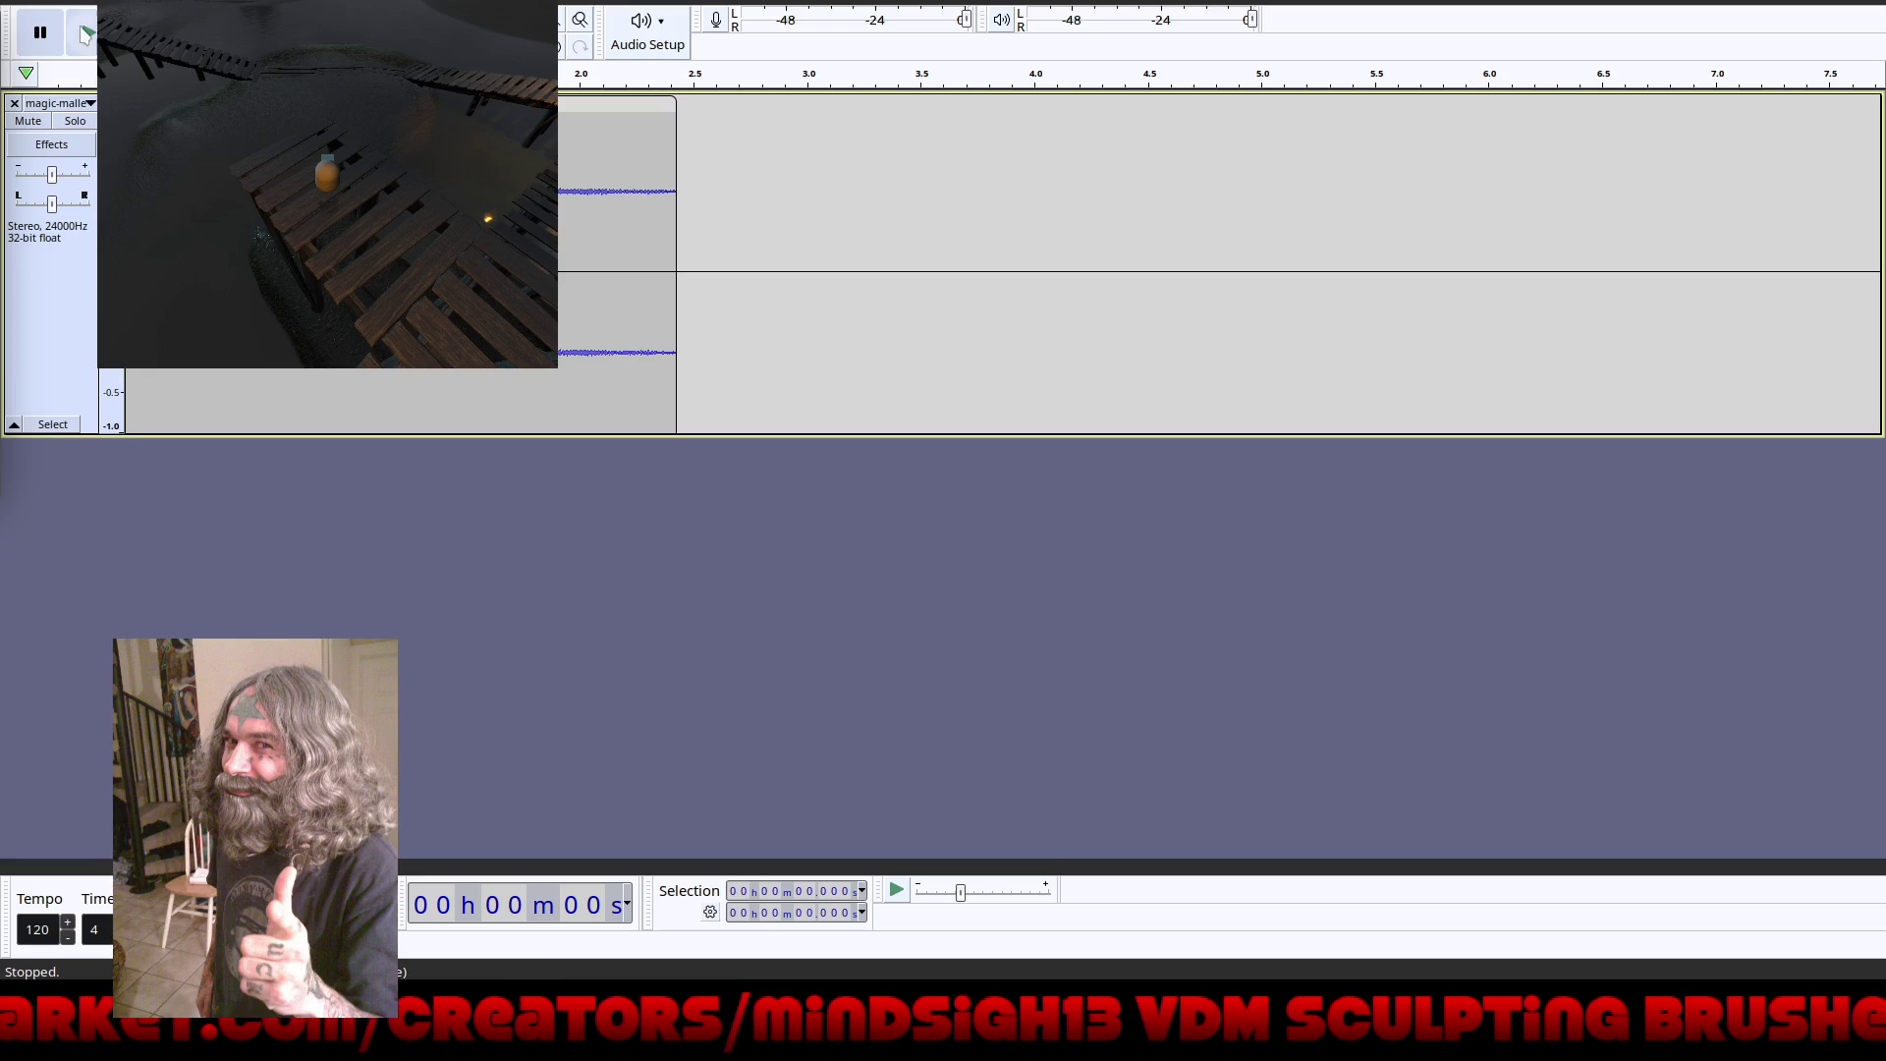
{"action": "left_click", "coordinate": [83, 31]}
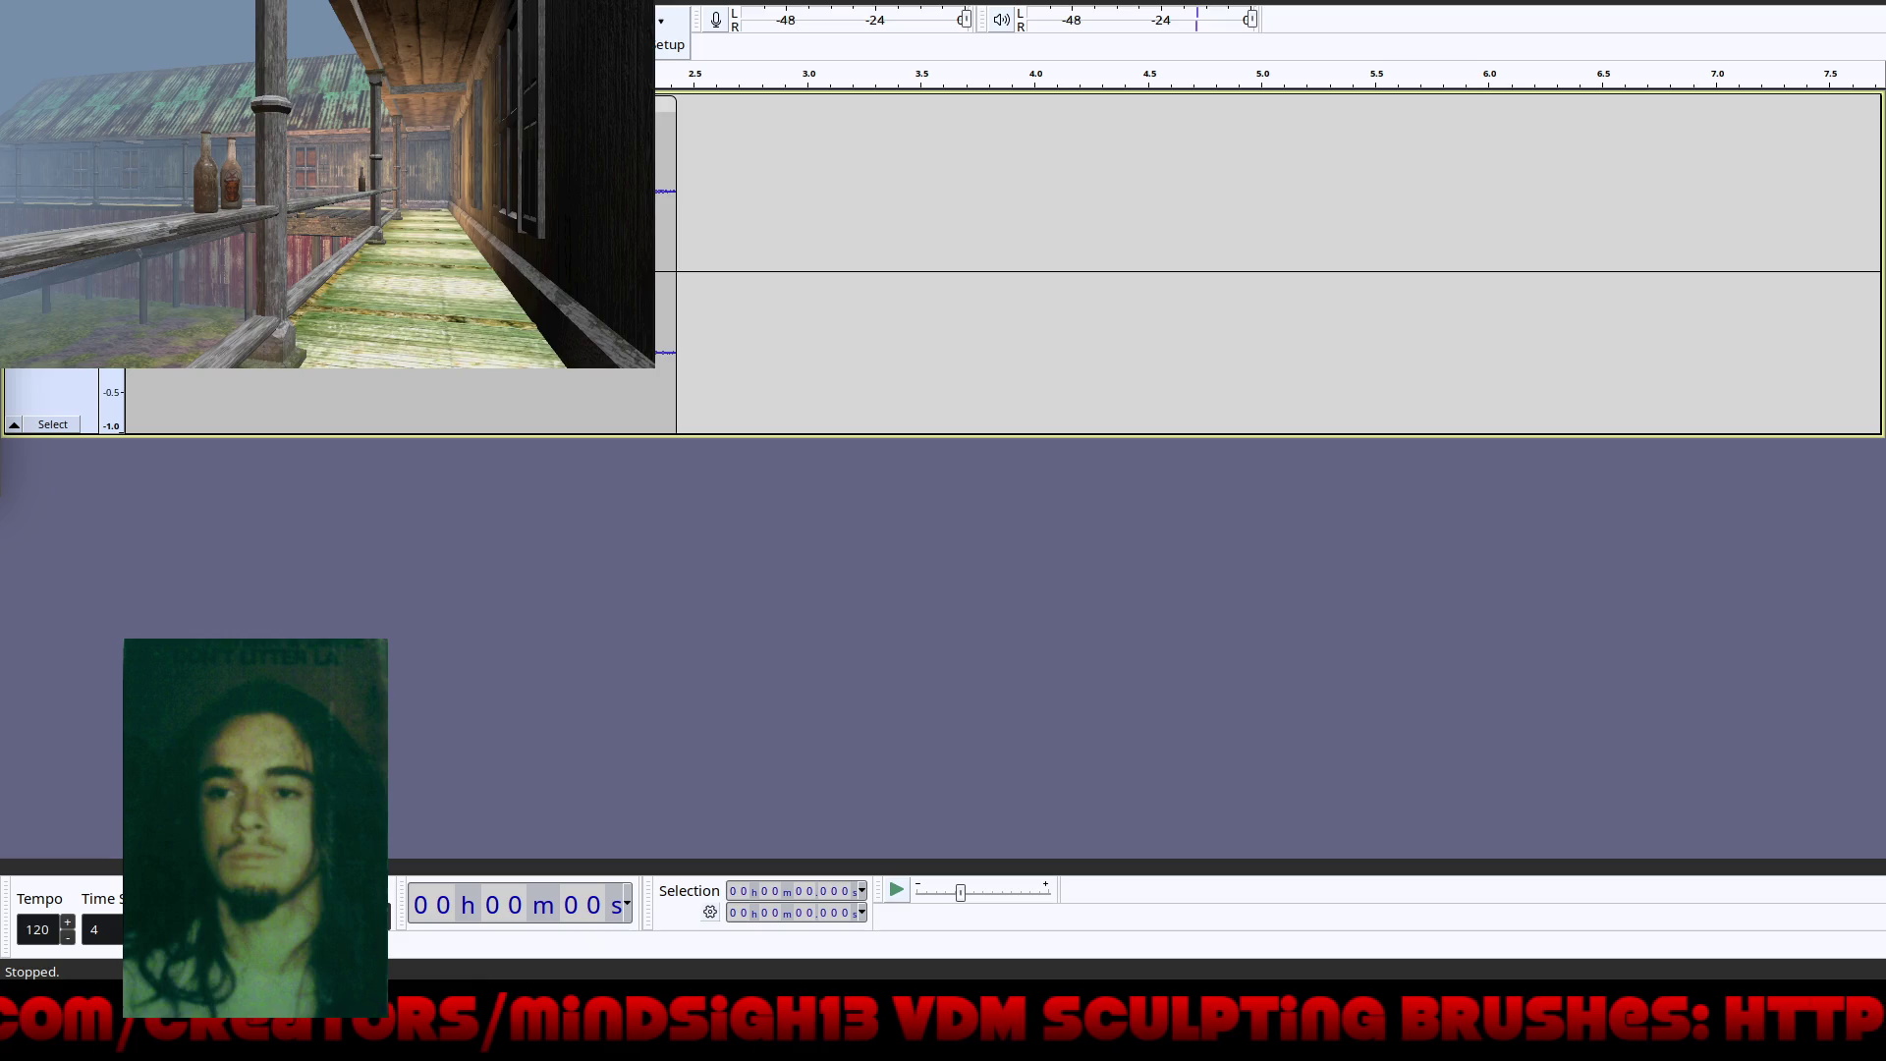
Step: Open Change Speed and Pitch for the whole clip and preview a 0.850 speed
{"action": "key", "text": "ctrl+a"}
{"action": "key", "text": "alt+c"}
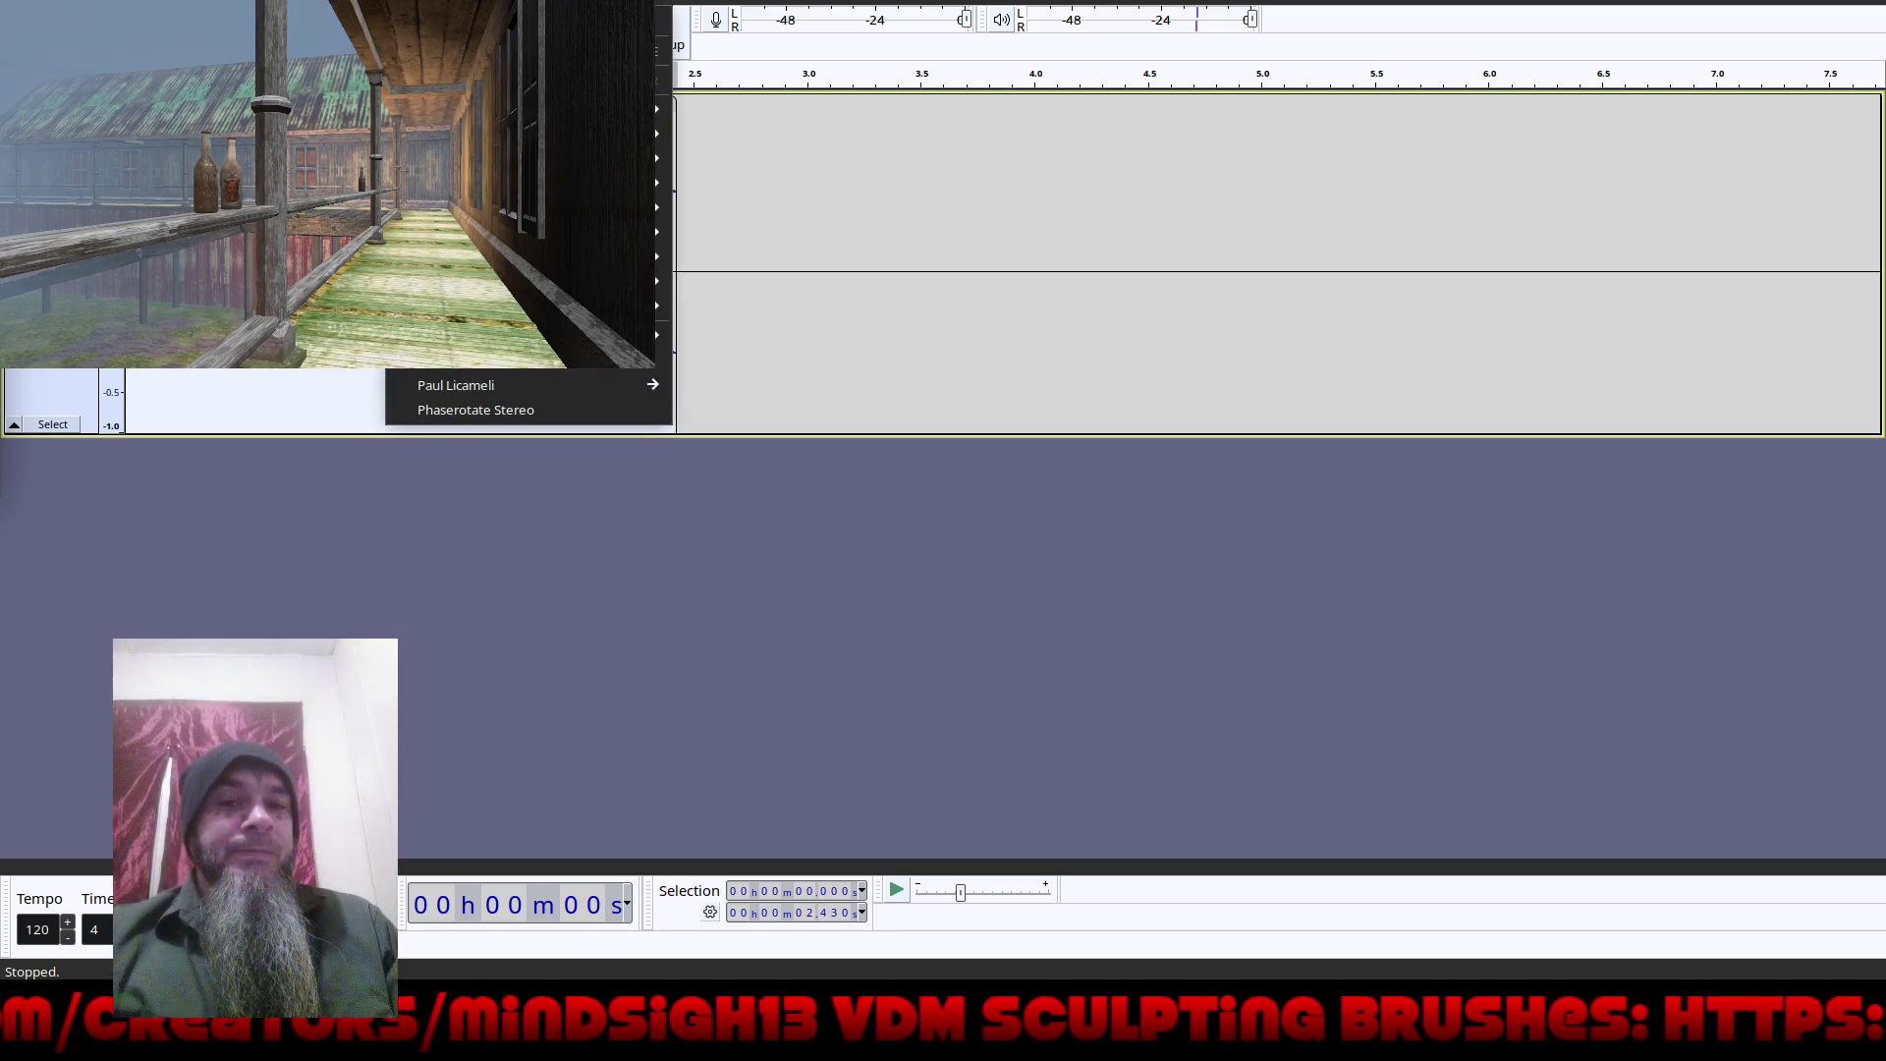
{"action": "mouse_move", "coordinate": [648, 158]}
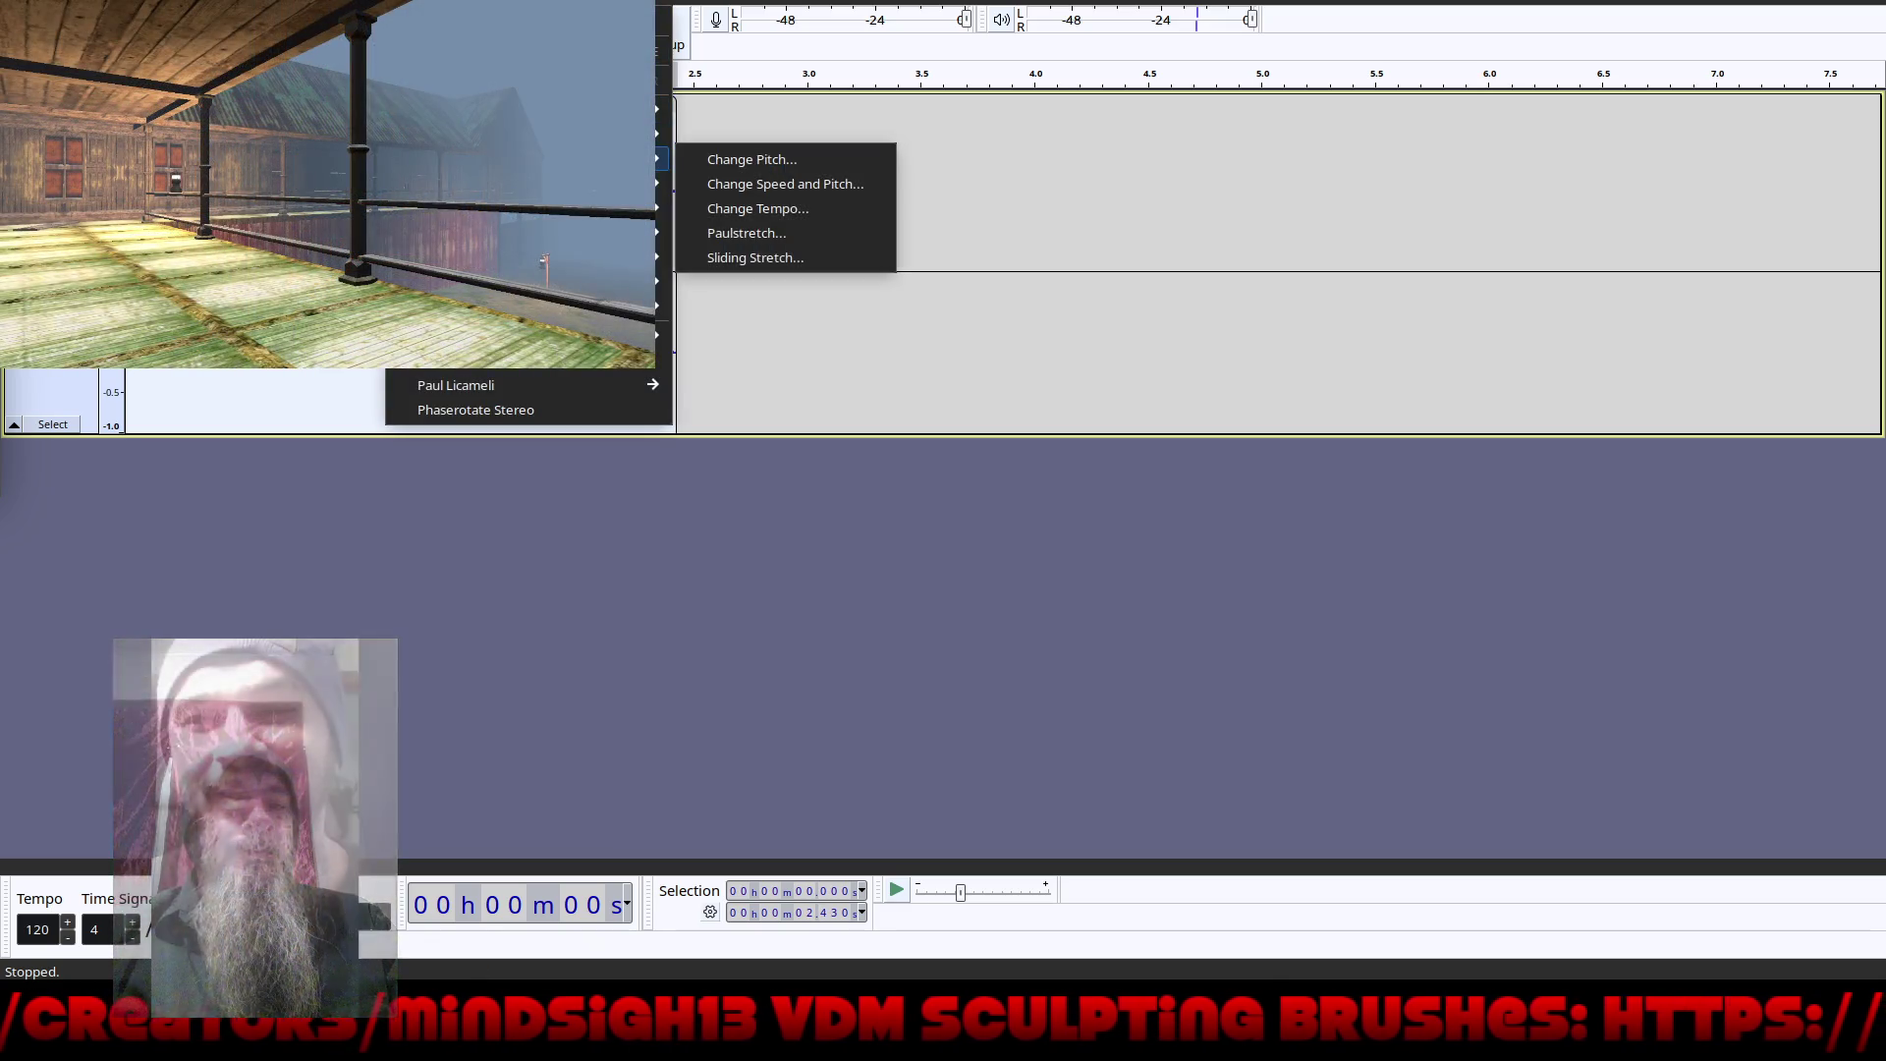
{"action": "left_click", "coordinate": [696, 185]}
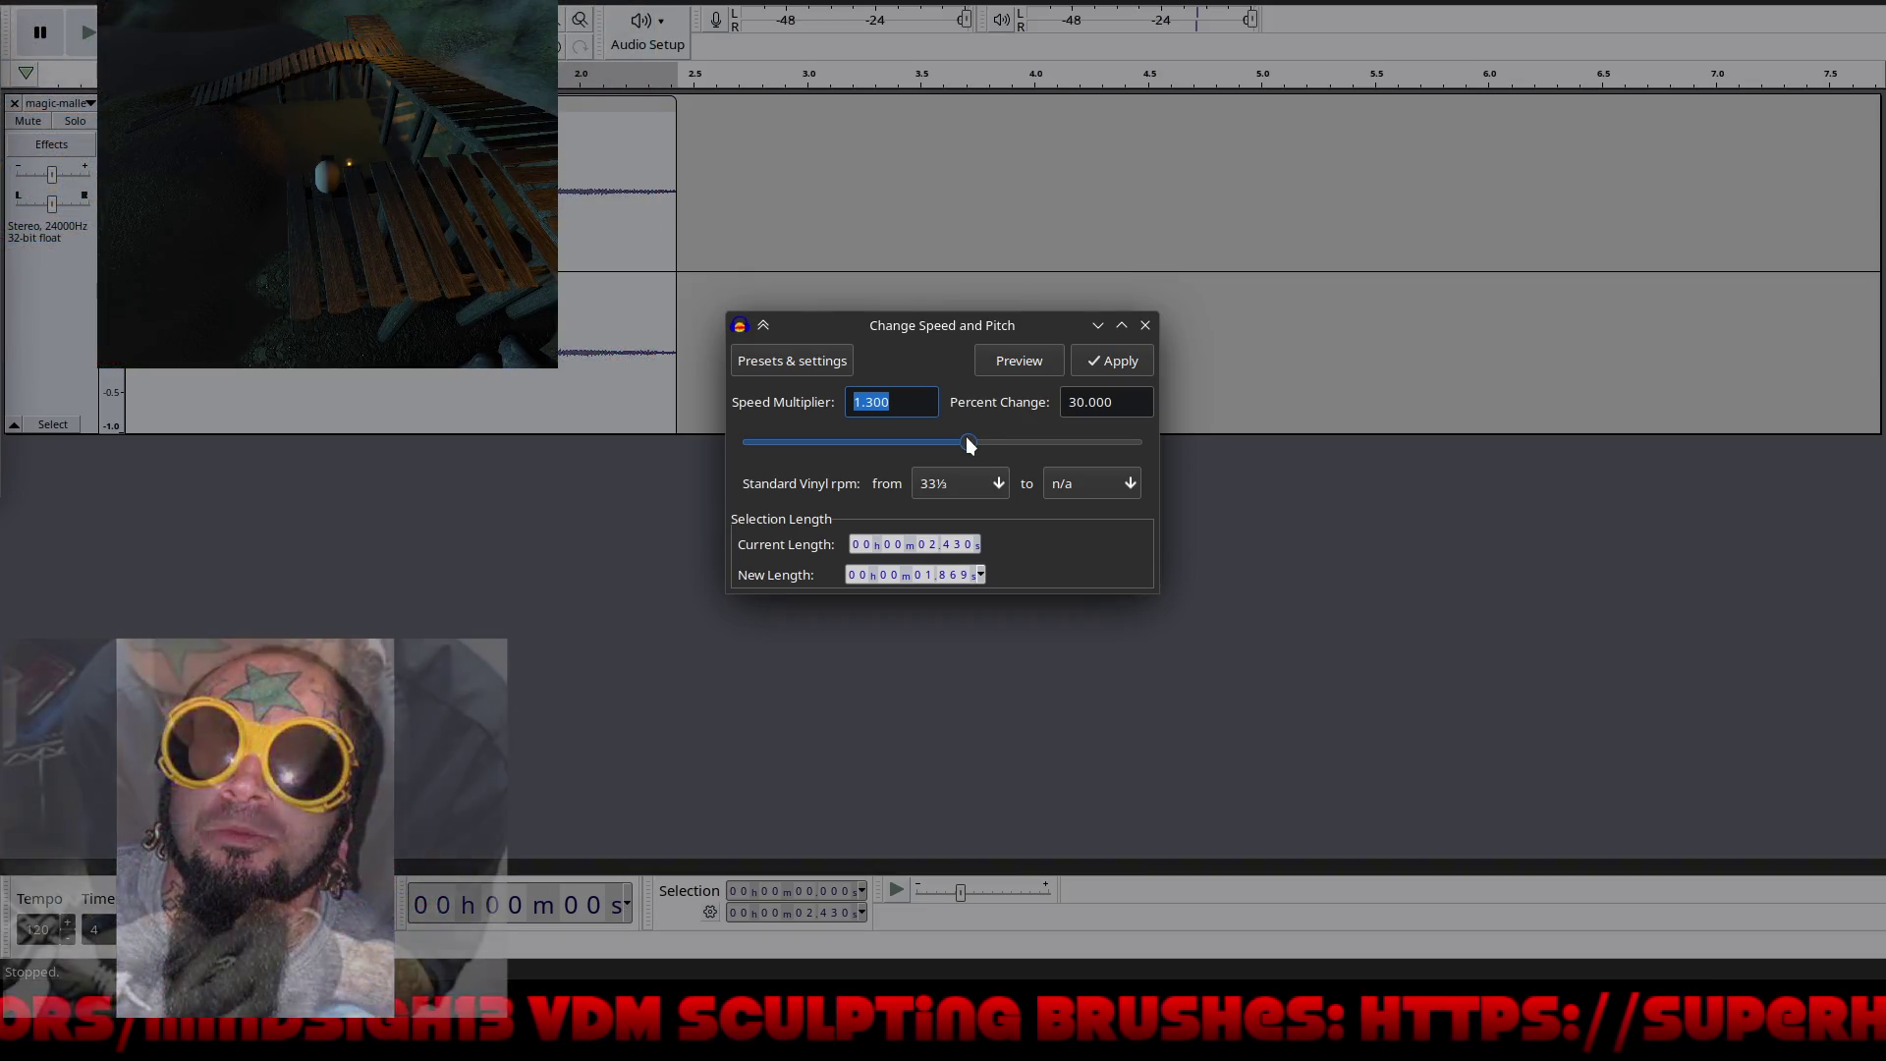
{"action": "left_click_drag", "start_coordinate": [968, 442], "coordinate": [841, 444]}
{"action": "left_click", "coordinate": [1010, 355]}
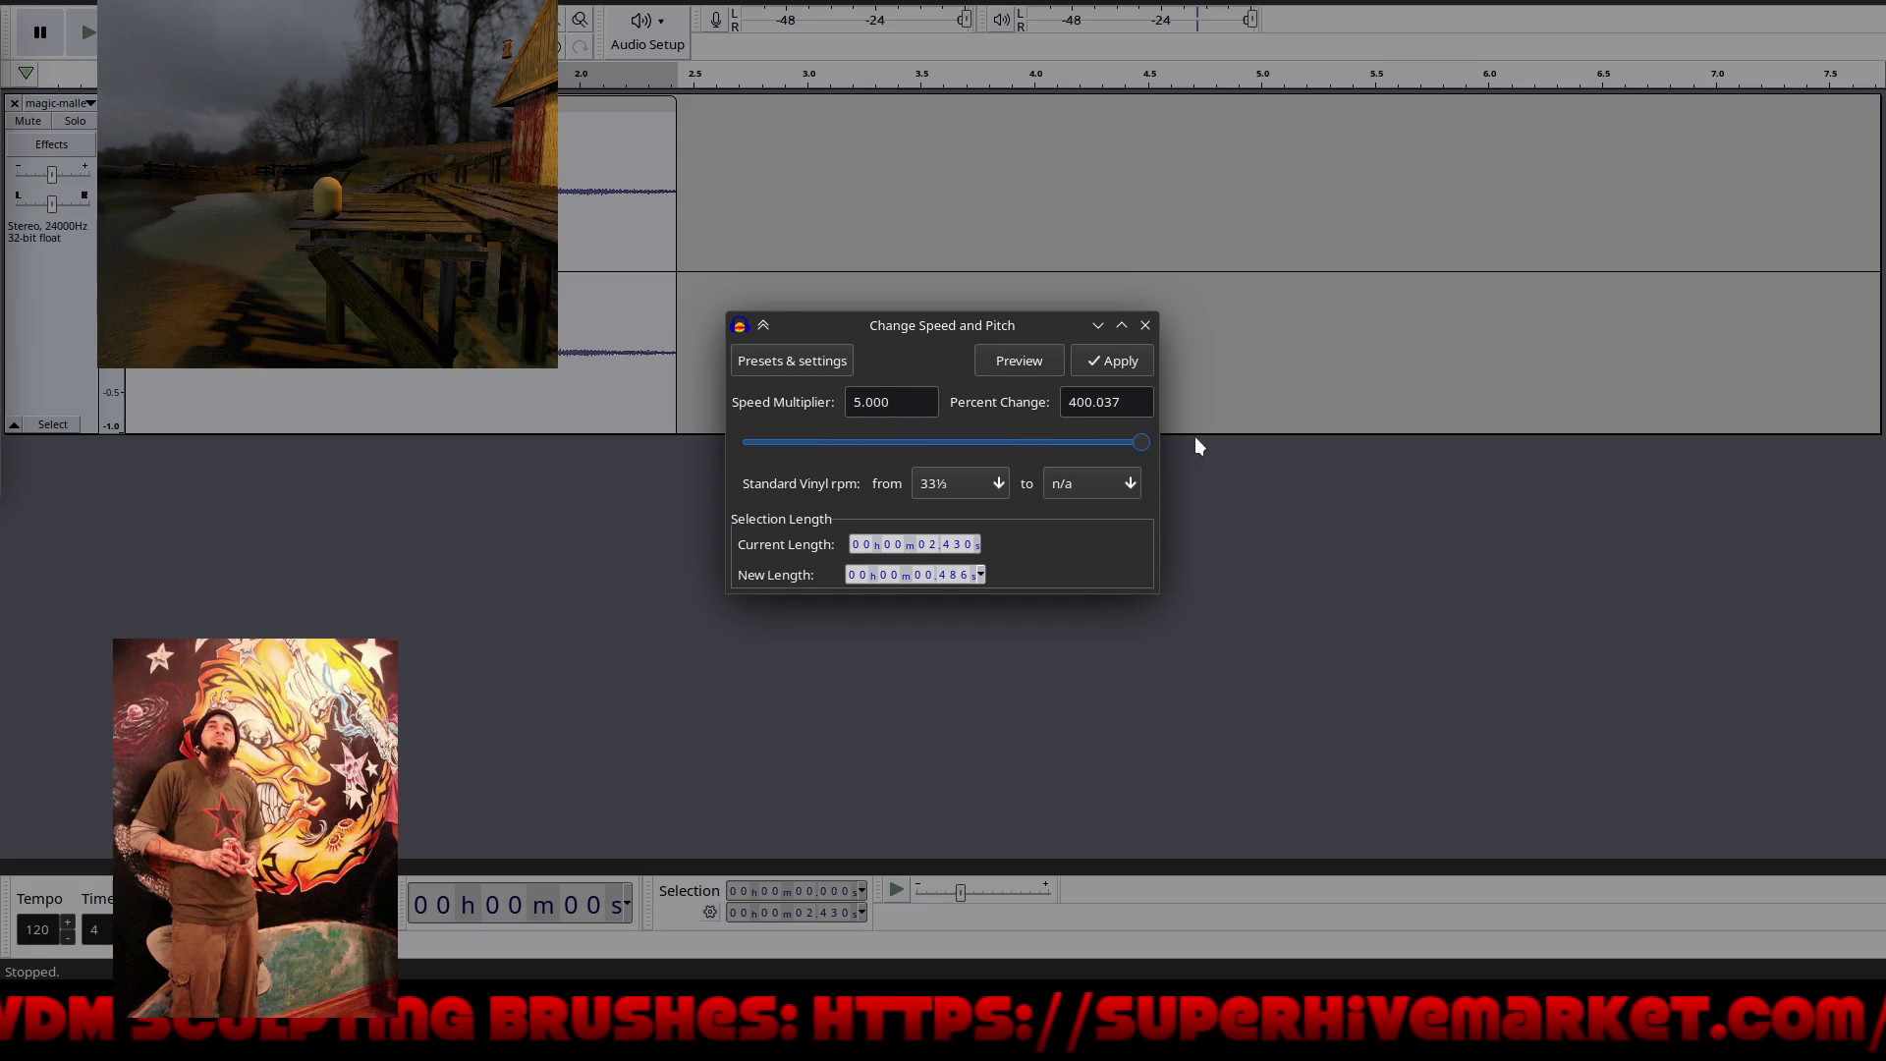
{"action": "left_click", "coordinate": [1018, 360]}
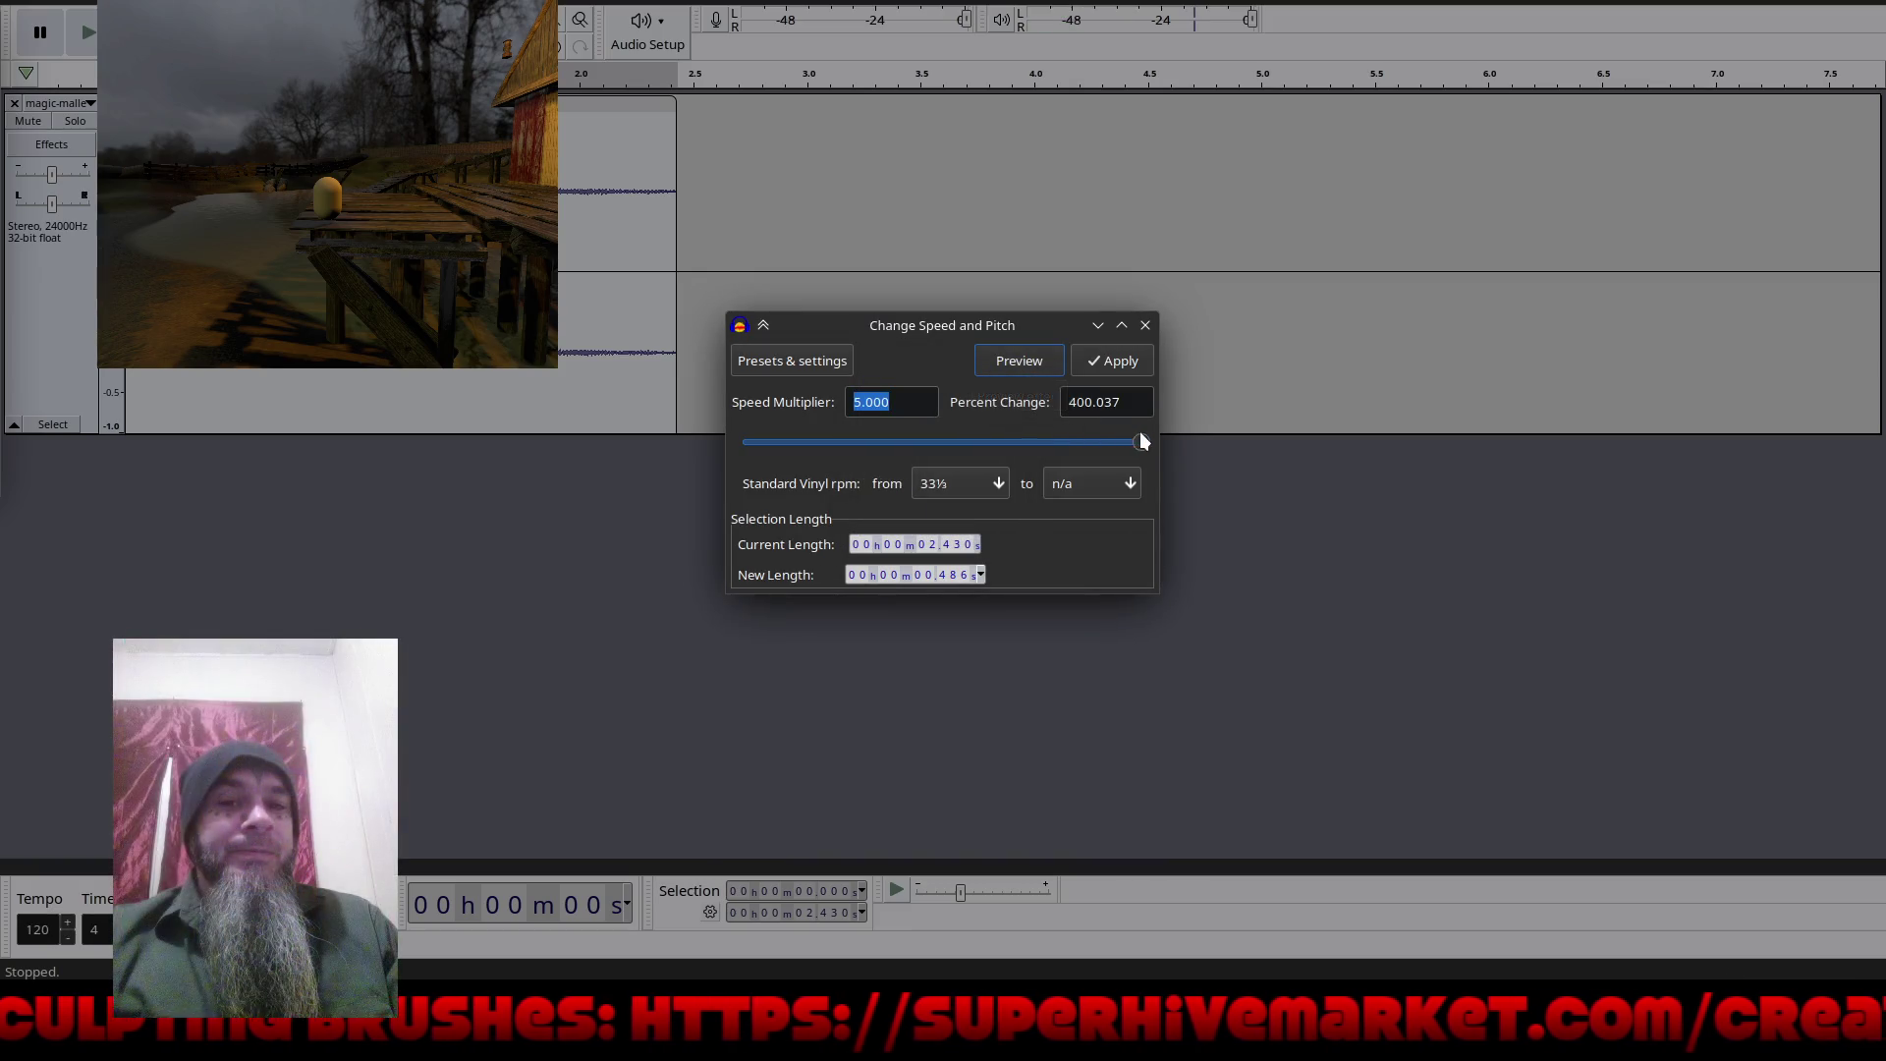
Step: Apply a speed multiplier of 4 and play the shortened clip
{"action": "left_click_drag", "start_coordinate": [1140, 443], "coordinate": [1105, 447]}
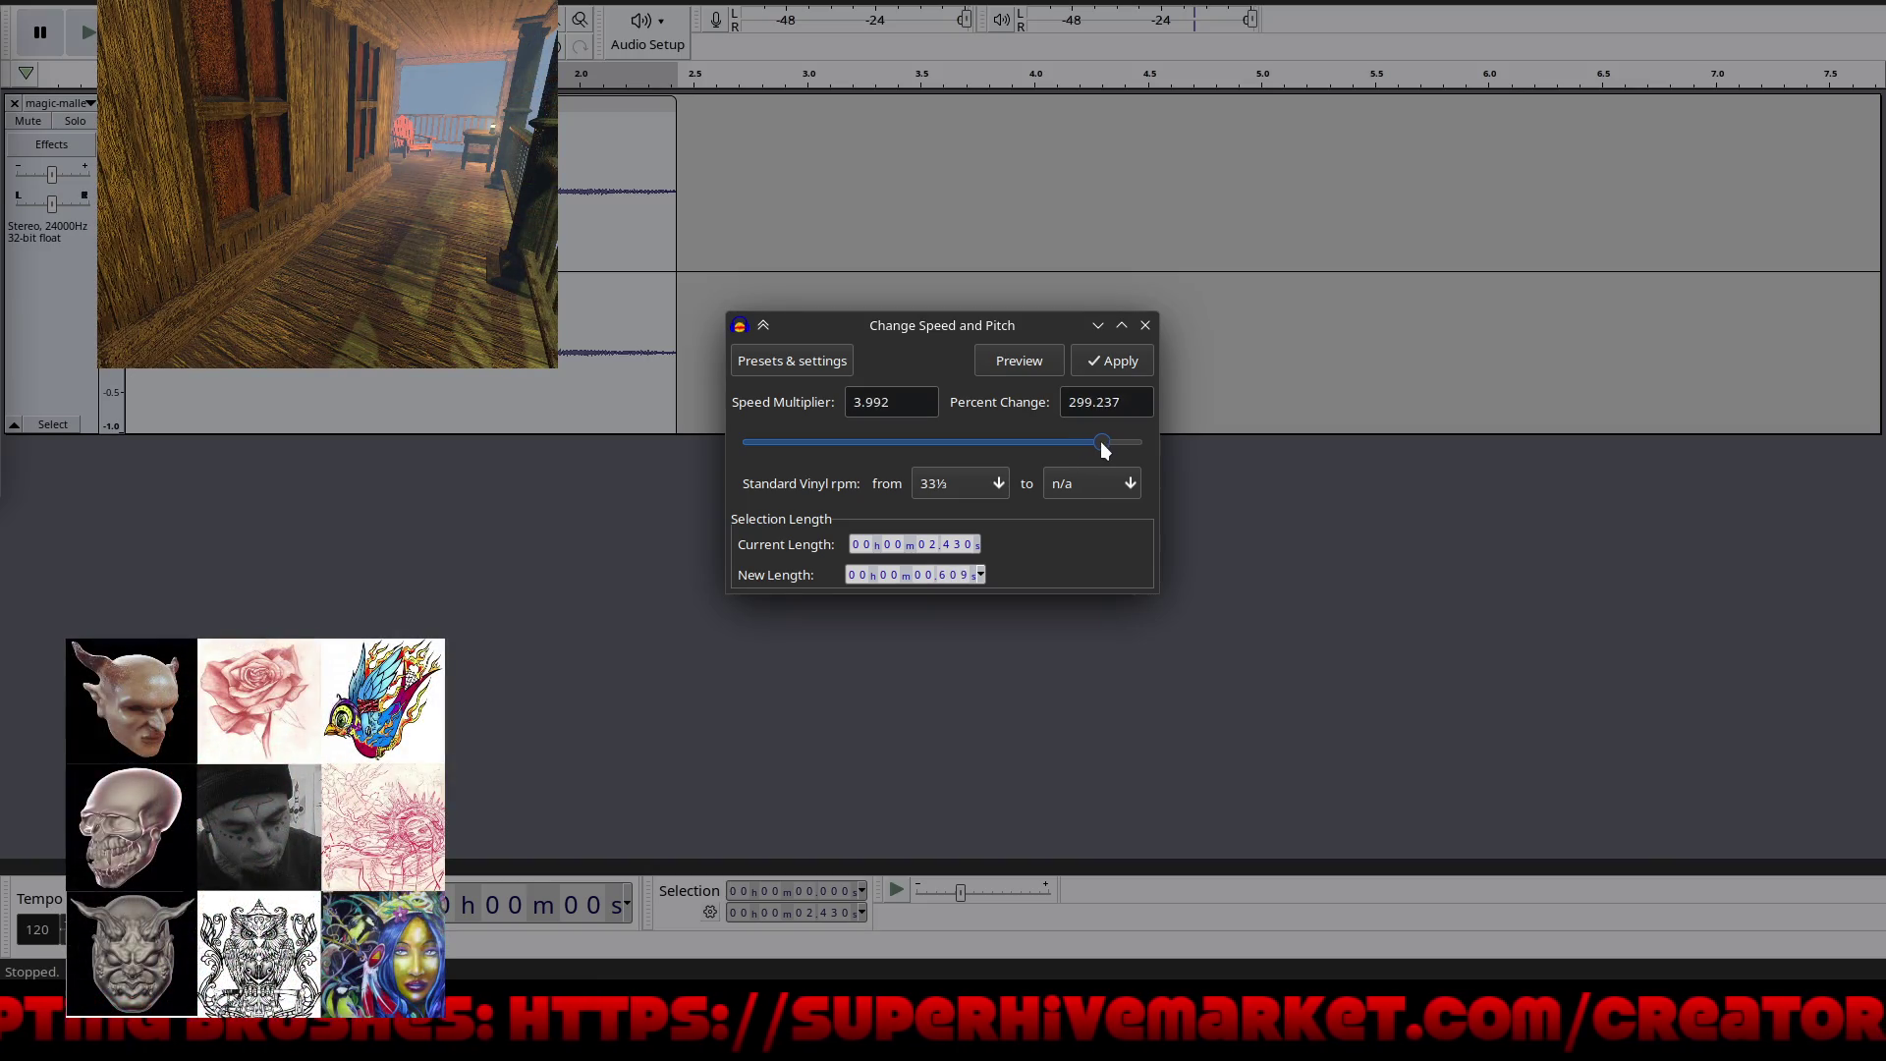
{"action": "double_click", "coordinate": [846, 404]}
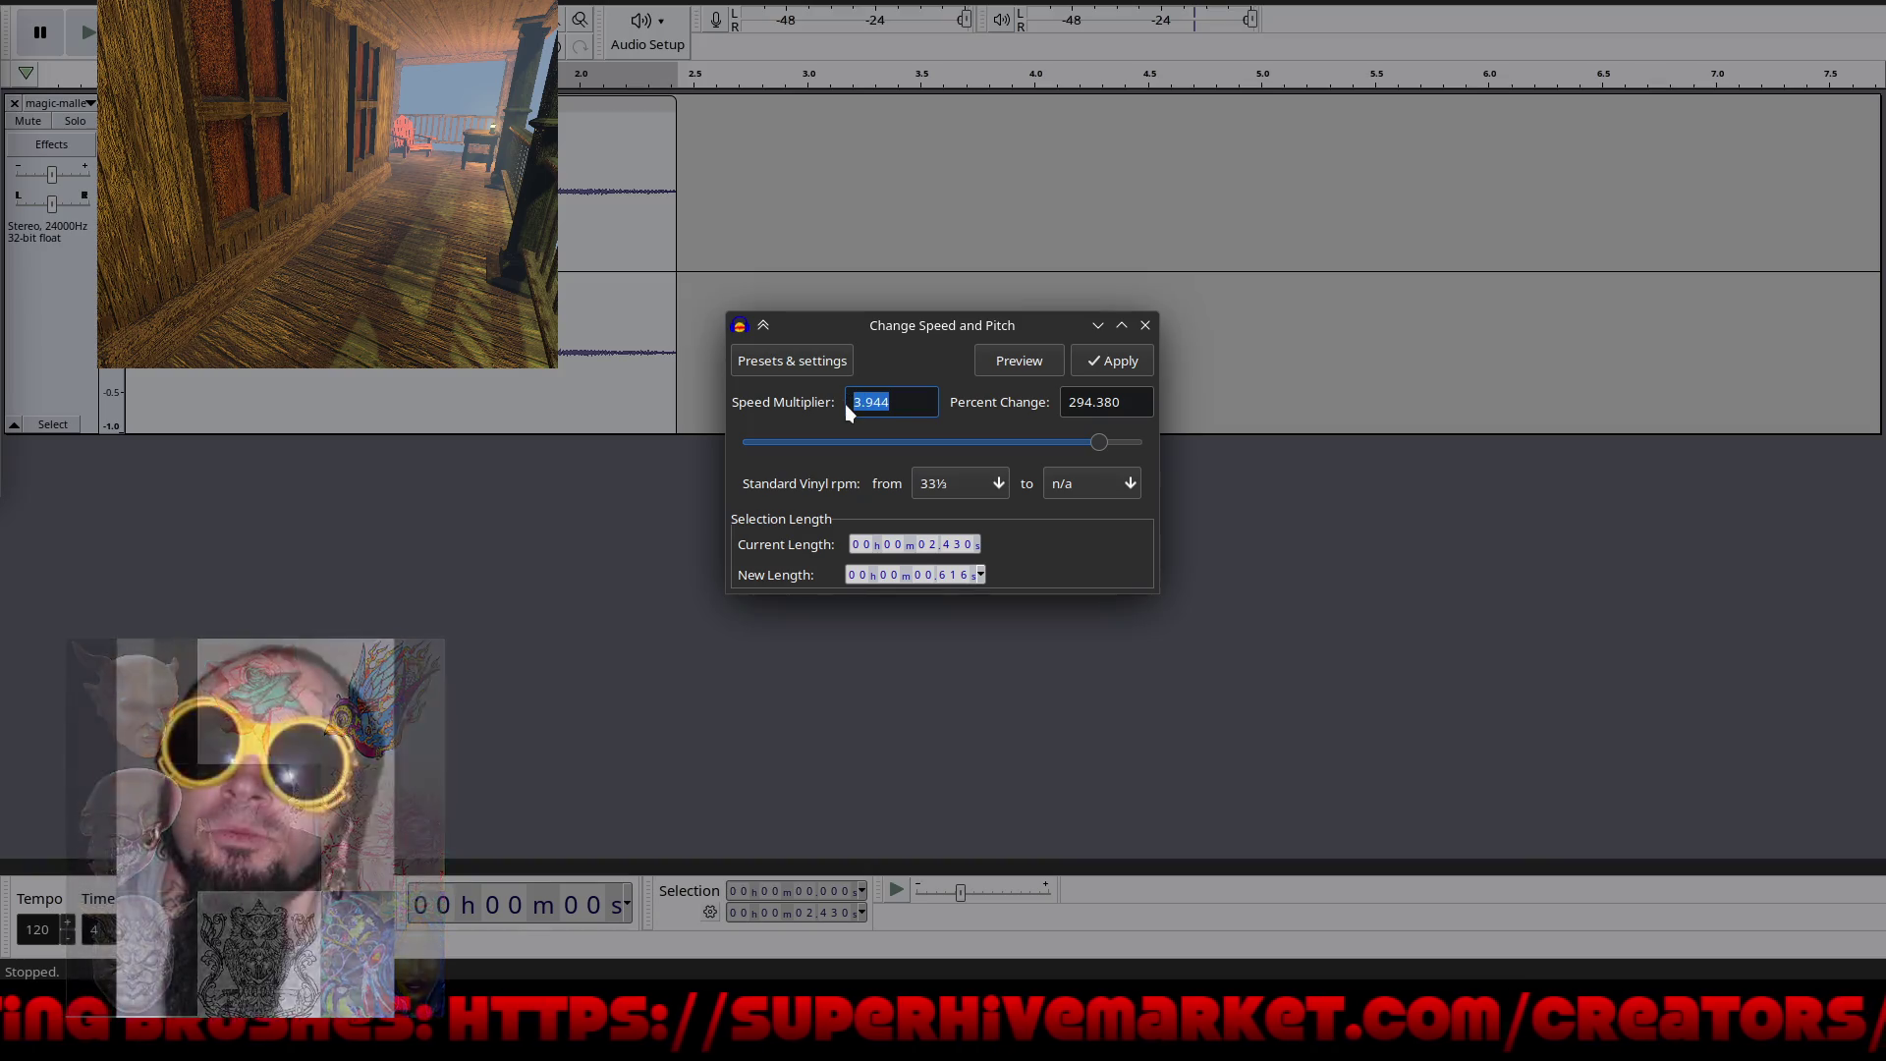
{"action": "type", "text": "4"}
{"action": "key", "text": "Return"}
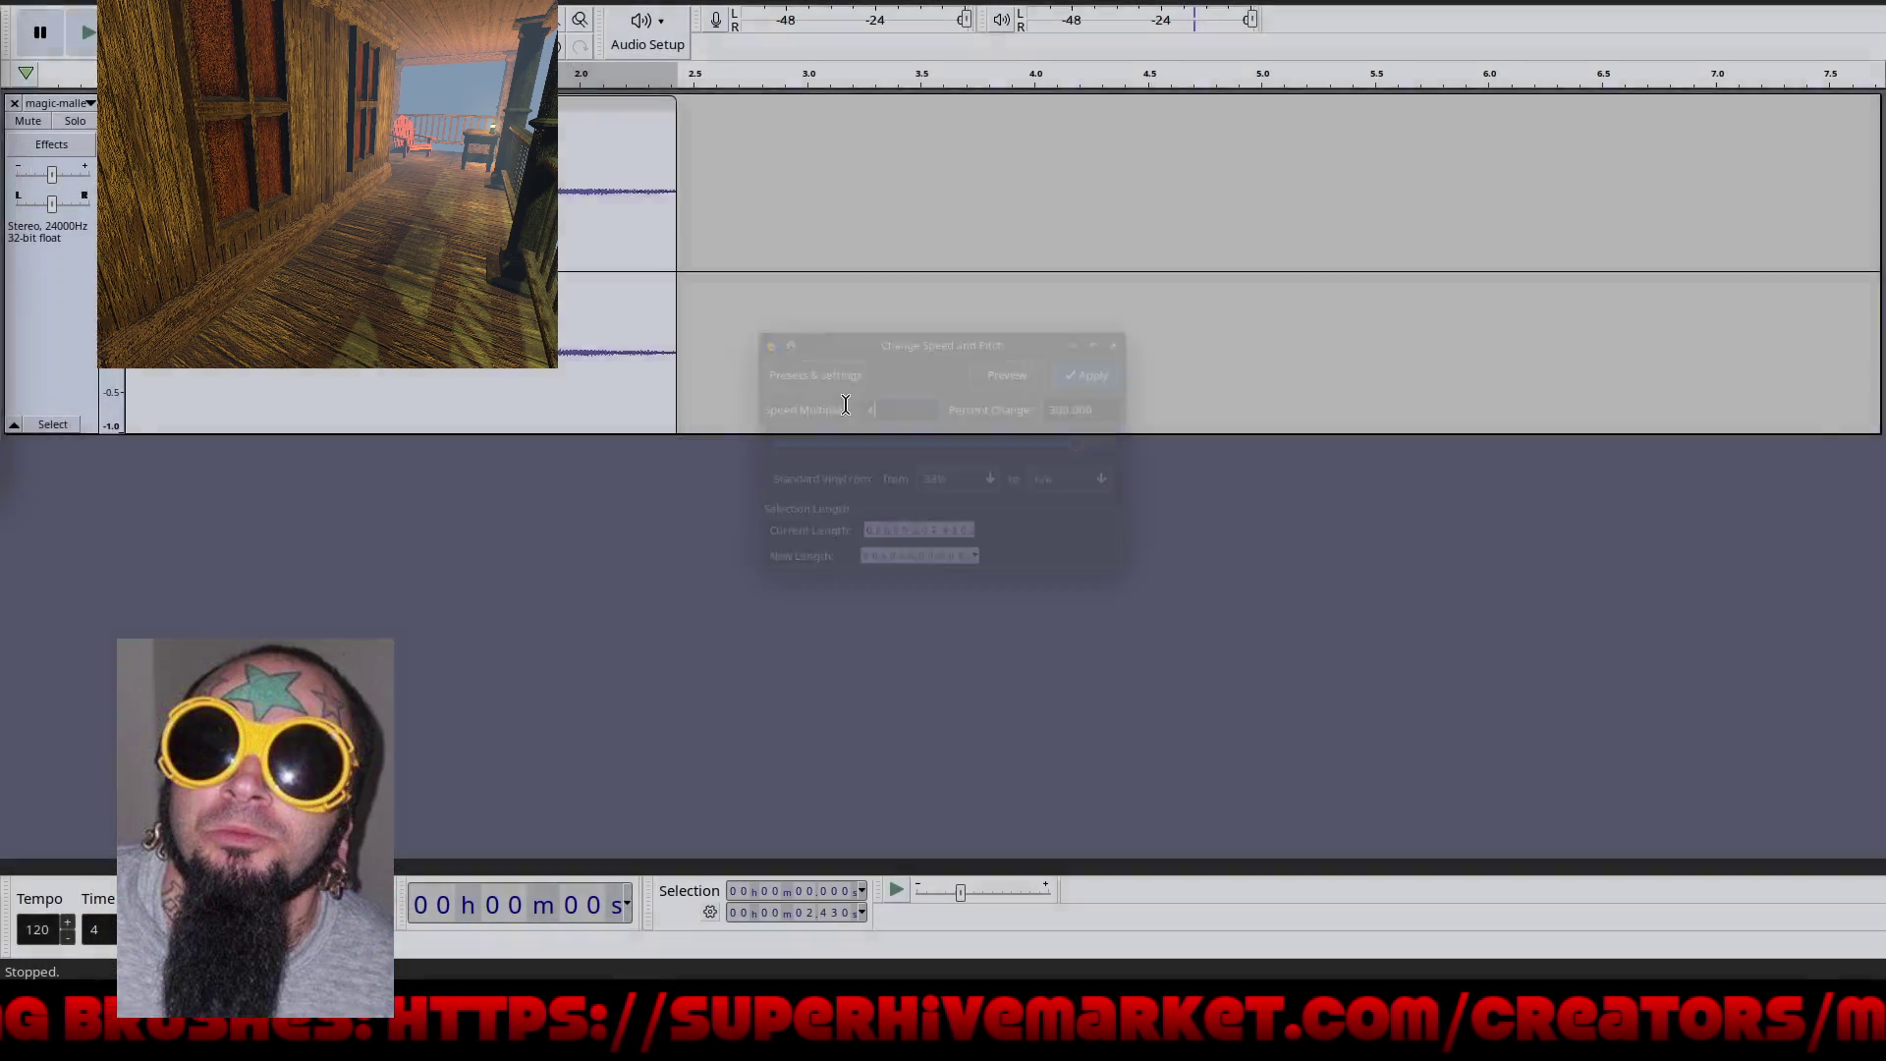
{"action": "left_click", "coordinate": [87, 35]}
{"action": "left_click", "coordinate": [88, 34]}
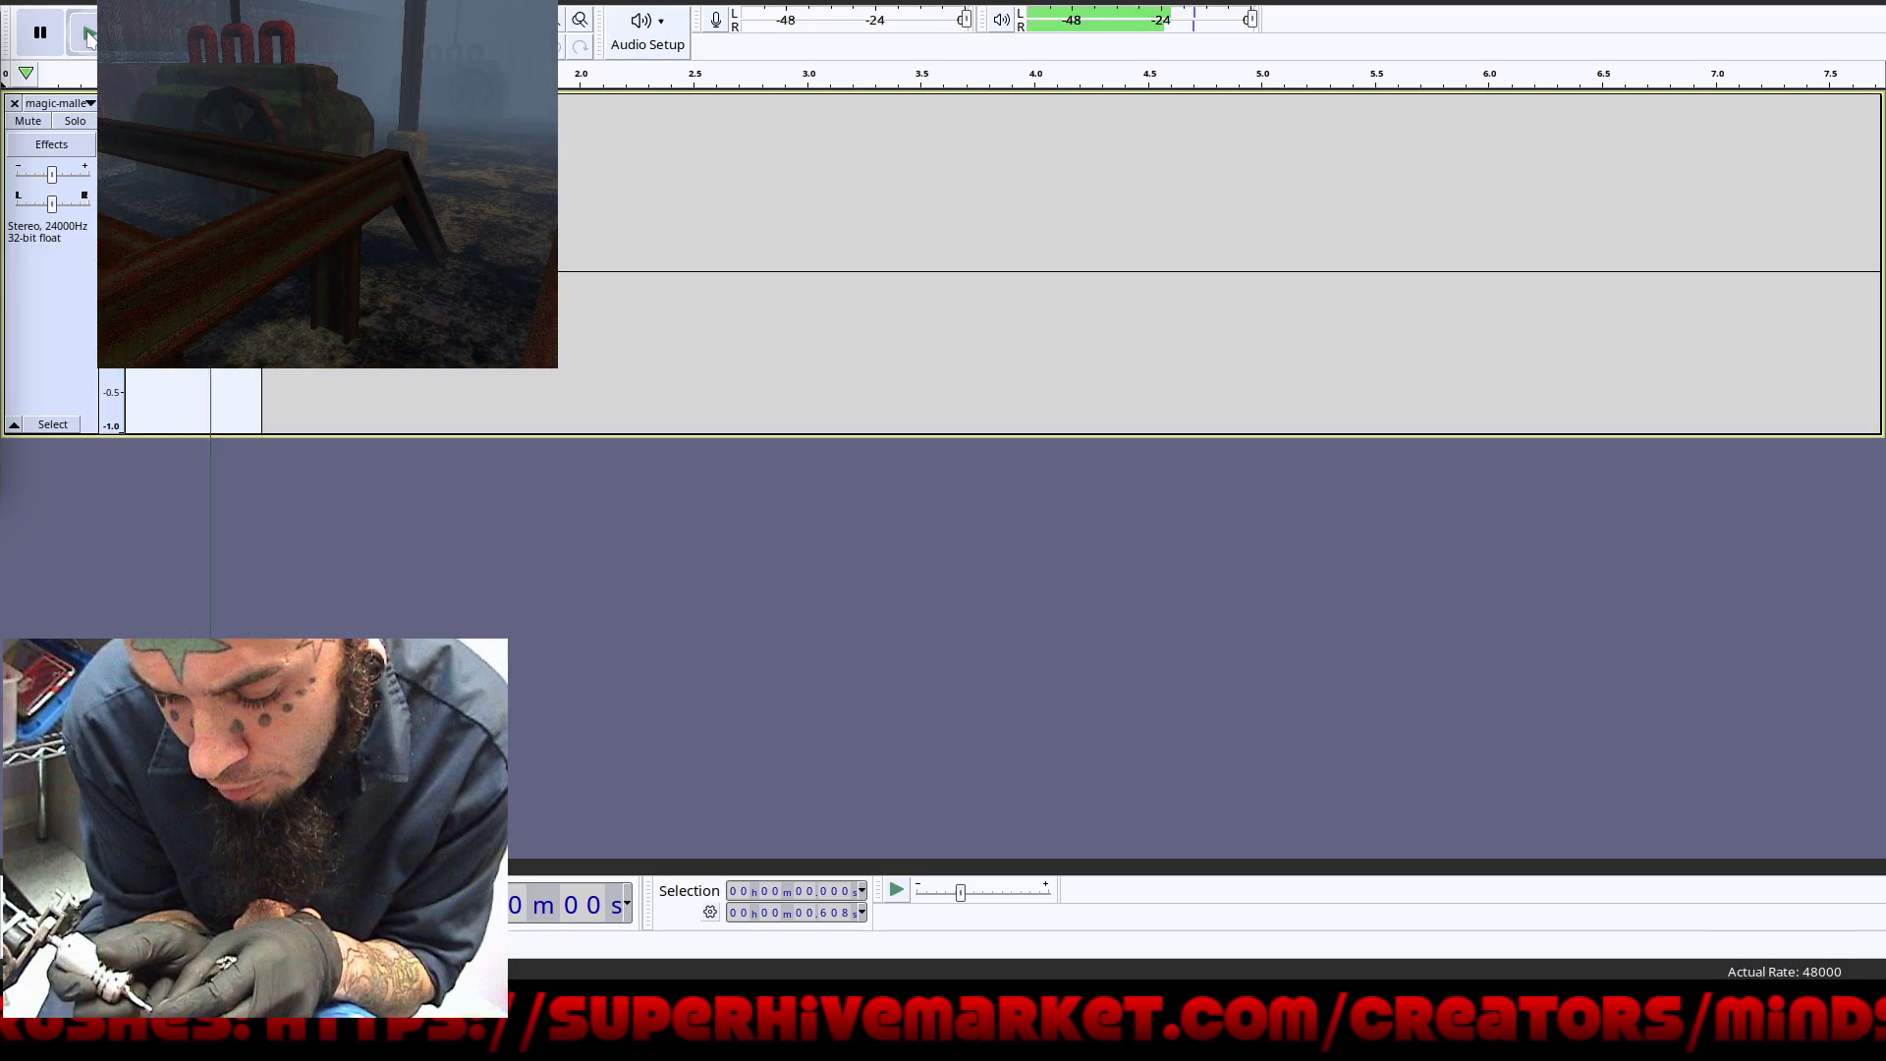
Step: Replay the shortened mallet sound and open Audacity's Change Pitch effect
{"action": "left_click", "coordinate": [88, 34]}
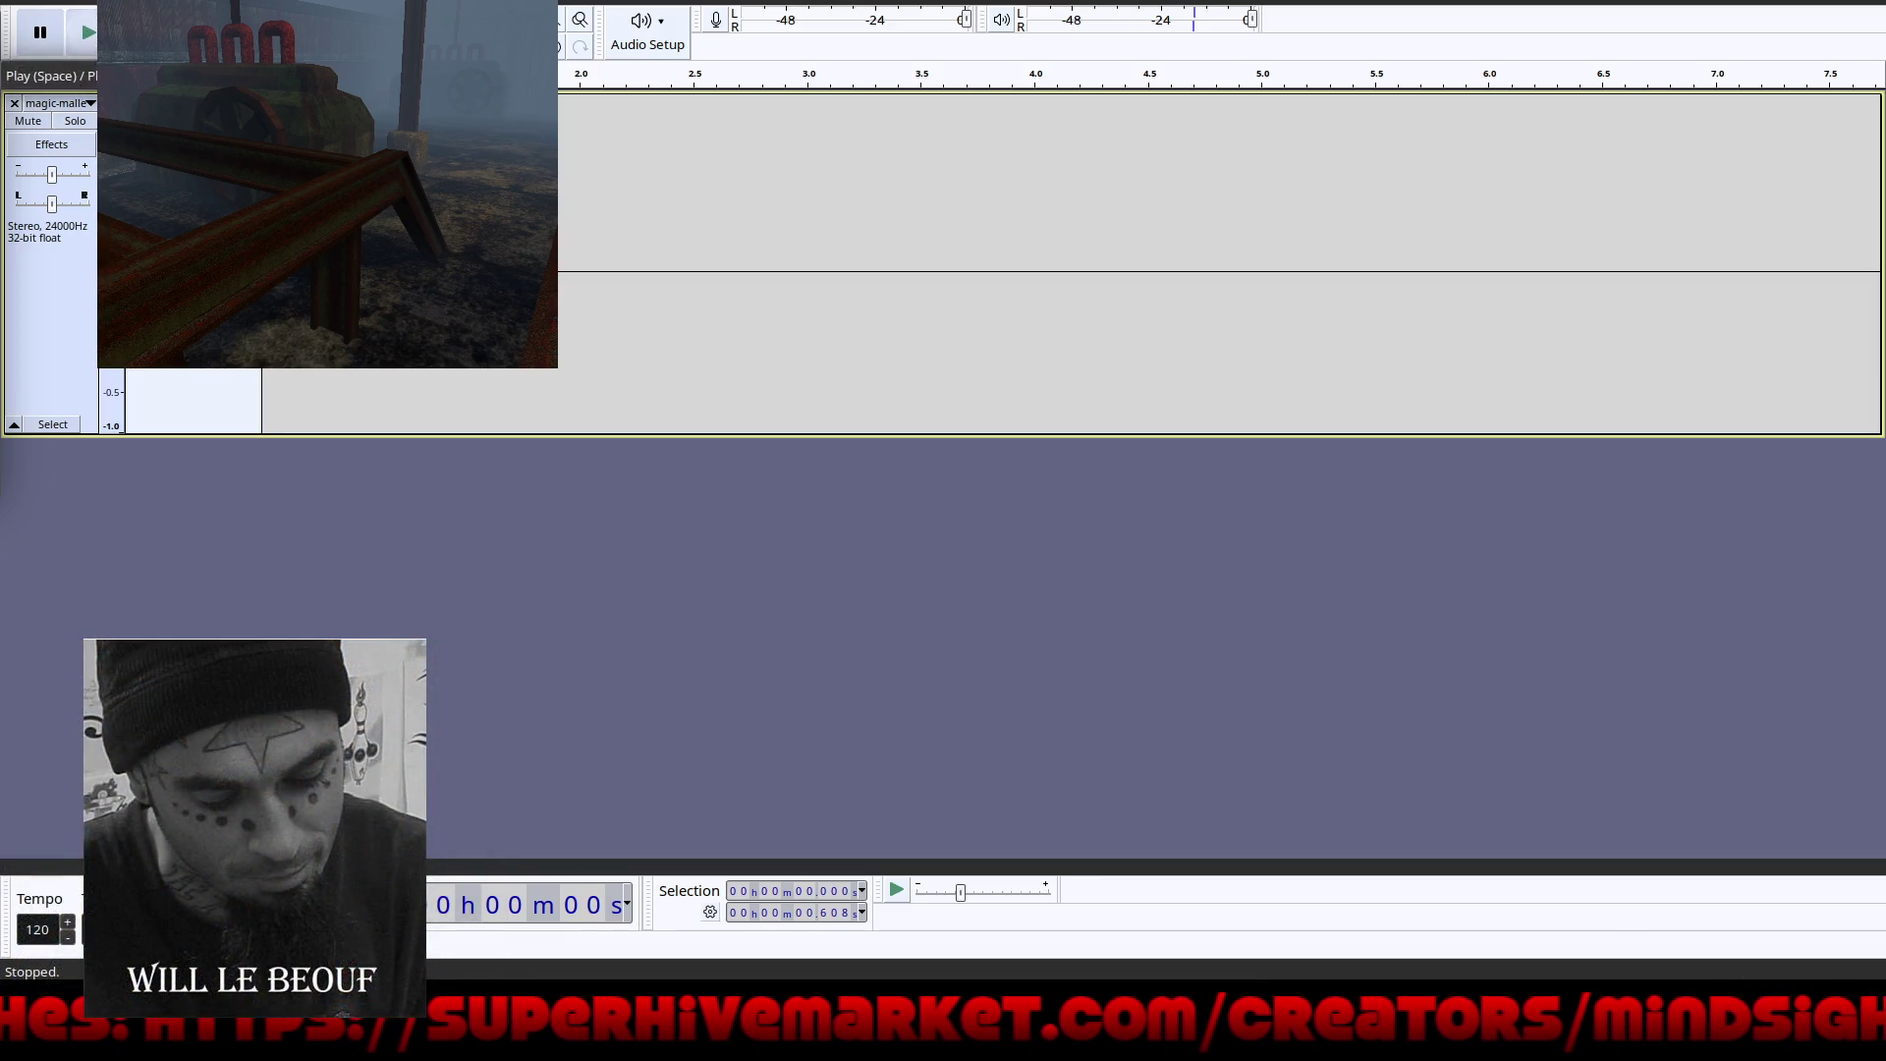
{"action": "key", "text": "alt+c"}
{"action": "key", "text": "Down"}
{"action": "key", "text": "Down"}
{"action": "key", "text": "Down"}
{"action": "key", "text": "Right"}
{"action": "left_click", "coordinate": [764, 159]}
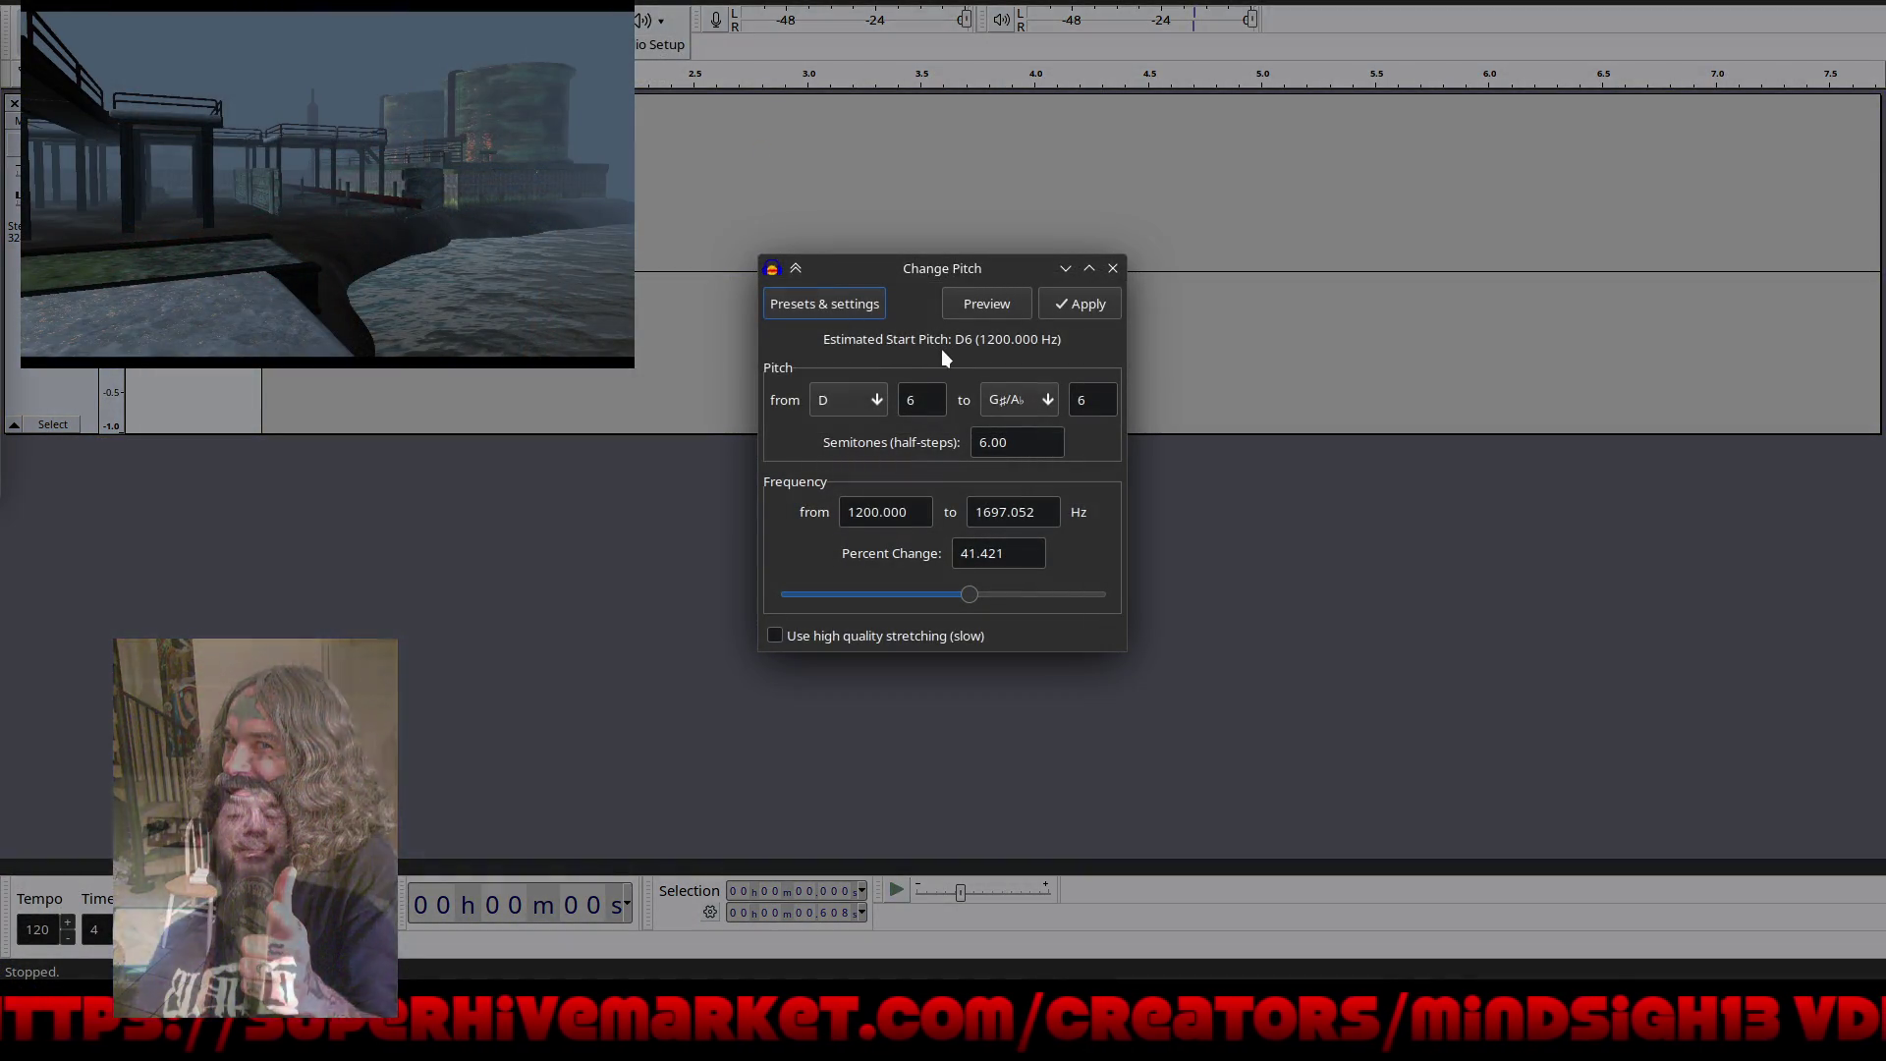
Step: Preview the sound at several pitch changes: original, -57%, -76%, +400% and about +188%
{"action": "left_click", "coordinate": [981, 303]}
{"action": "left_click_drag", "start_coordinate": [968, 593], "coordinate": [850, 599]}
{"action": "left_click", "coordinate": [1000, 304]}
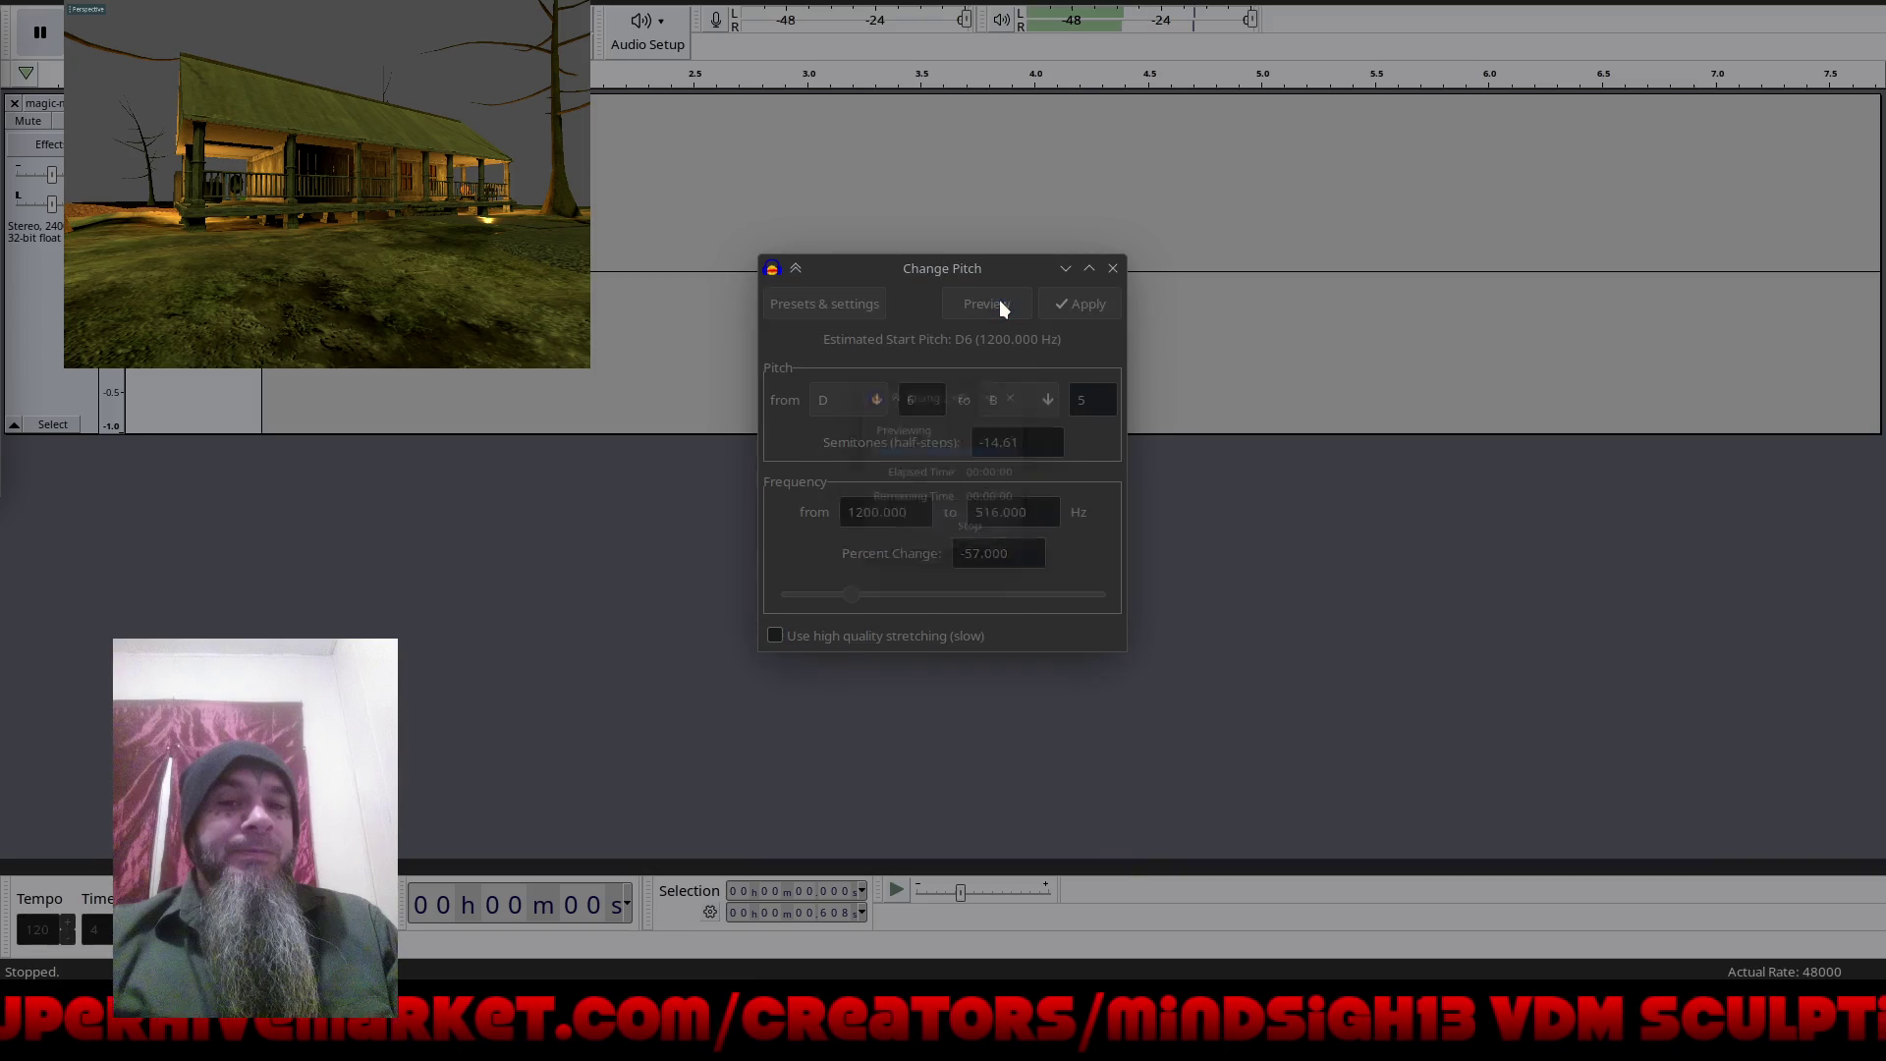
{"action": "scroll", "coordinate": [866, 596], "scroll_direction": "down", "scroll_amount": 5}
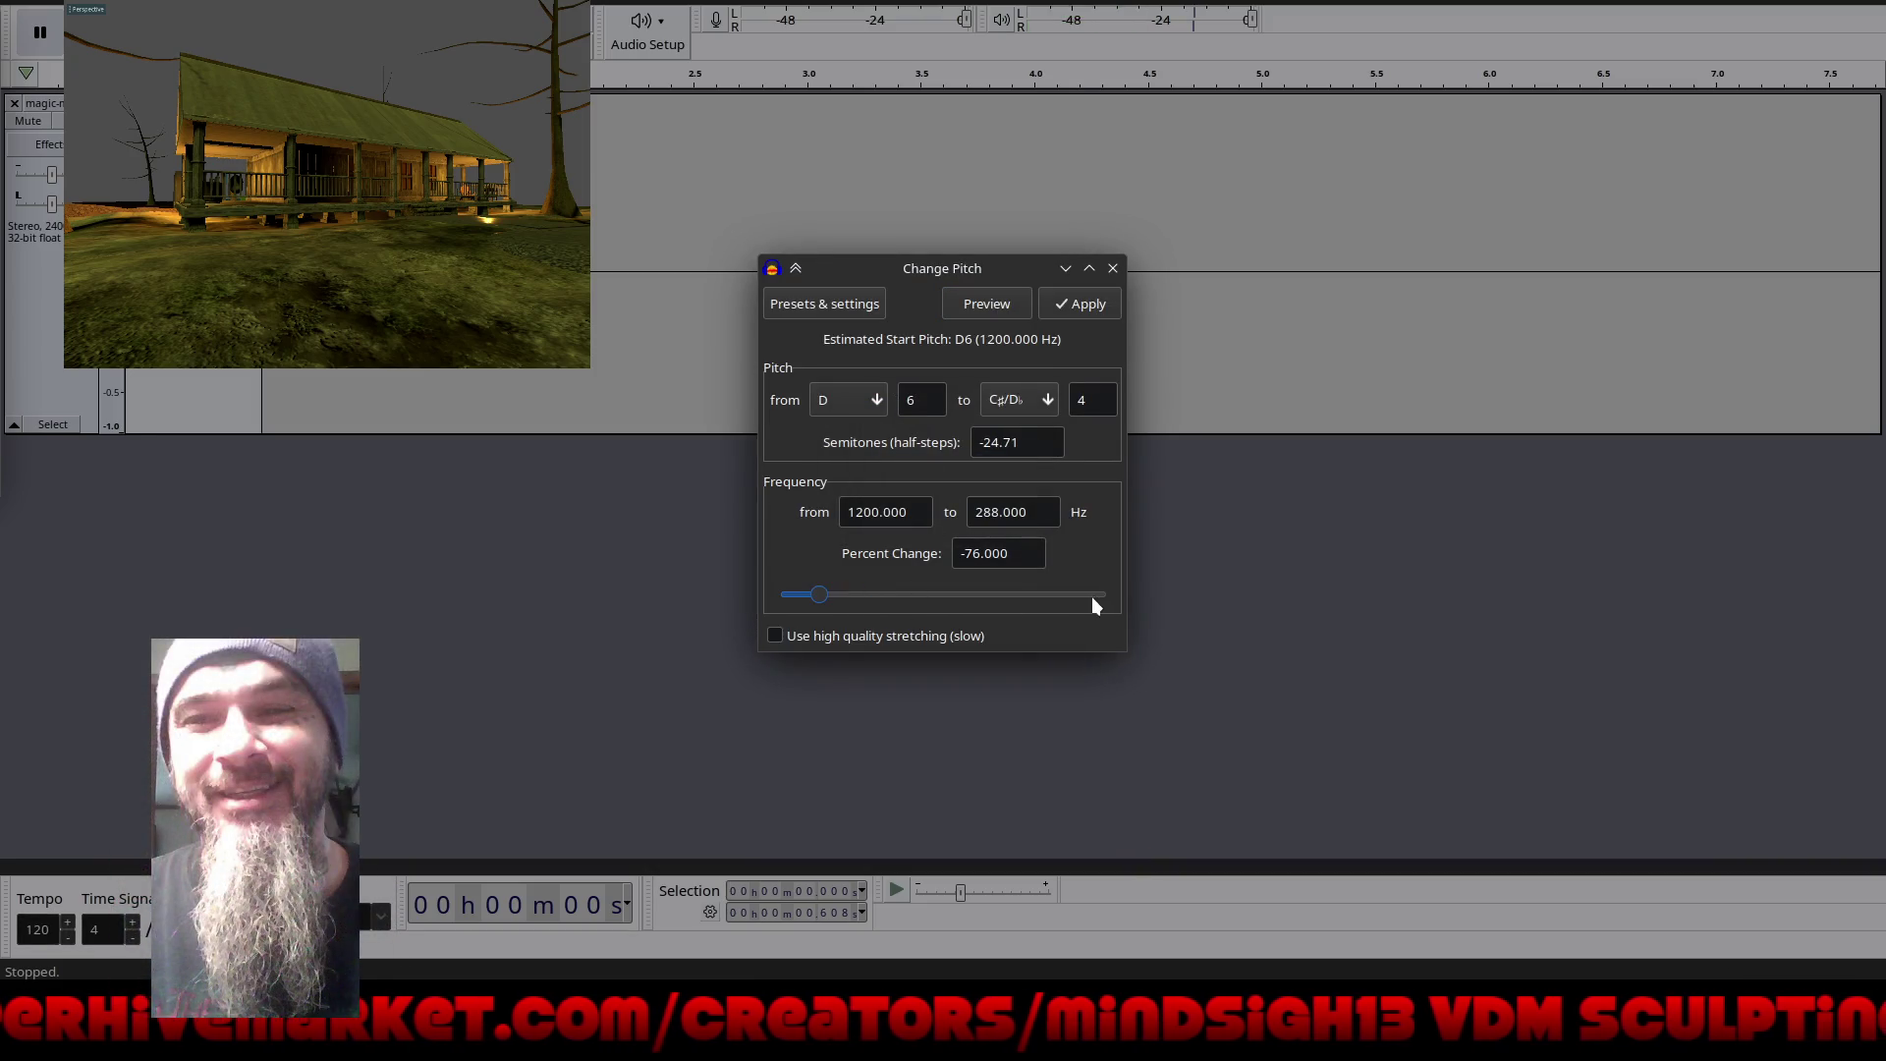
{"action": "left_click", "coordinate": [978, 304]}
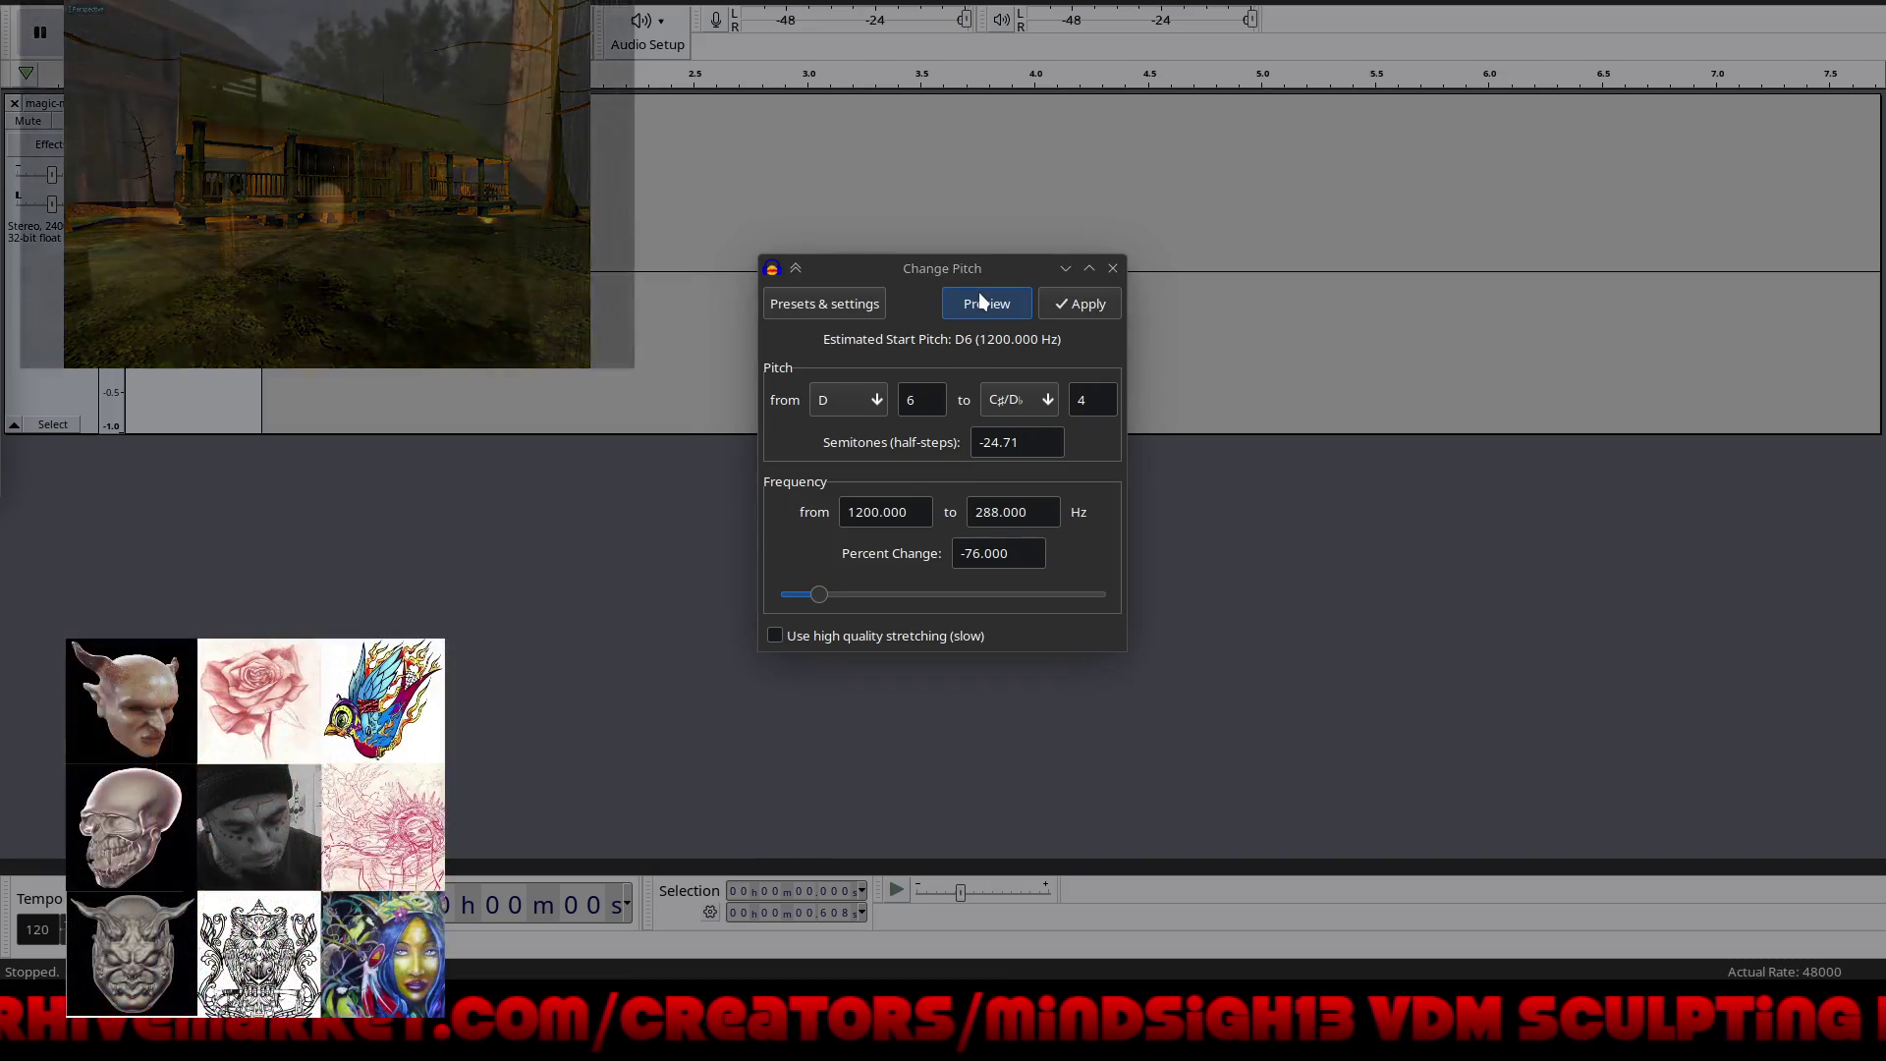
{"action": "left_click_drag", "start_coordinate": [825, 591], "coordinate": [1113, 595]}
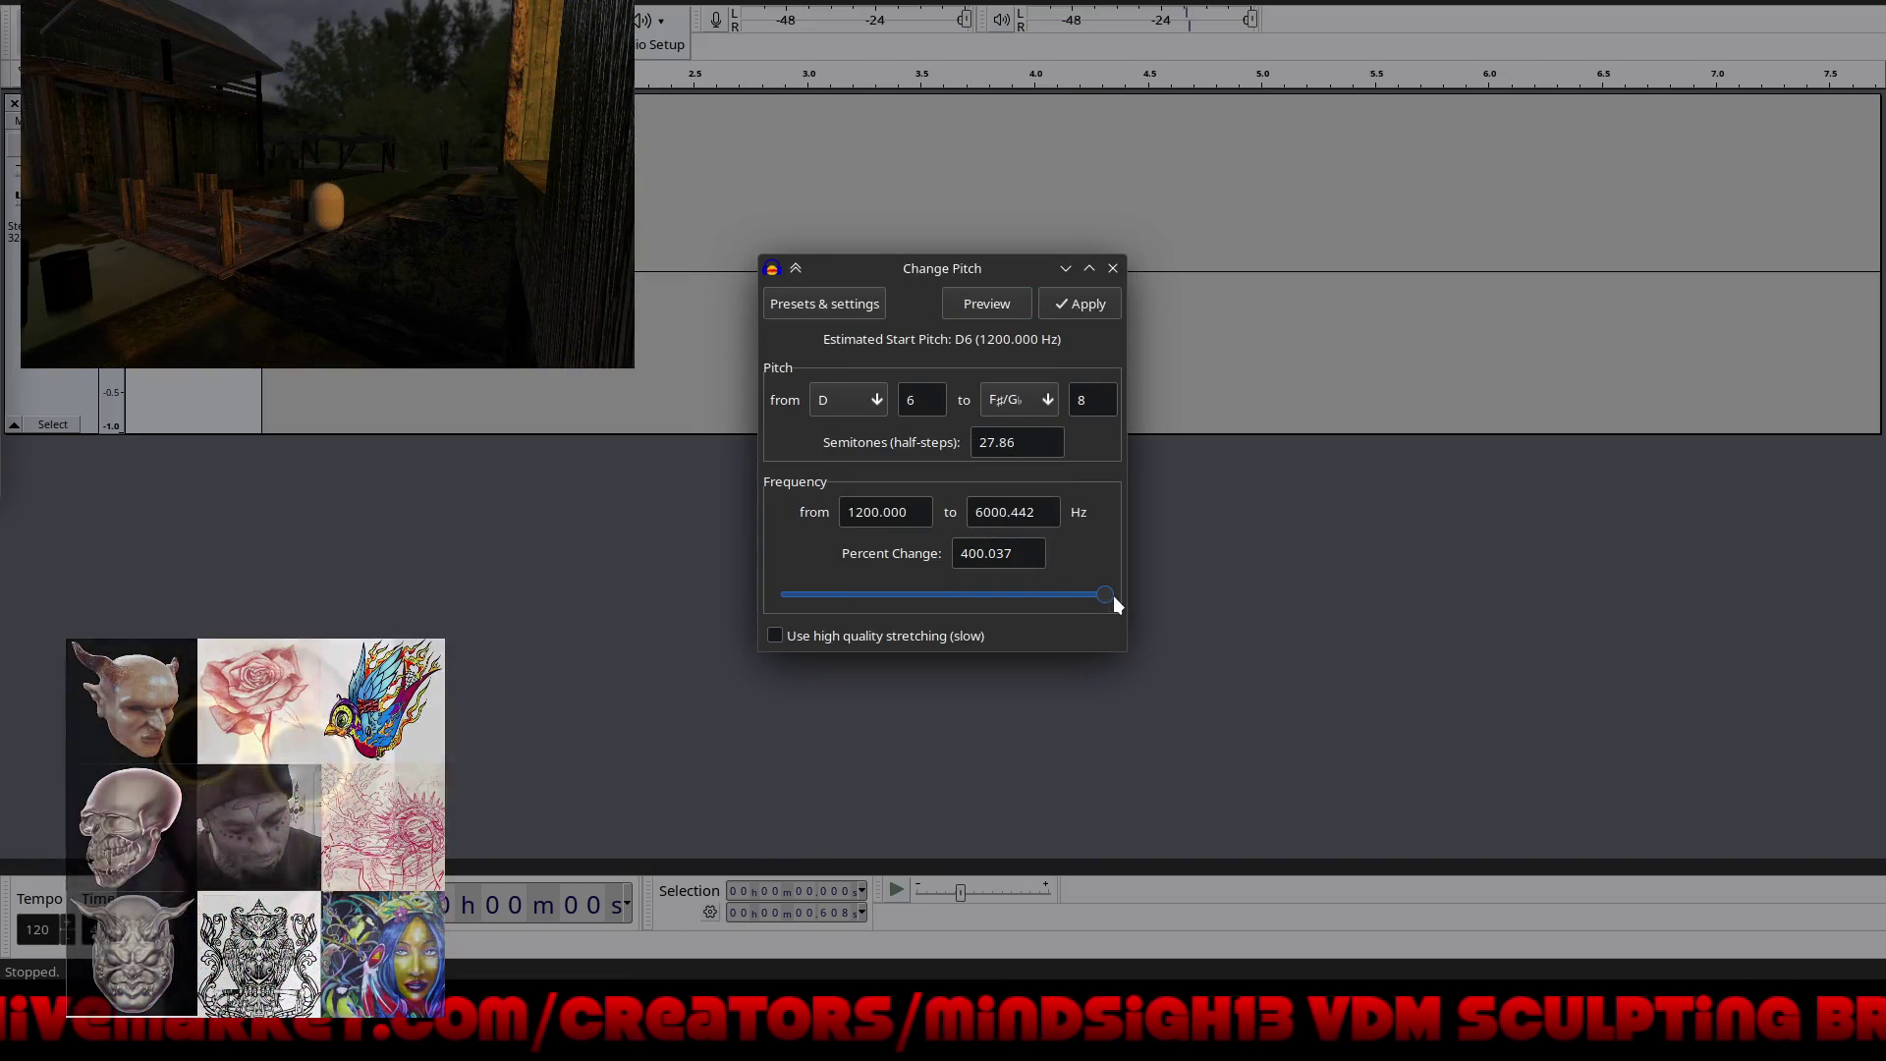
{"action": "left_click", "coordinate": [1010, 301]}
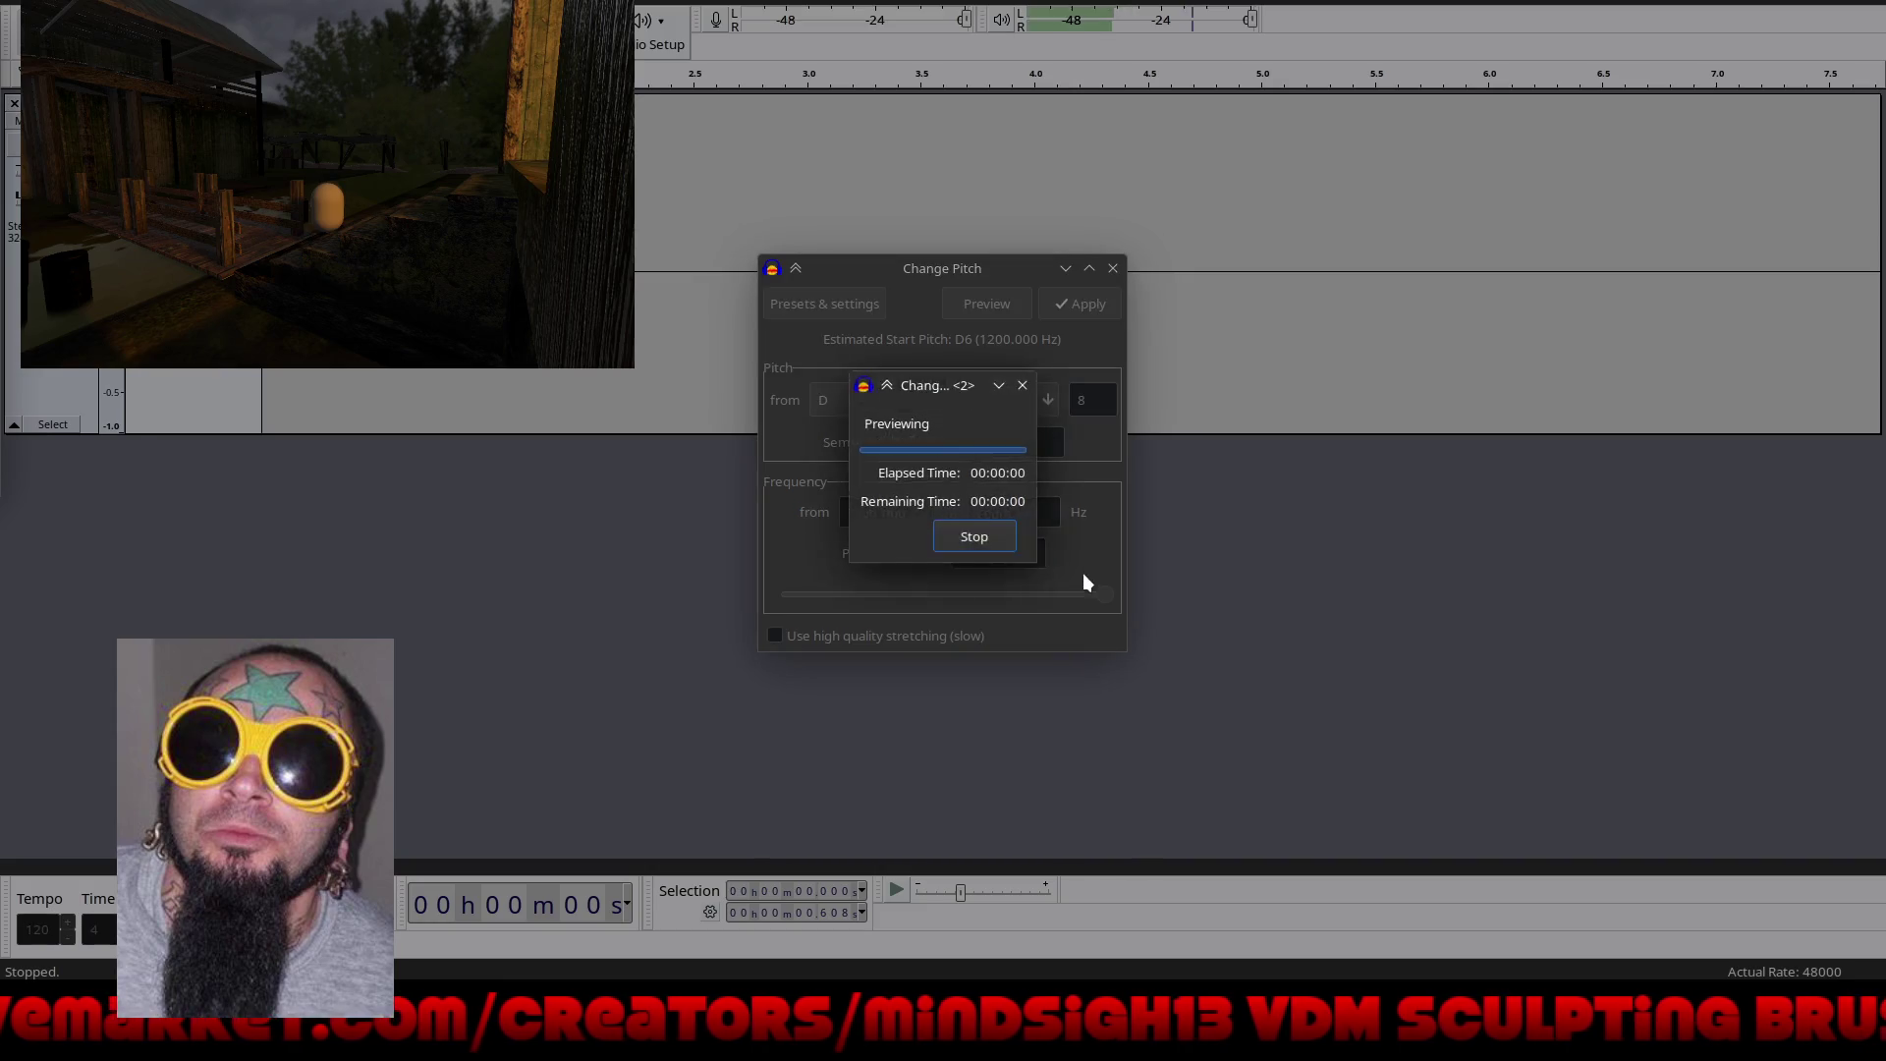
{"action": "left_click_drag", "start_coordinate": [1102, 593], "coordinate": [1028, 607]}
{"action": "left_click", "coordinate": [972, 304]}
Step: Preview about +43% and -21%, then apply a +30.986% pitch change (D6 to G6)
{"action": "left_click_drag", "start_coordinate": [1025, 602], "coordinate": [972, 599]}
{"action": "left_click", "coordinate": [972, 304]}
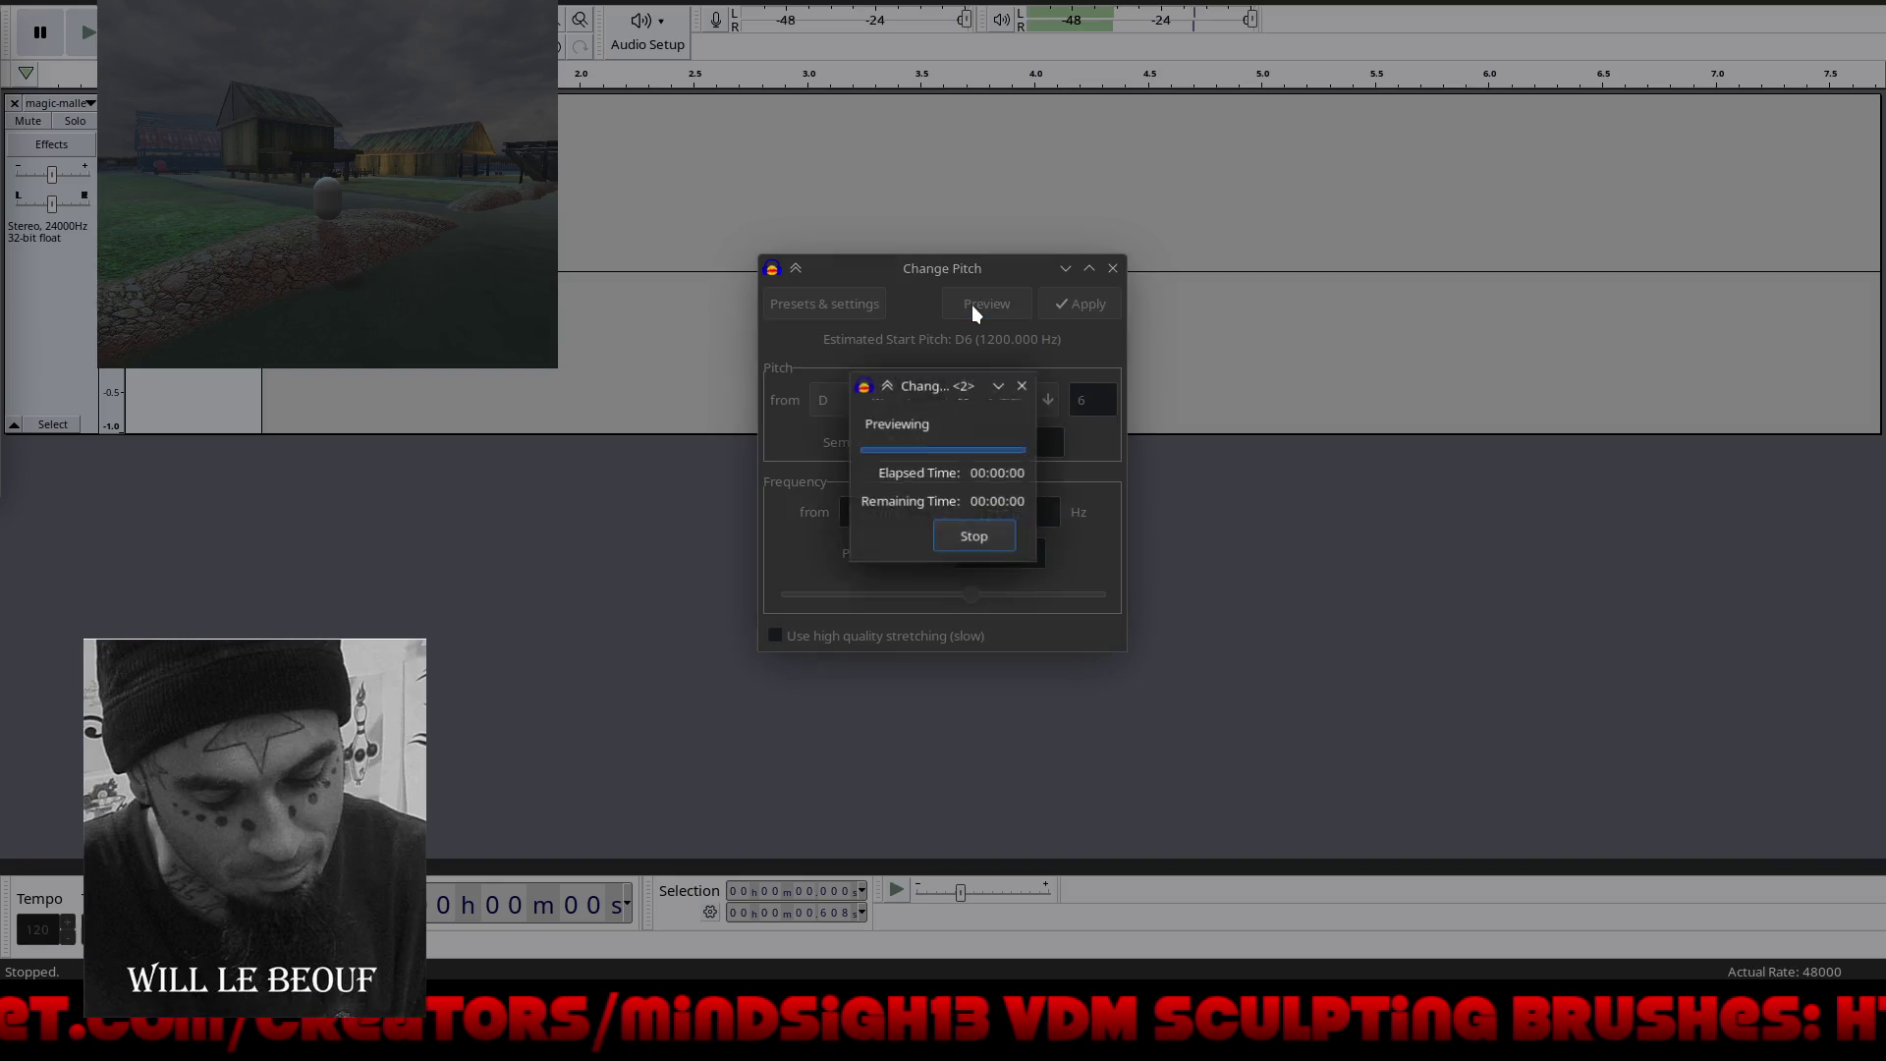
{"action": "left_click", "coordinate": [970, 305]}
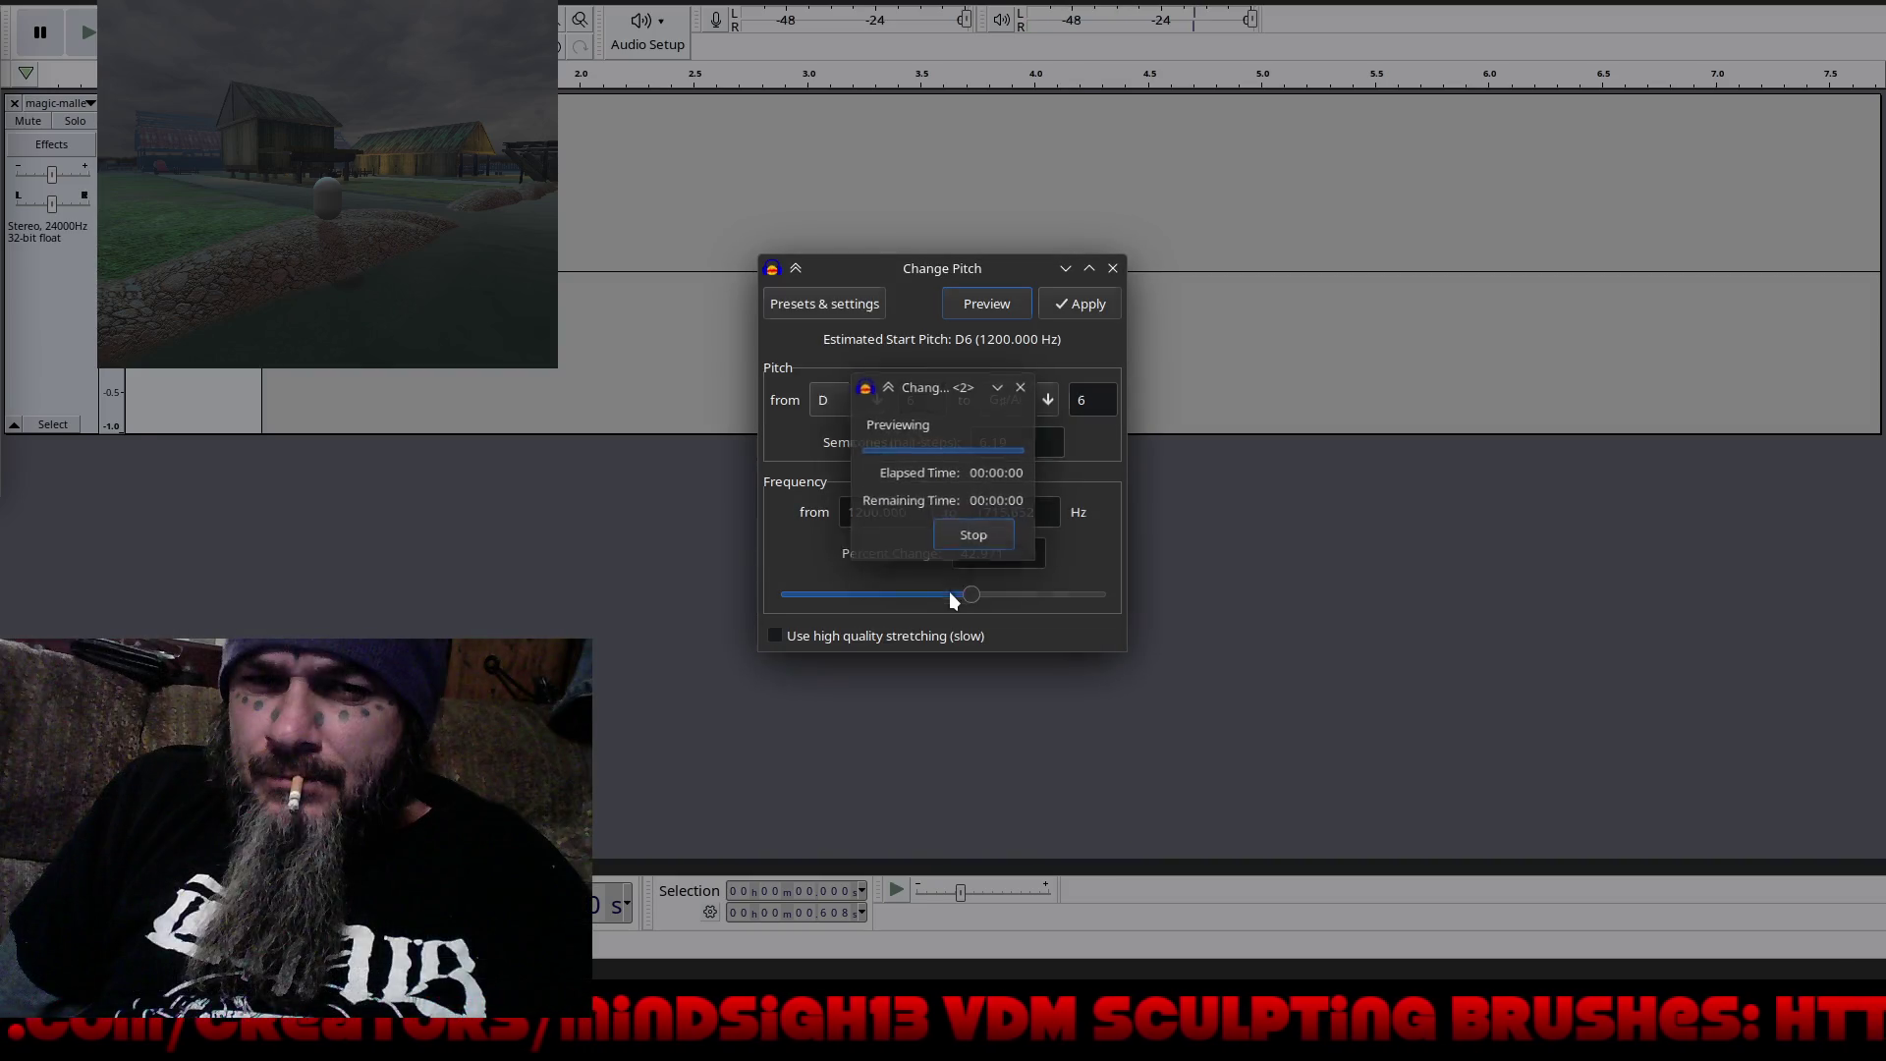
{"action": "mouse_move", "coordinate": [962, 596]}
{"action": "left_mouse_down"}
{"action": "mouse_move", "coordinate": [899, 595]}
{"action": "mouse_move", "coordinate": [969, 592]}
{"action": "left_mouse_up"}
{"action": "left_click", "coordinate": [986, 310]}
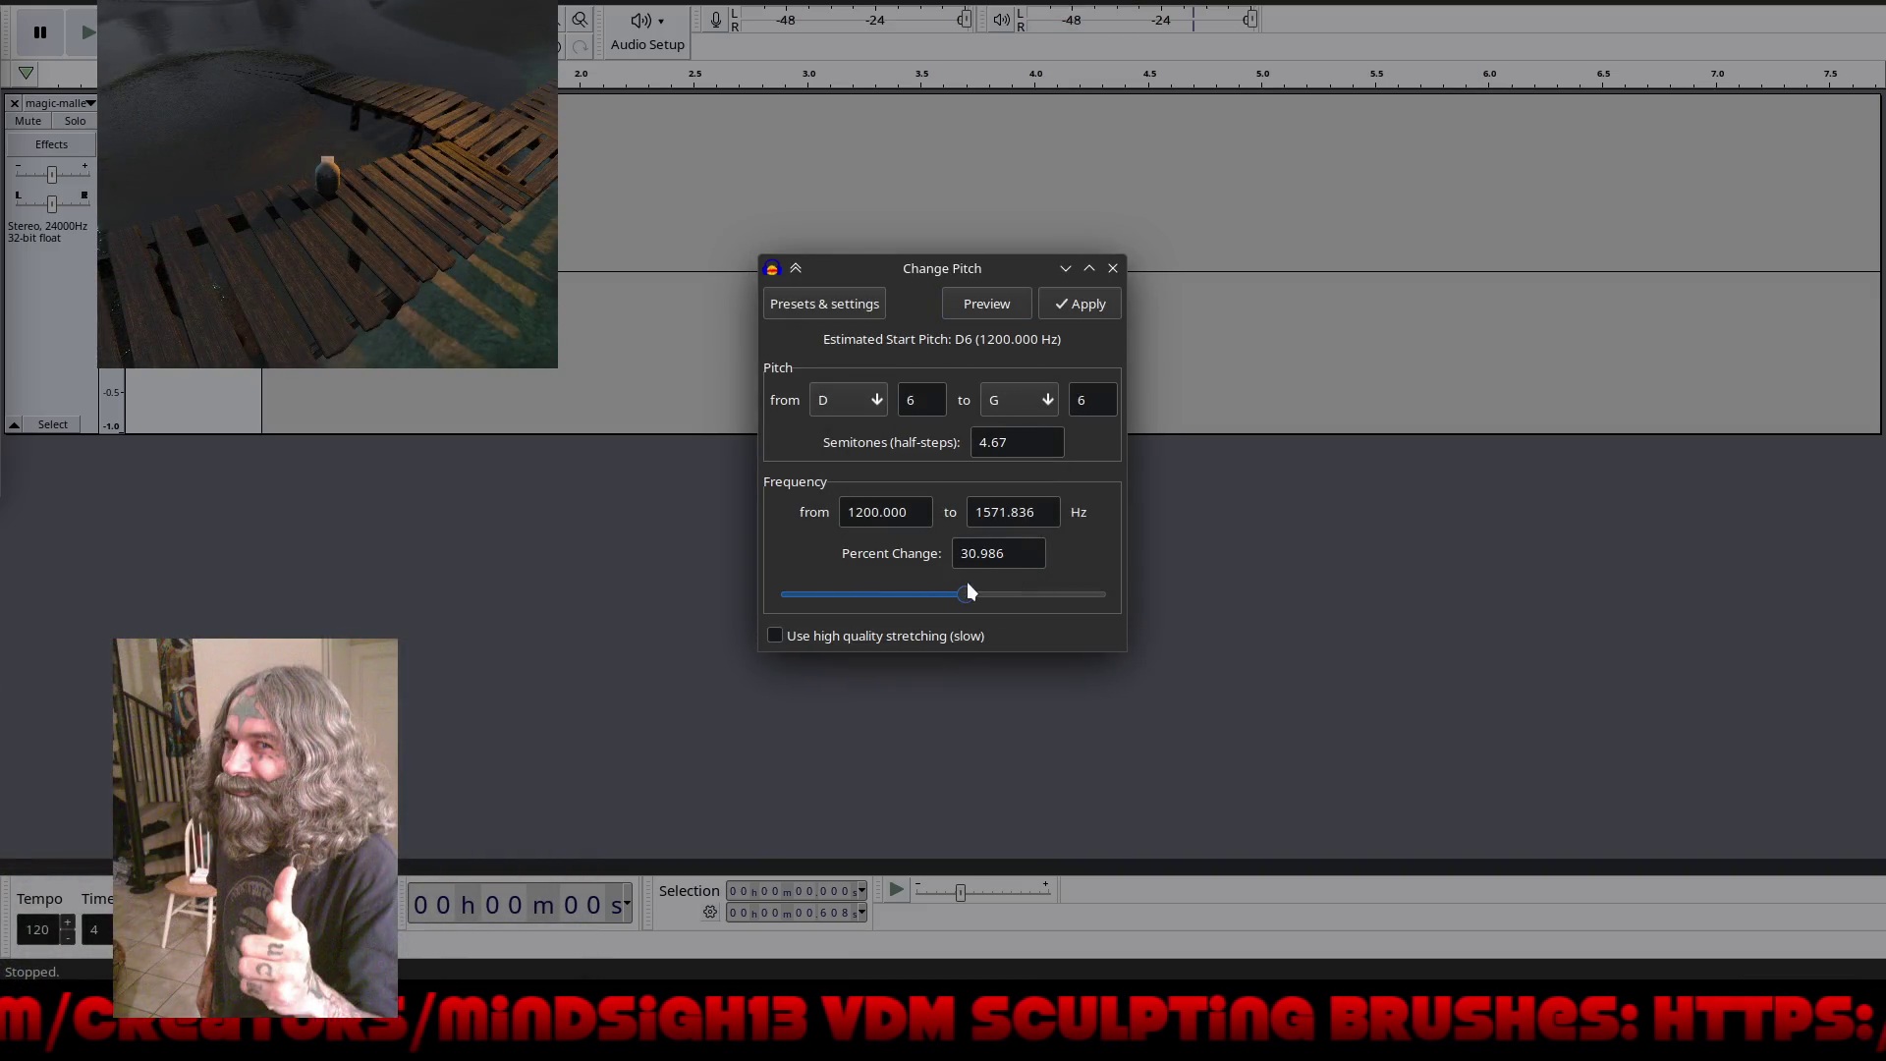
{"action": "left_click", "coordinate": [1085, 305]}
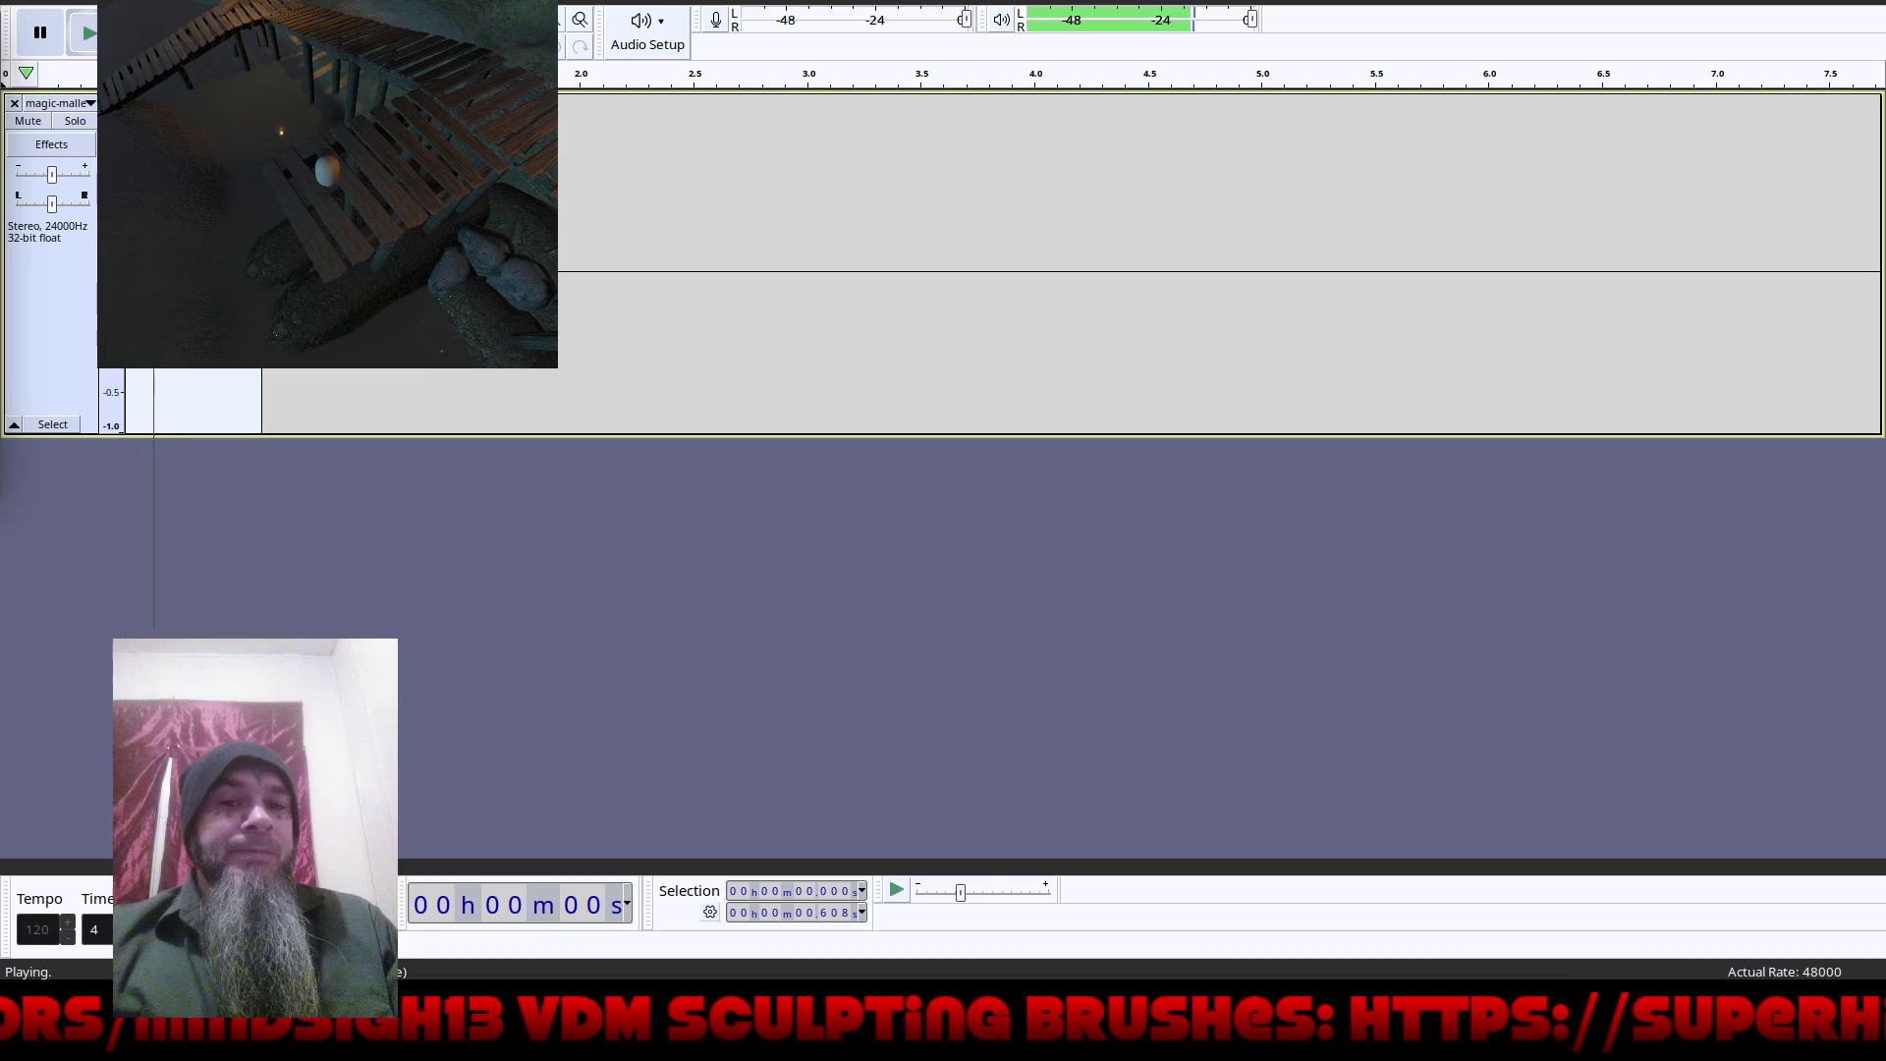
{"action": "key", "text": "shift"}
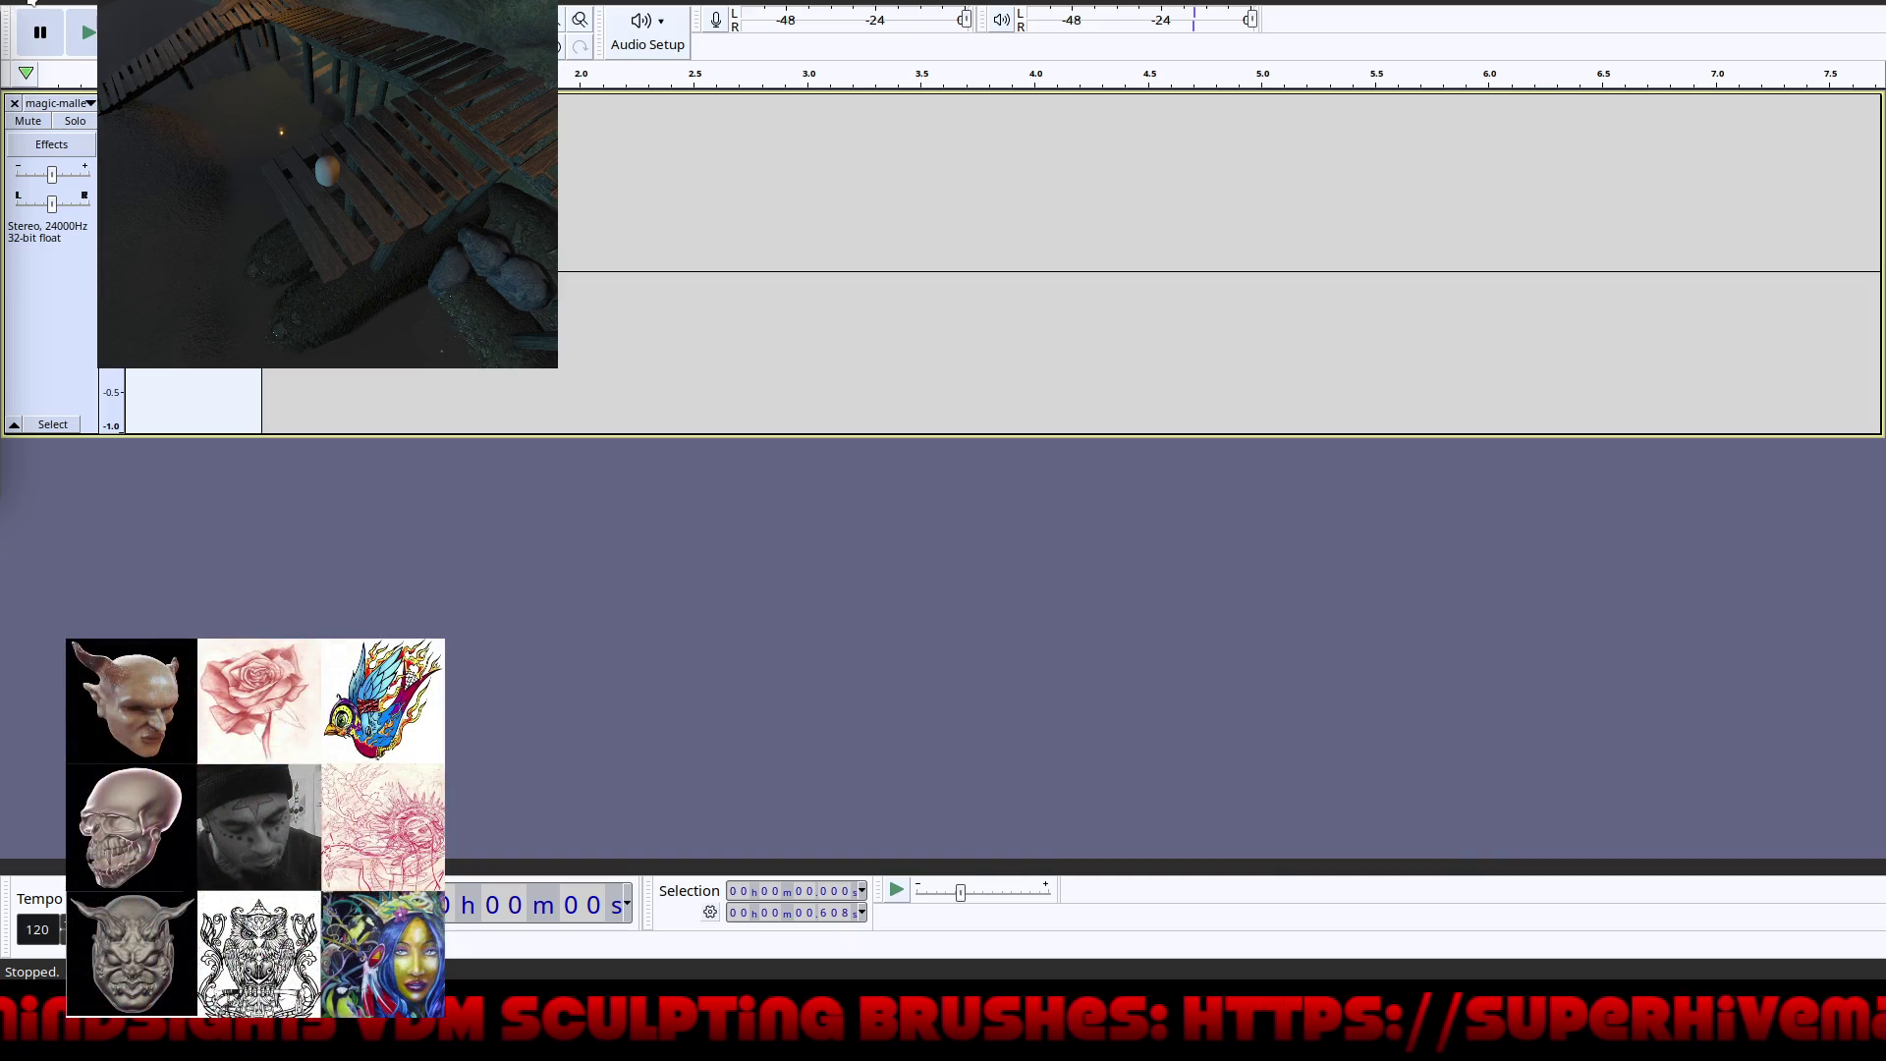
{"action": "left_click", "coordinate": [30, 4]}
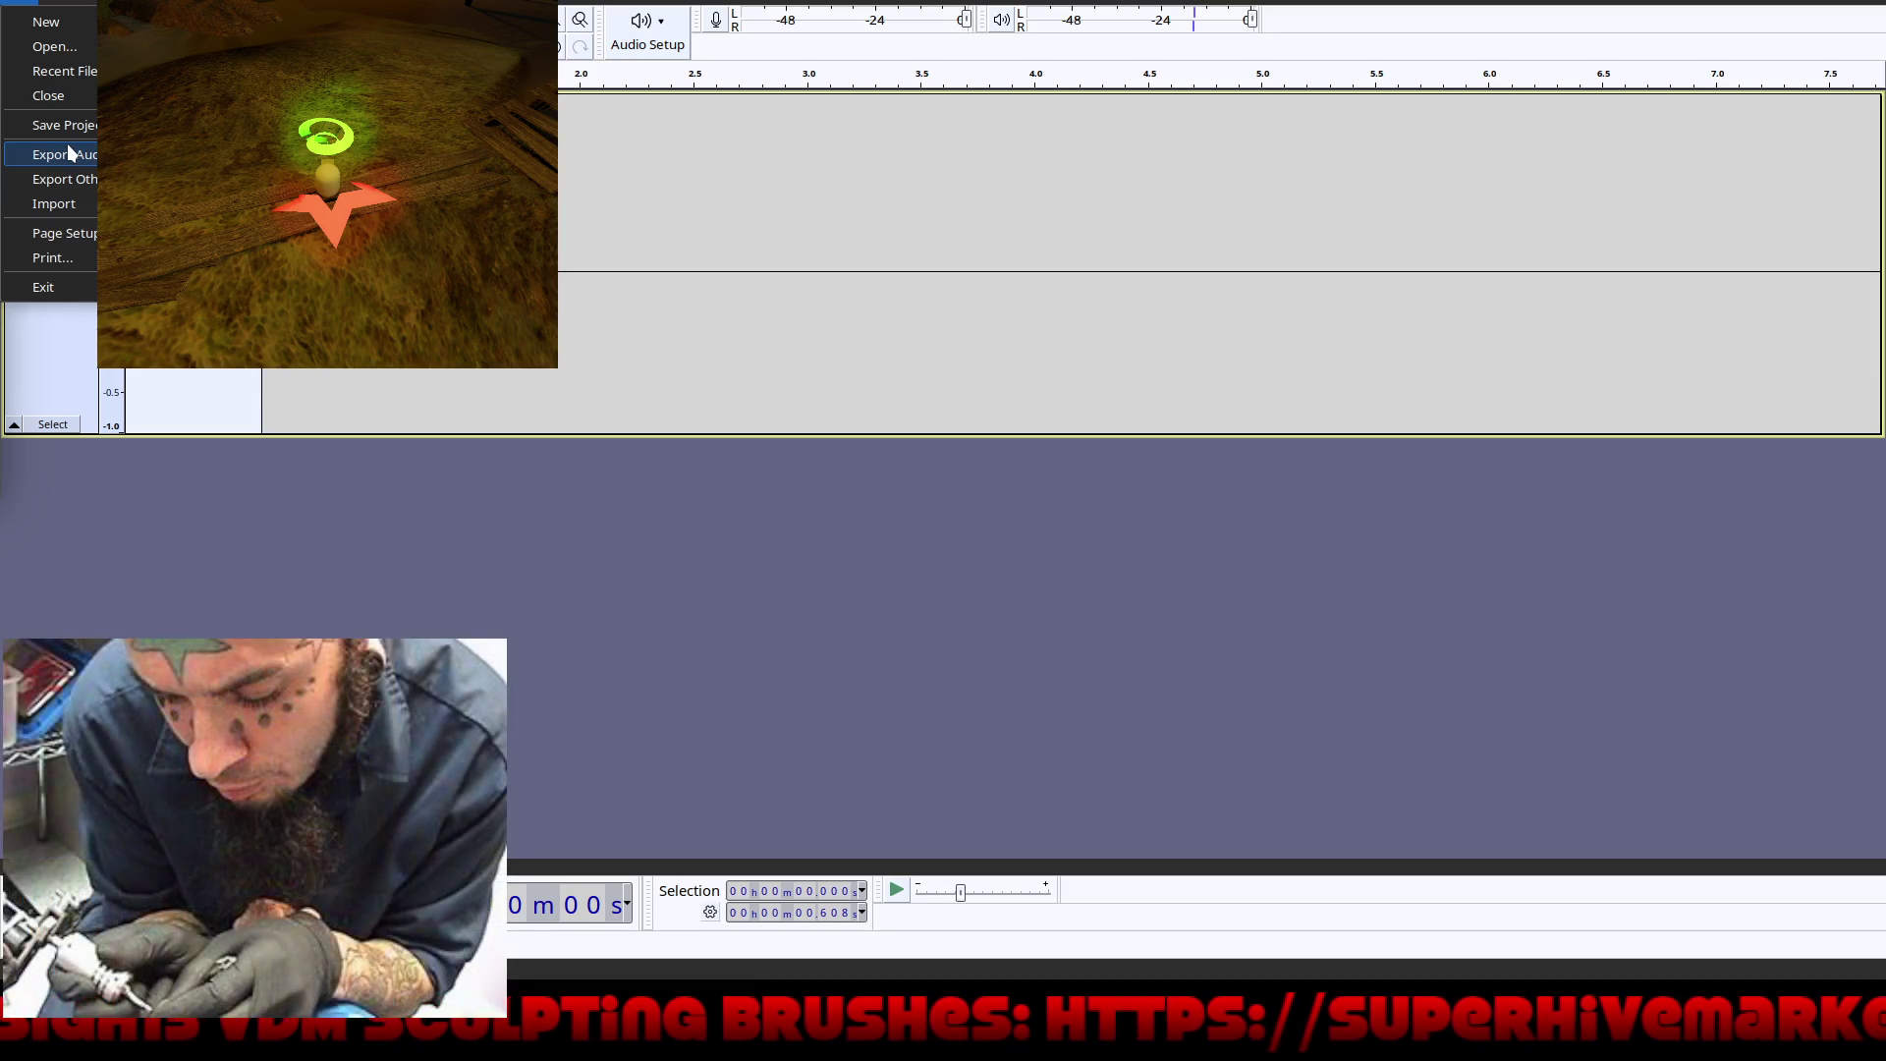
Step: Start an audio export and keep Ogg Vorbis as the format
{"action": "left_click", "coordinate": [68, 144]}
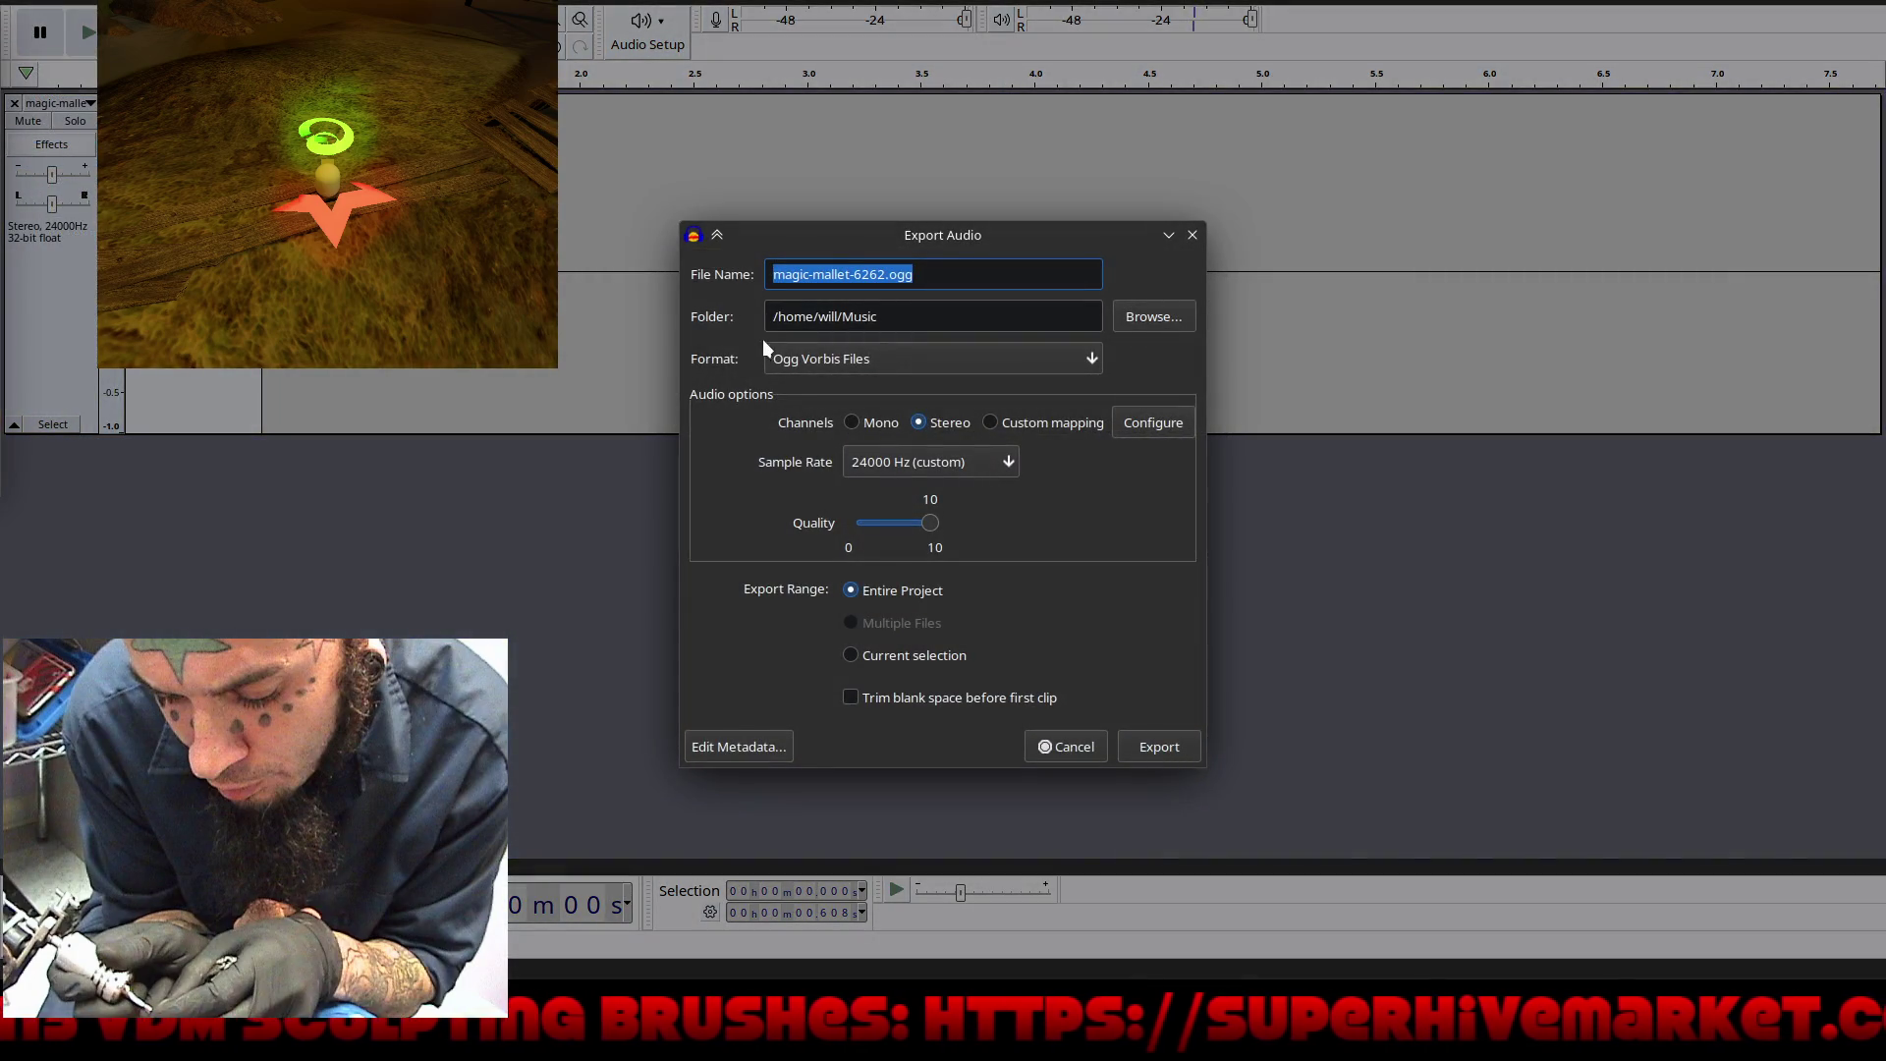
{"action": "left_click", "coordinate": [939, 357]}
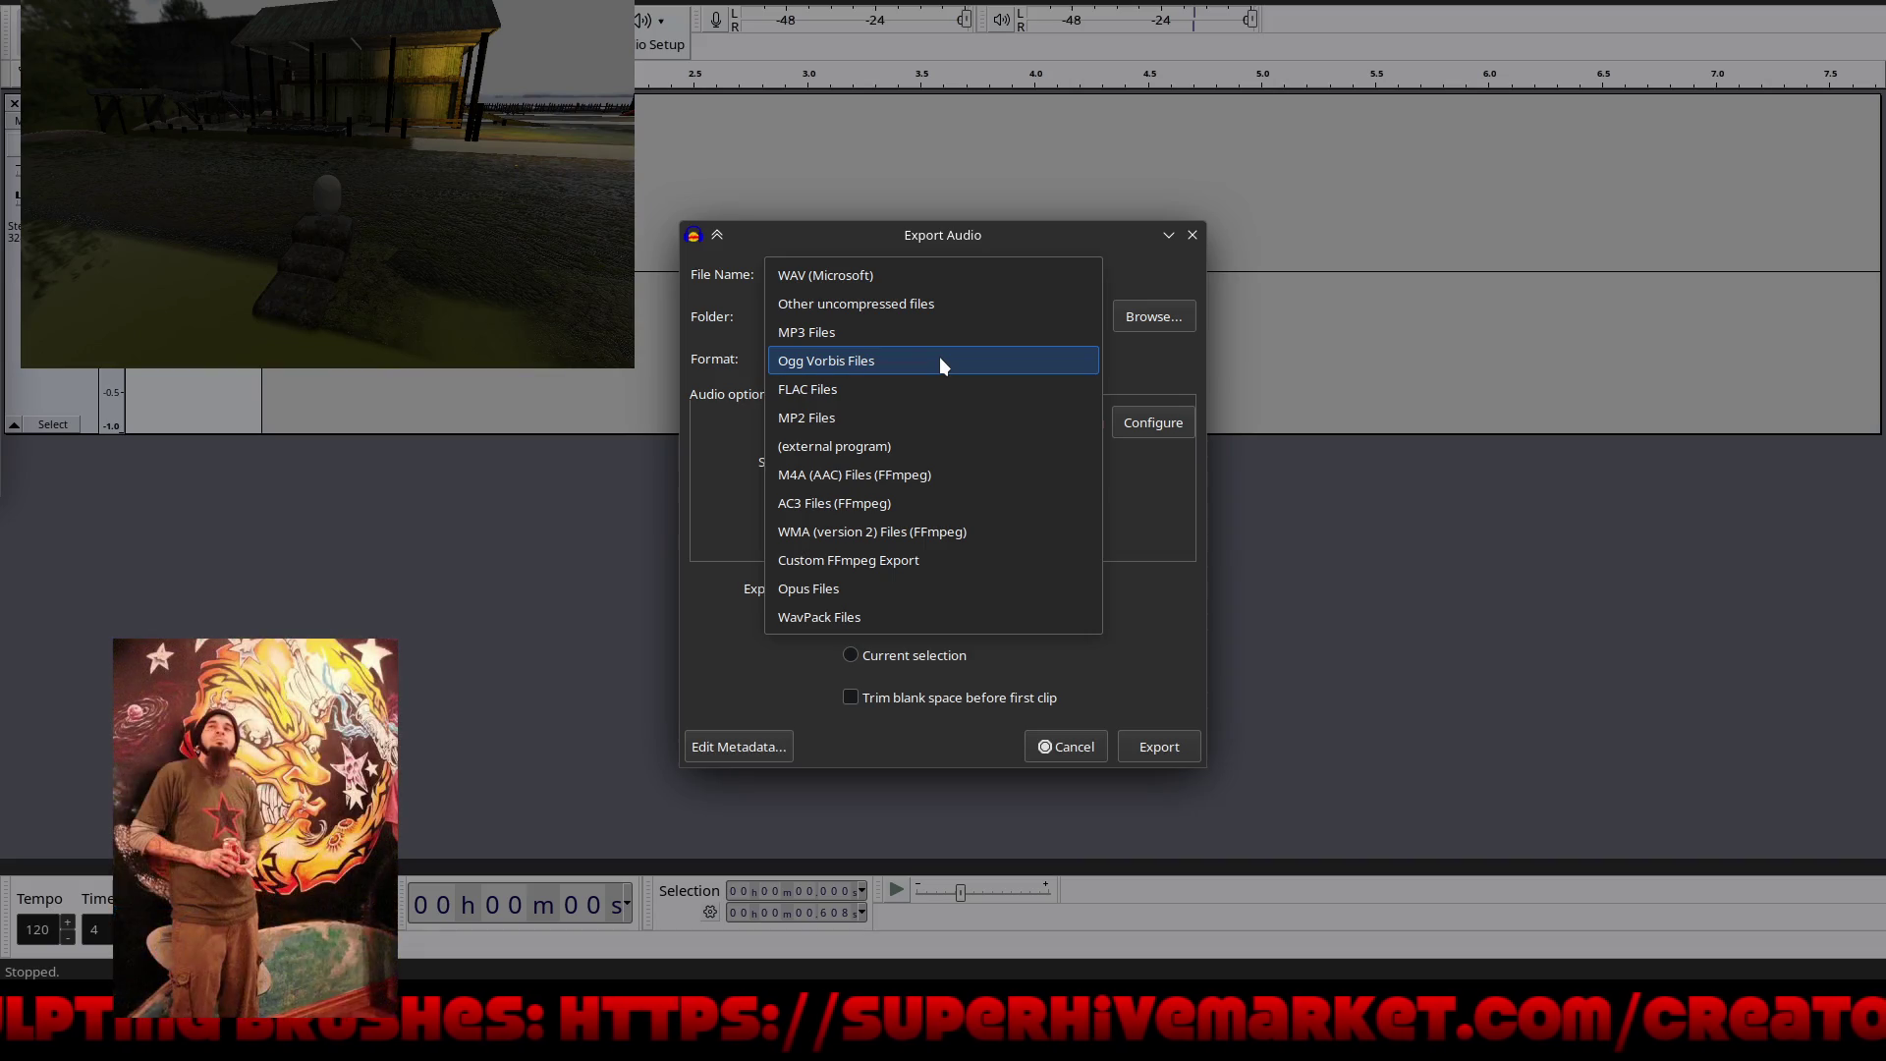
{"action": "left_click", "coordinate": [940, 362]}
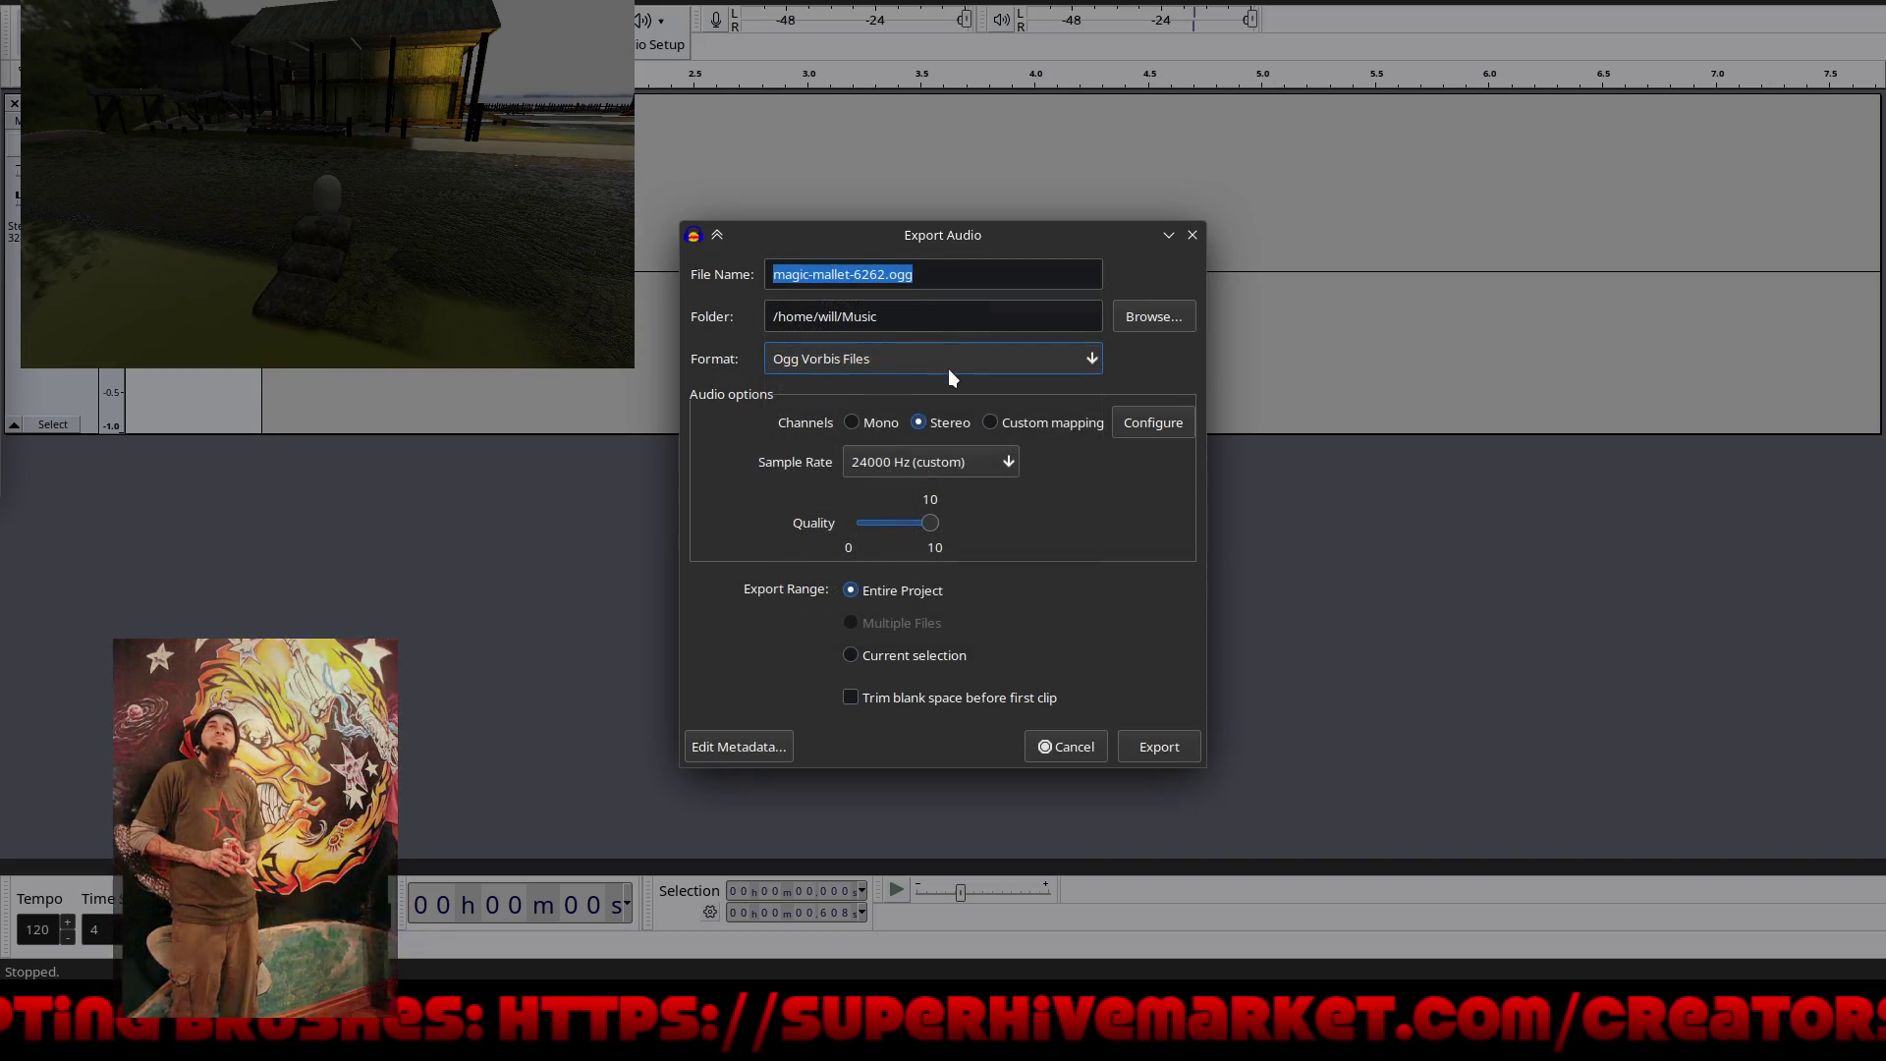
{"action": "left_click", "coordinate": [1142, 316]}
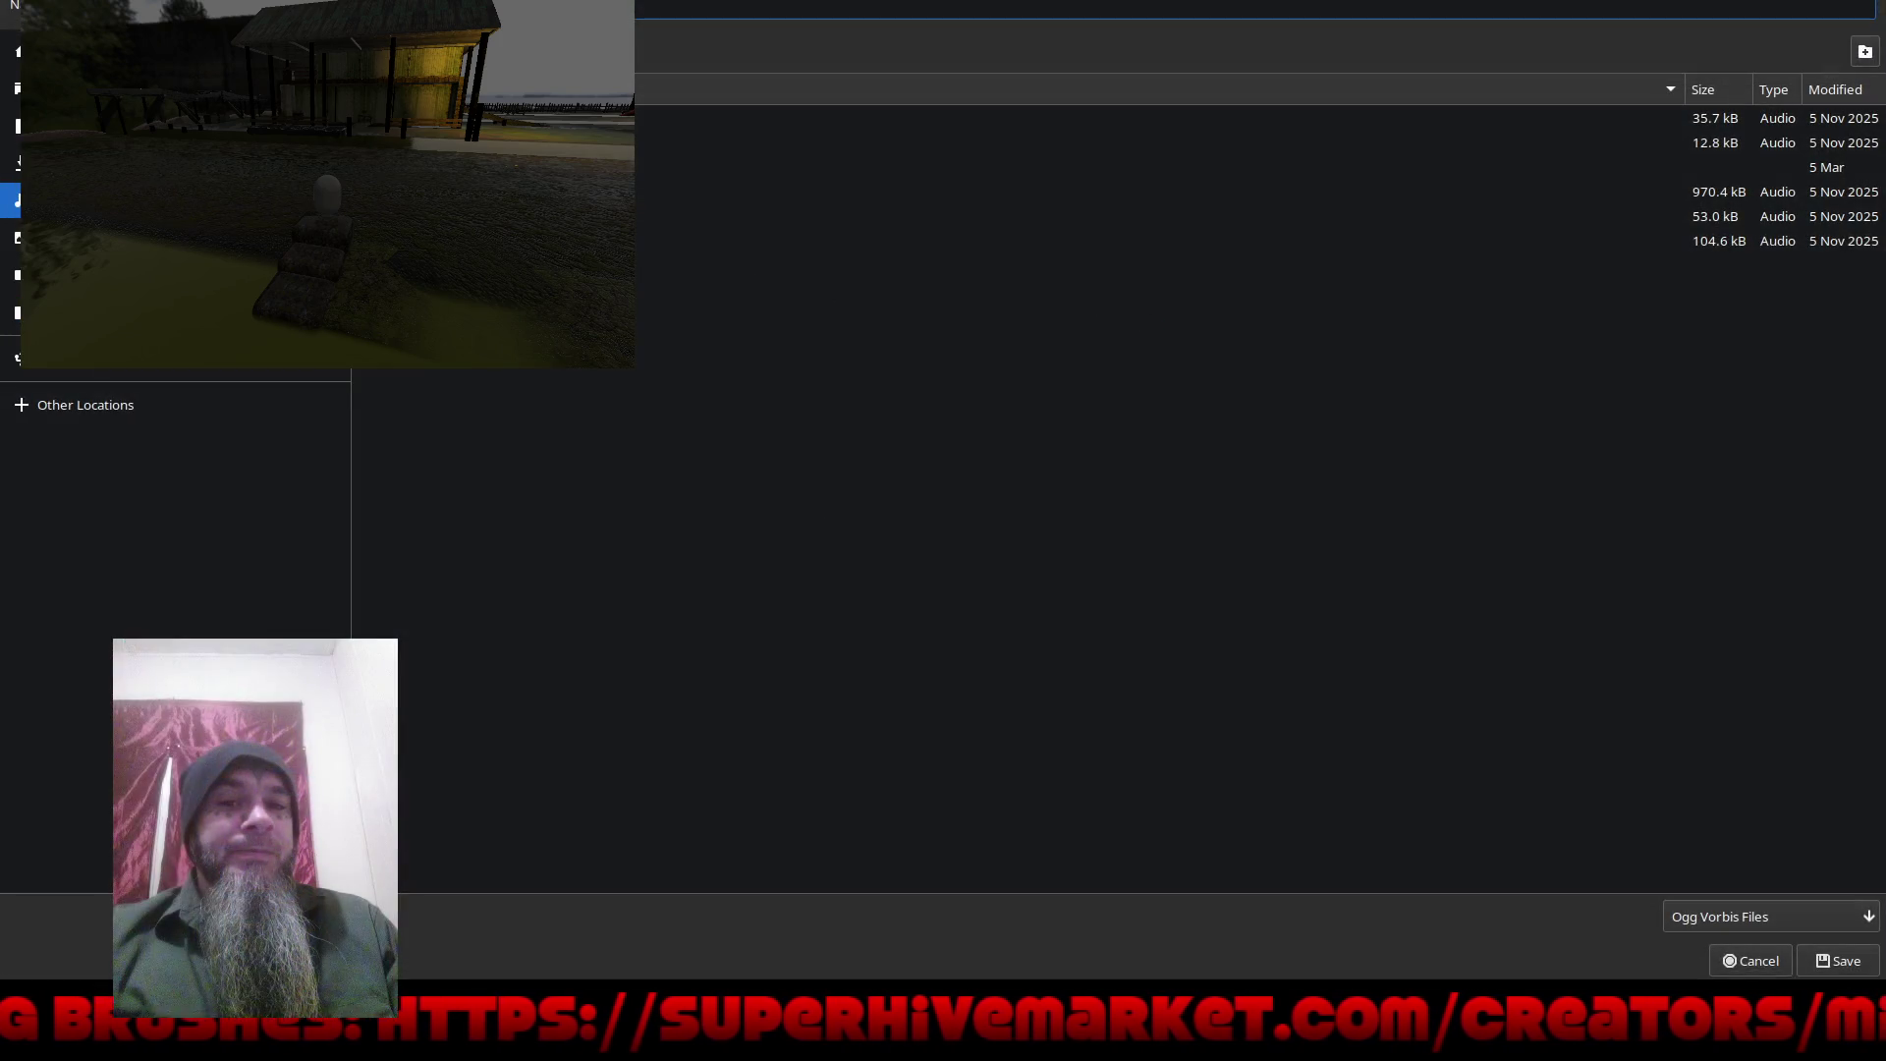
Step: Browse to Rougarou_Game_Godot_2026/rougarou/rougarou-beginnings/Sounds and export magic-mallet-6262.ogg there
{"action": "left_click", "coordinate": [184, 395]}
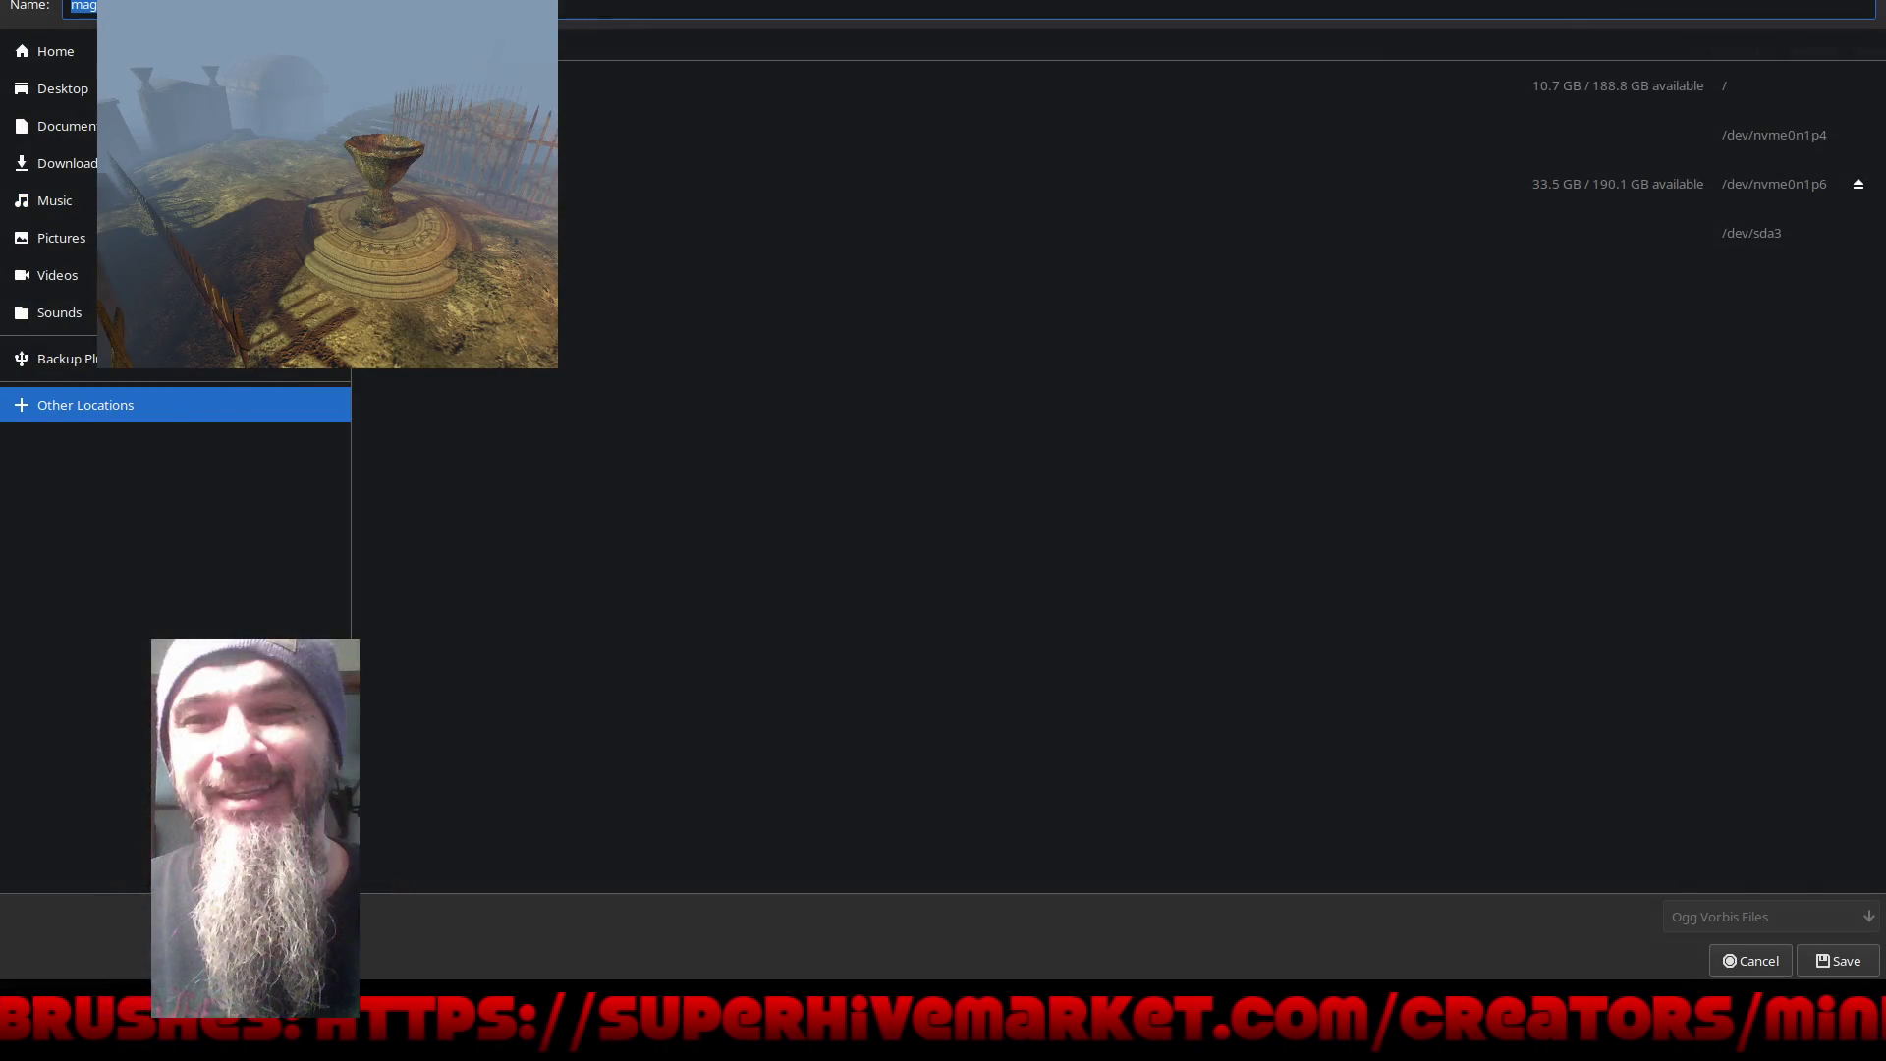
{"action": "left_click", "coordinate": [442, 184]}
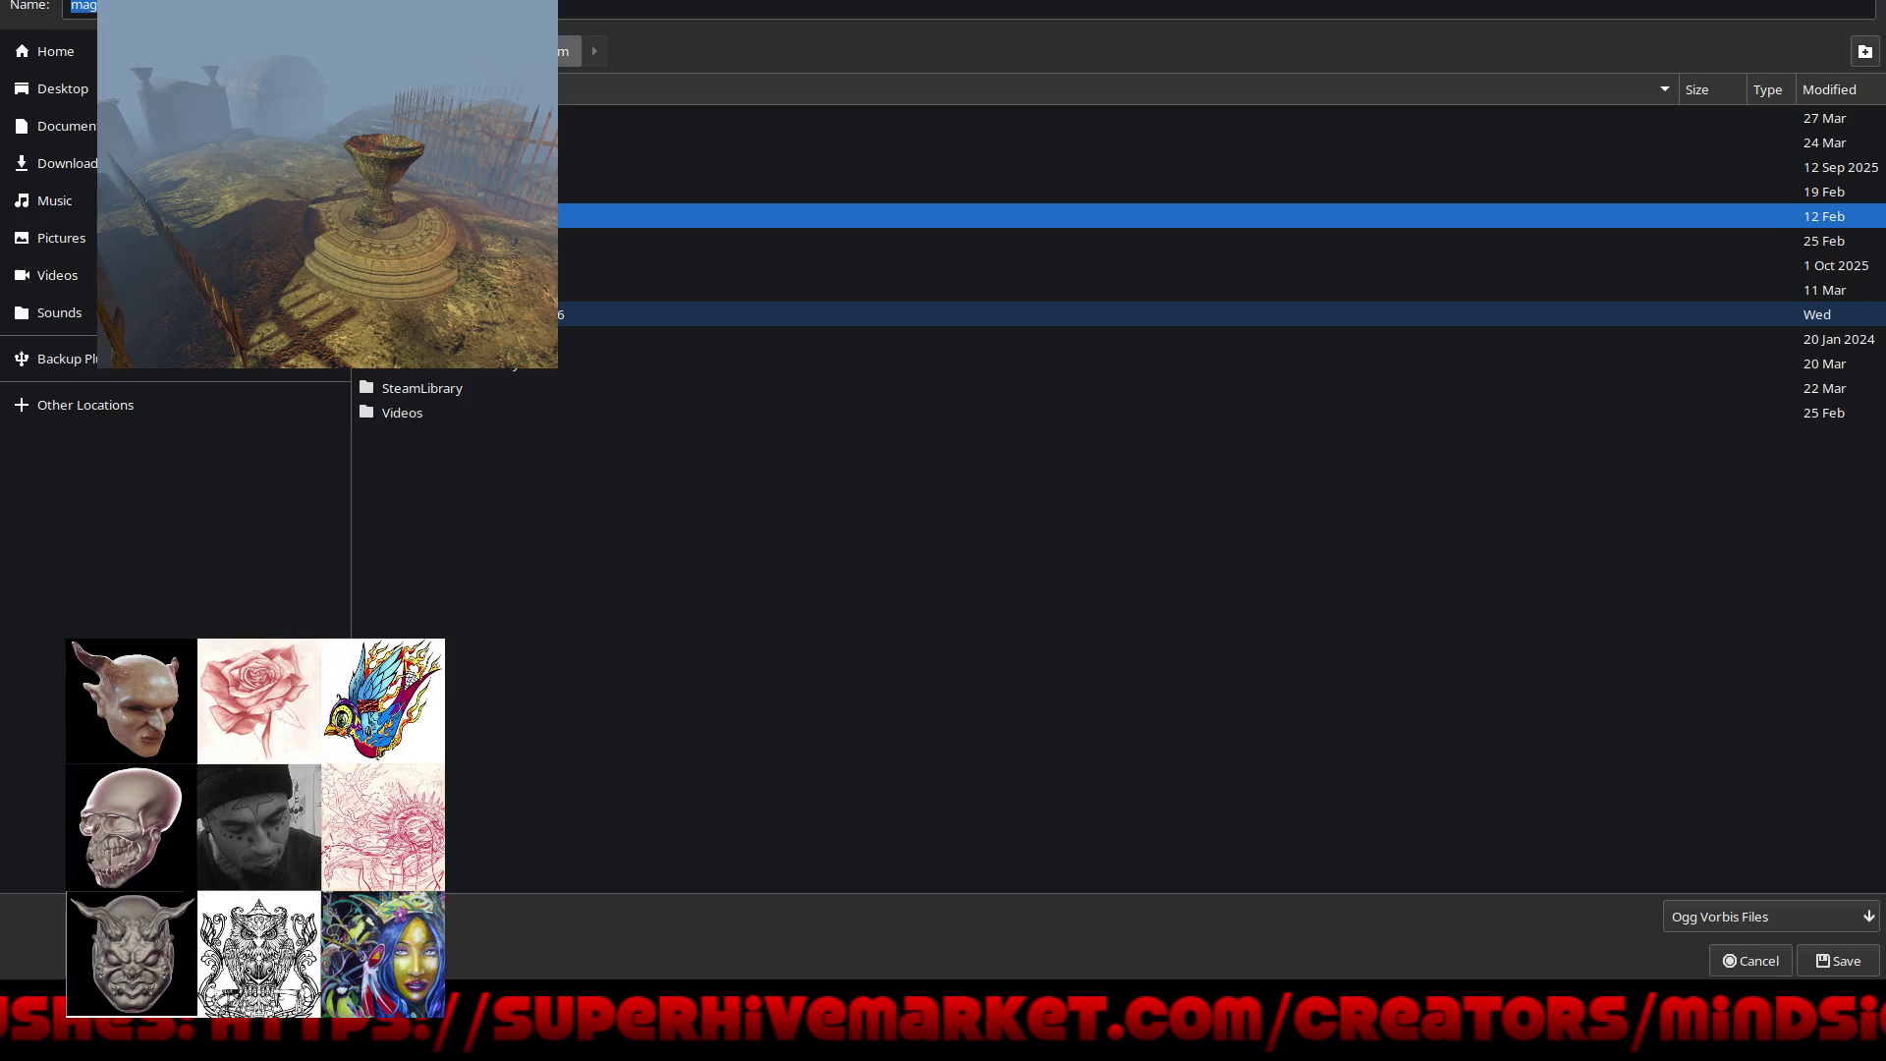
{"action": "double_click", "coordinate": [688, 314]}
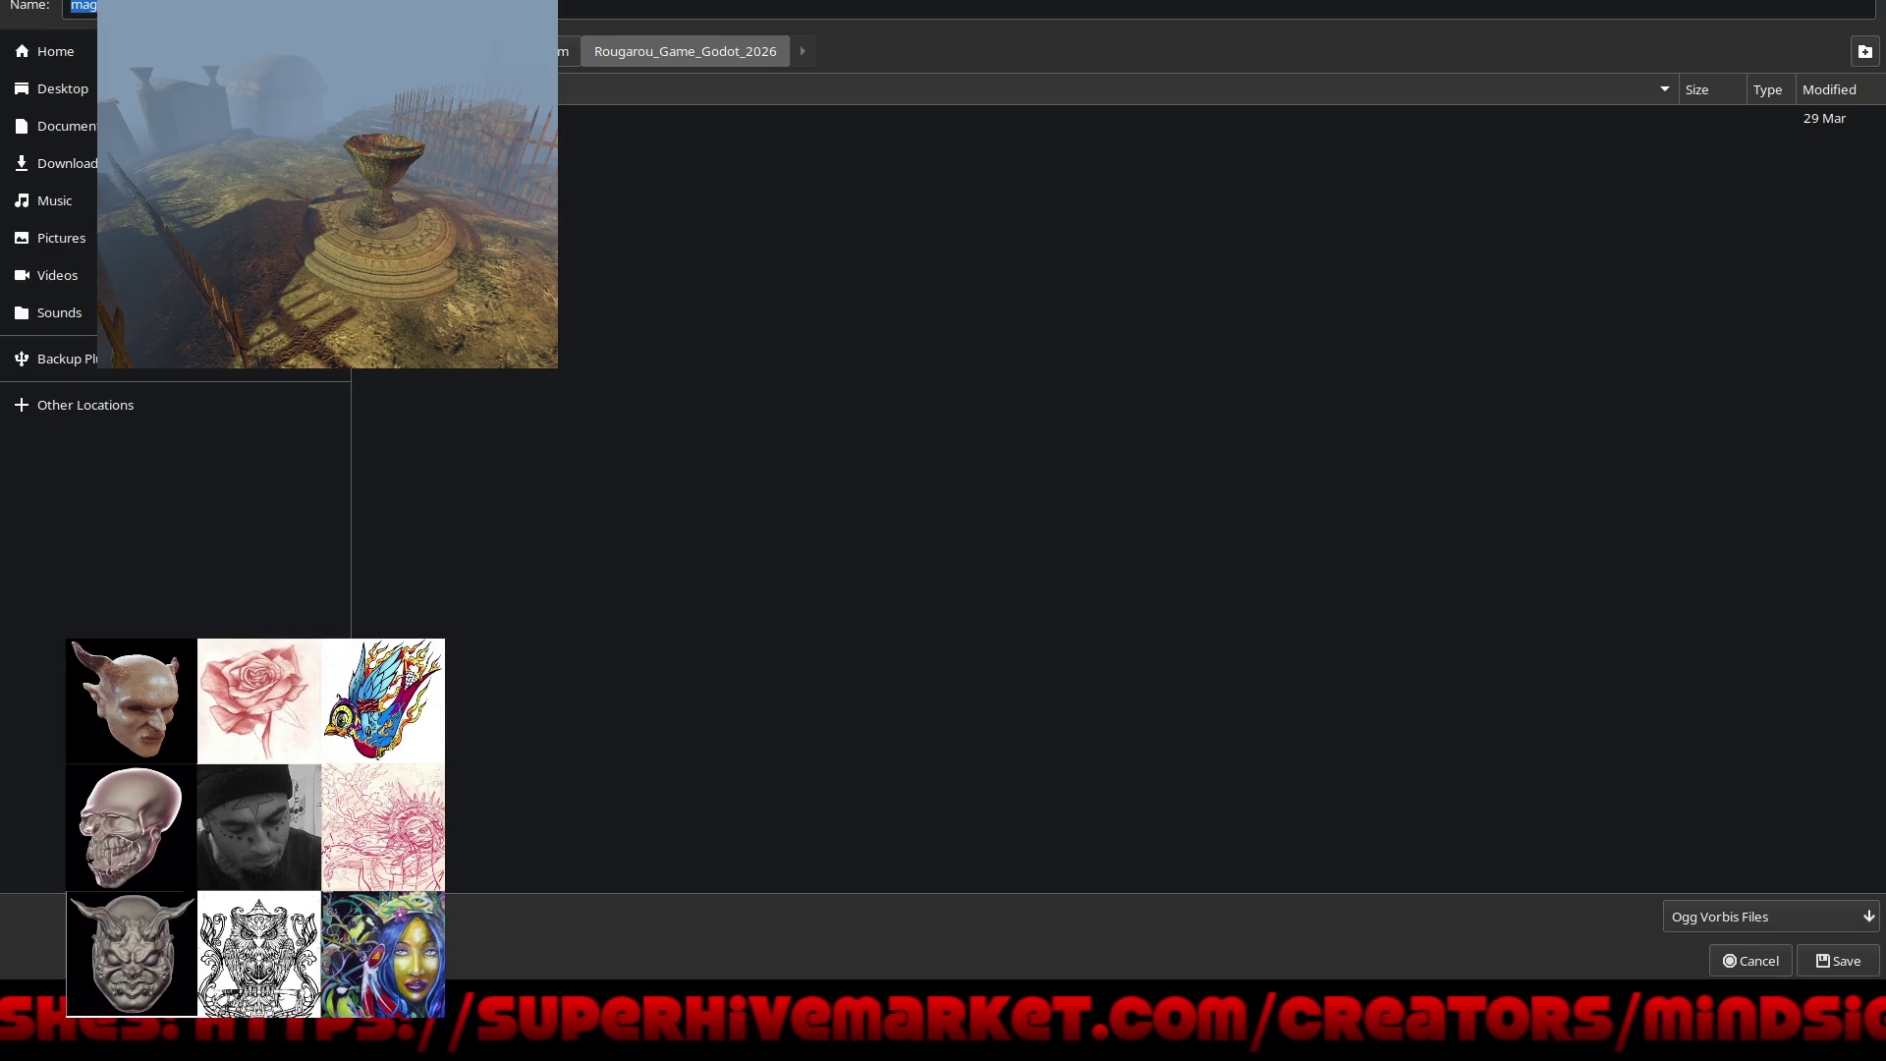
{"action": "double_click", "coordinate": [688, 118]}
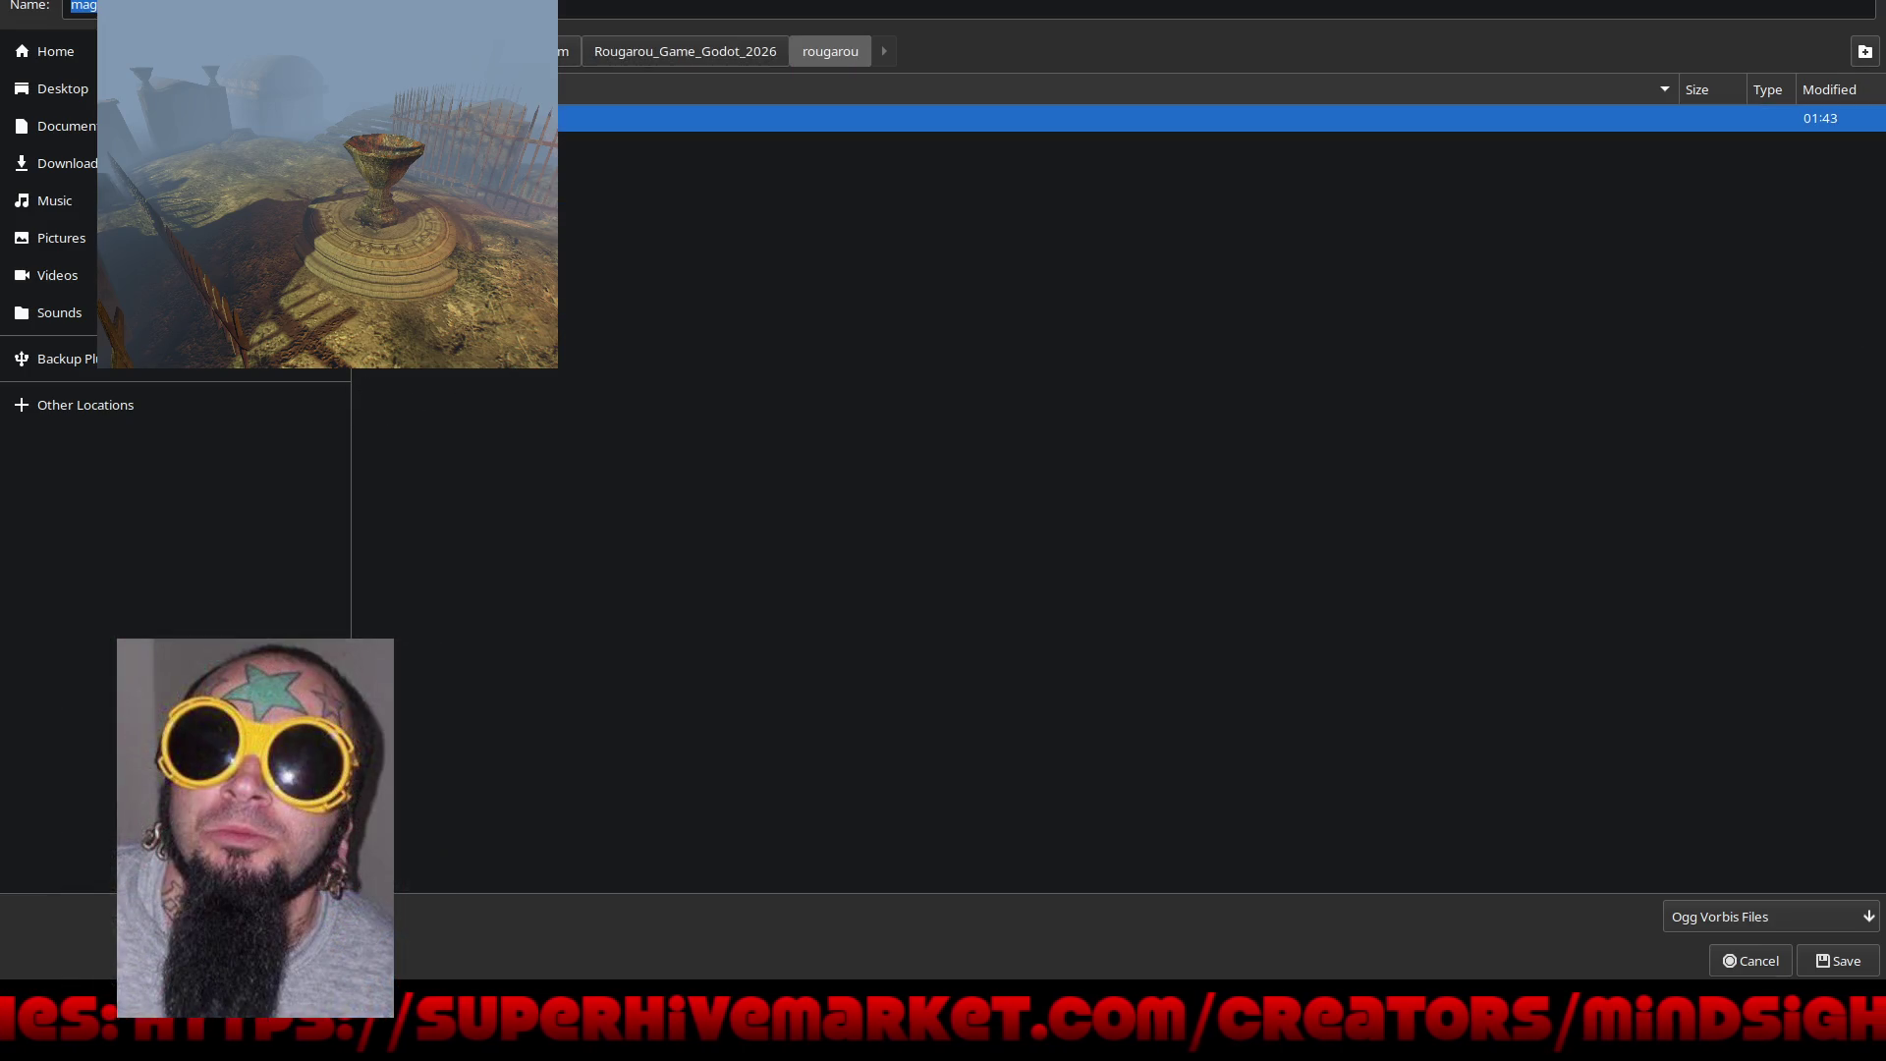
{"action": "double_click", "coordinate": [688, 118]}
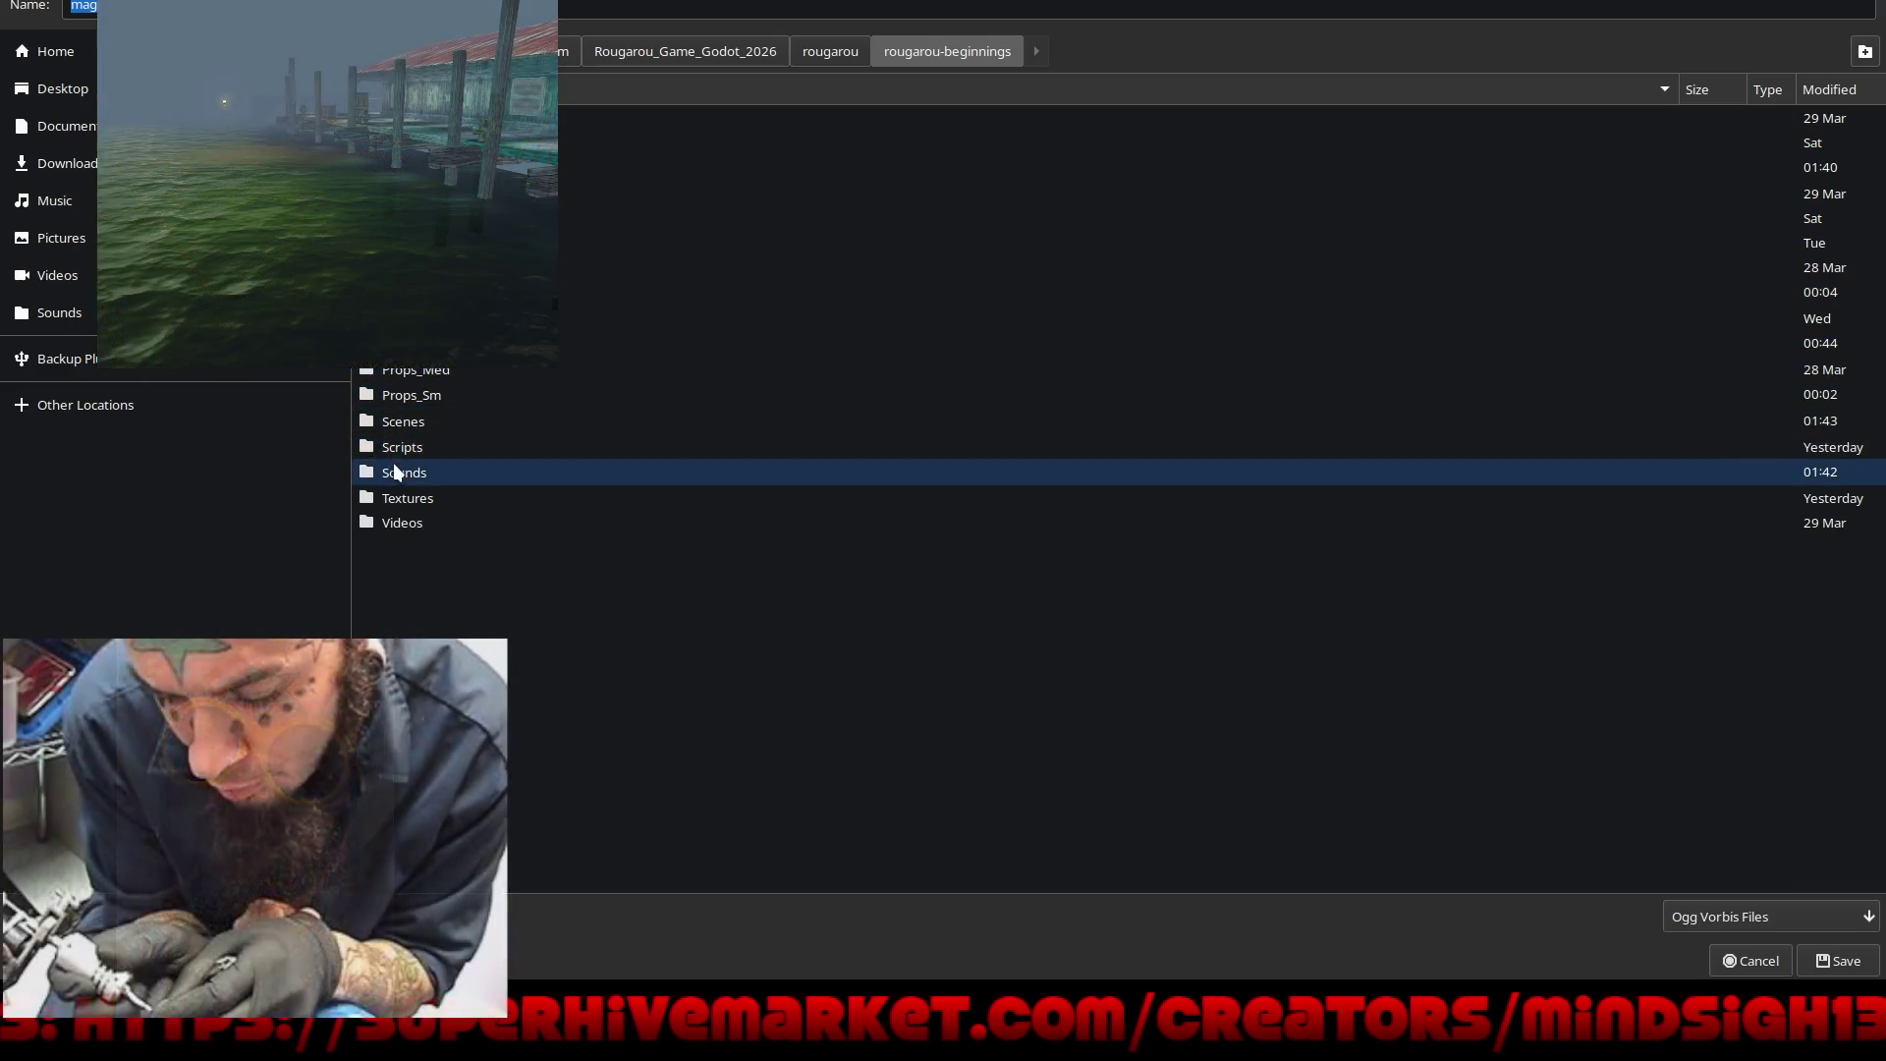
{"action": "double_click", "coordinate": [397, 471]}
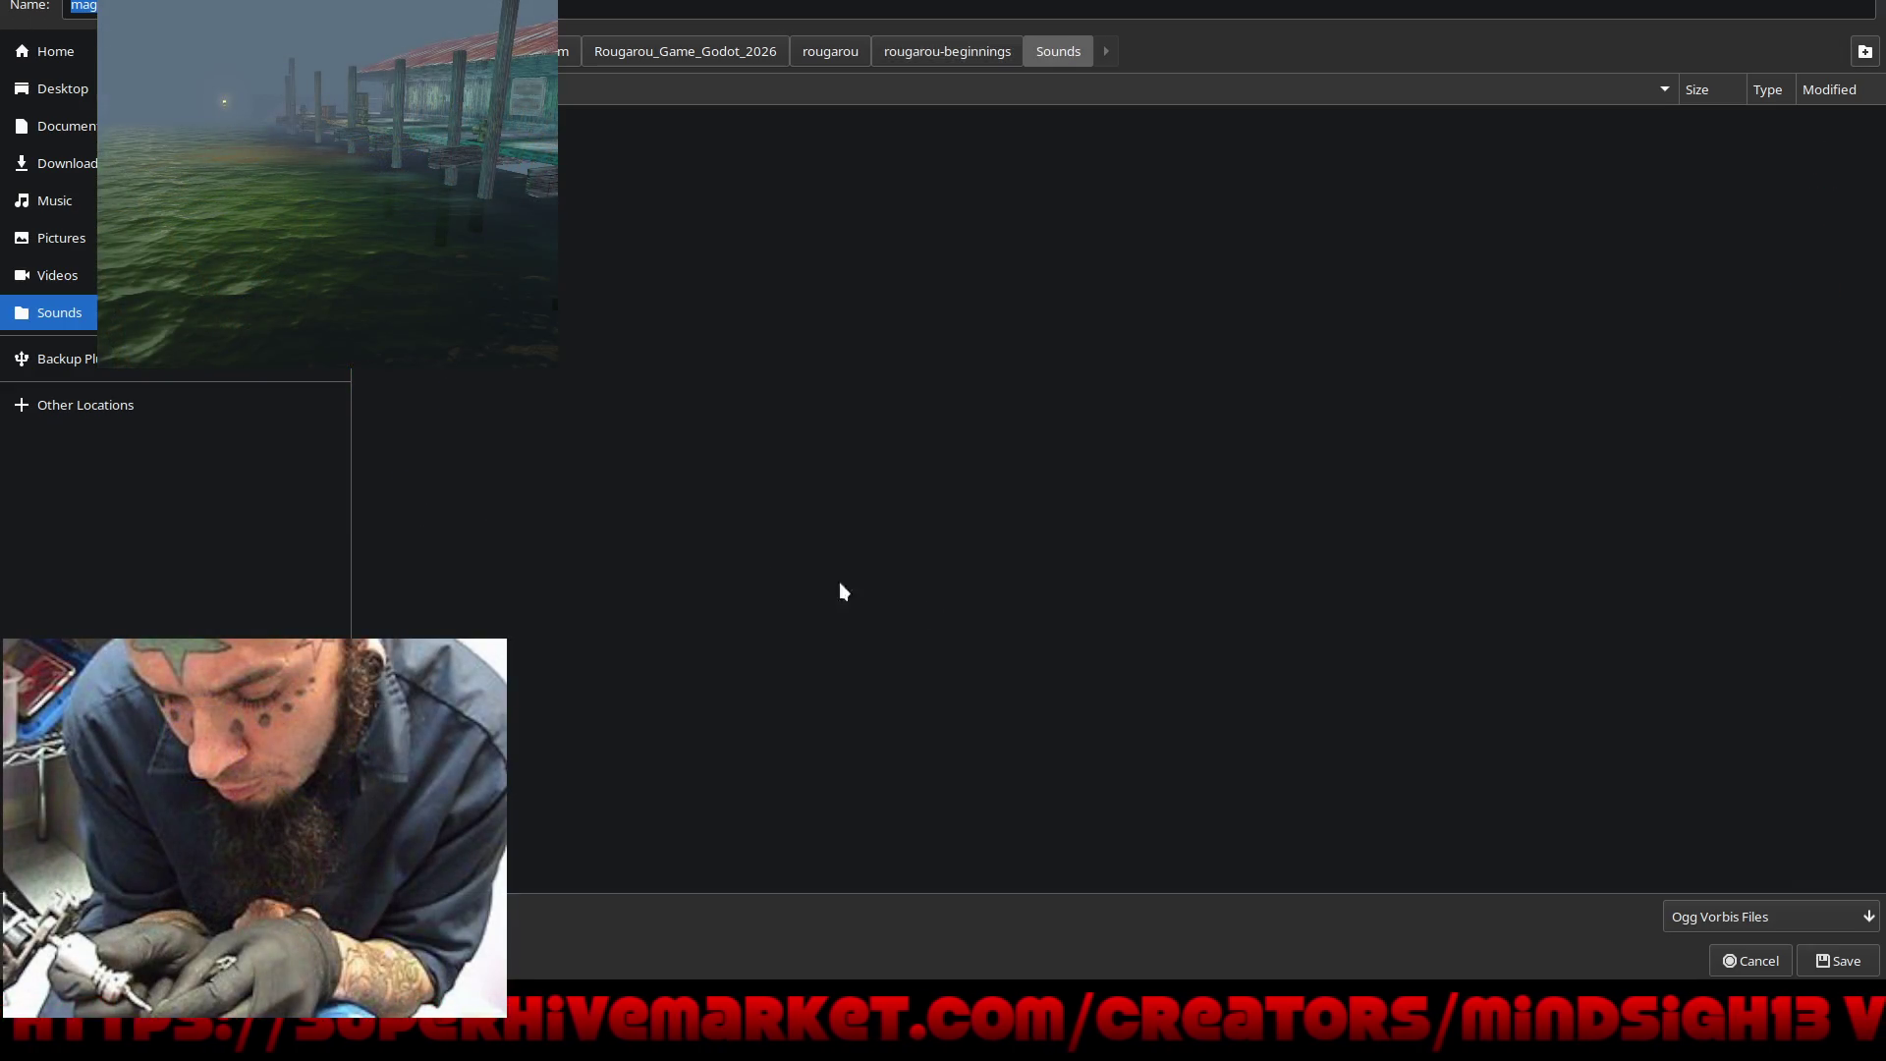
{"action": "left_click", "coordinate": [1845, 962]}
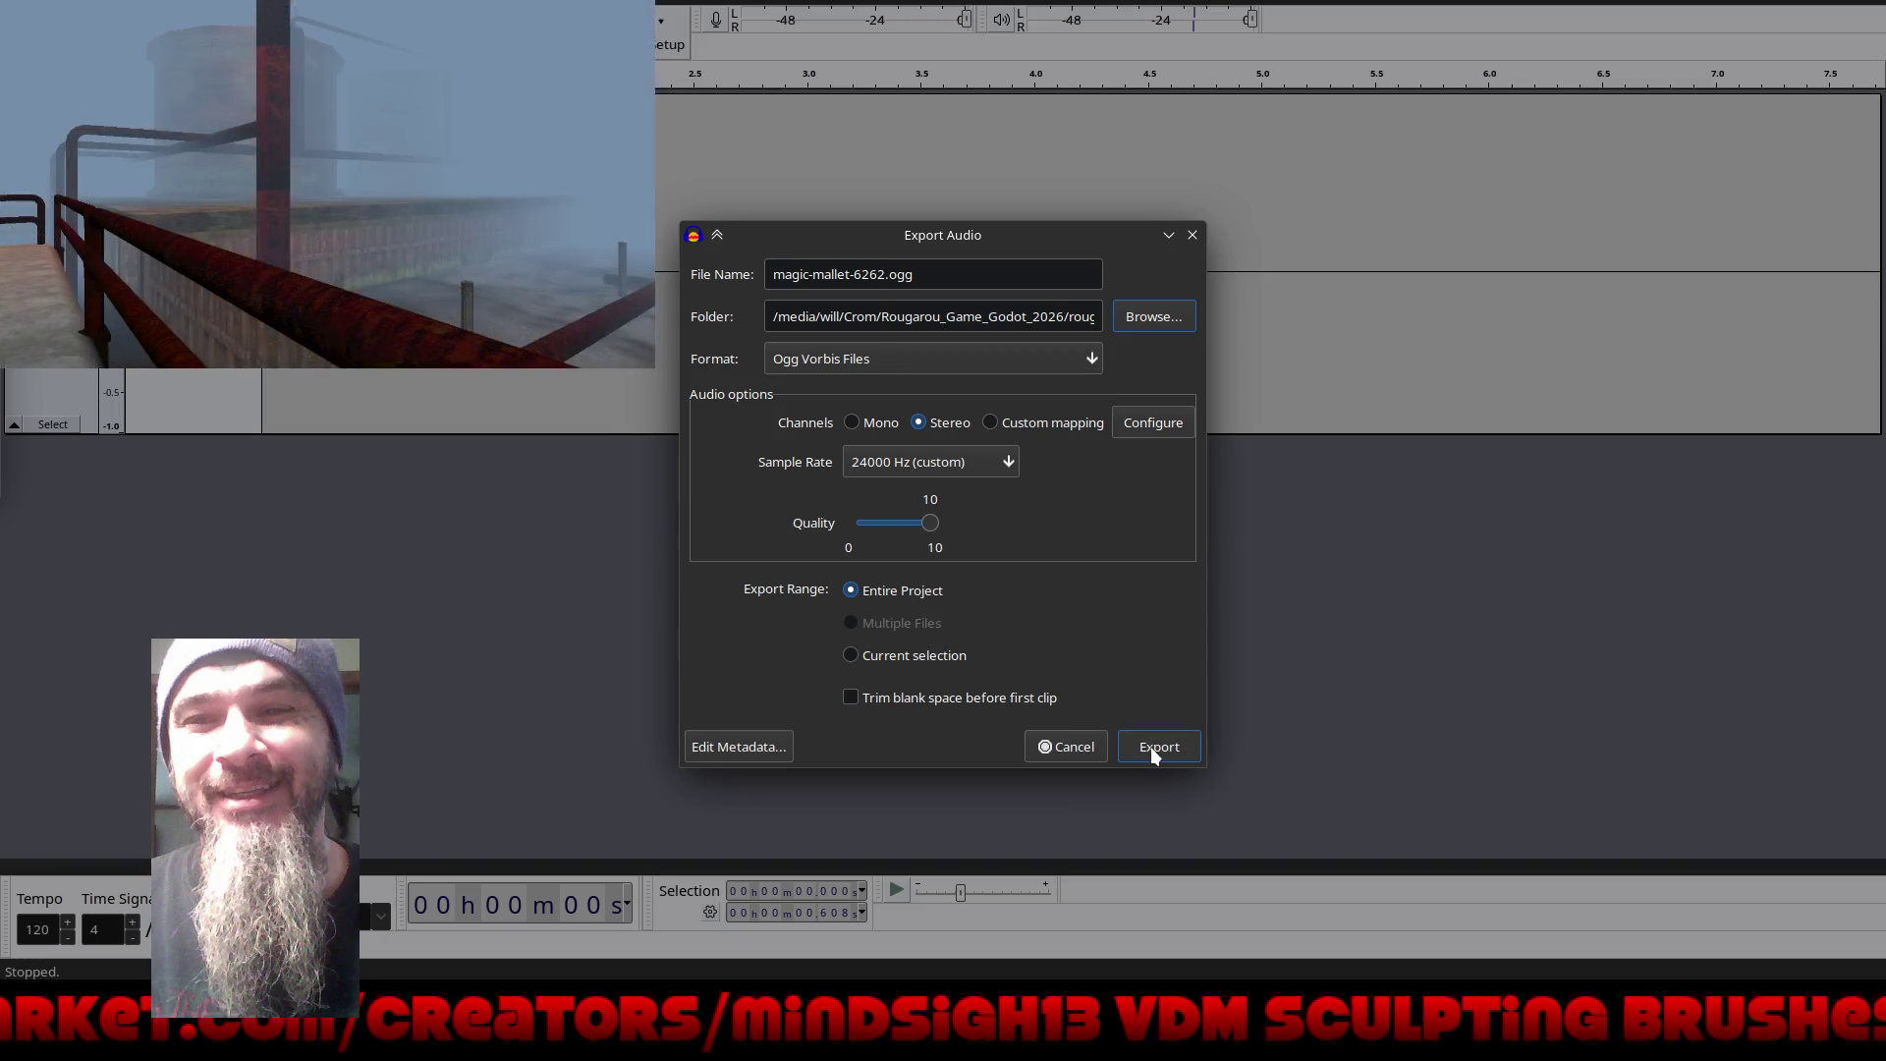
{"action": "left_click", "coordinate": [1152, 746]}
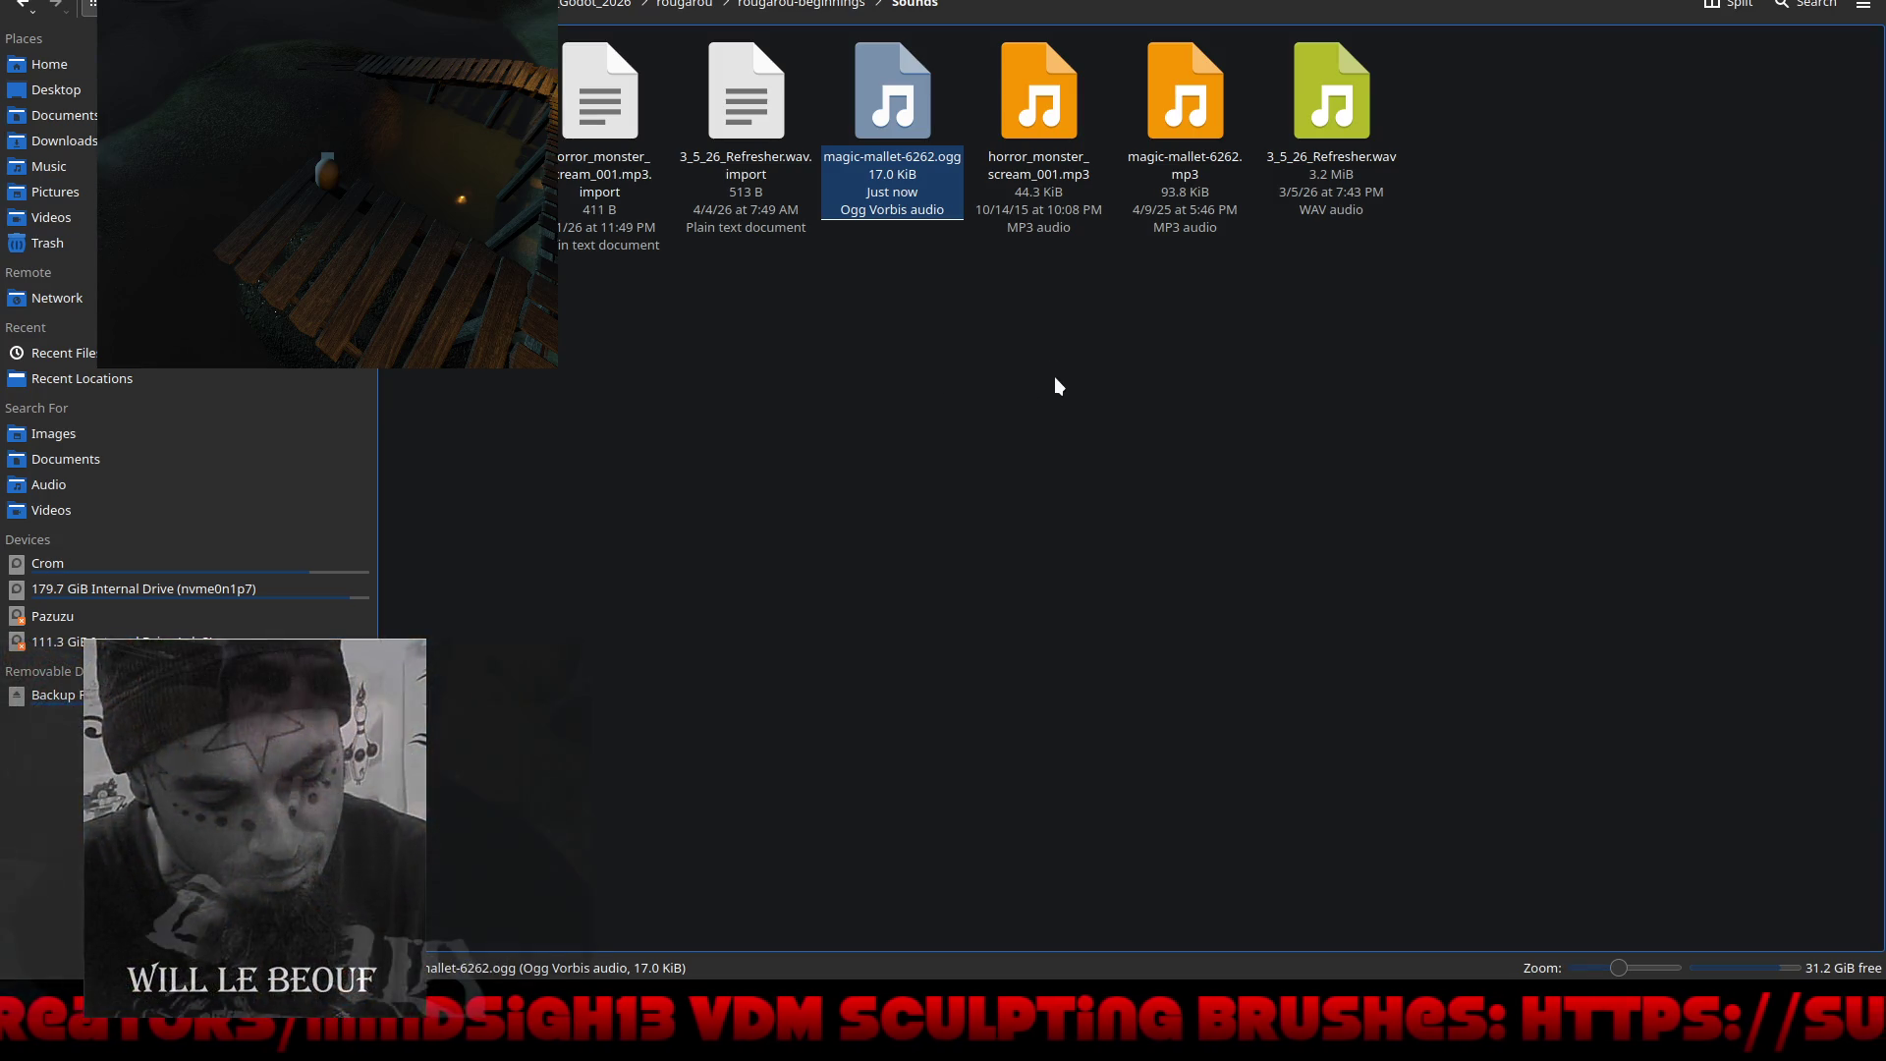
Step: In Godot, assign magic-mallet-6262.ogg as the StarSound player's Stream
{"action": "key", "text": "alt+Tab"}
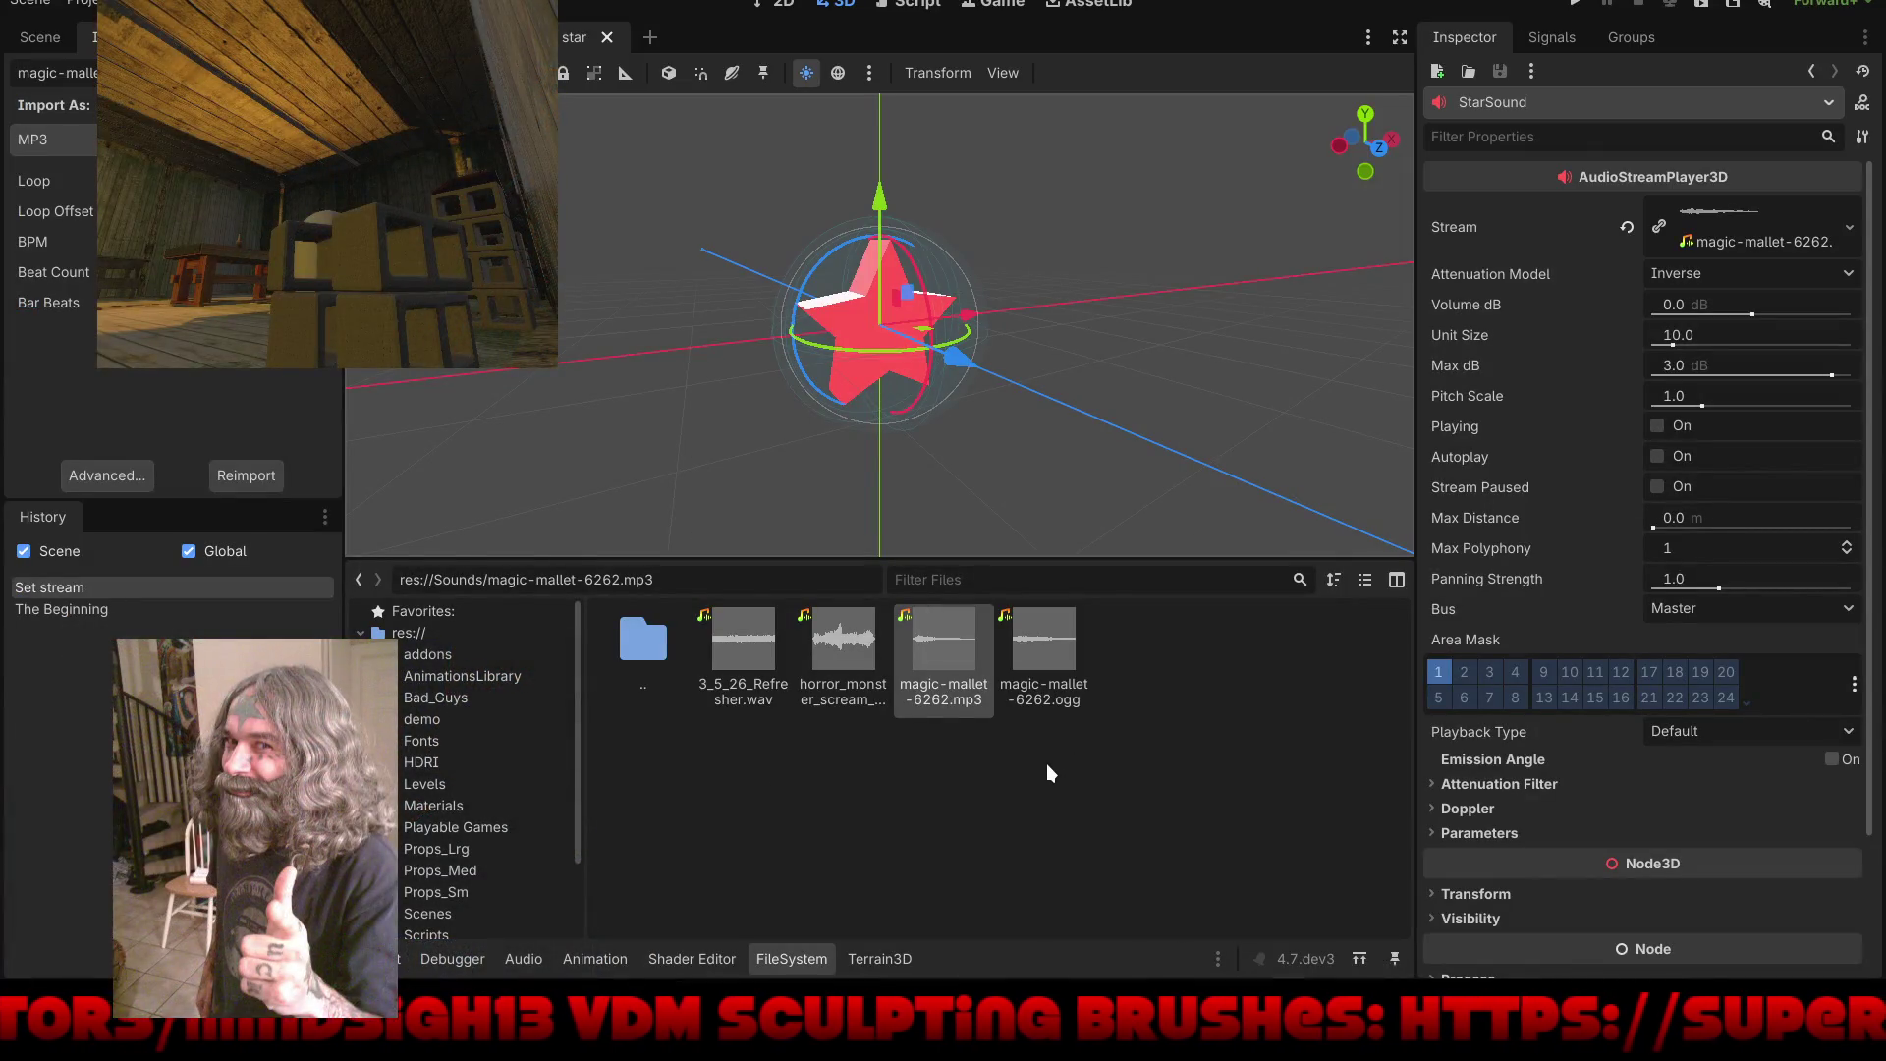
{"action": "left_click", "coordinate": [1040, 641]}
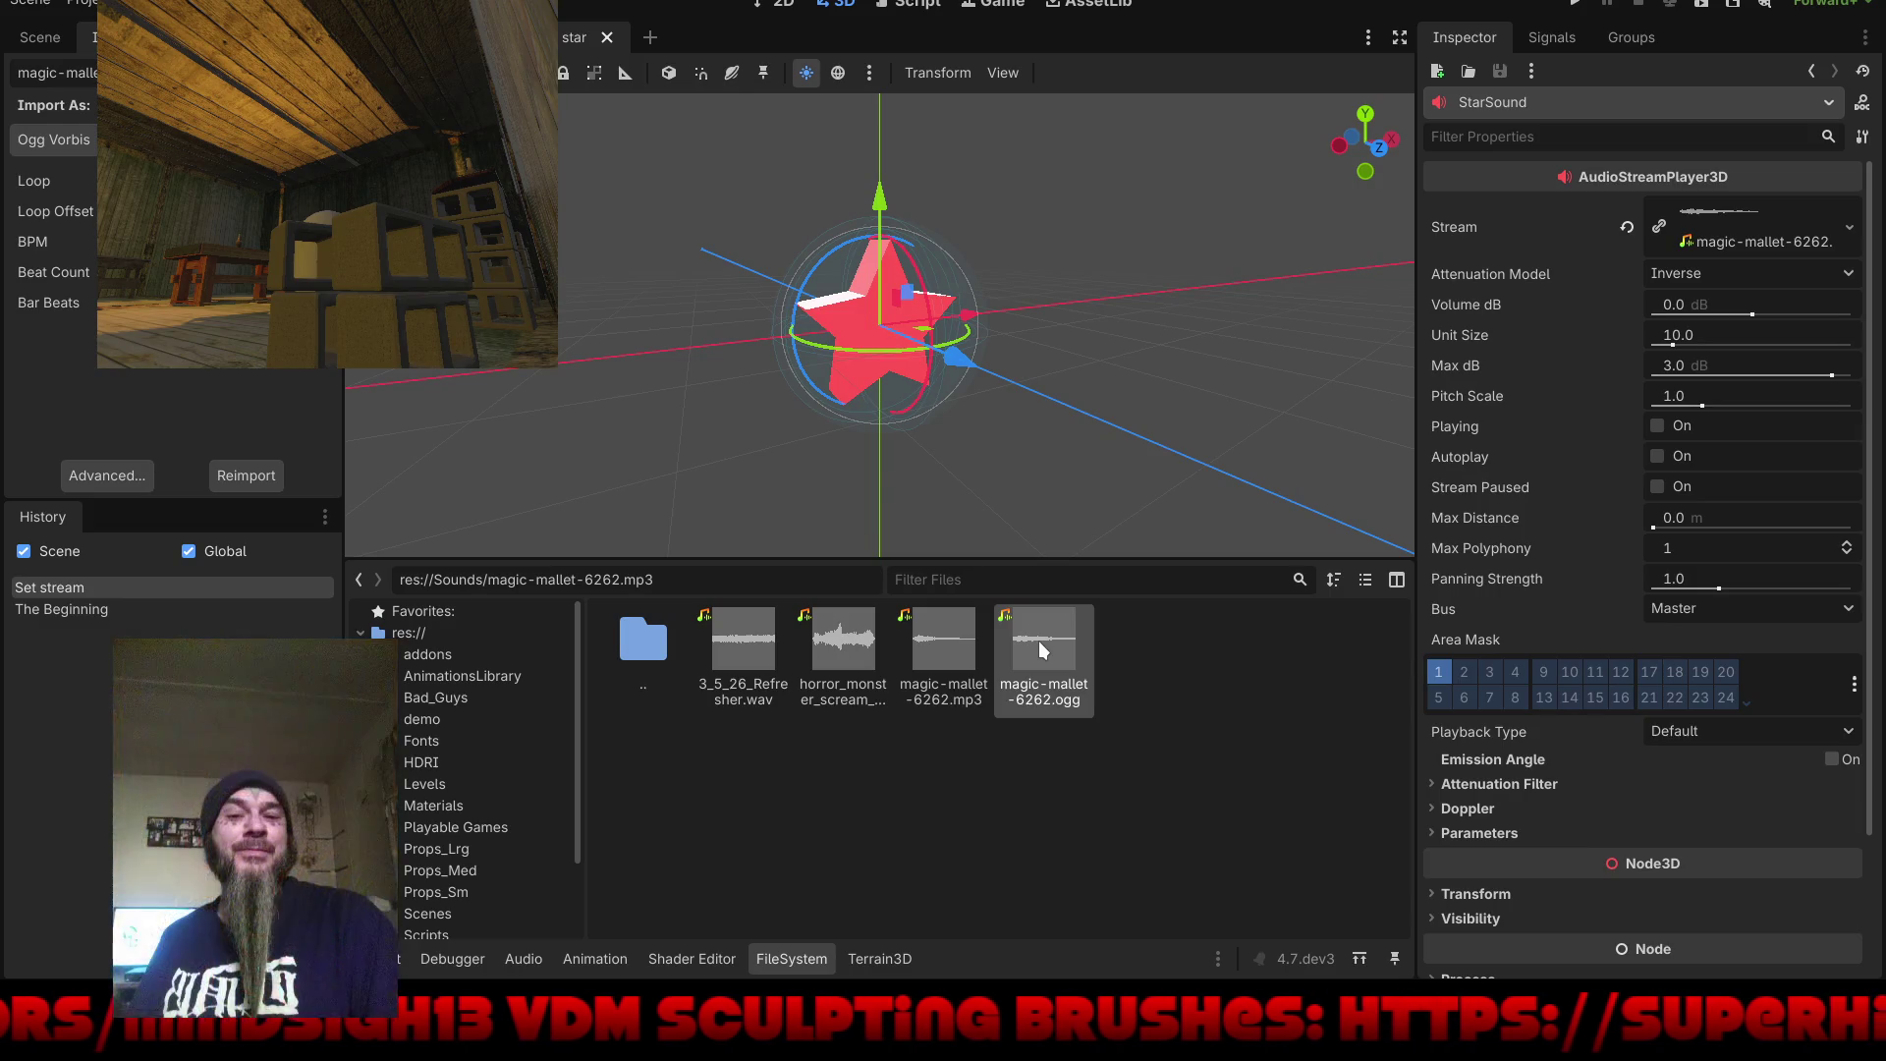
{"action": "left_click_drag", "start_coordinate": [1039, 641], "coordinate": [1727, 239]}
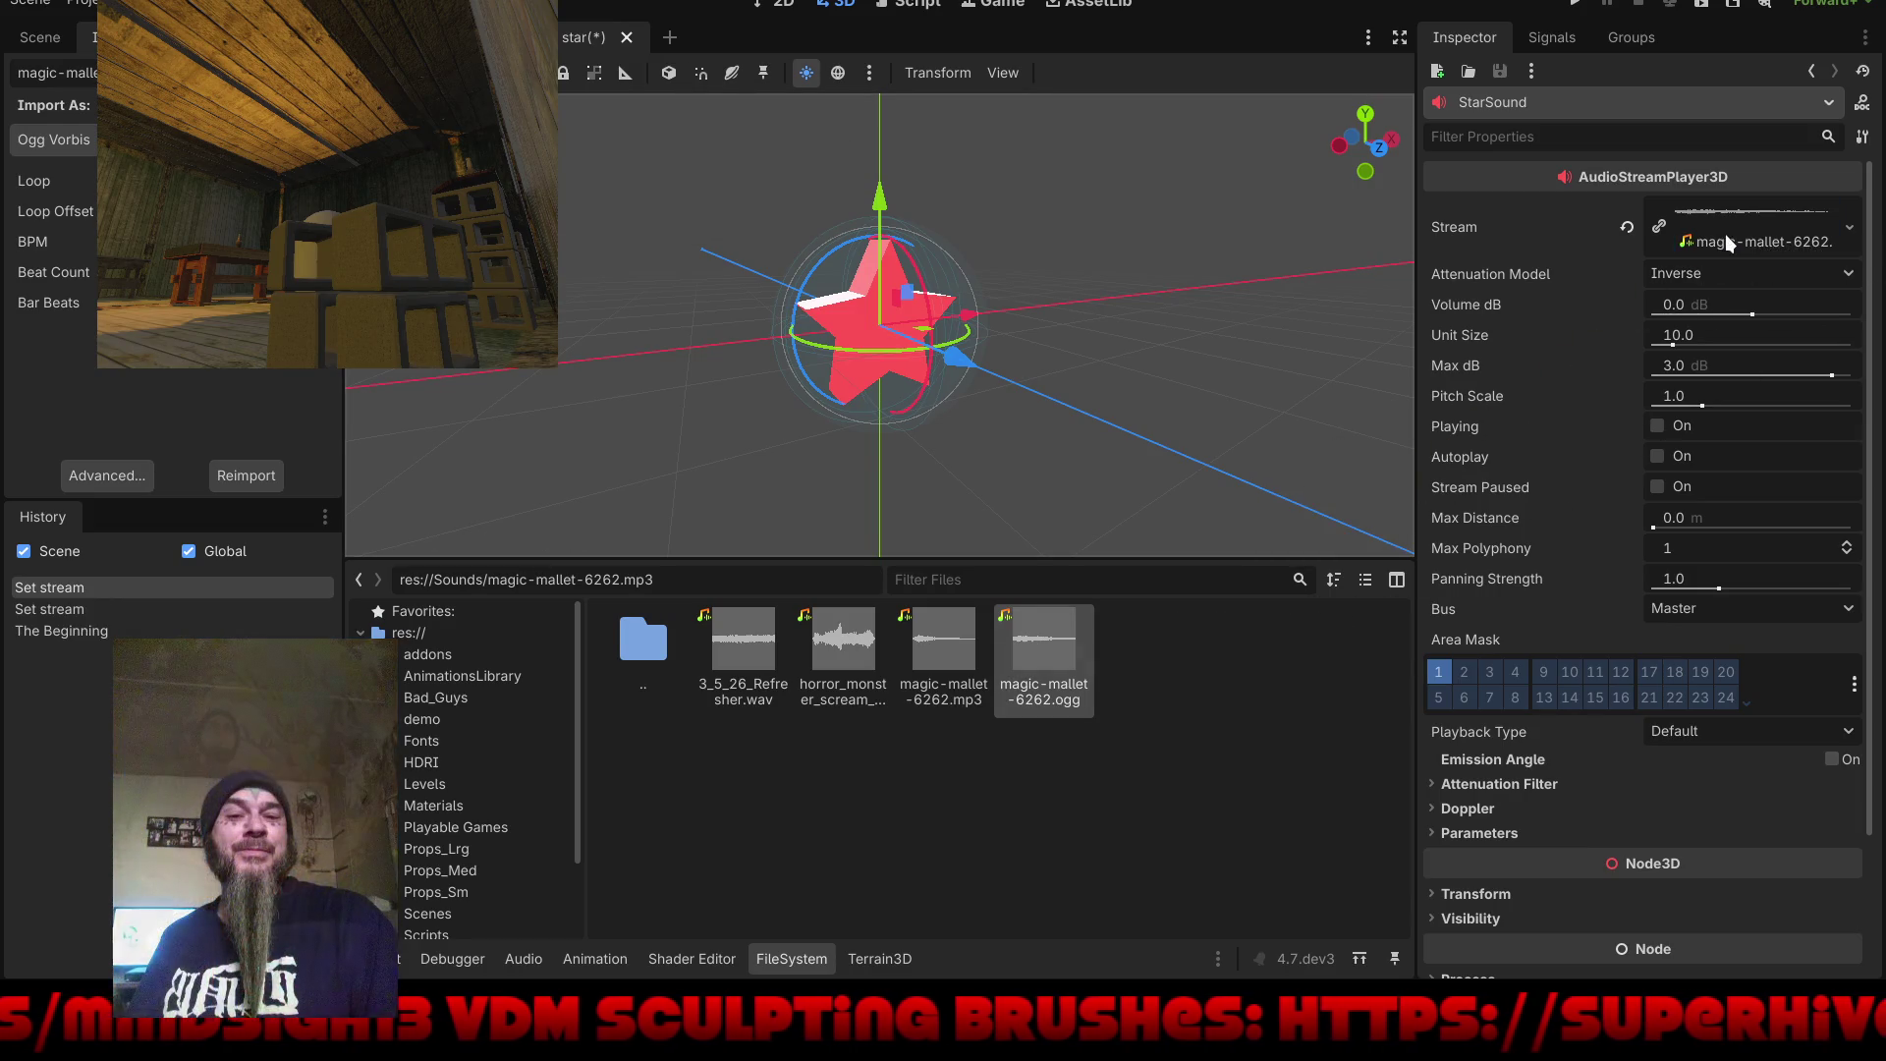
Step: Delete magic-mallet-6262.mp3 from the Sounds folder and run the game to test the star sound
{"action": "right_click", "coordinate": [935, 650]}
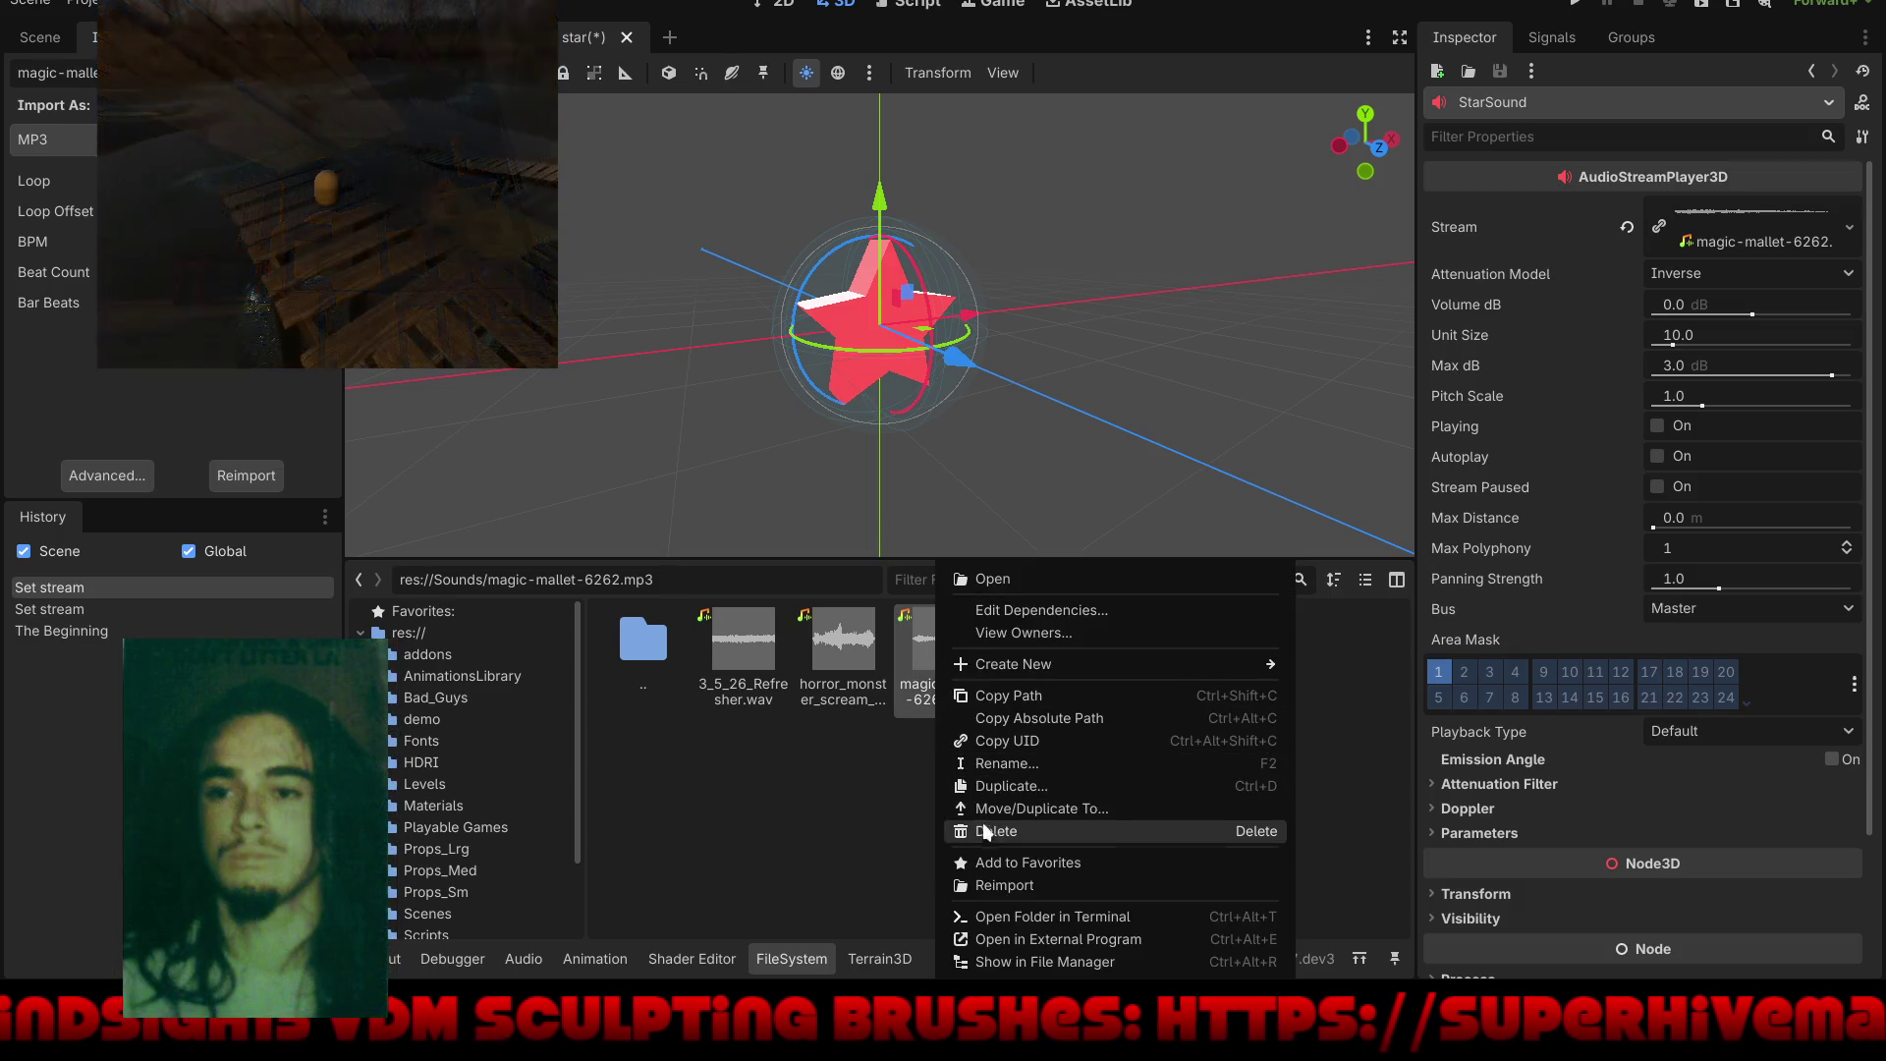
{"action": "left_click", "coordinate": [987, 830]}
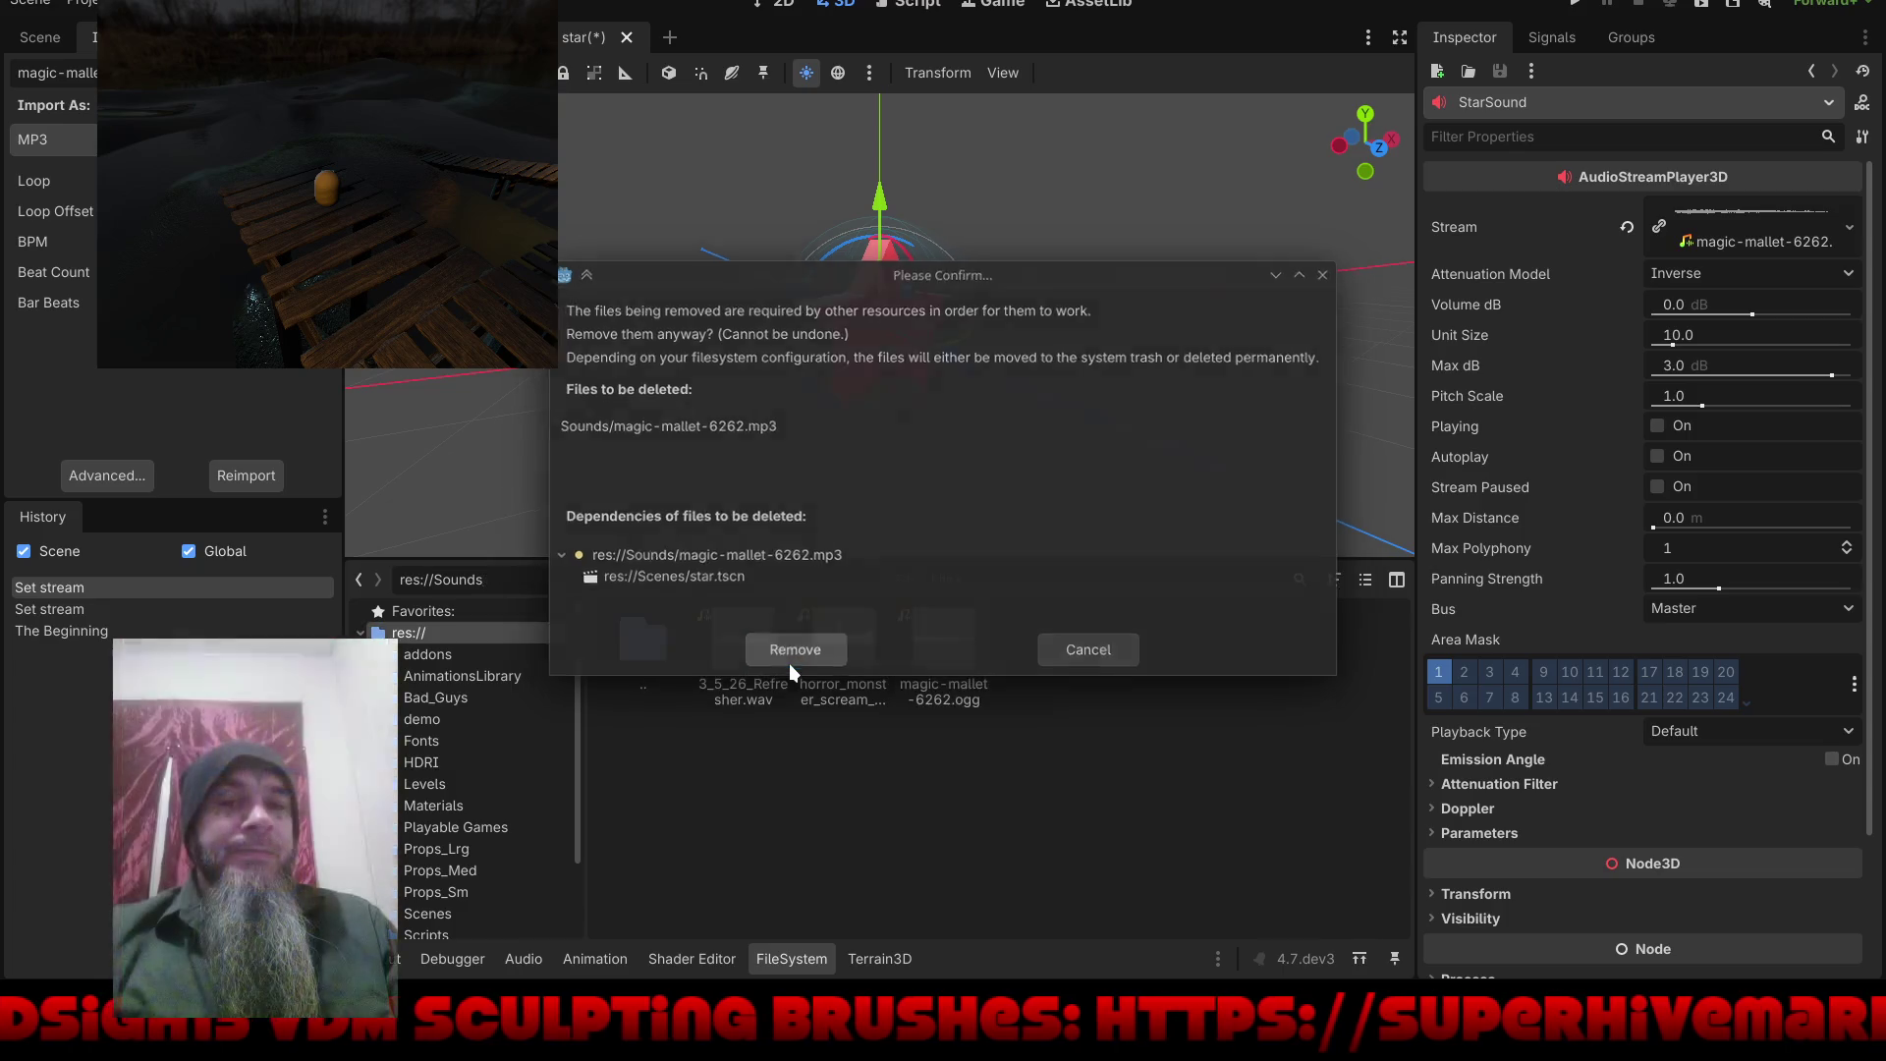
{"action": "left_click", "coordinate": [790, 653]}
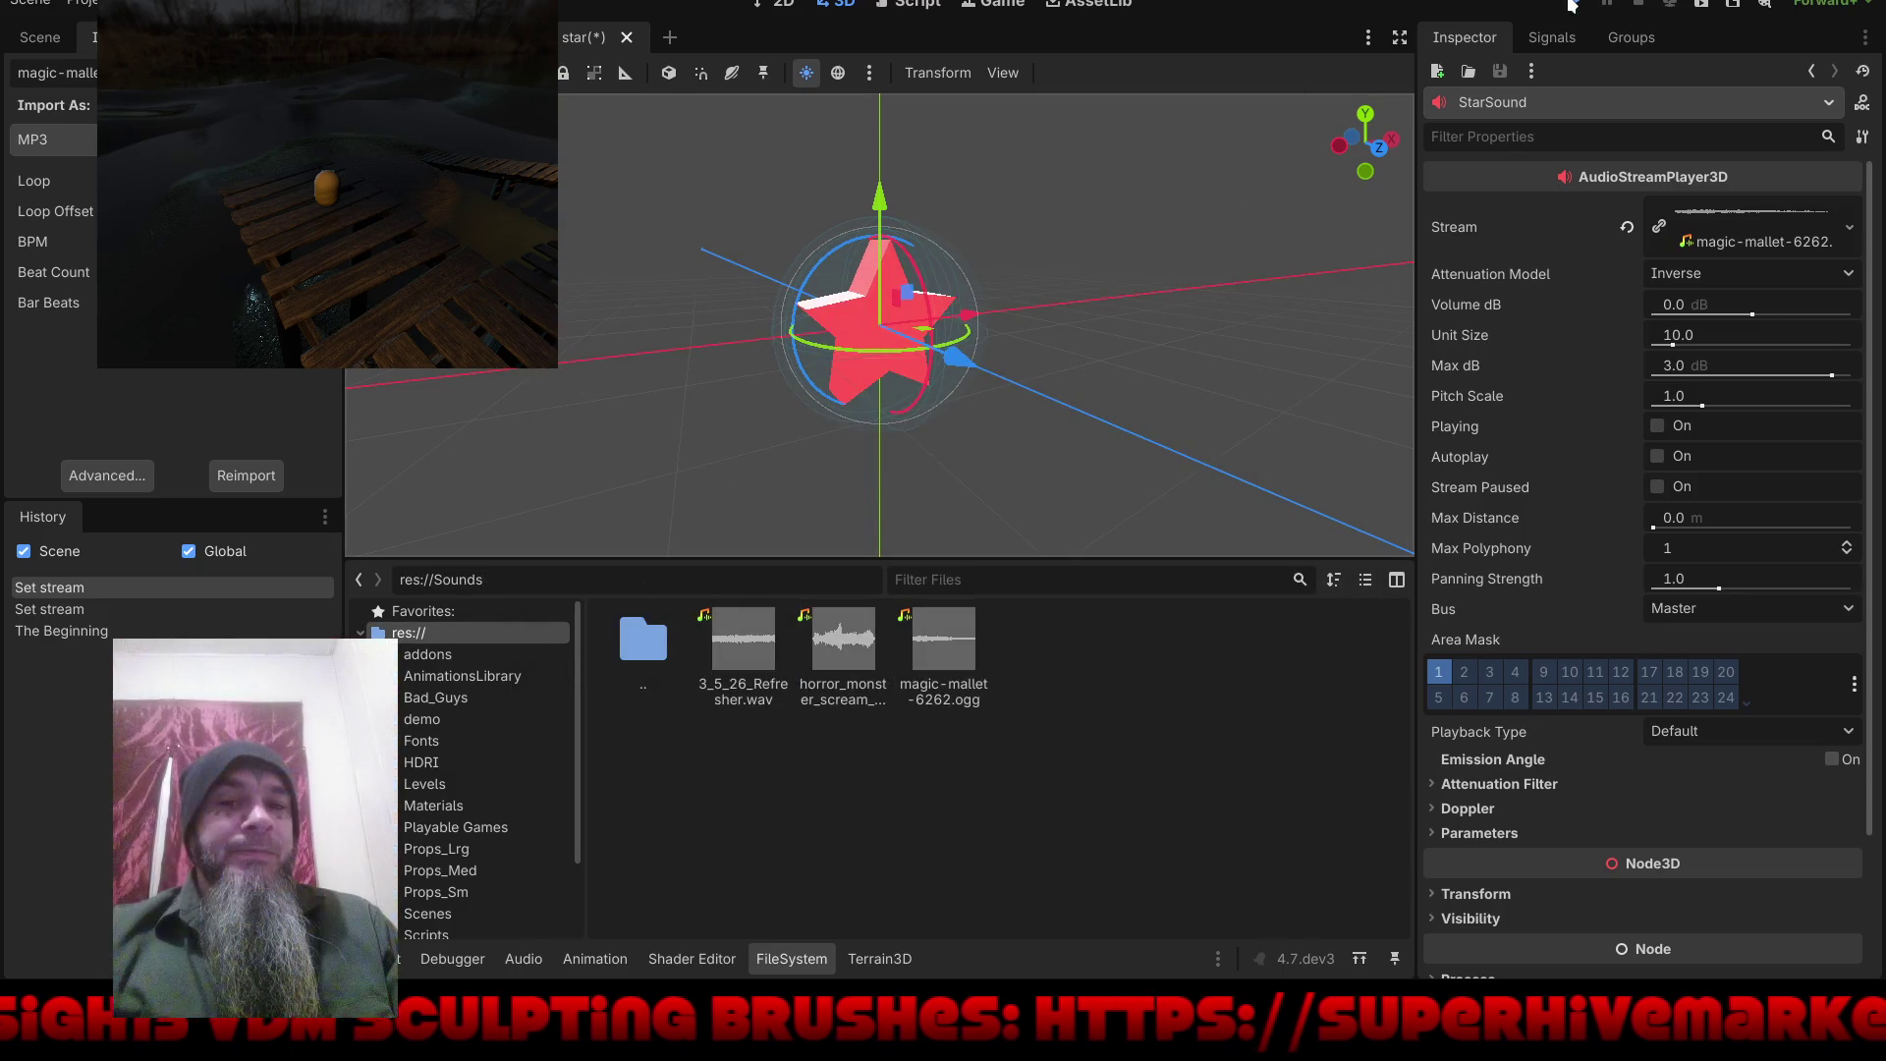
{"action": "left_click", "coordinate": [1572, 4]}
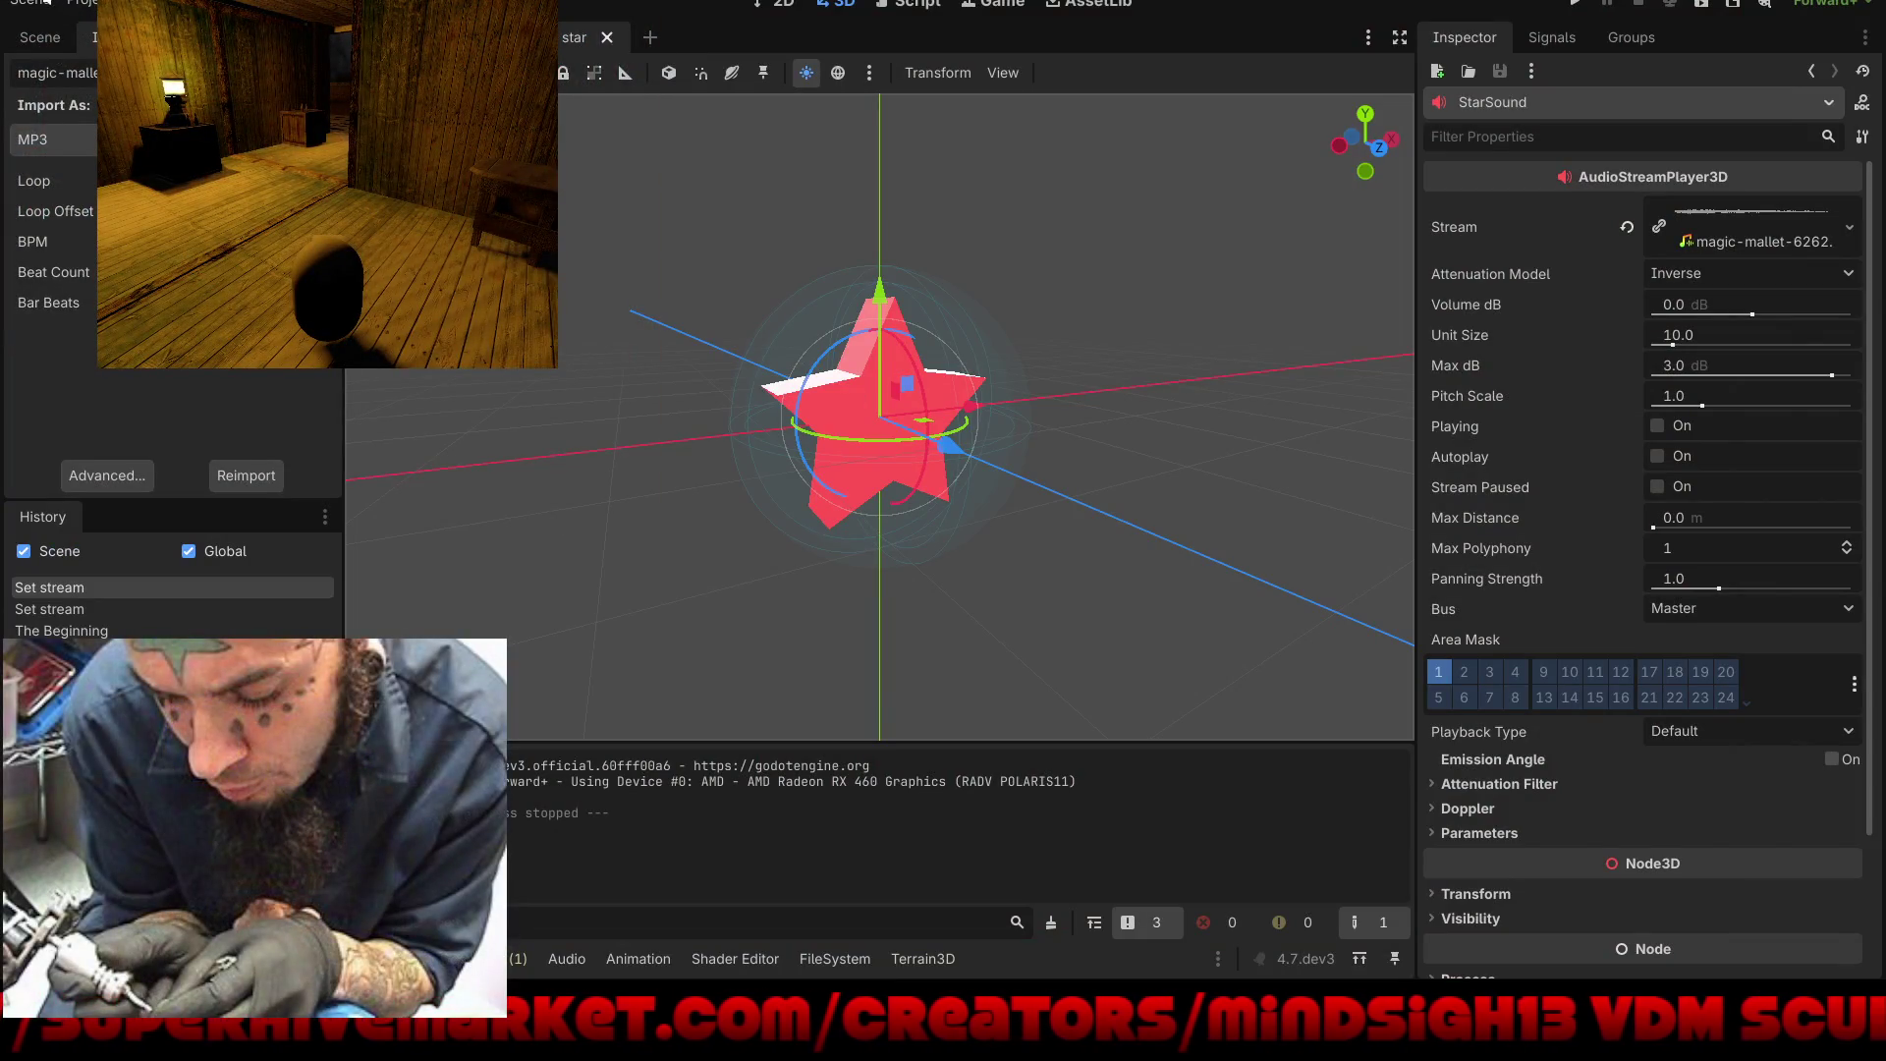
Step: Save the star scene and close its tab
{"action": "left_click", "coordinate": [34, 6]}
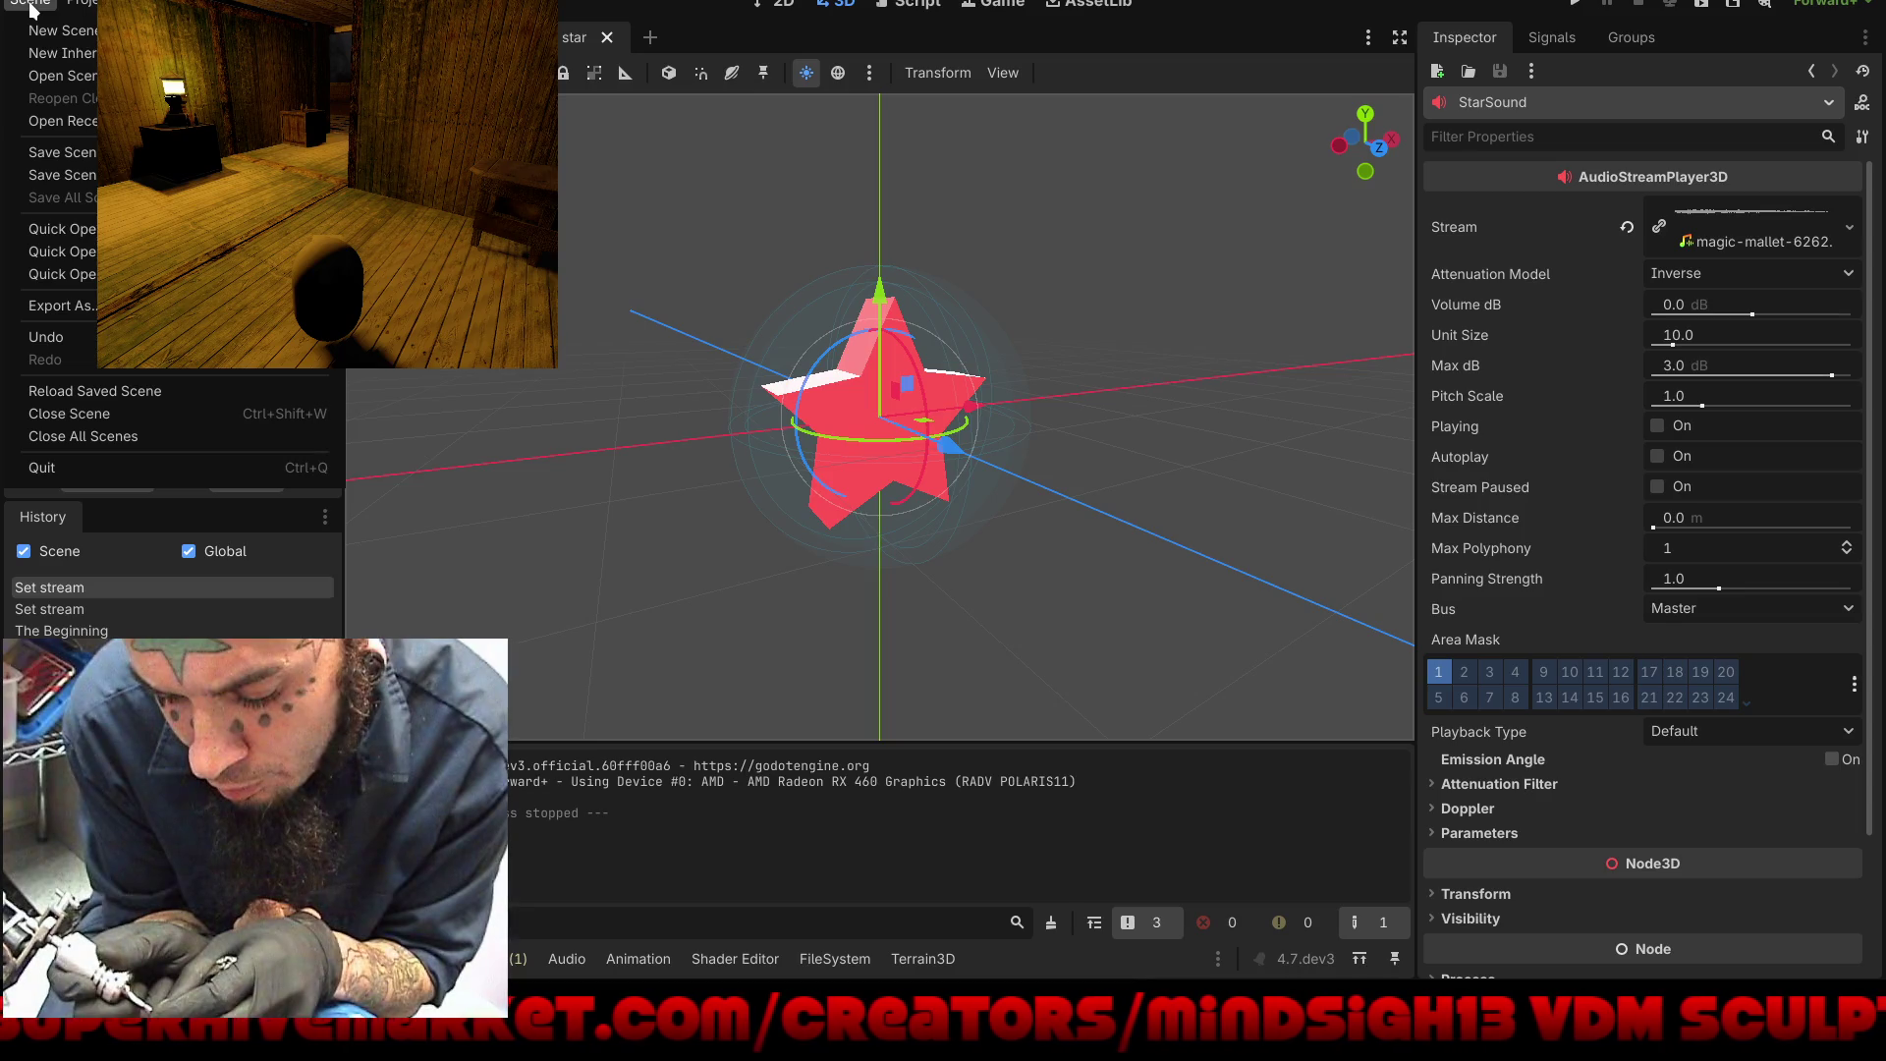
{"action": "left_click", "coordinate": [69, 161]}
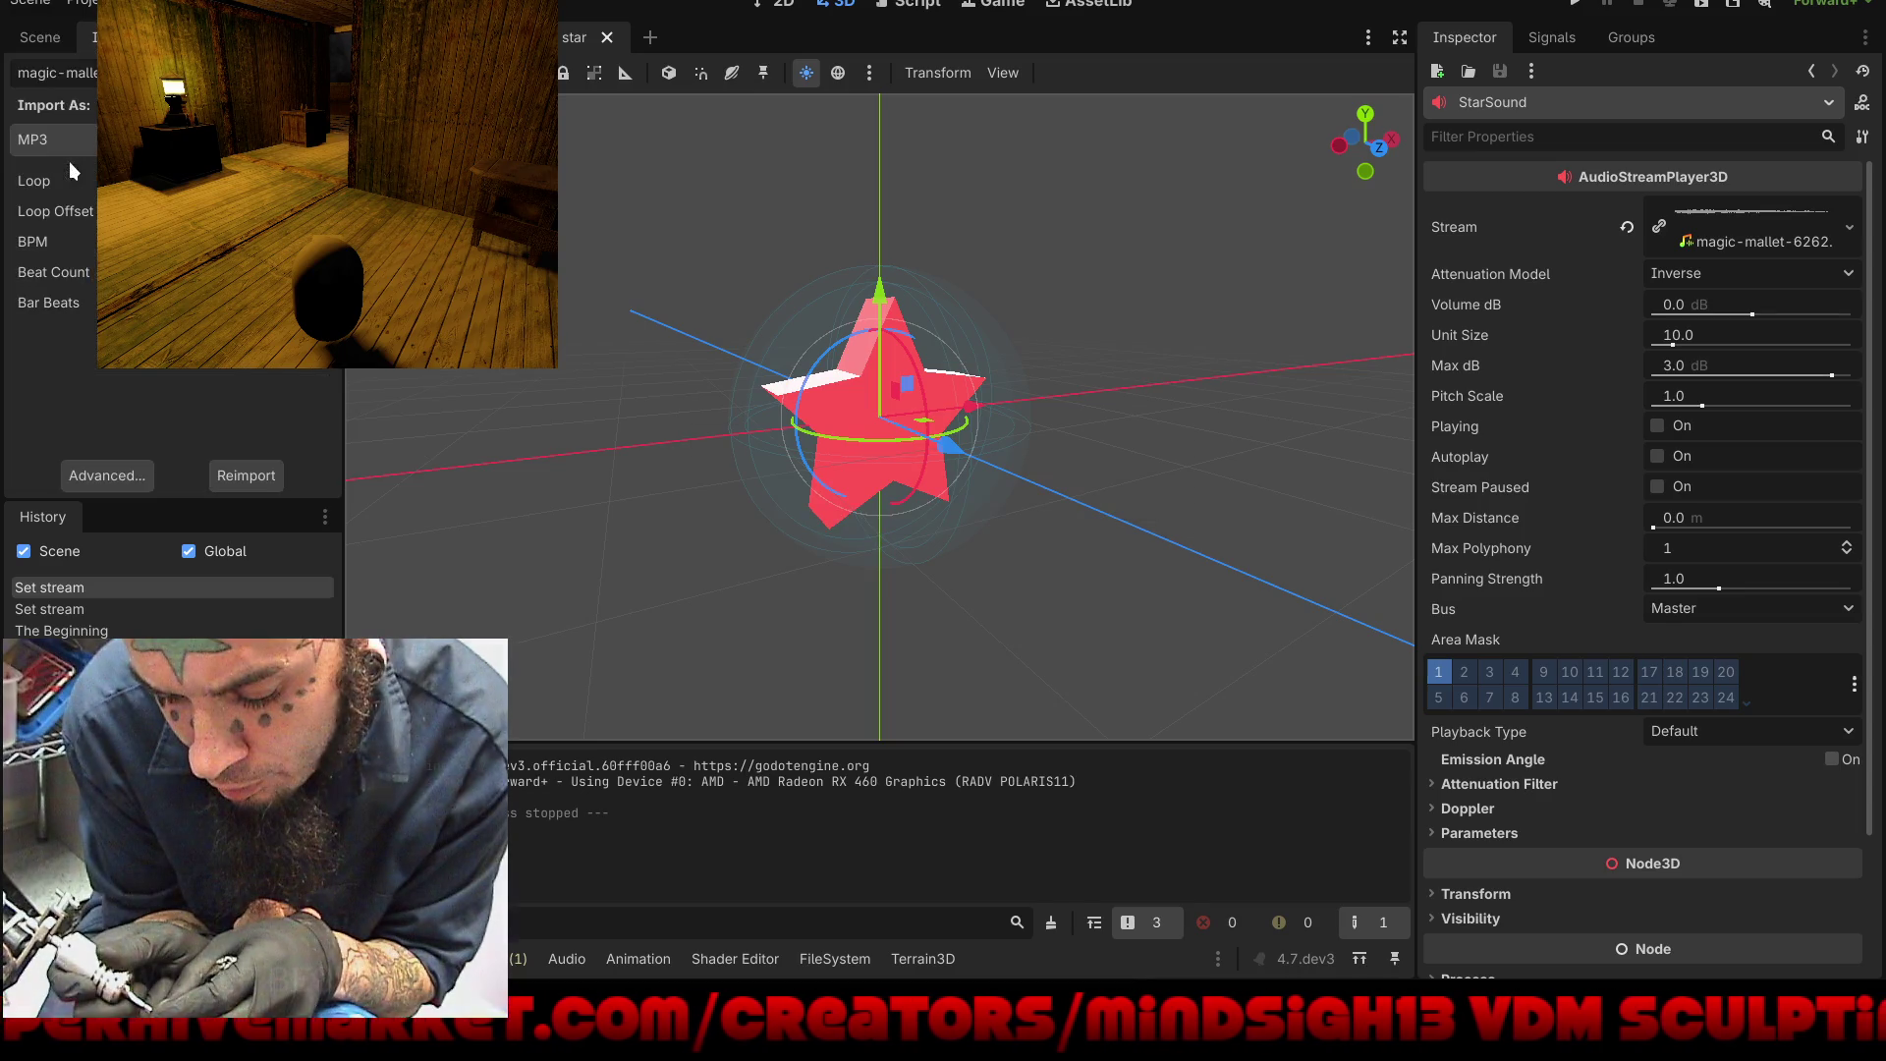
{"action": "left_click", "coordinate": [608, 35]}
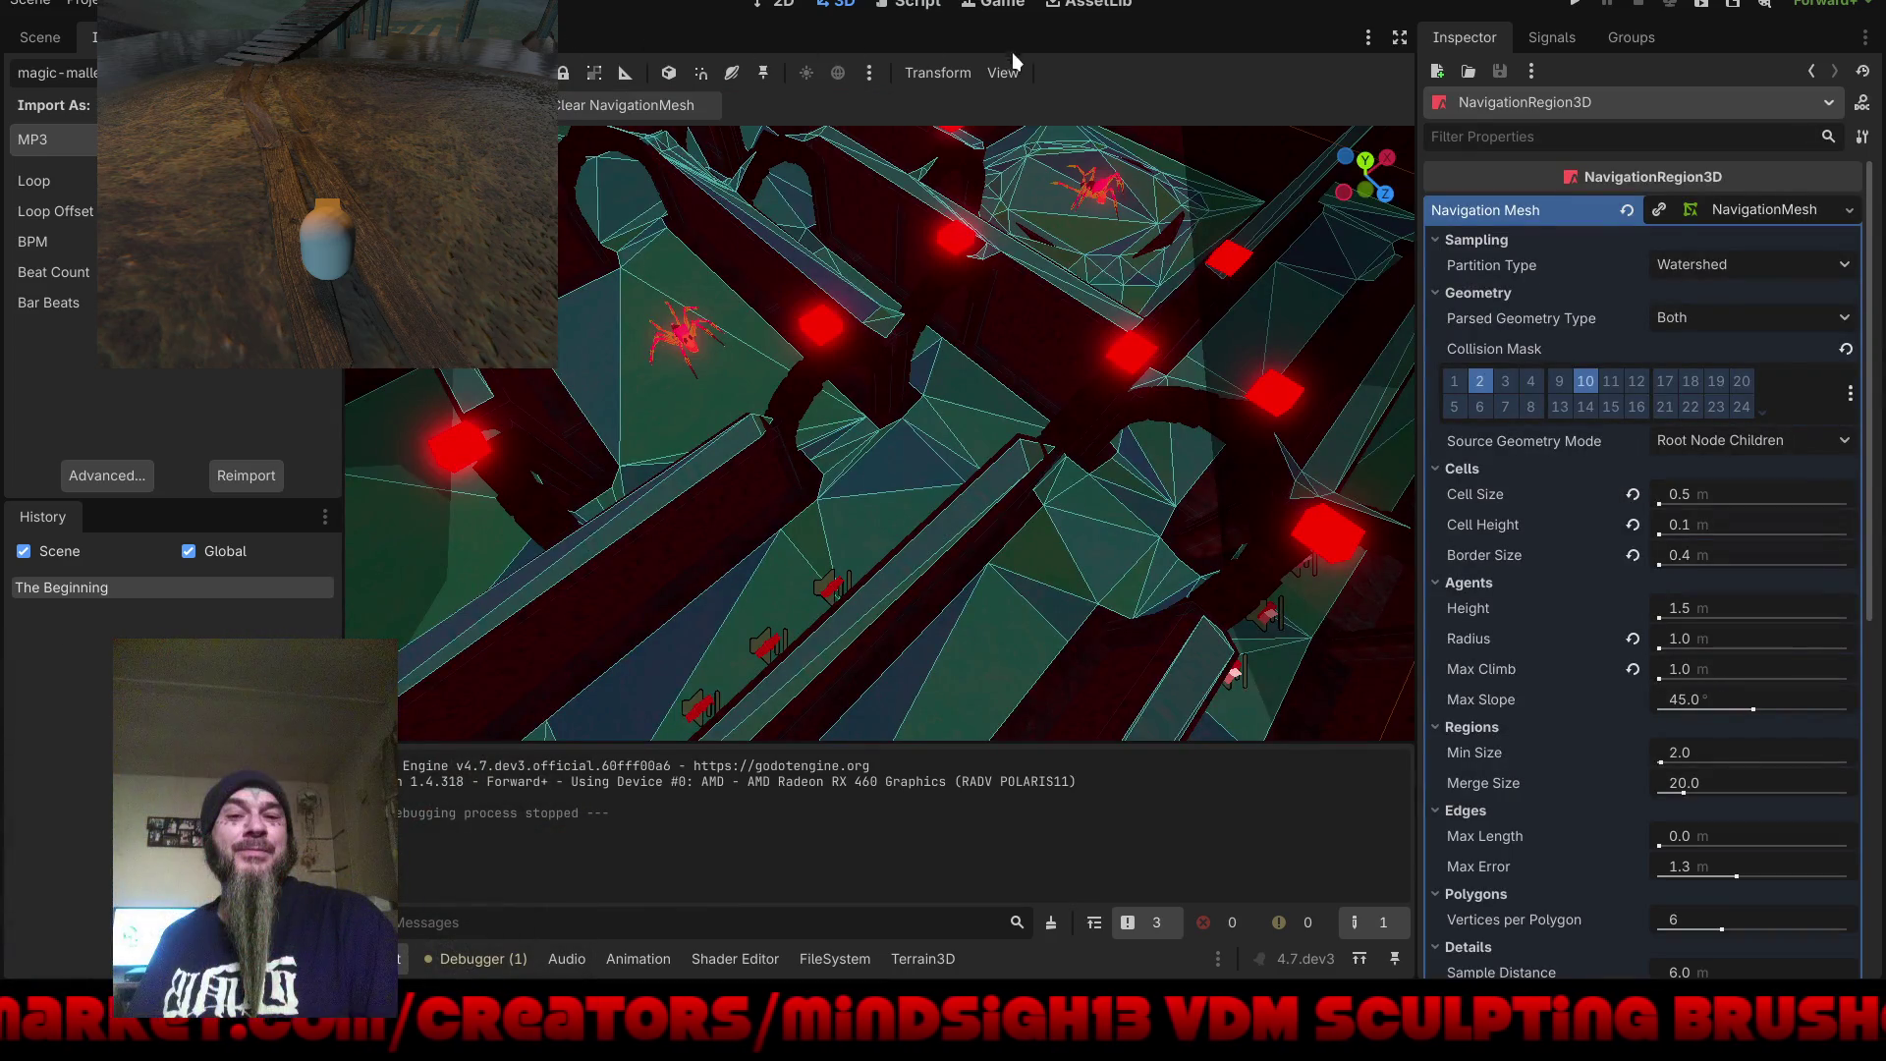
Step: Hide the NavigationRegion3D gizmo in the level viewport and save the level scene
{"action": "left_click", "coordinate": [1007, 71]}
{"action": "mouse_move", "coordinate": [1083, 252]}
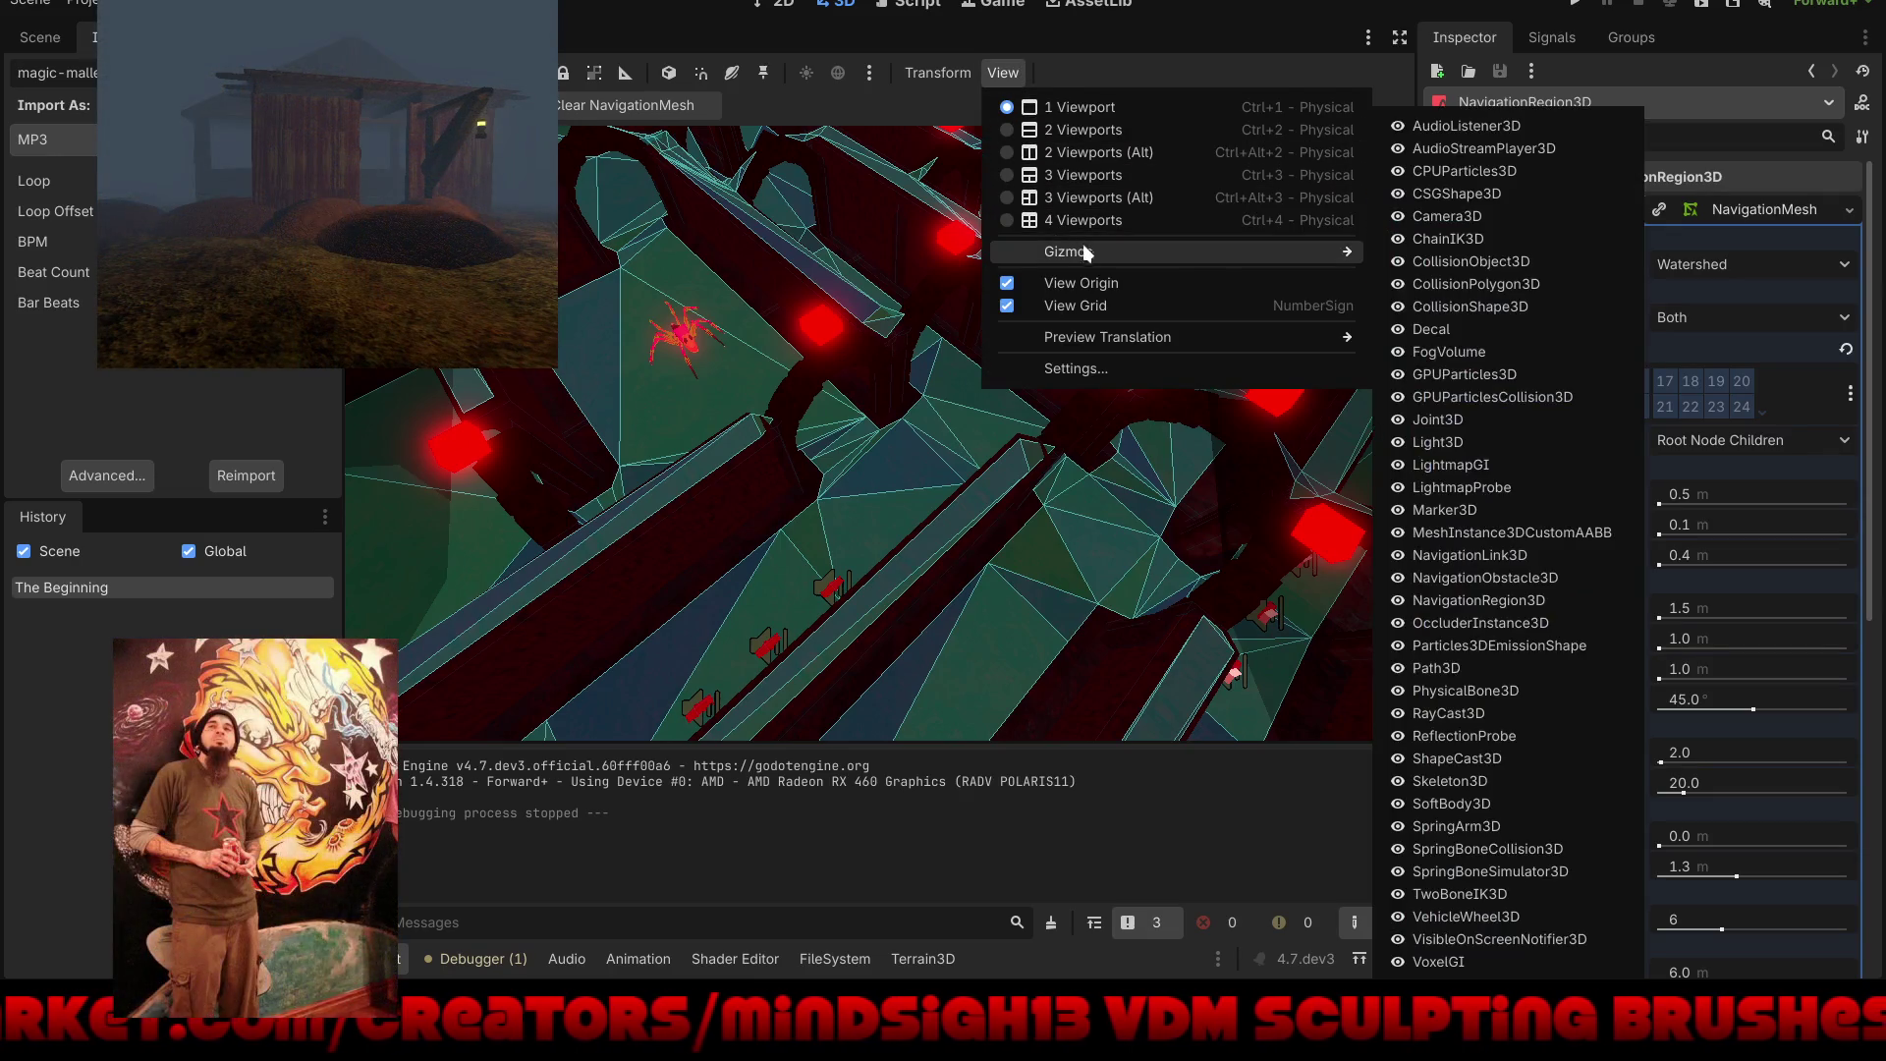
{"action": "left_click", "coordinate": [1403, 601]}
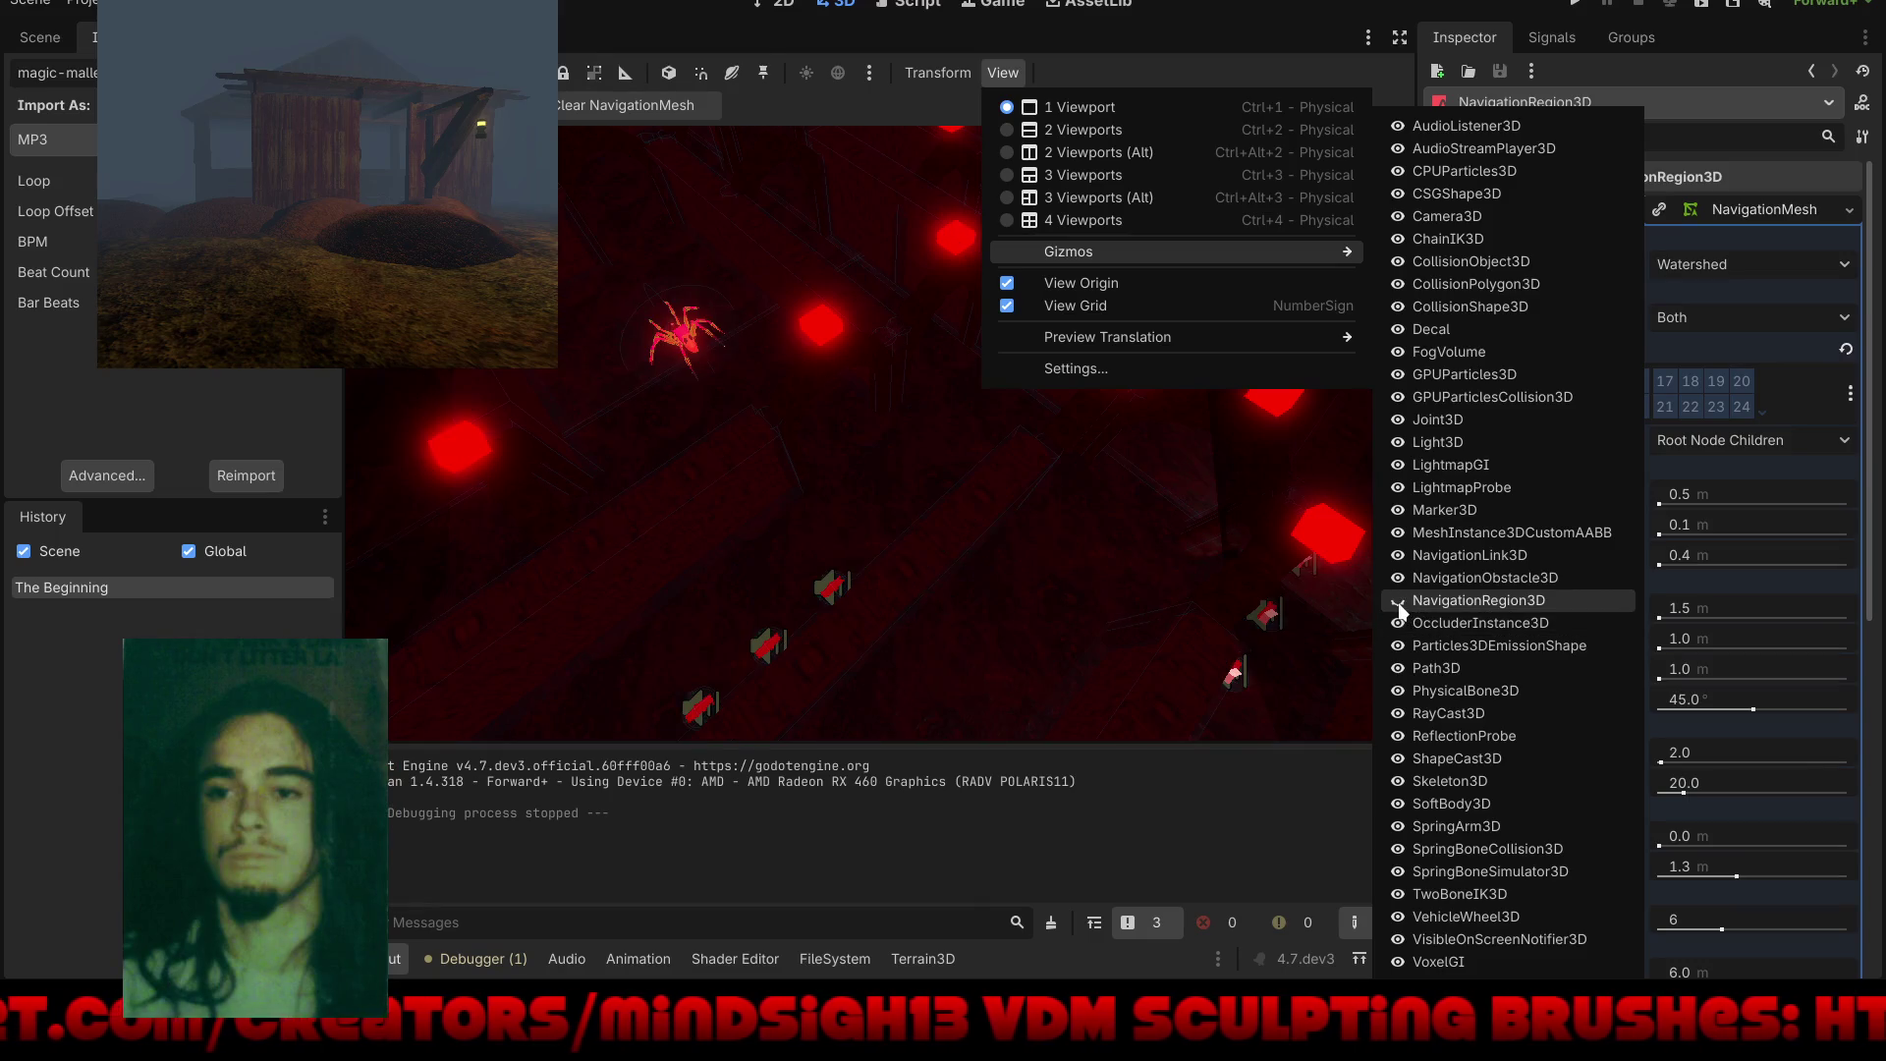
{"action": "left_click", "coordinate": [1244, 14]}
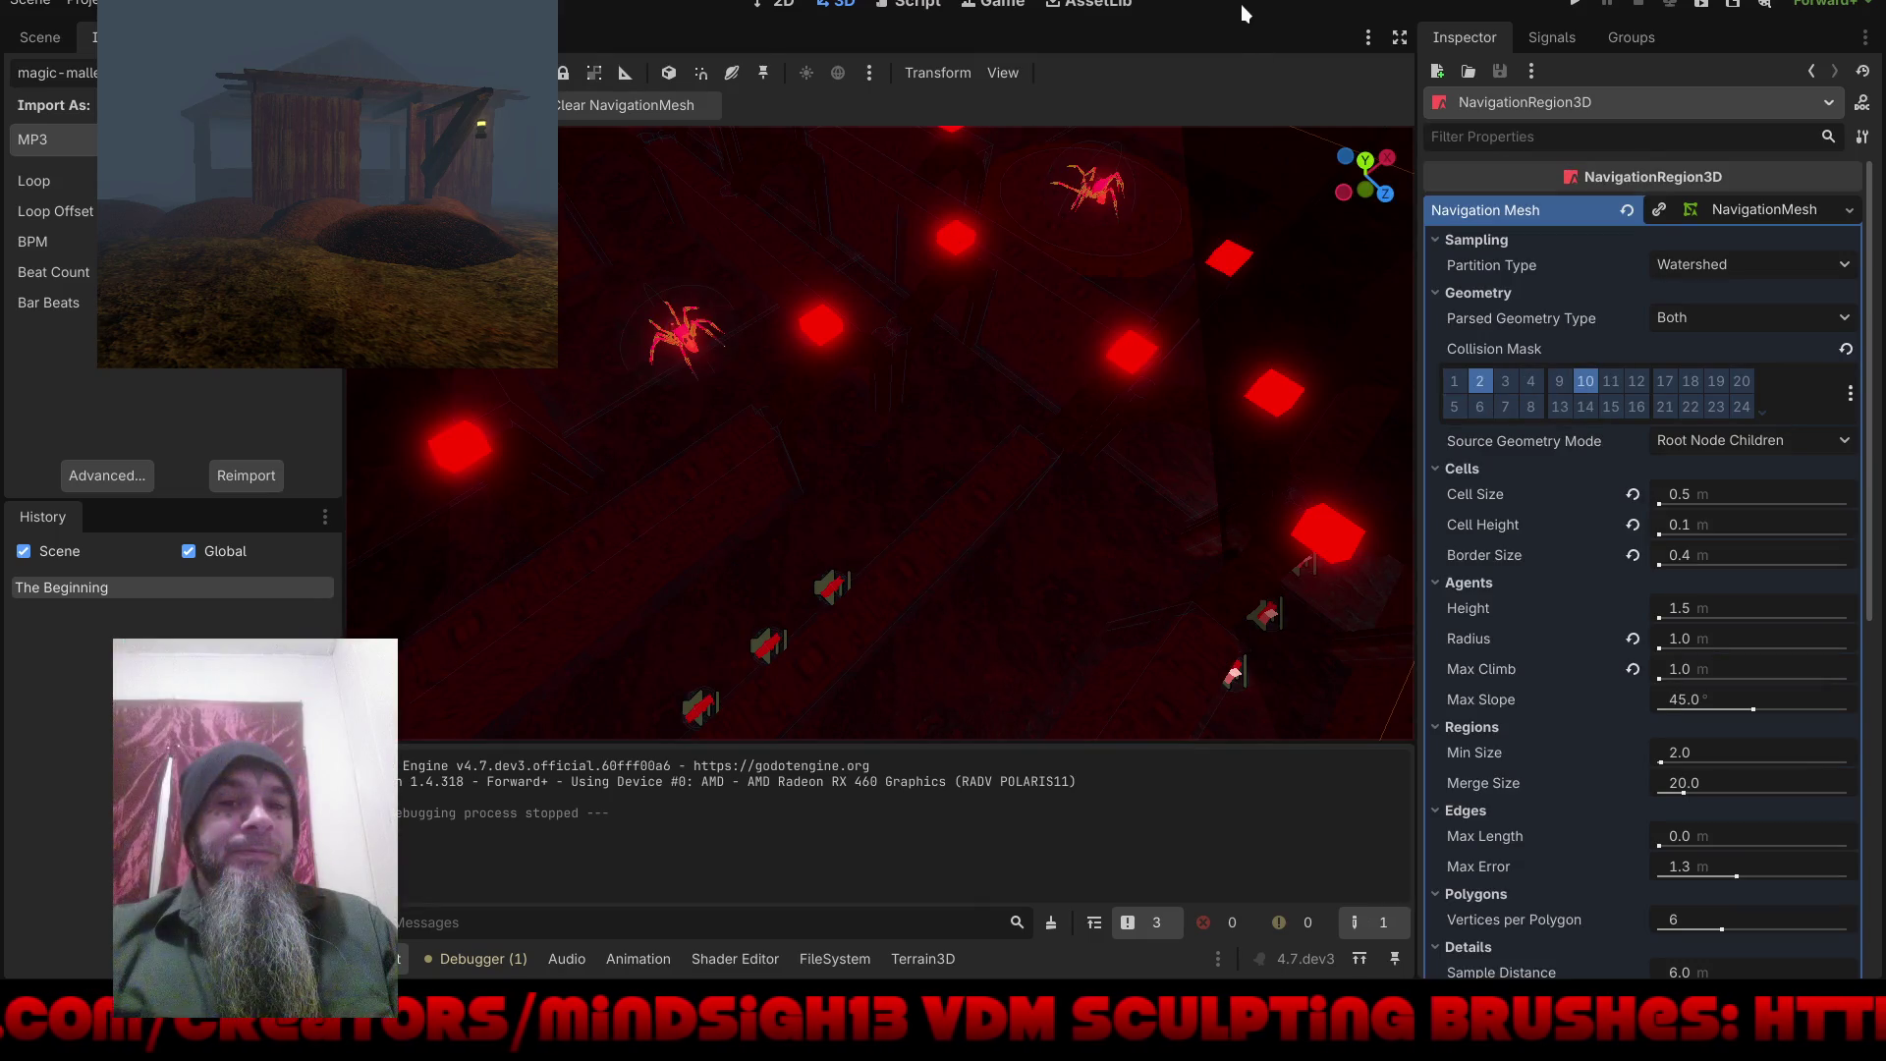
{"action": "left_click", "coordinate": [37, 6]}
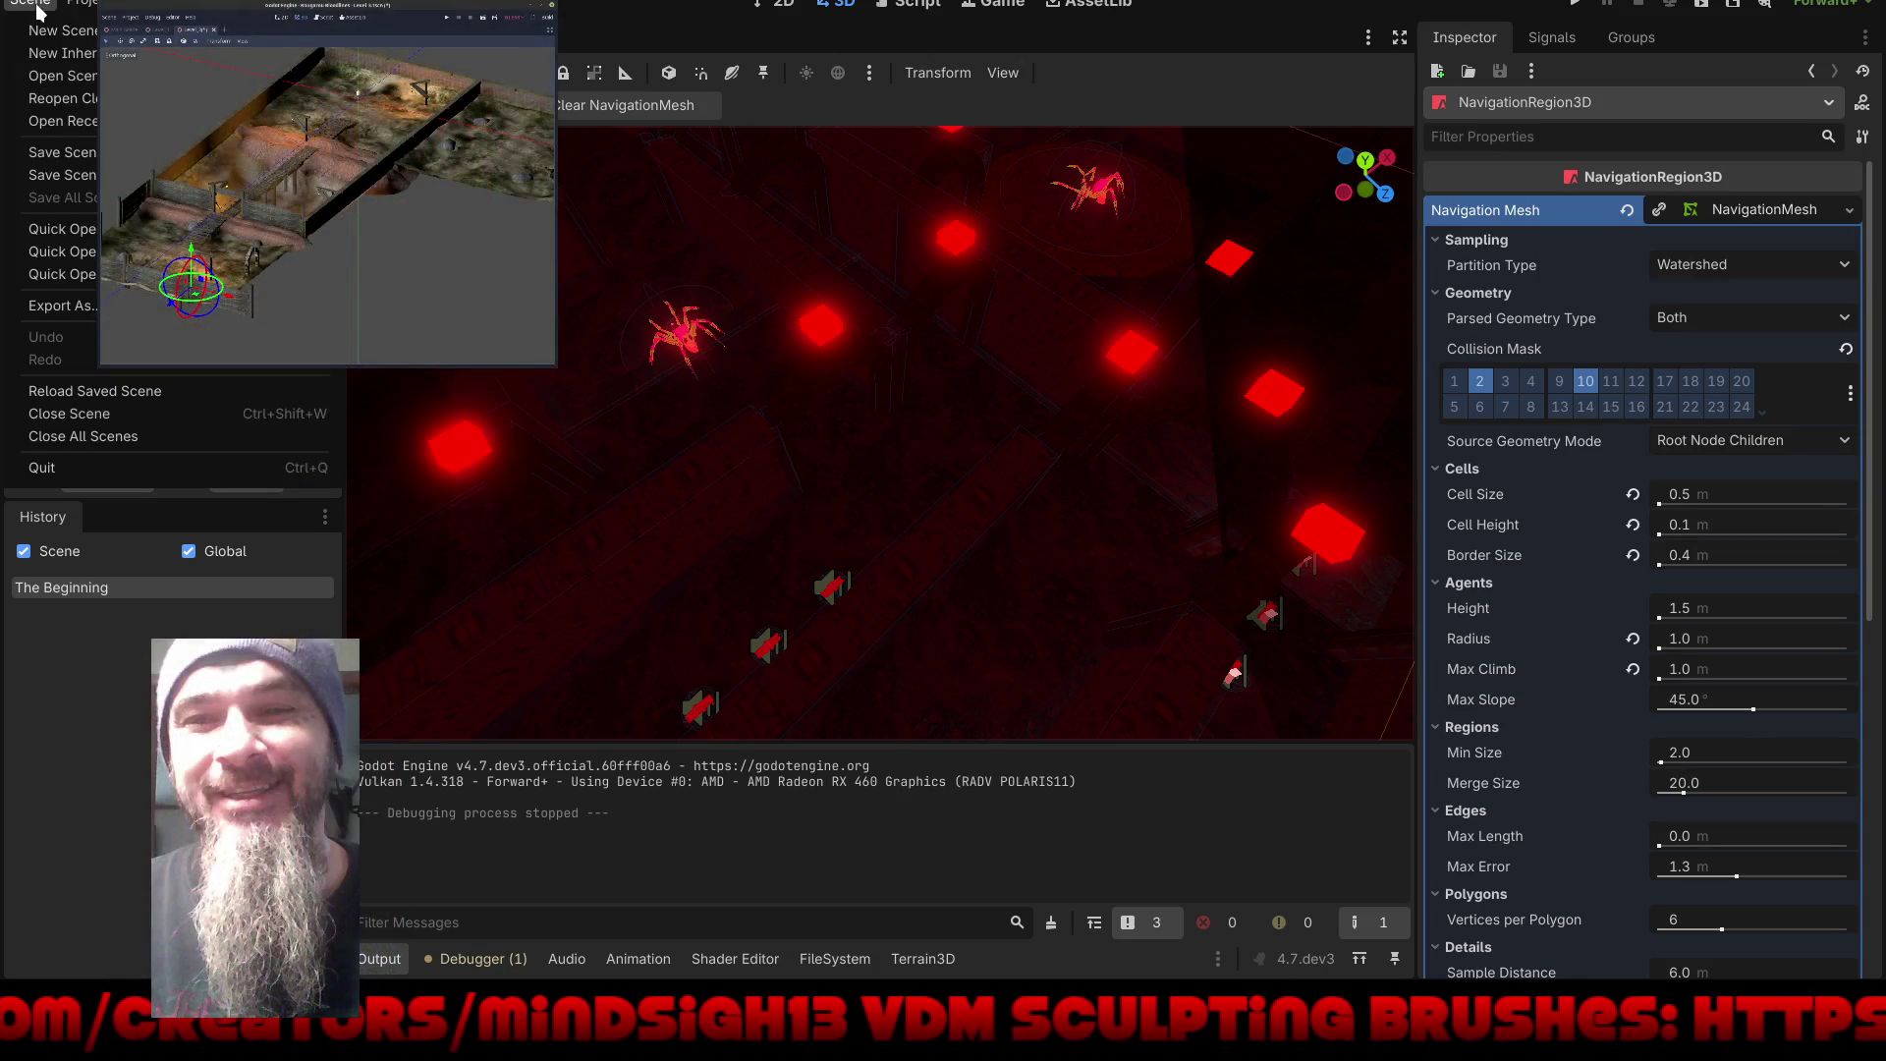
{"action": "left_click", "coordinate": [53, 155]}
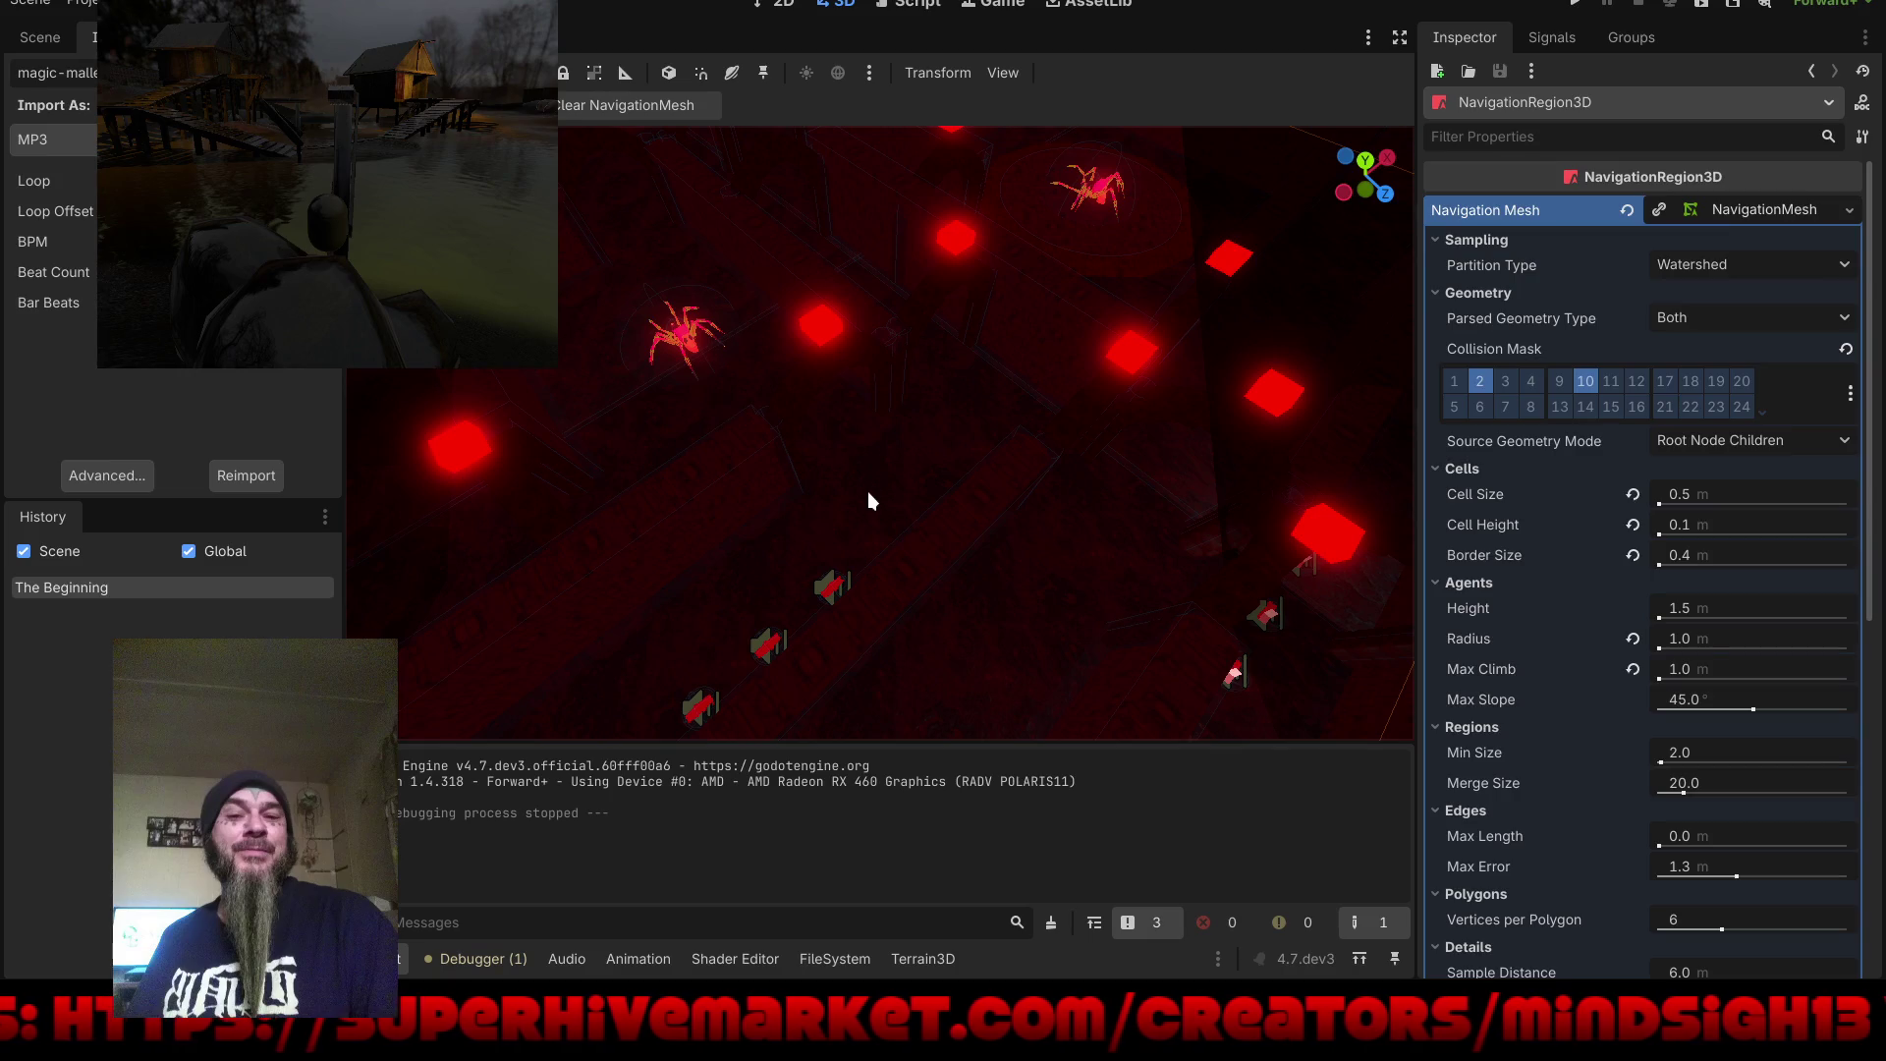
Step: Deselect the navigation region, zoom, and orbit to a top-down view of the level
{"action": "left_click", "coordinate": [1084, 486]}
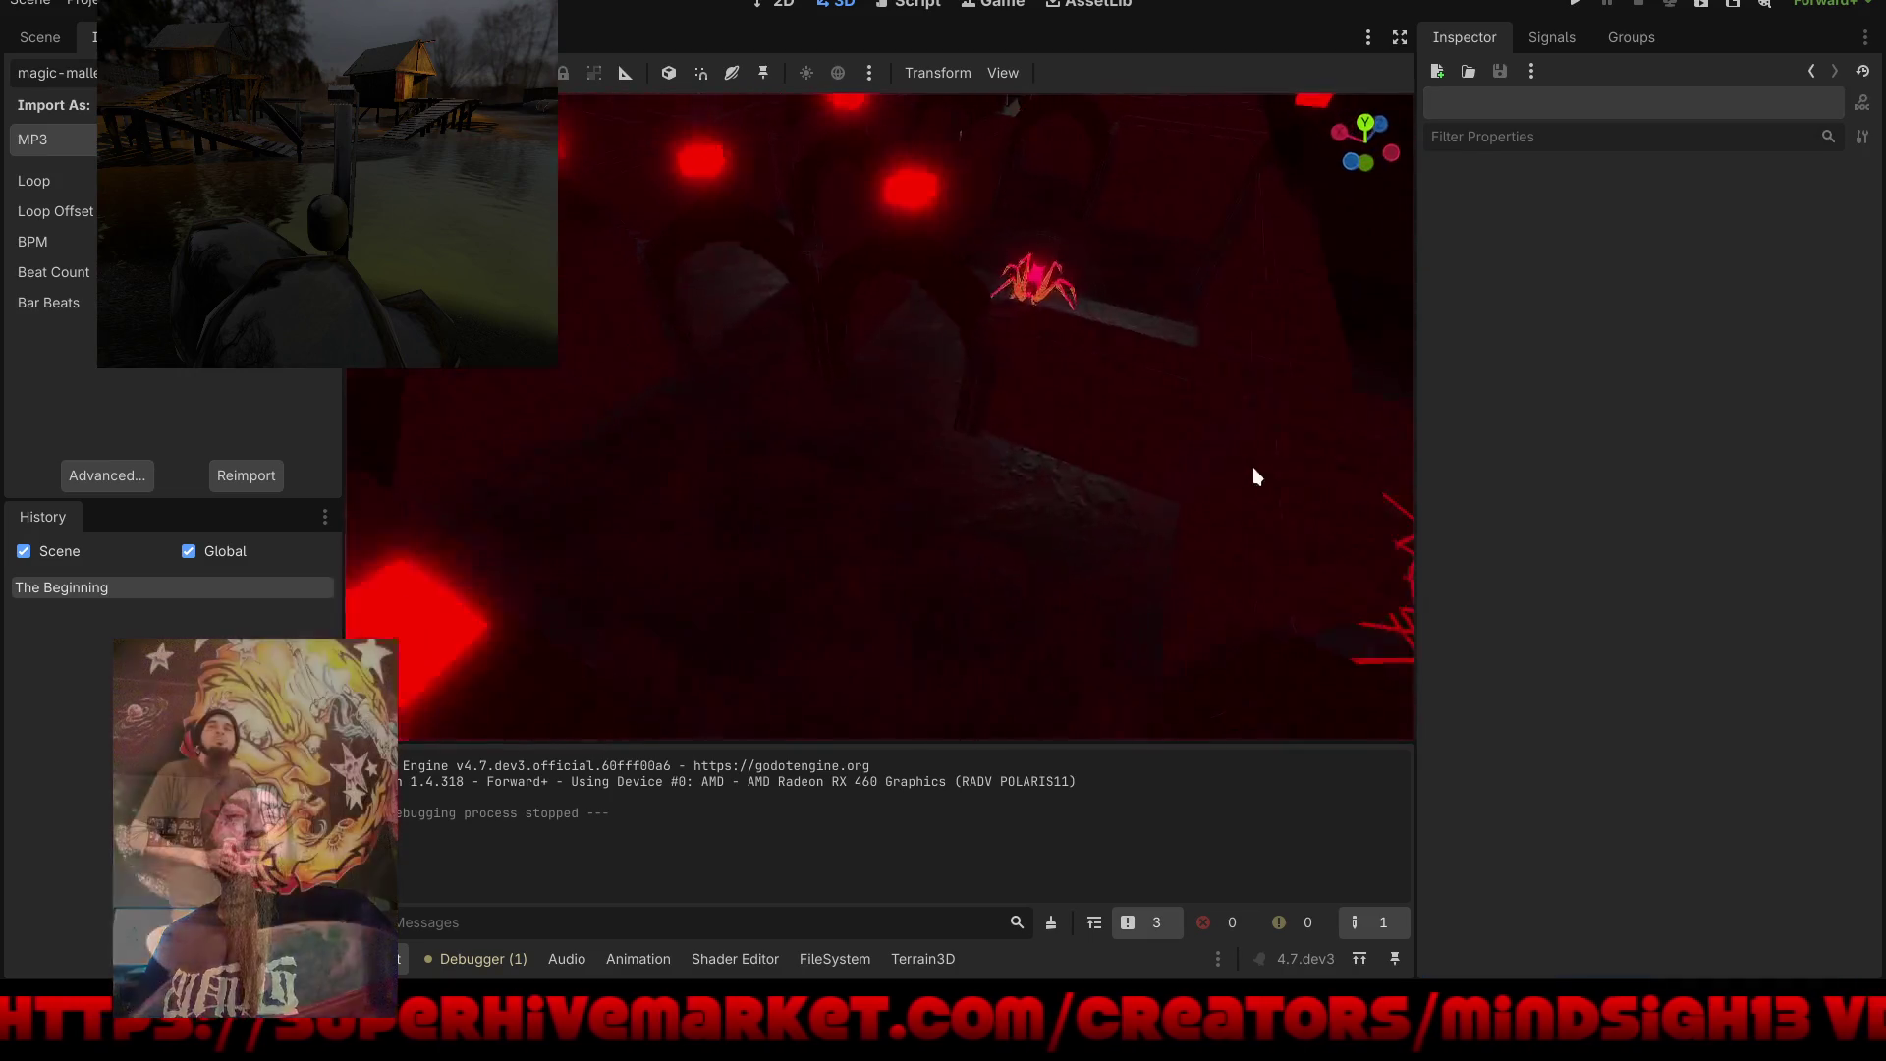
{"action": "scroll", "coordinate": [1267, 444], "scroll_direction": "up", "scroll_amount": 8}
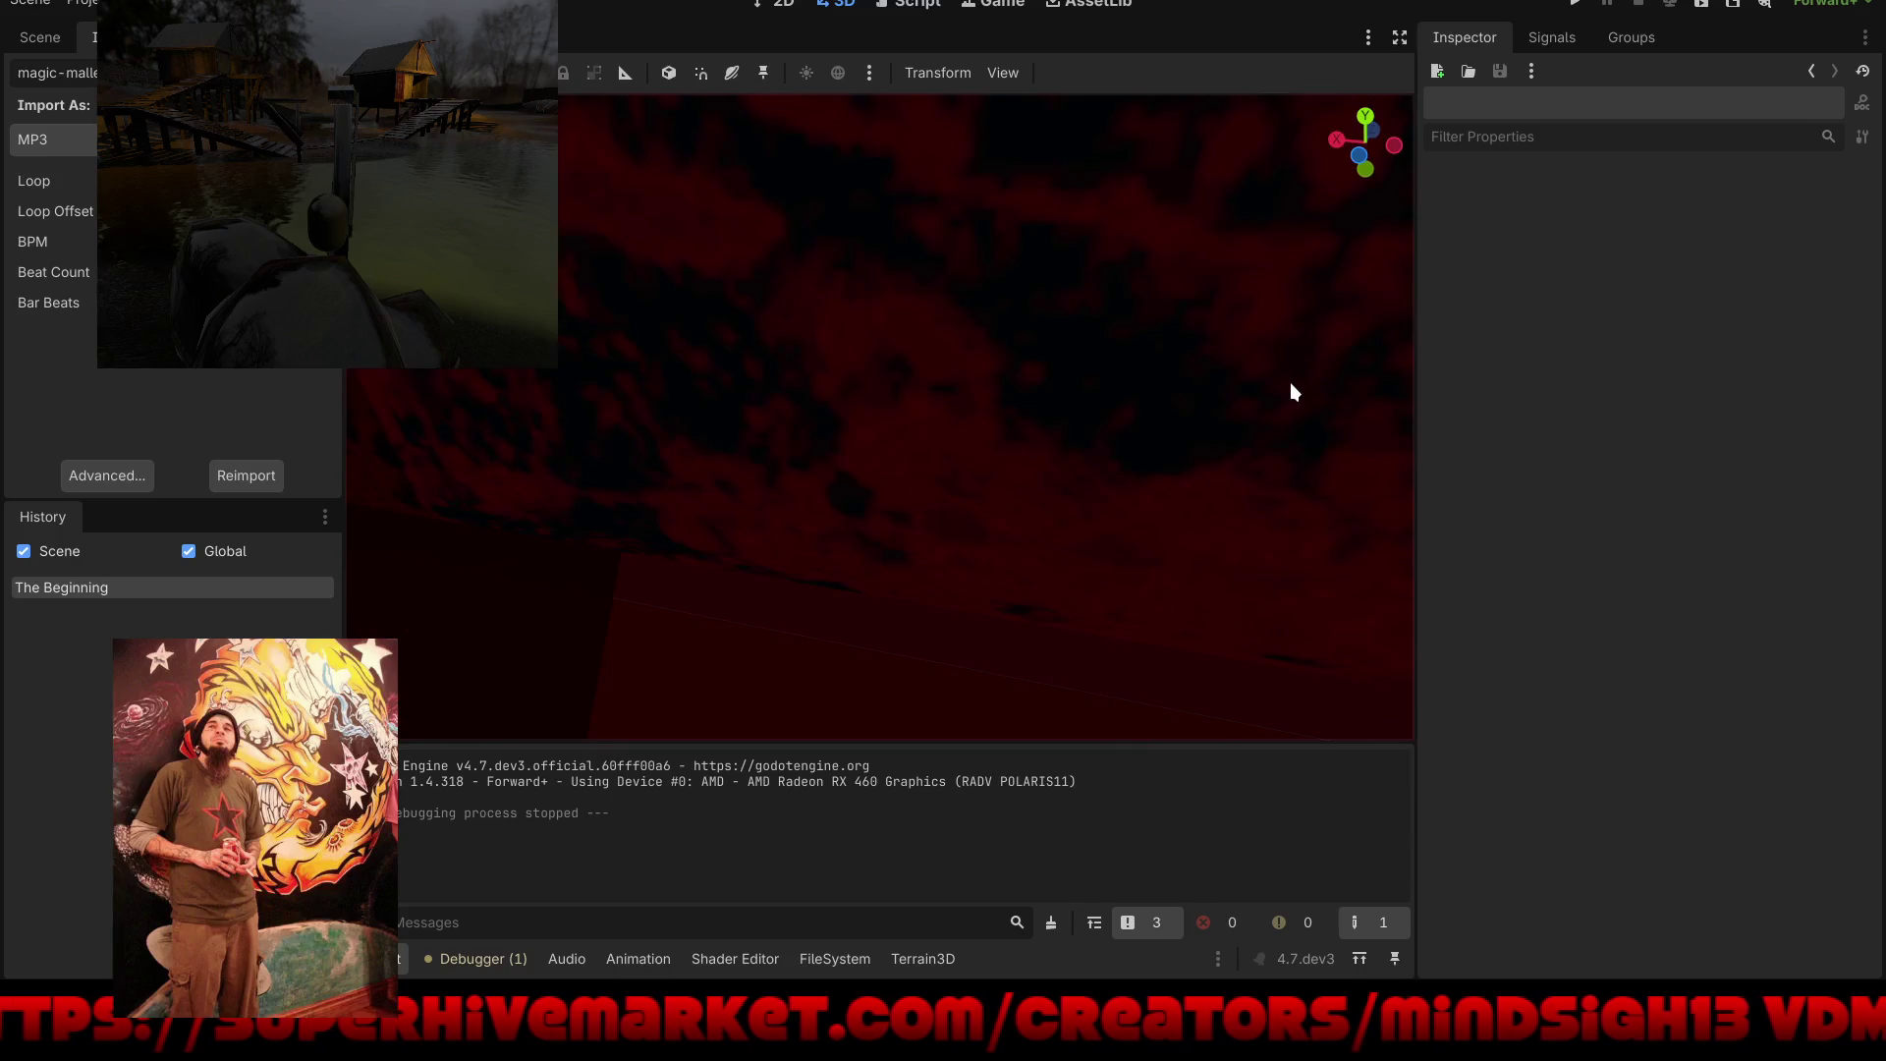
{"action": "scroll", "coordinate": [1297, 396], "scroll_direction": "down", "scroll_amount": 5}
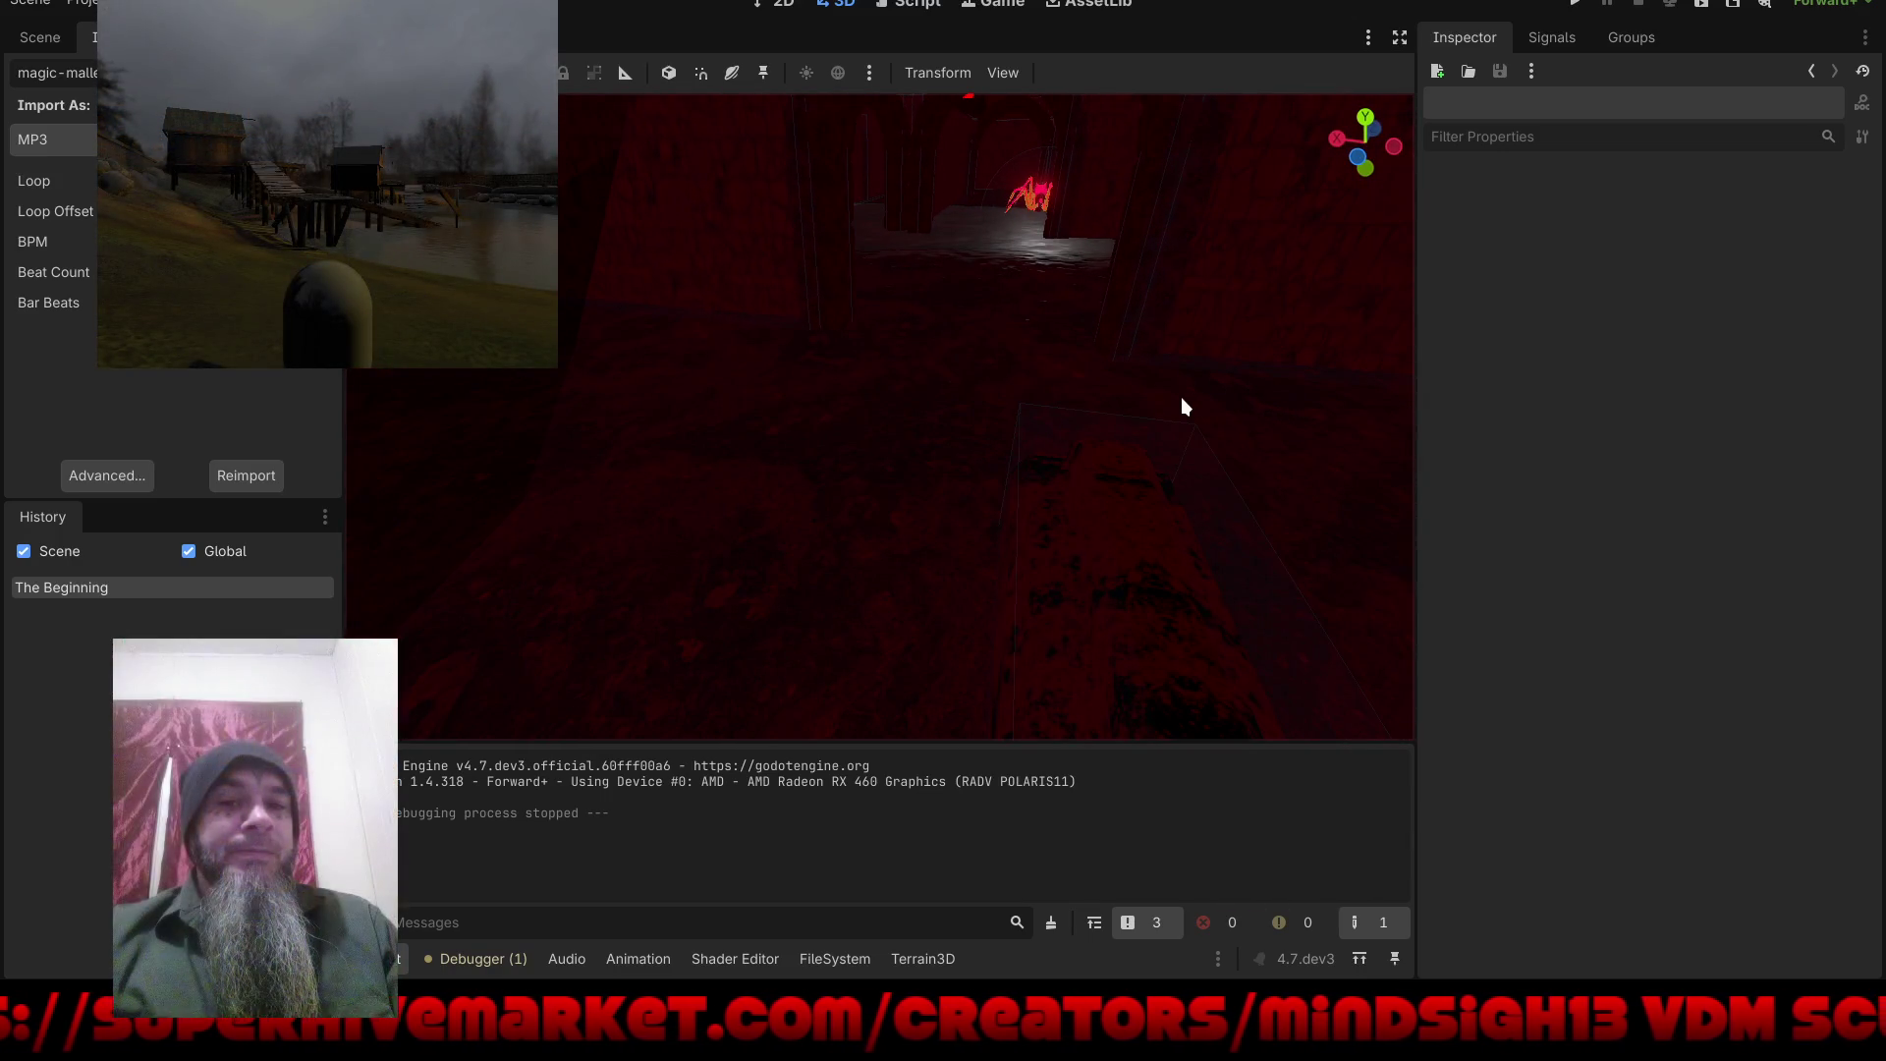
{"action": "mouse_move", "coordinate": [932, 385]}
{"action": "left_mouse_down"}
{"action": "mouse_move", "coordinate": [1006, 511]}
{"action": "mouse_move", "coordinate": [1085, 556]}
{"action": "mouse_move", "coordinate": [1243, 507]}
{"action": "mouse_move", "coordinate": [1201, 483]}
{"action": "left_mouse_up"}
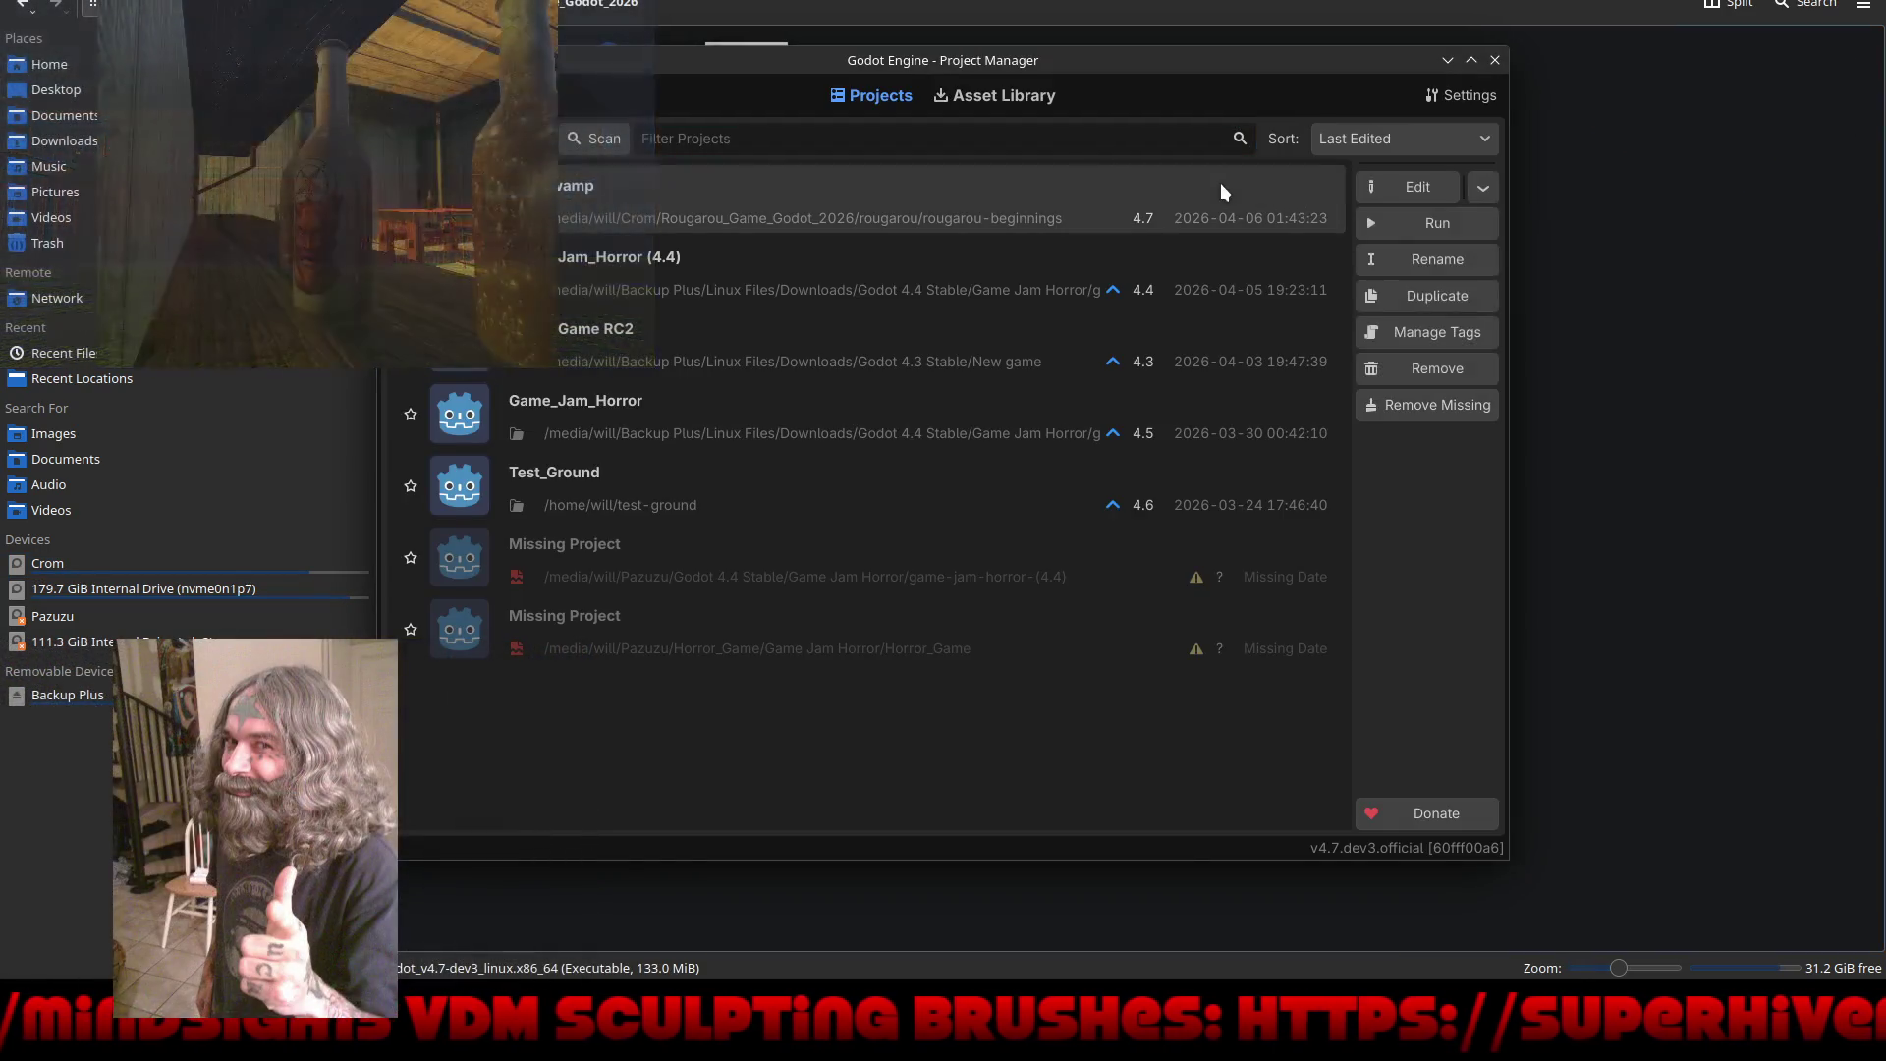
Step: Reopen the project, open the Star scene from the scene tree, and select the Star mesh
{"action": "left_click", "coordinate": [1419, 187]}
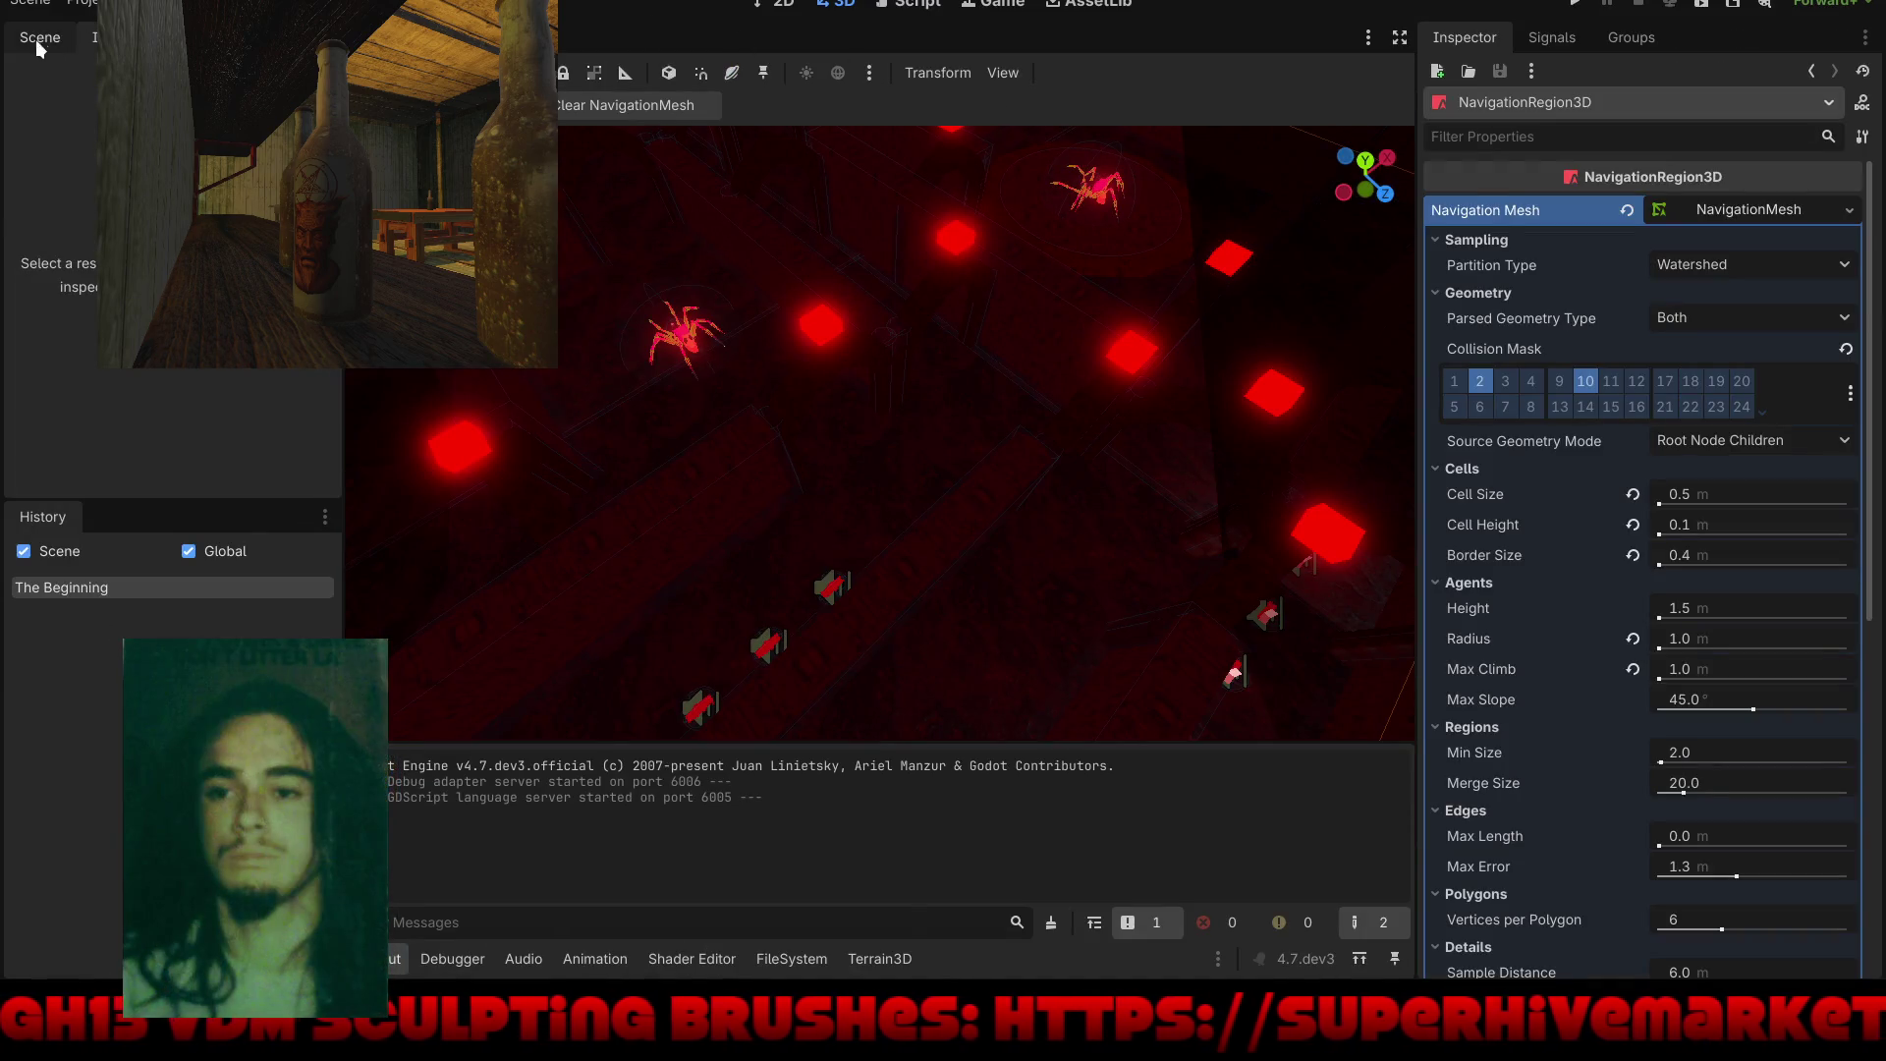
{"action": "left_click", "coordinate": [25, 45]}
{"action": "scroll", "coordinate": [172, 295], "scroll_direction": "down", "scroll_amount": 5}
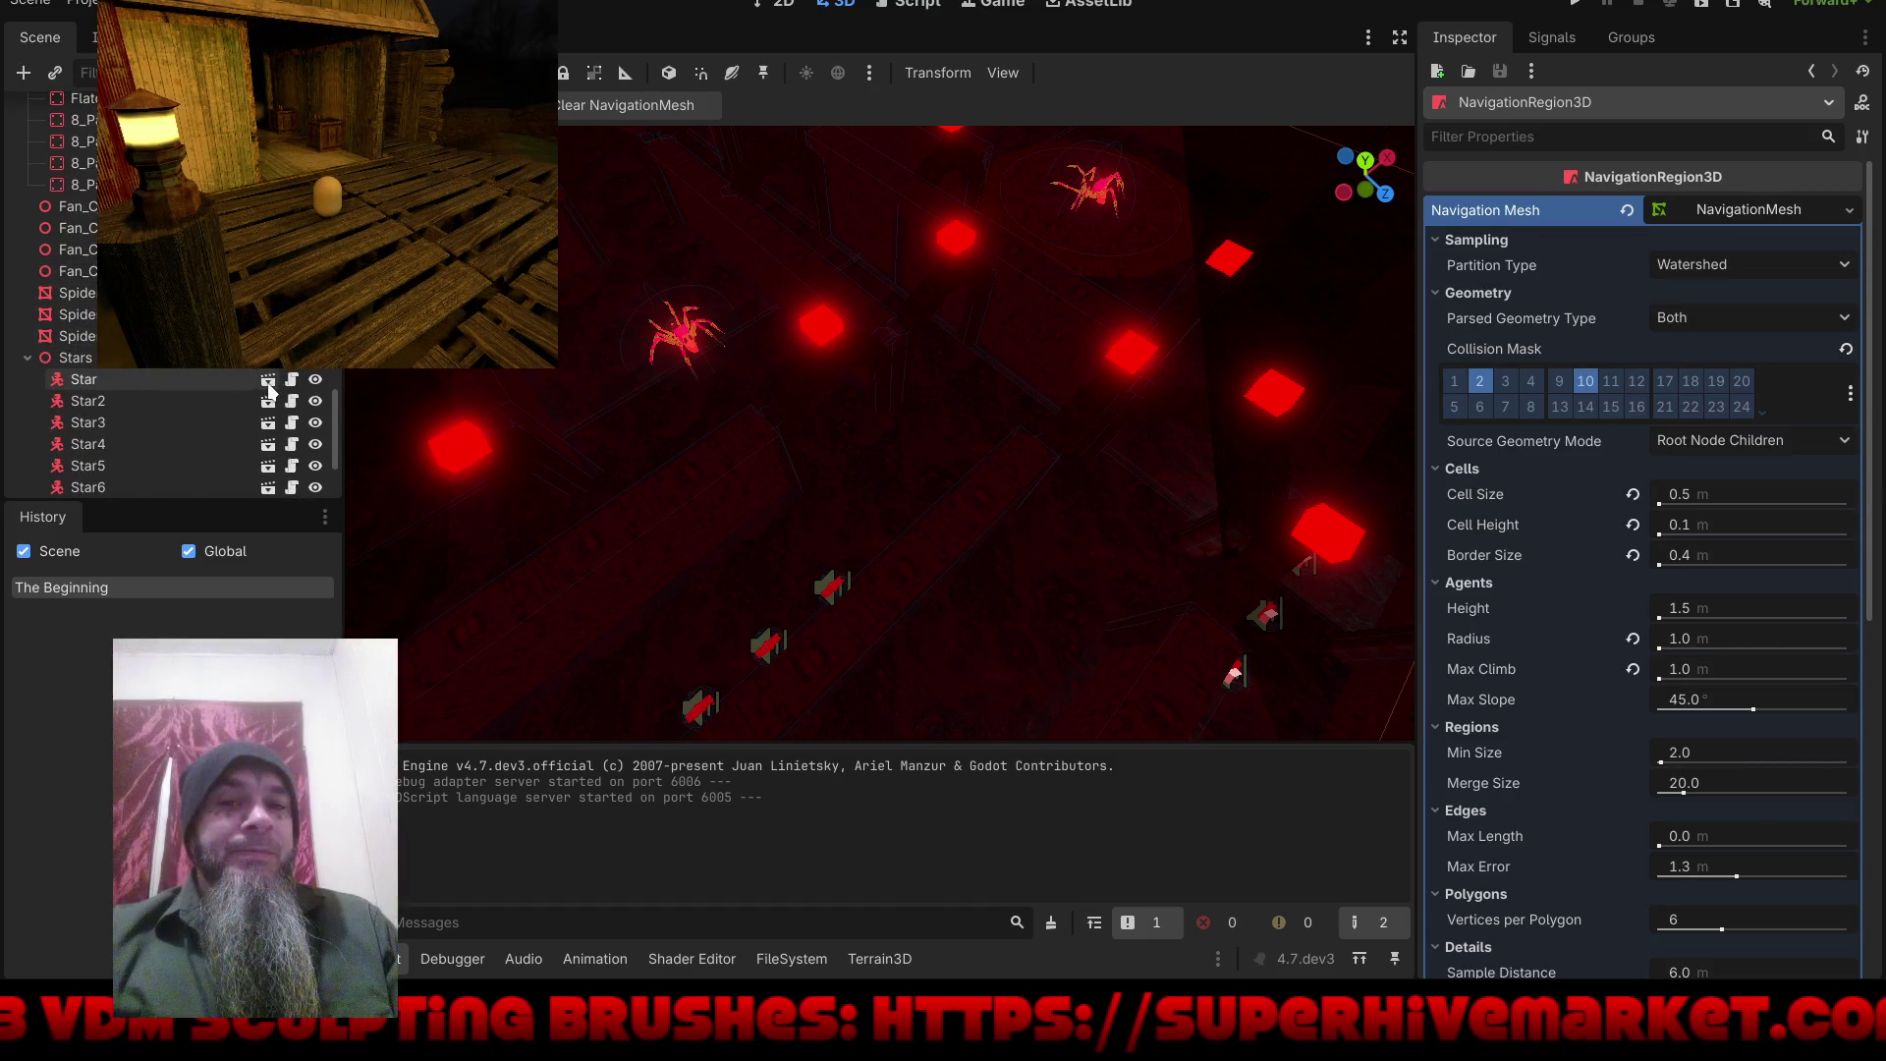
{"action": "left_click", "coordinate": [267, 380]}
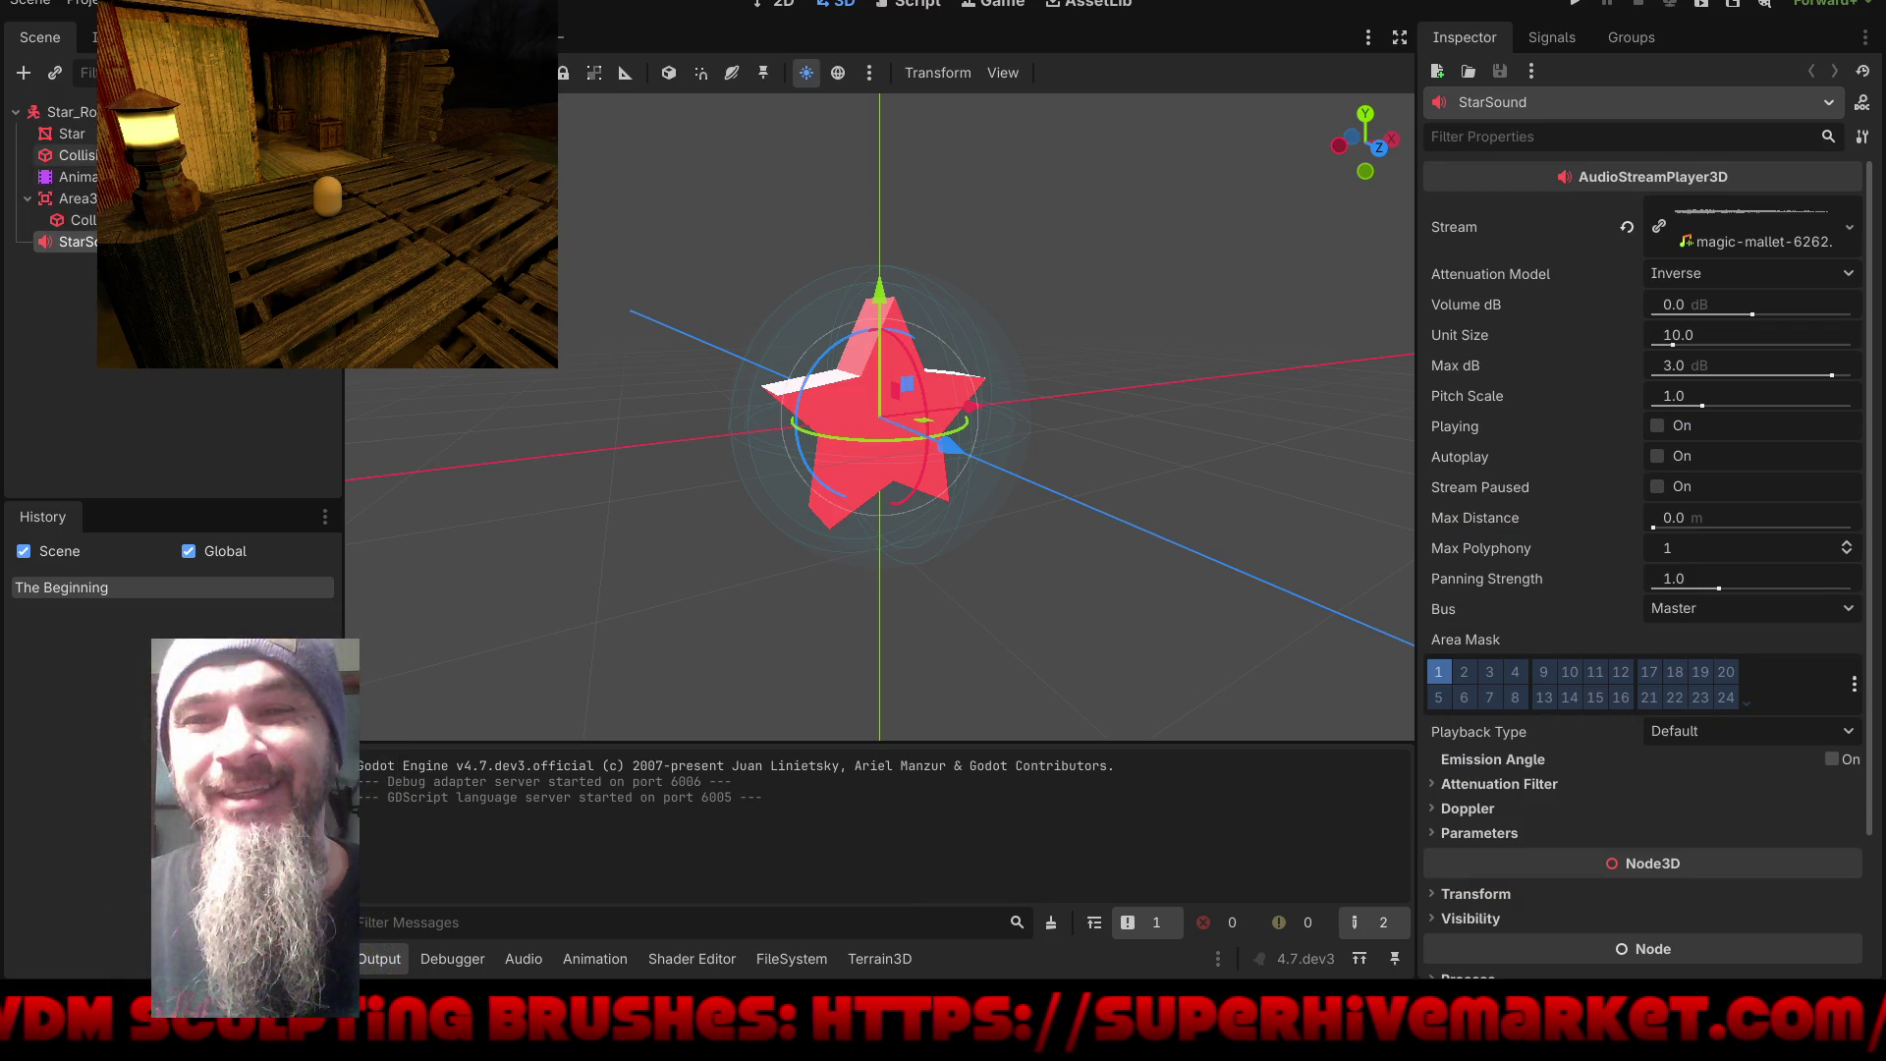
{"action": "left_click", "coordinate": [72, 134]}
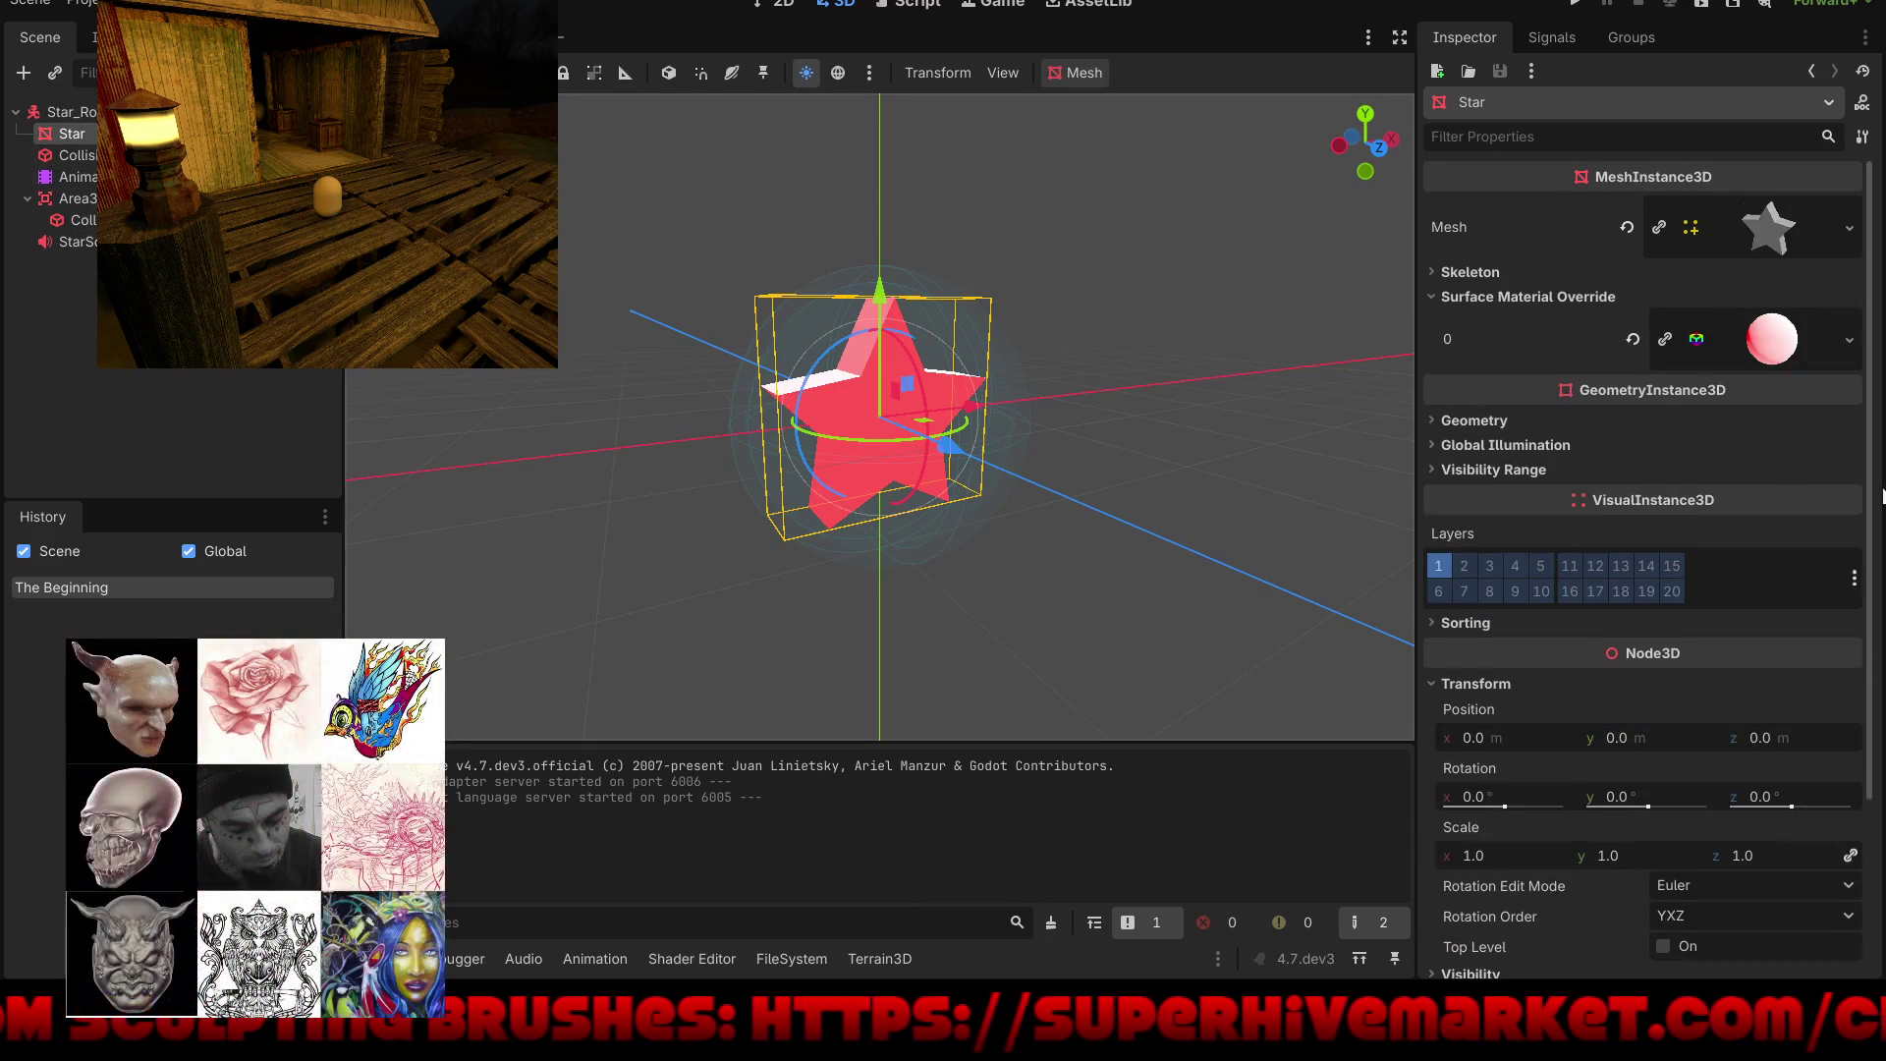
Step: Set the Star material override's emission colour to pure green 00ff00 and run the game
{"action": "left_click", "coordinate": [1764, 344]}
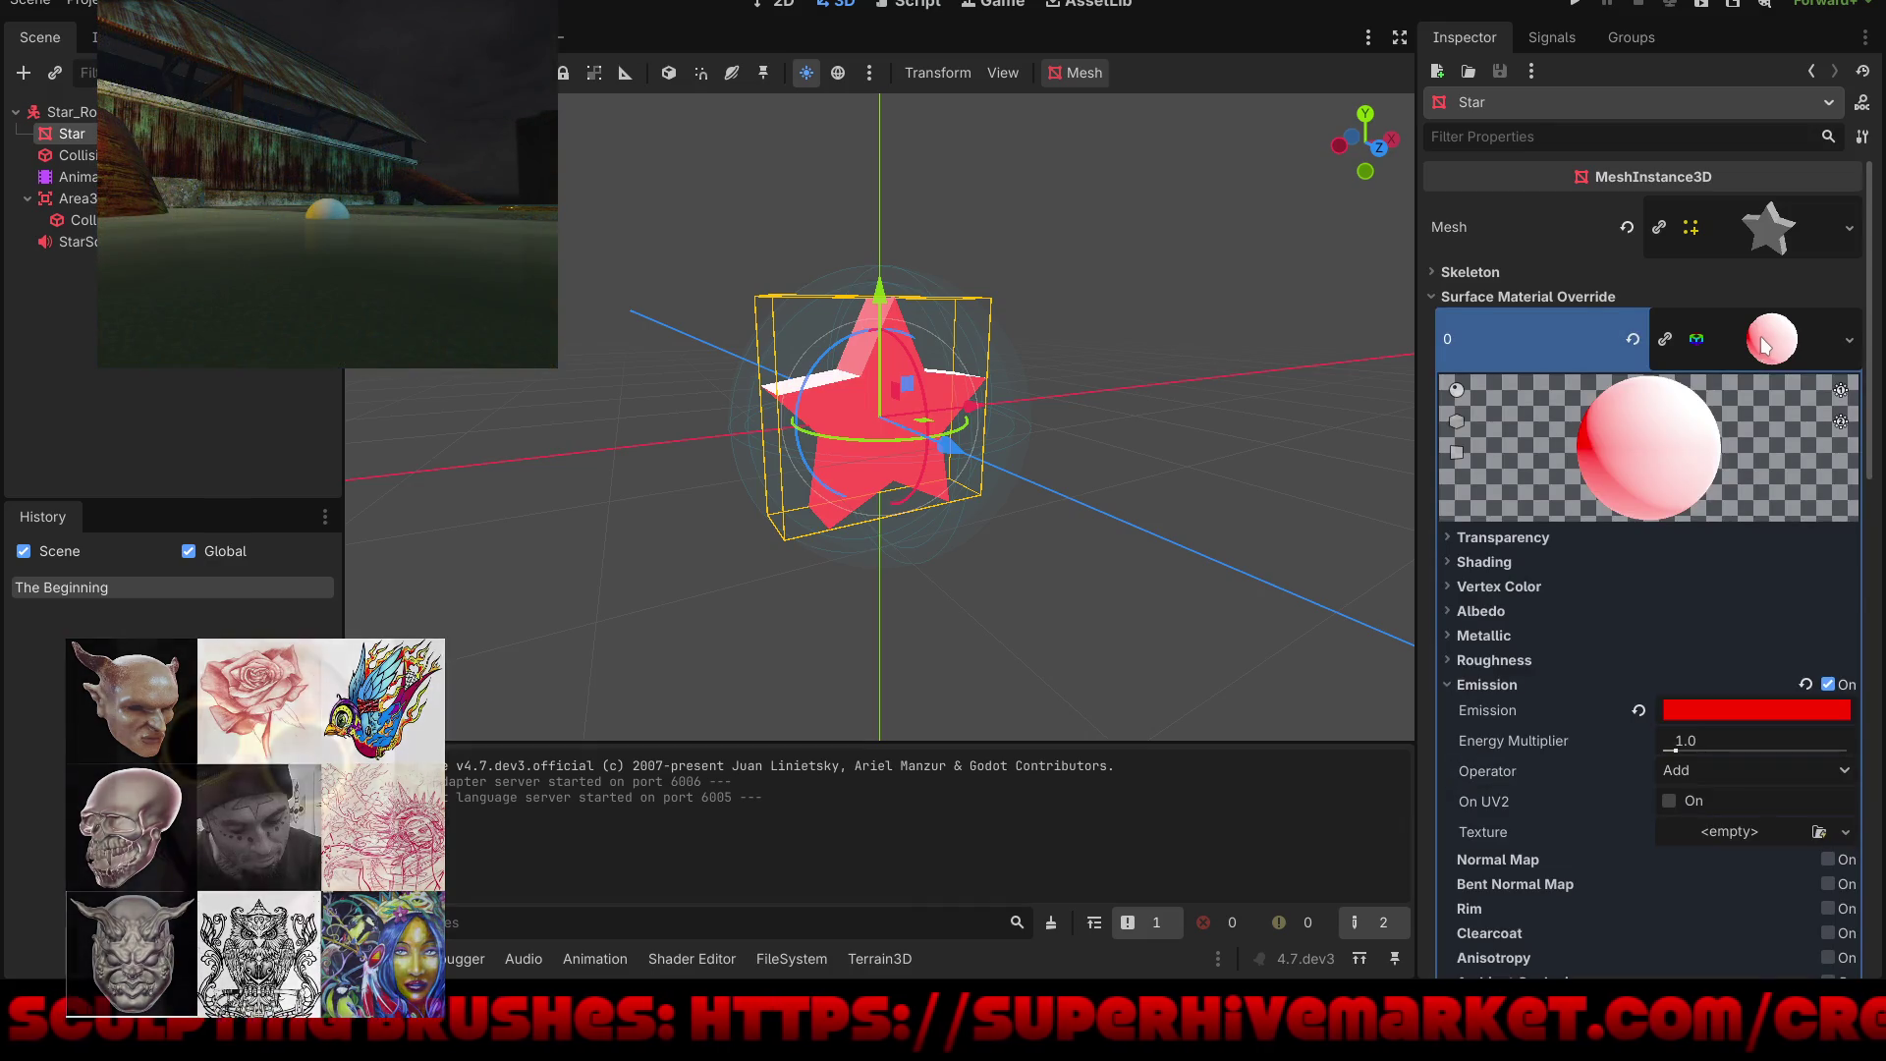
{"action": "left_click", "coordinate": [1755, 711]}
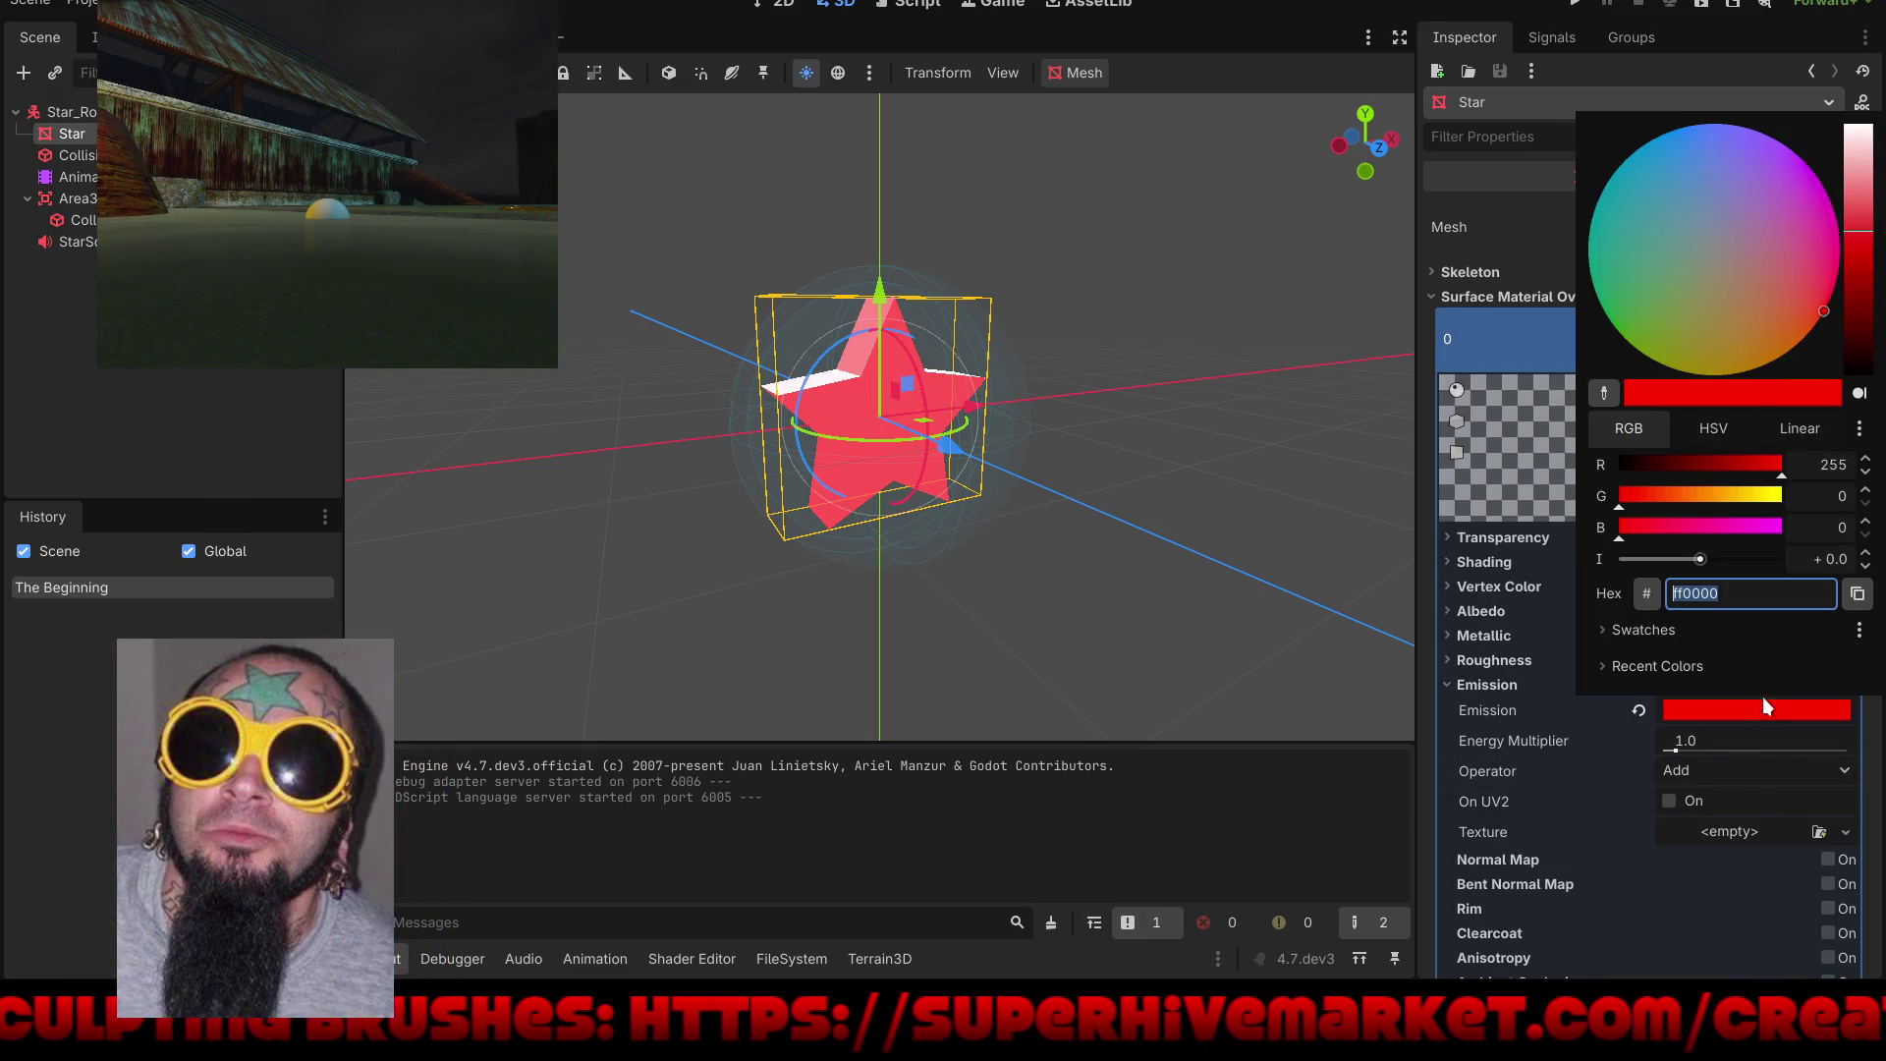
{"action": "mouse_move", "coordinate": [1649, 208]}
{"action": "left_mouse_down"}
{"action": "mouse_move", "coordinate": [1623, 304]}
{"action": "mouse_move", "coordinate": [1582, 336]}
{"action": "left_mouse_up"}
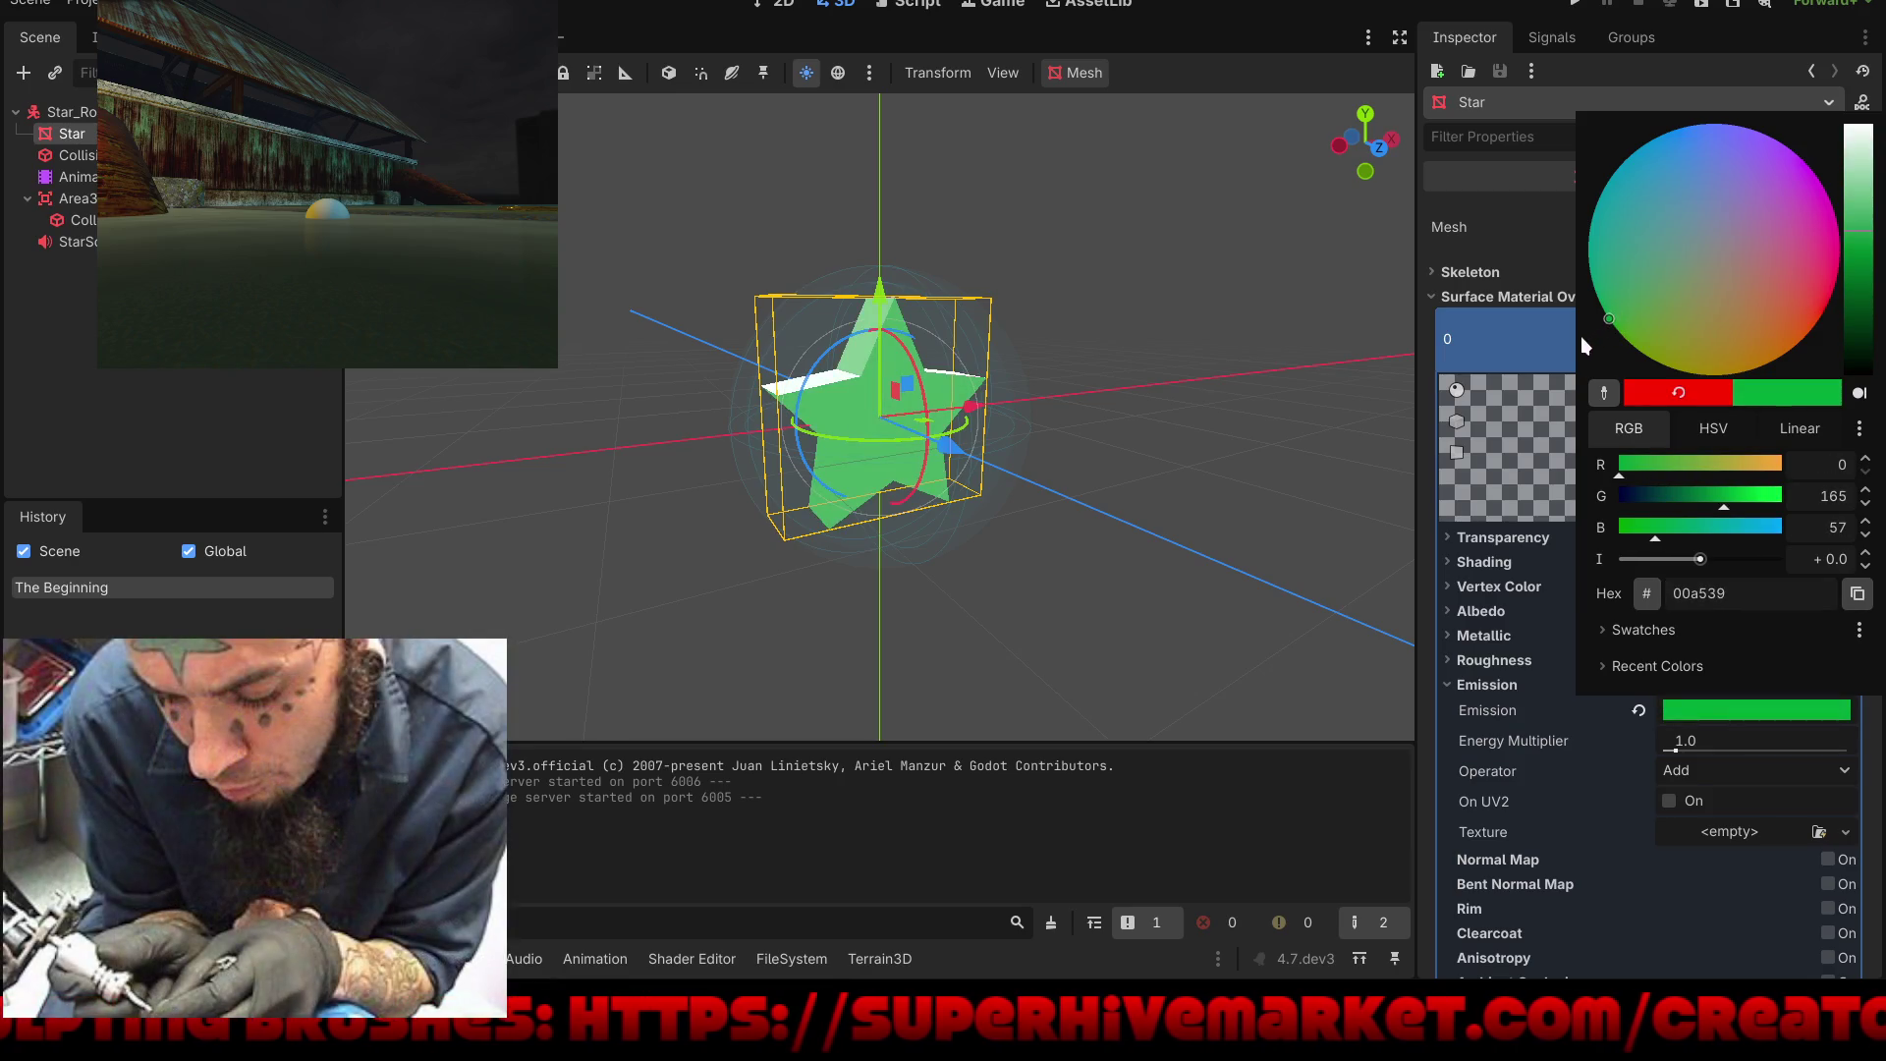
{"action": "left_click_drag", "start_coordinate": [1724, 507], "coordinate": [1789, 492]}
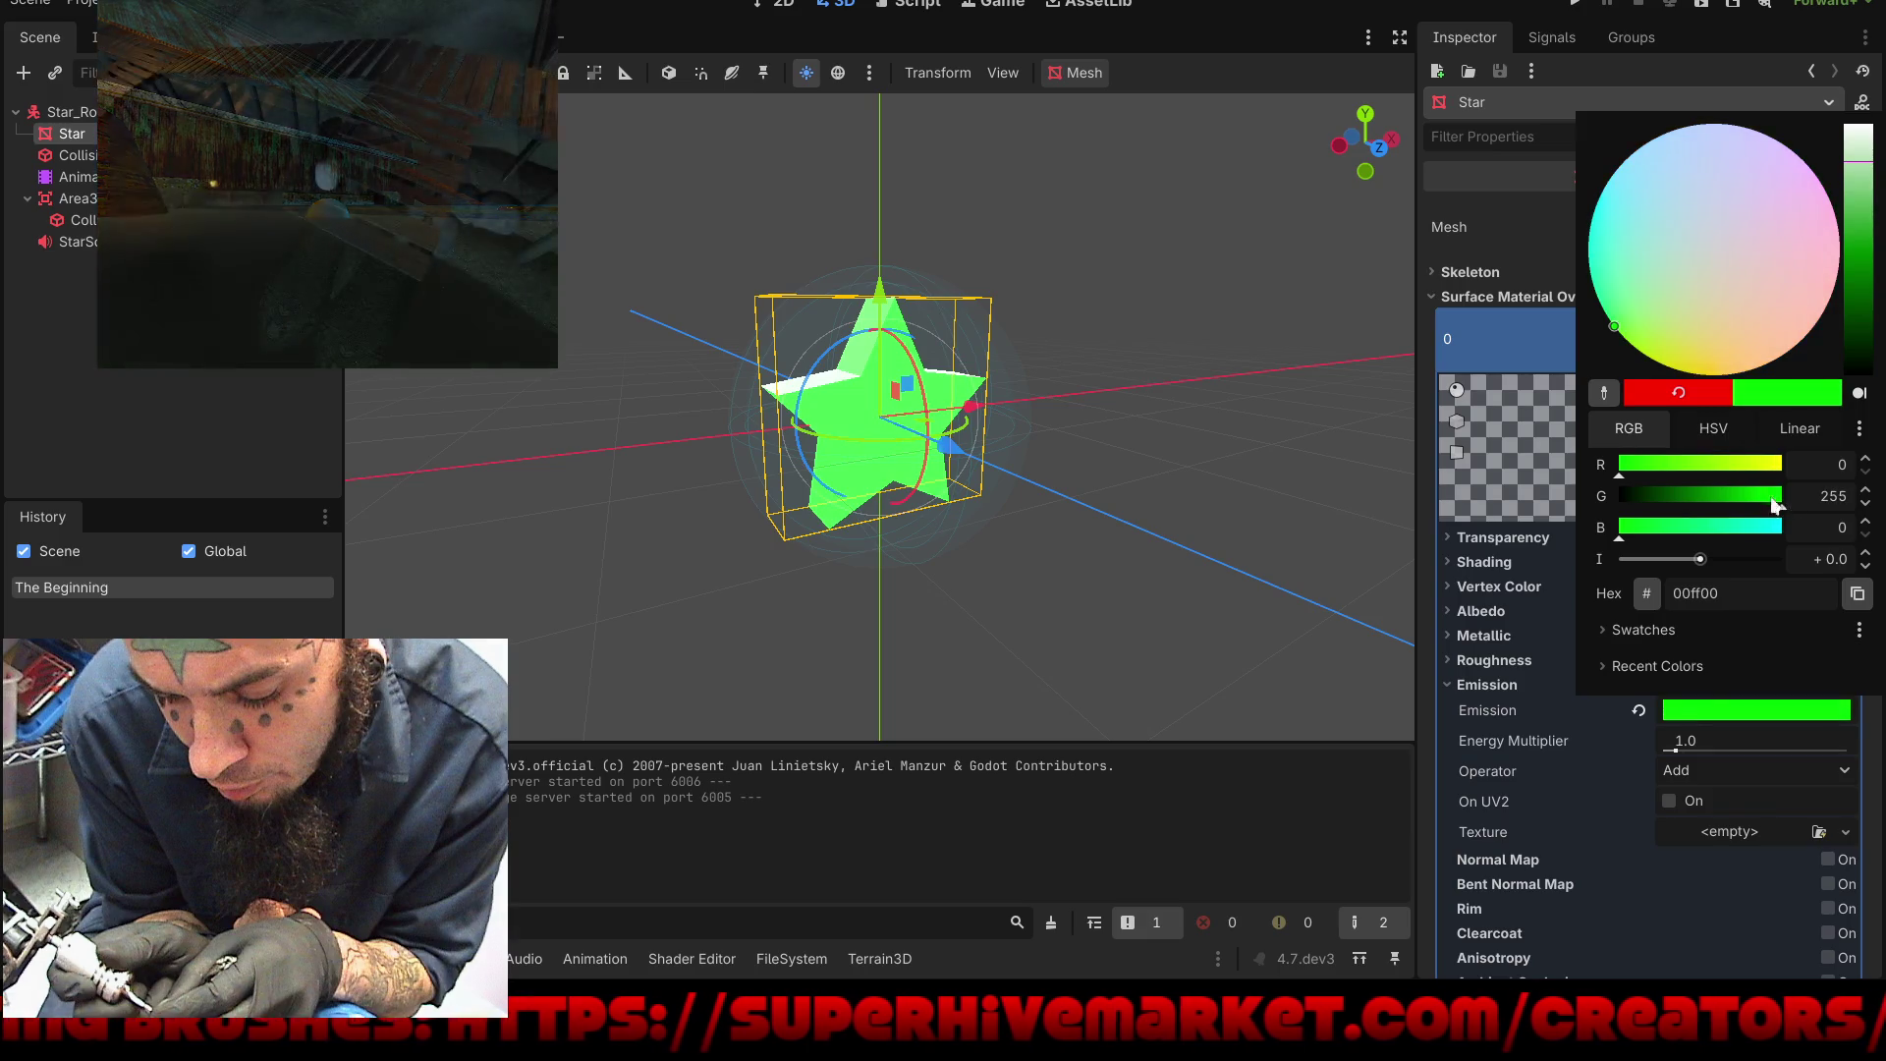
{"action": "left_click", "coordinate": [1173, 465]}
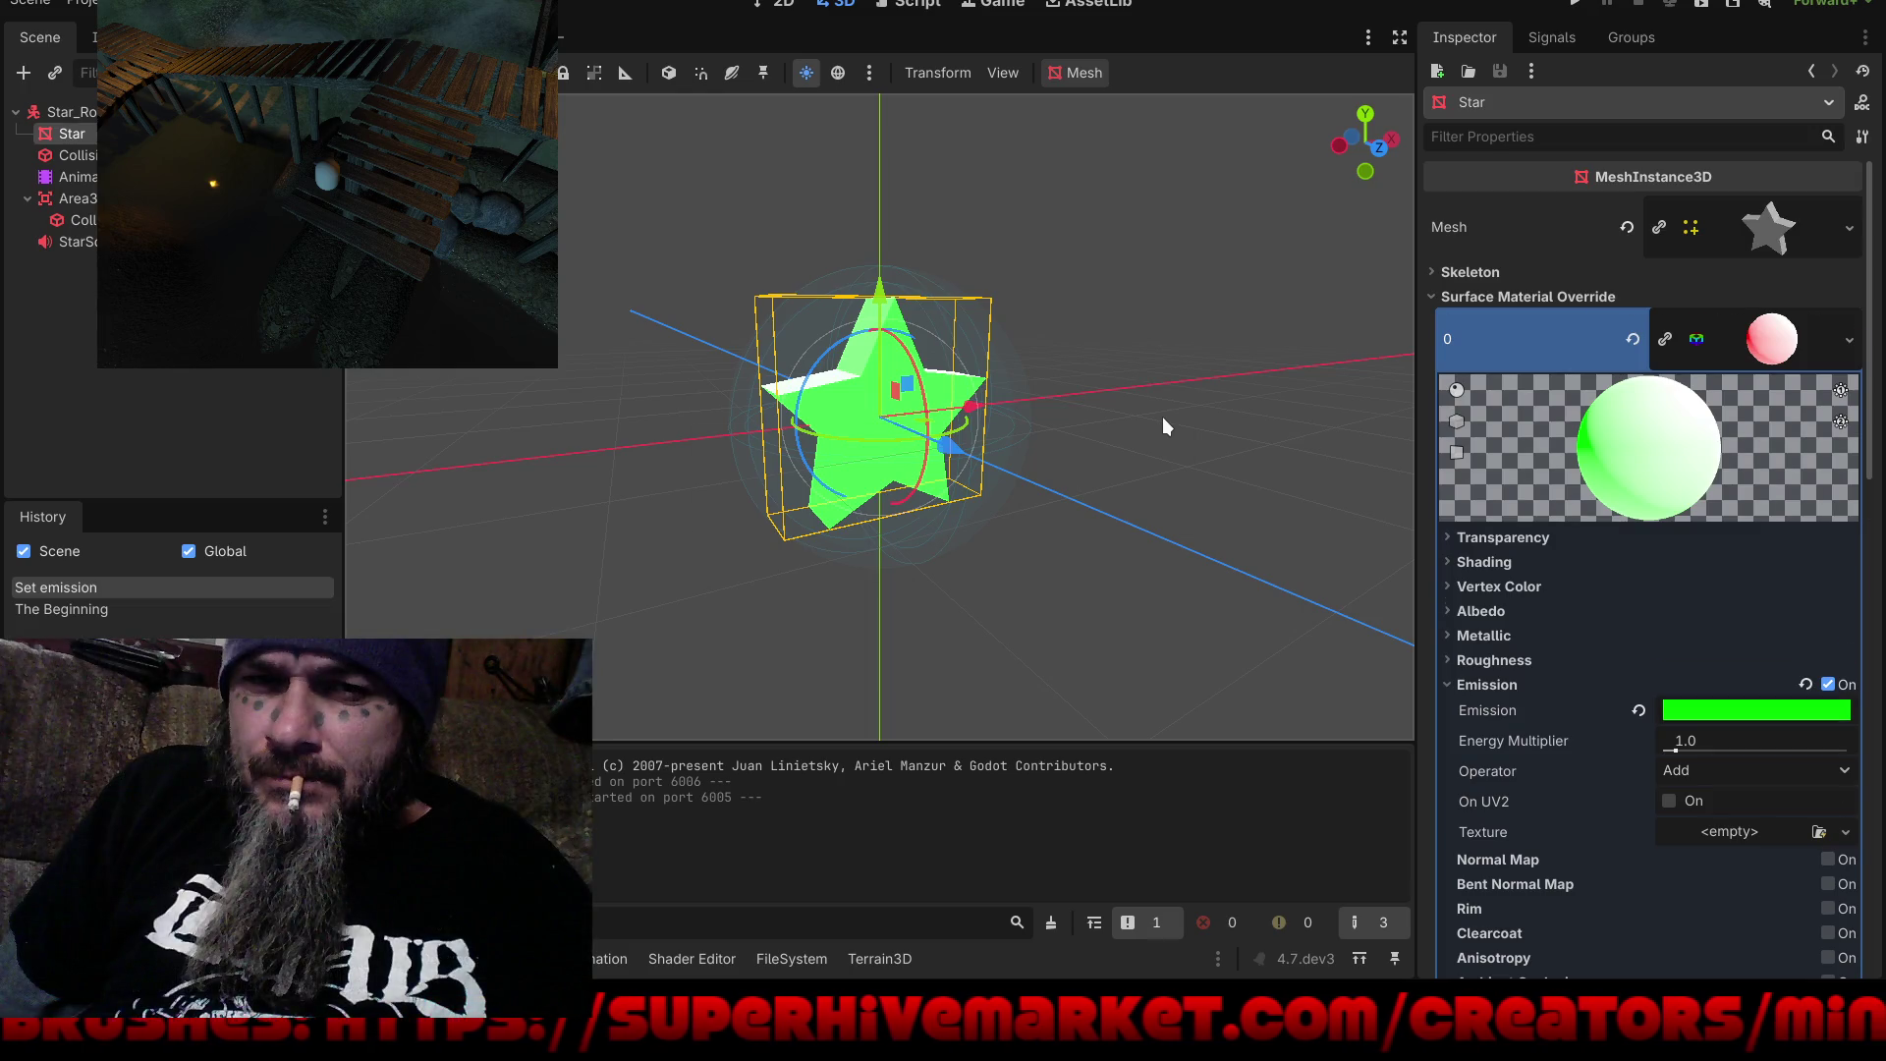
{"action": "left_click", "coordinate": [1575, 4]}
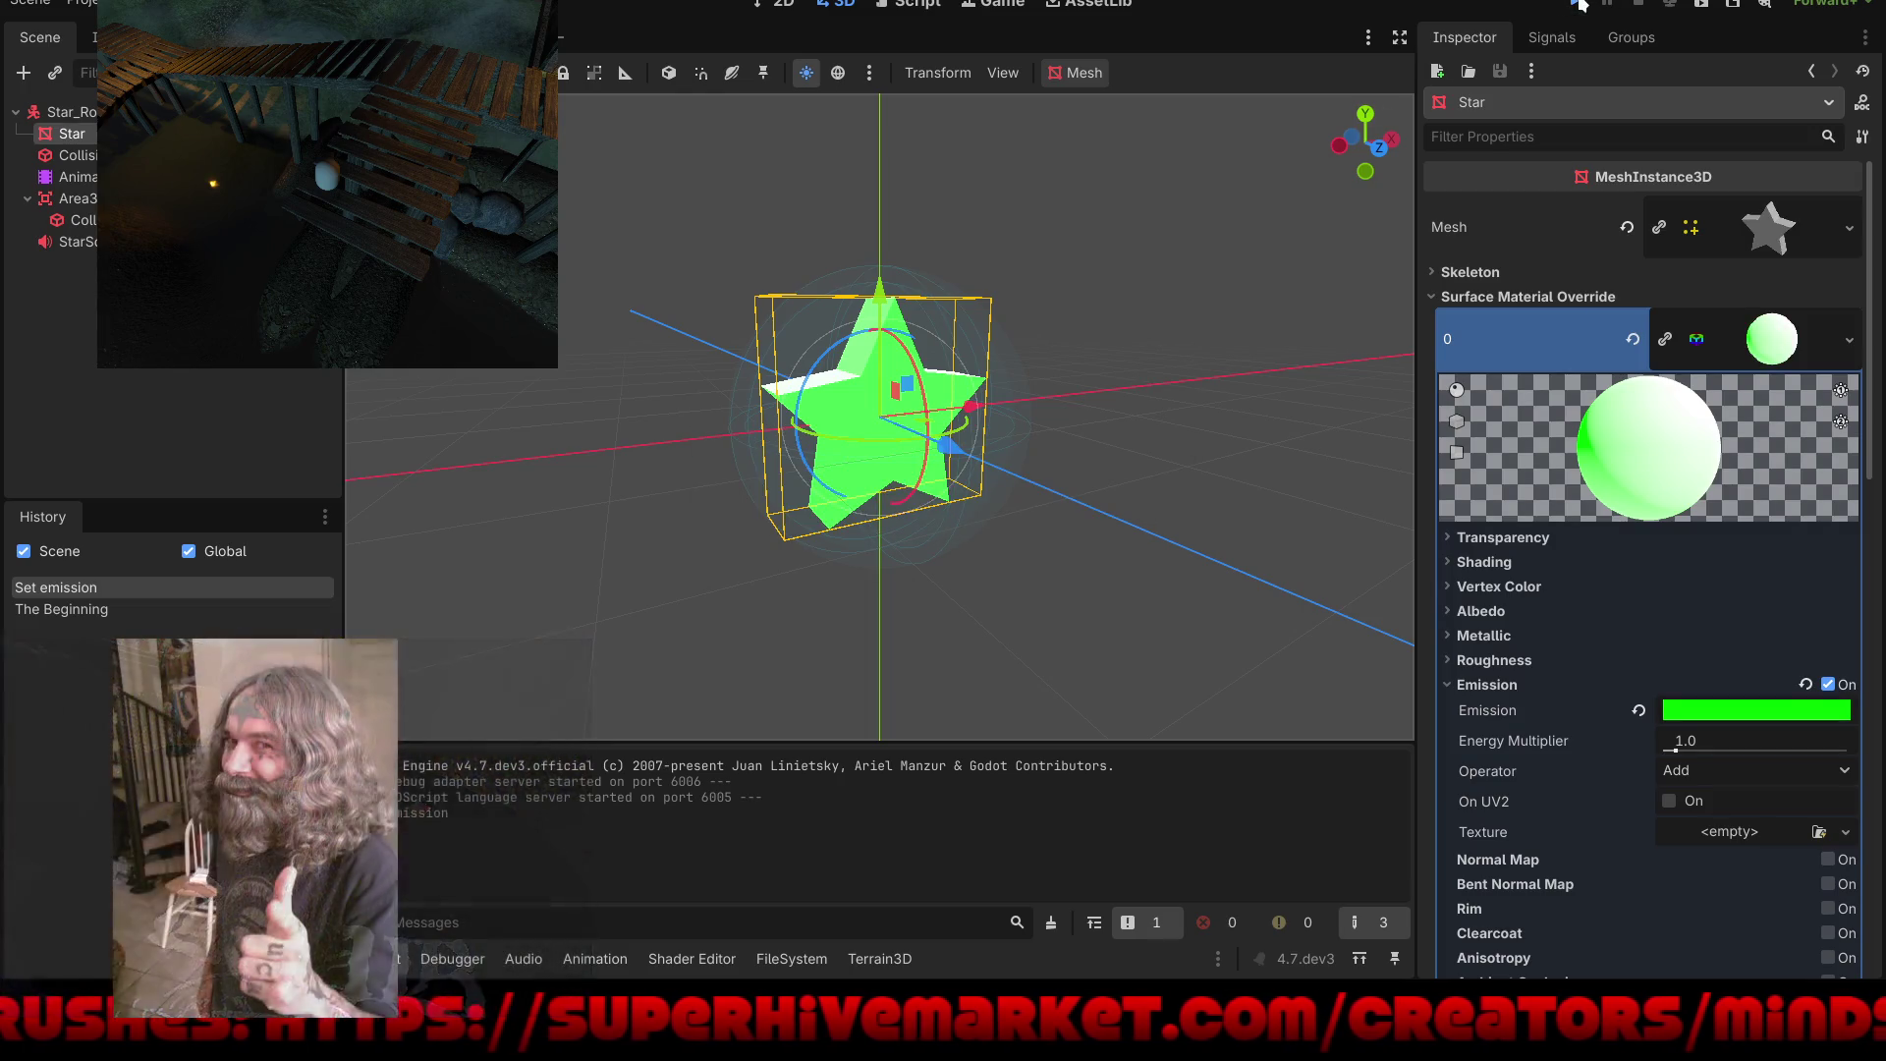